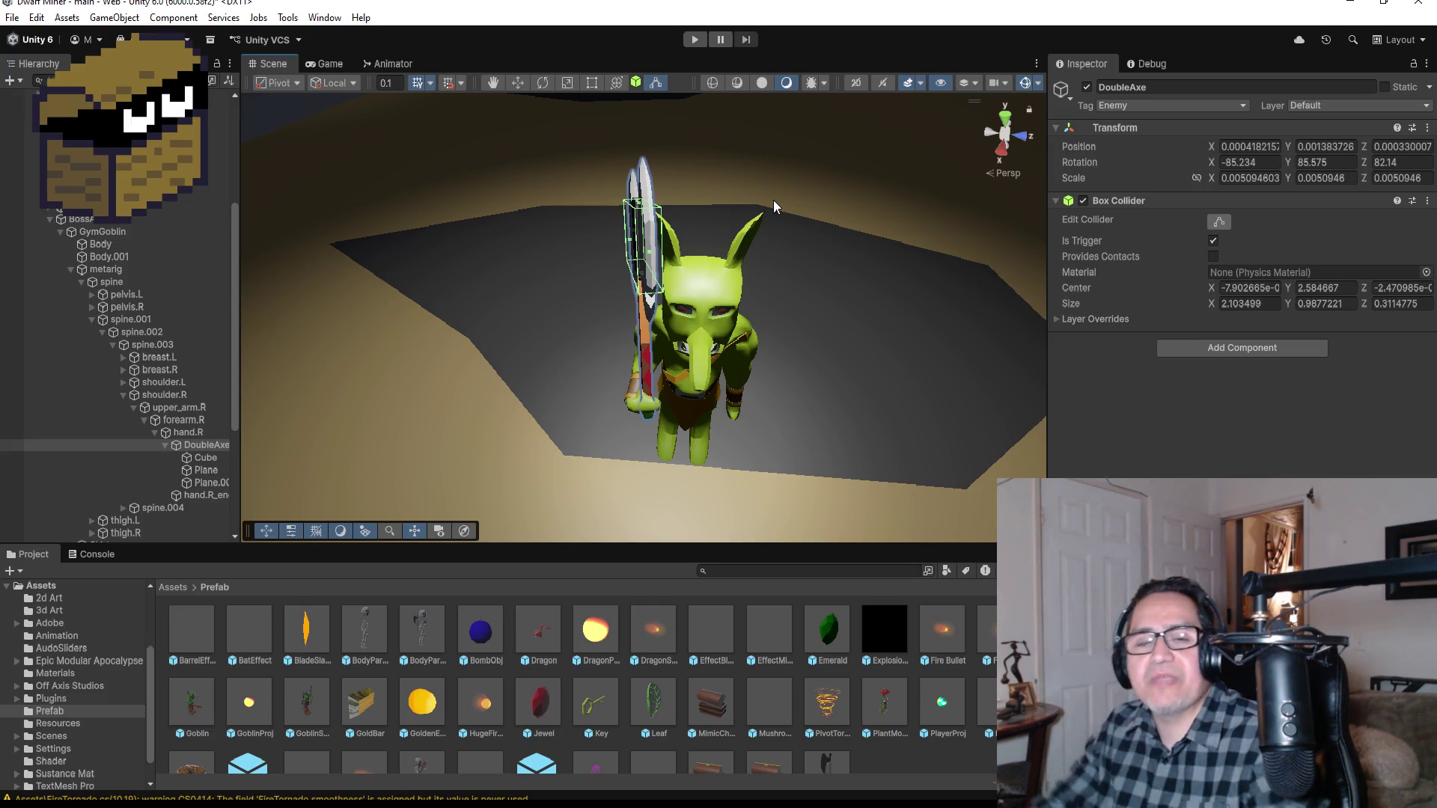
Step: Stretch the DoubleAxe's Box Collider upward so it encloses the goblin's axe head
left_click_drag(714, 224, 638, 245)
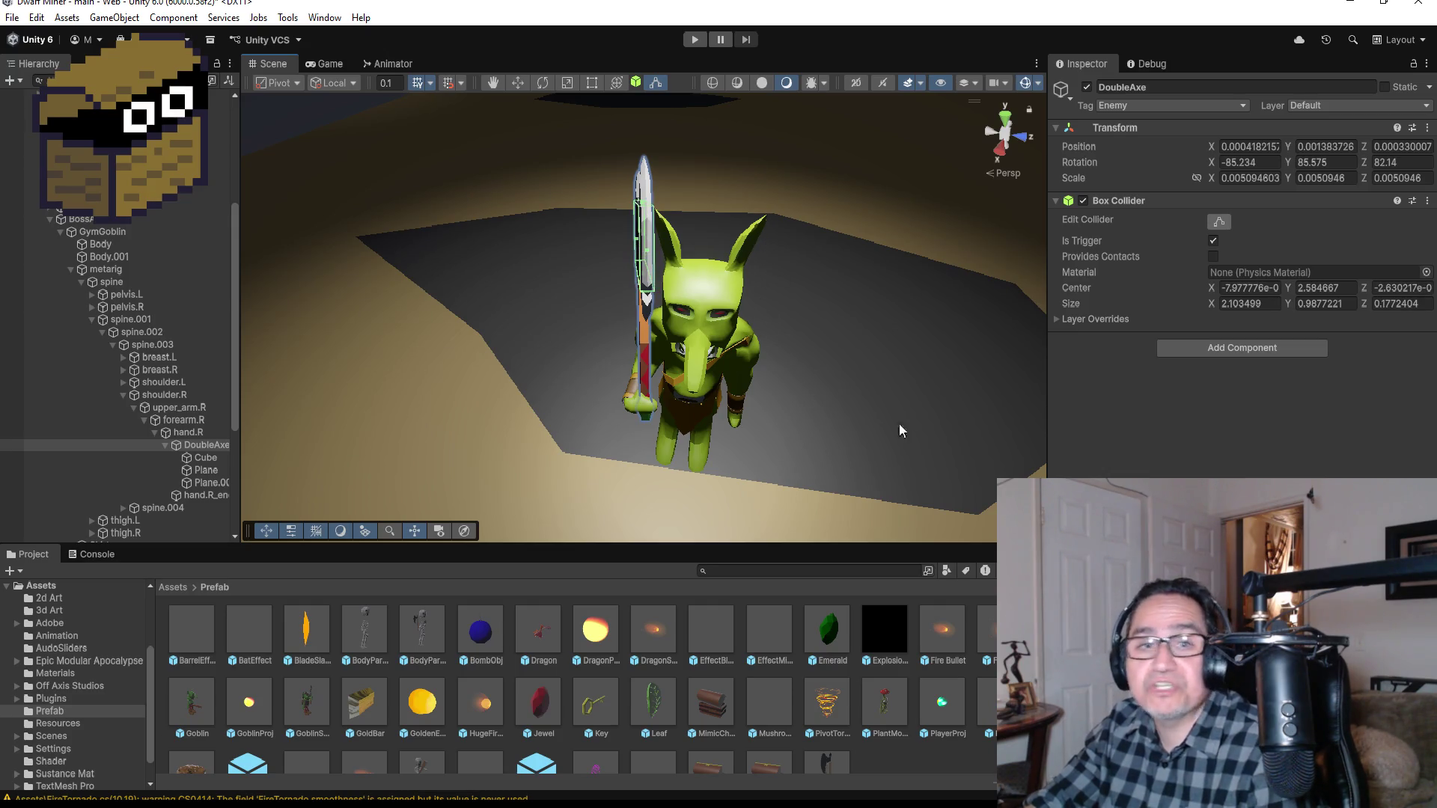
left_click_drag(859, 415, 1013, 294)
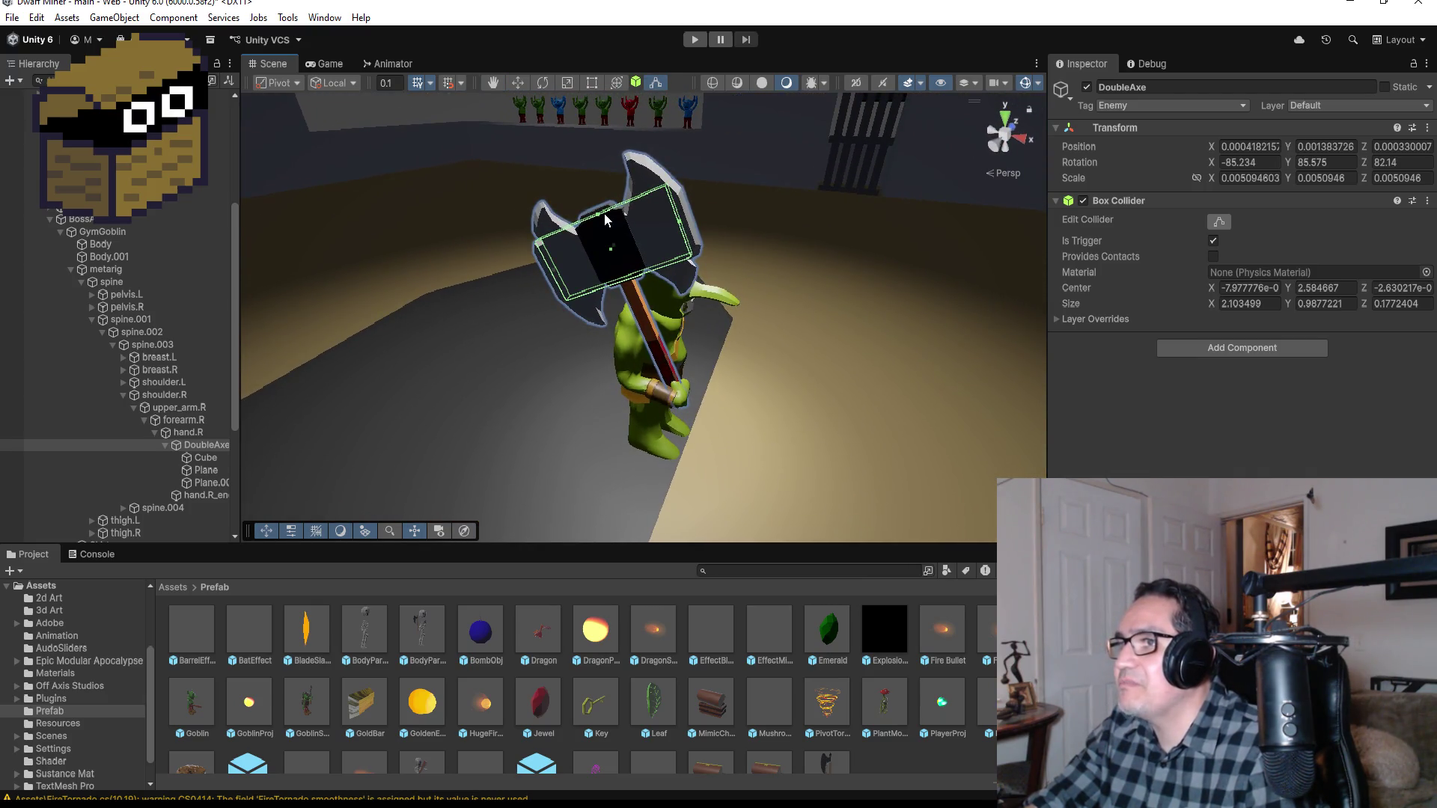
left_click_drag(605, 215, 594, 200)
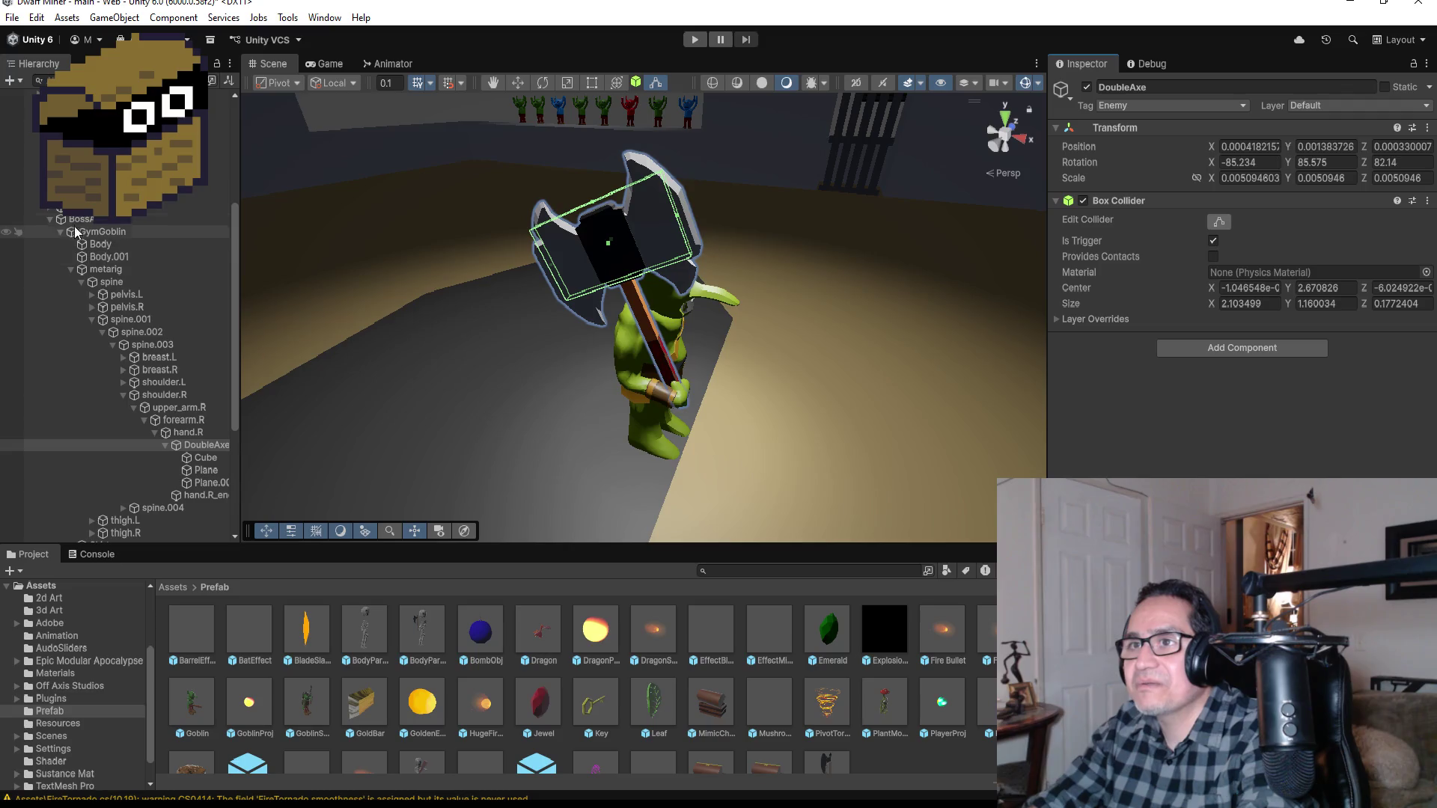
left_click(49, 218)
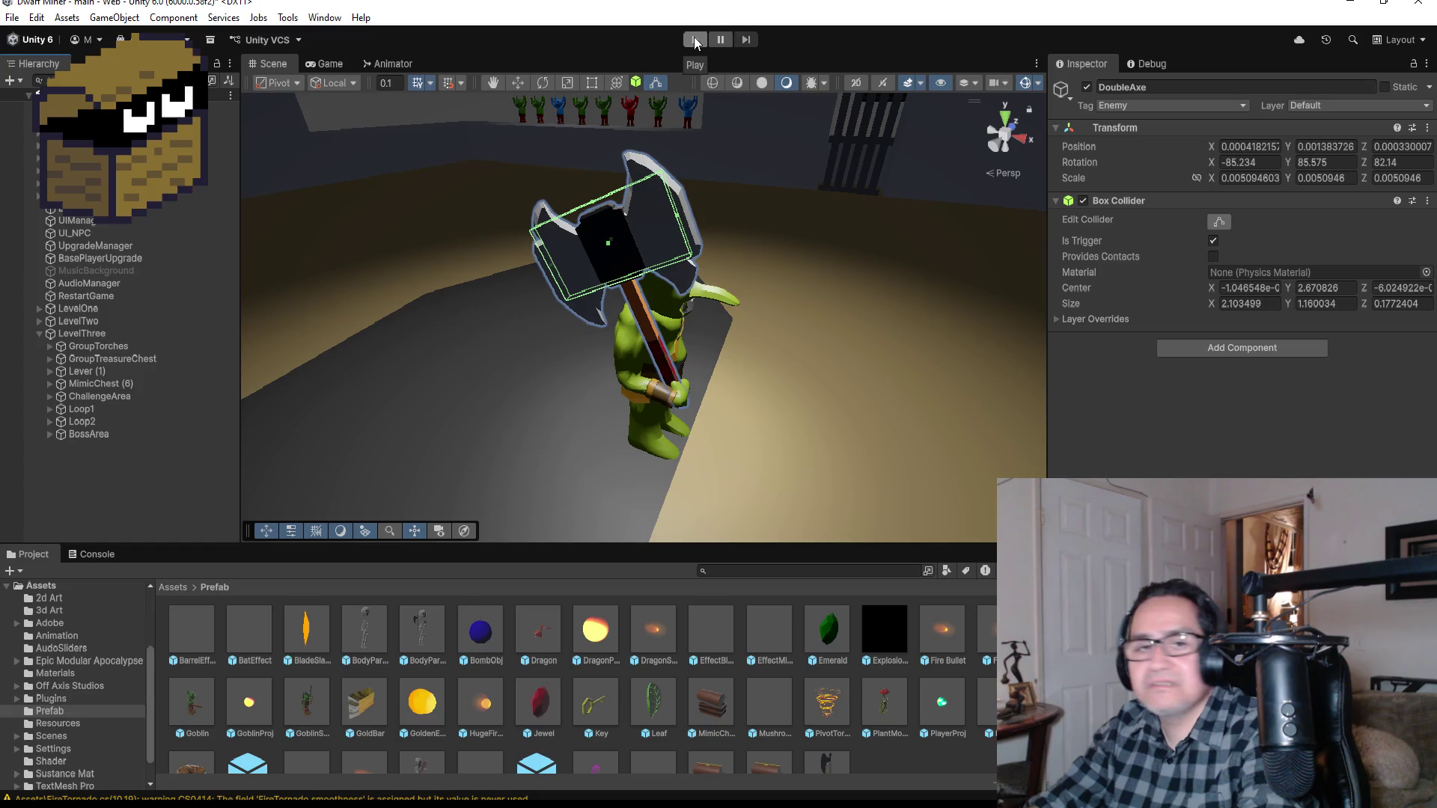
Step: Step through LevelThree's children: GroupTreasureChest, MimicChest (6) and ChallengeArea
left_click(83, 333)
left_click(87, 357)
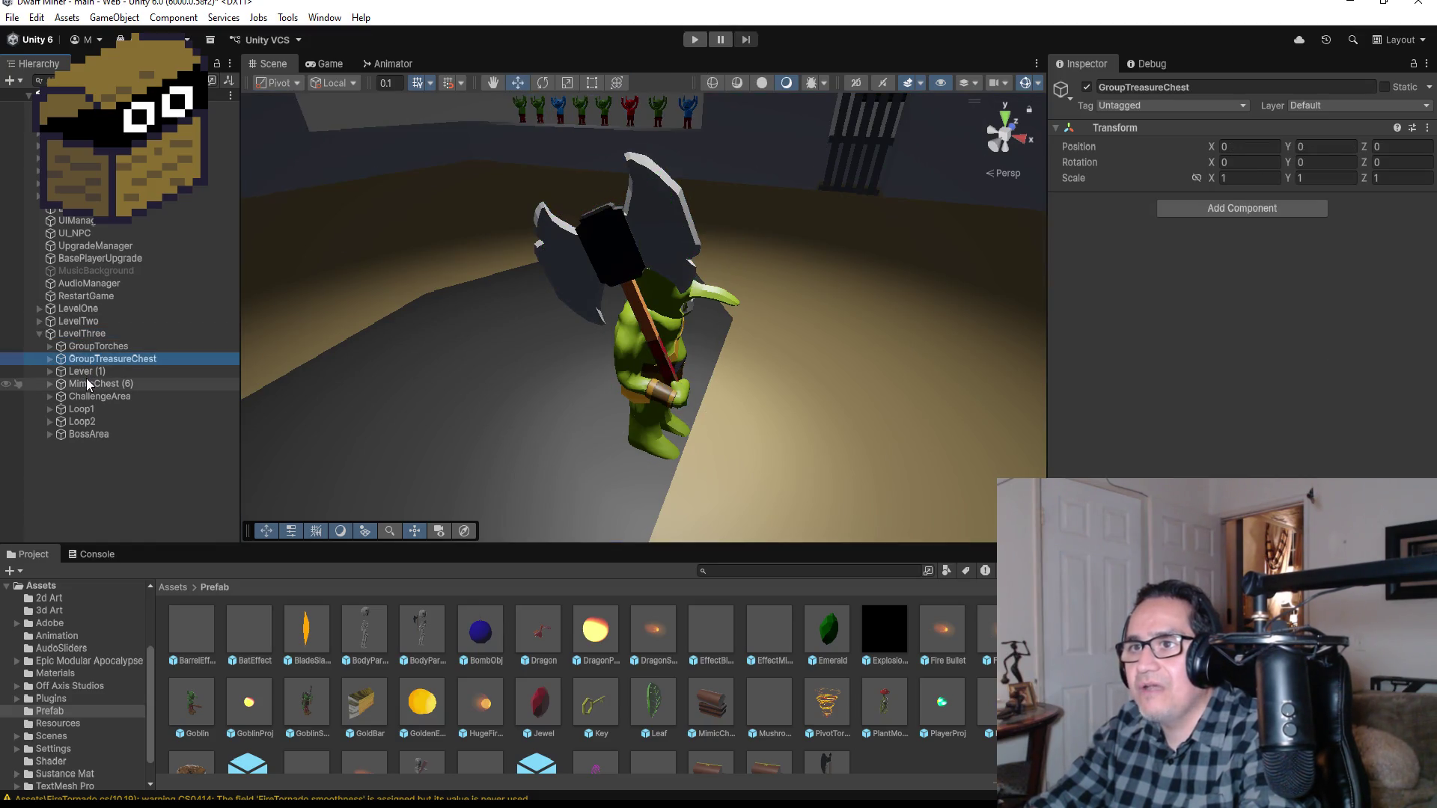
left_click(81, 384)
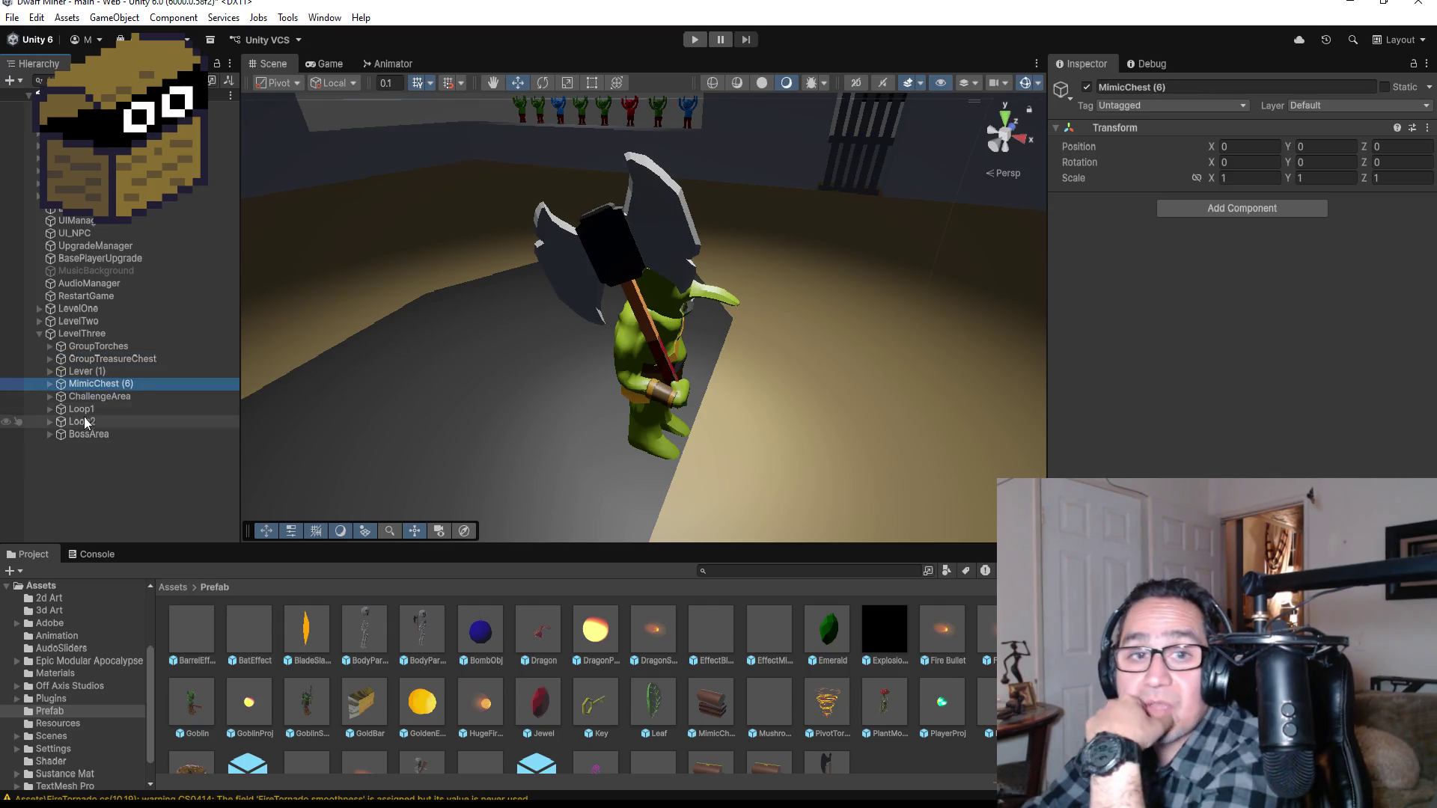
left_click(104, 396)
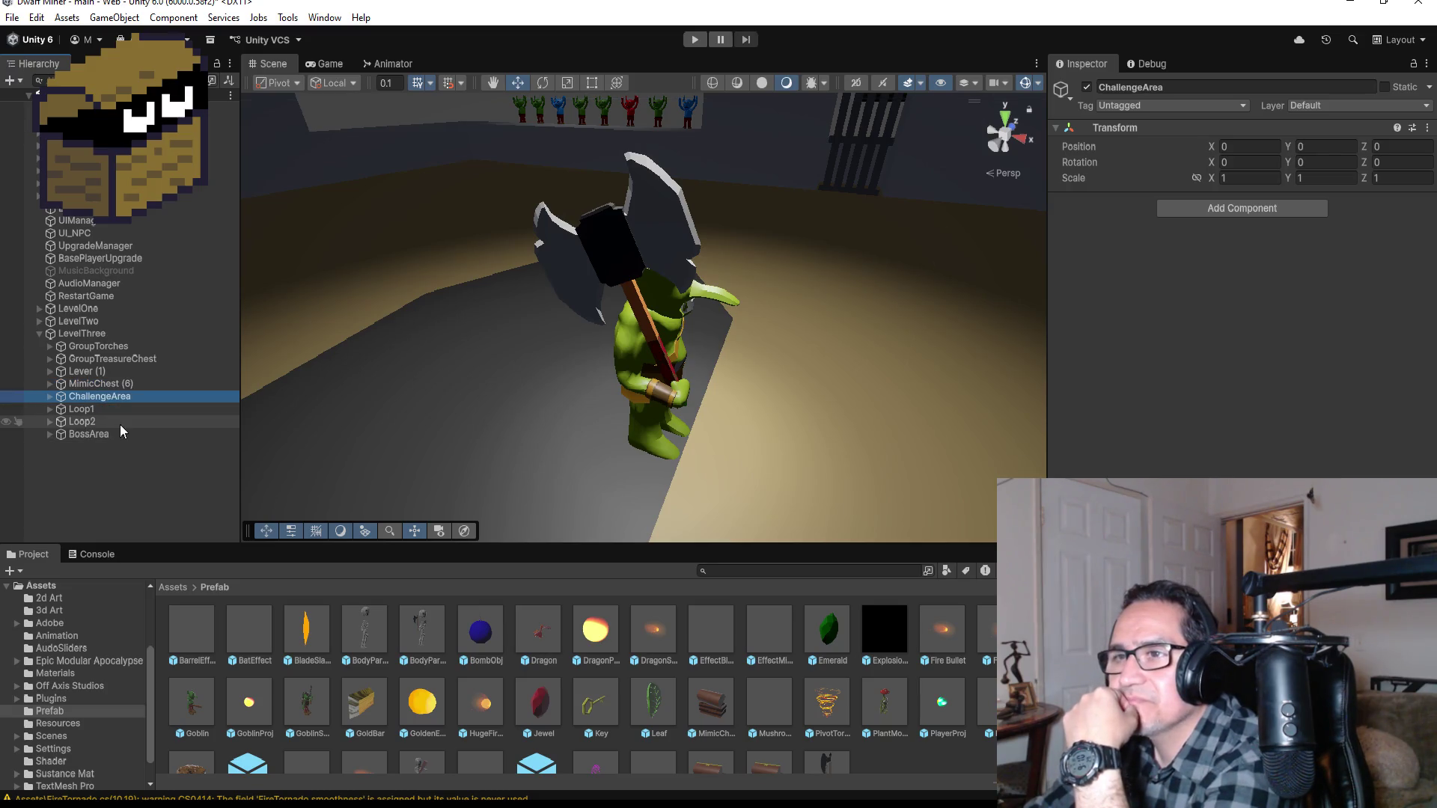
Step: Expand BossArea, collapse the metarig bones and select the GymGoblin object
left_click(55, 434)
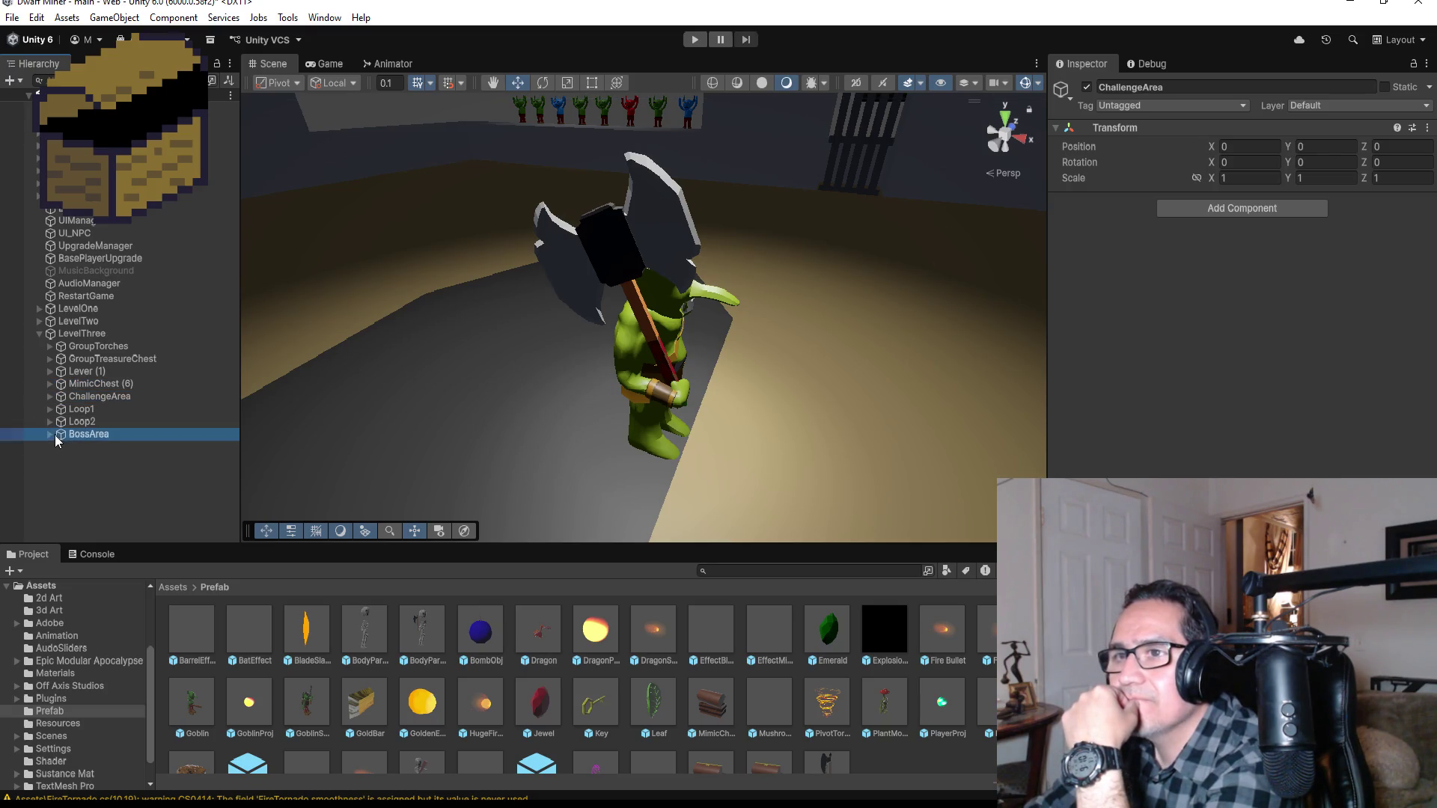
left_click(50, 434)
scroll("down", 3)
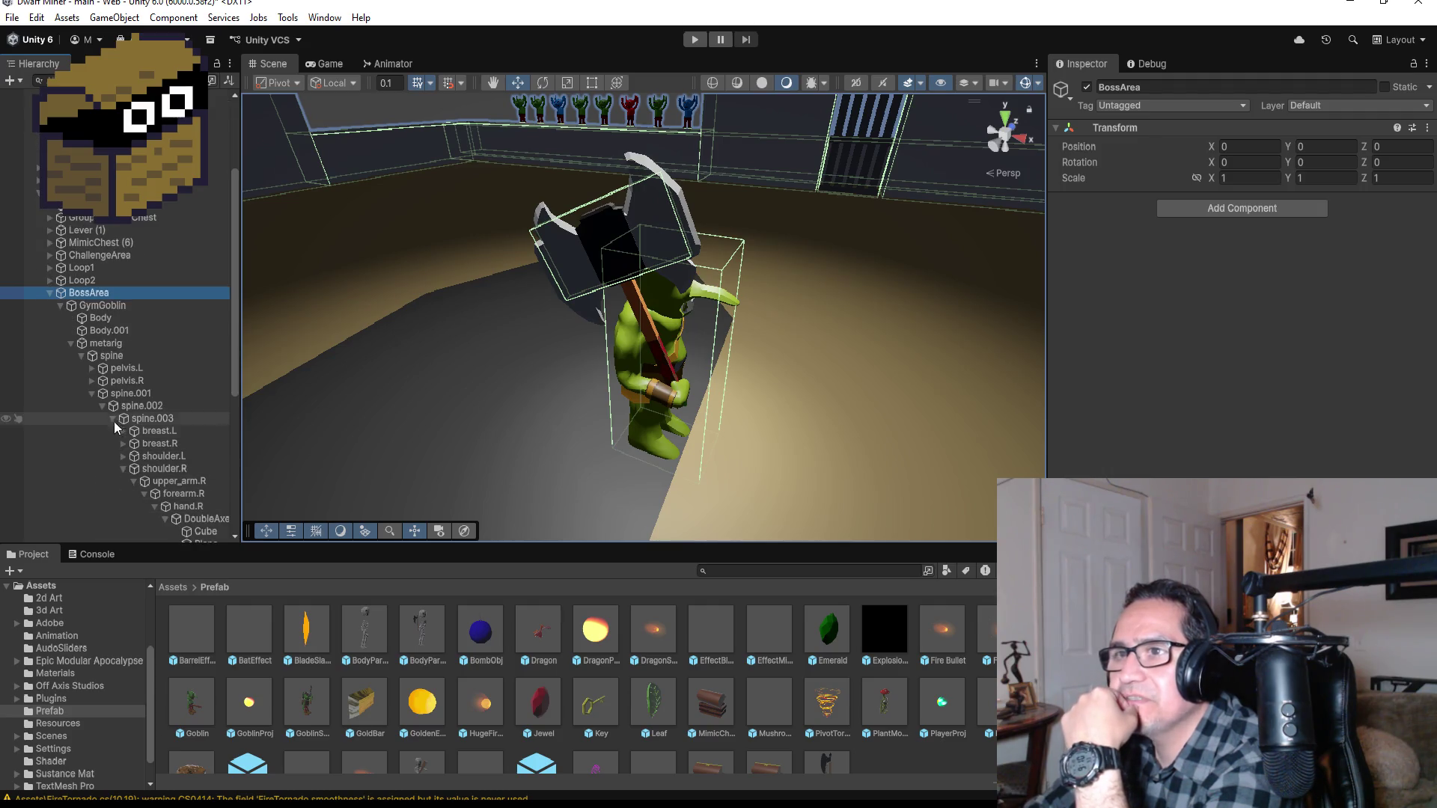
scroll("down", 3)
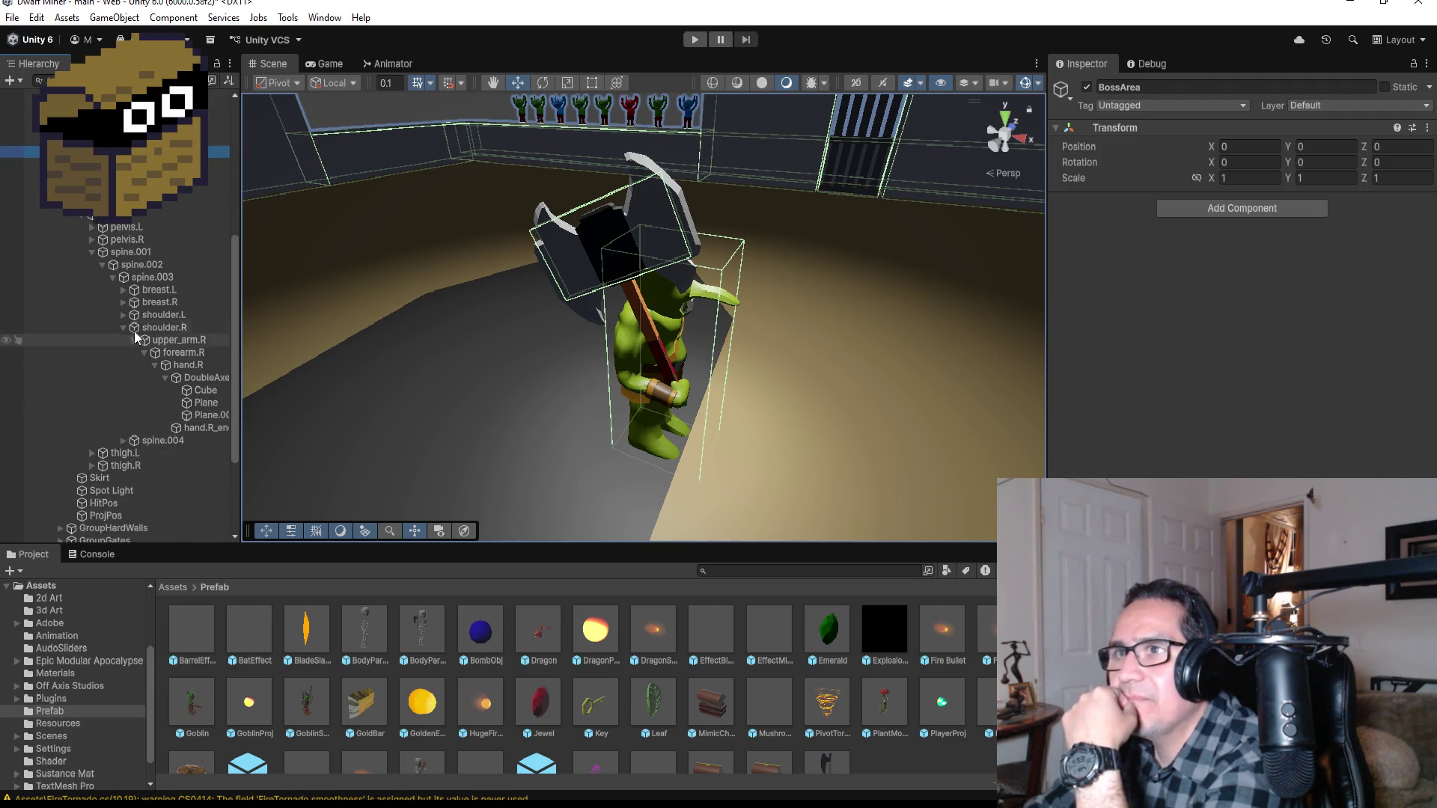
left_click(70, 202)
left_click(123, 286)
scroll("down", 3)
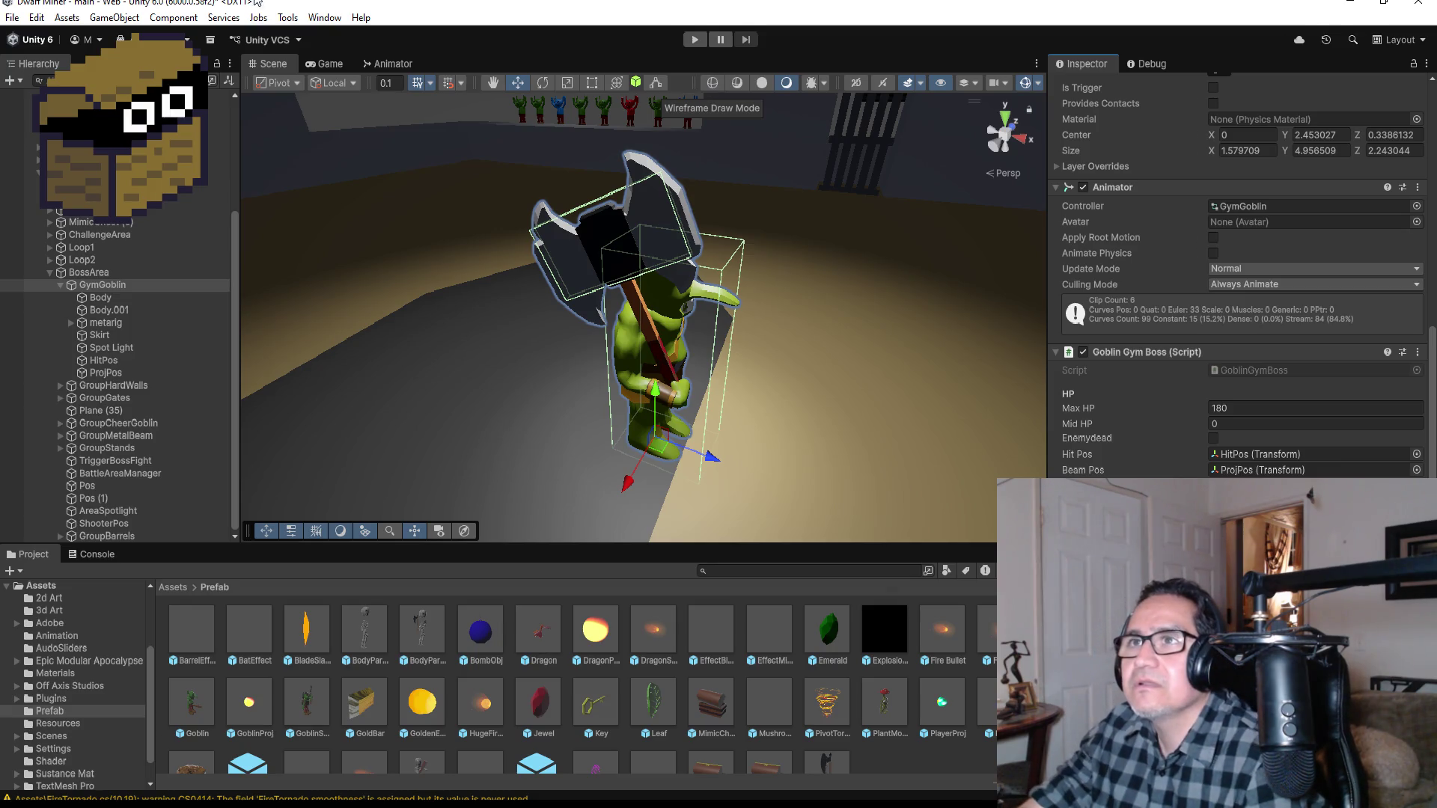
left_click(12, 17)
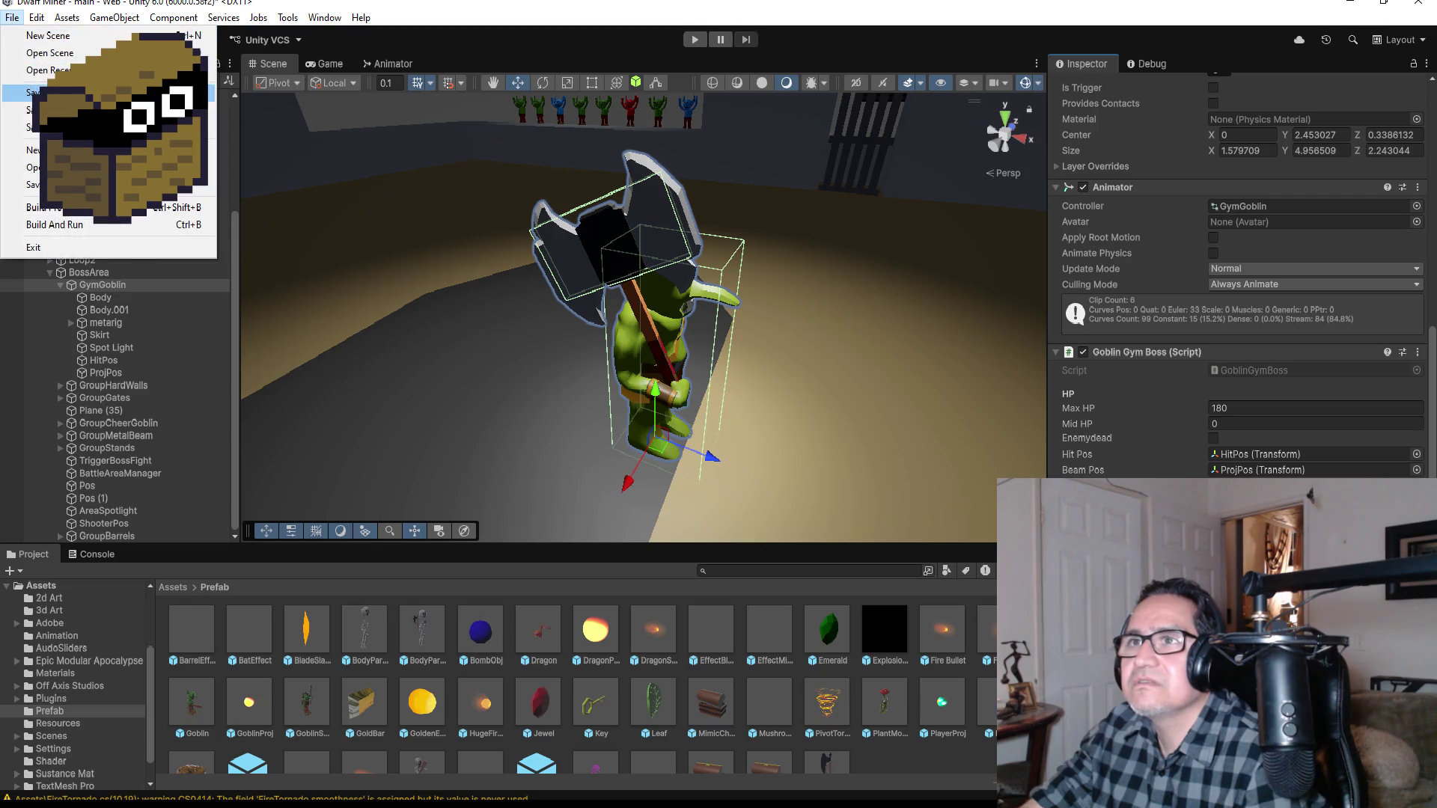
key("Escape")
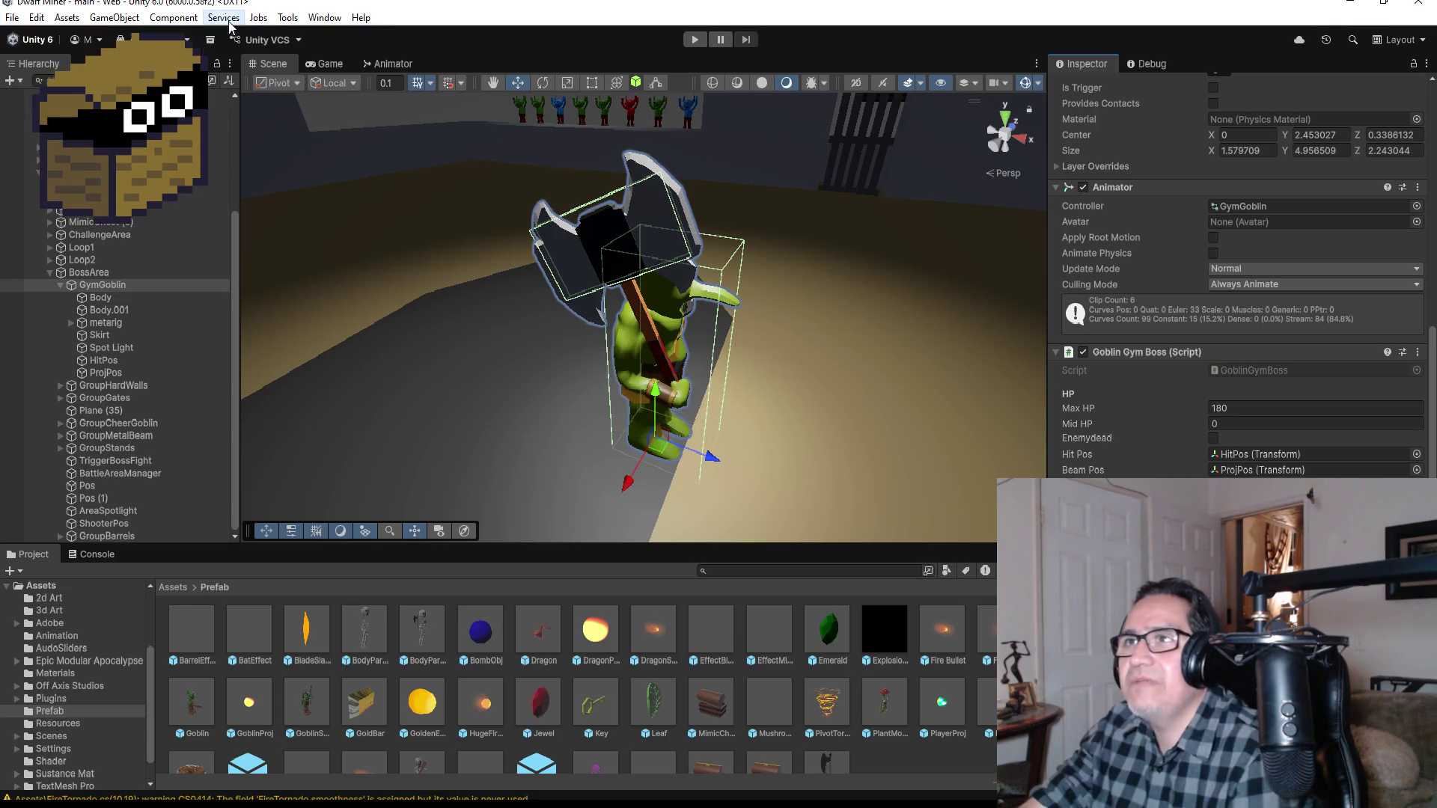
left_click(224, 17)
mouse_move(53, 21)
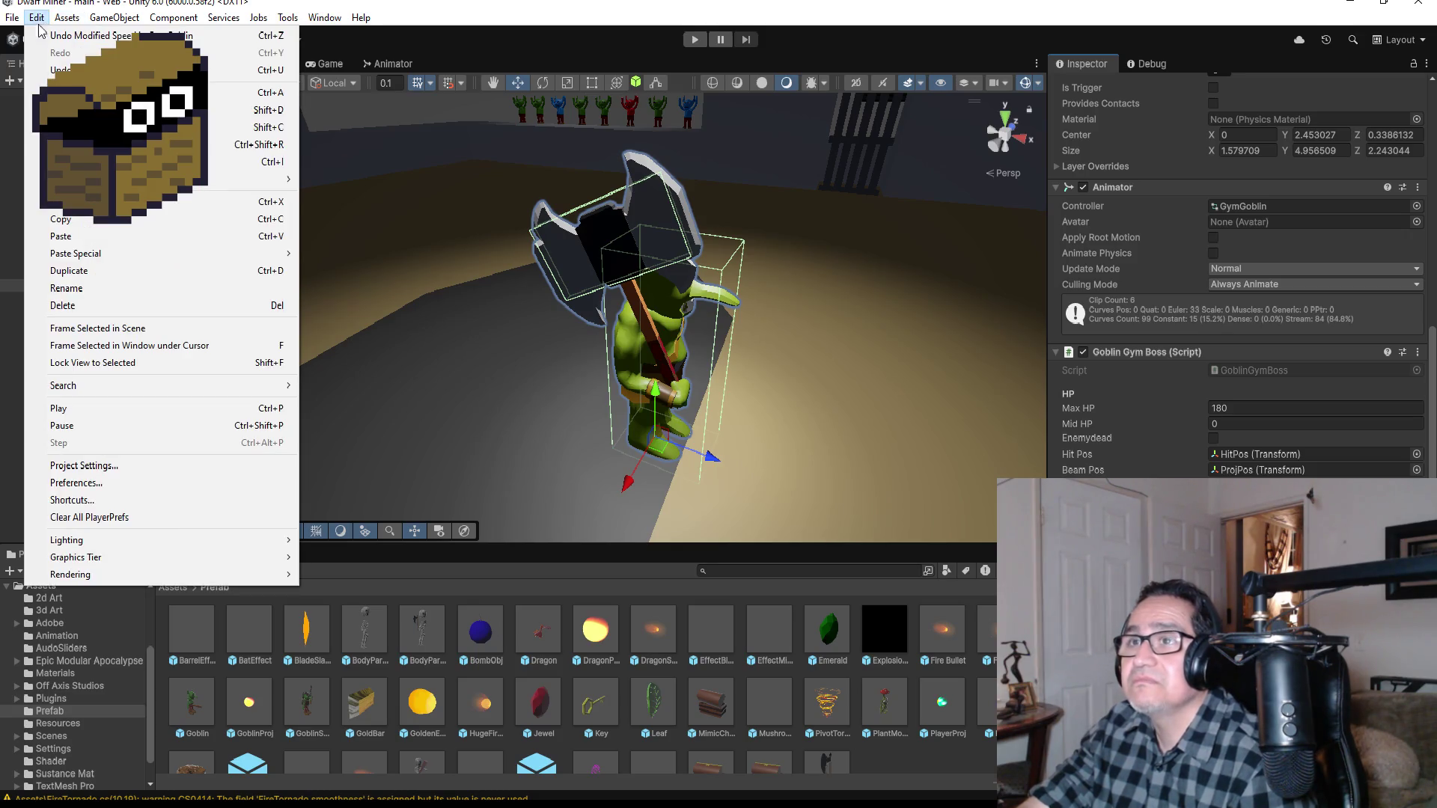
left_click(84, 466)
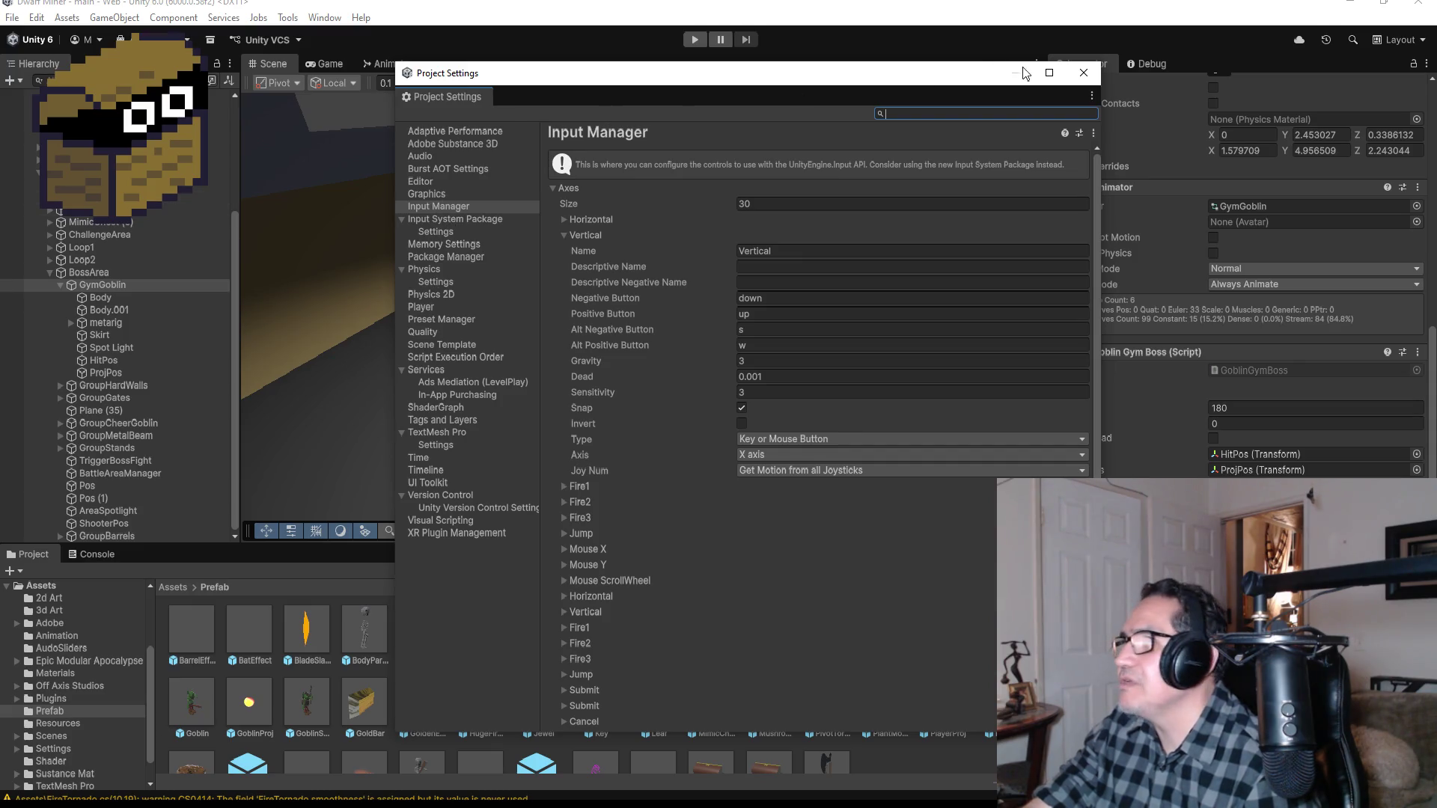
left_click(473, 134)
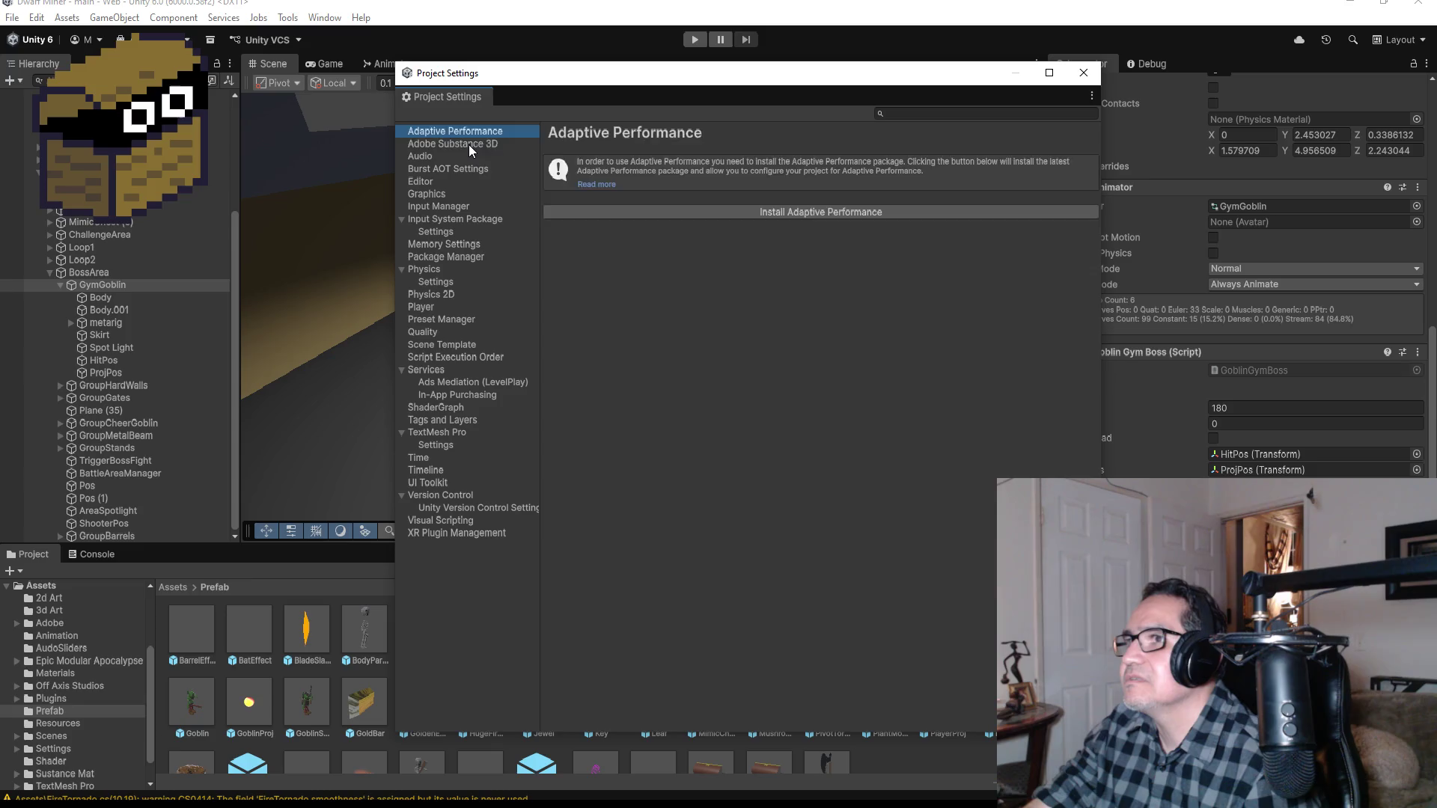
left_click(469, 145)
left_click(445, 168)
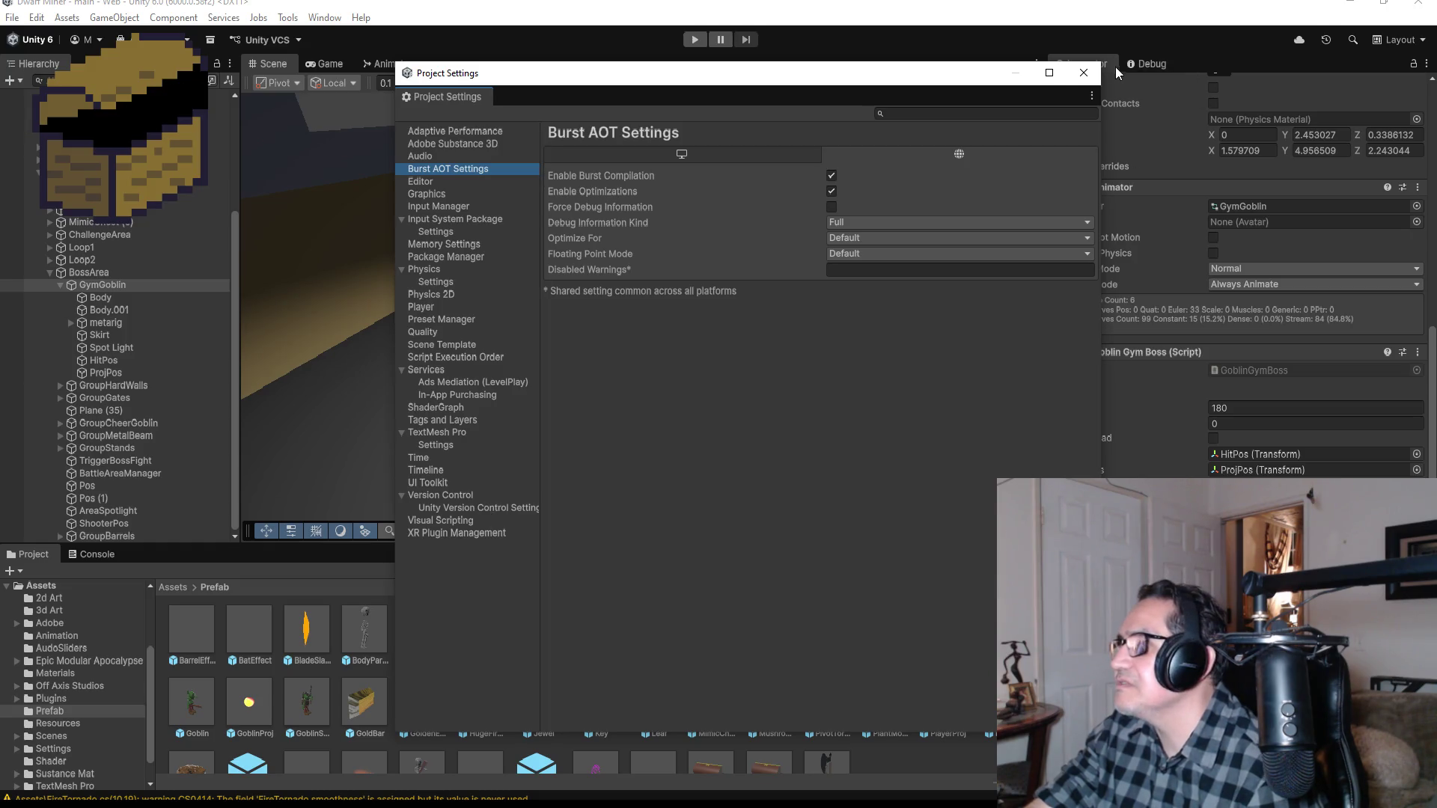
left_click(1082, 72)
left_click(12, 17)
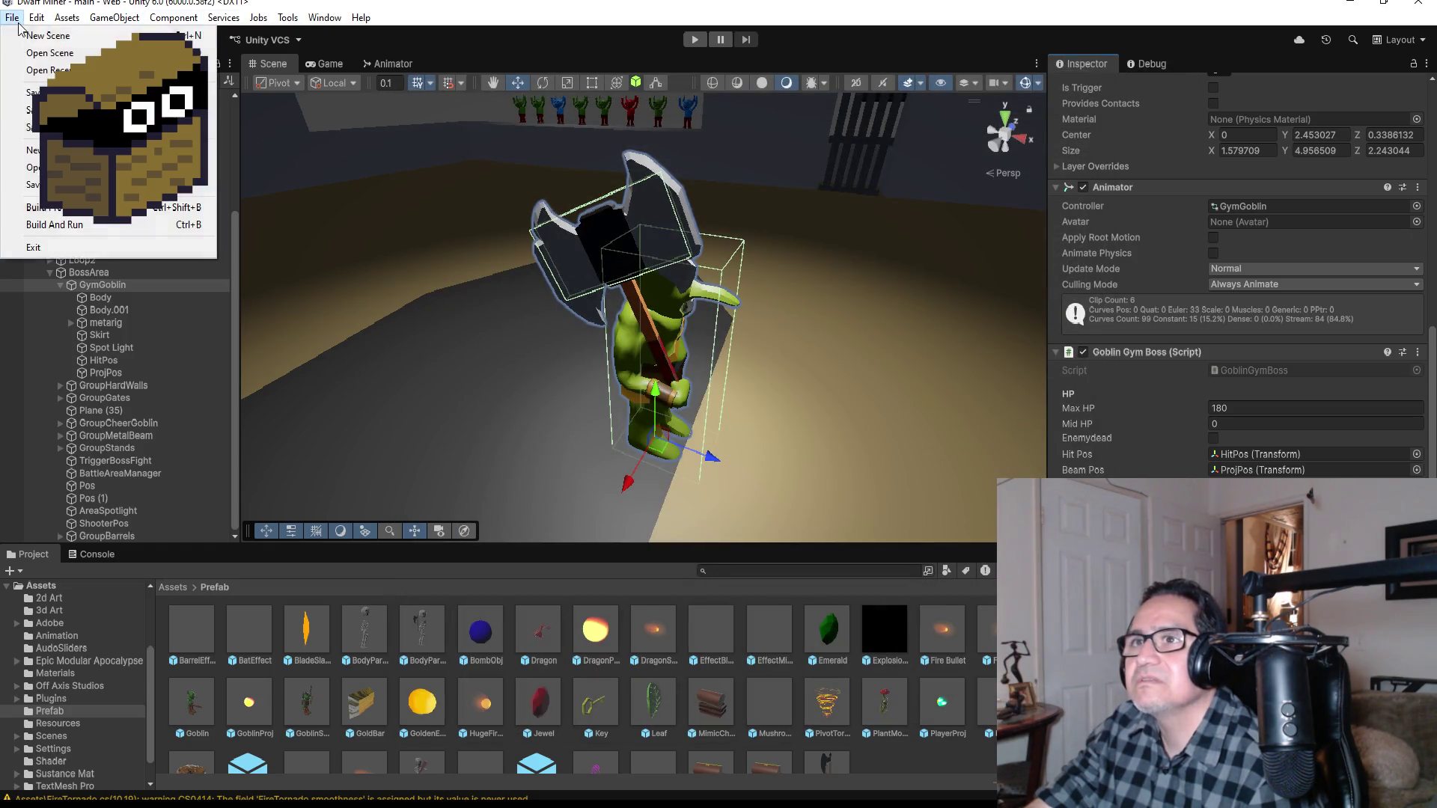
left_click(37, 225)
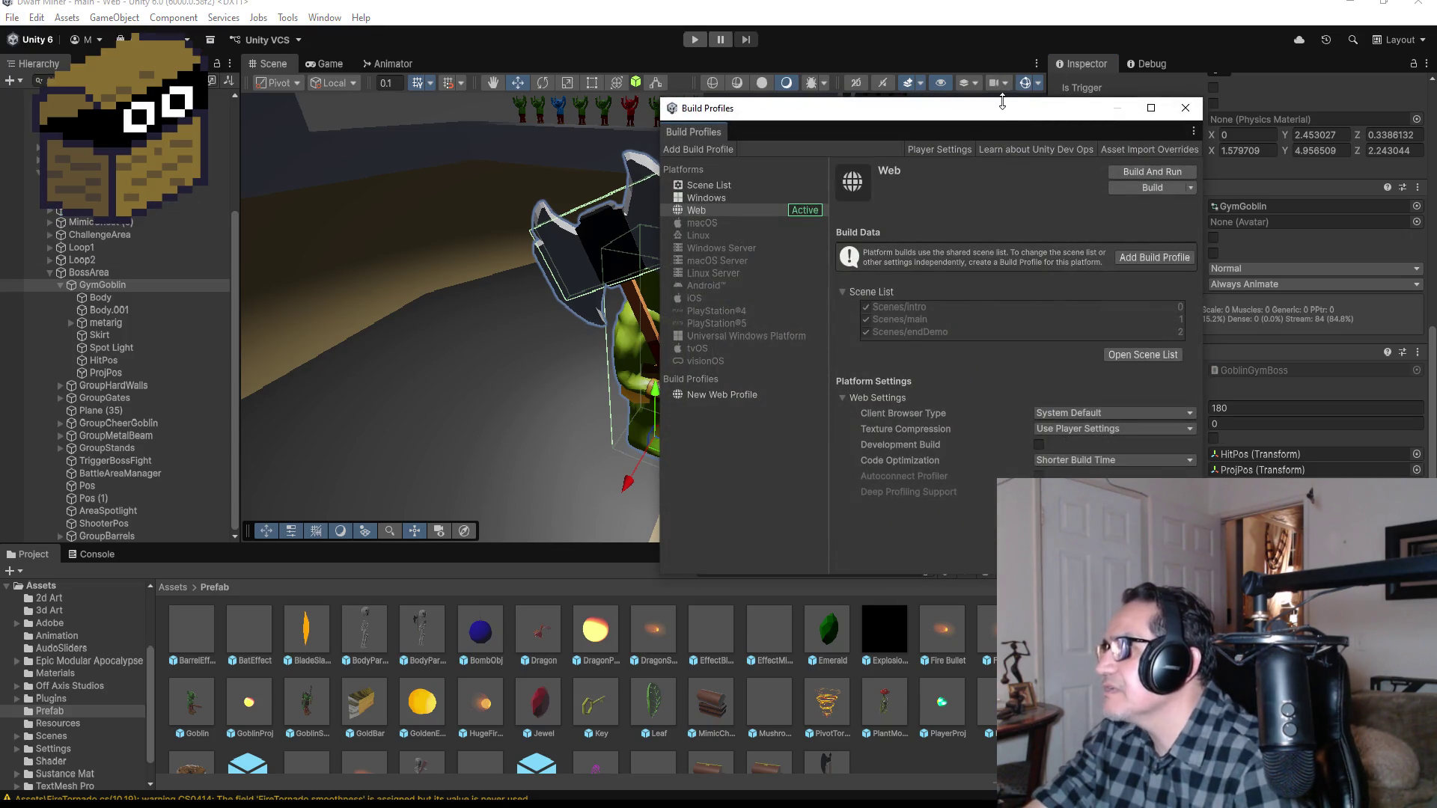
left_click_drag(1006, 113, 668, 106)
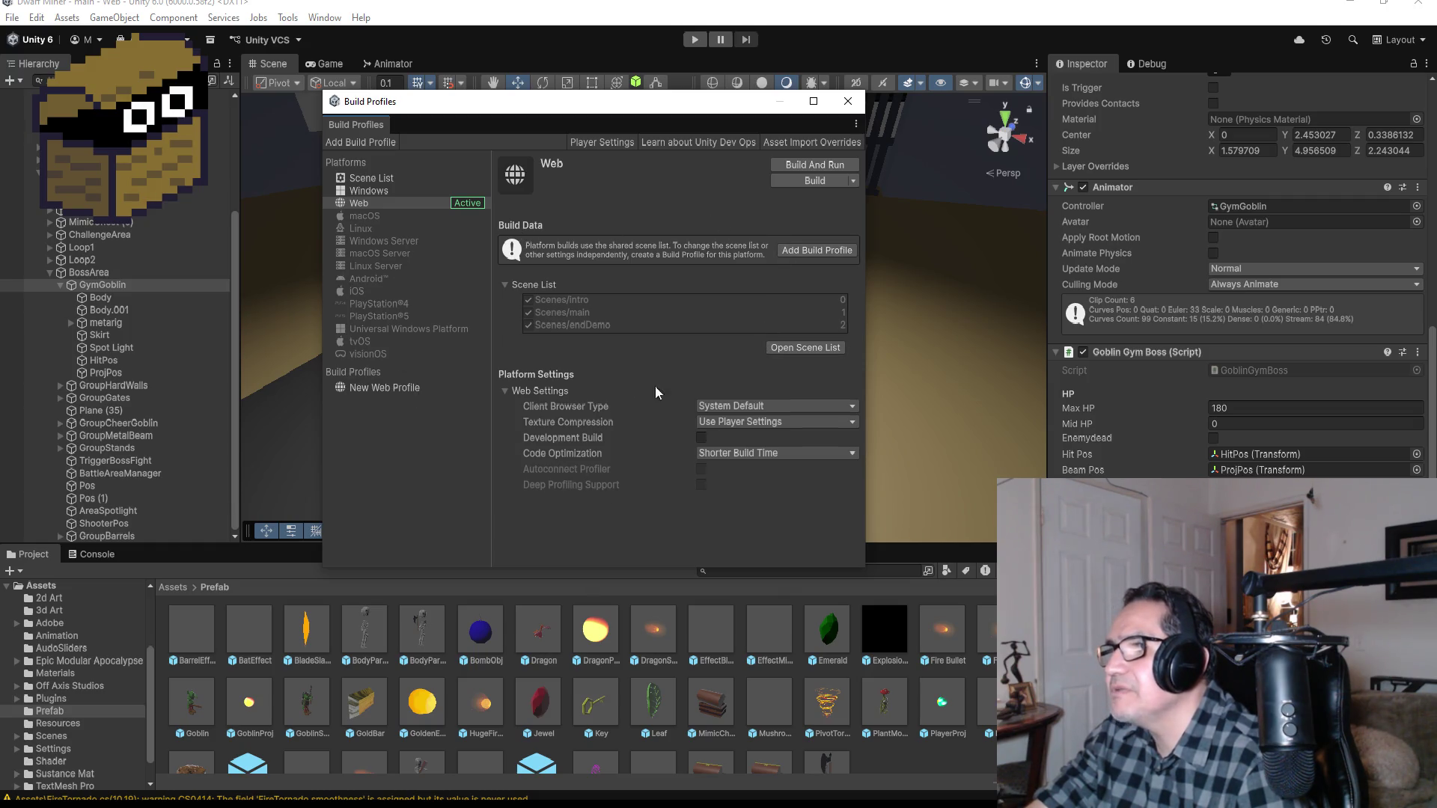
left_click(550, 413)
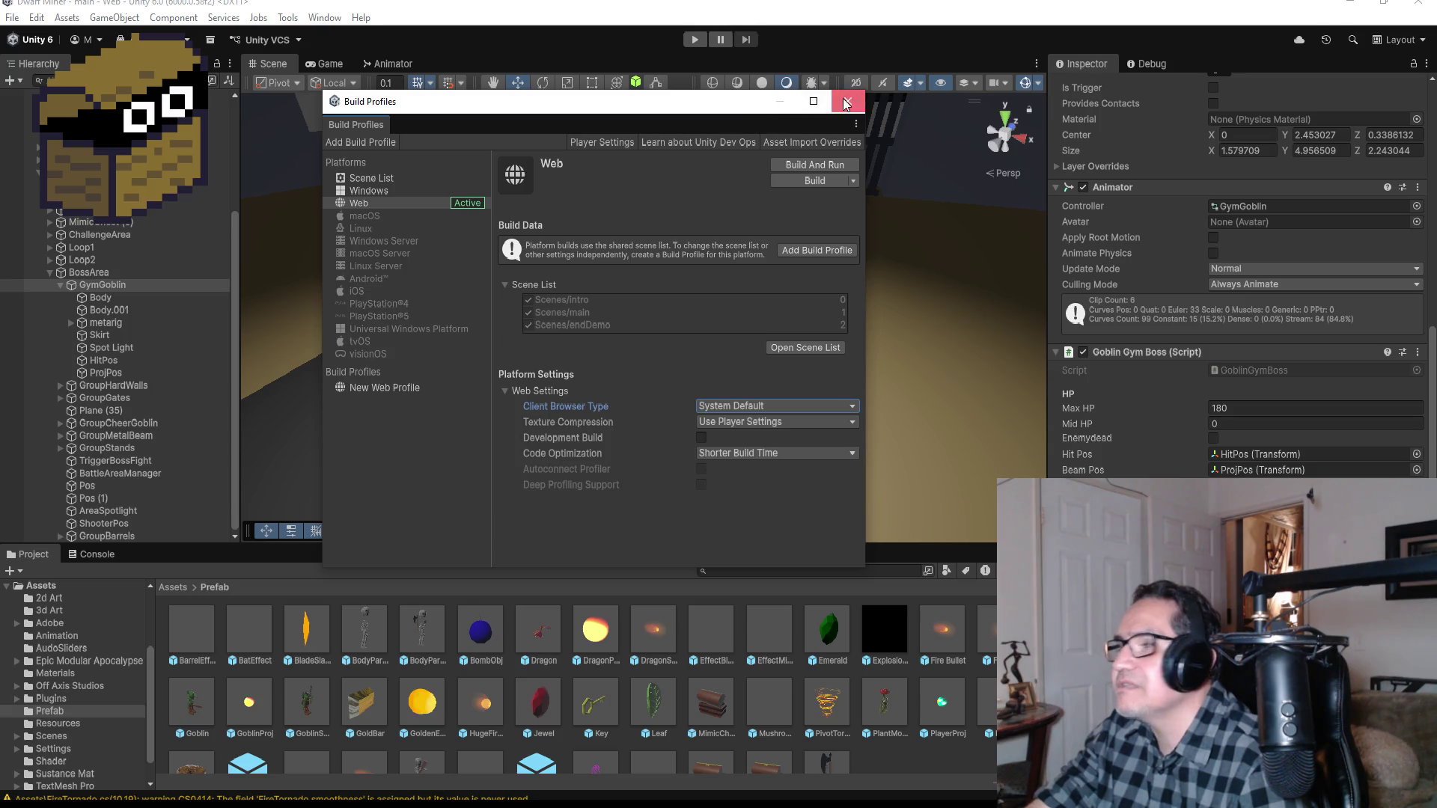
left_click(848, 101)
left_click(12, 17)
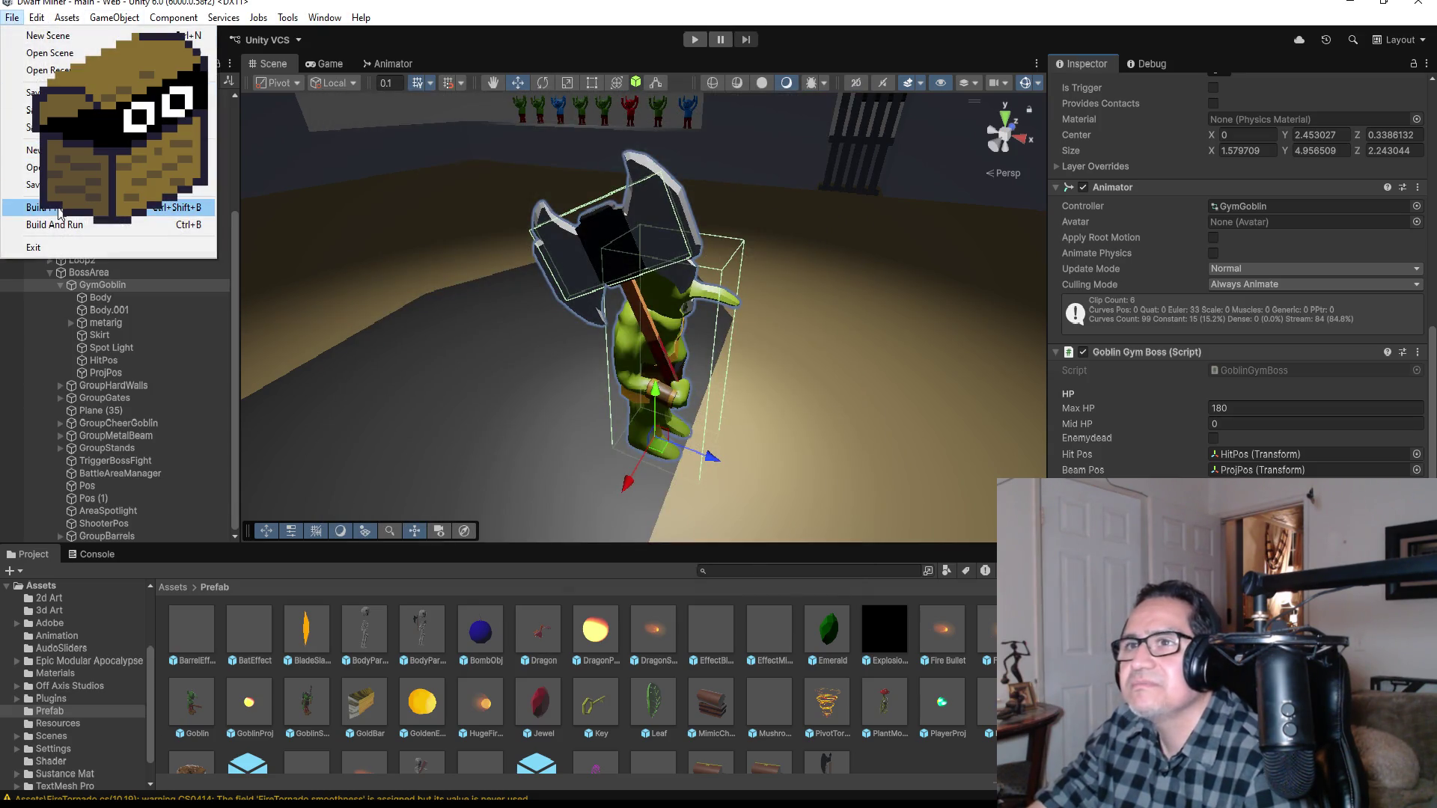
Step: Open Edit > Project Settings and move through Version Control and Physics to the Player page
mouse_move(35, 17)
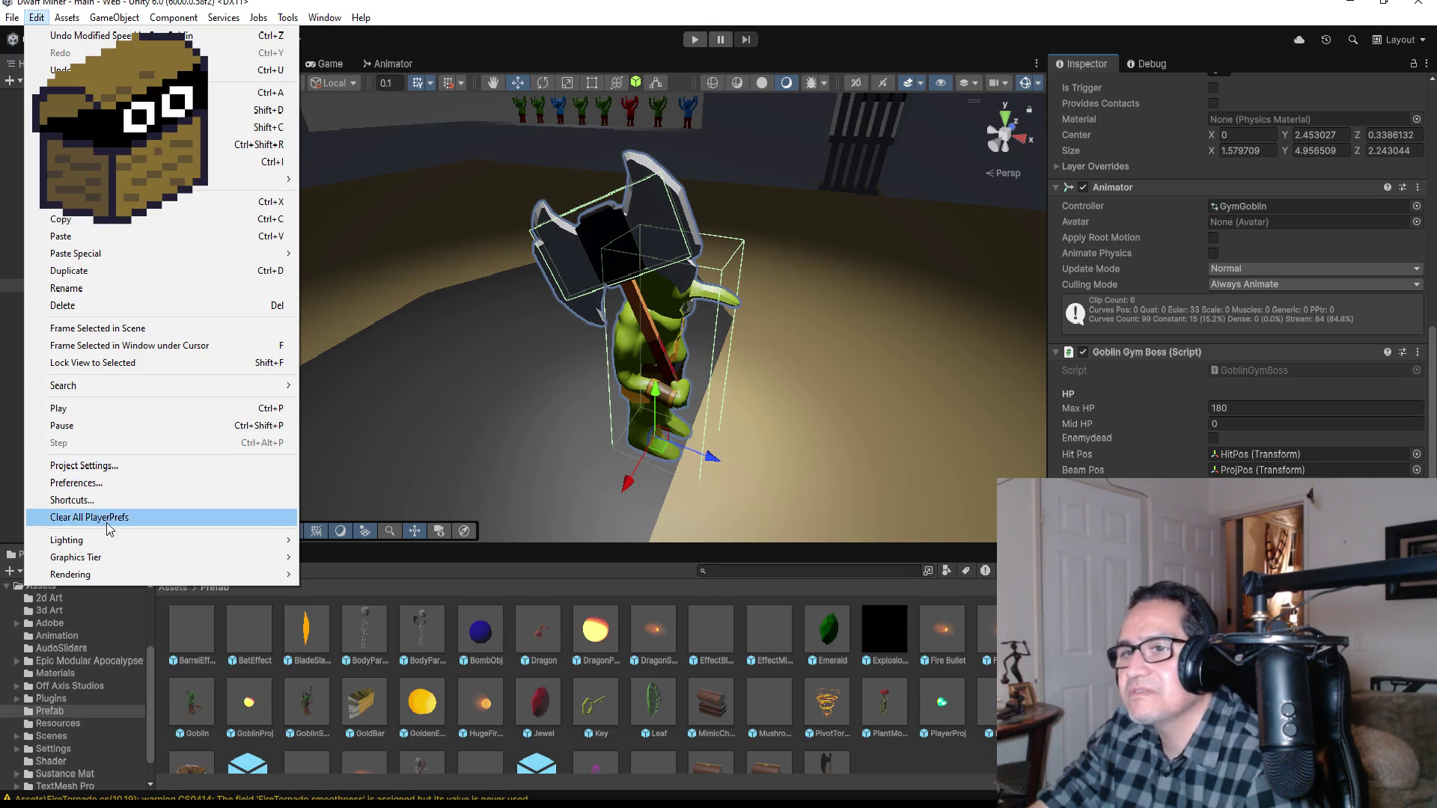
left_click(84, 465)
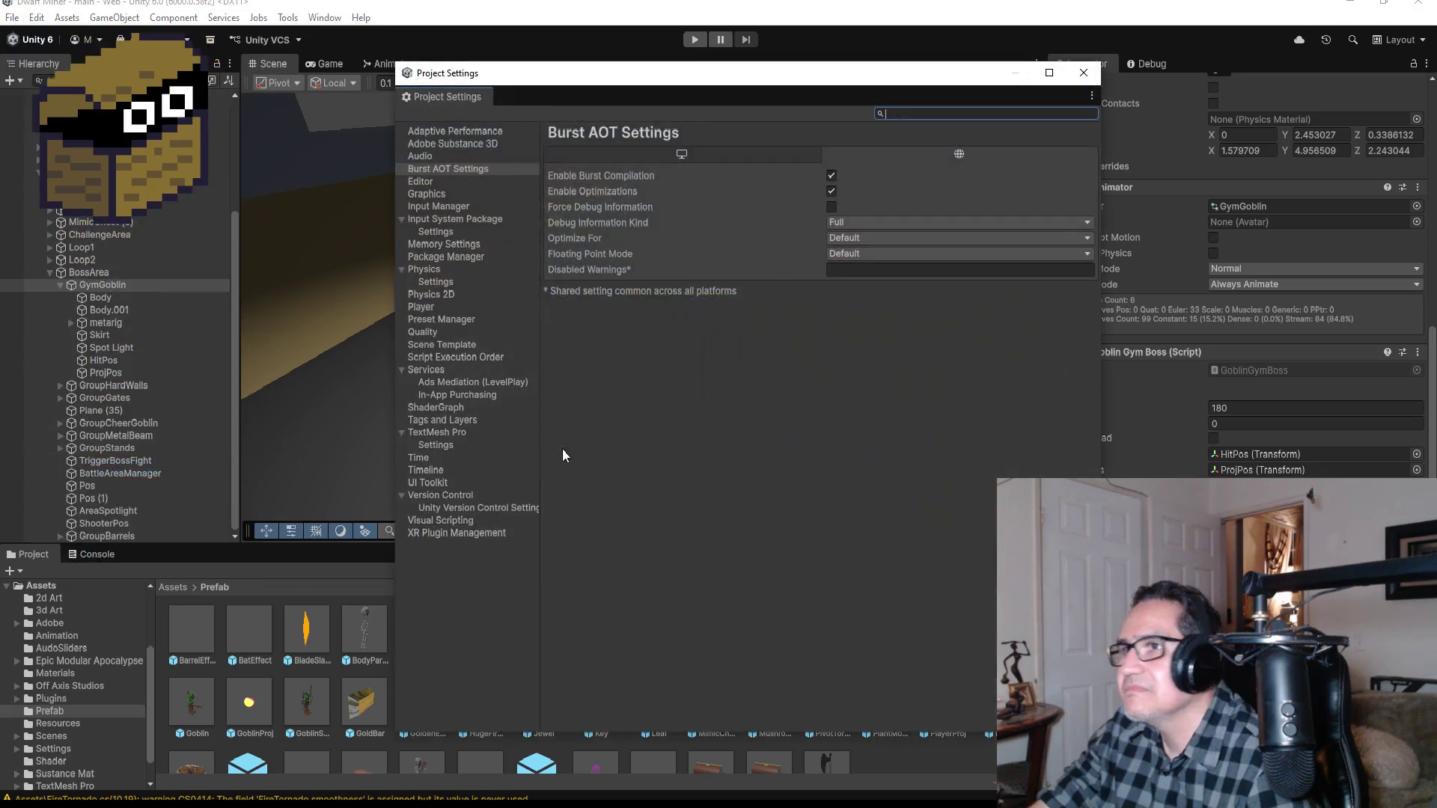
left_click(446, 496)
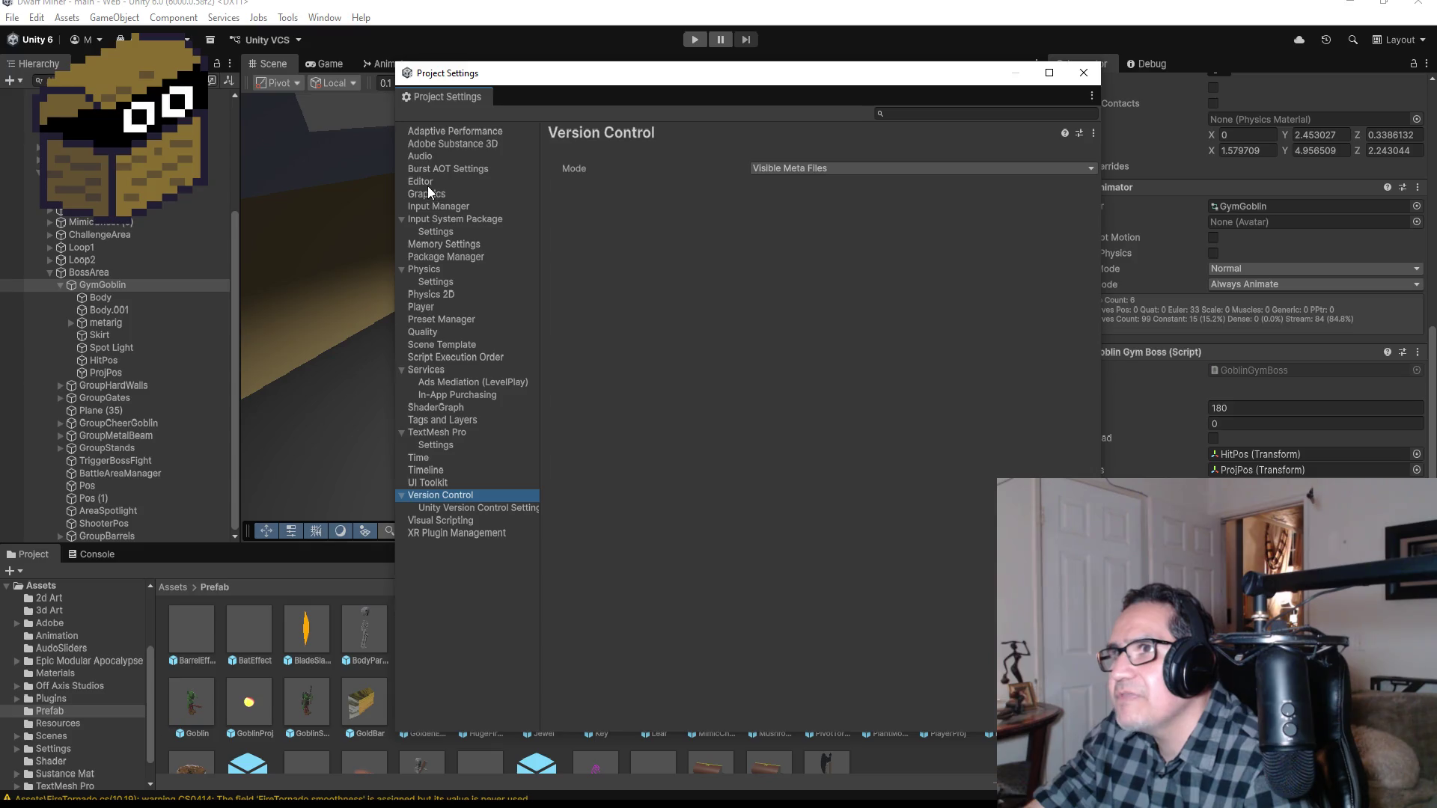
left_click(435, 282)
left_click(434, 306)
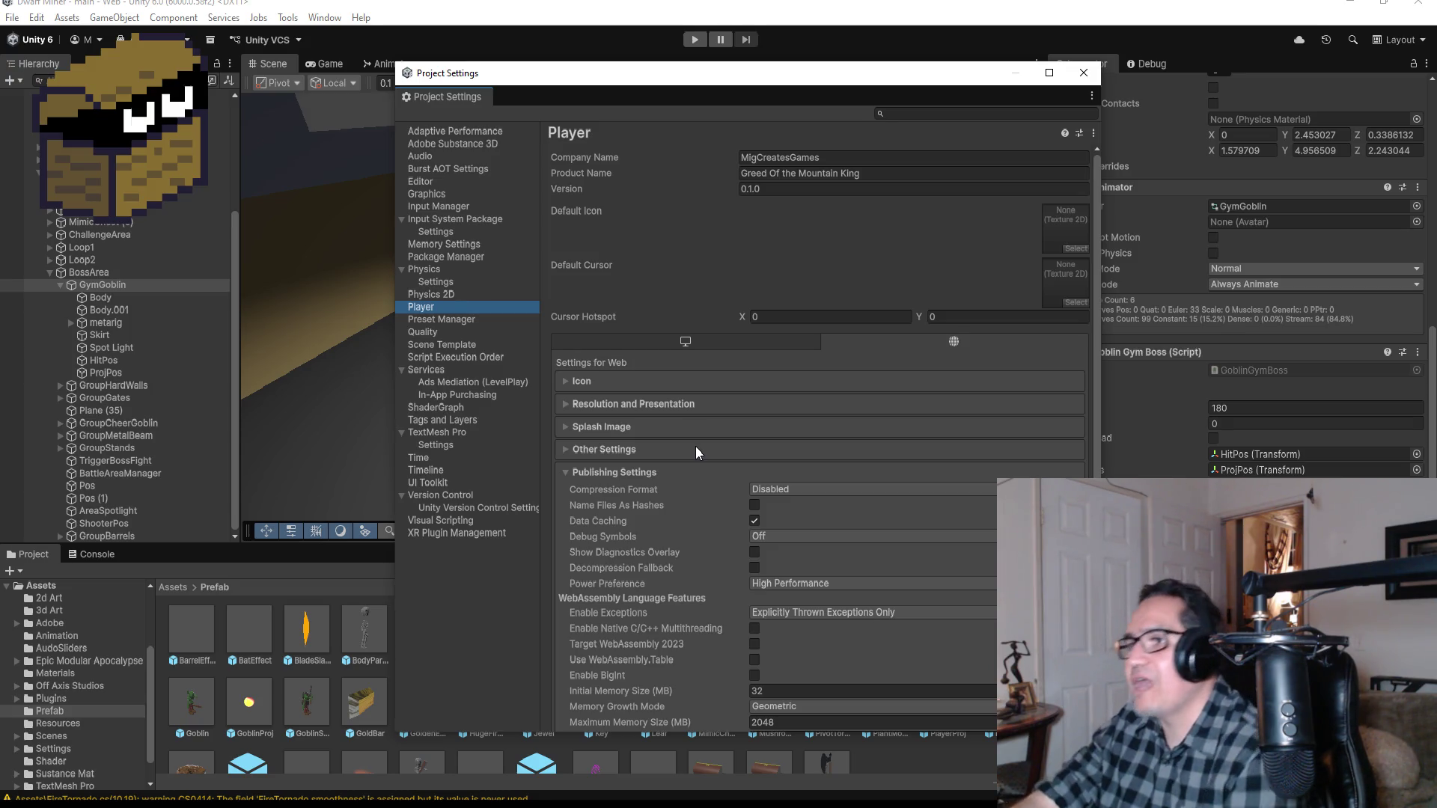
scroll("down", 3)
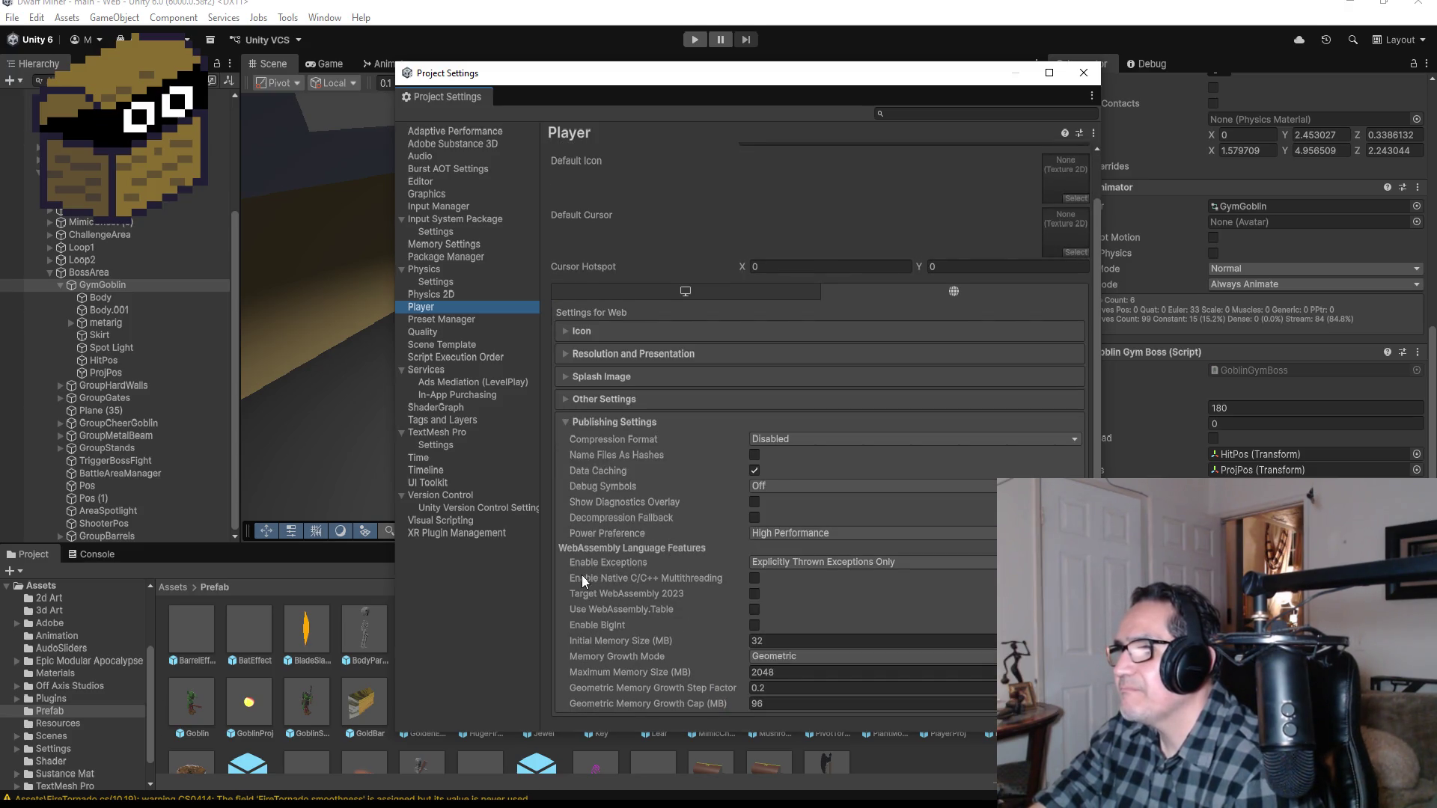
Step: Leave Power Preference at High Performance and expand Player's Other Settings foldout
left_click(810, 532)
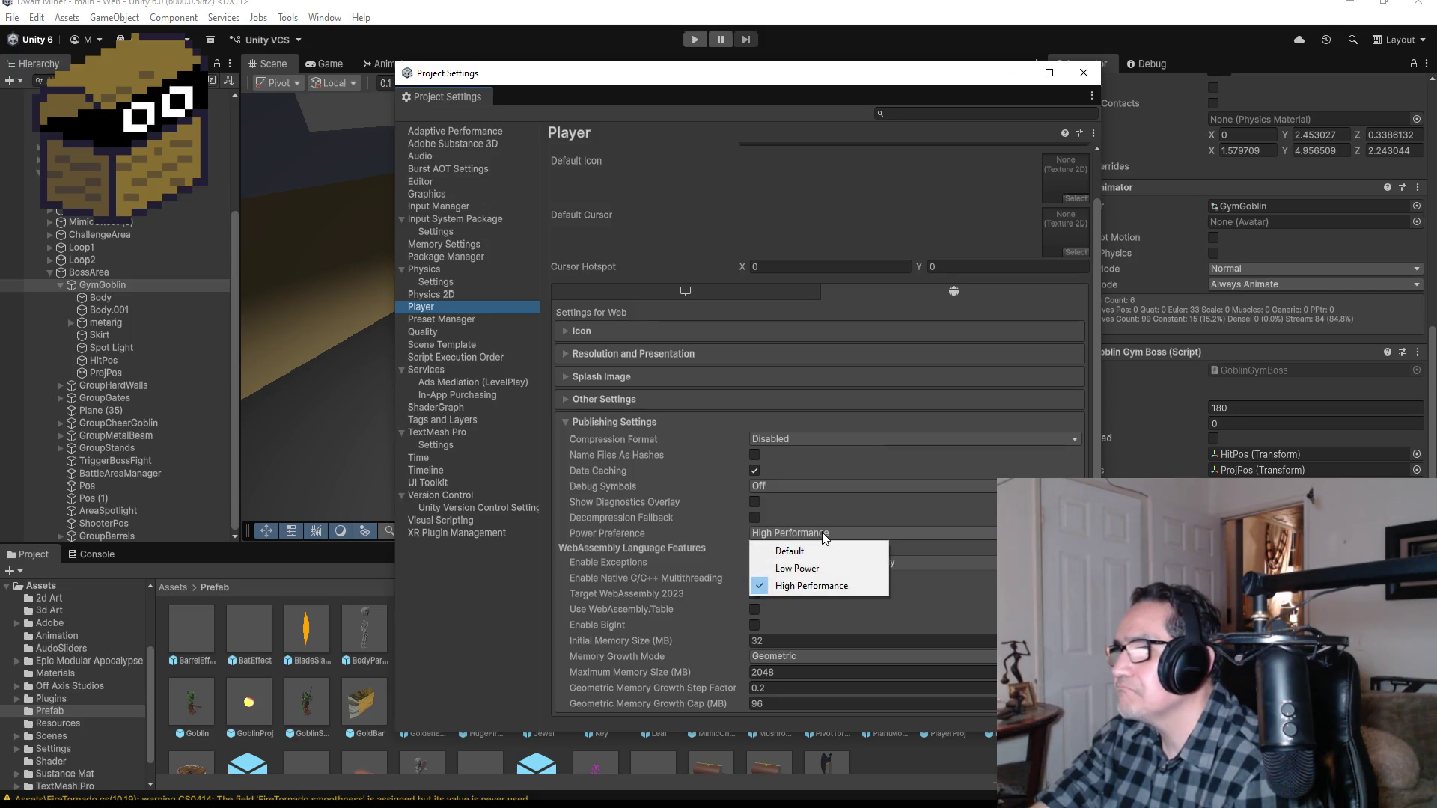
left_click(821, 535)
left_click(820, 536)
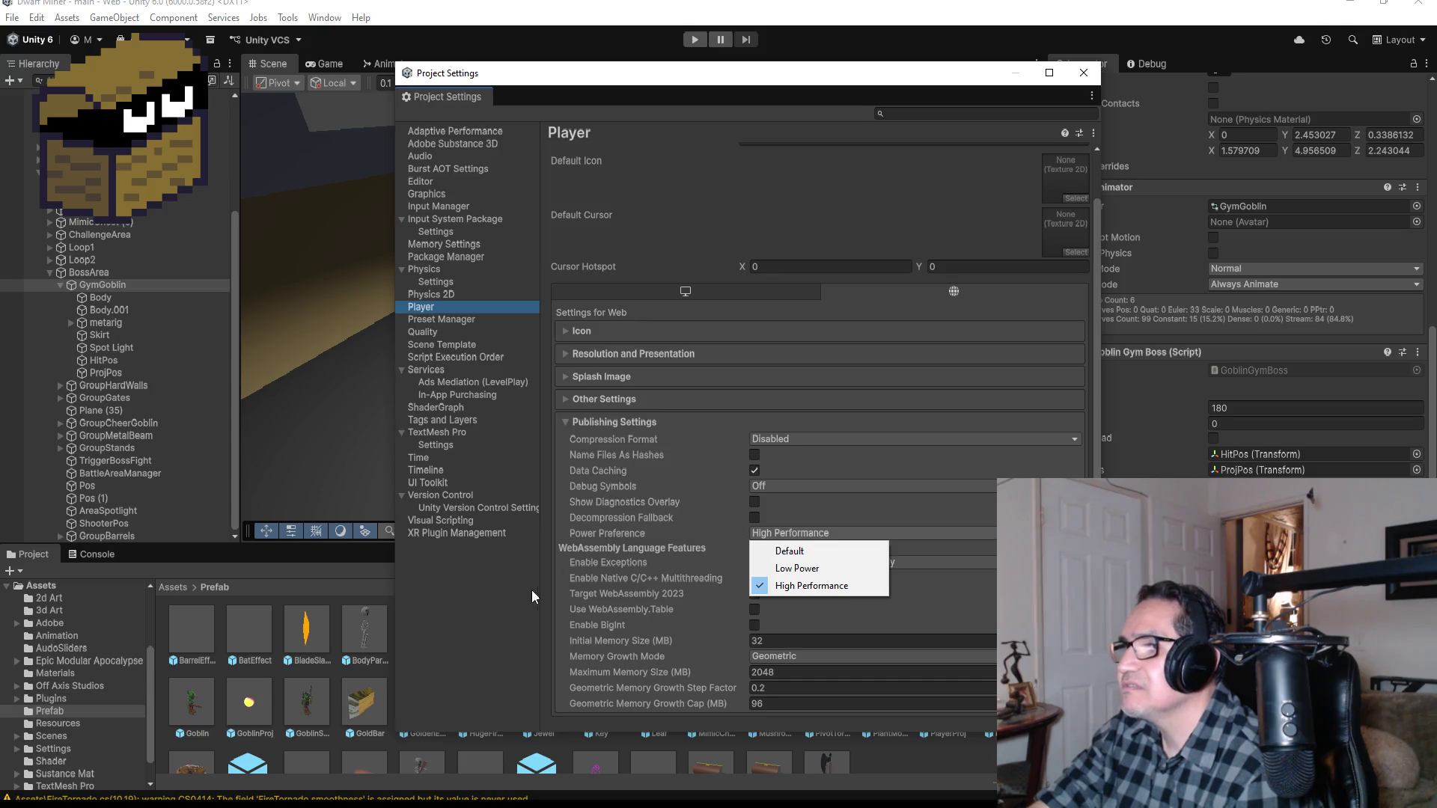
left_click(479, 630)
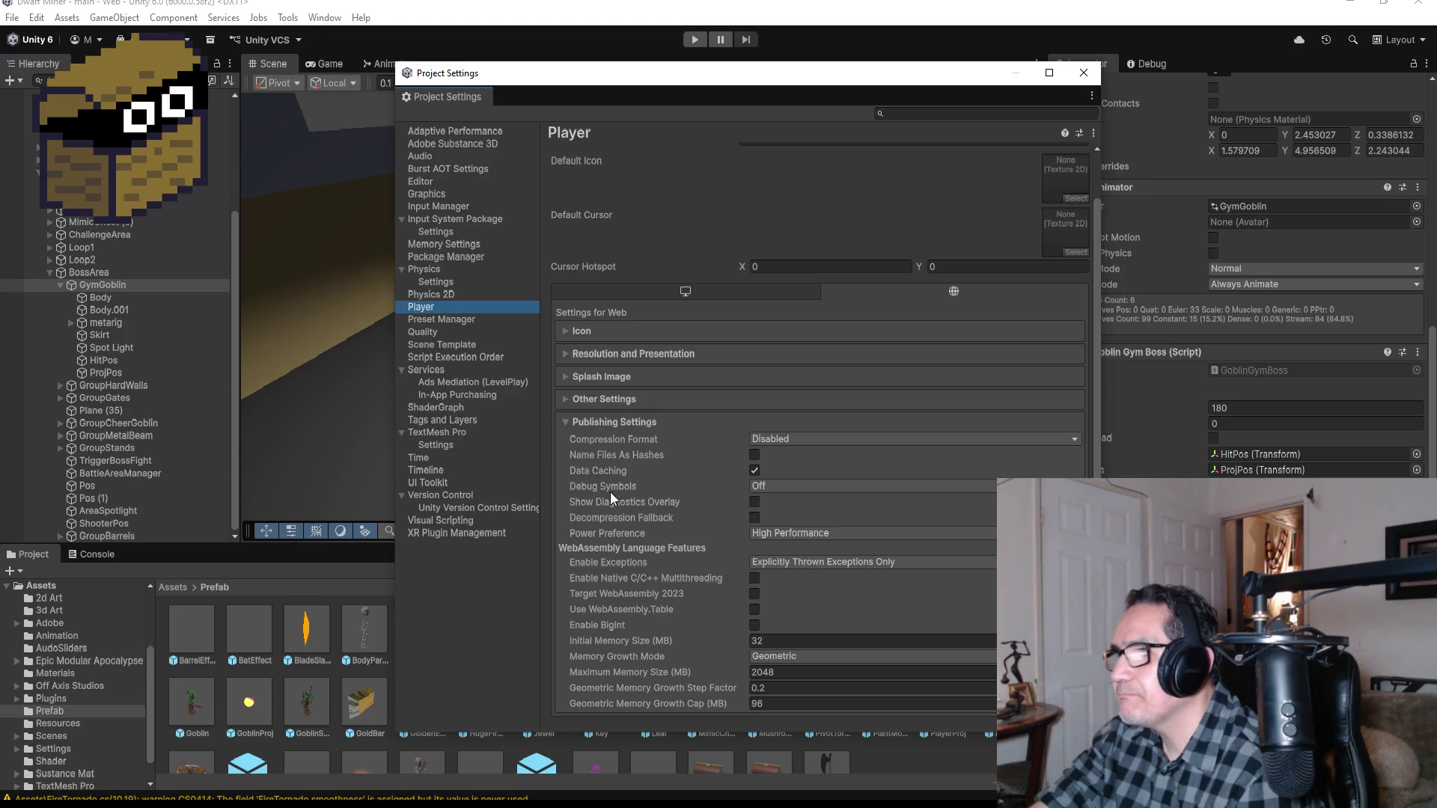
left_click(586, 399)
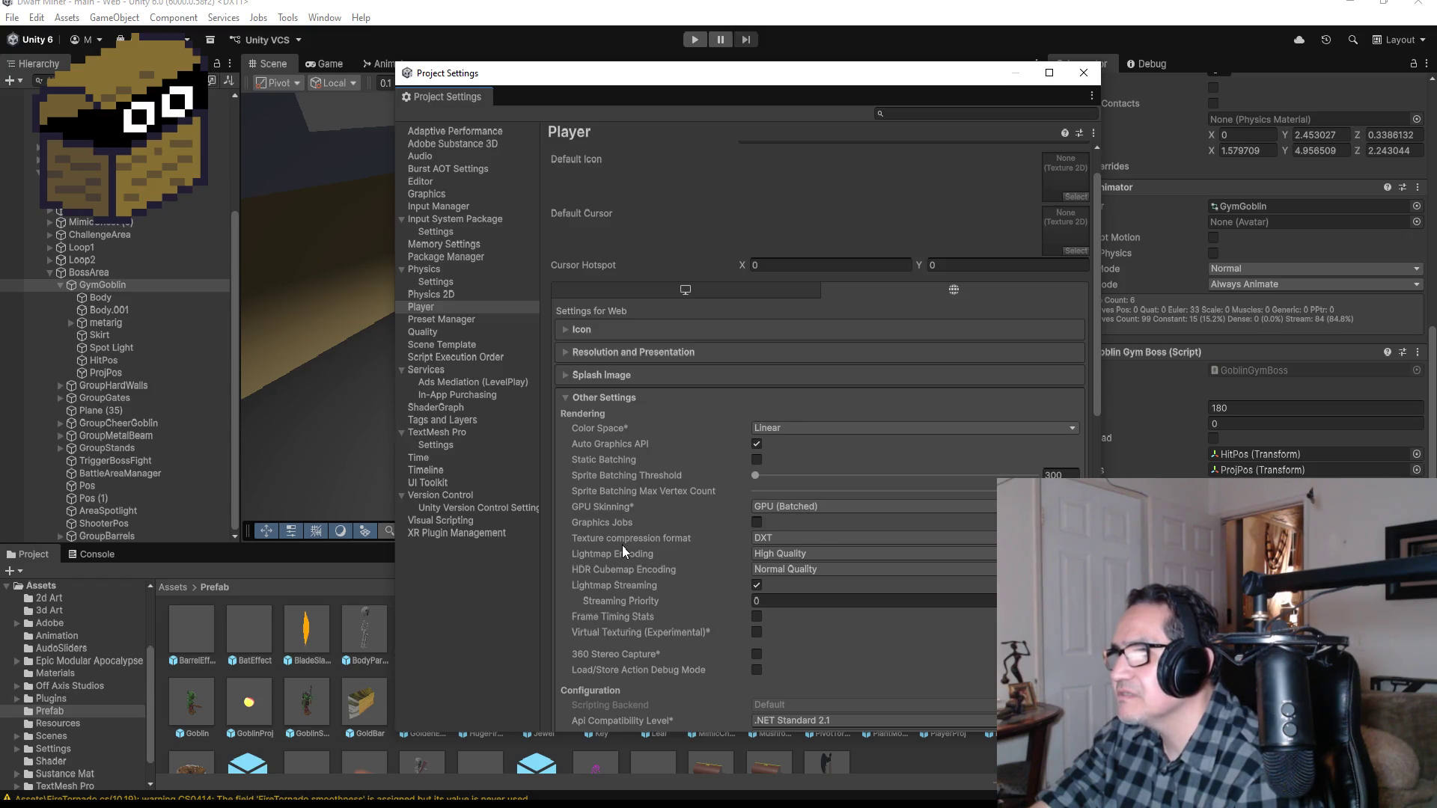
Step: Keep Lightmap Encoding at High Quality and scroll through the remaining Other Settings
scroll("down", 3)
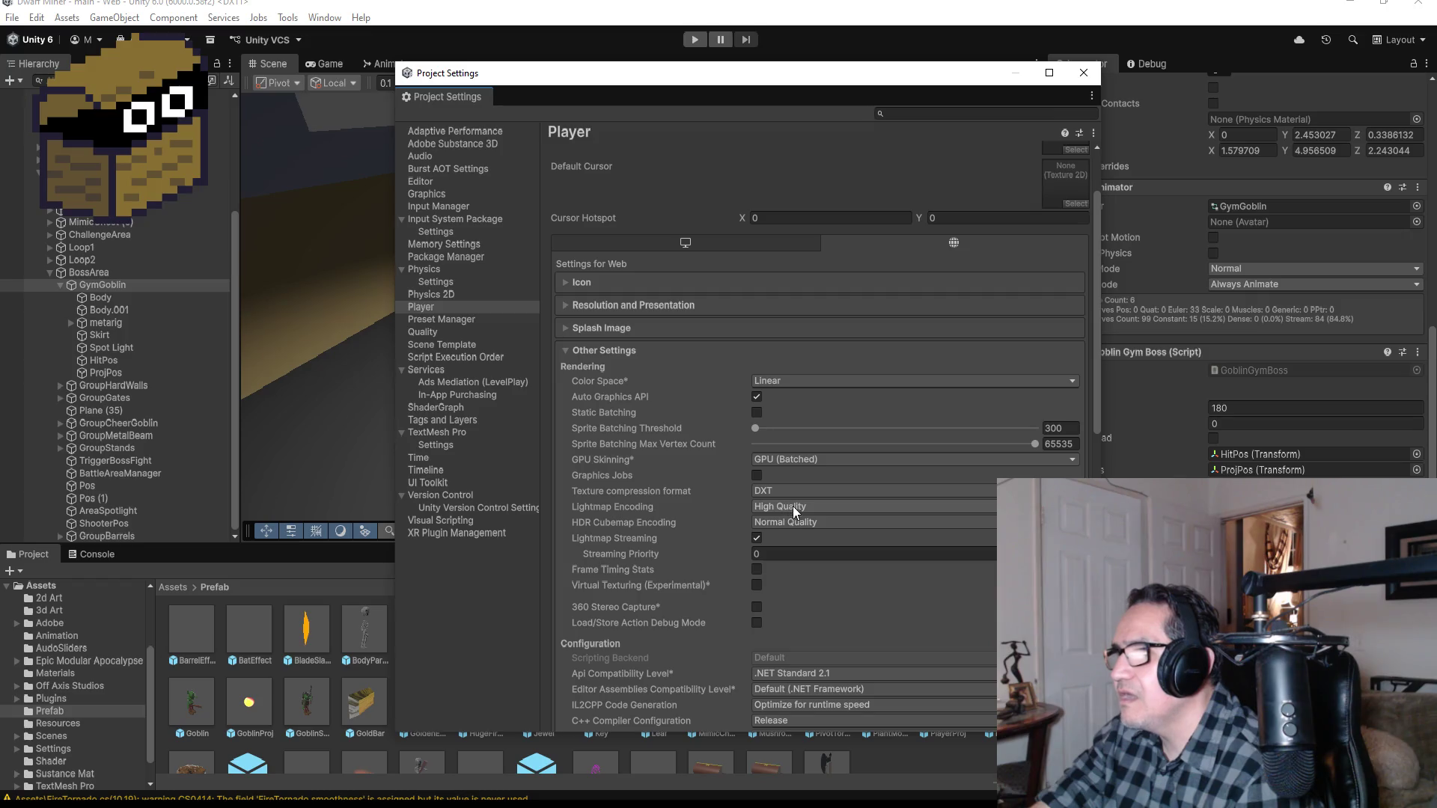
left_click(805, 511)
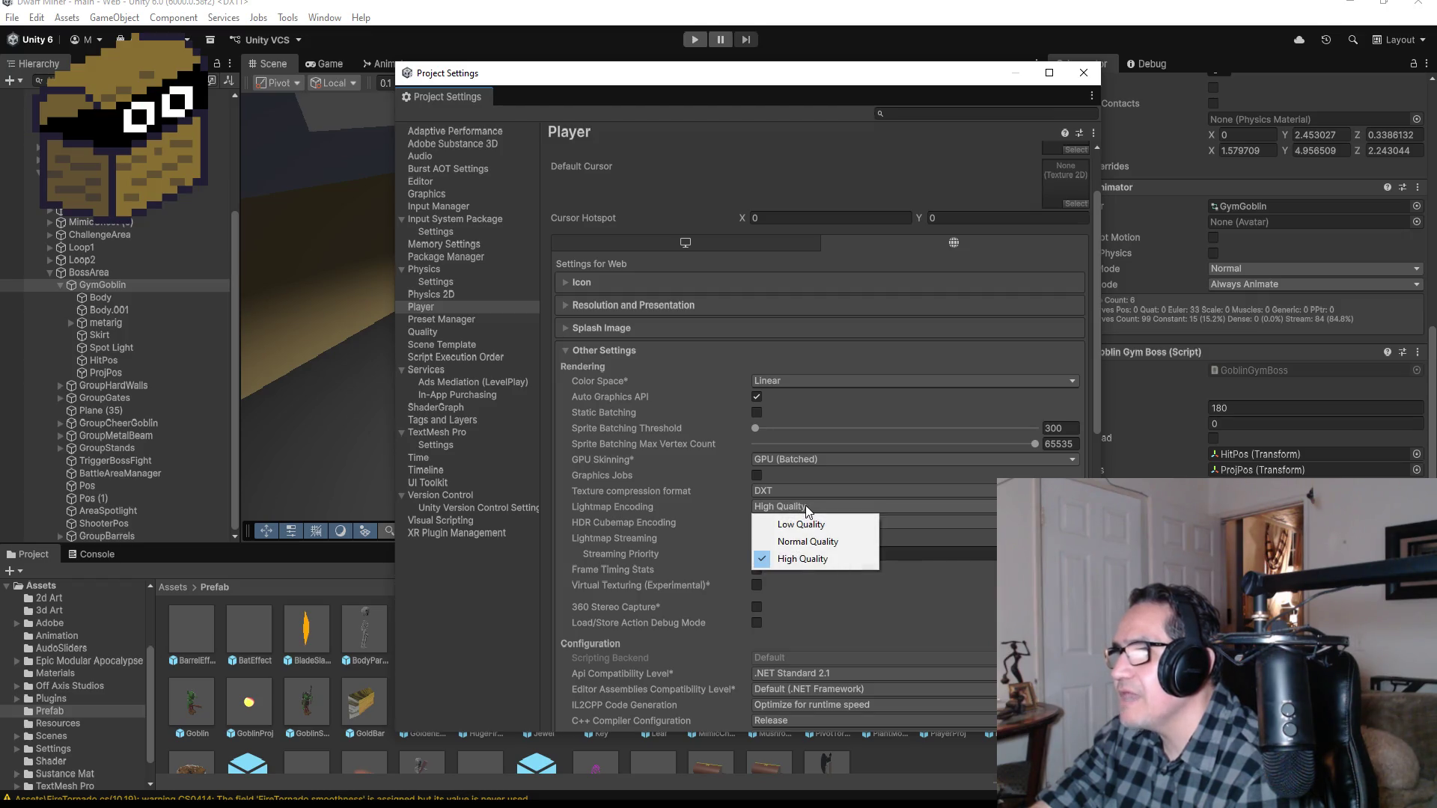
left_click(606, 506)
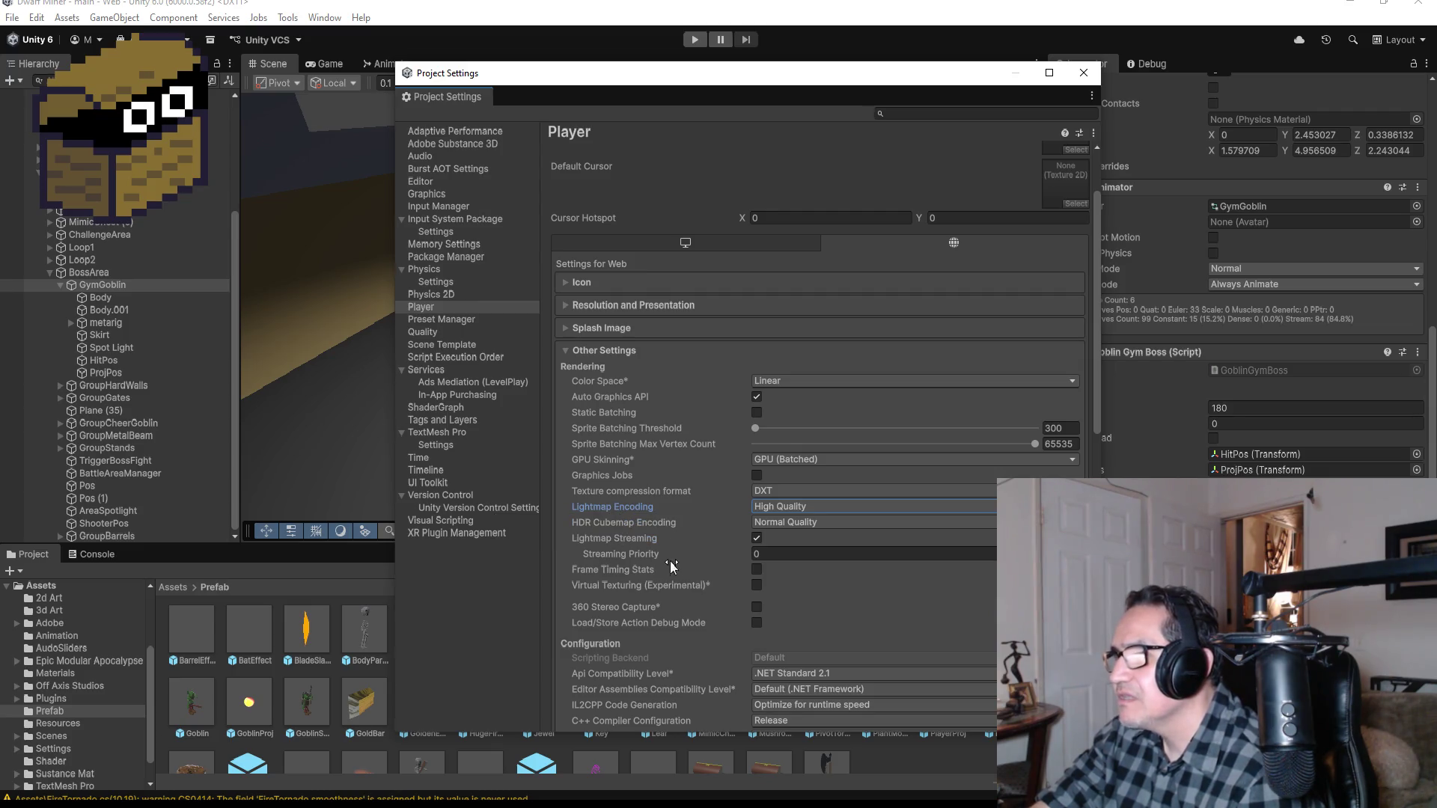
scroll("down", 3)
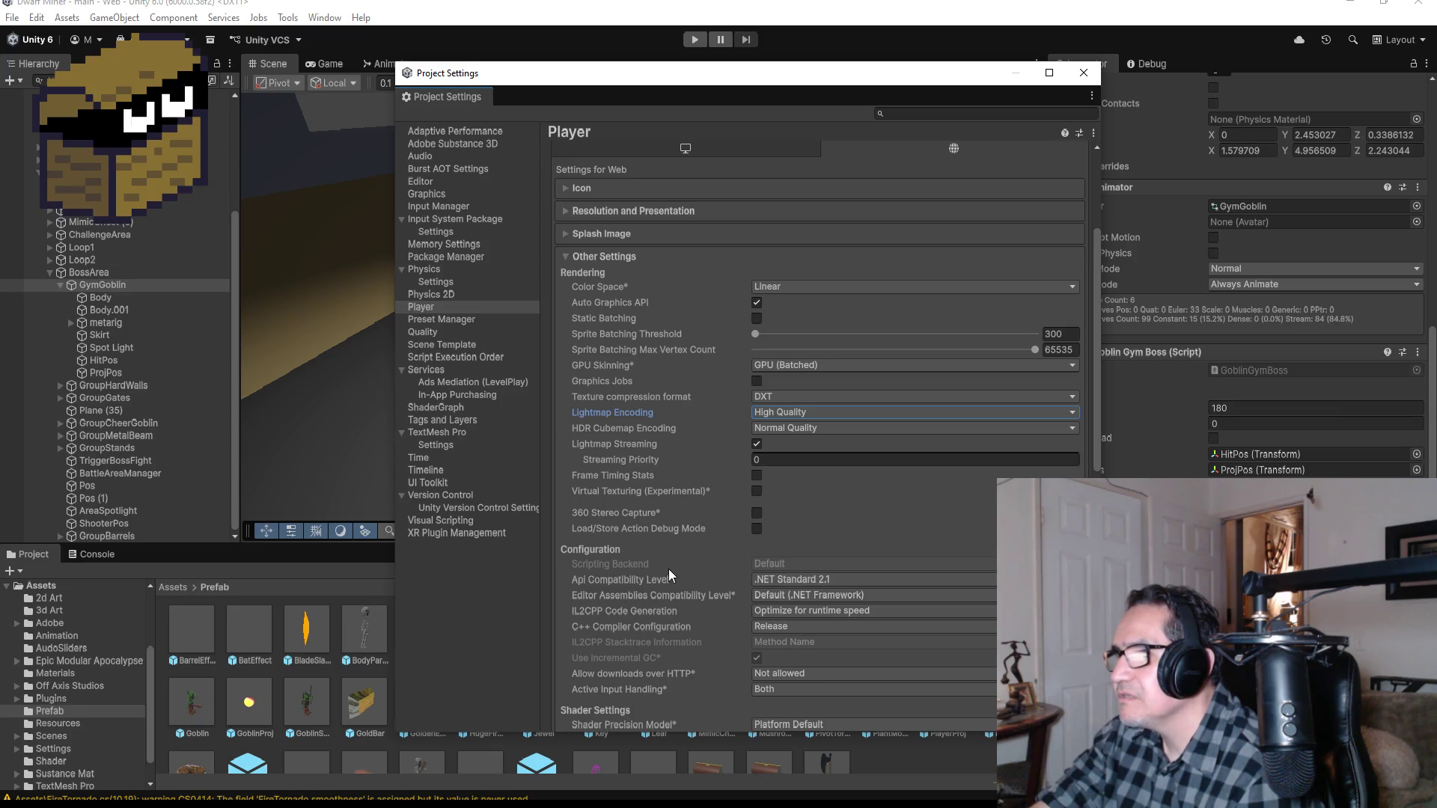
scroll("down", 3)
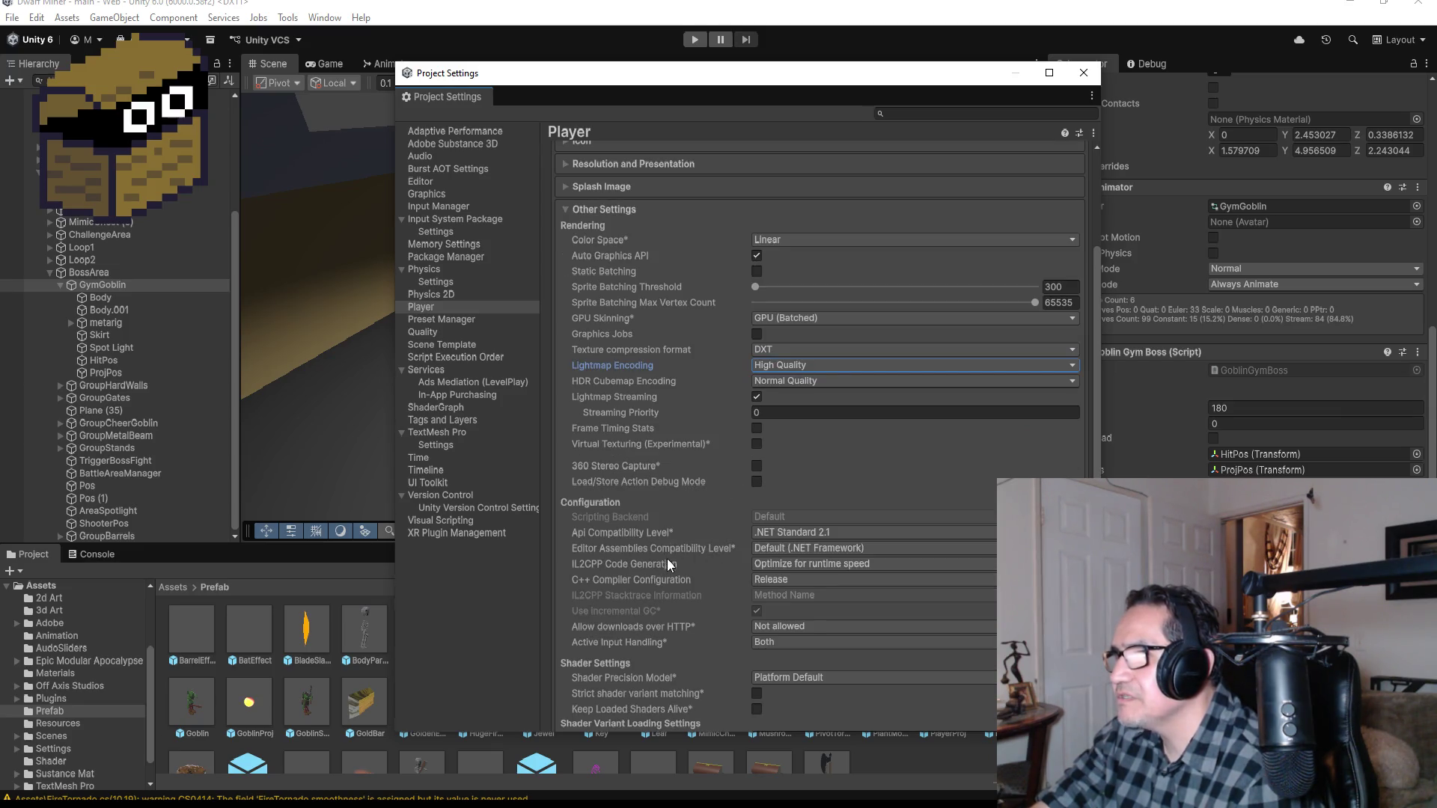
scroll("down", 3)
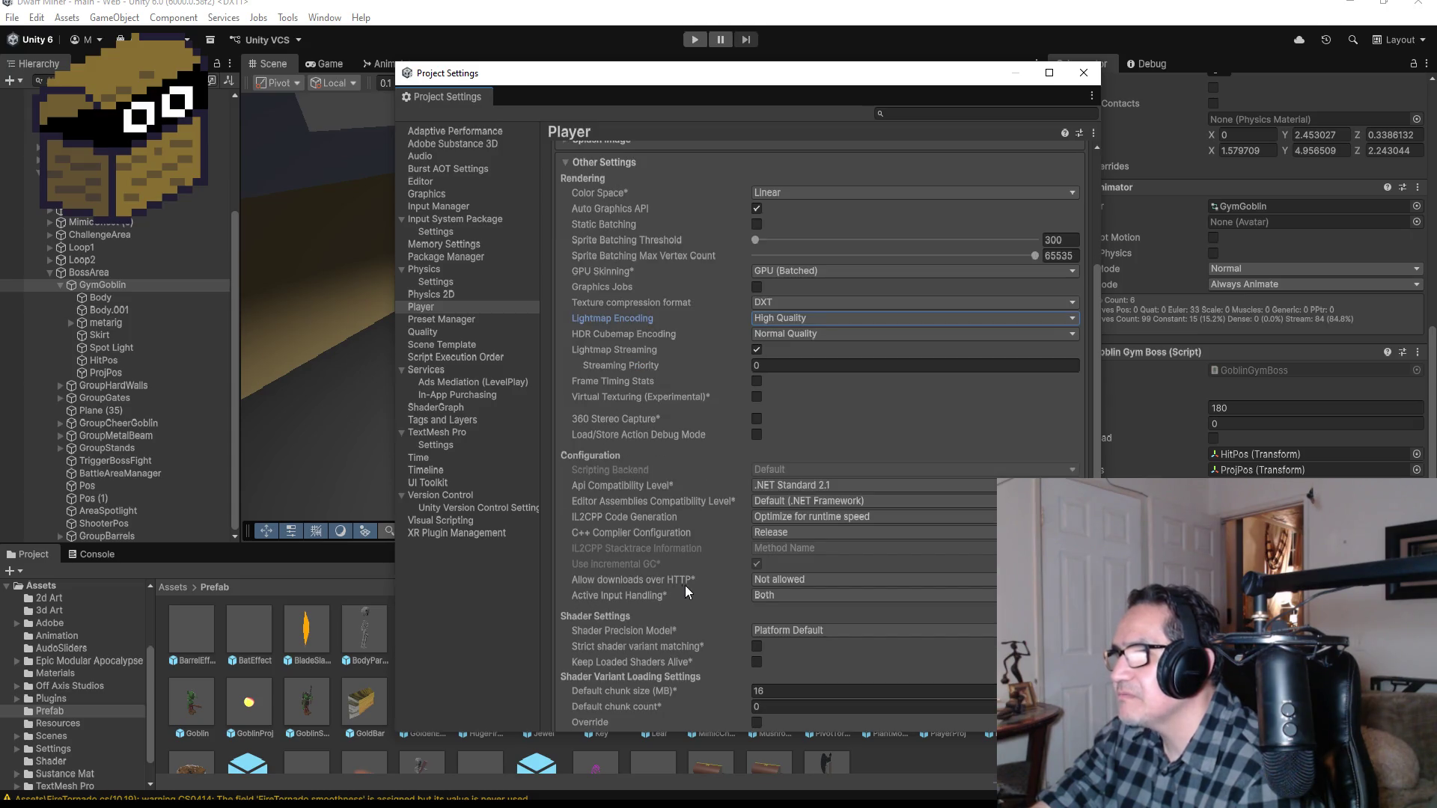
scroll("down", 3)
scroll("down", 3)
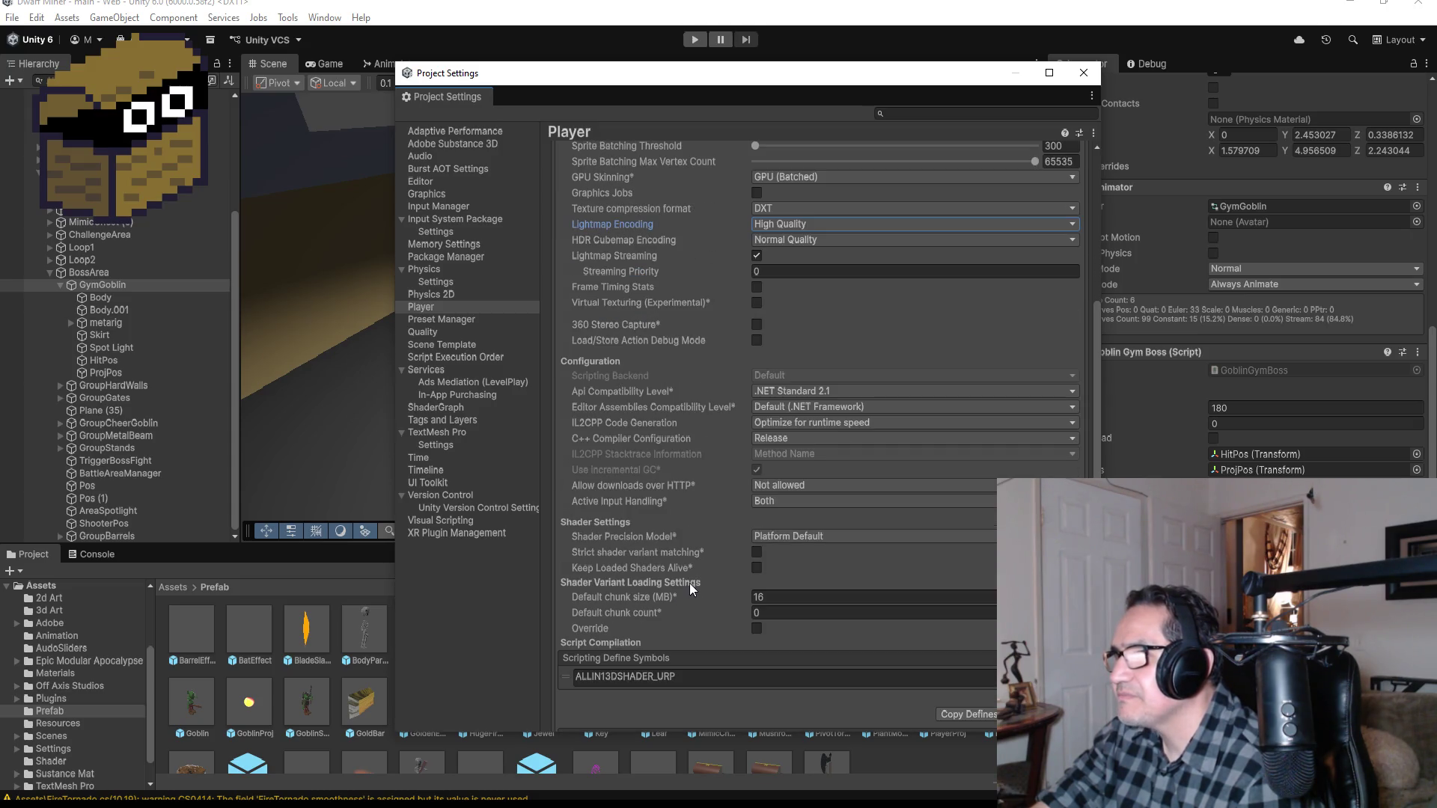
scroll("down", 3)
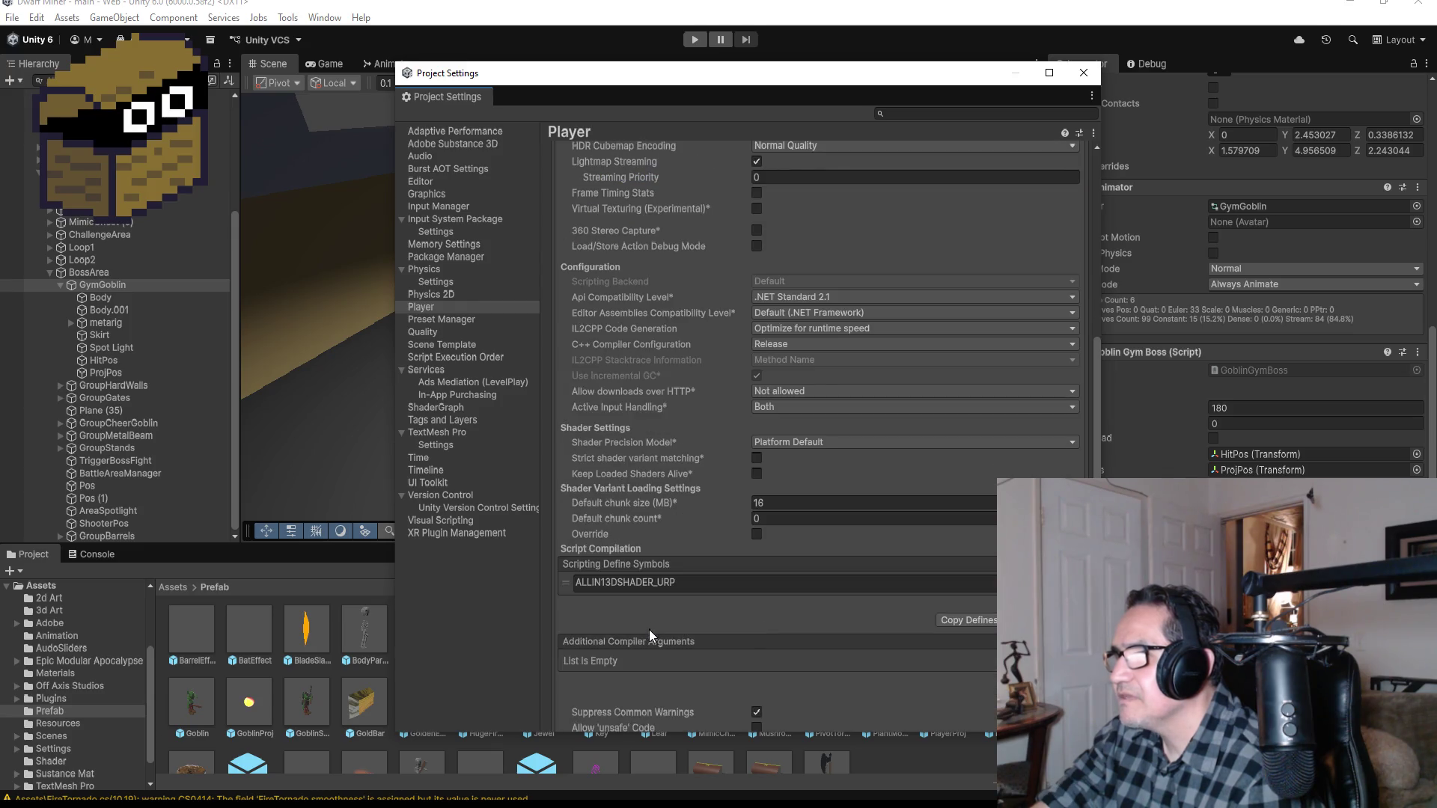
scroll("down", 3)
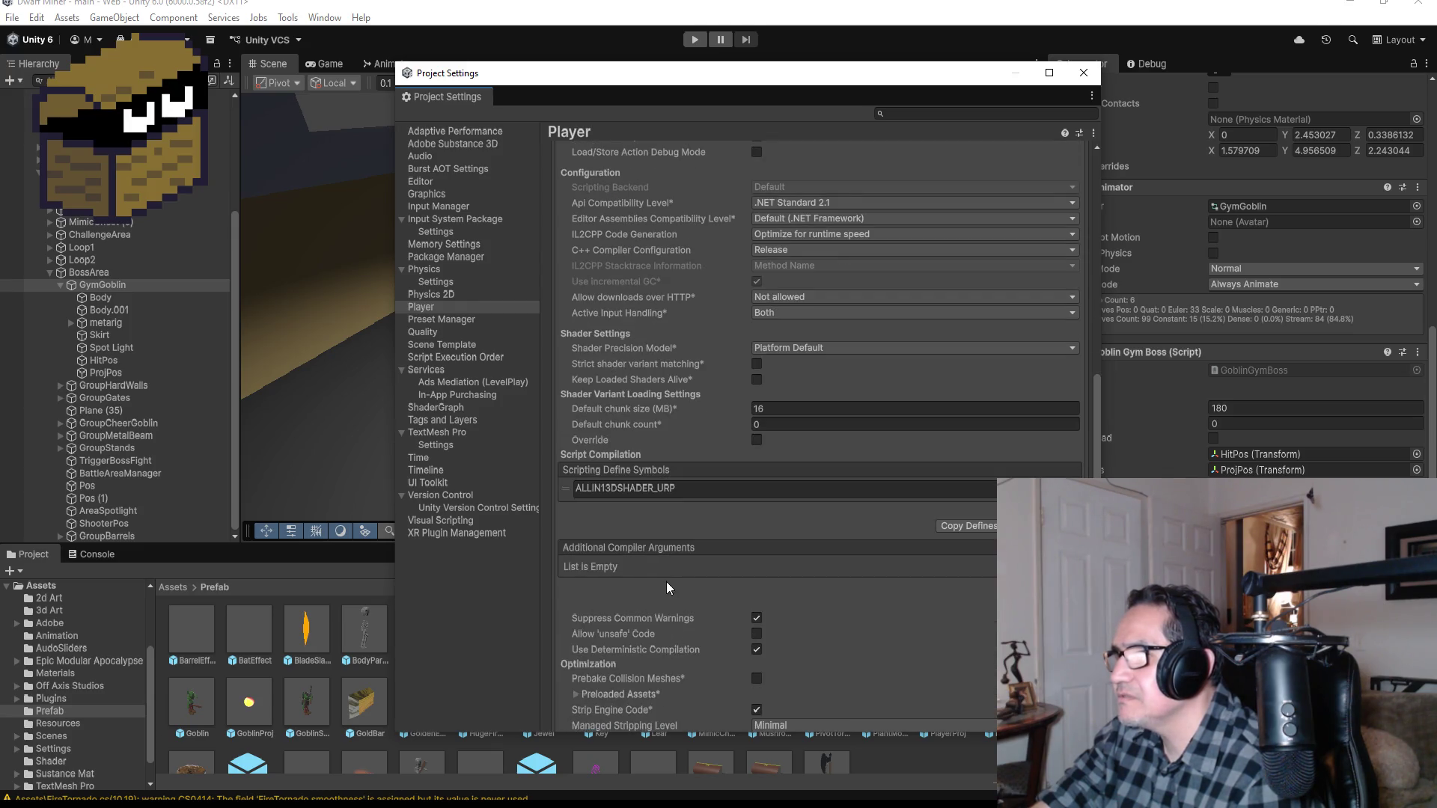
scroll("down", 3)
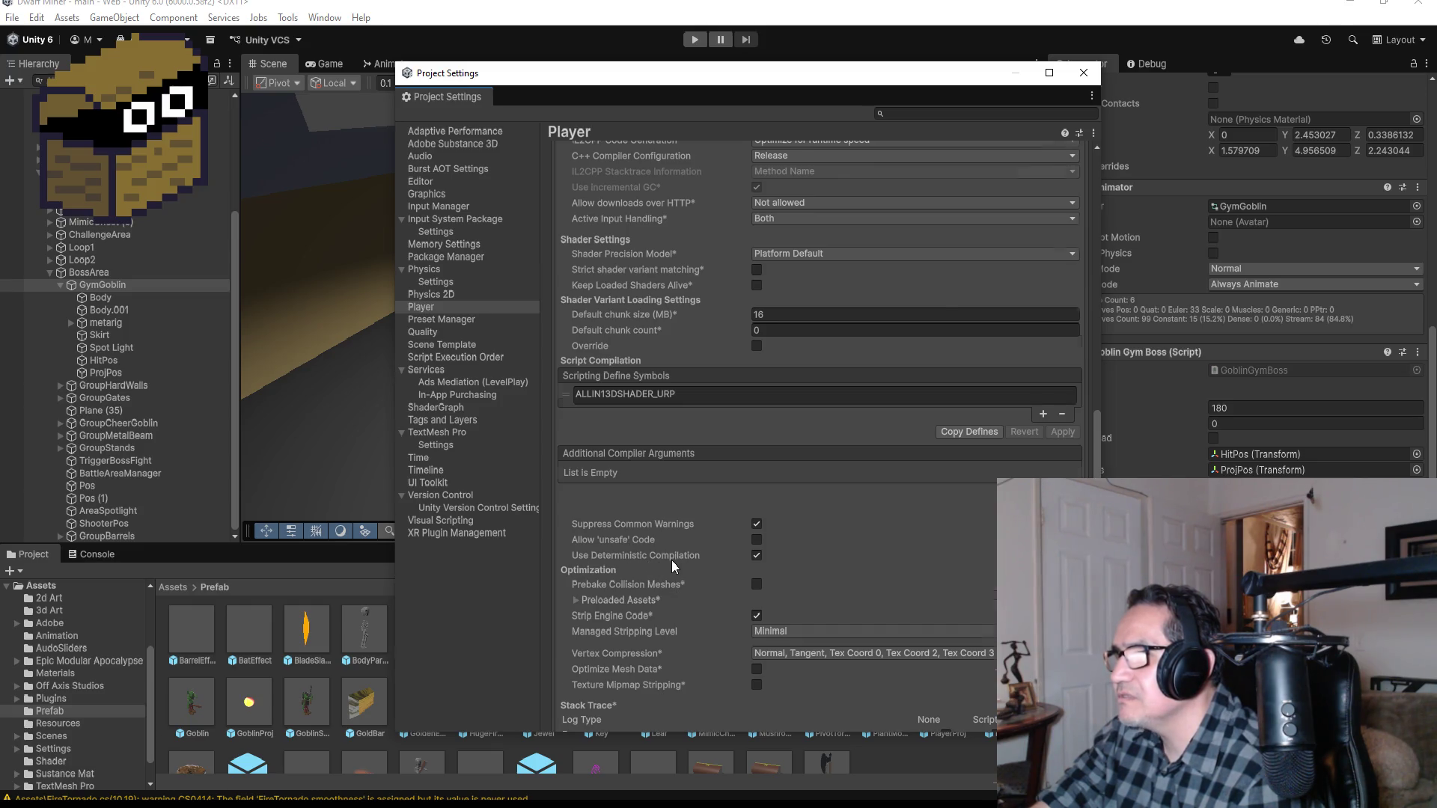
scroll("down", 3)
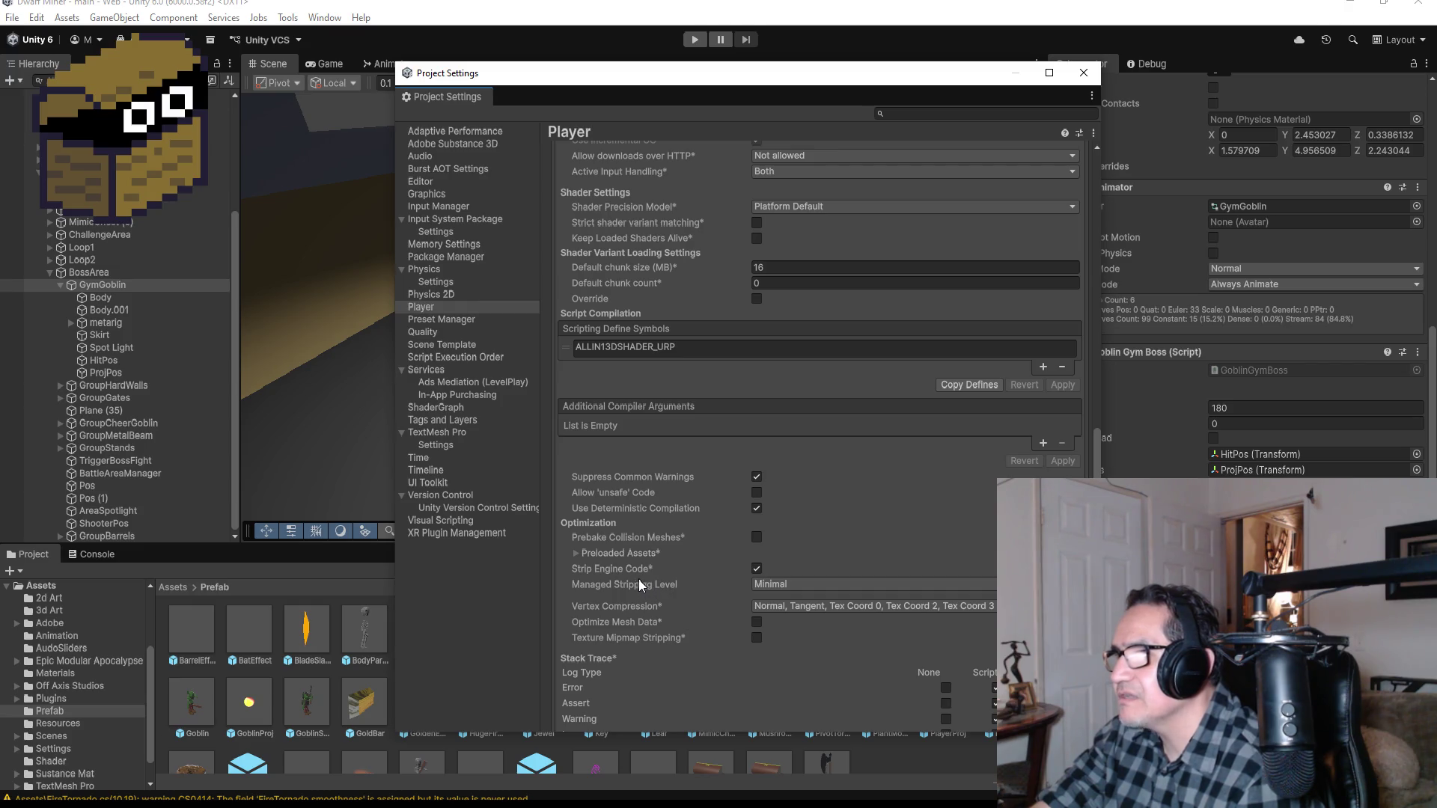
Step: Glance at Preloaded Assets and Splash Image, fold them back, and close Project Settings
left_click(599, 553)
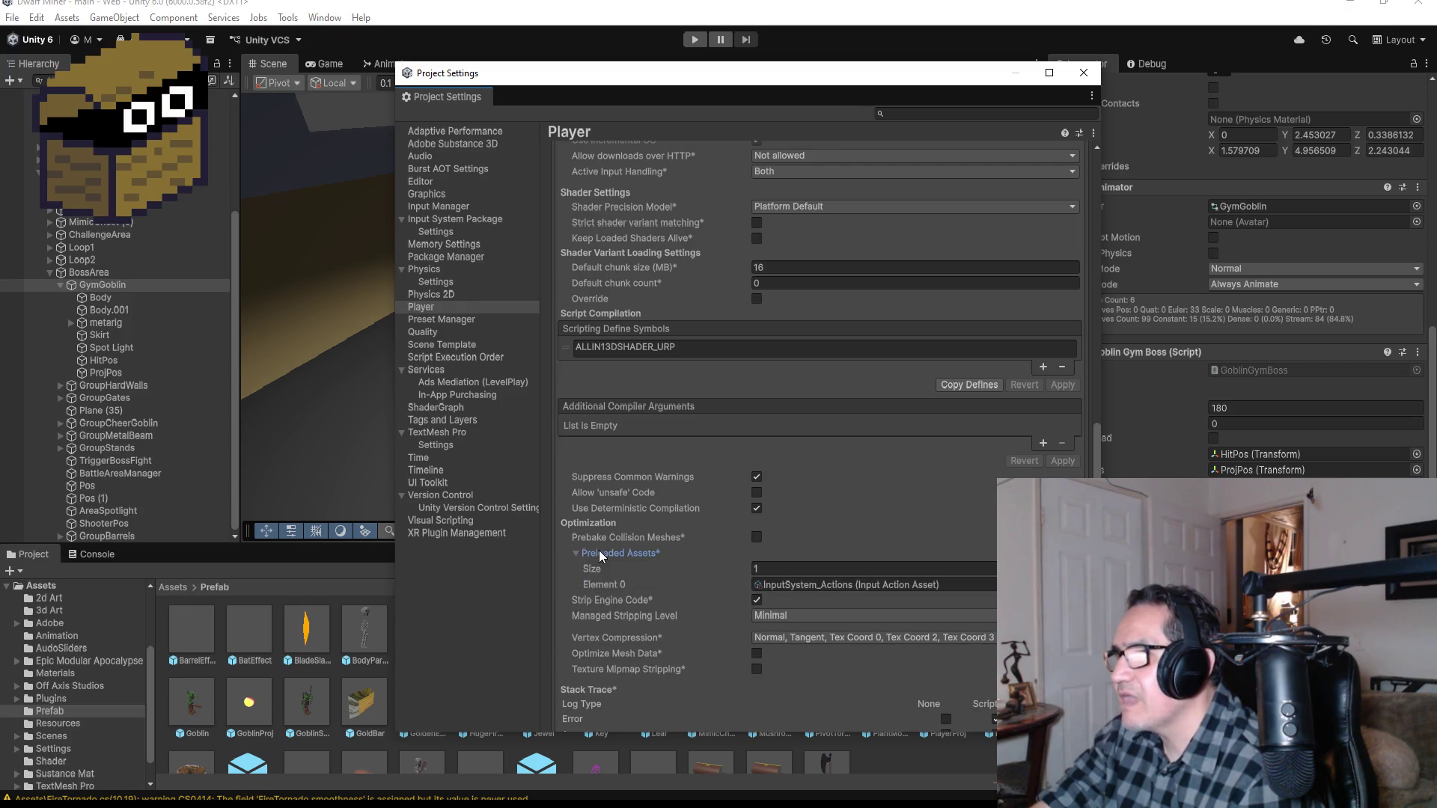
left_click(598, 552)
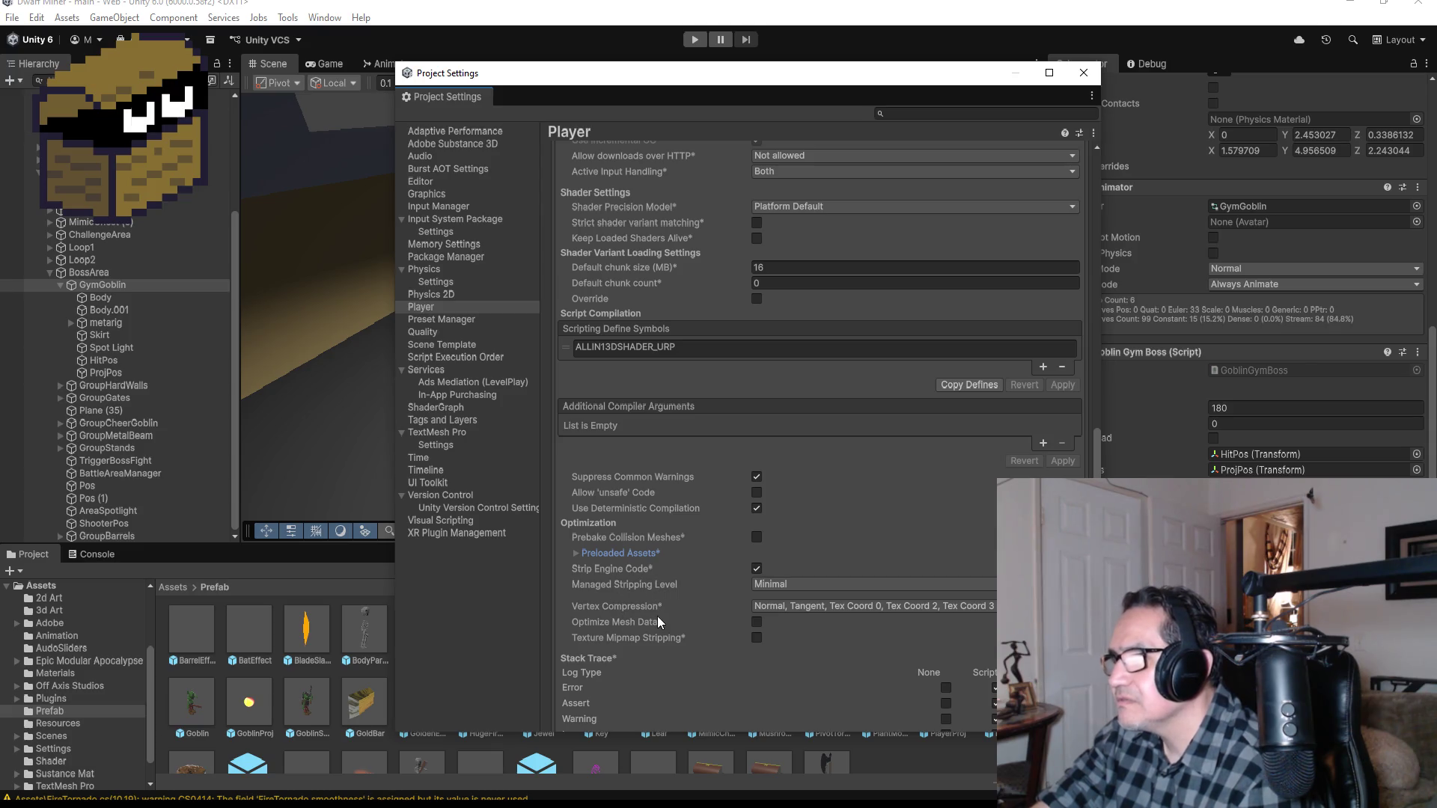
scroll("down", 3)
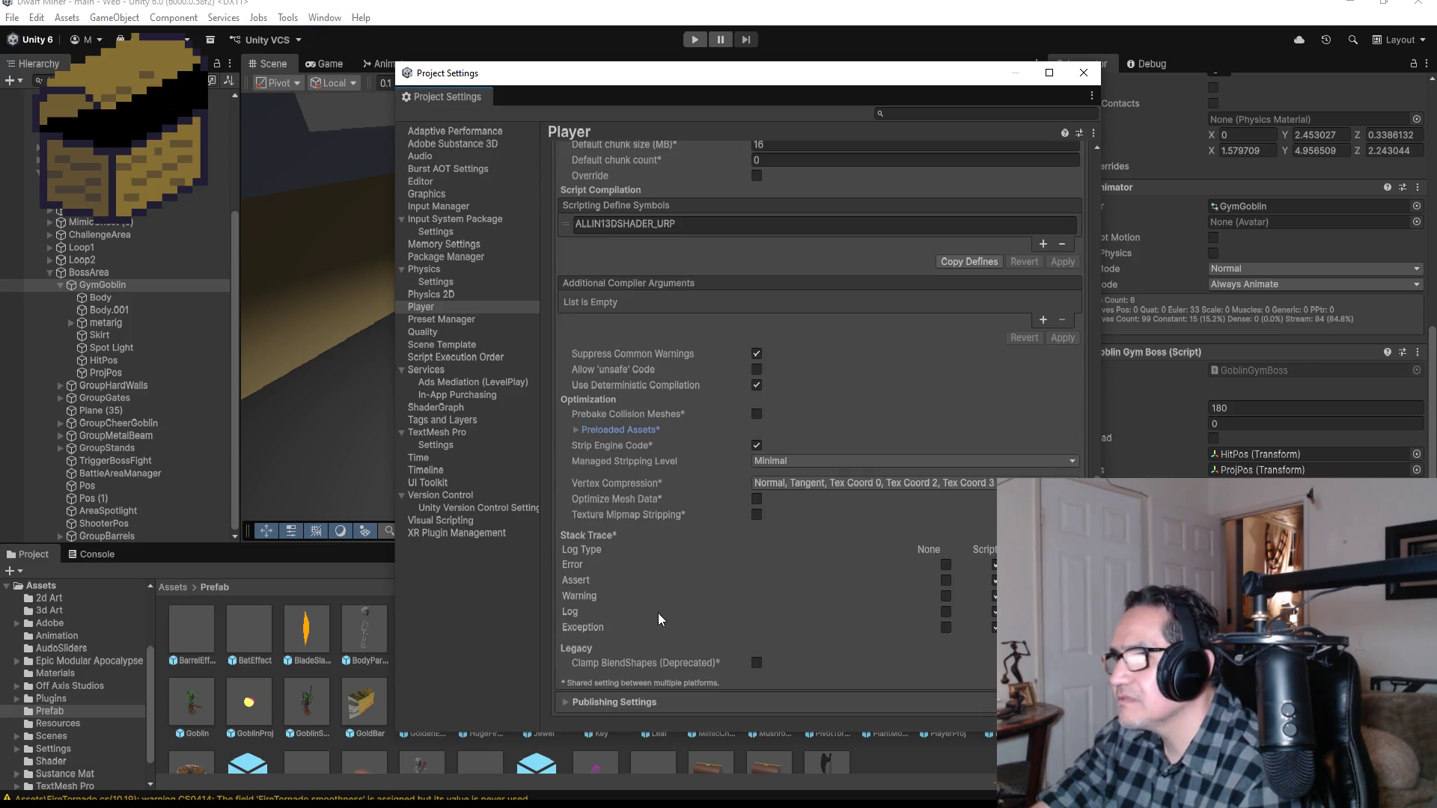
scroll("up", 3)
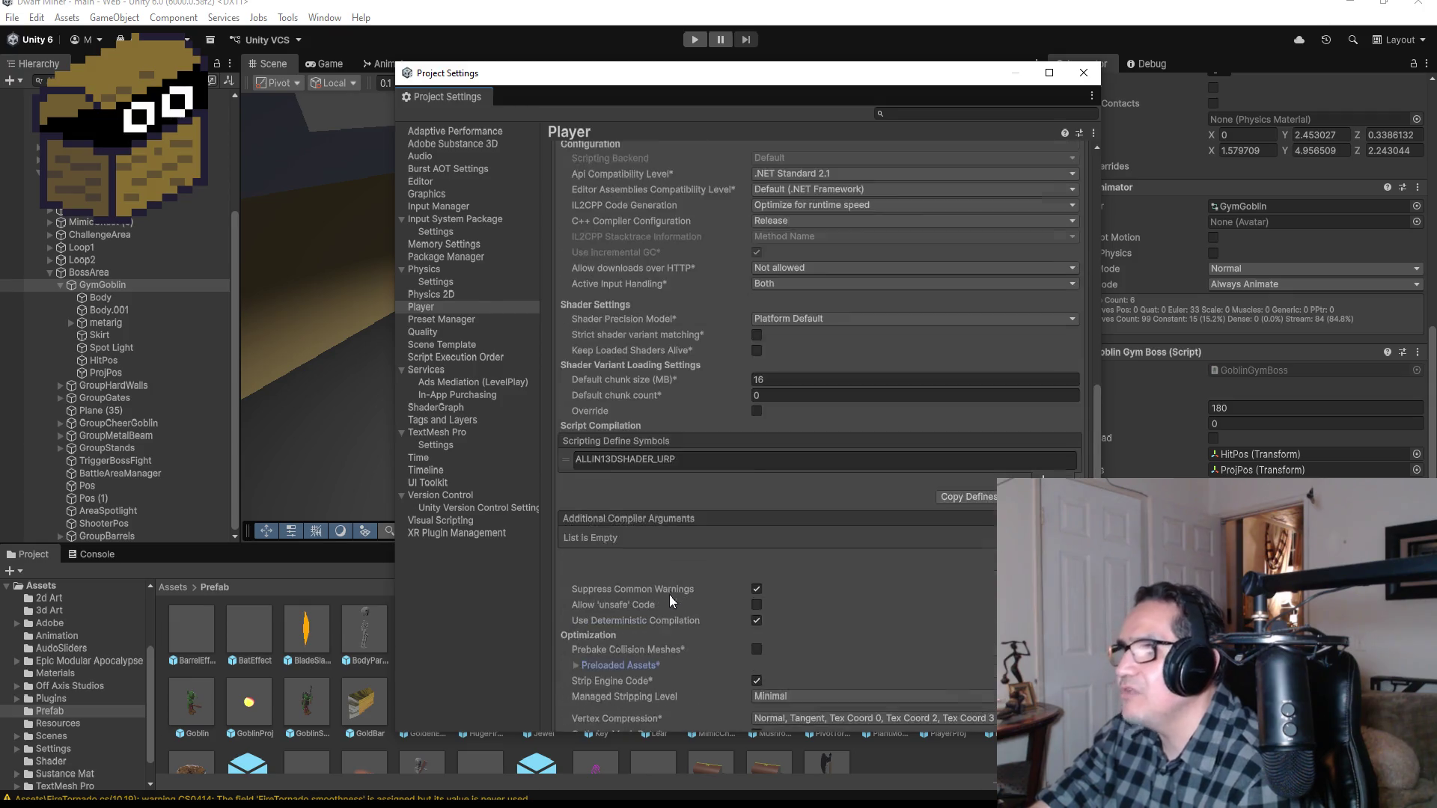
scroll("up", 3)
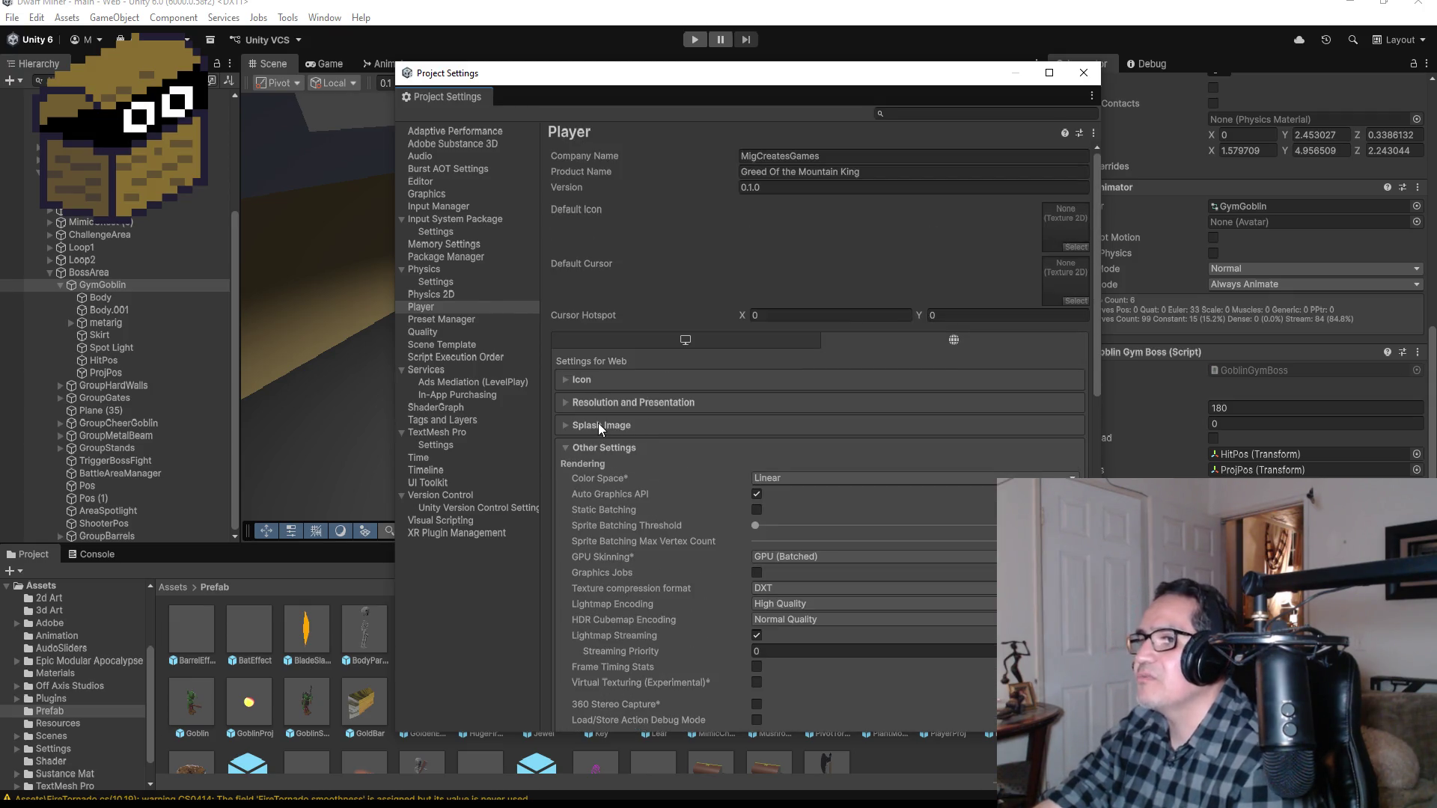
left_click(621, 425)
left_click(625, 424)
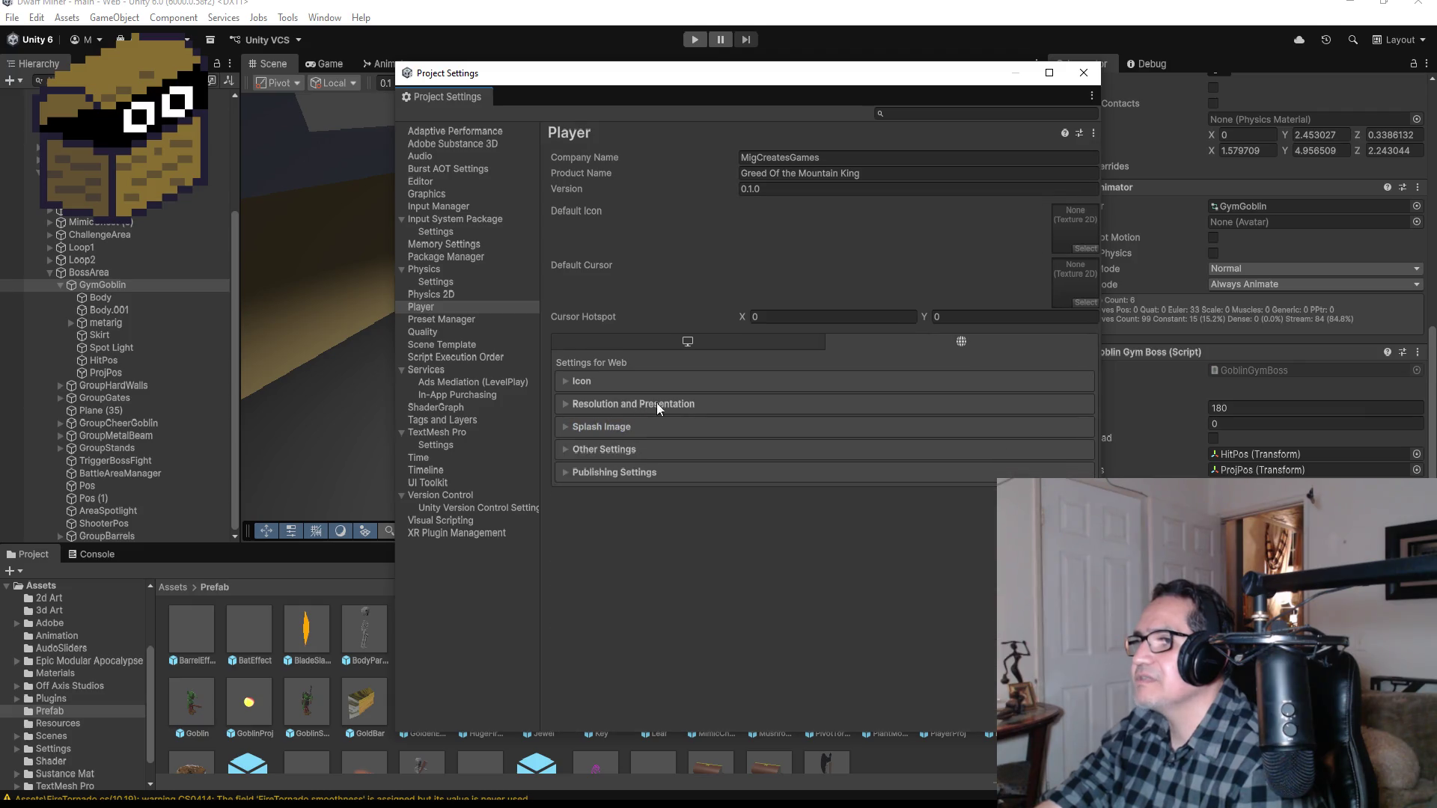
left_click(1084, 72)
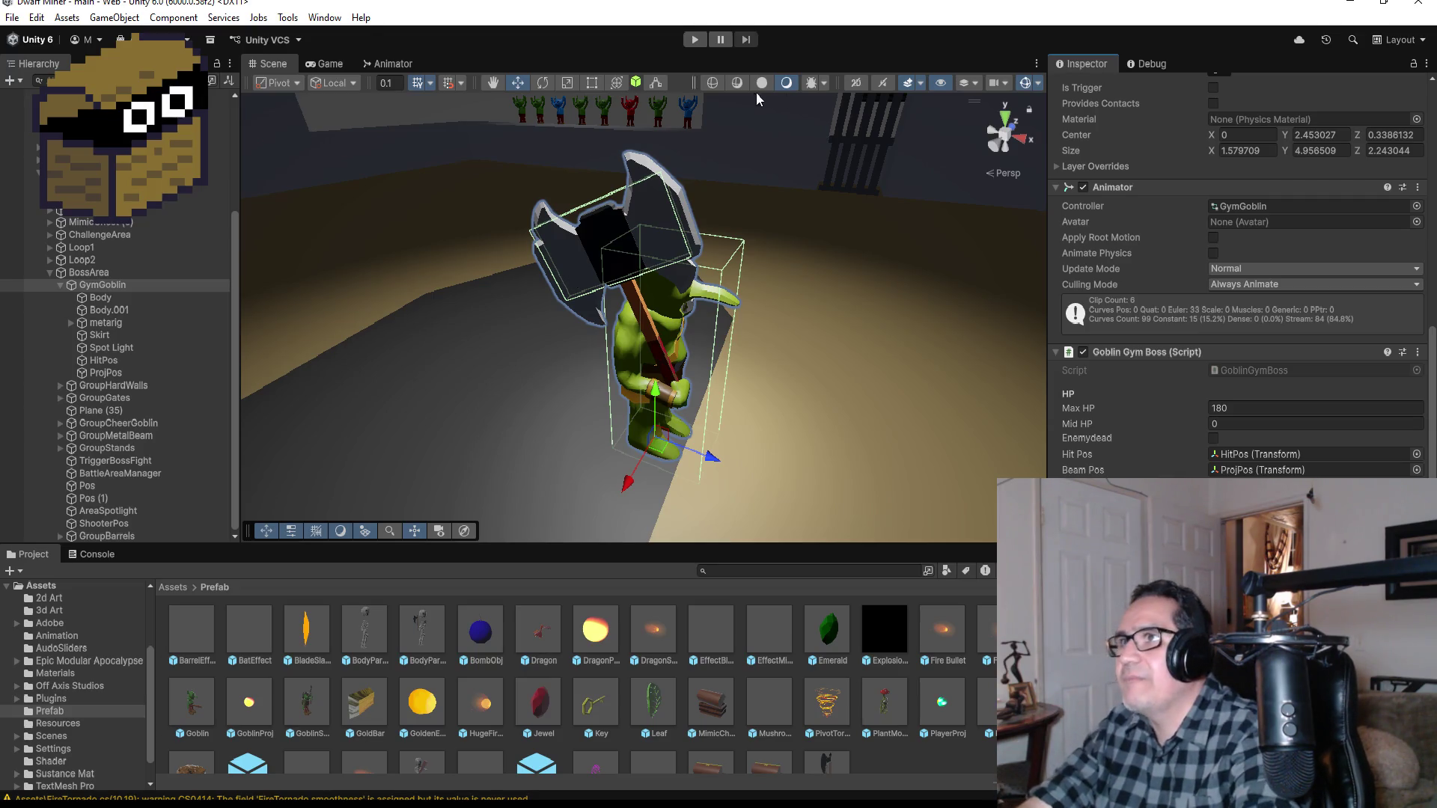
left_click(692, 39)
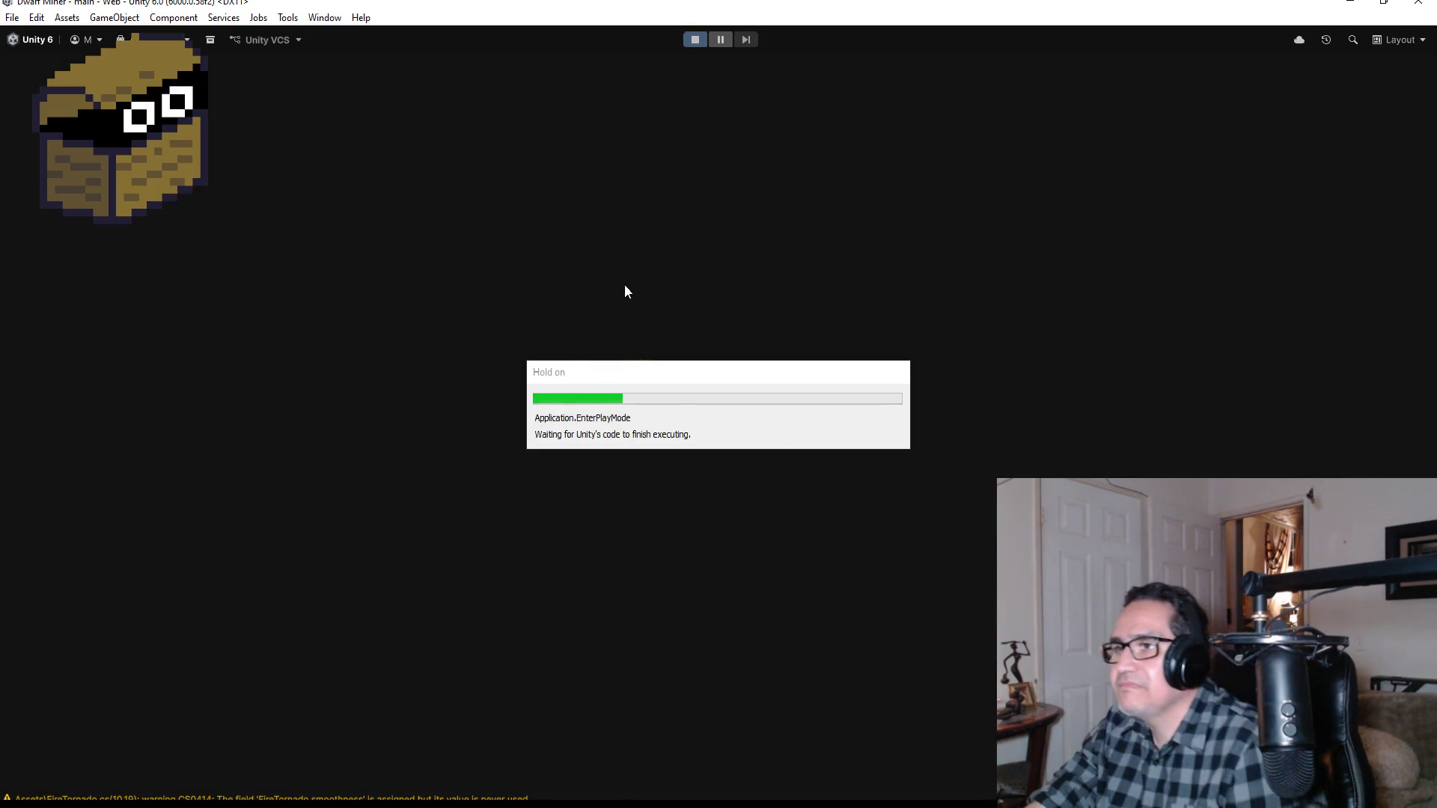
Step: Start the game, switch to the shotgun with 2 and fire down the corridor
key("Escape")
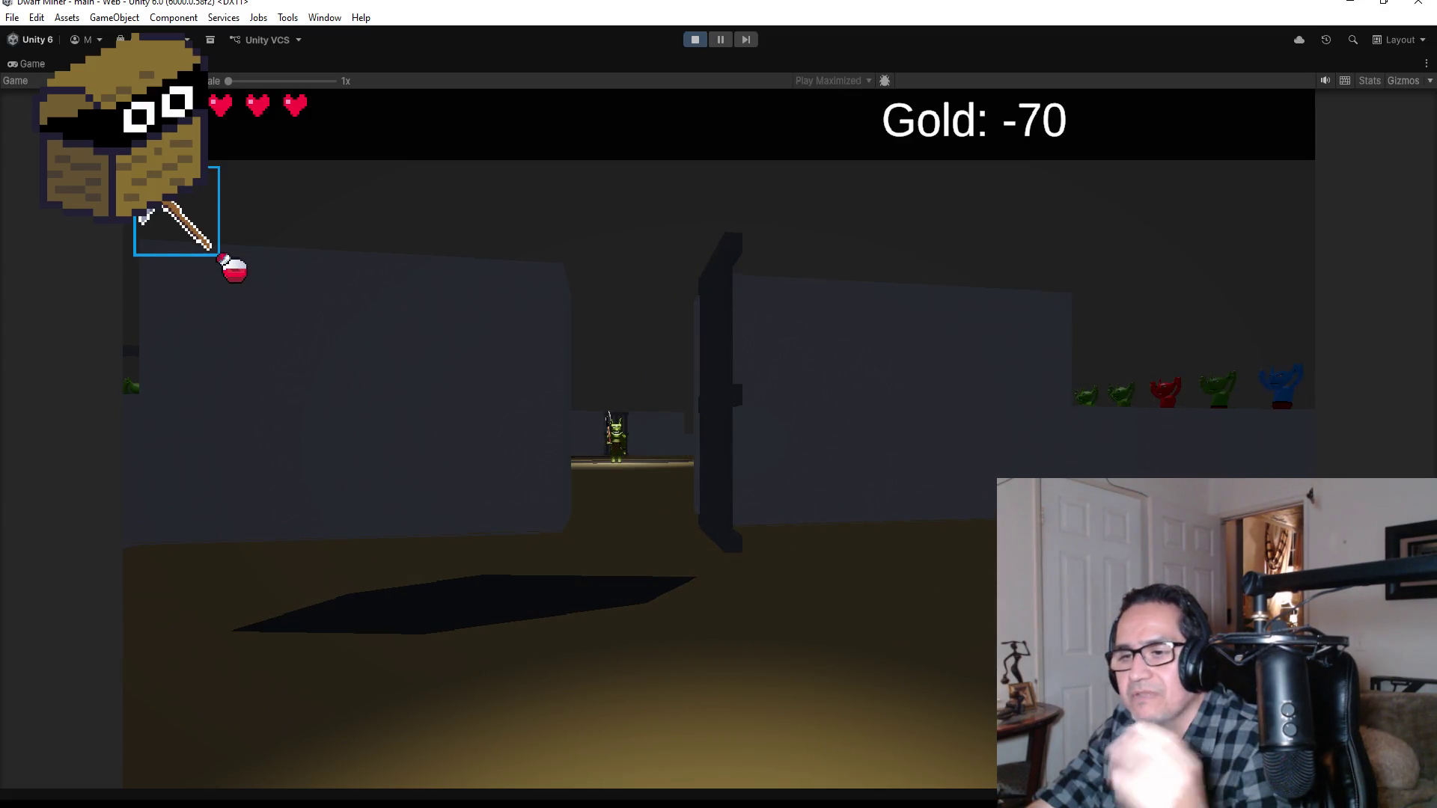
key("2")
left_click(718, 434)
left_click(718, 434)
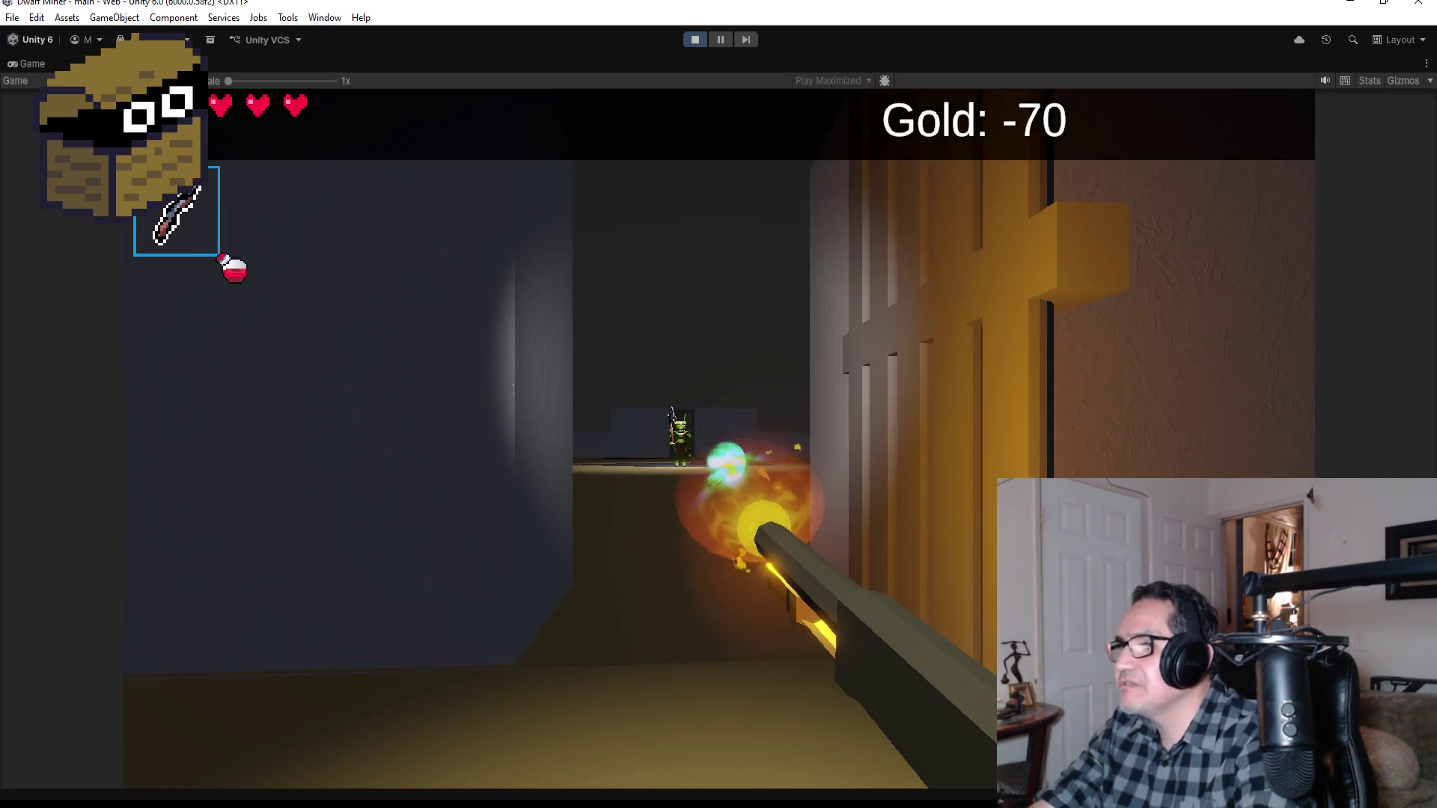
left_click(719, 434)
left_click(719, 434)
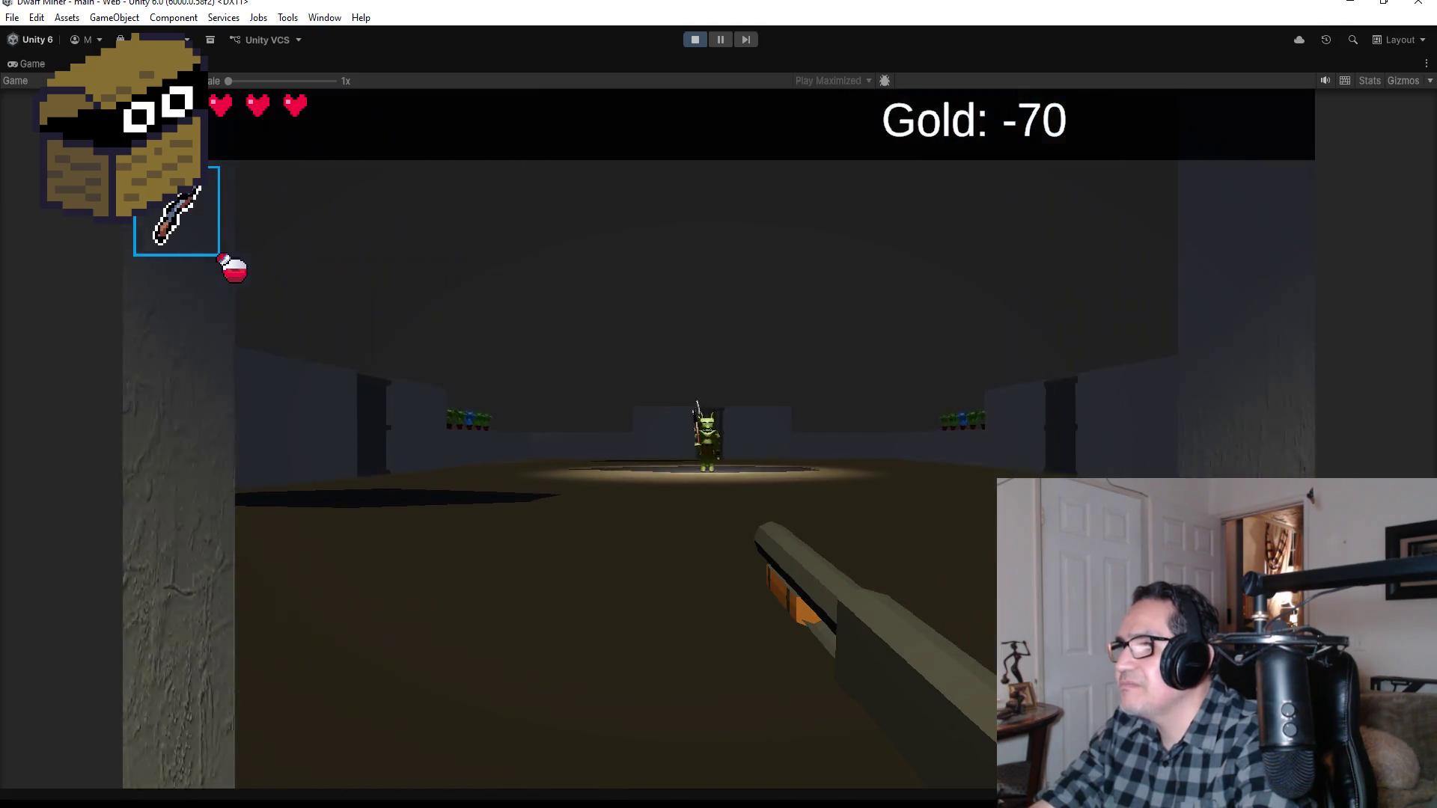
Step: Walk into the boss arena, shoot the goblin boss twice, then stop Play mode
key("w")
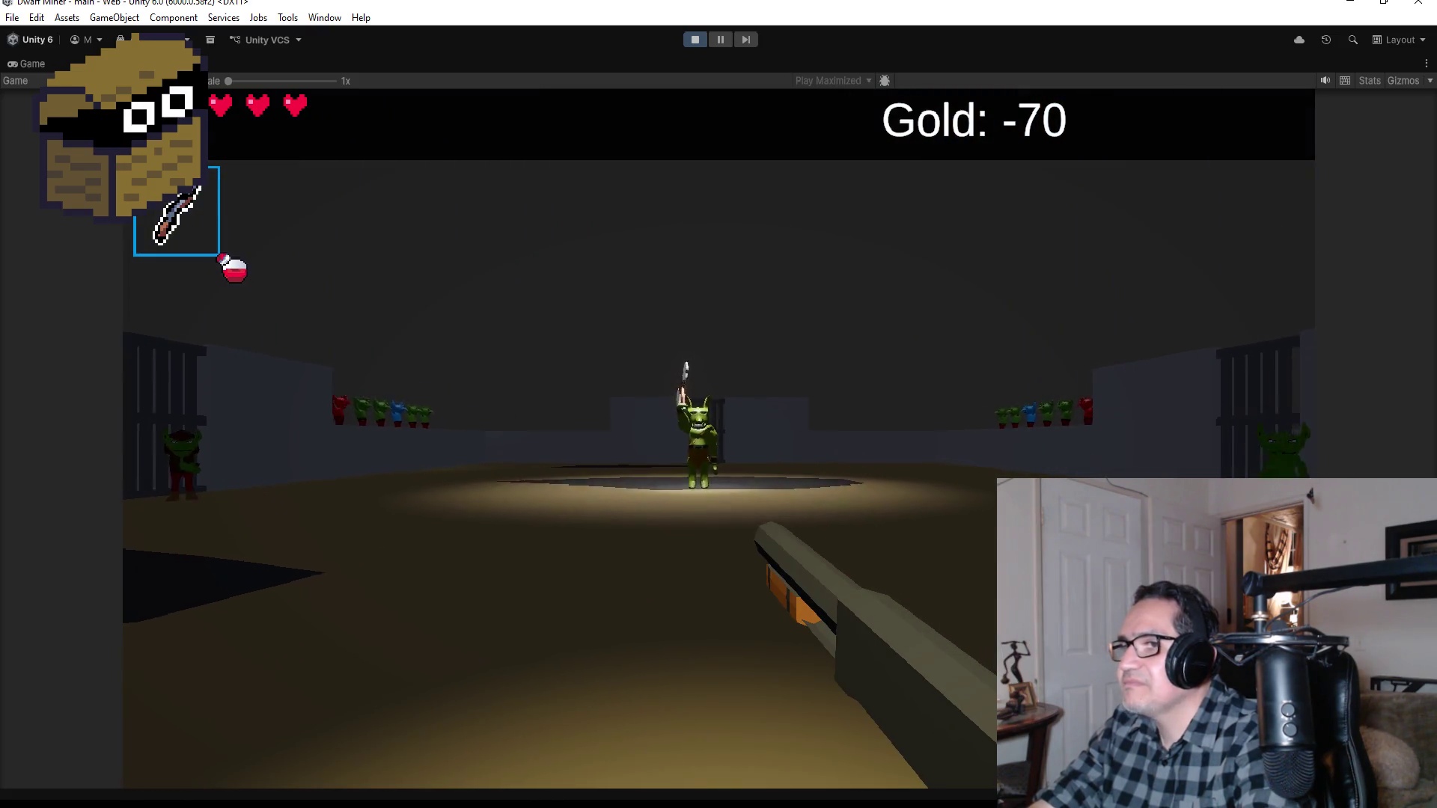
left_click(718, 434)
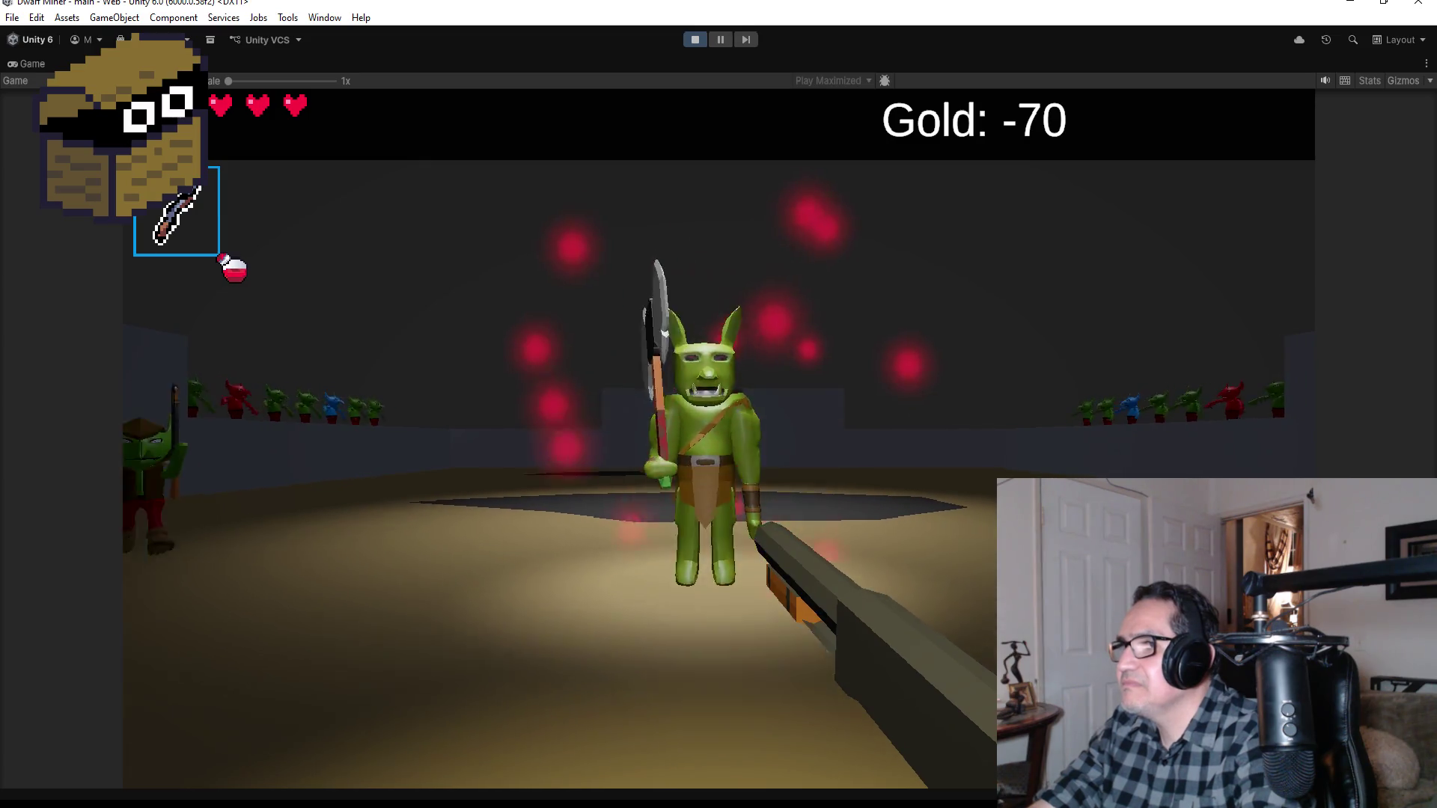
left_click(719, 434)
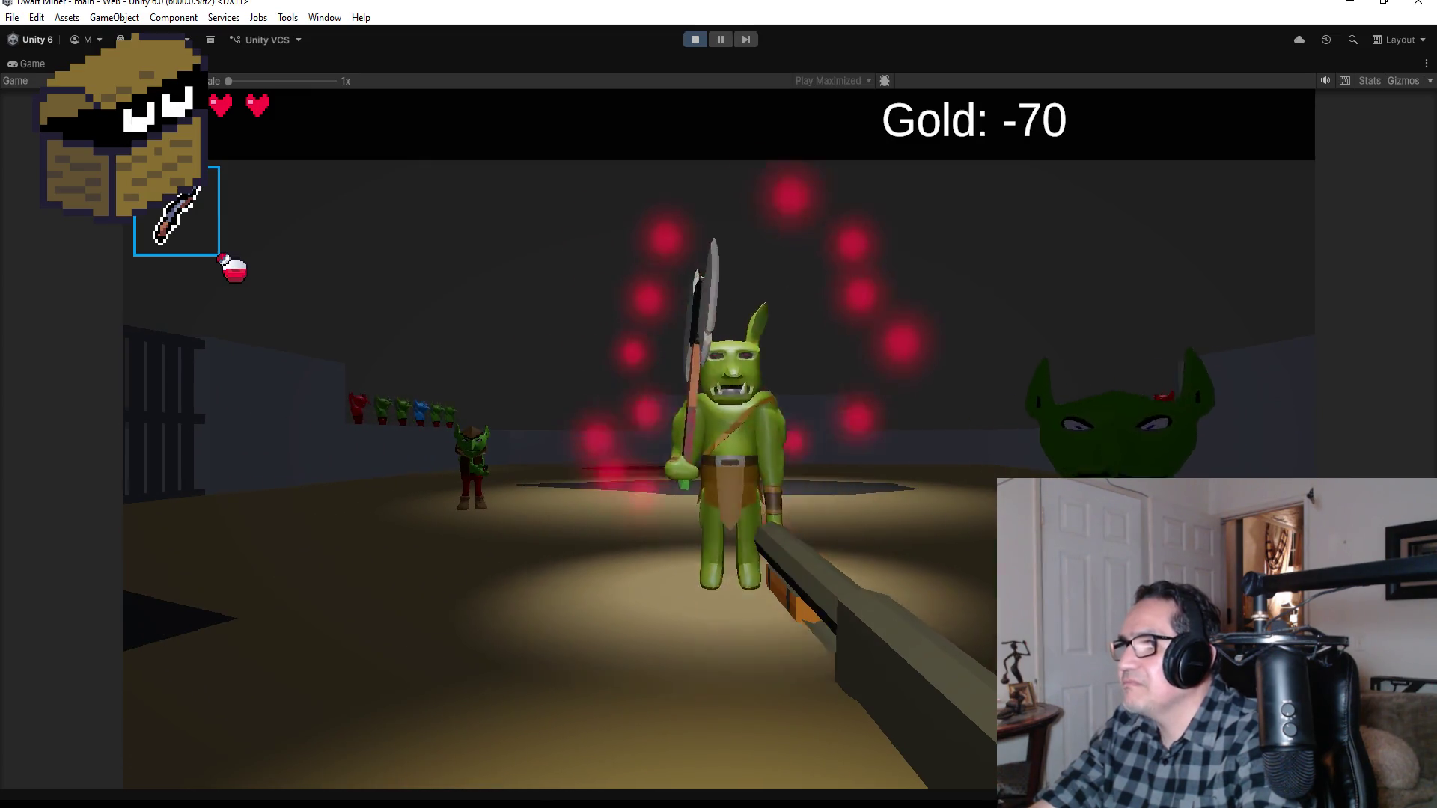
key("Escape")
left_click(684, 41)
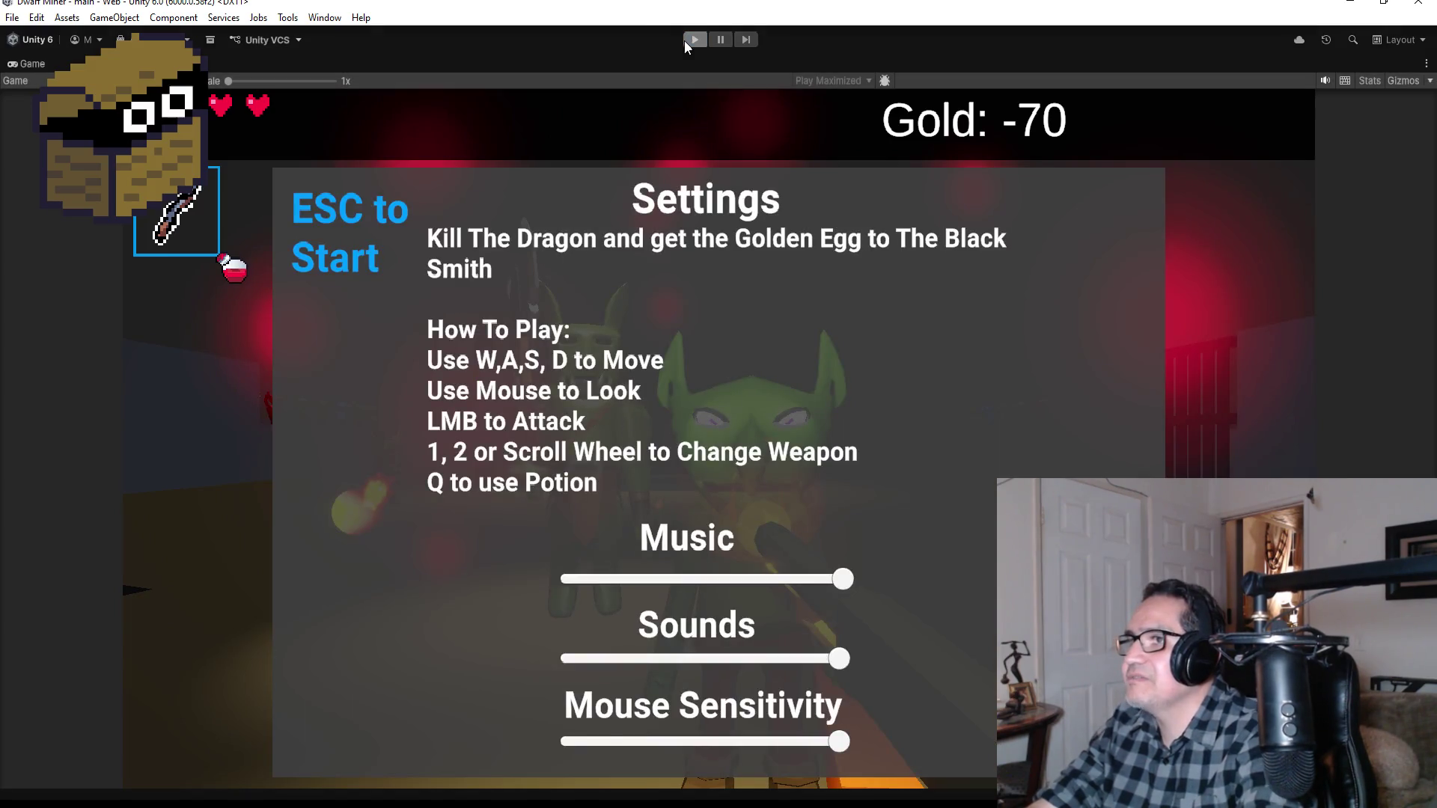
key("alt+Tab")
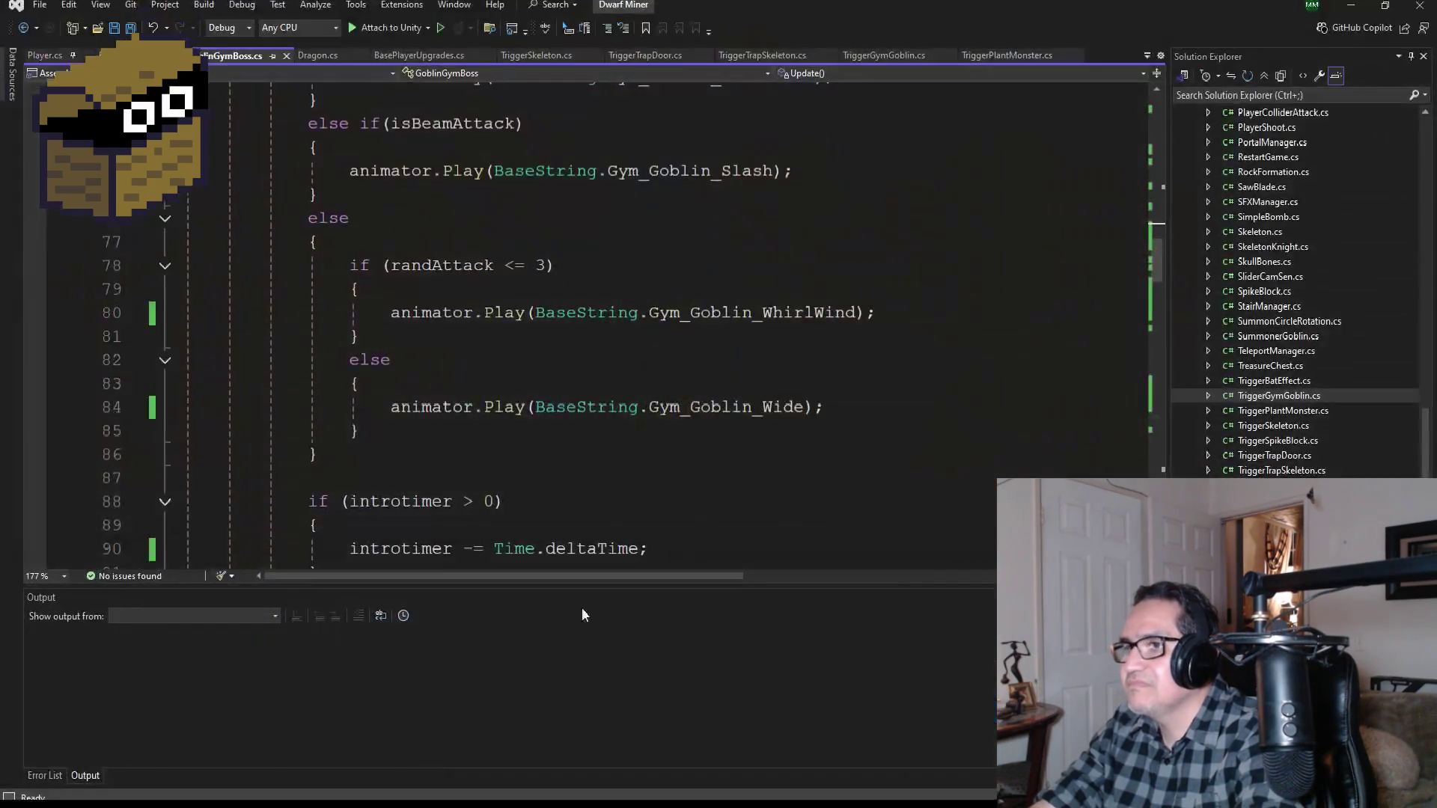
Step: Add isTornadoAttack = false; as a new line in GoblinGymBoss's Start()
scroll("up", 3)
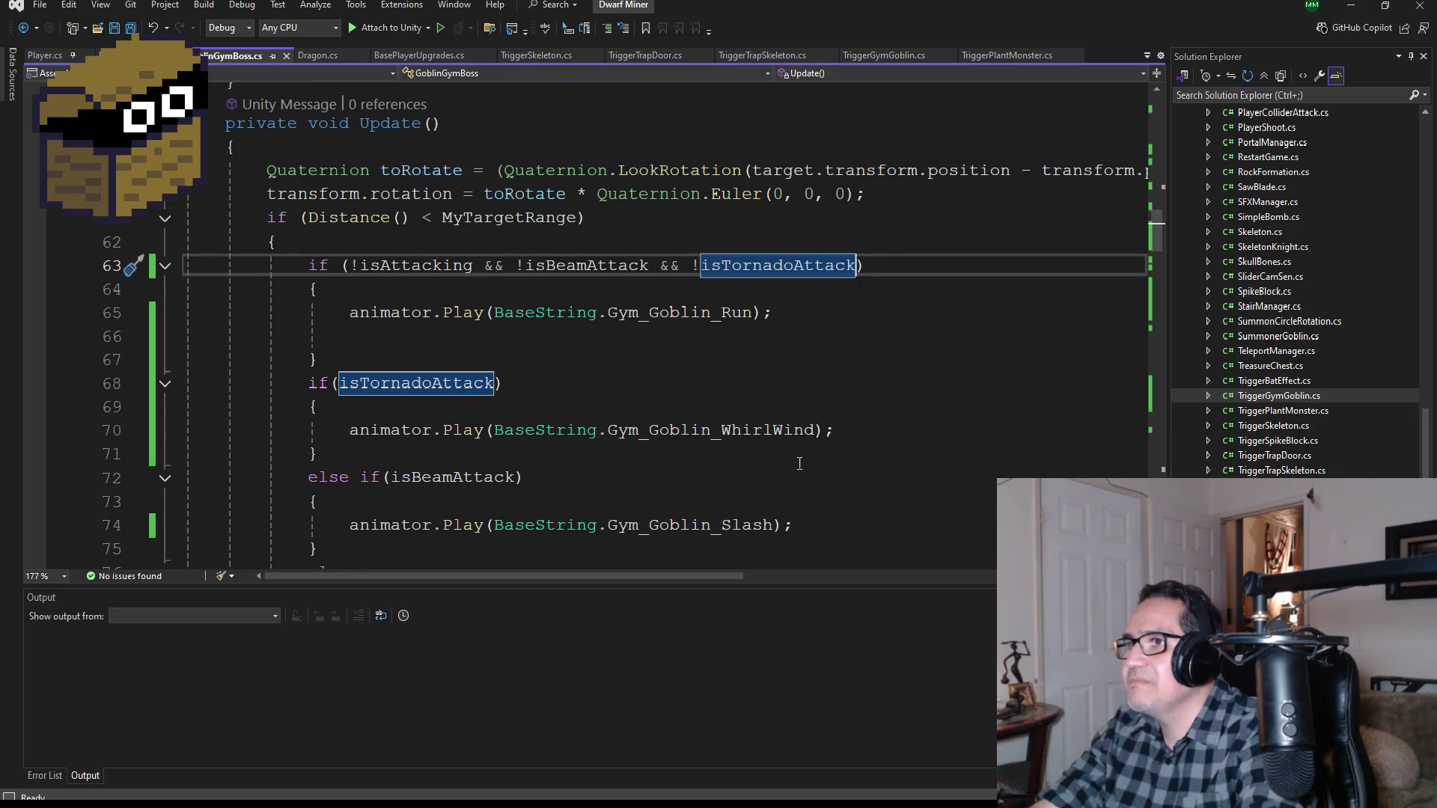
left_click_drag(834, 430, 346, 428)
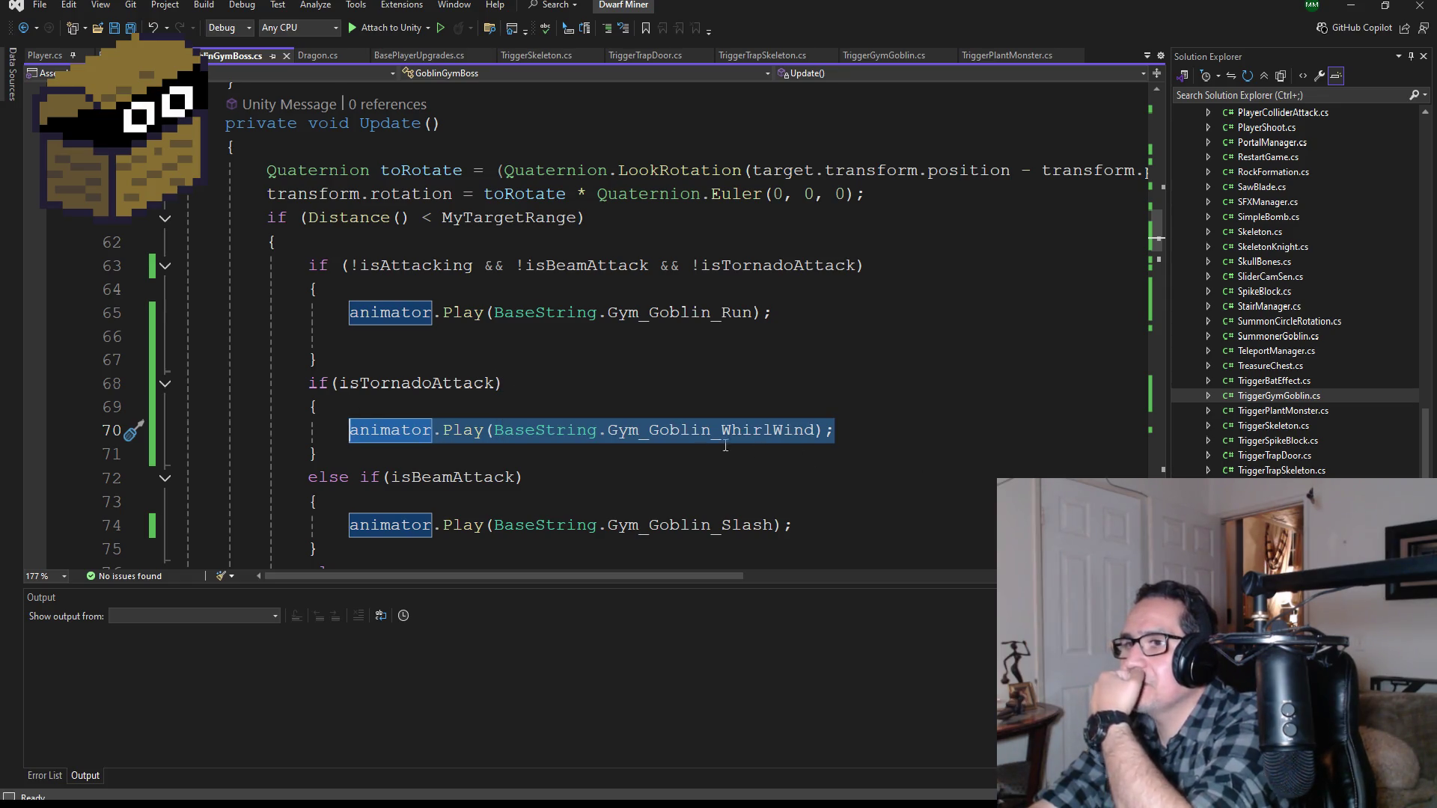
scroll("up", 3)
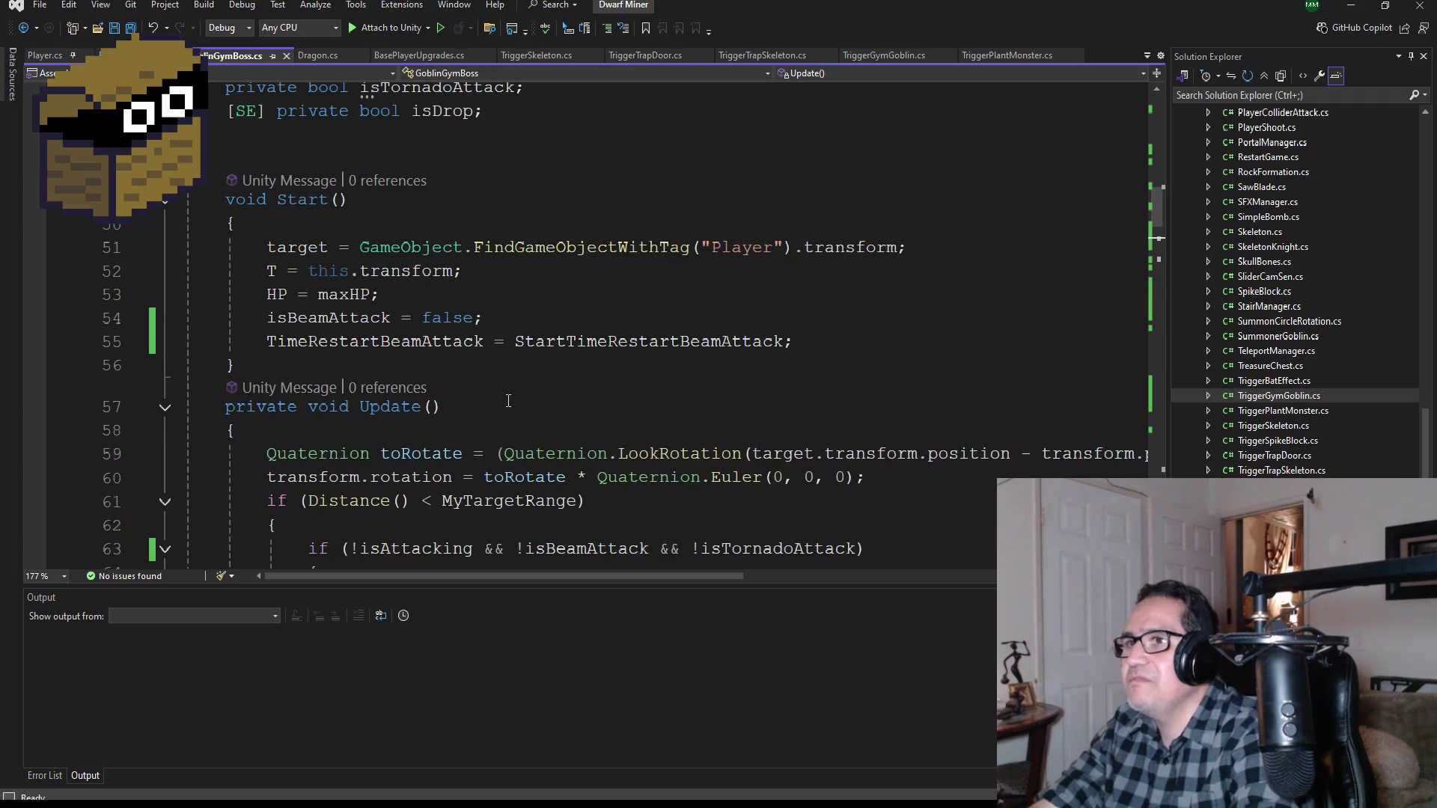
left_click(818, 367)
left_click(828, 347)
key("Return")
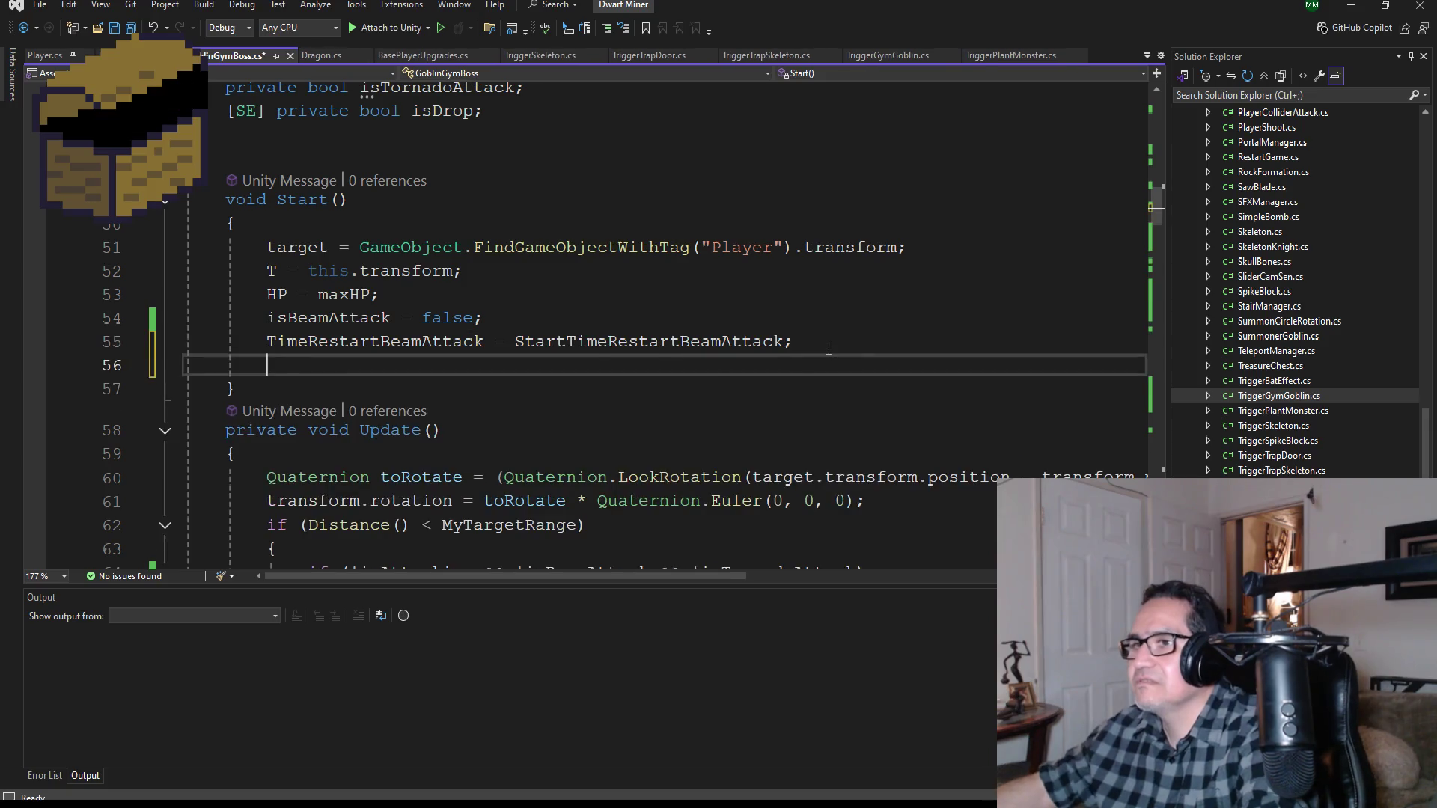
type("tor")
key("Tab")
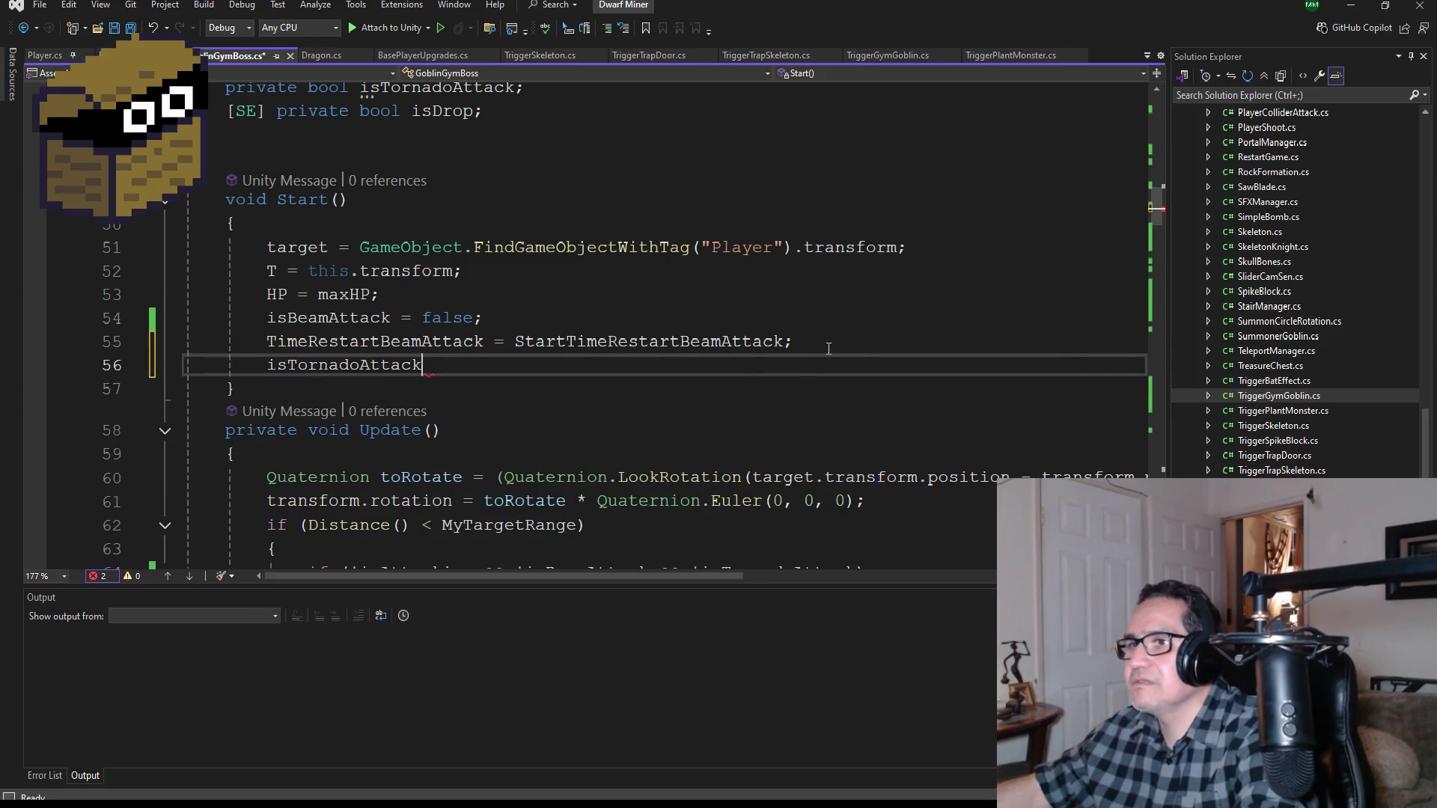
type("fa")
key("Tab")
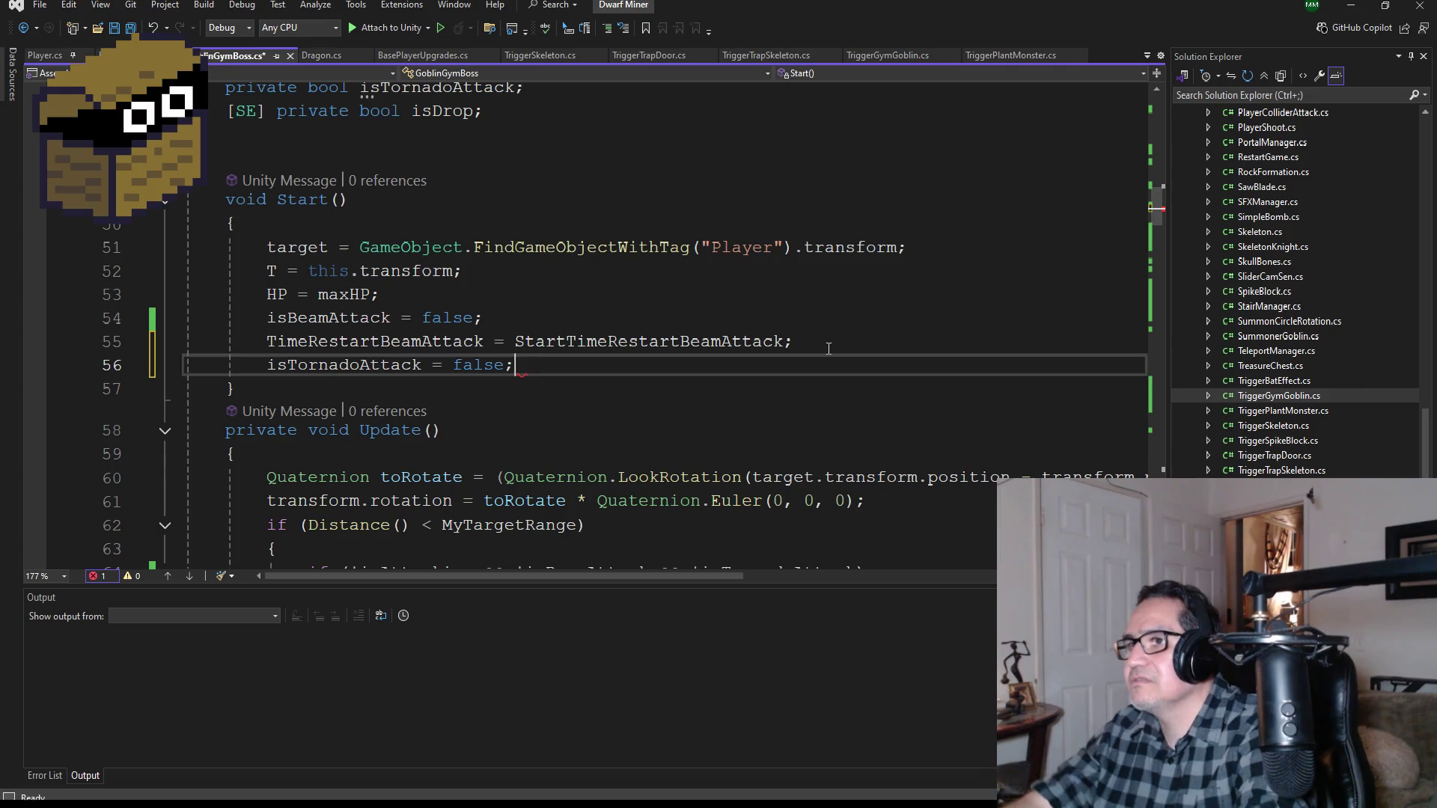
Step: Insert 'else' before if(isTornadoAttack) in Update() to make it an else-if branch
scroll("down", 3)
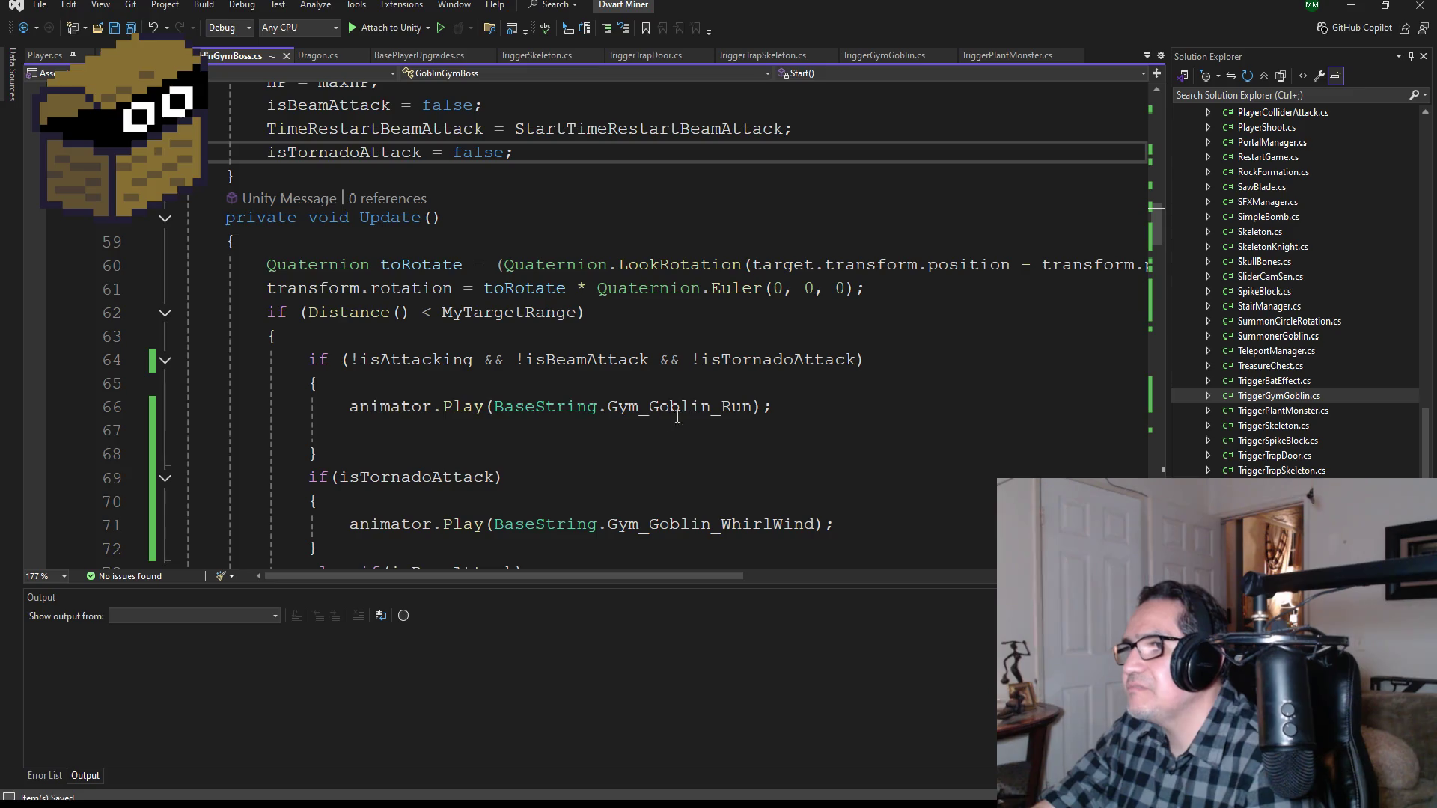
scroll("down", 3)
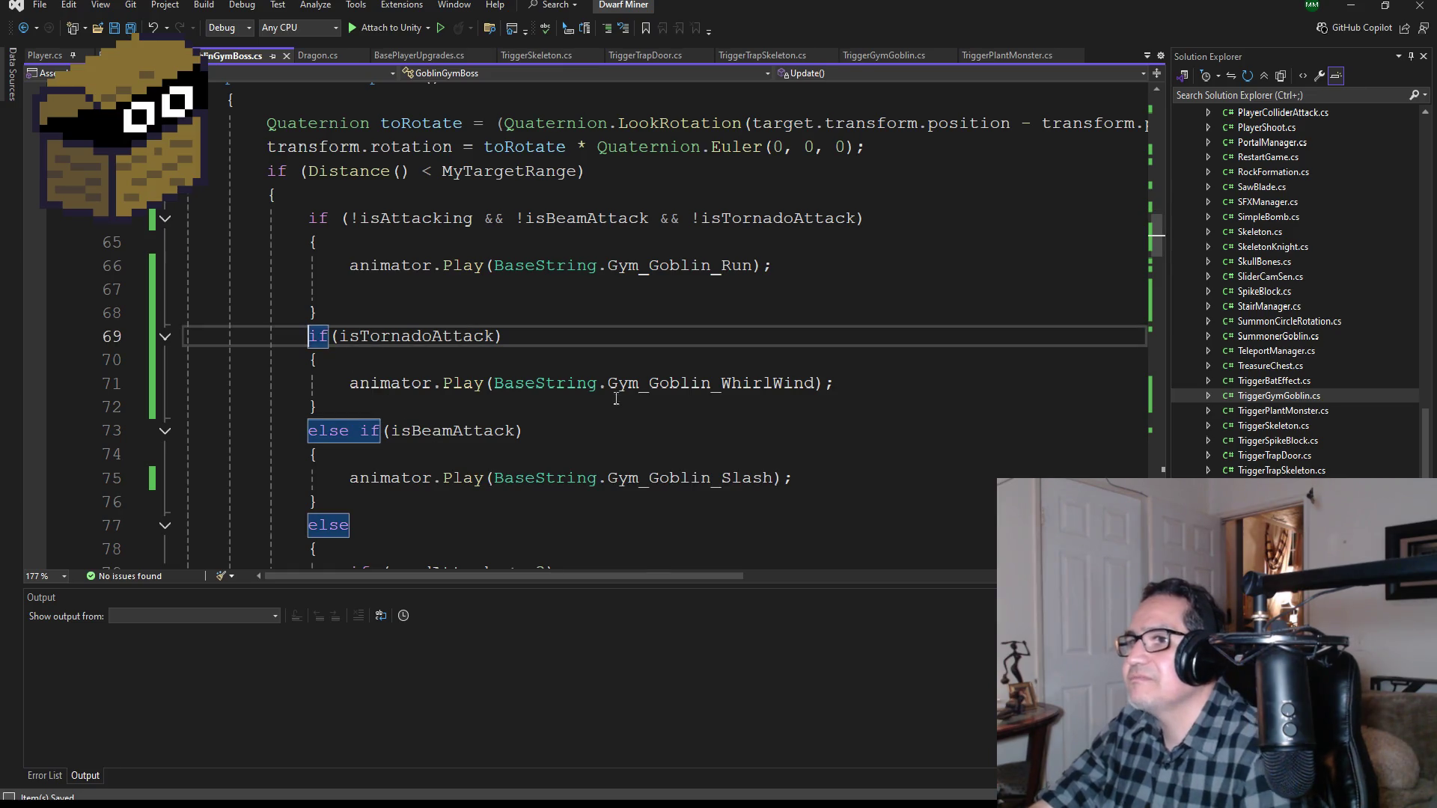
type("else")
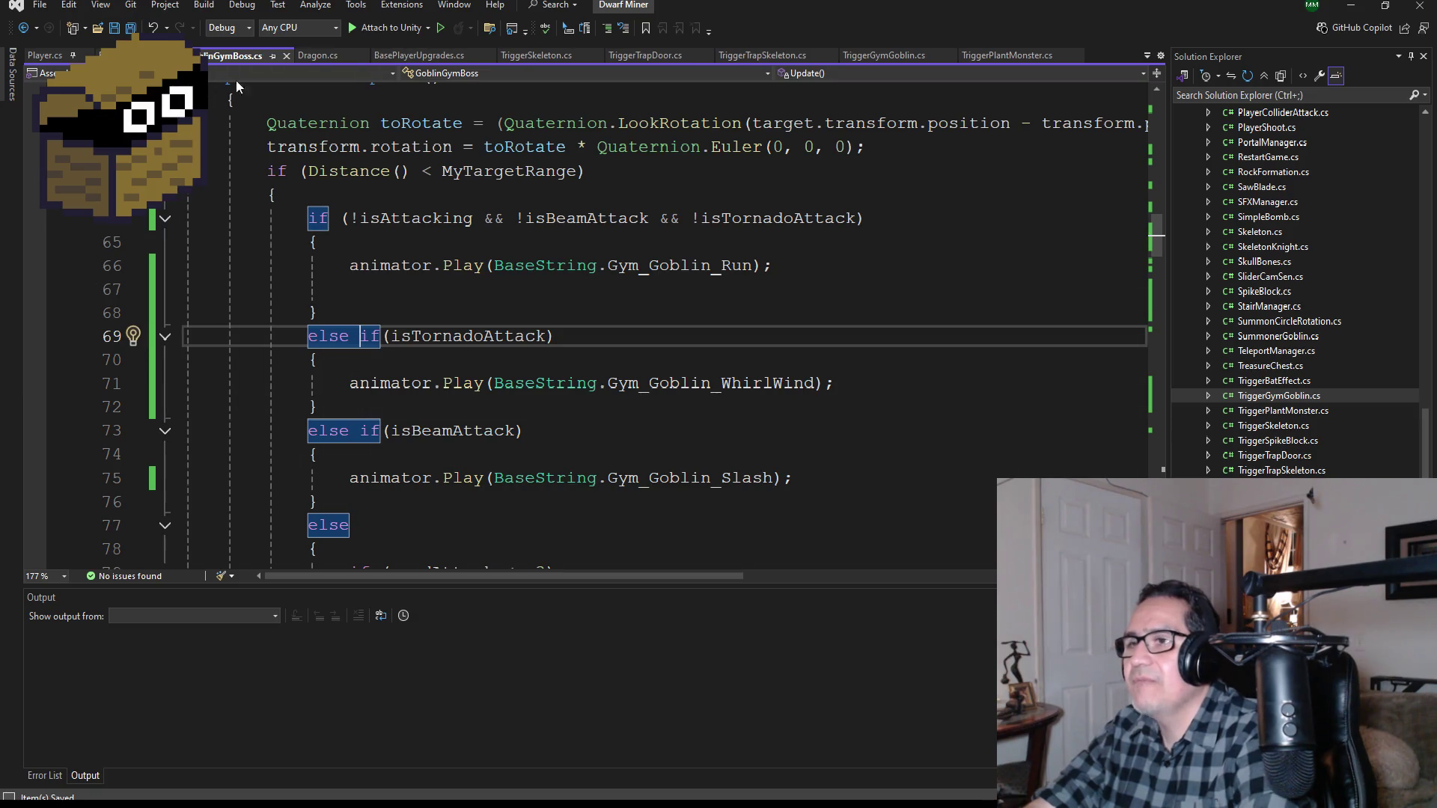
scroll("down", 3)
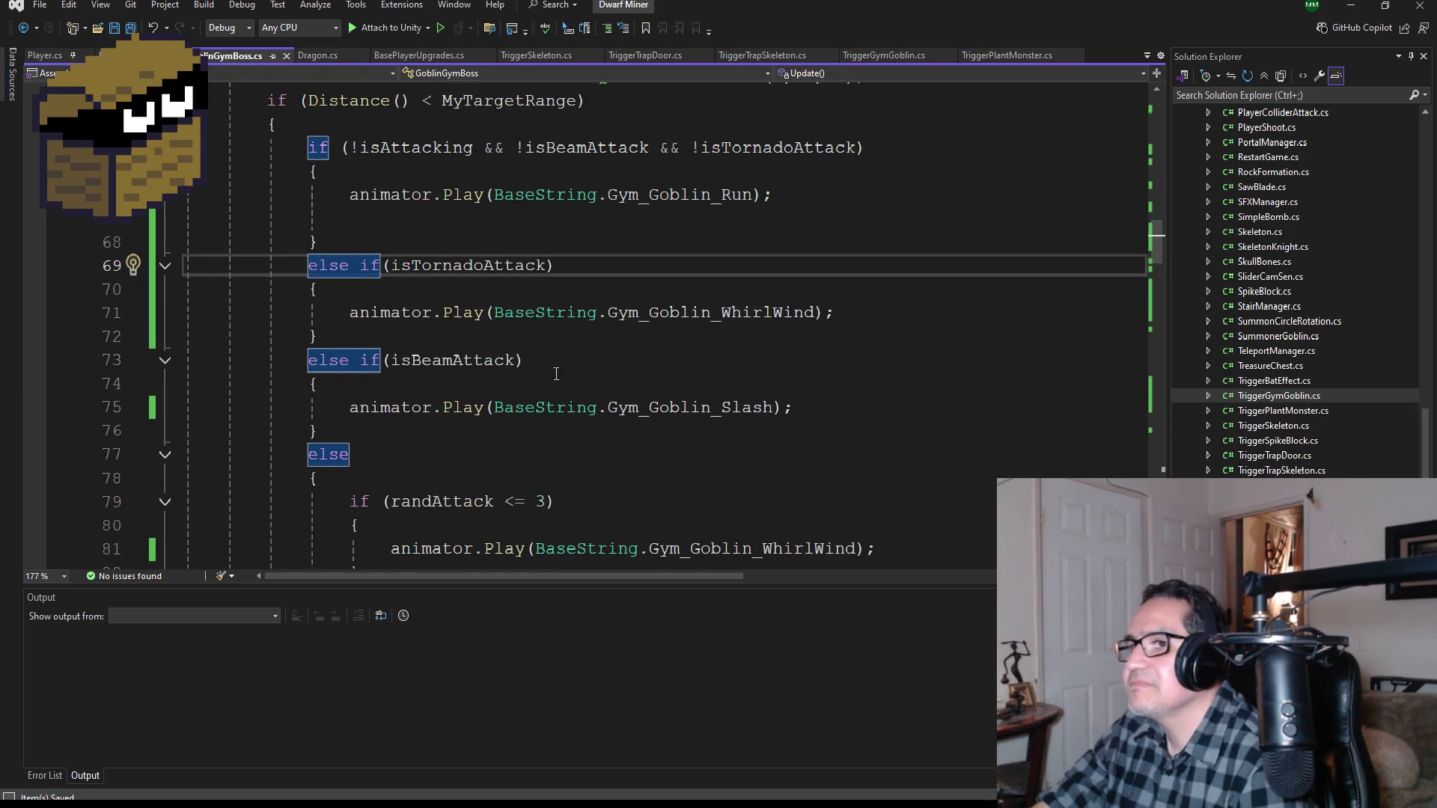
scroll("down", 3)
scroll("down", 3)
scroll("up", 3)
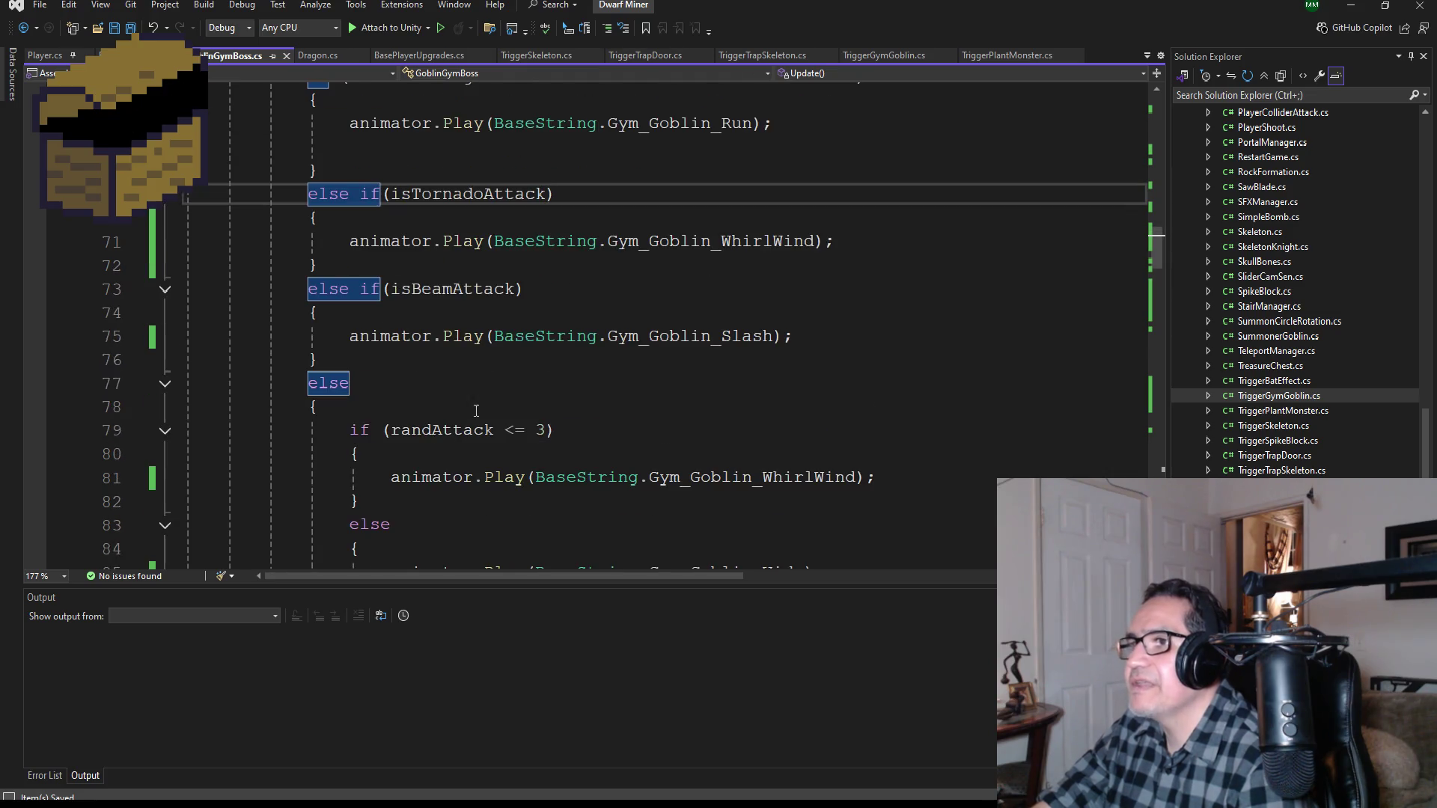
scroll("down", 3)
scroll("up", 3)
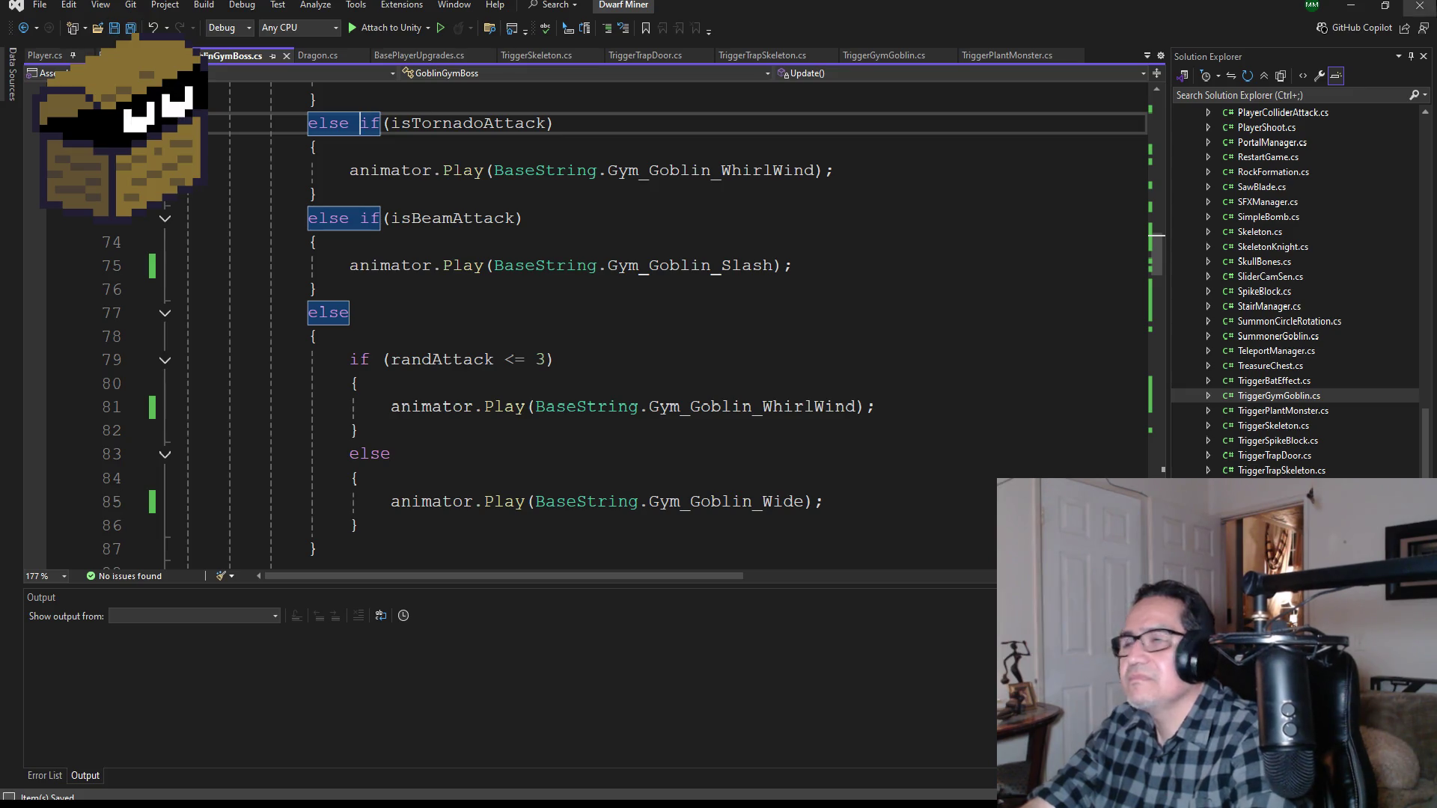
left_click(1349, 9)
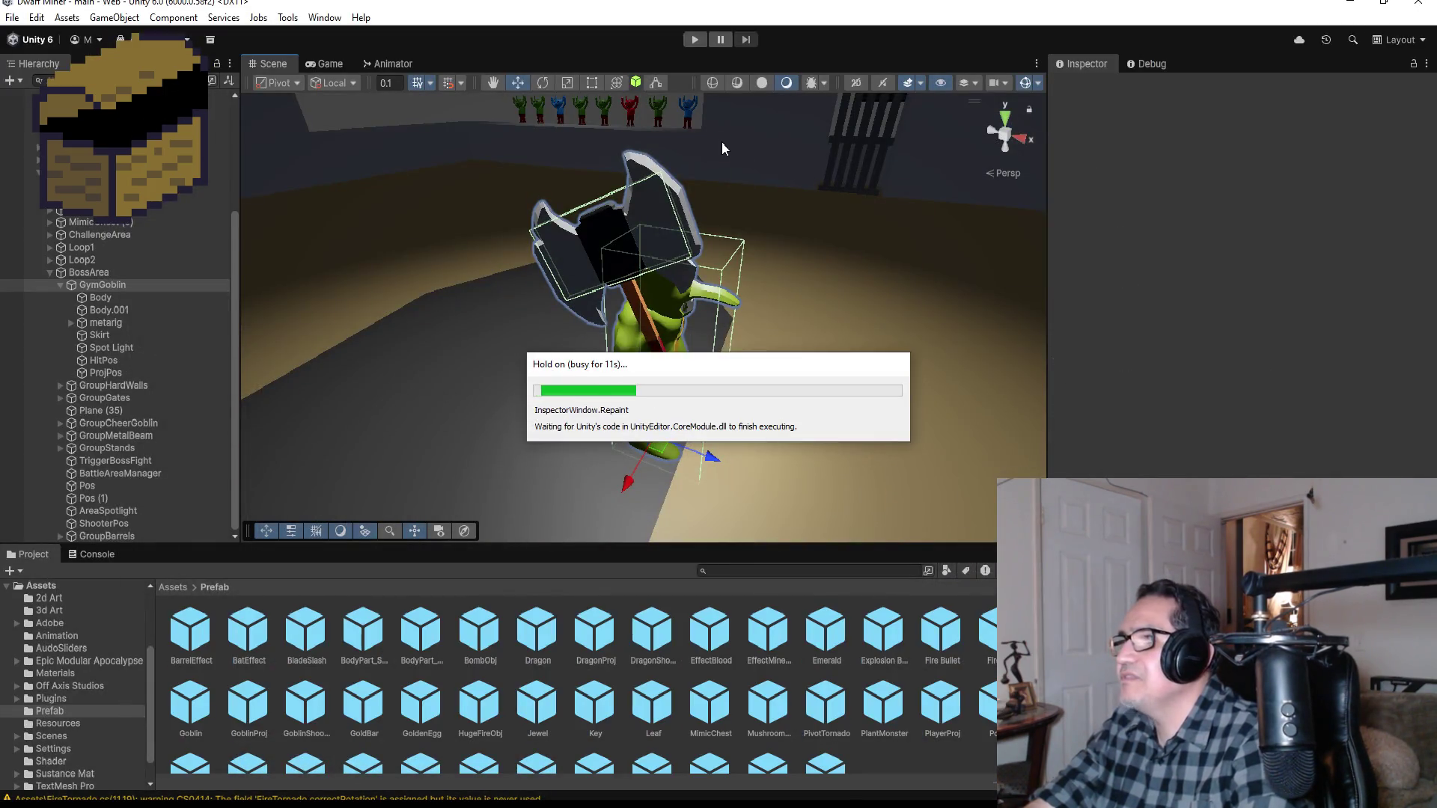
Step: Enter Play mode, start the game, switch to the shotgun and walk into the arena
left_click(687, 41)
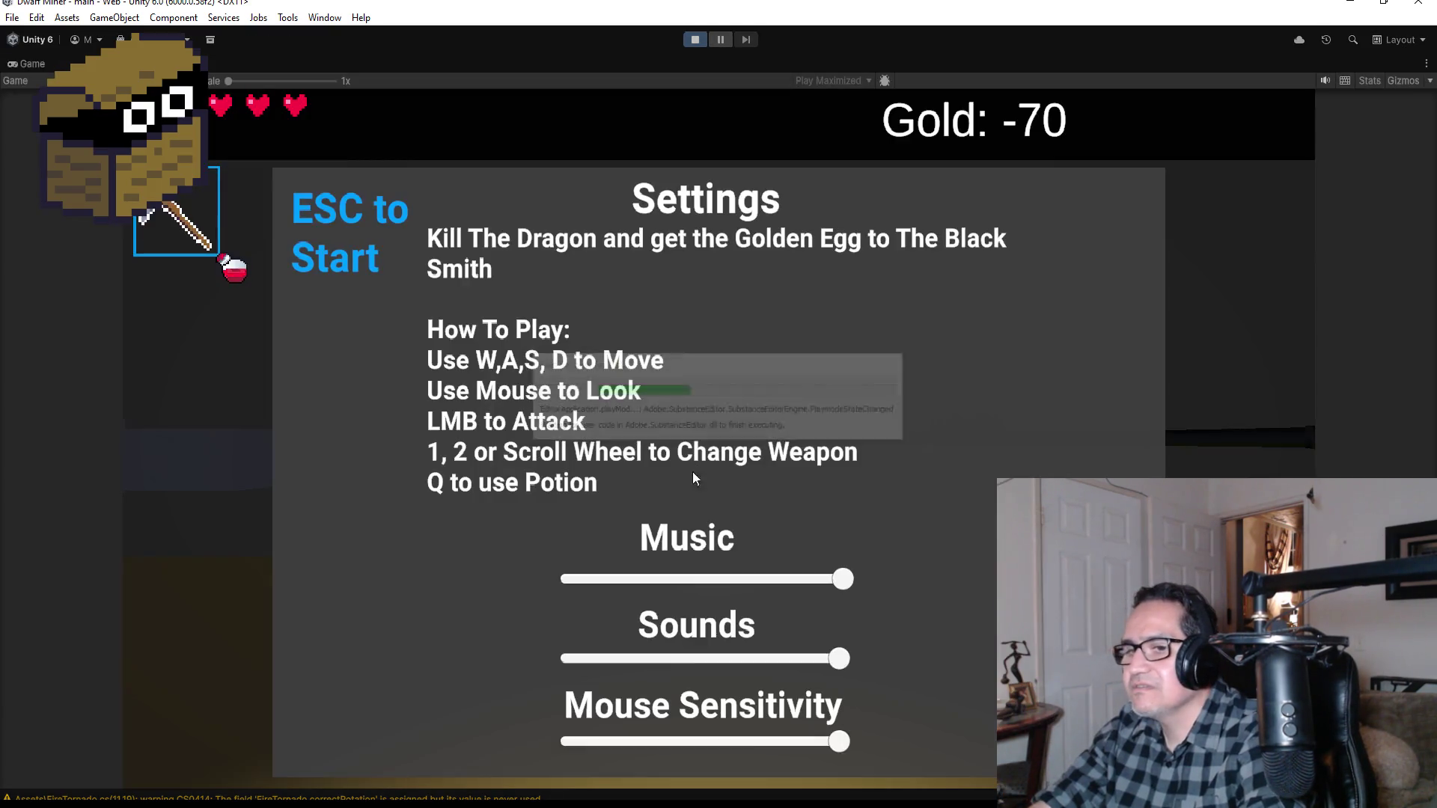
key("Escape")
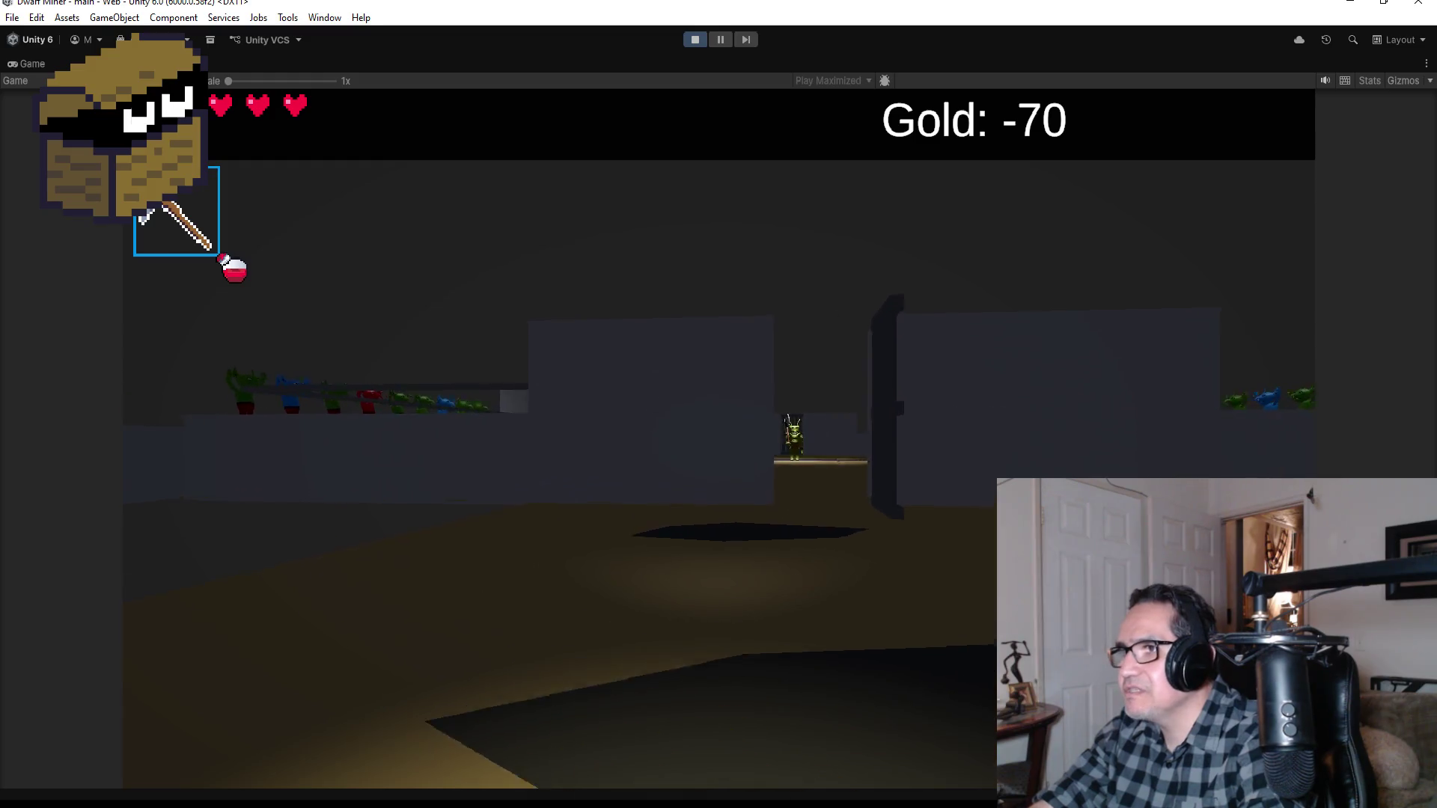
key("2")
key("w")
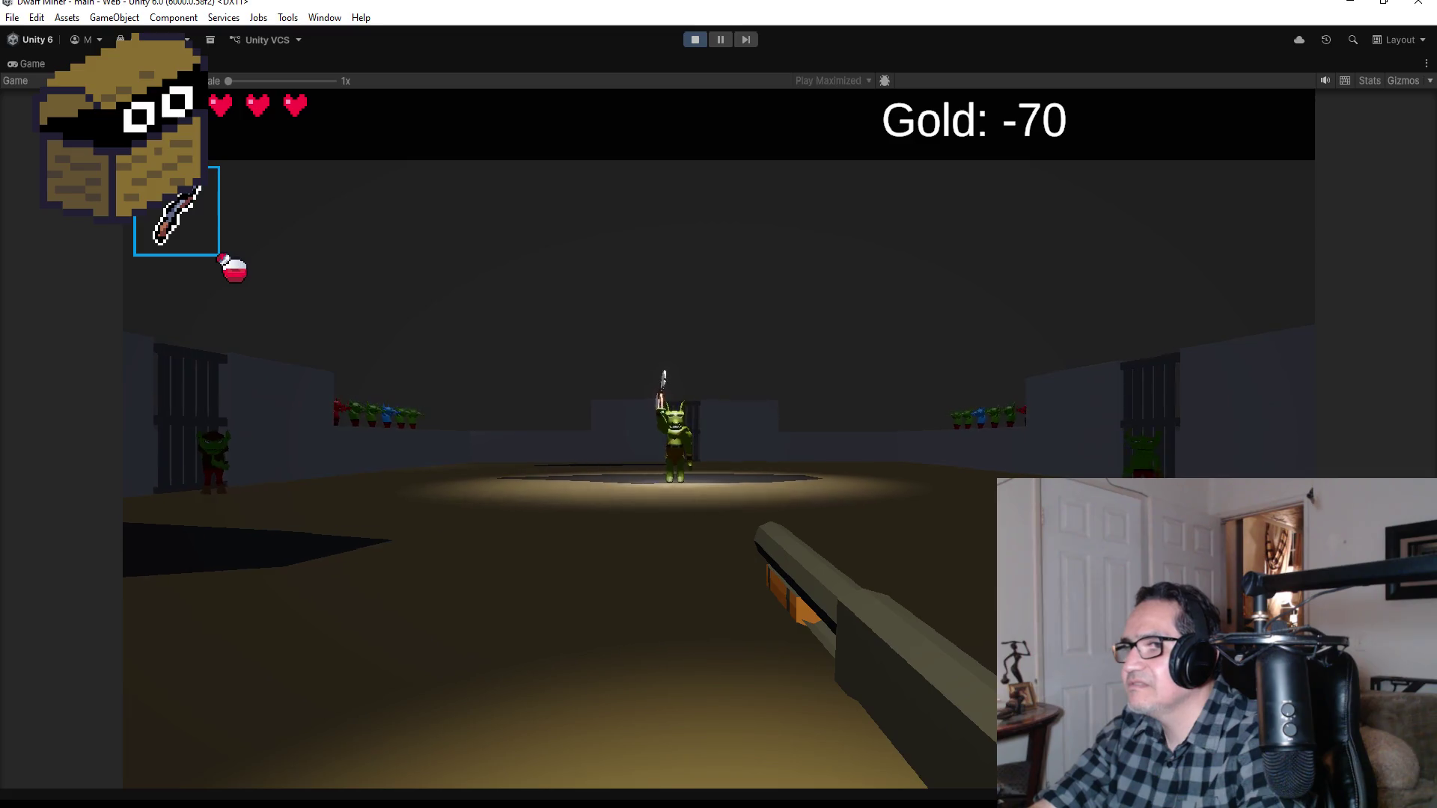
Step: Fire the shotgun repeatedly at the approaching goblin boss up close
left_click(719, 438)
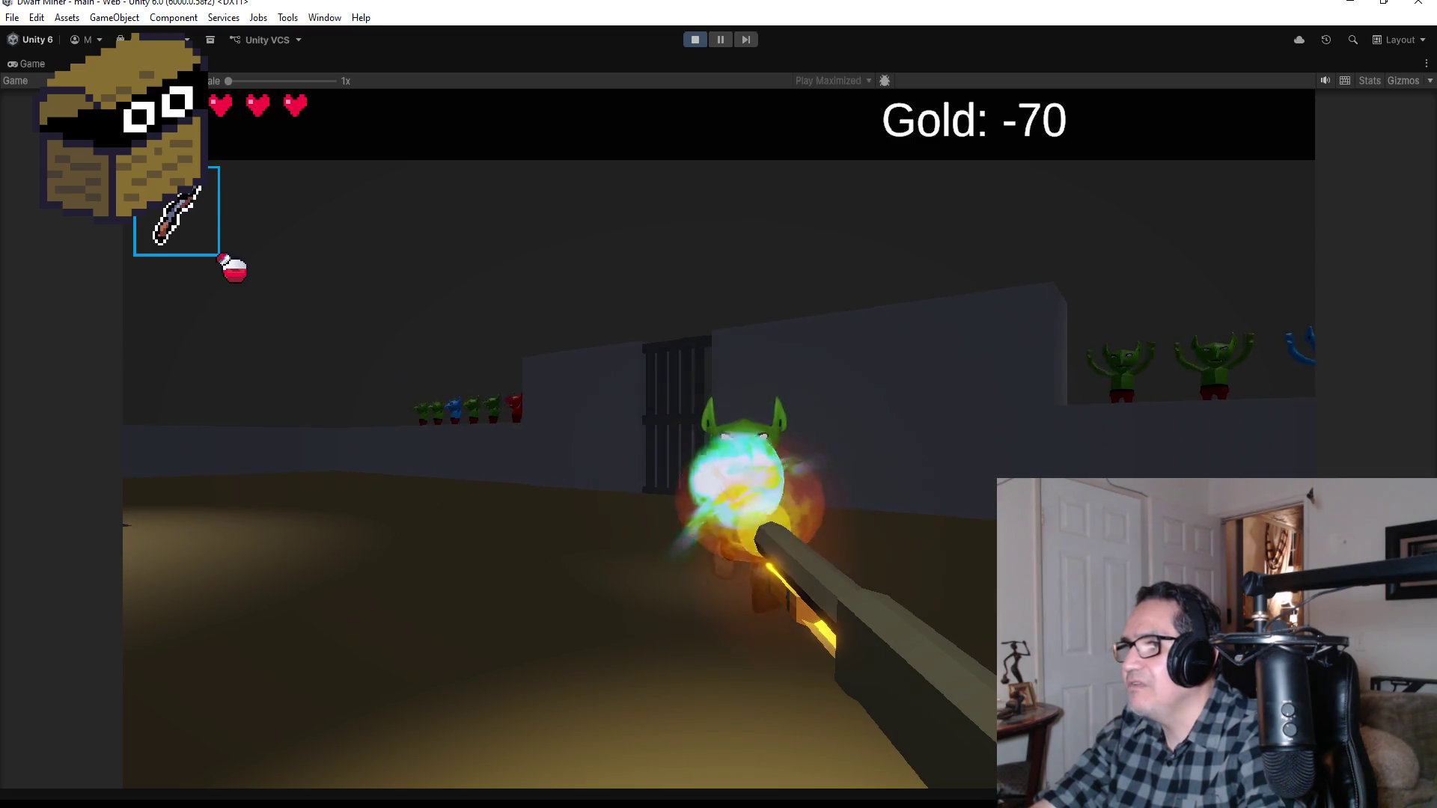
left_click(718, 437)
left_click(719, 438)
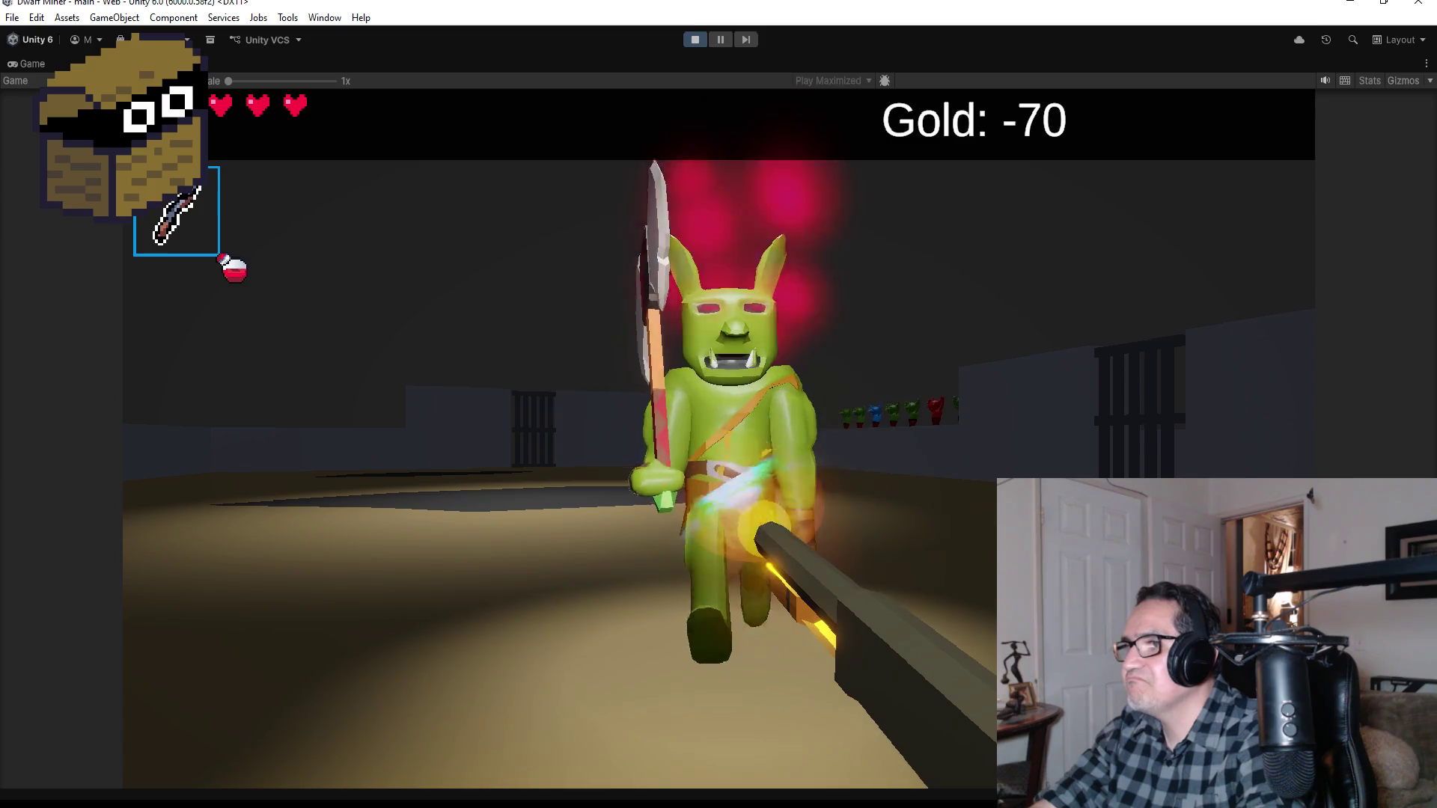
left_click(719, 437)
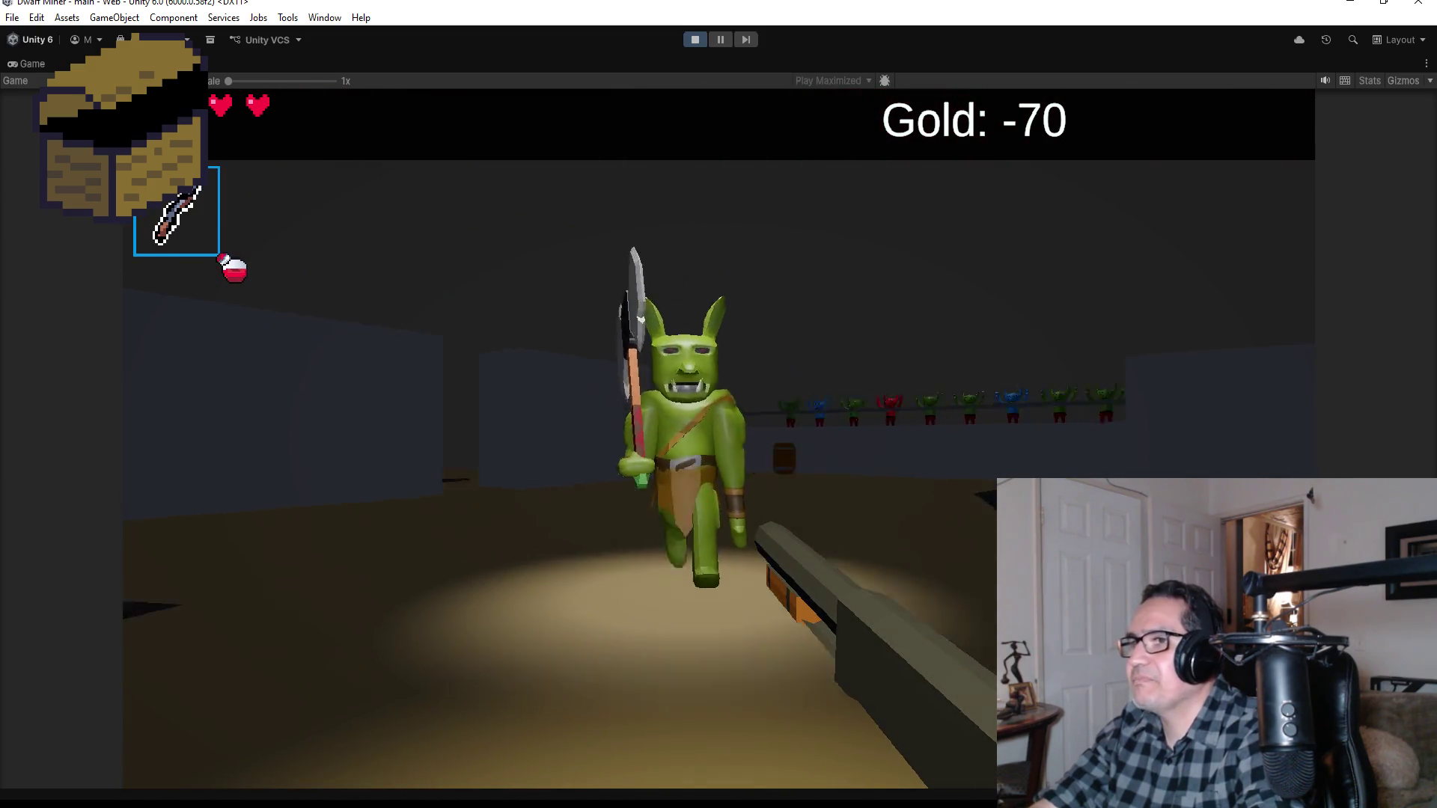
left_click(718, 437)
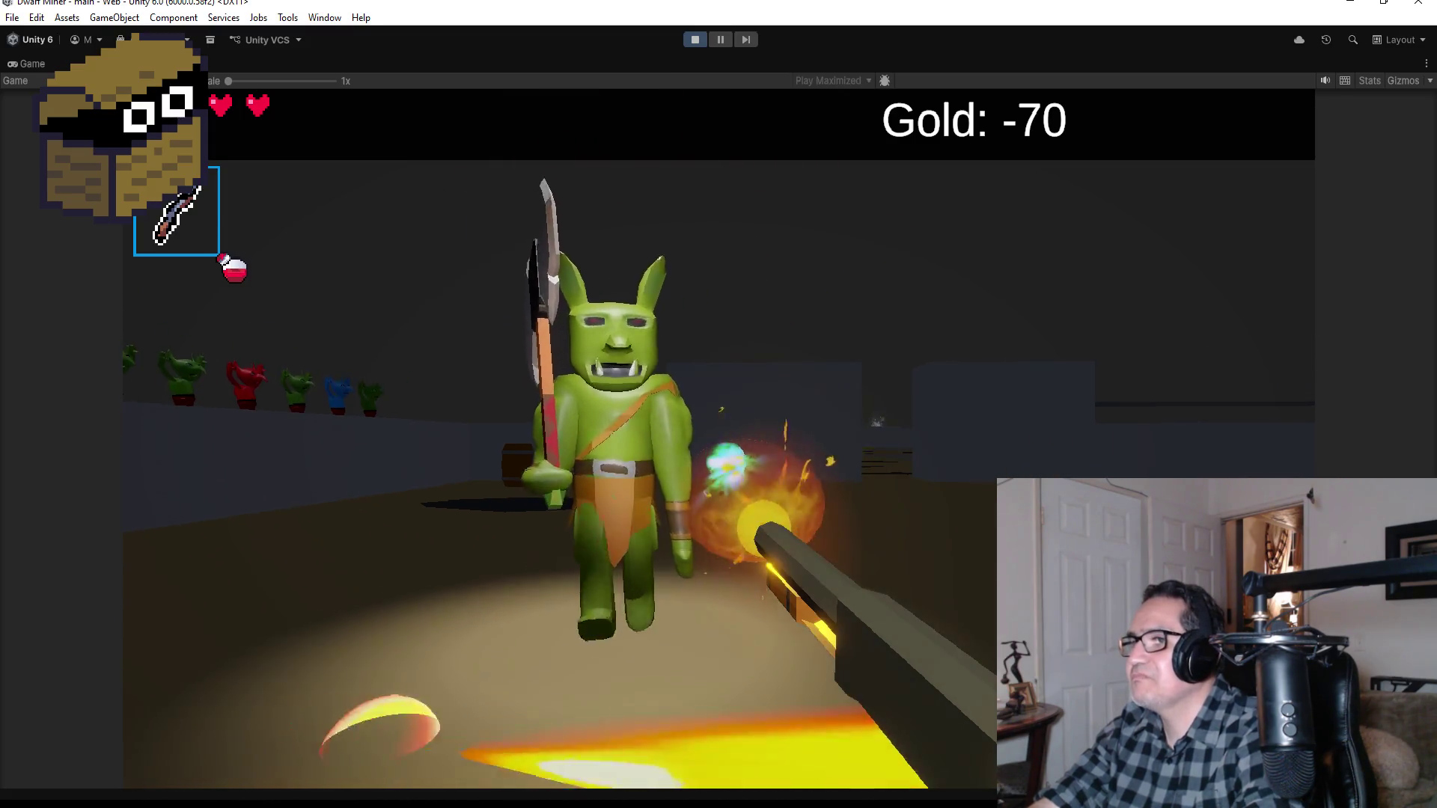
left_click(719, 438)
left_click(718, 437)
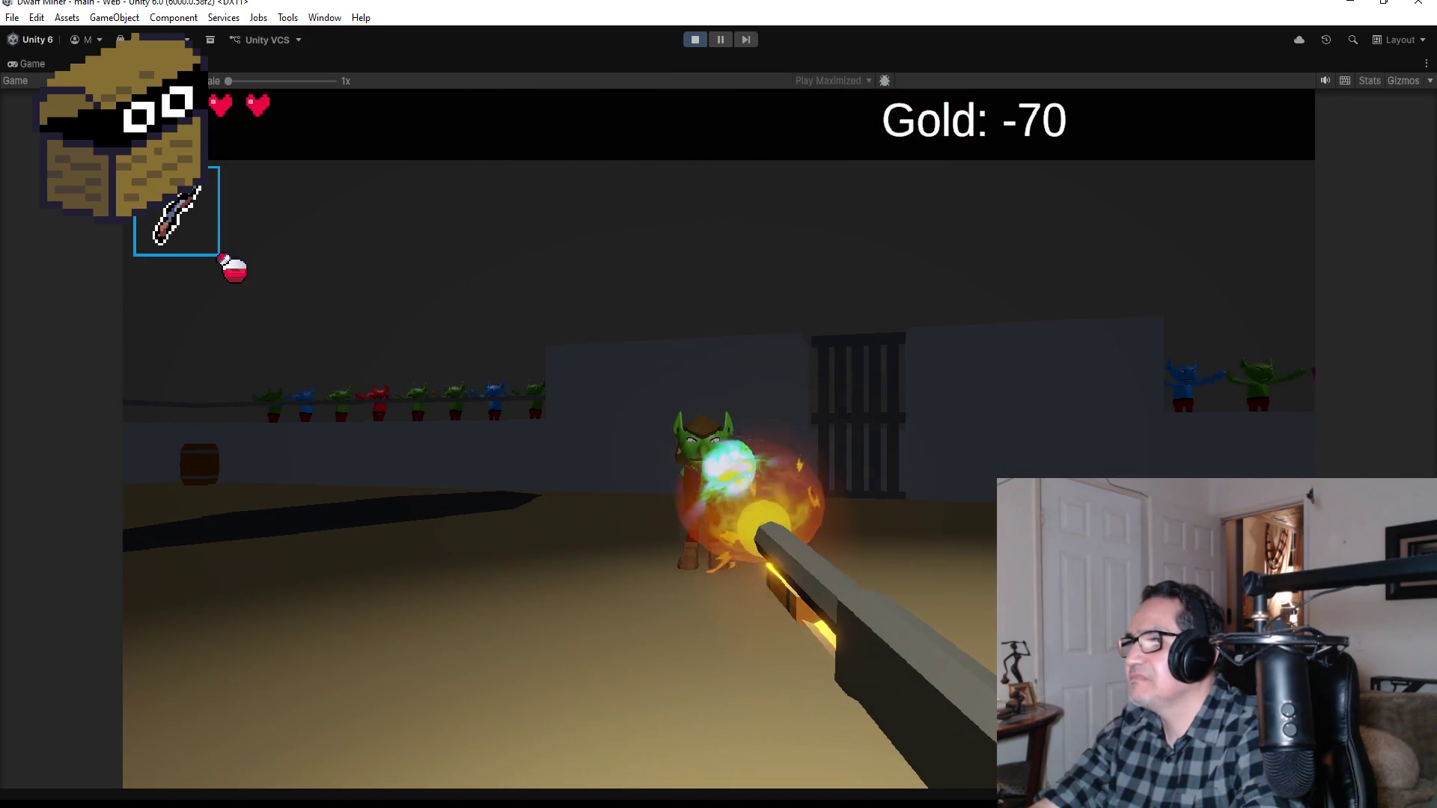
left_click(718, 437)
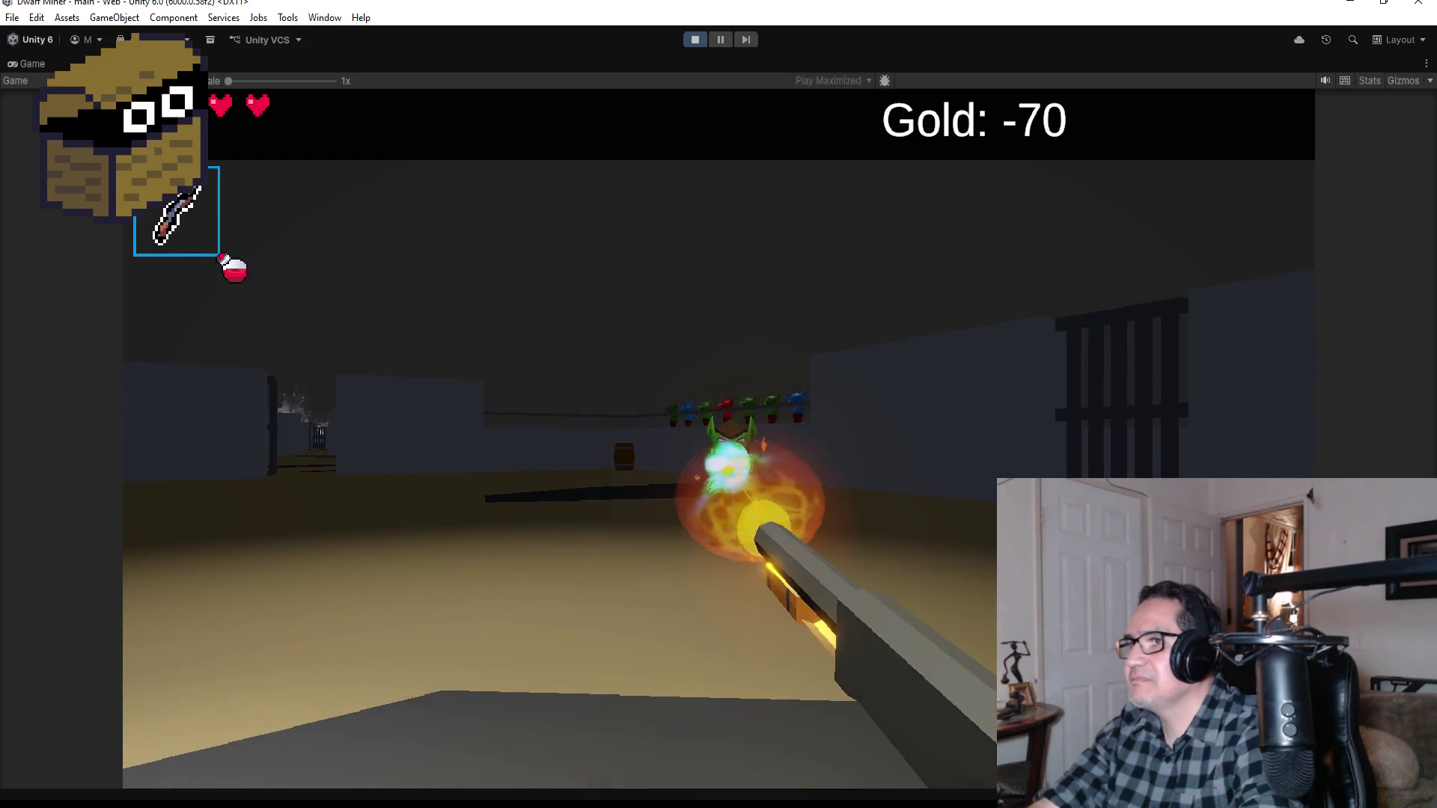
left_click(718, 438)
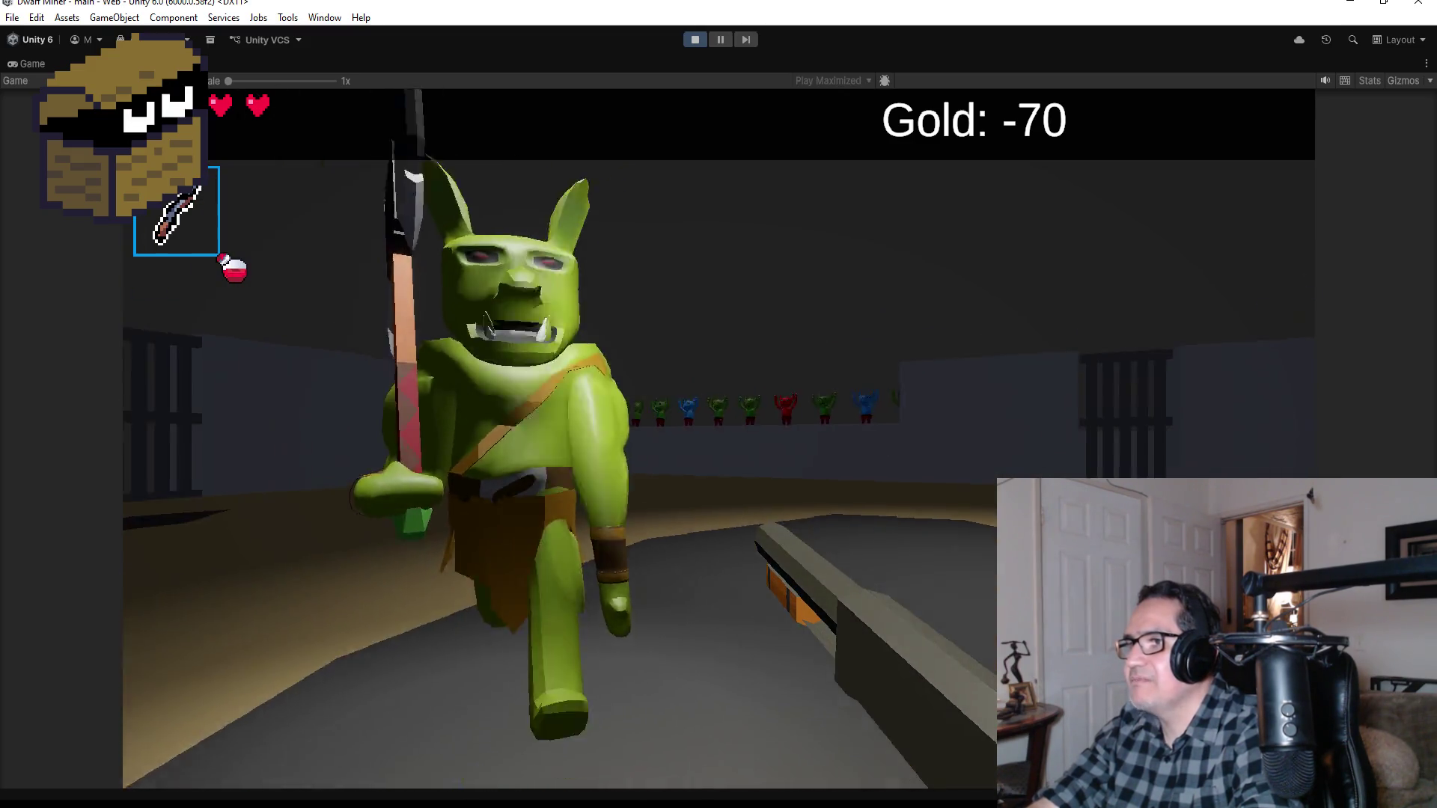
left_click(718, 438)
left_click(718, 437)
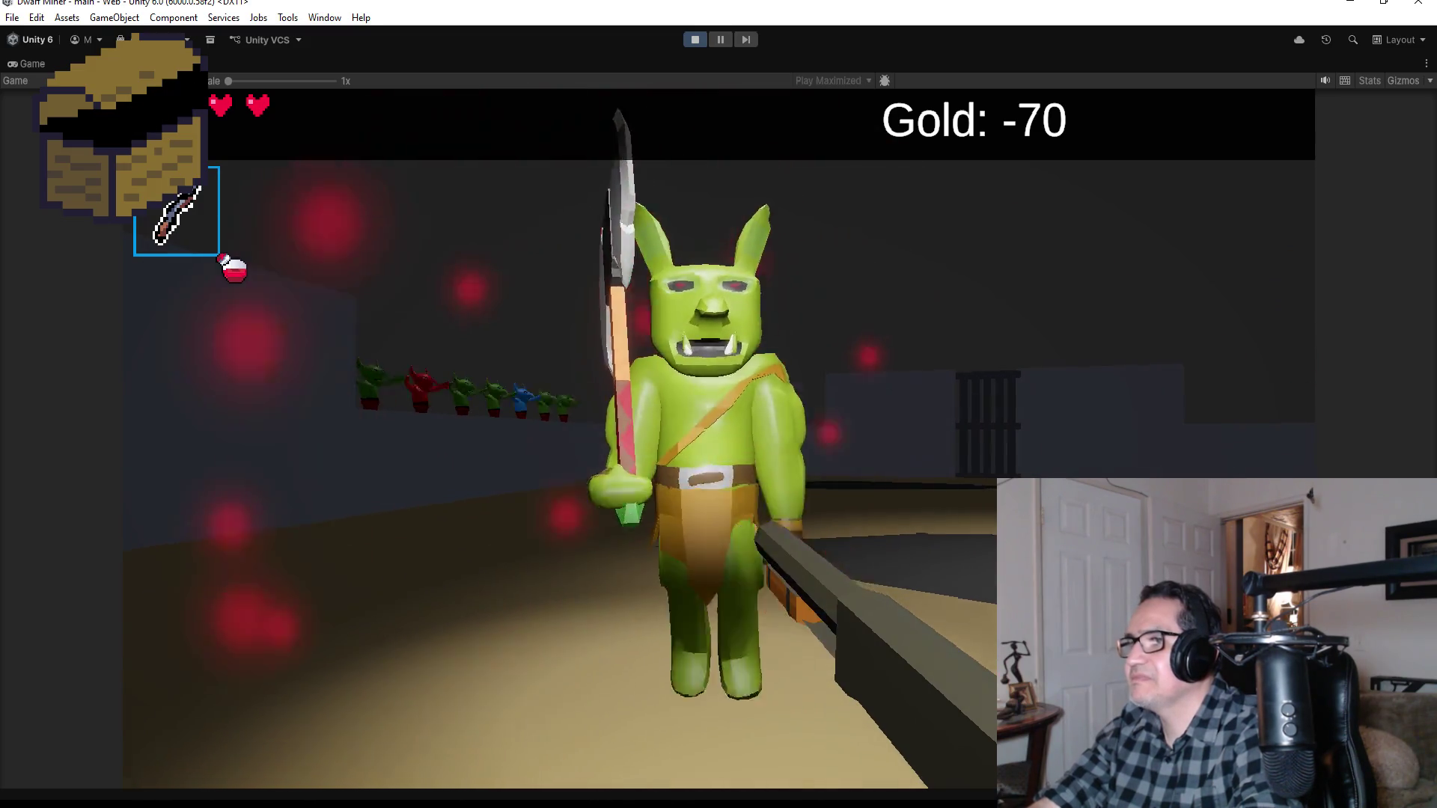
left_click(719, 438)
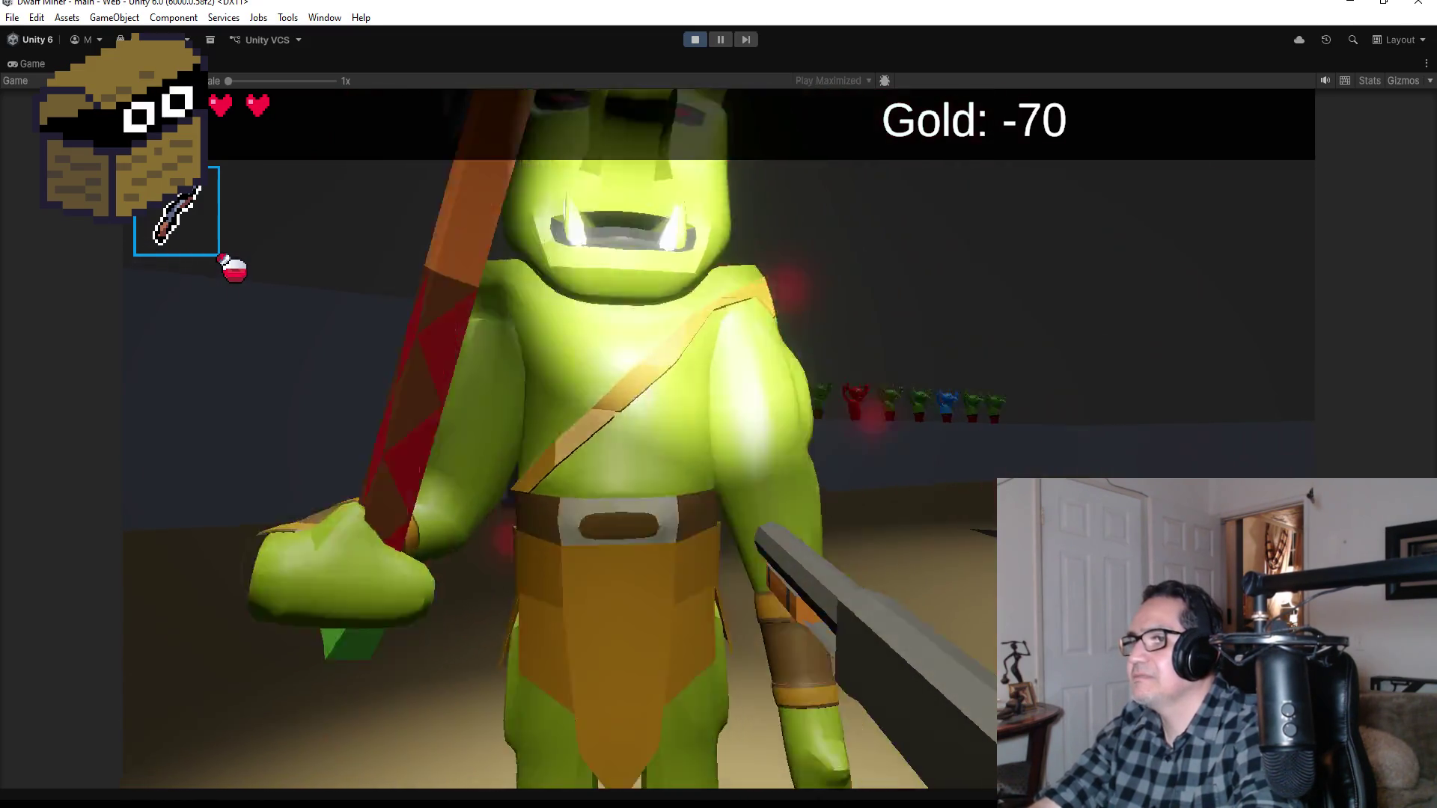
left_click(719, 437)
left_click(718, 437)
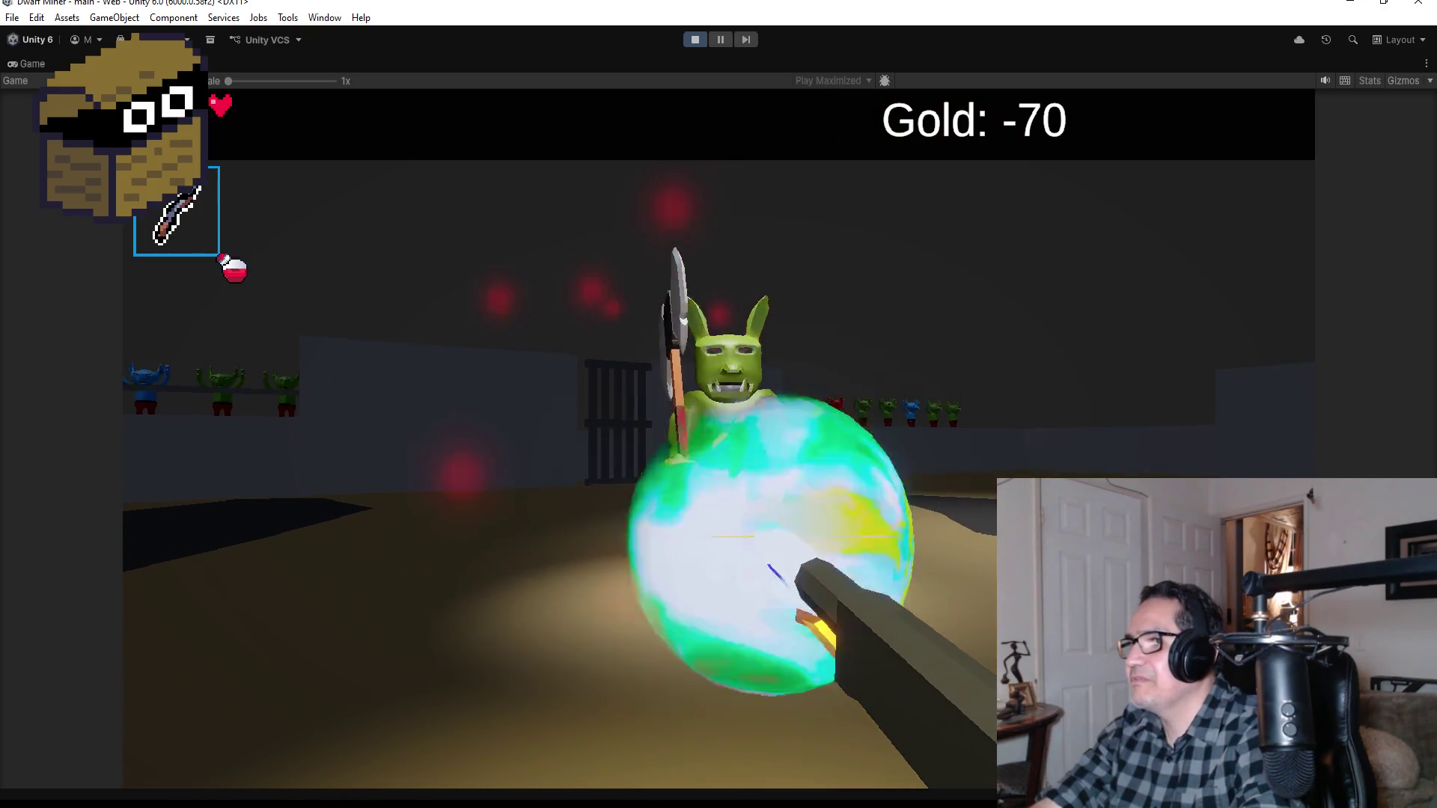
left_click(719, 437)
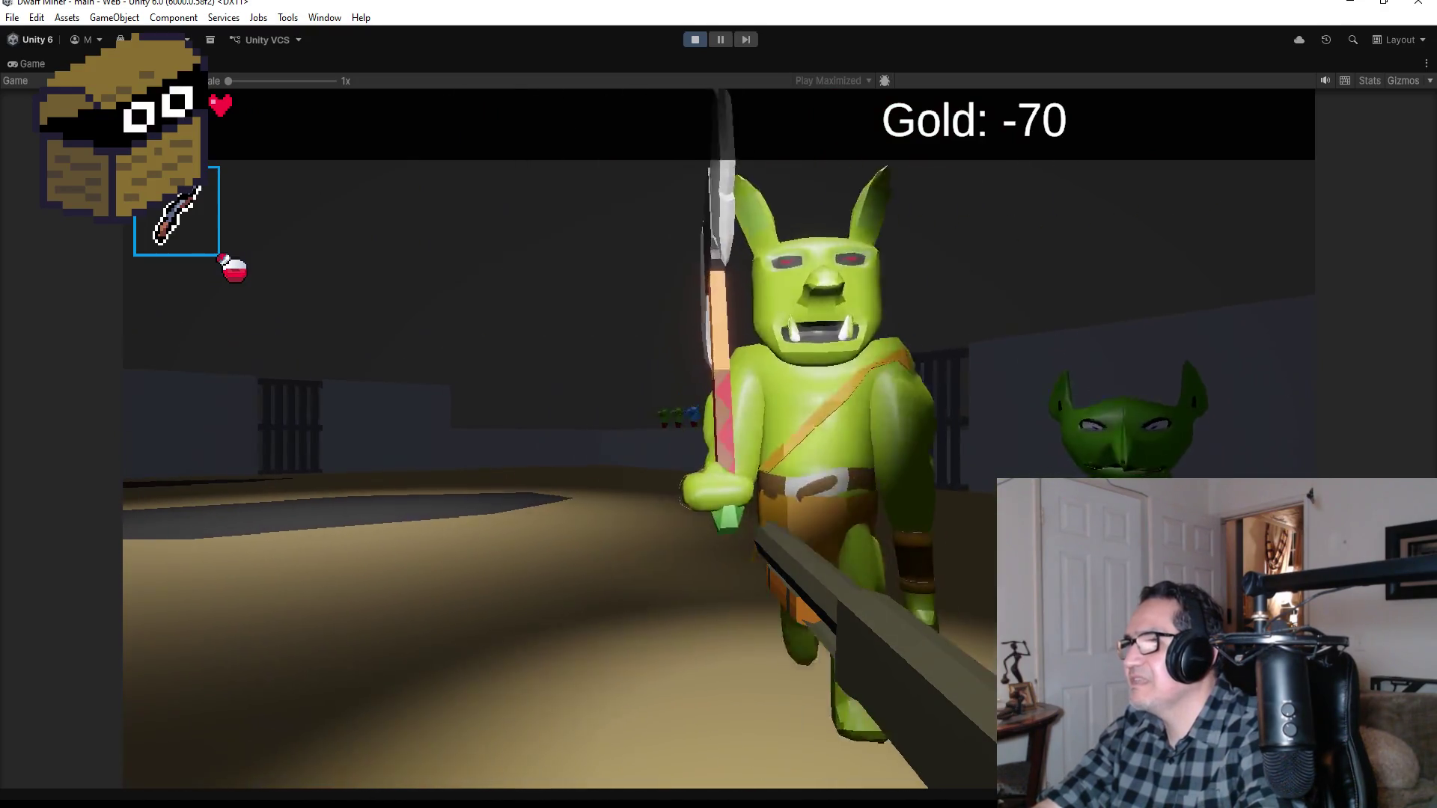
left_click(719, 438)
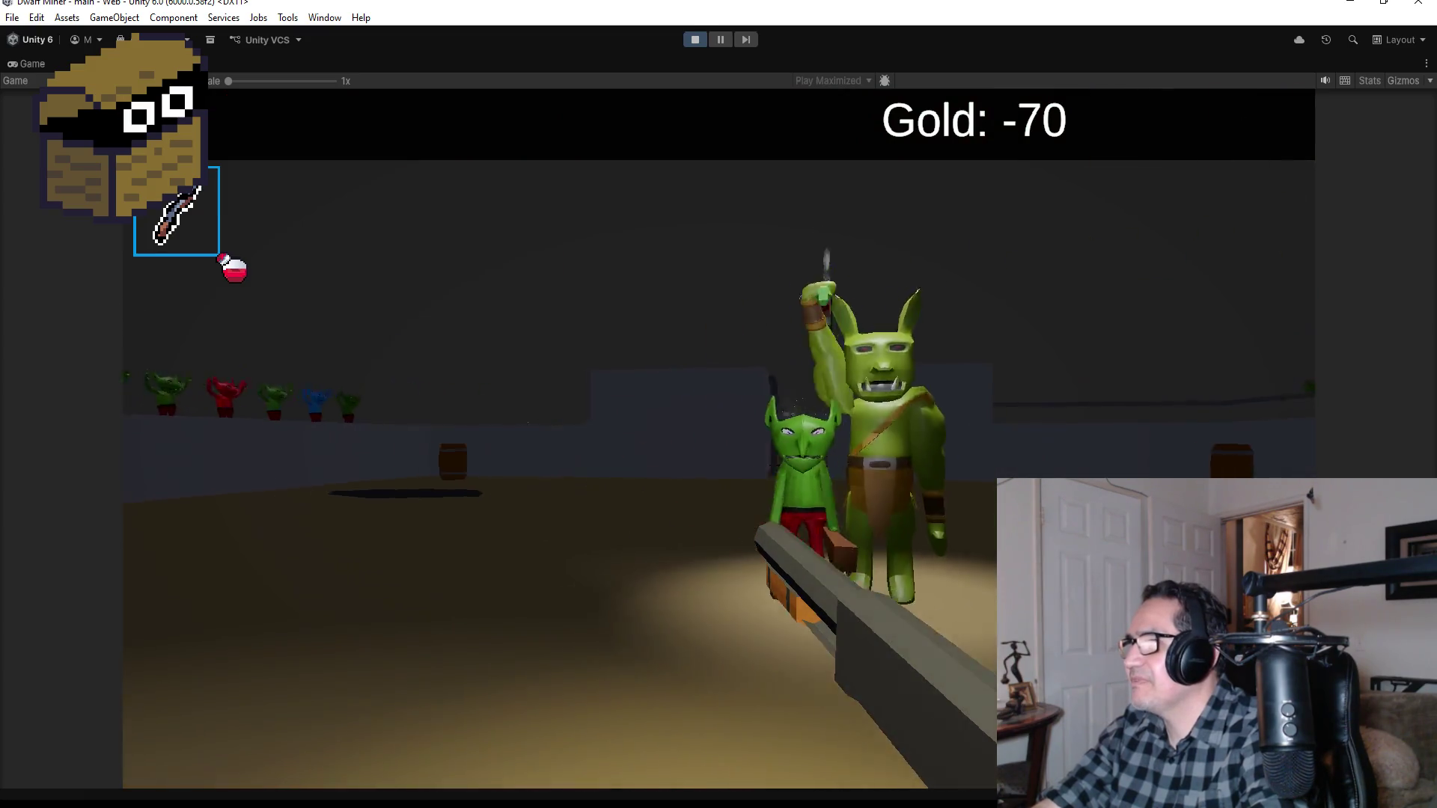
left_click(718, 437)
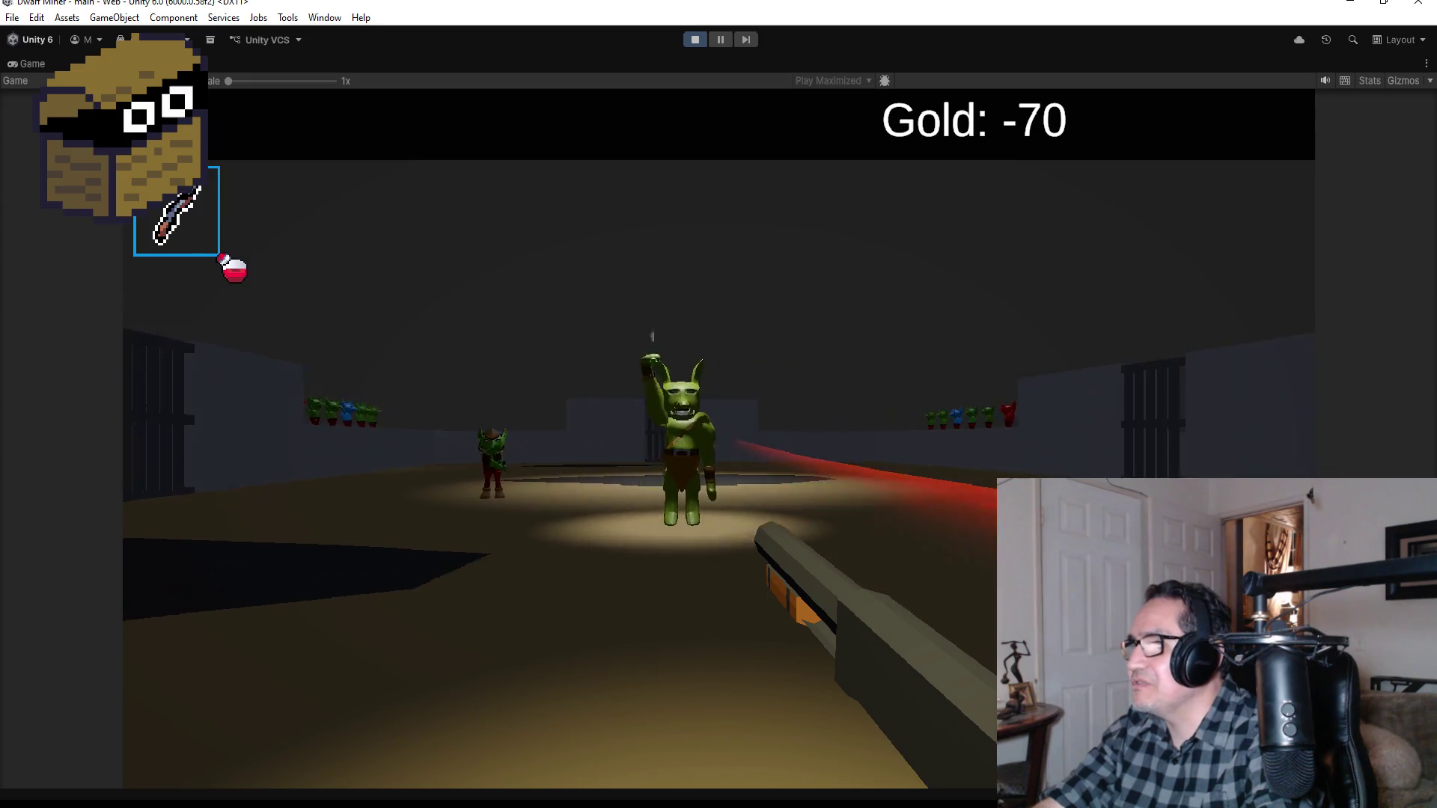
Step: Keep shooting the goblin boss and the goblins along the arena's left wall
left_click(718, 437)
left_click(718, 438)
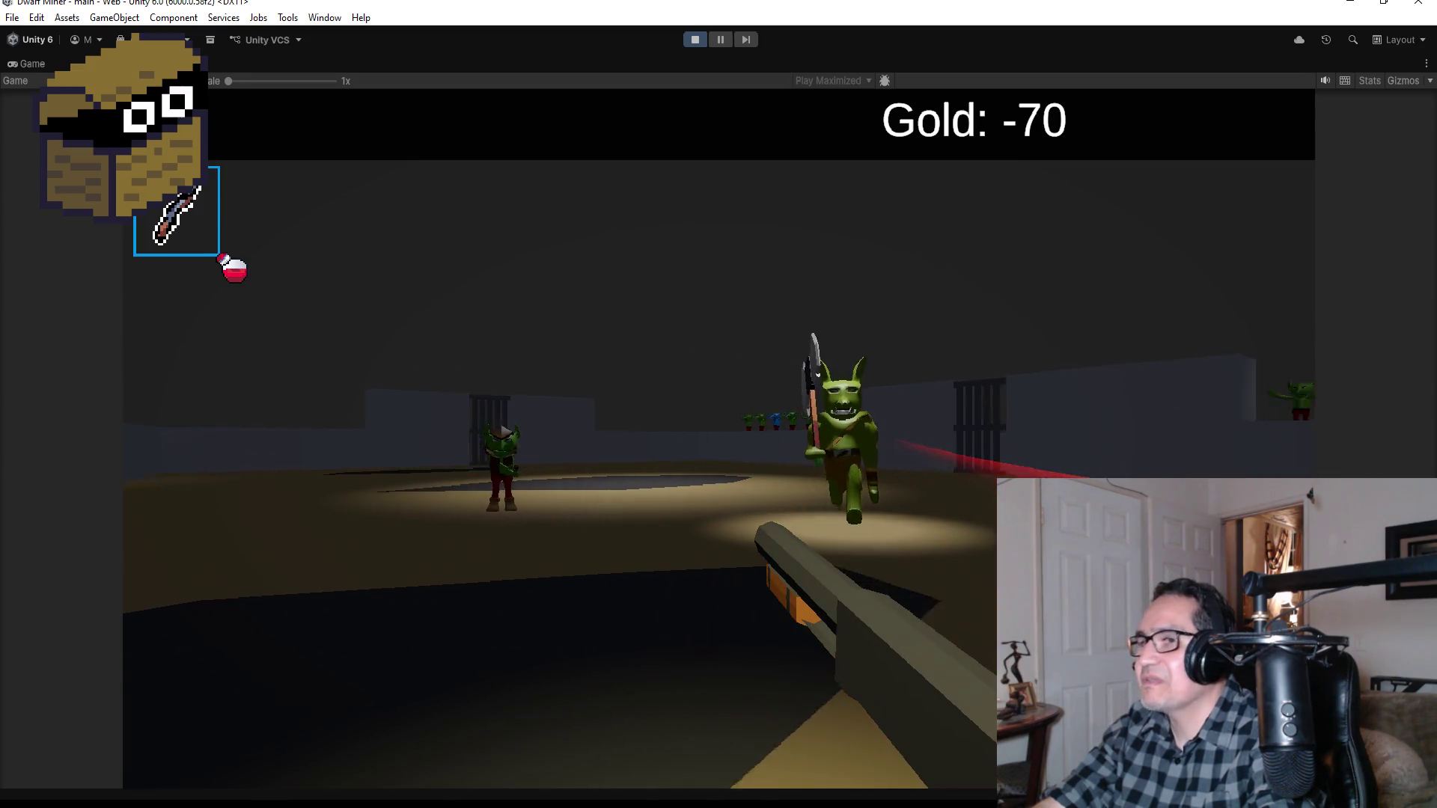
left_click(718, 438)
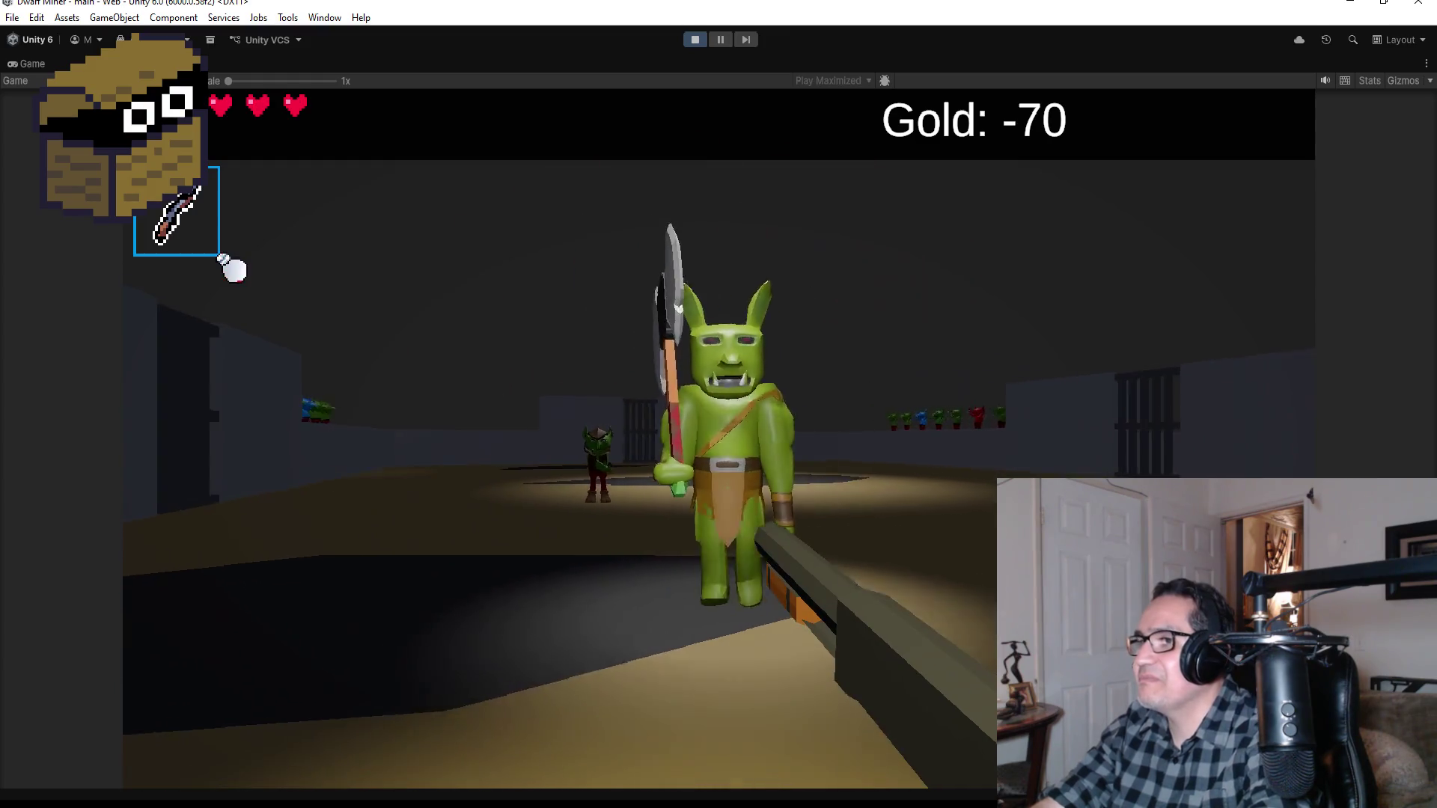
left_click(718, 437)
left_click(719, 438)
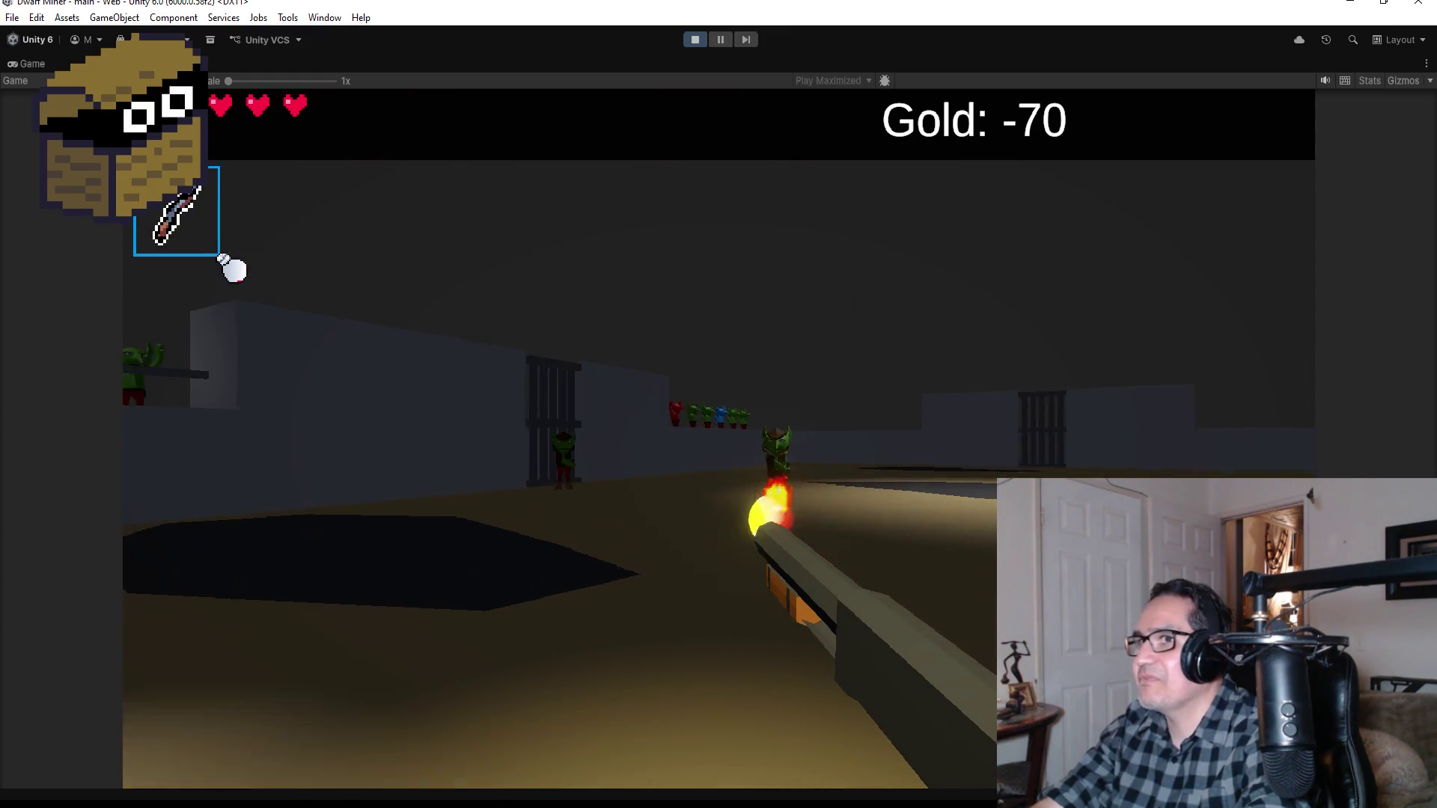
left_click(719, 438)
left_click(719, 438)
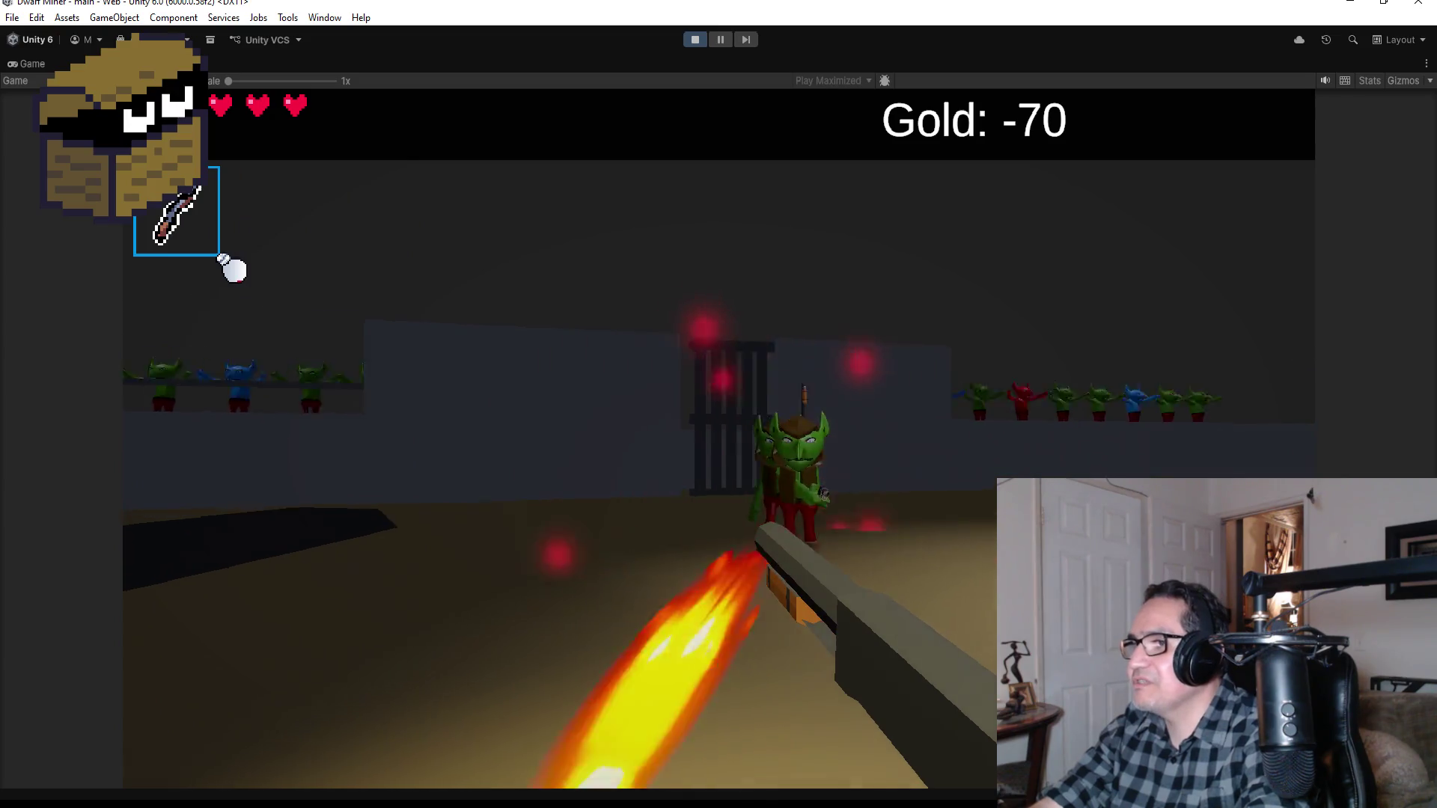
left_click(719, 438)
left_click(718, 438)
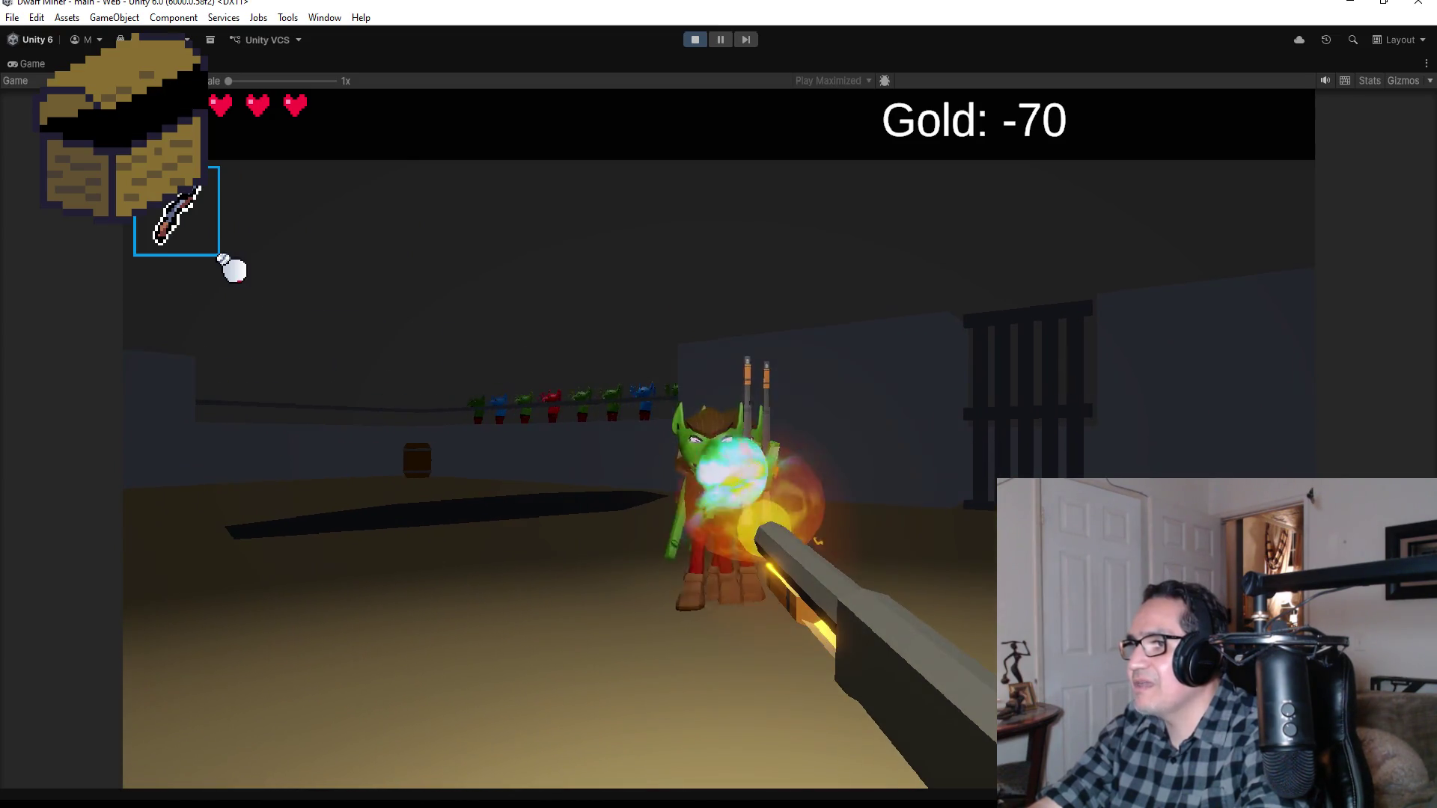
left_click(719, 438)
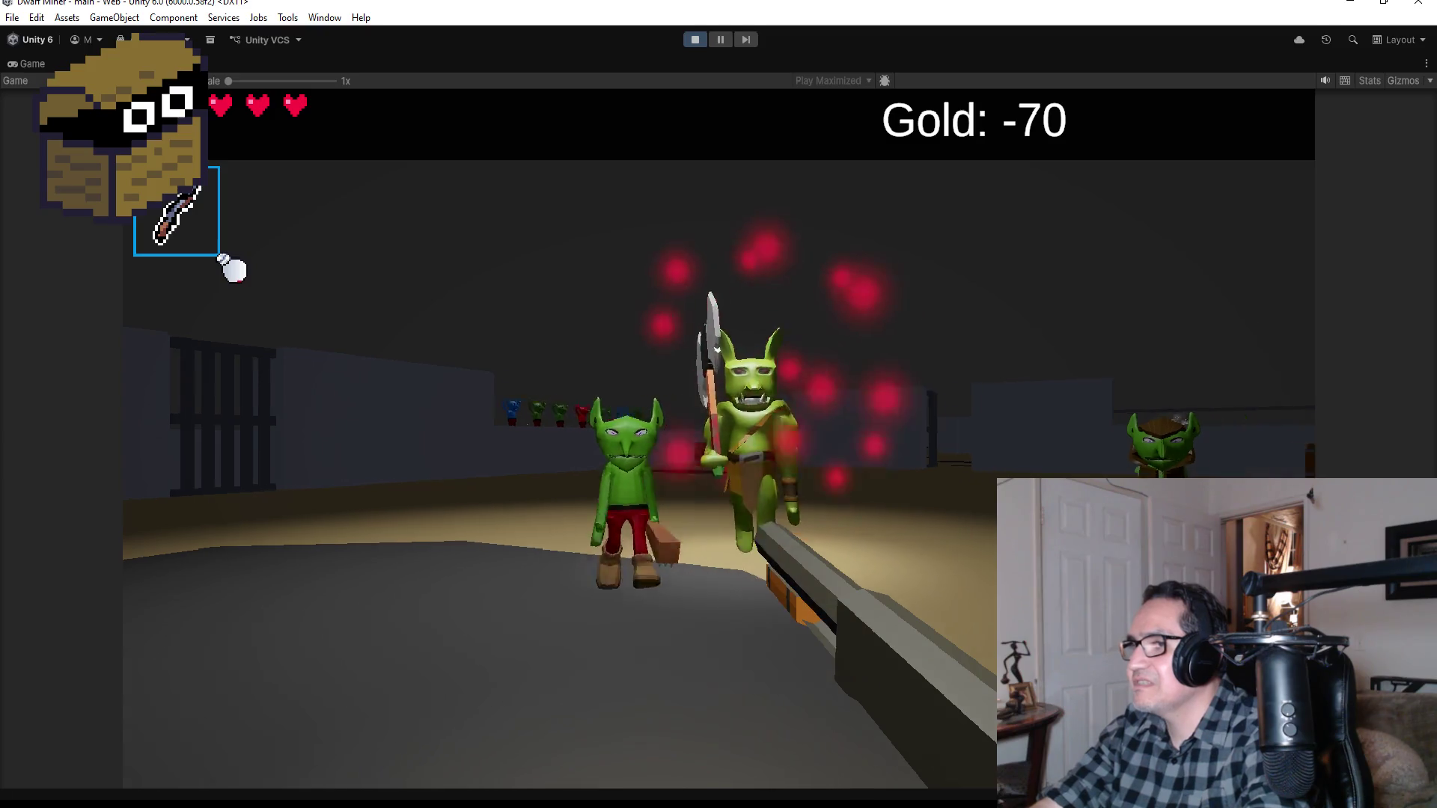
left_click(718, 438)
left_click(719, 438)
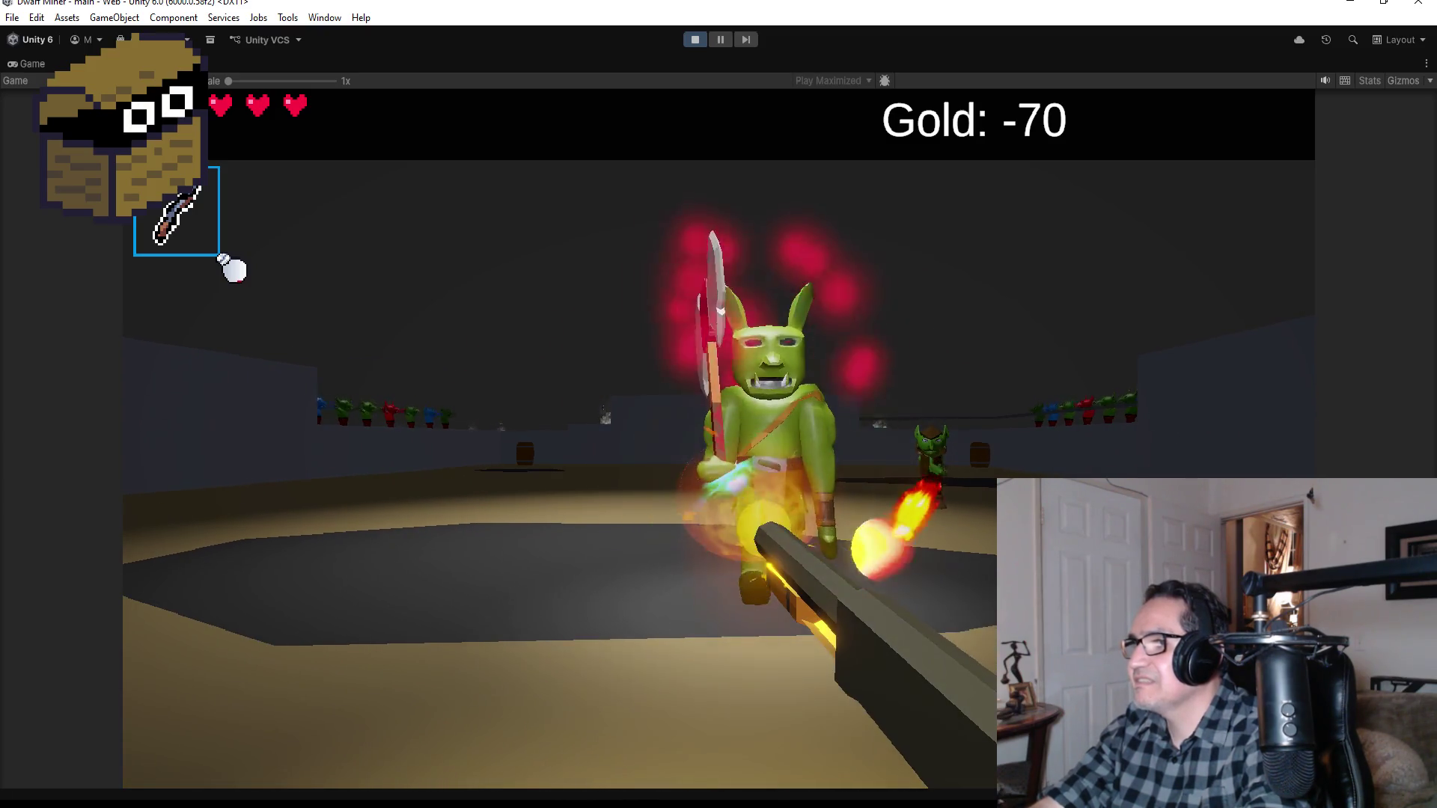
left_click(719, 438)
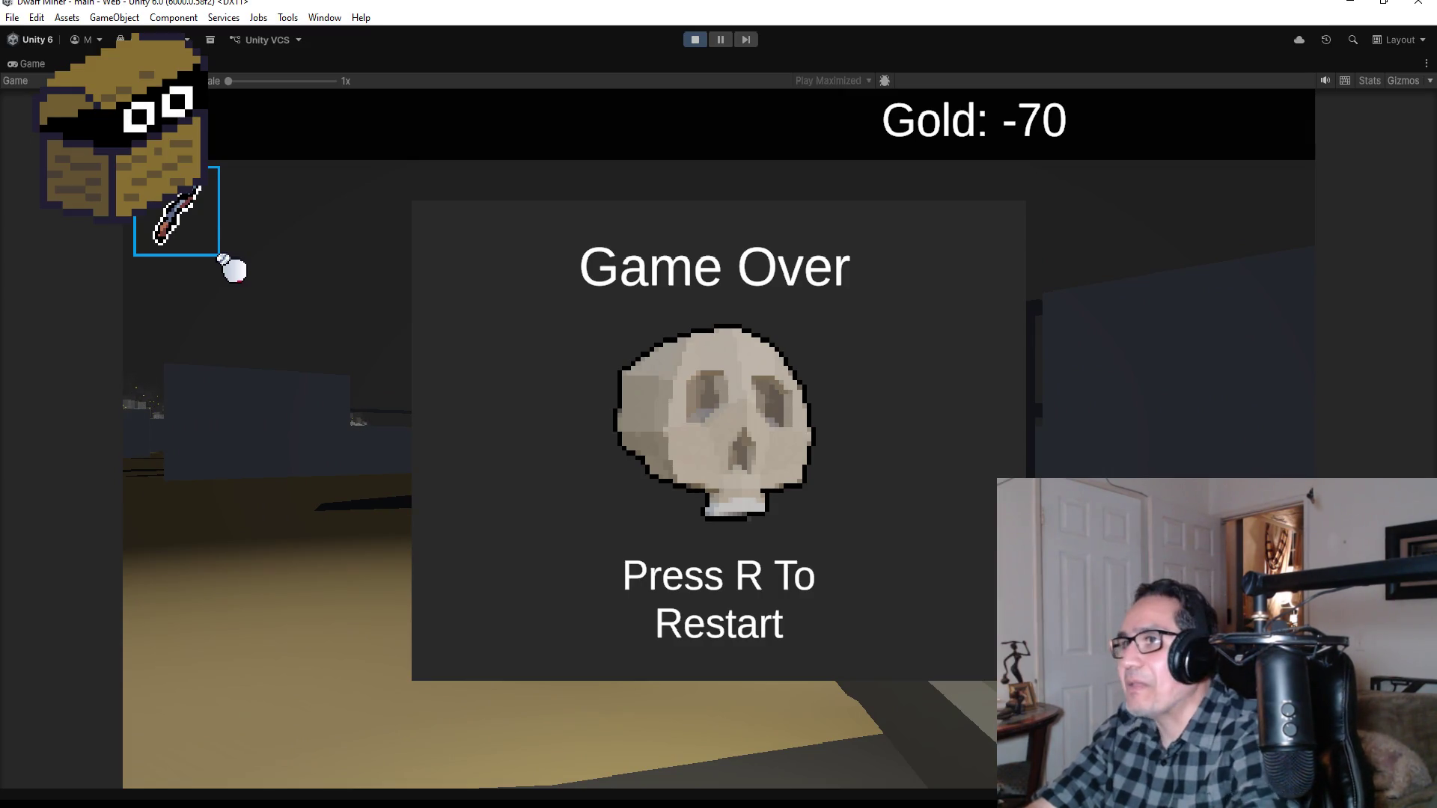
key("r")
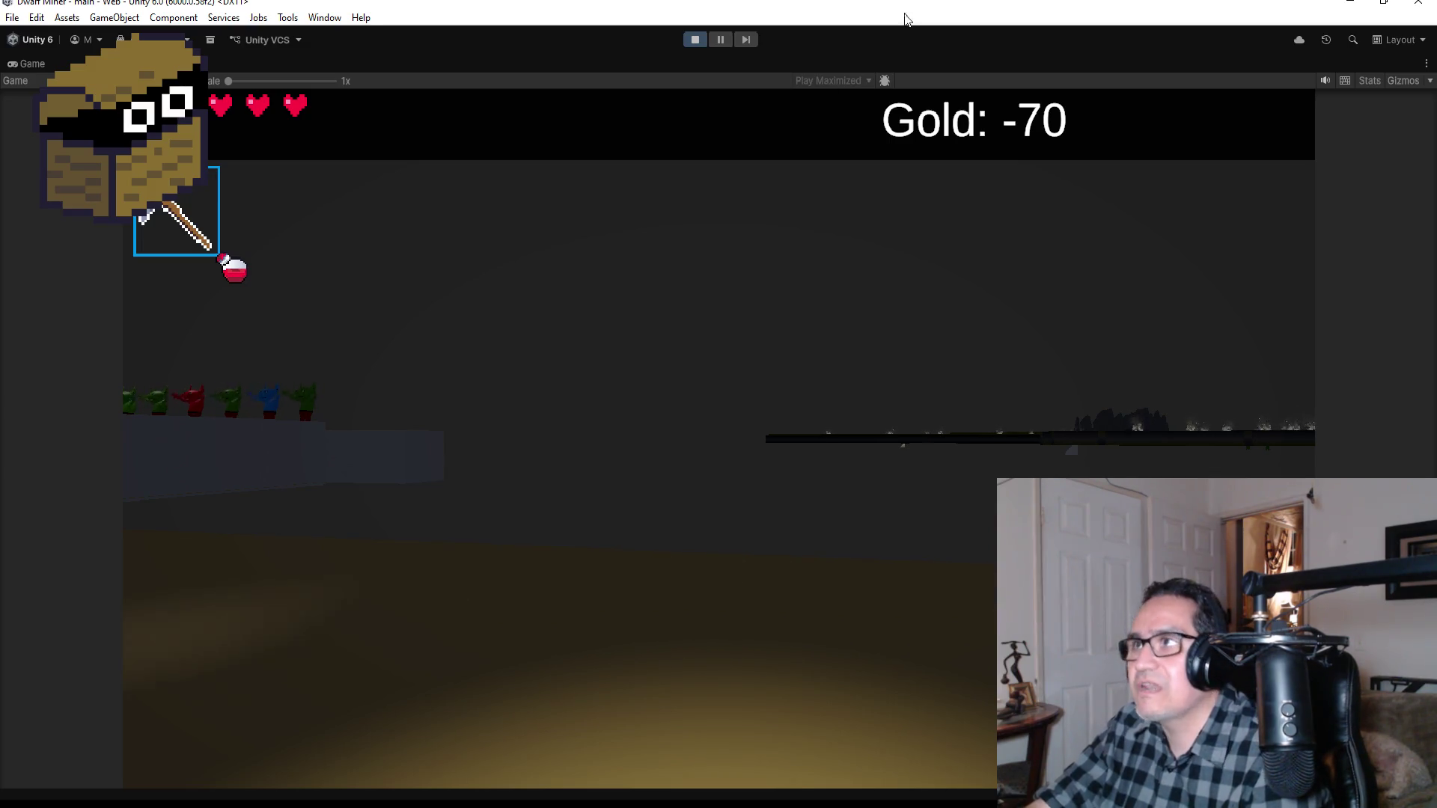
Step: Exit Play mode to get back to the Scene view with the GymGoblin boss
left_click(694, 40)
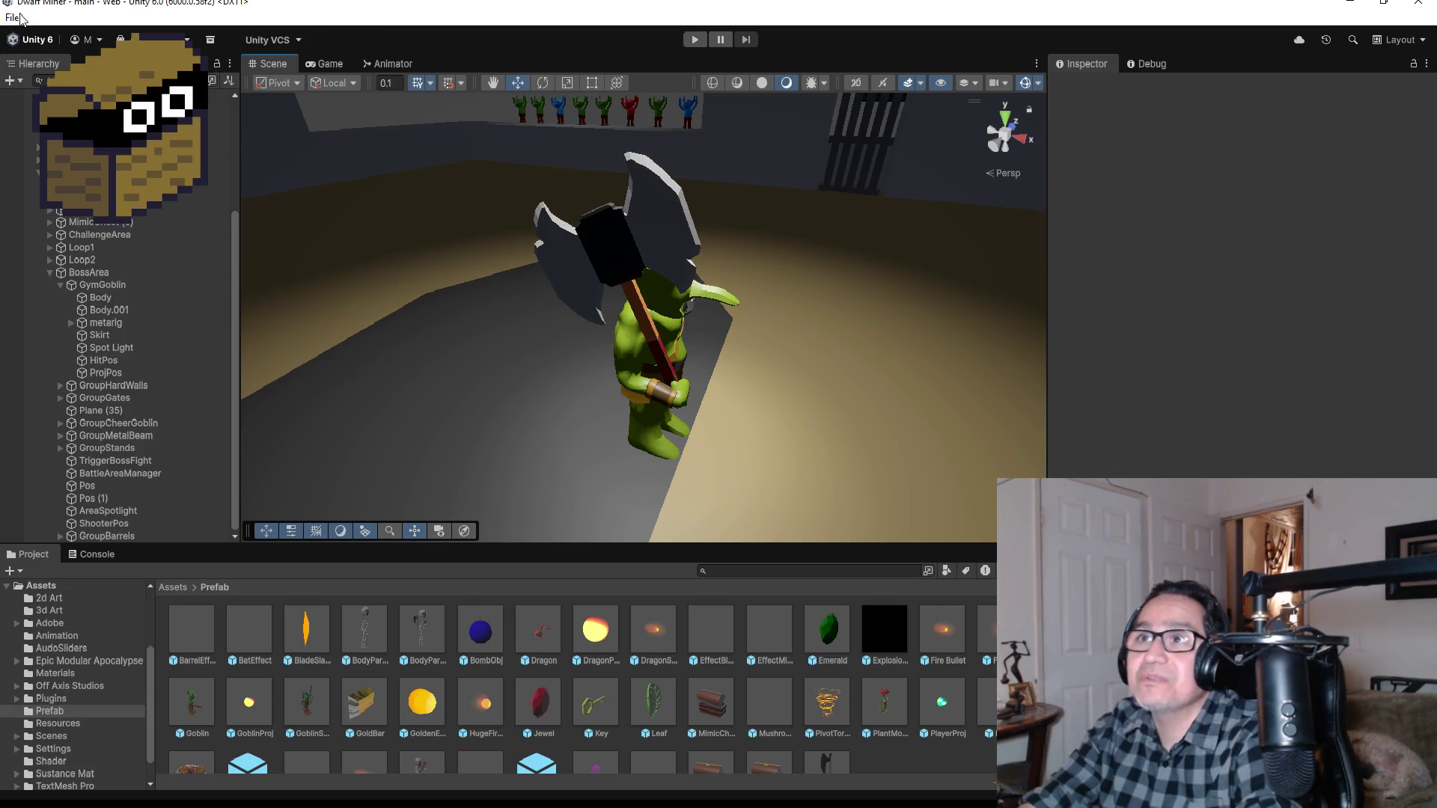
Step: Save the current scene from the File menu
left_click(21, 18)
left_click(21, 19)
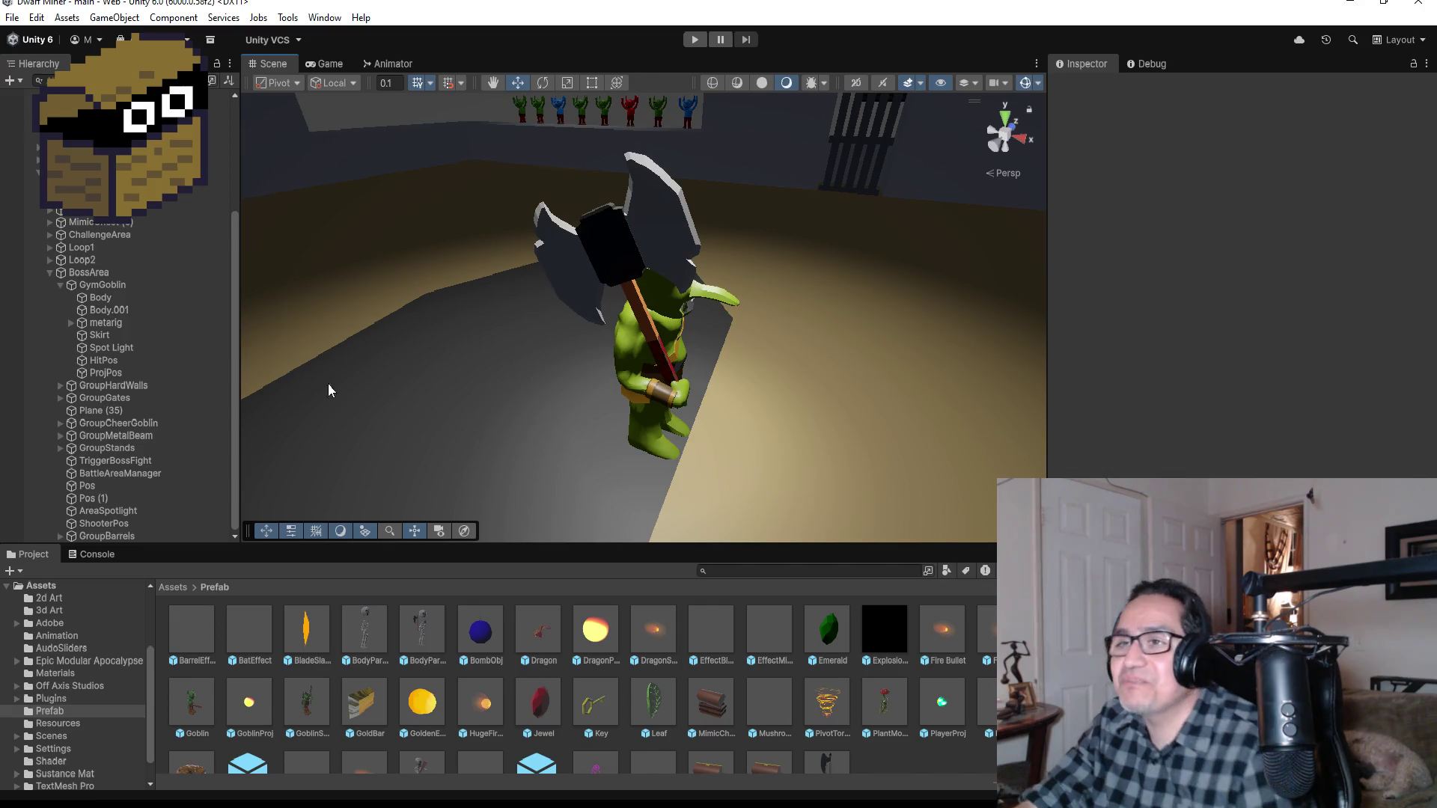
left_click(12, 17)
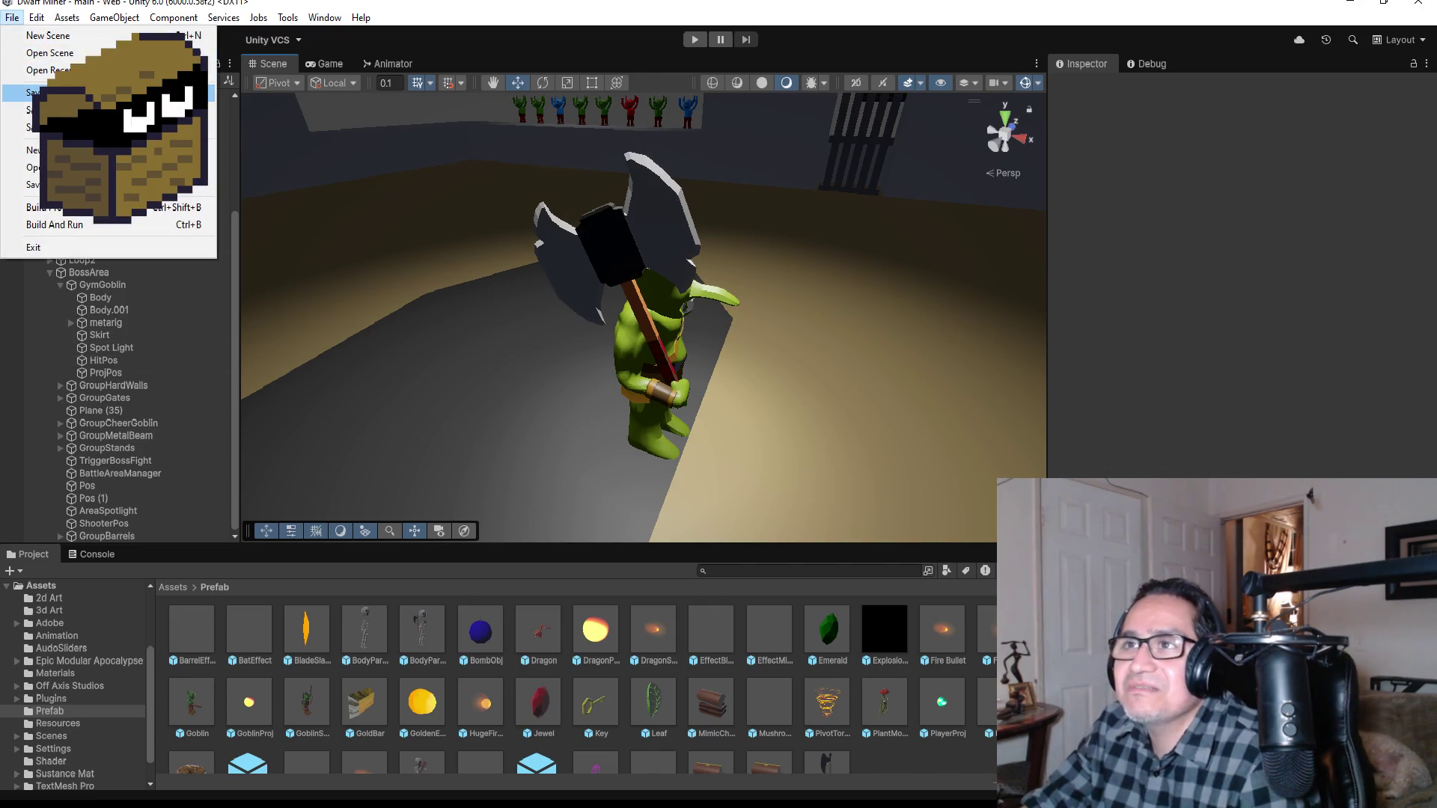
left_click(29, 92)
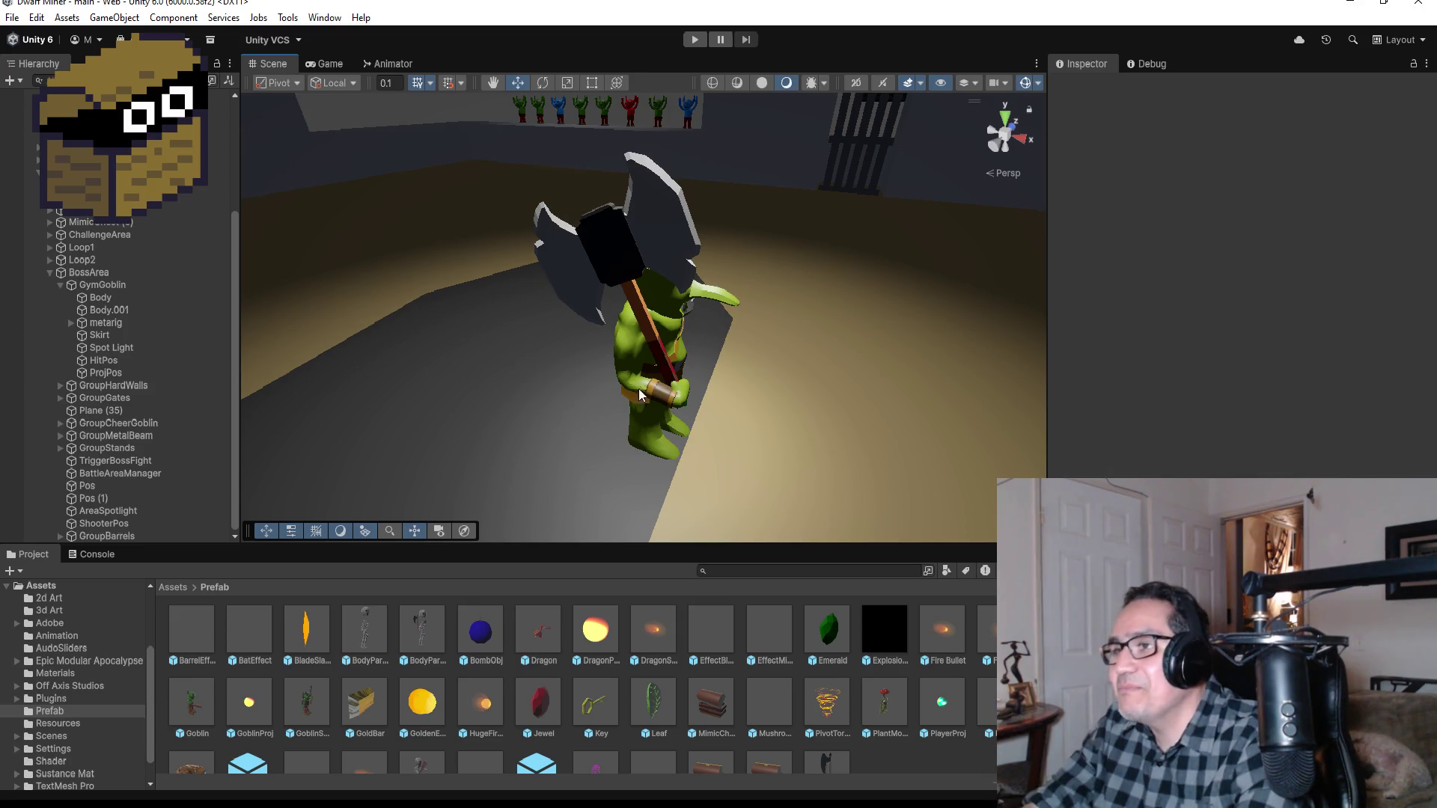
Step: Select the BladeSlash prefab and scroll its Inspector to the Rigidbody settings
scroll("down", 3)
scroll("down", 3)
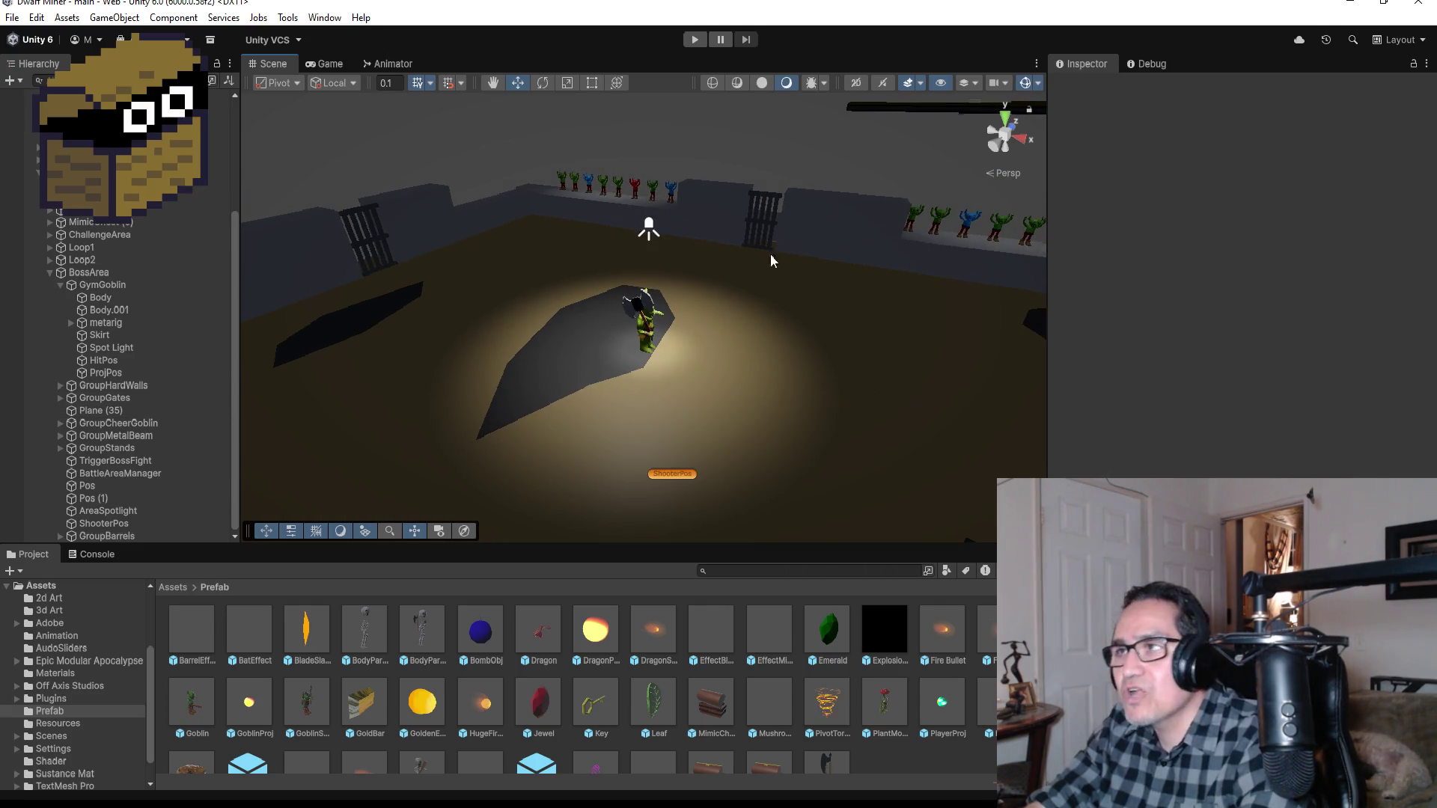
scroll("down", 3)
scroll("down", 3)
scroll("up", 3)
left_click_drag(811, 302, 632, 254)
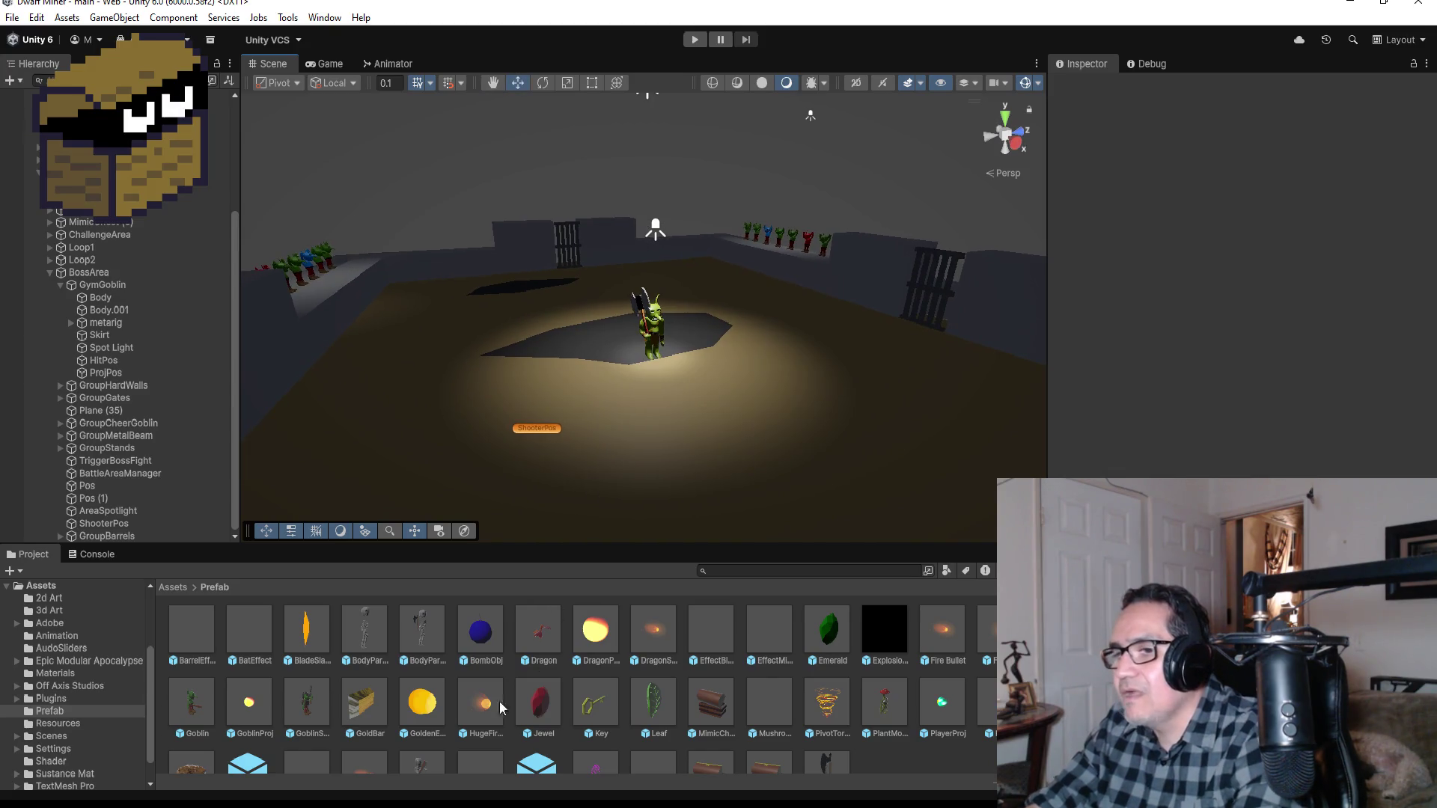
mouse_move(348, 805)
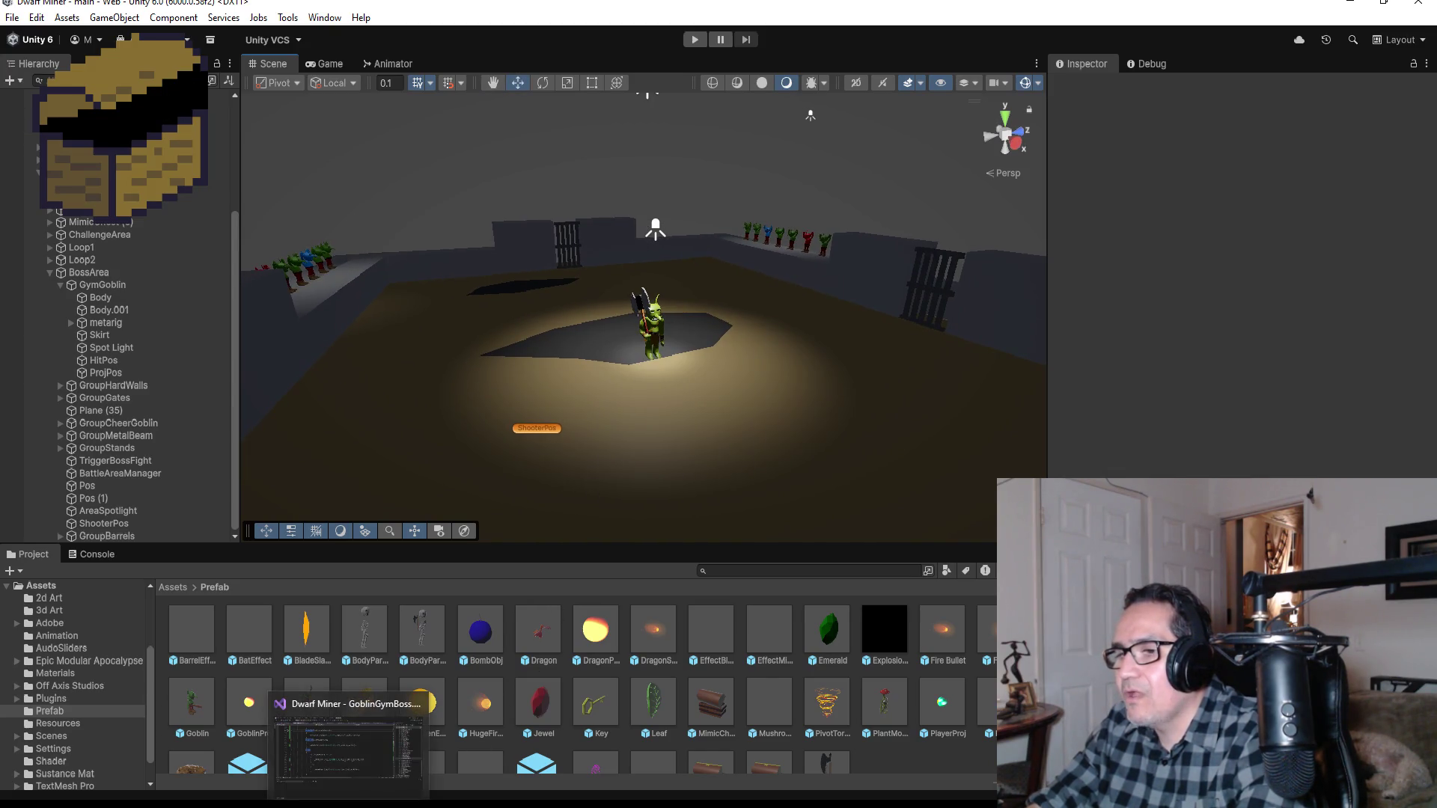
left_click(310, 621)
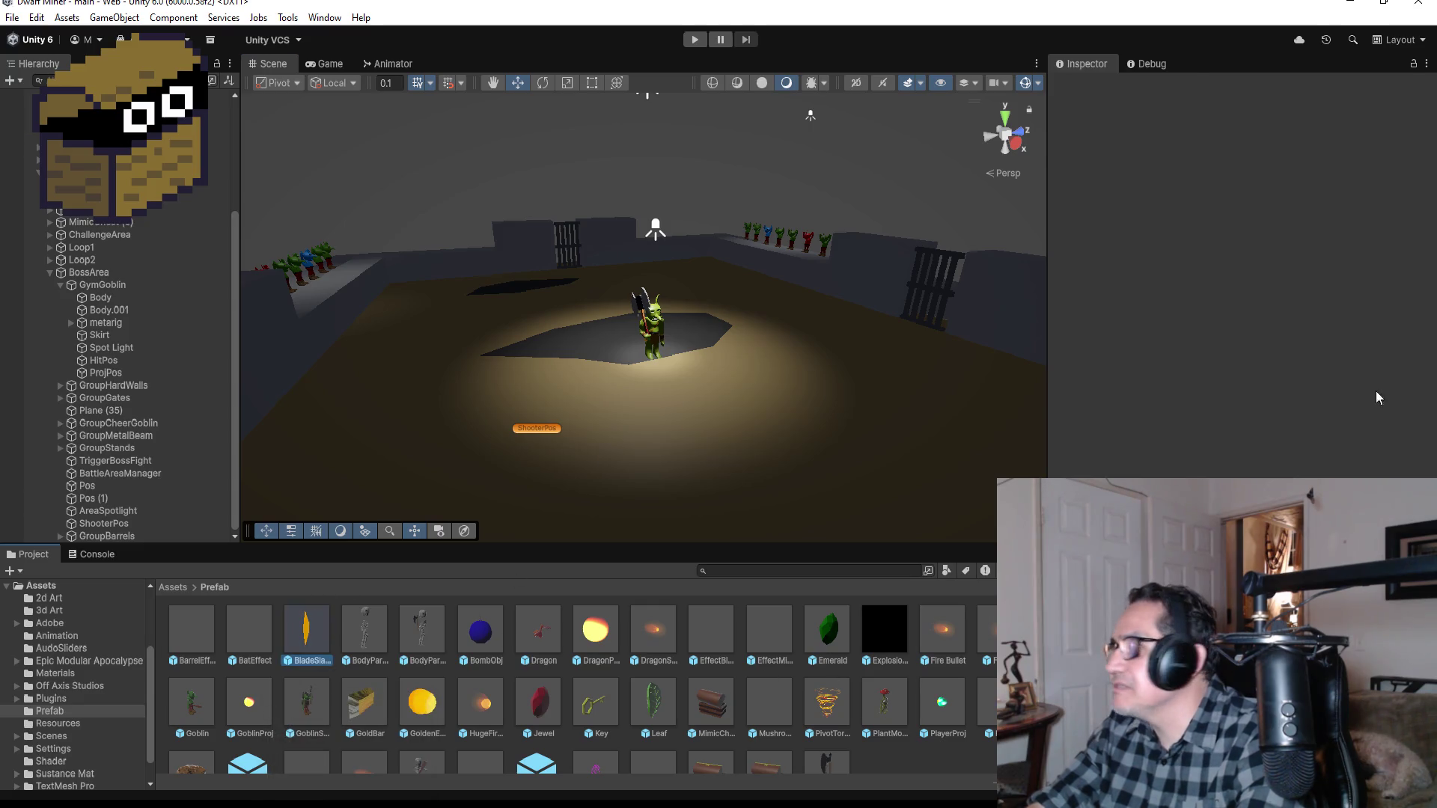
scroll("down", 3)
scroll("up", 3)
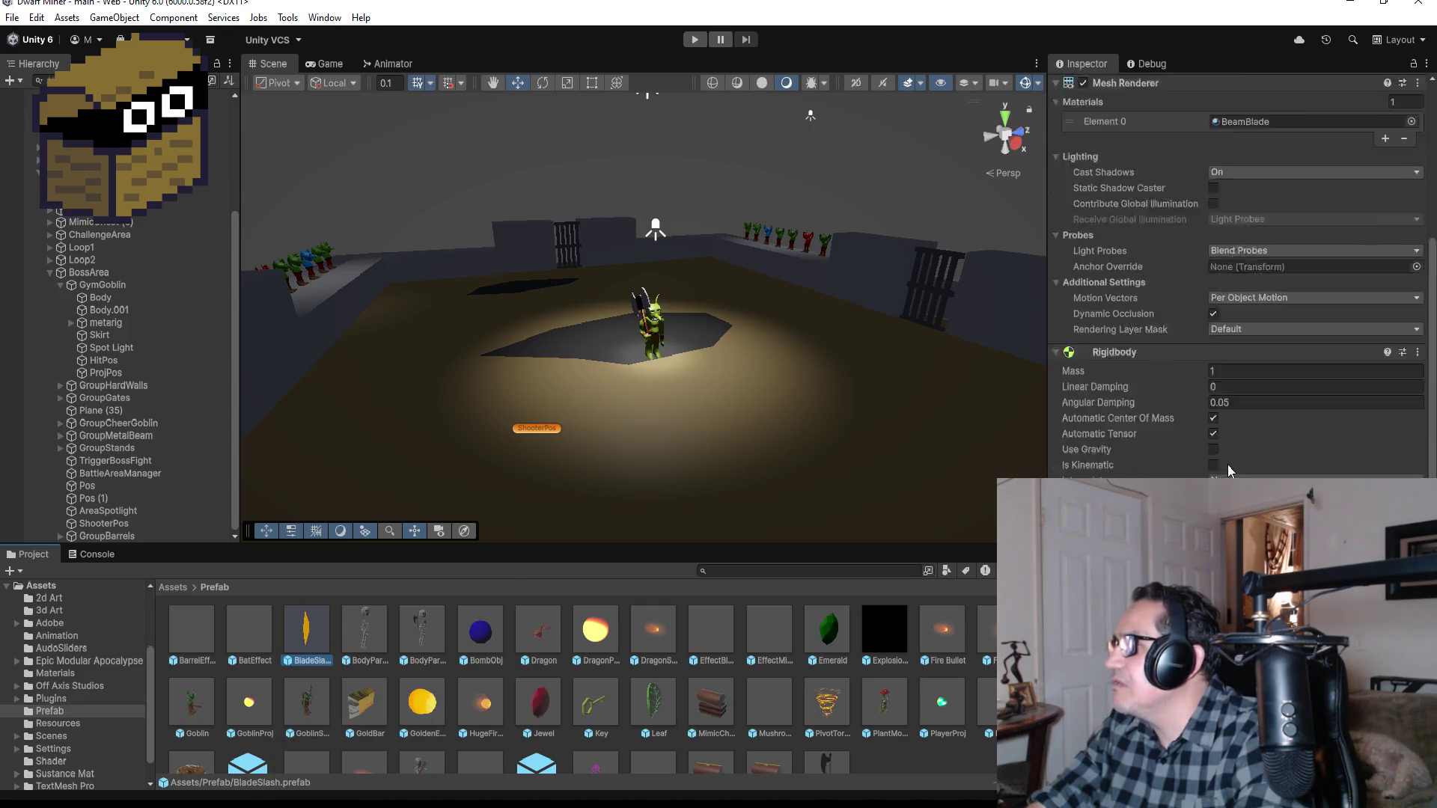
scroll("down", 3)
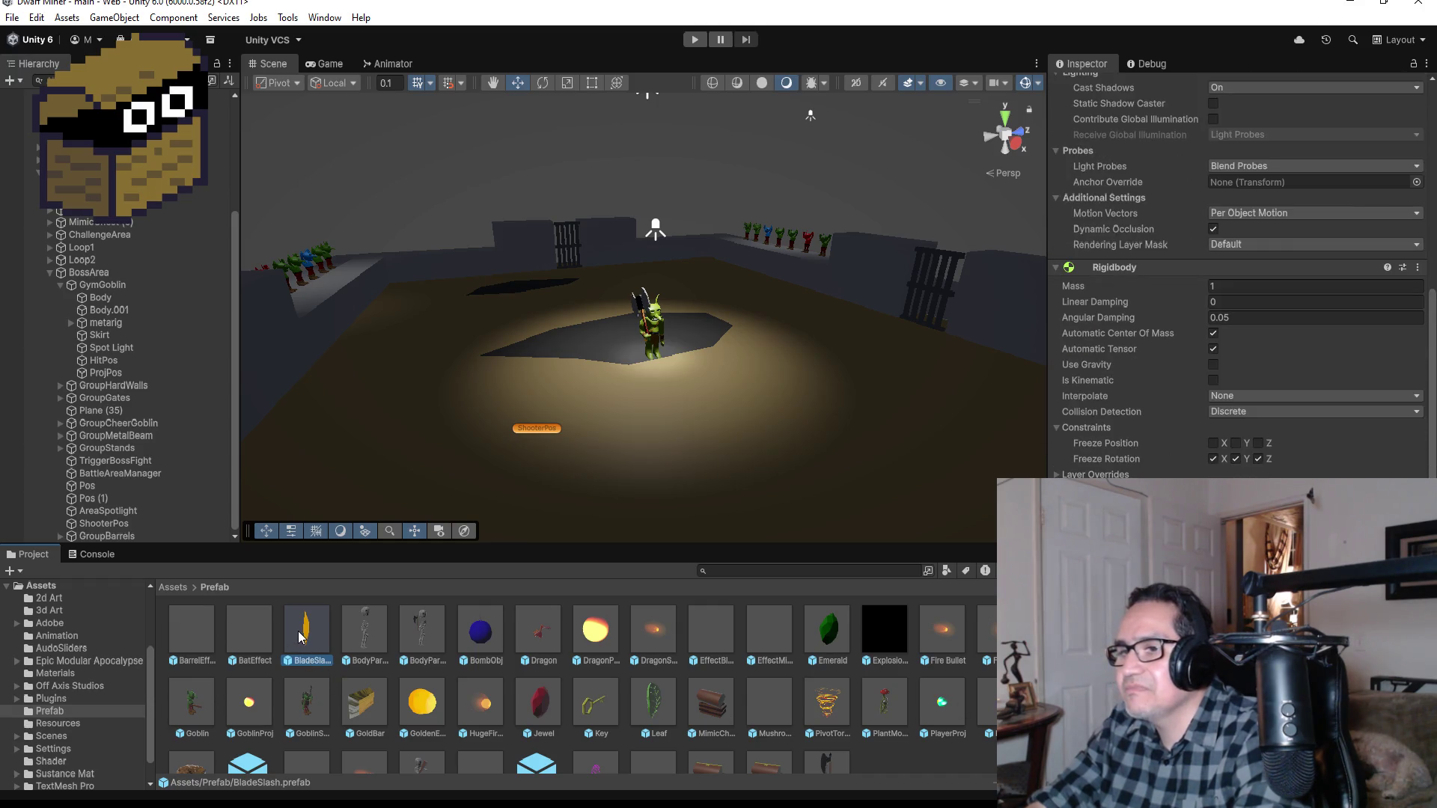
Step: Open the BladeSlash prefab in prefab mode to view its 20 × 30 × 11 blade mesh
double_click(300, 636)
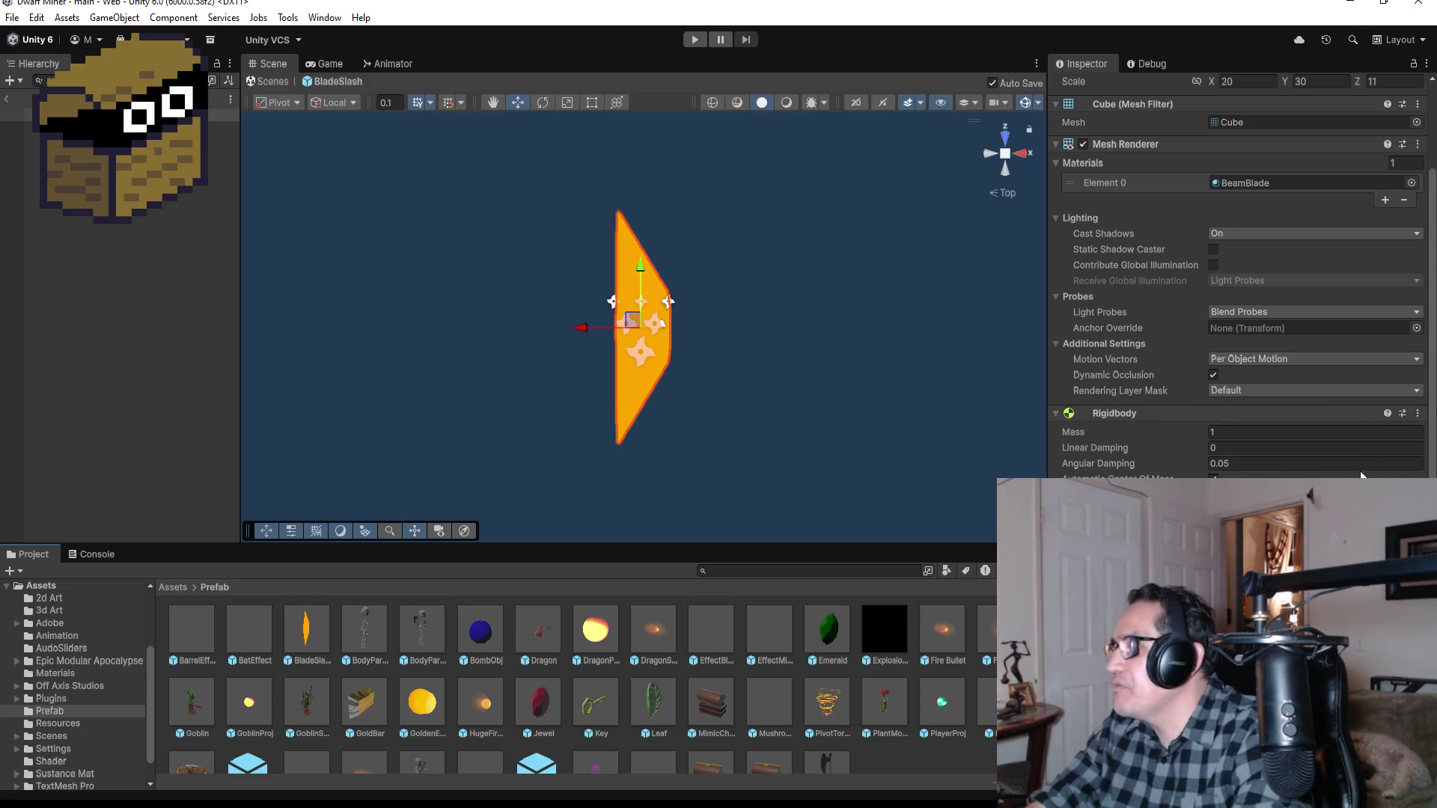
scroll("up", 3)
scroll("down", 3)
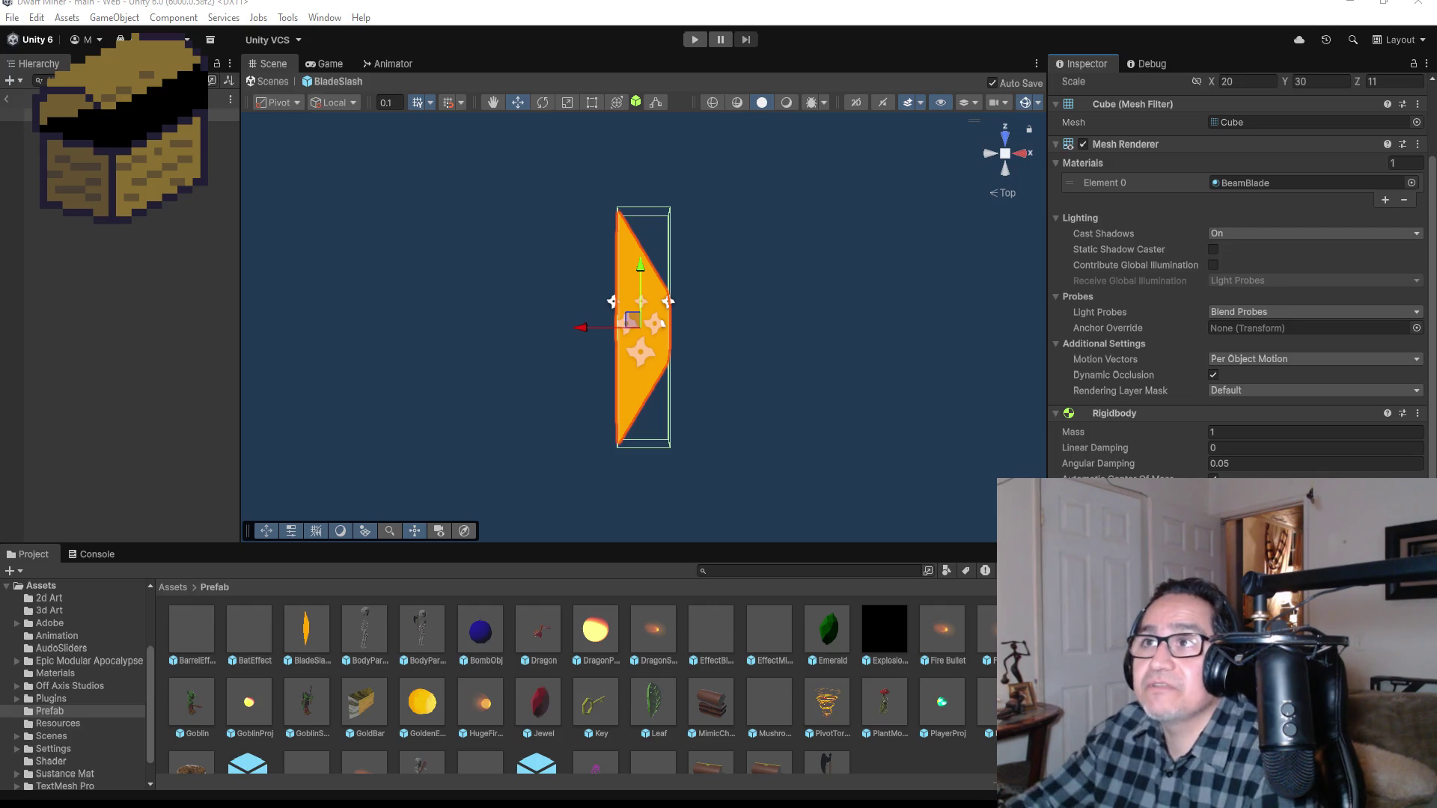
left_click(12, 17)
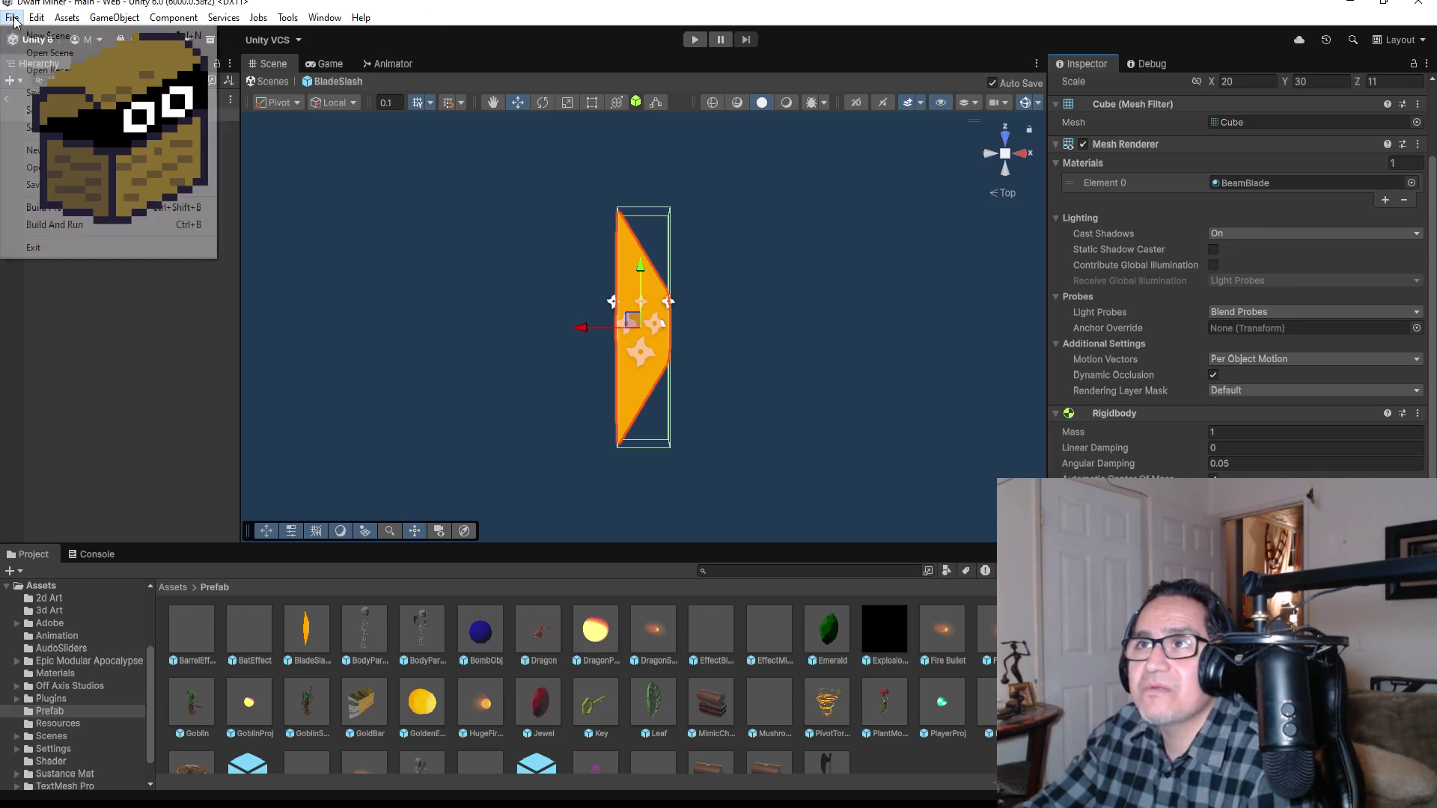
Step: Reload the recent level scene that contains the BossArea
left_click(226, 235)
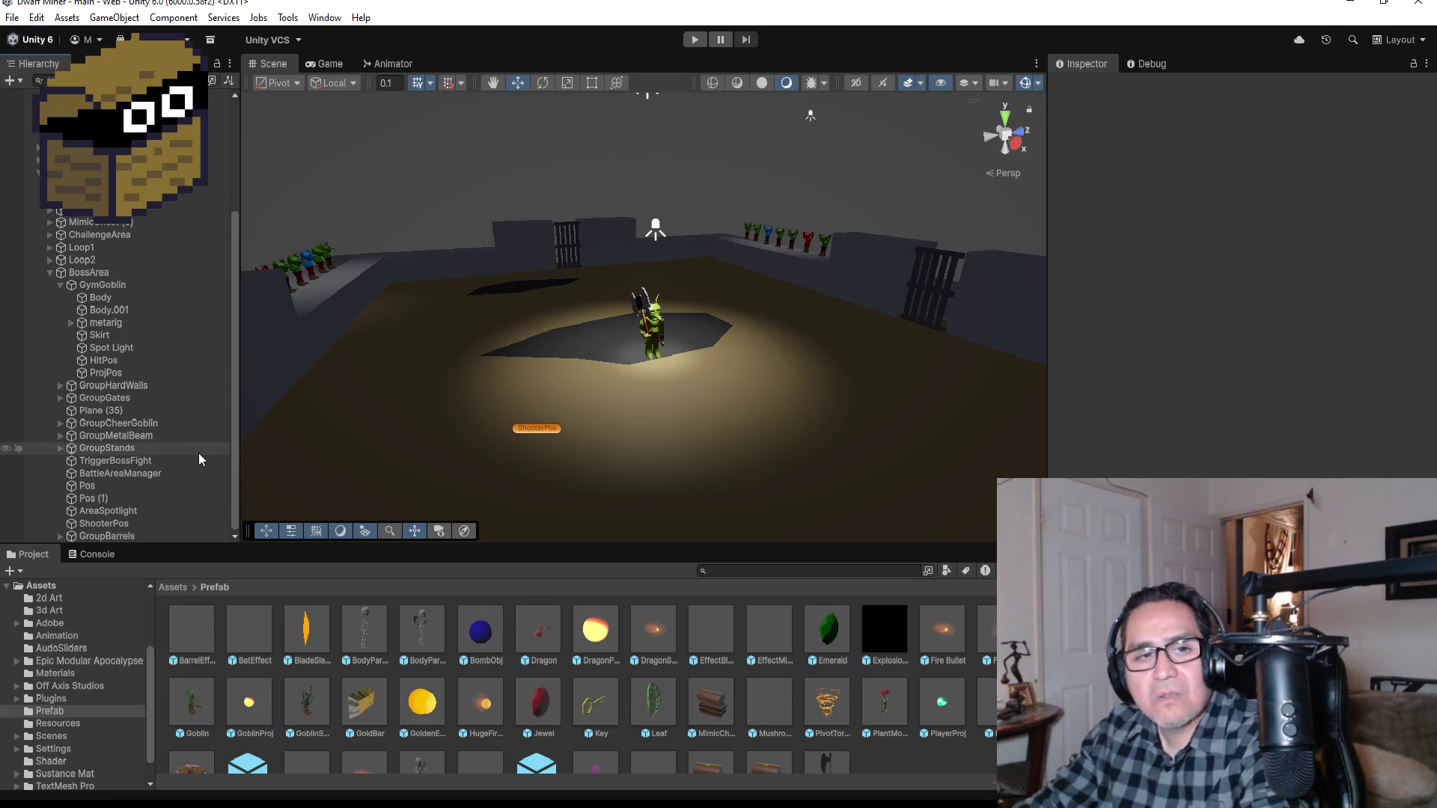
Step: Switch the Scene view to Top view and frame the whole goblin boss arena
left_click_drag(682, 438, 969, 259)
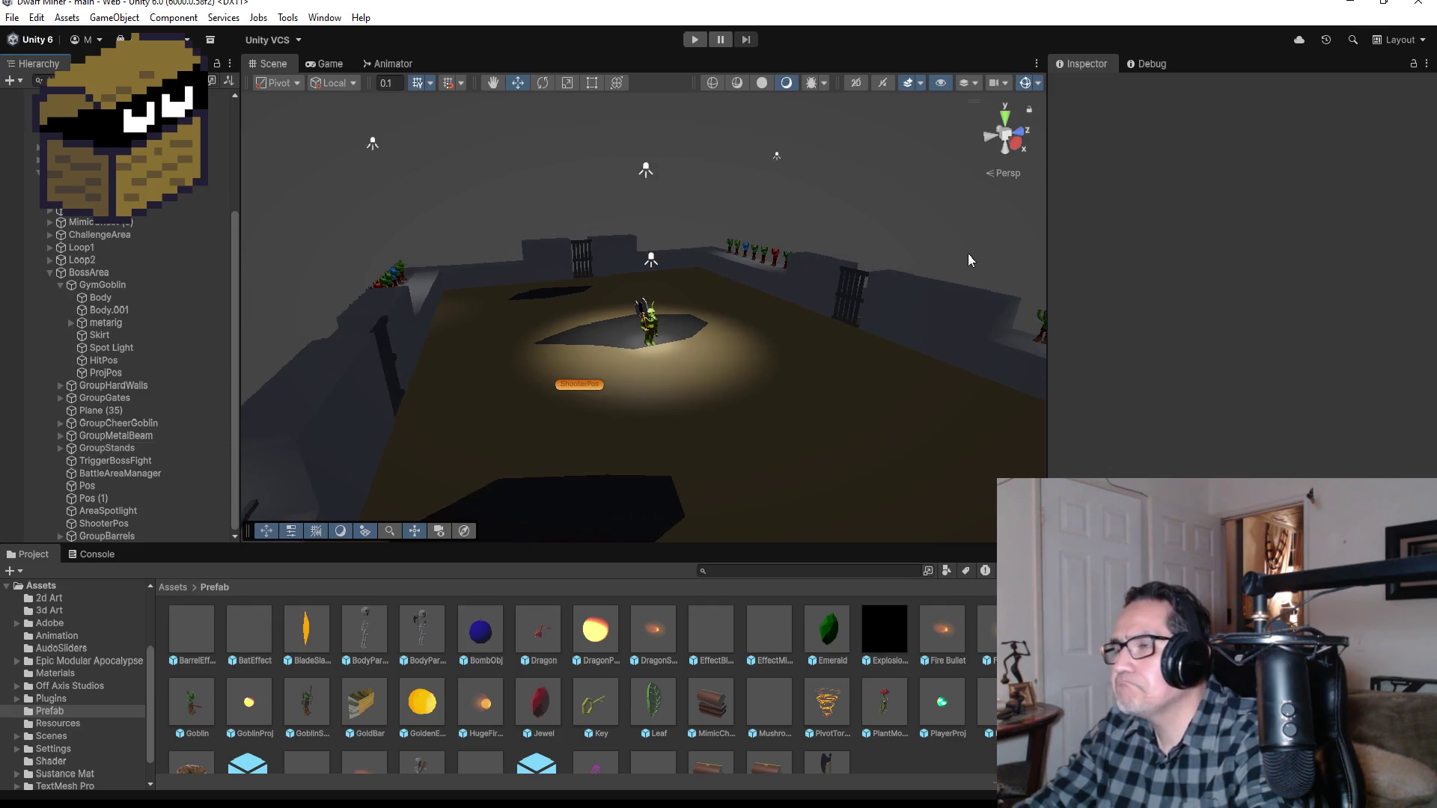
left_click(1005, 118)
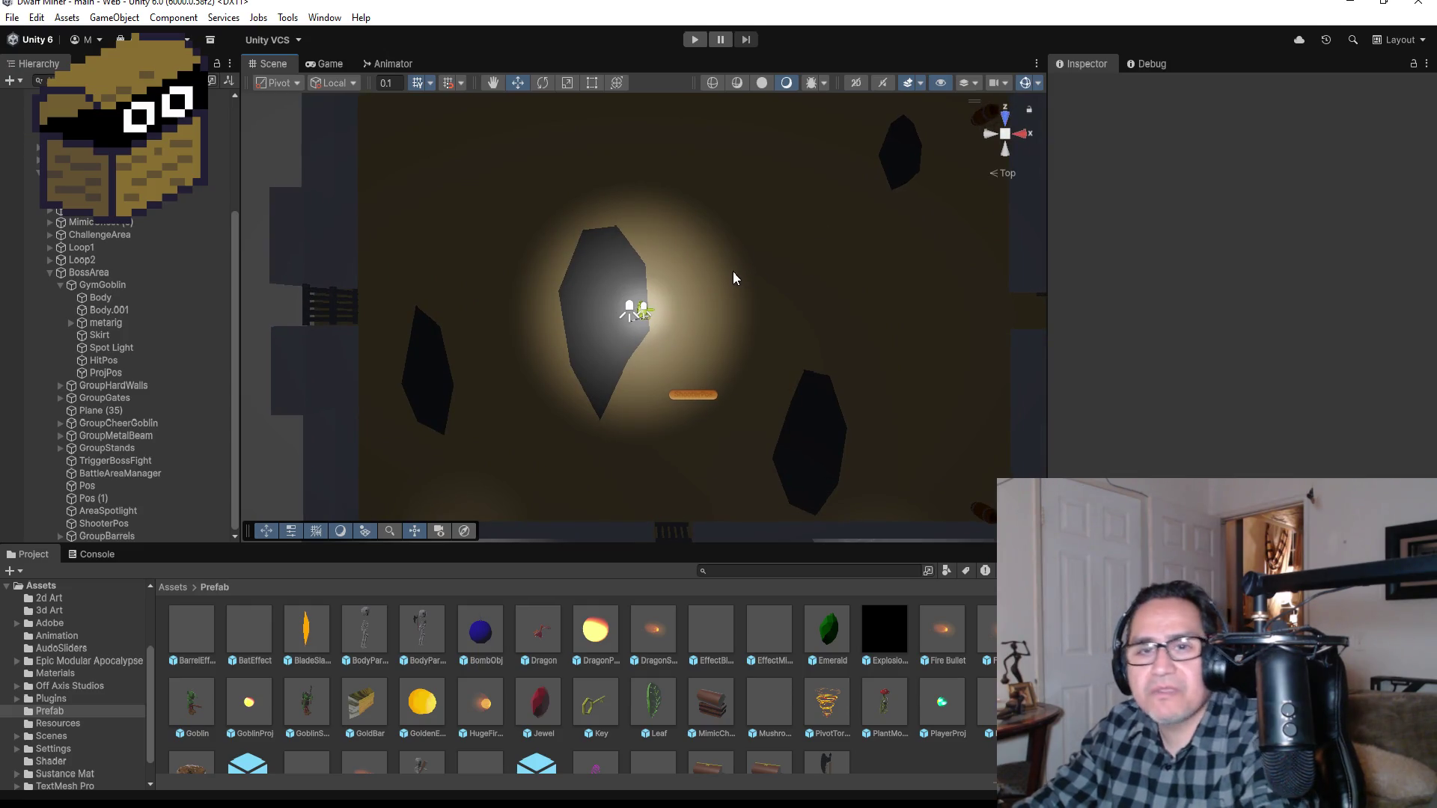
scroll("down", 3)
scroll("up", 3)
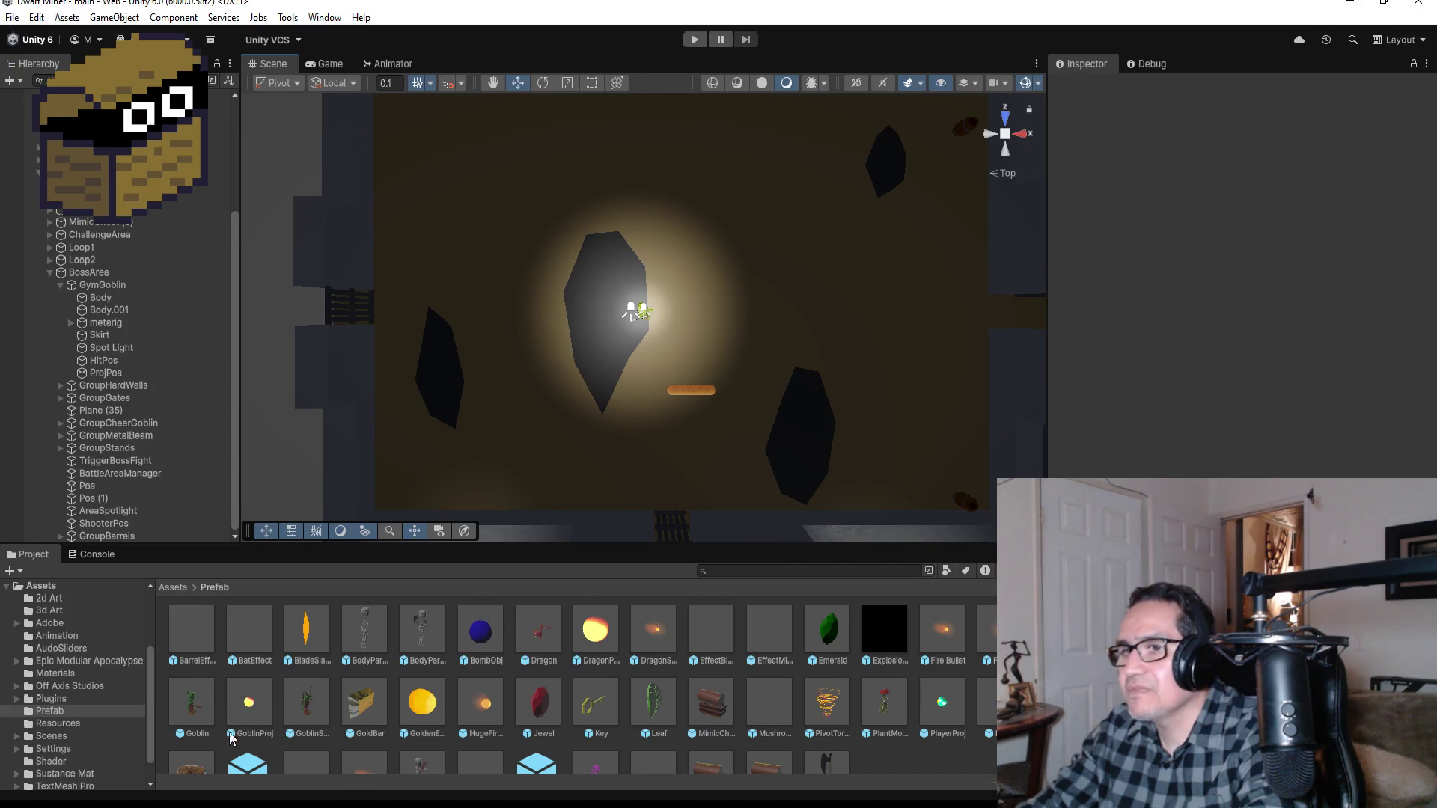
left_click(60, 285)
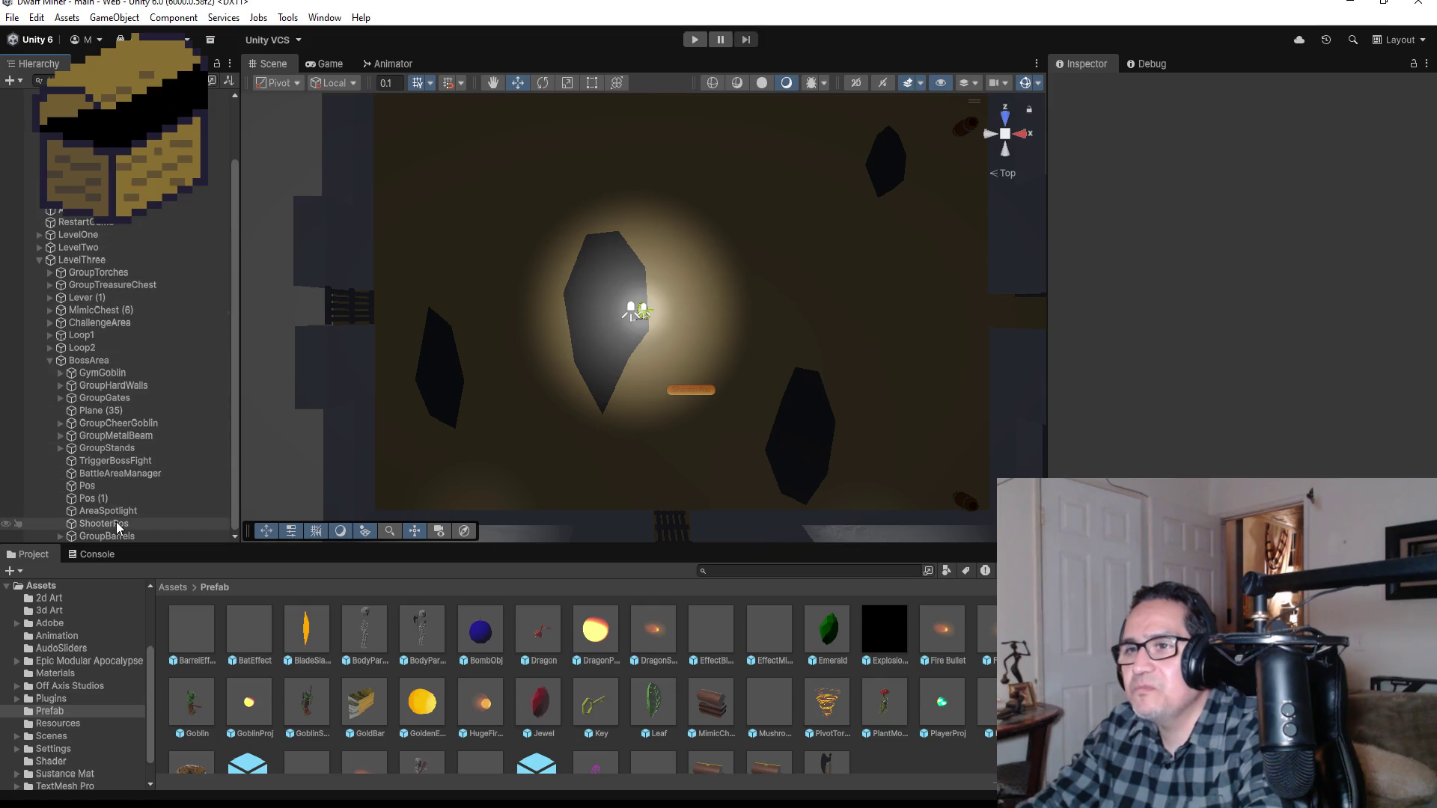
Step: Change the BattleAreaManager's Startdelay Timer value from 20 to 50
left_click(112, 524)
left_click(118, 536)
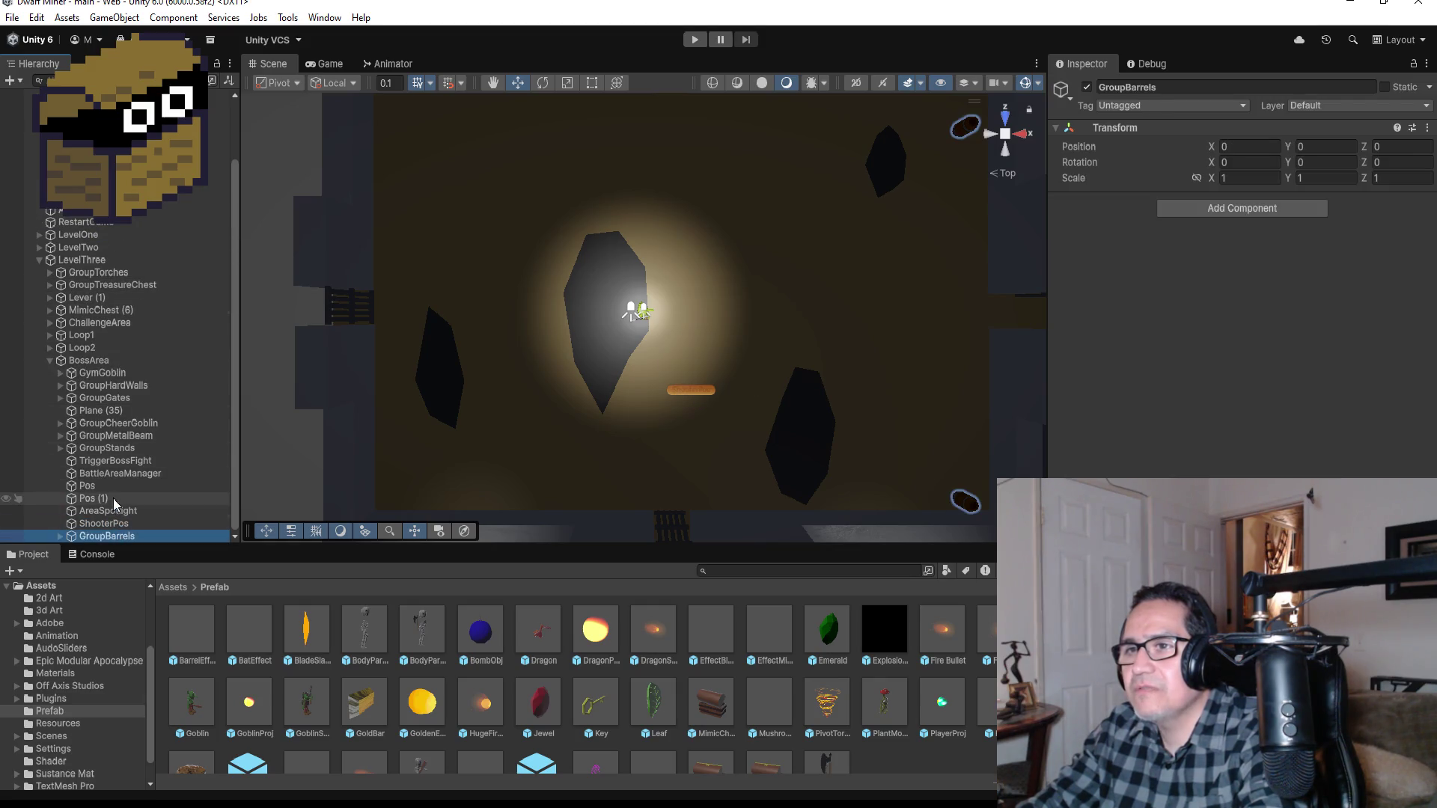
left_click(107, 473)
left_click(1255, 392)
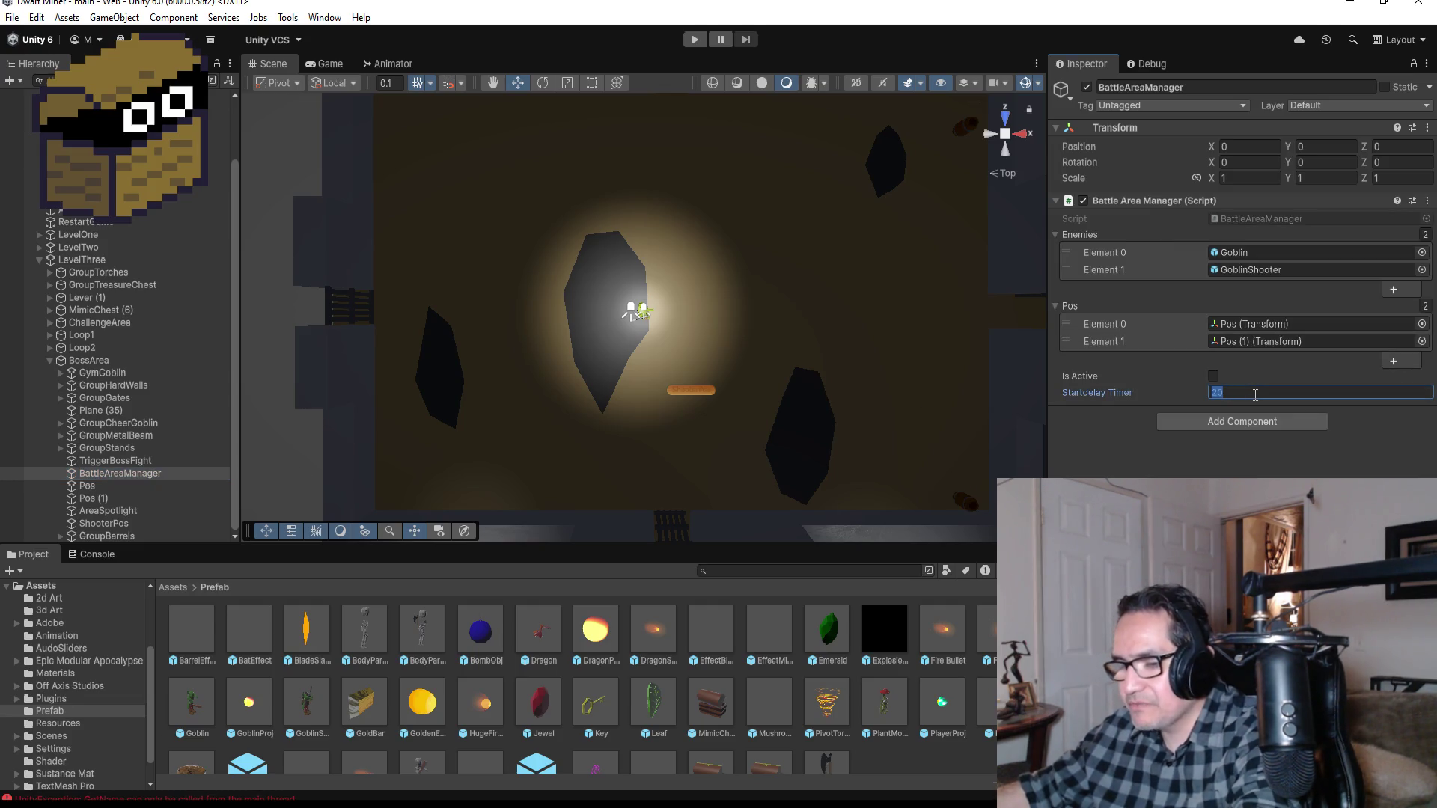
type("50")
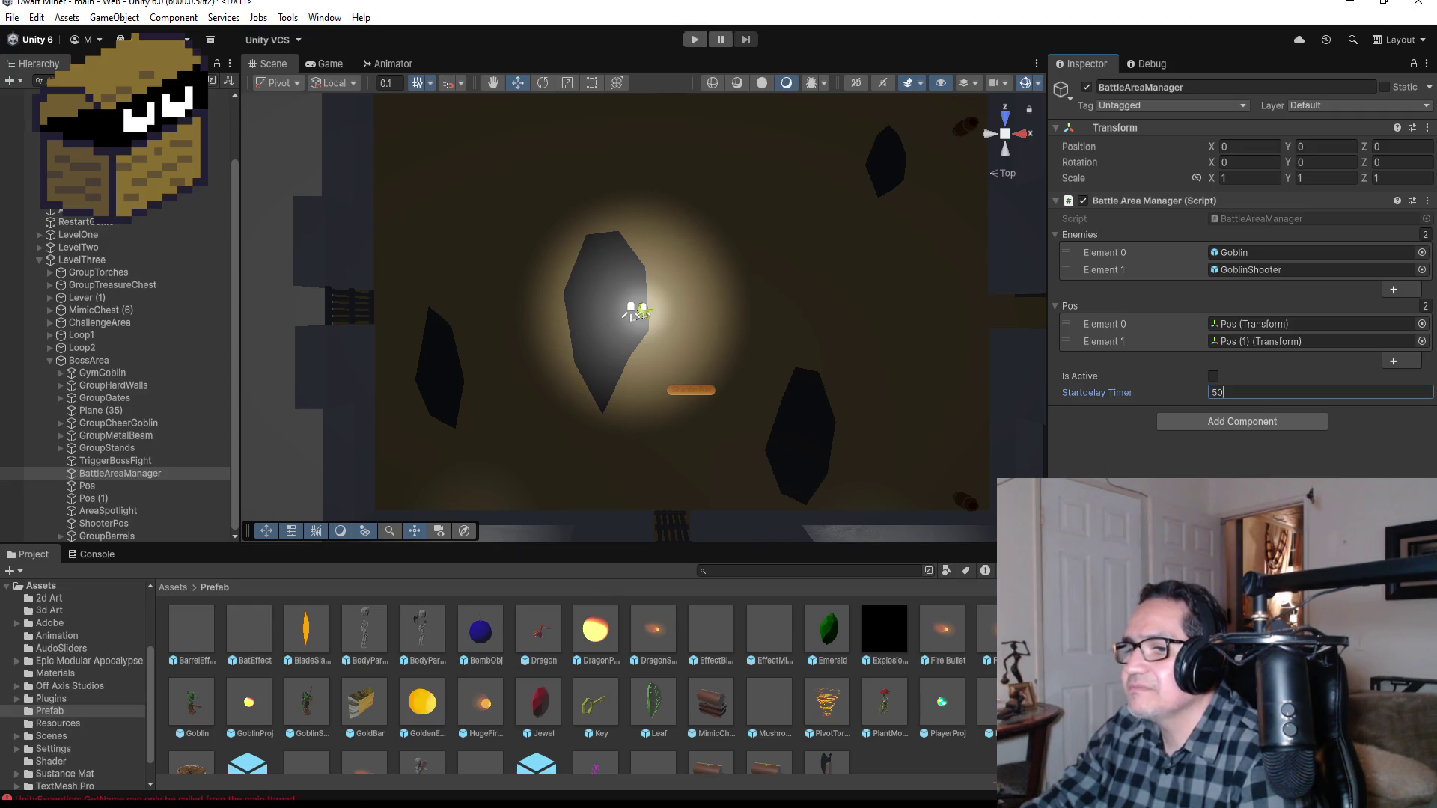
key("alt+Tab")
Step: Add isTornadoAttack = true; inside the HP <= midHP block on line 108 and save
scroll("down", 3)
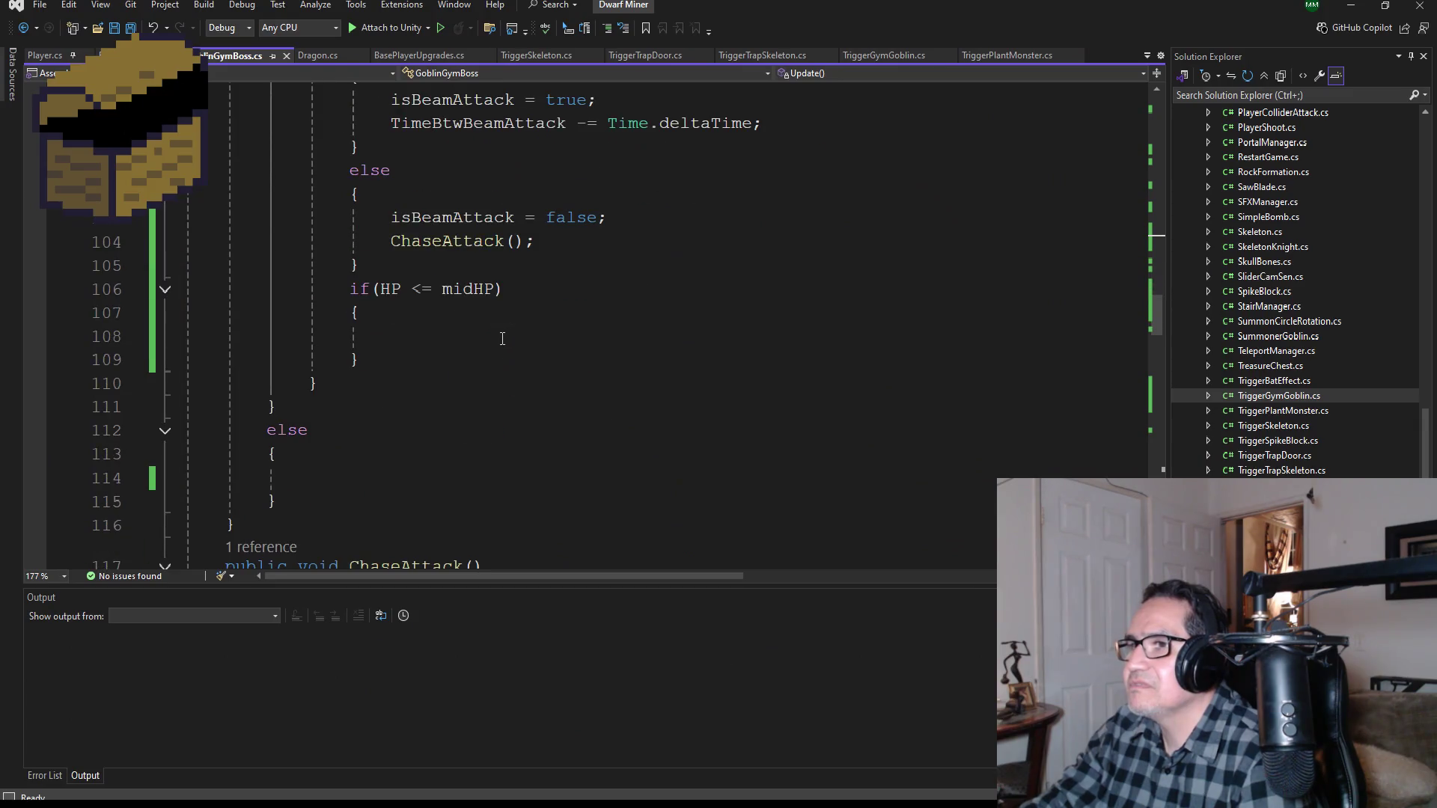
scroll("up", 3)
left_click(447, 405)
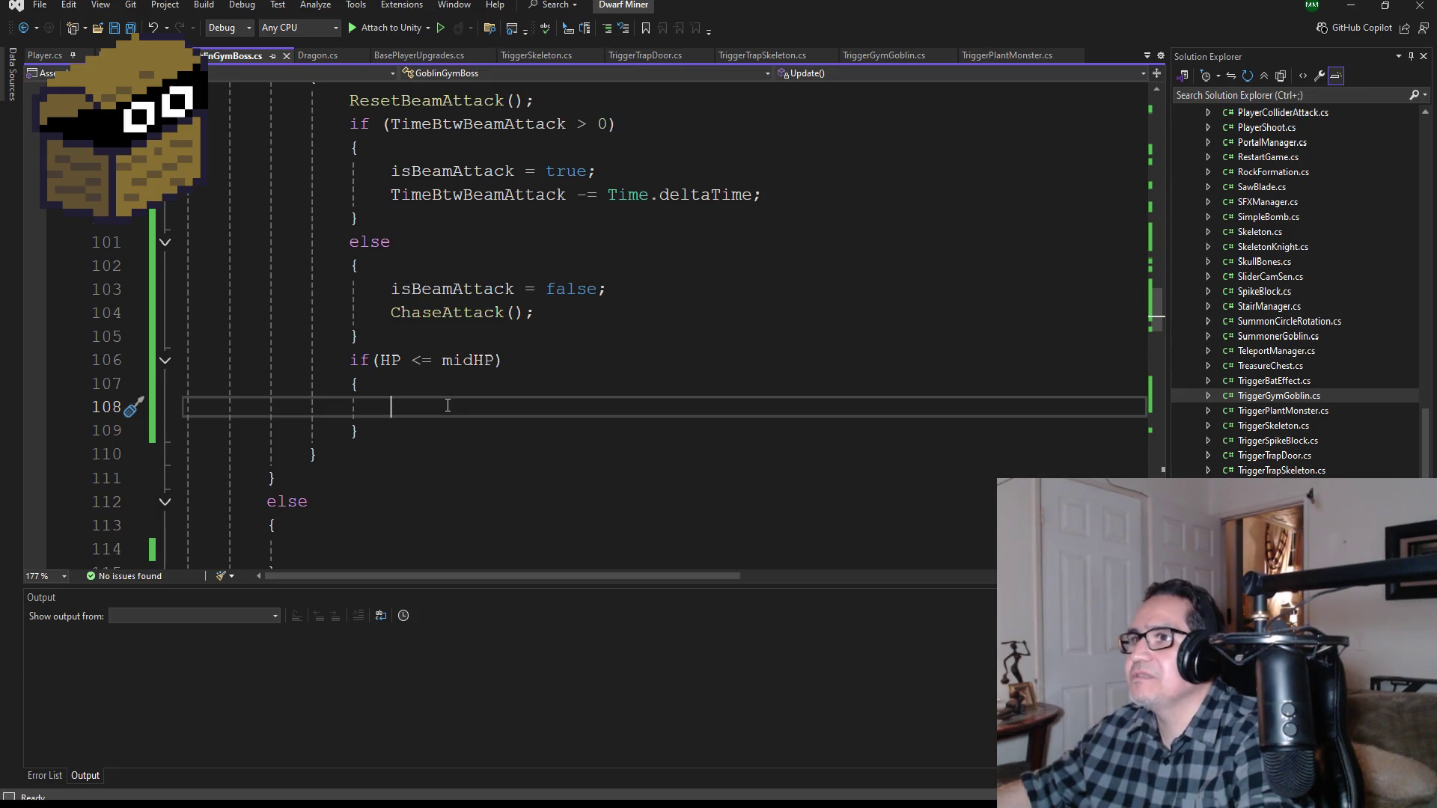
type("isTo")
key("Tab")
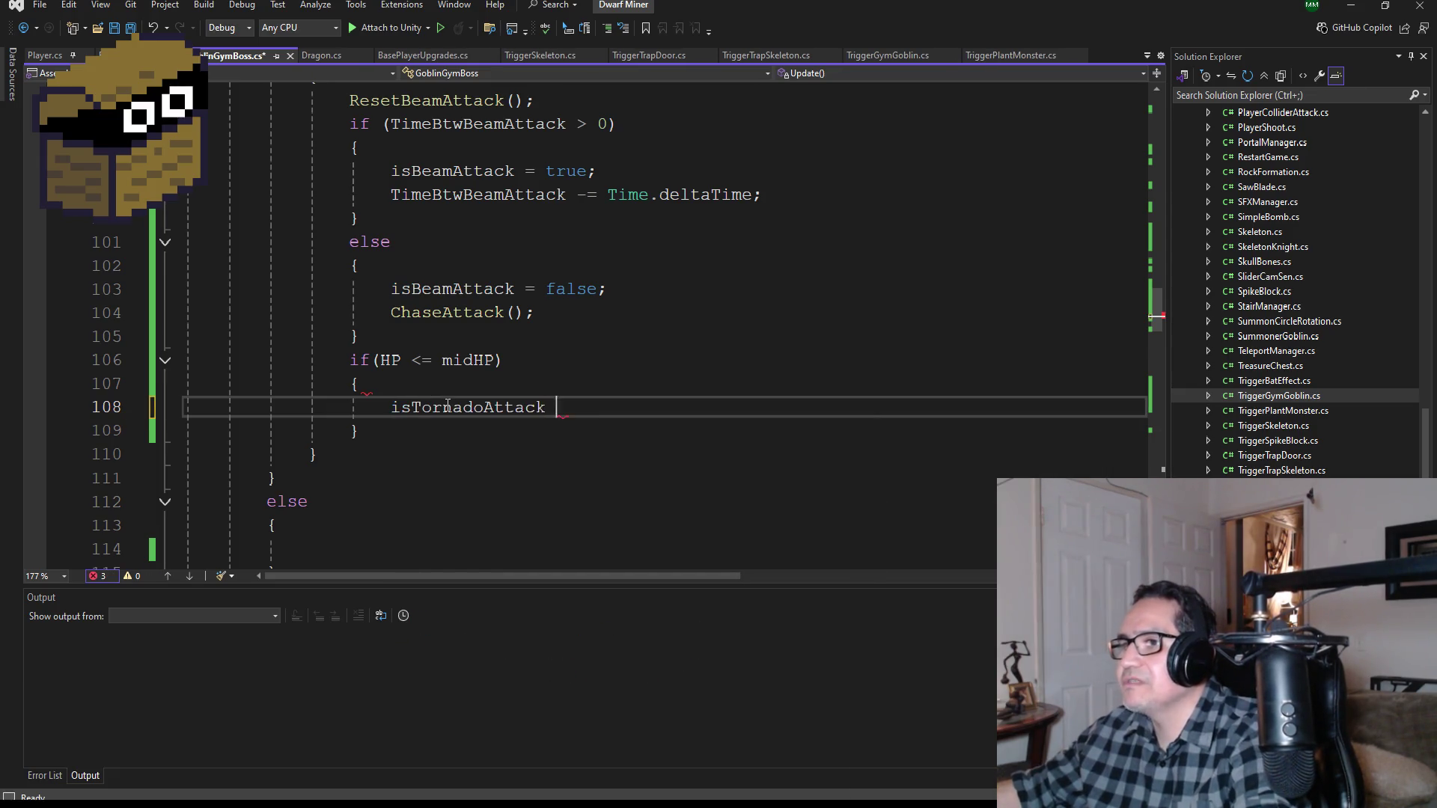
type("= true;")
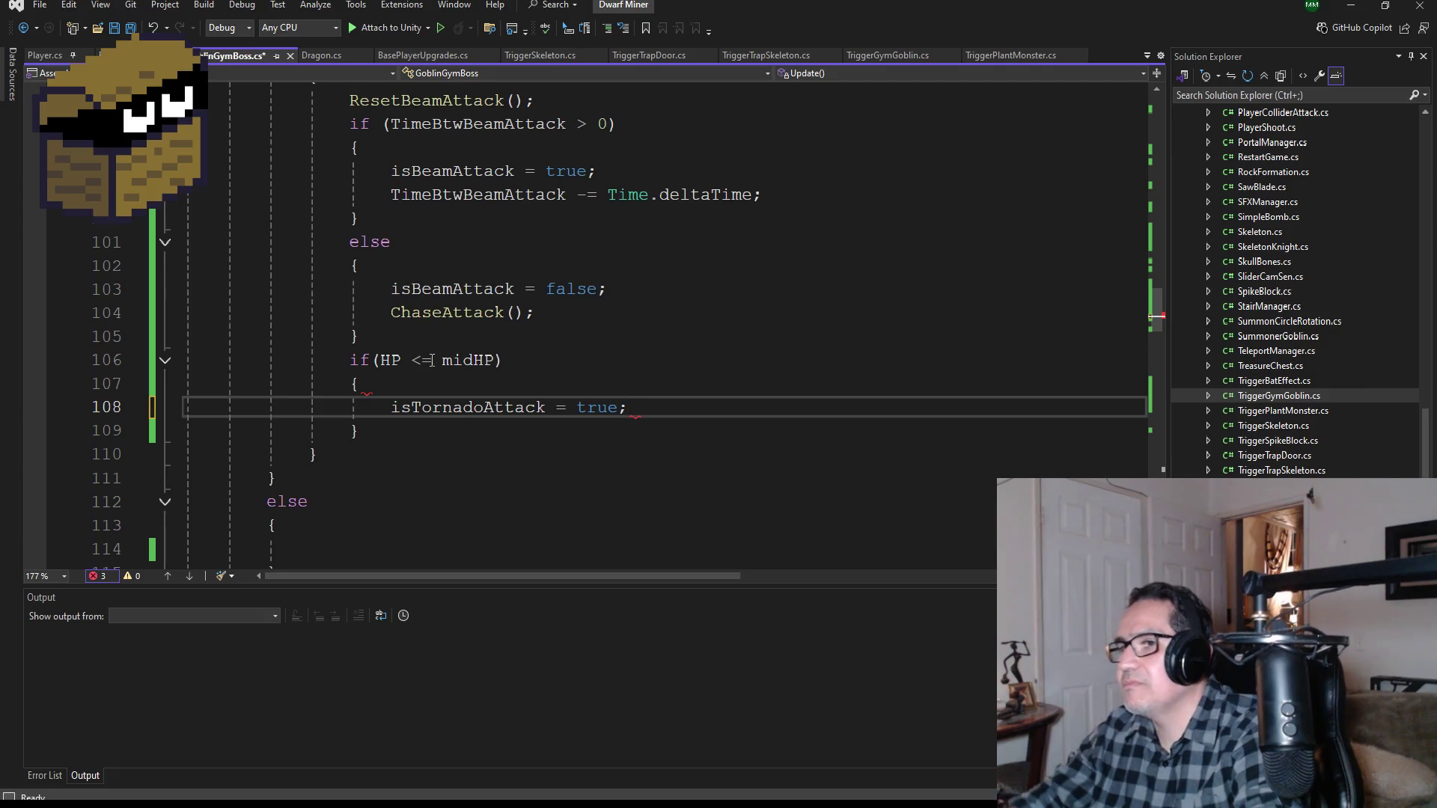
left_click(114, 28)
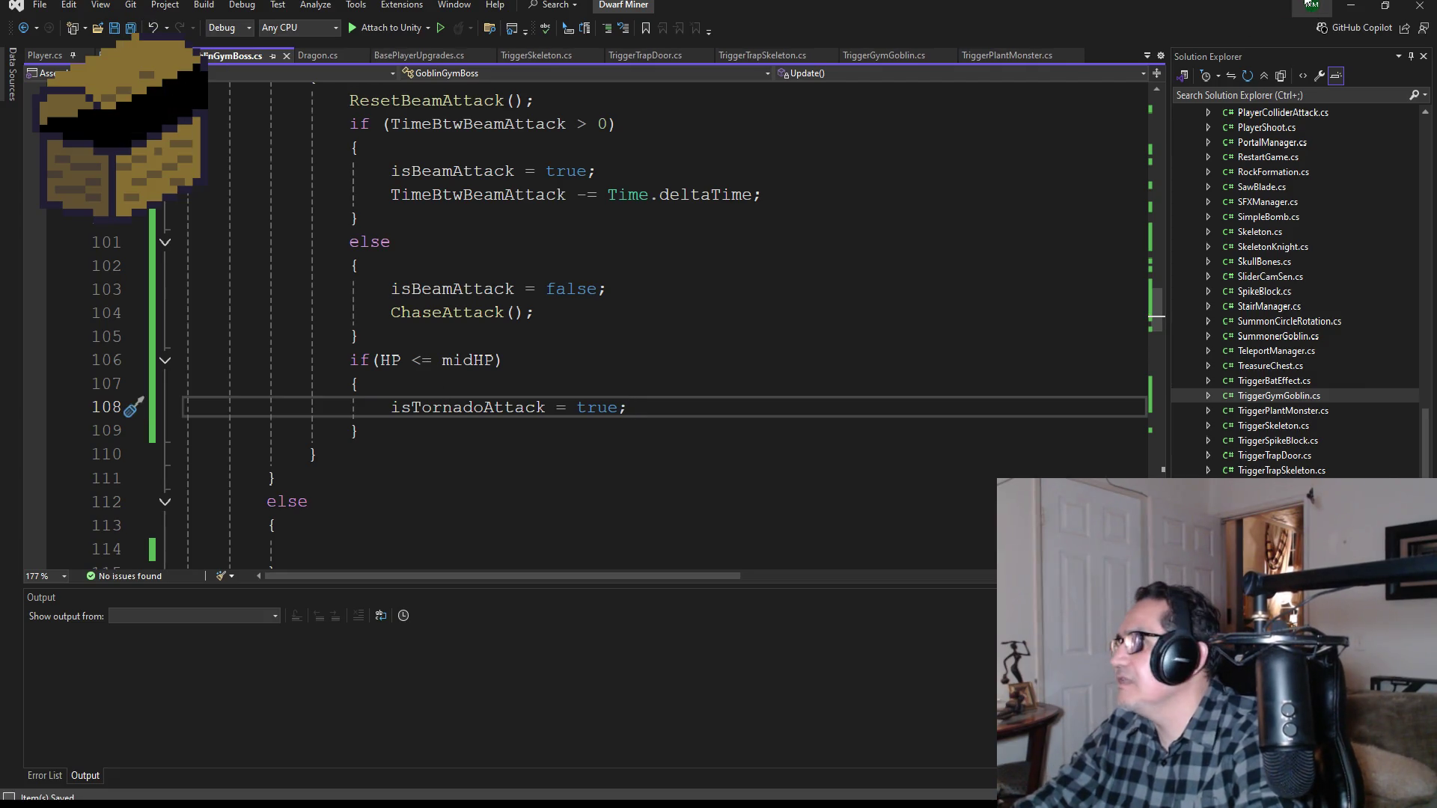
key("alt+Tab")
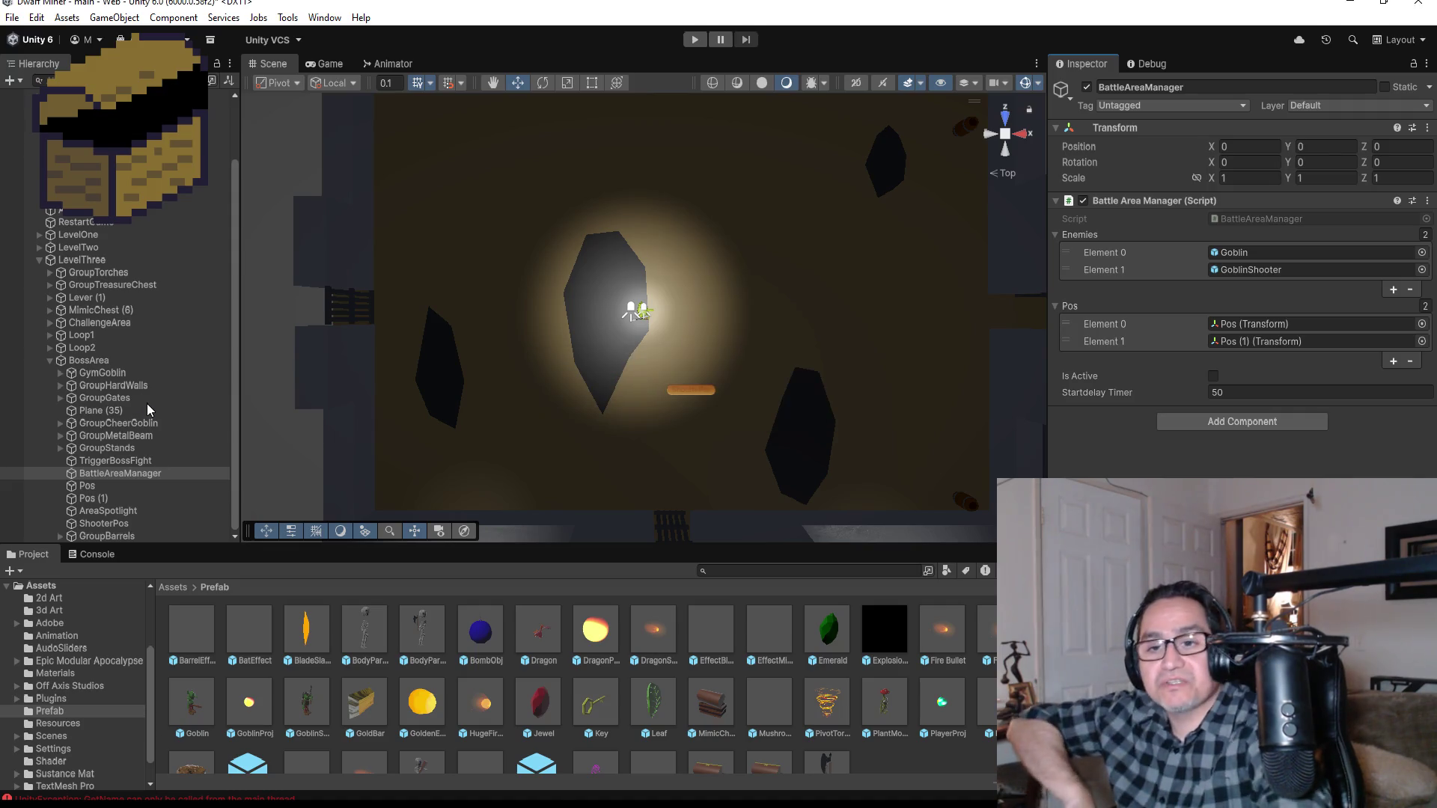
Step: Select GymGoblin to show its Goblin Gym Boss settings (Max HP 180, Mid HP 0) and save the scene
left_click(105, 360)
left_click(129, 484)
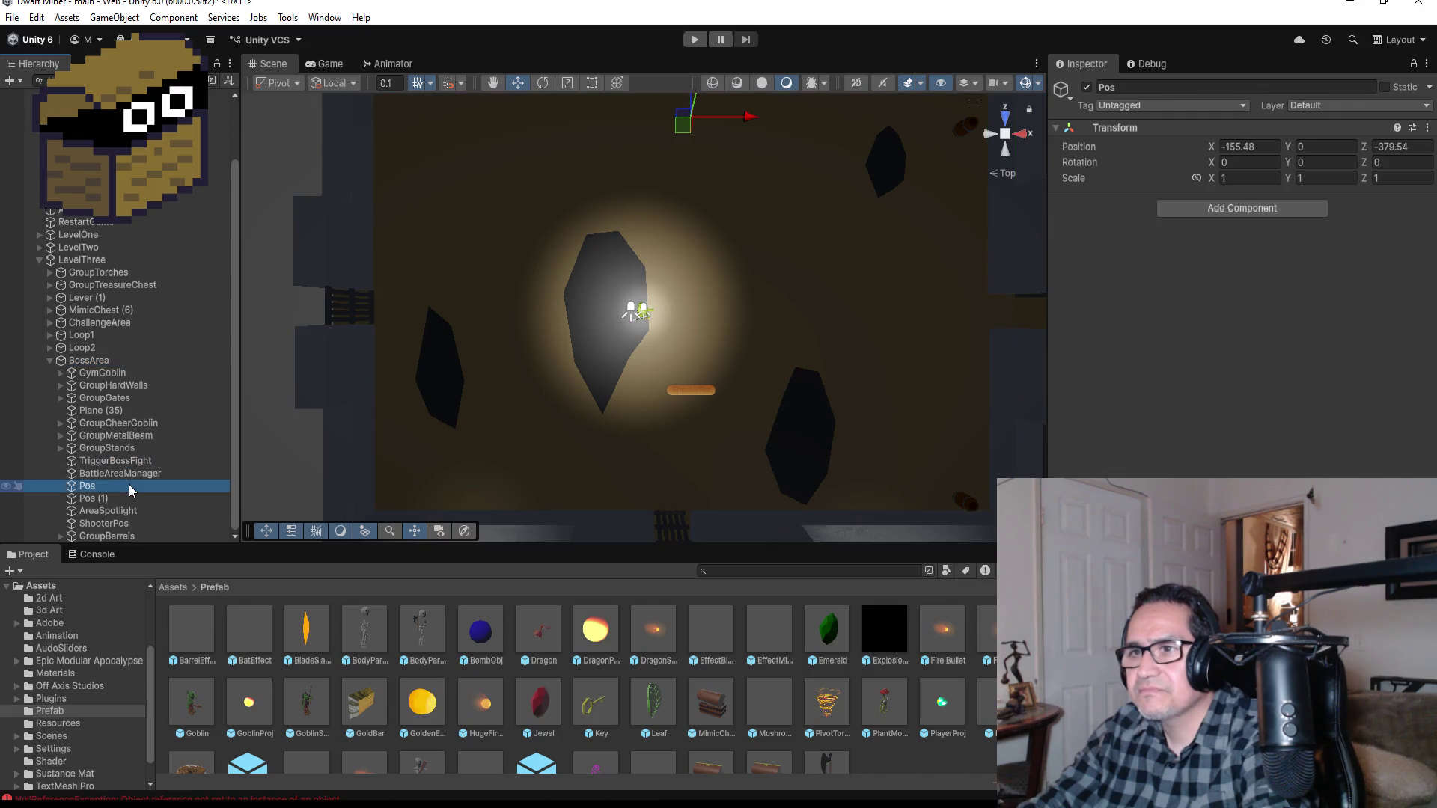
left_click(129, 473)
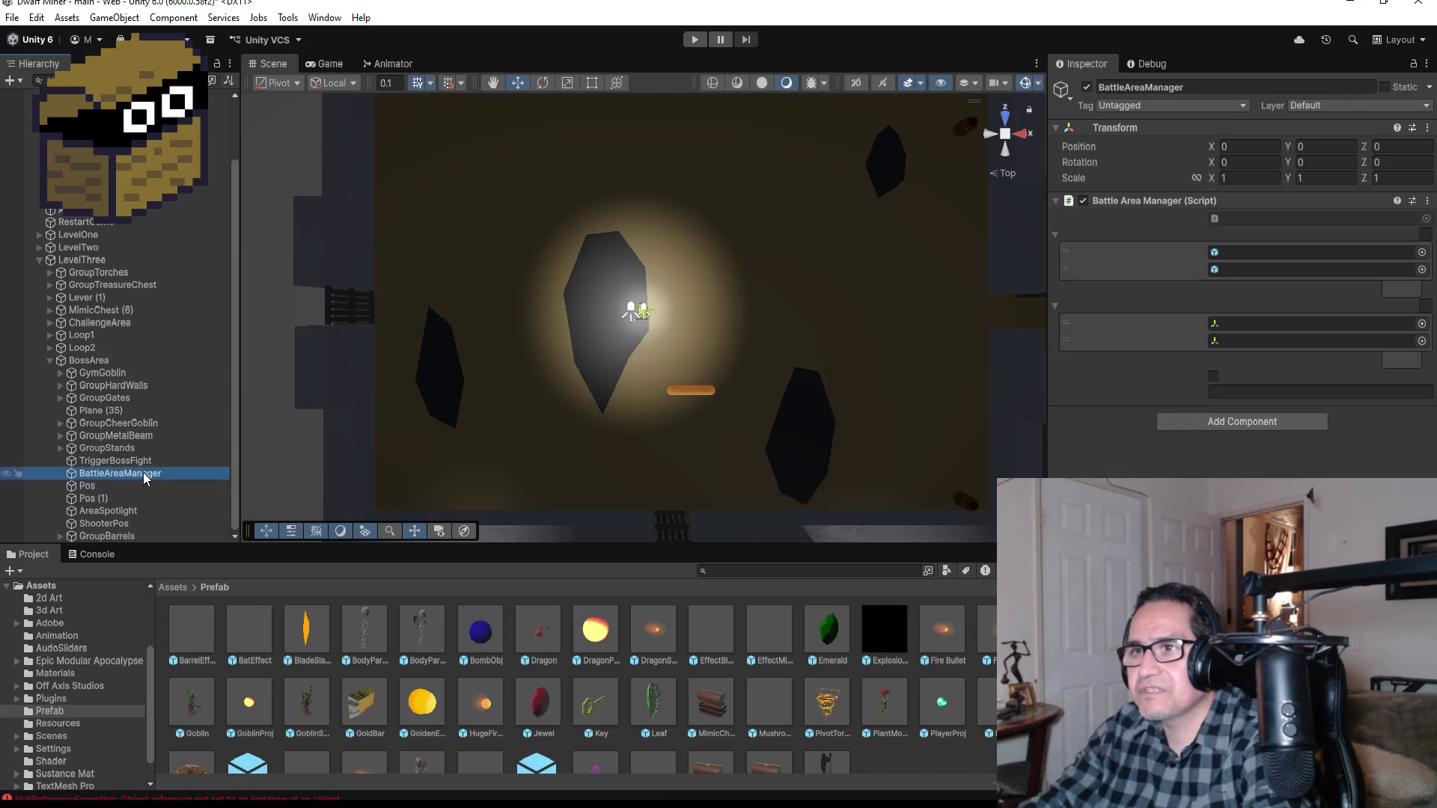
left_click(112, 374)
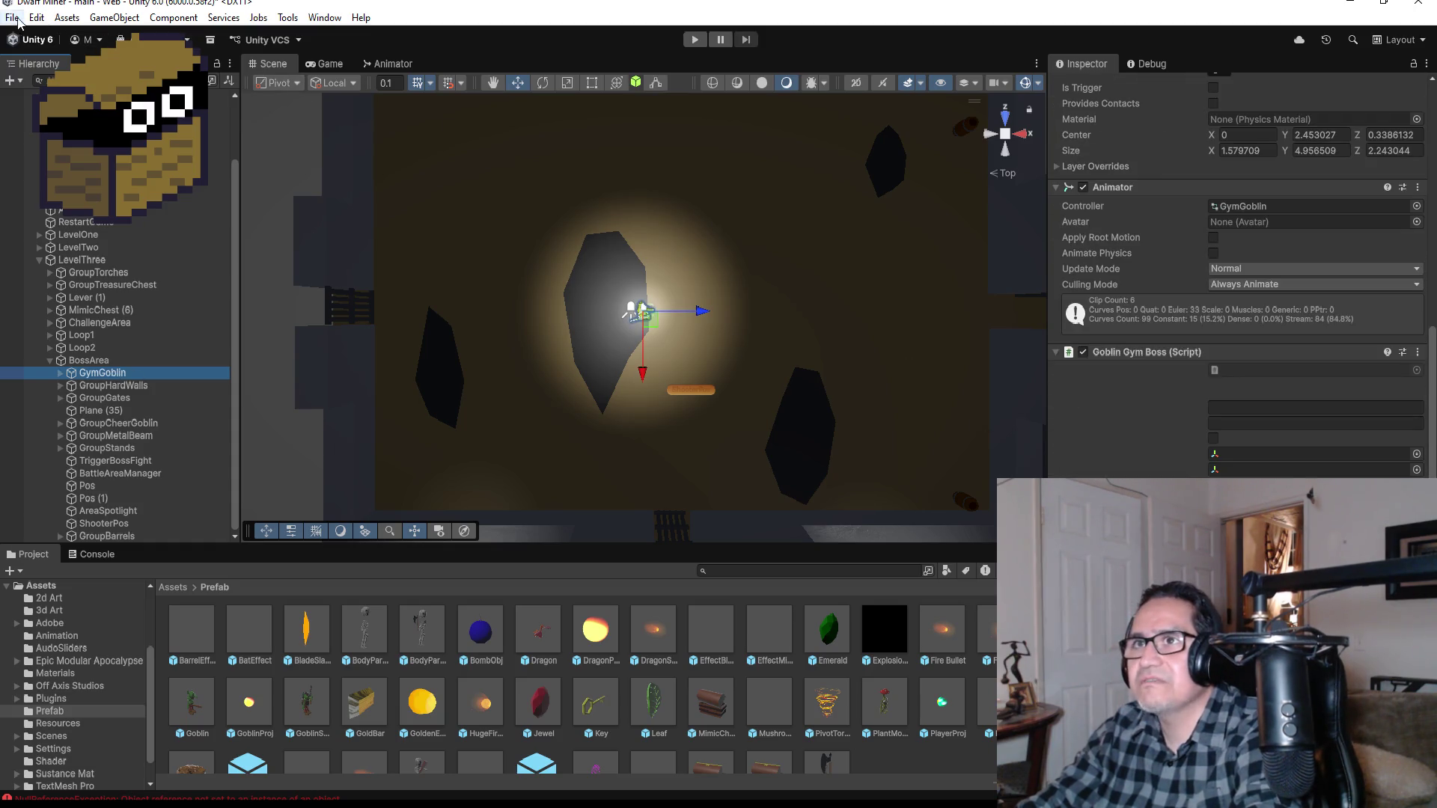
left_click(12, 17)
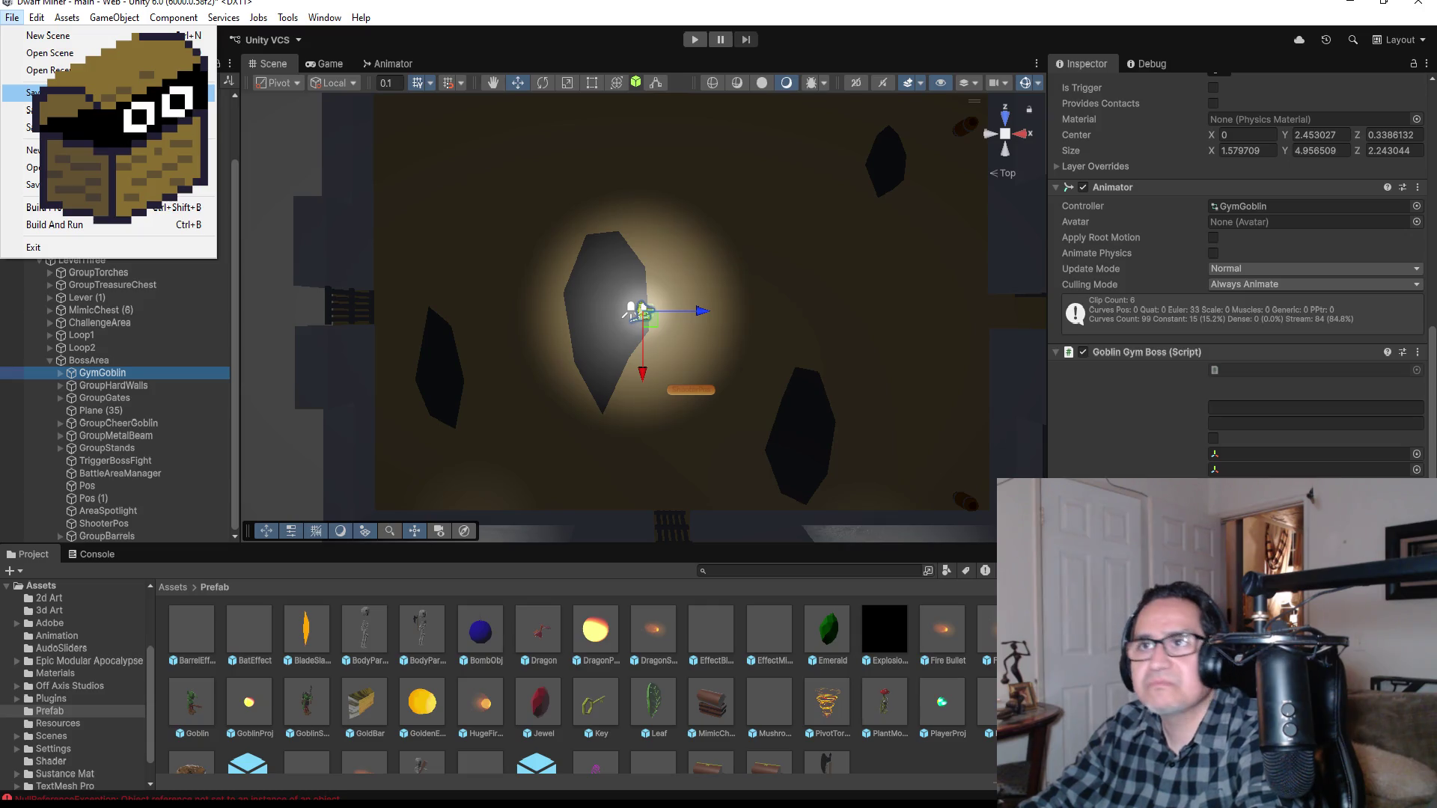
left_click(45, 92)
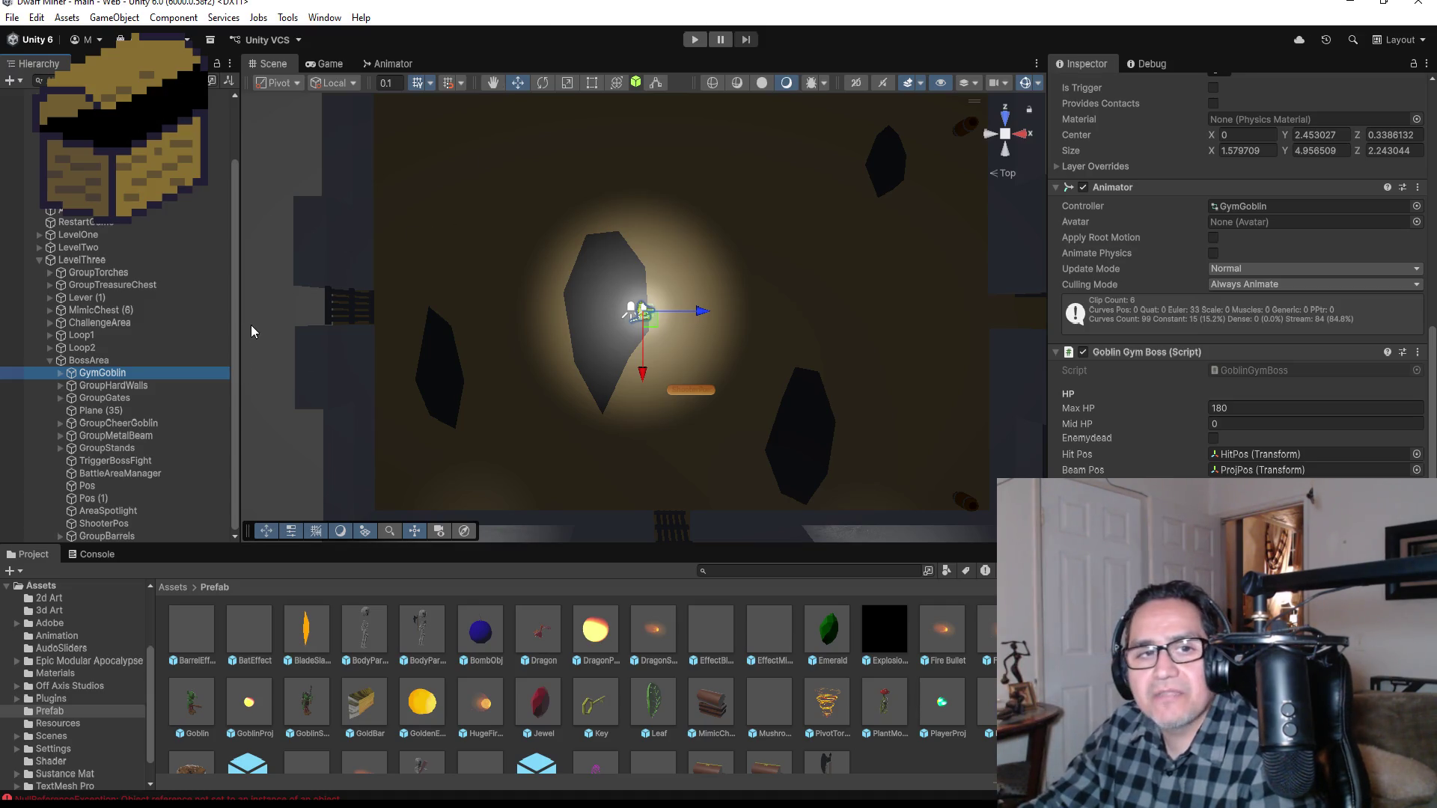
Step: Enter 45 for the GymGoblin's Mid HP and save the scene
left_click(11, 17)
key("Escape")
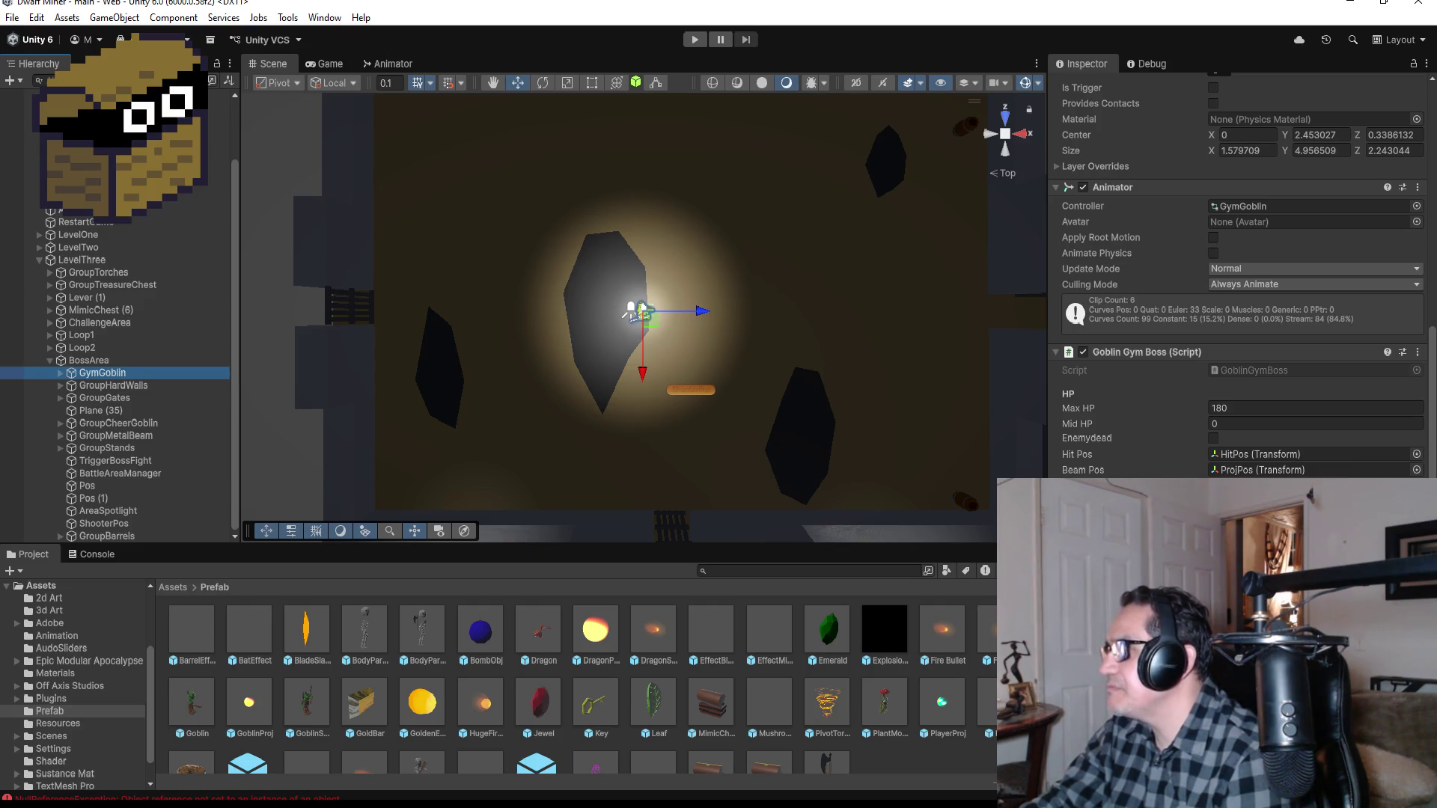
left_click(1247, 424)
type("45")
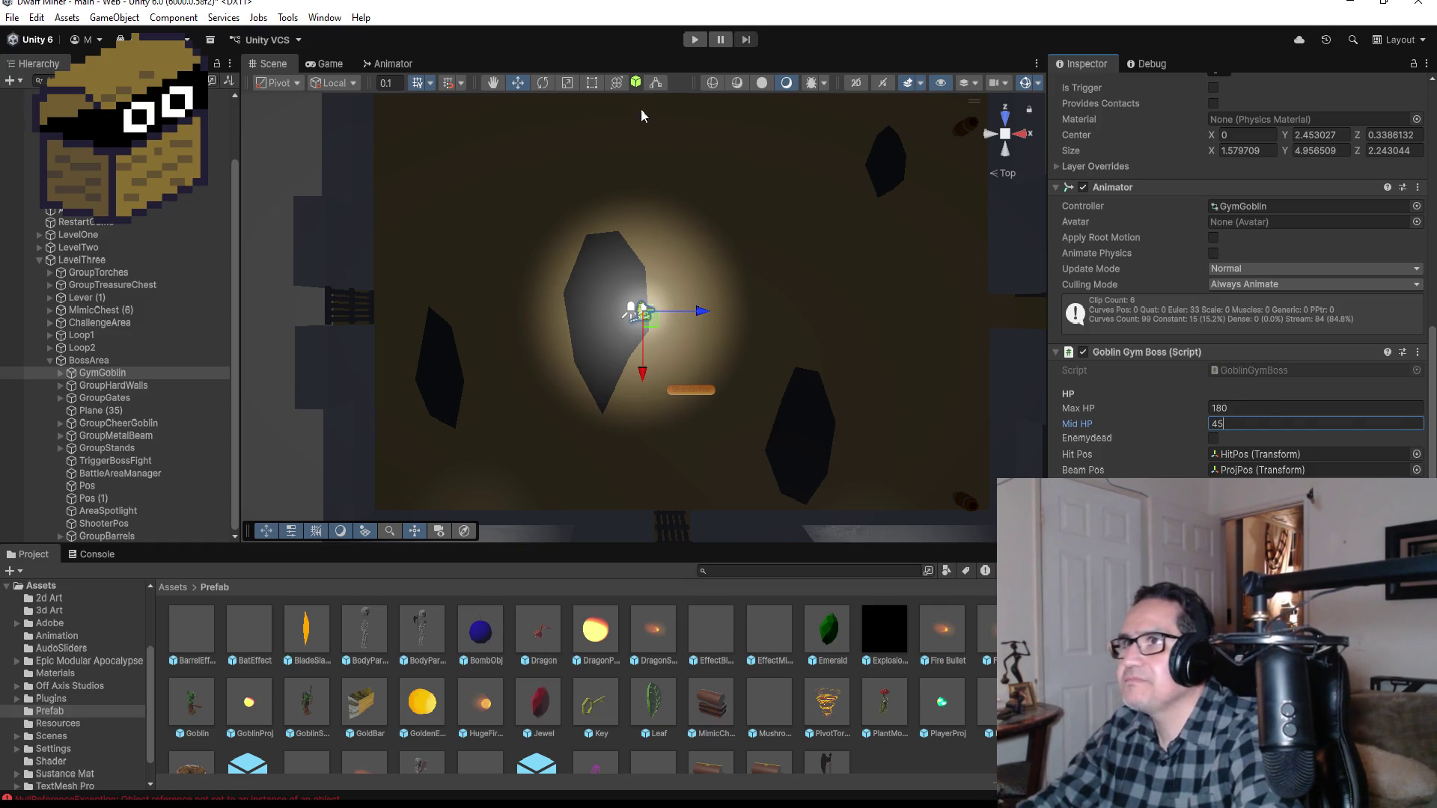
left_click(12, 17)
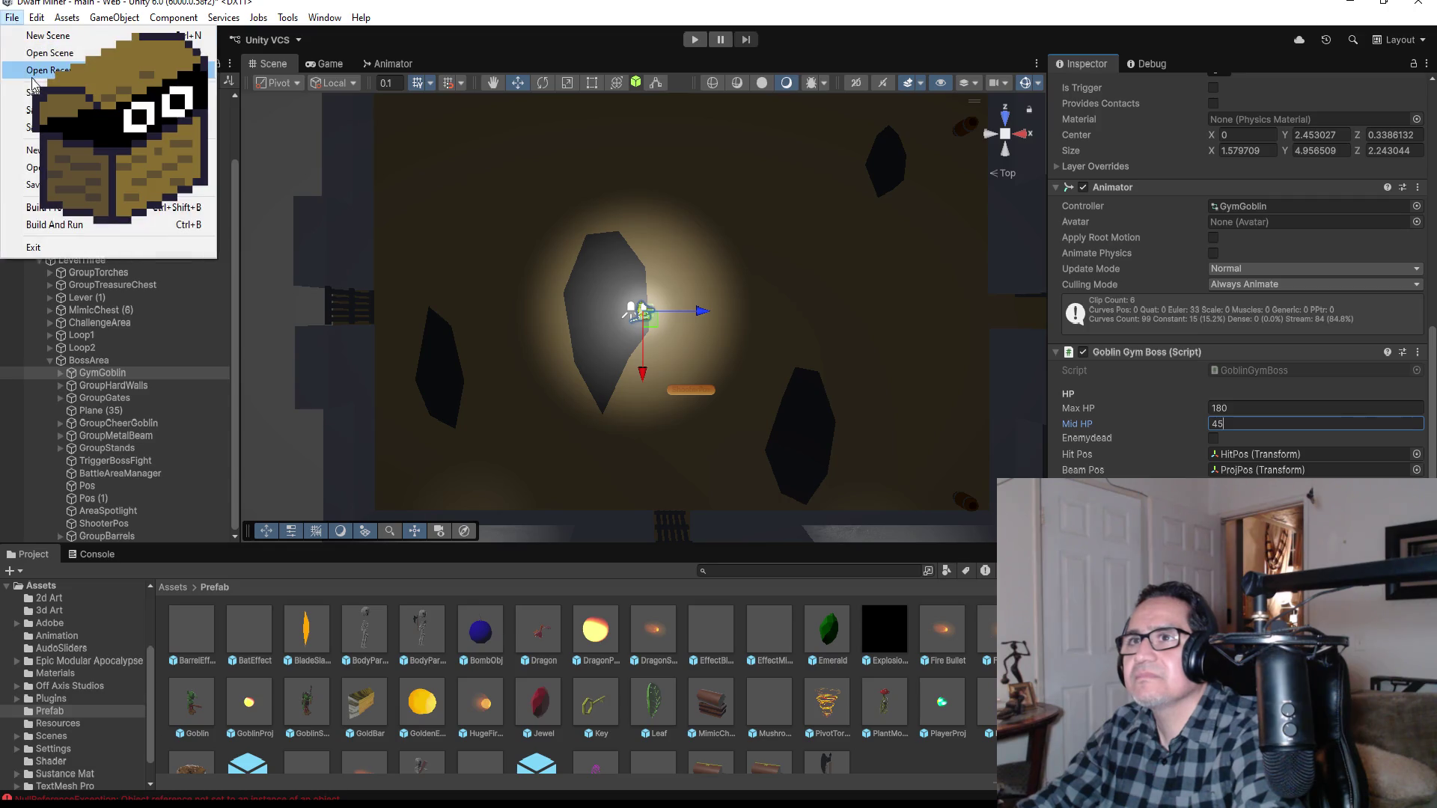
left_click(112, 92)
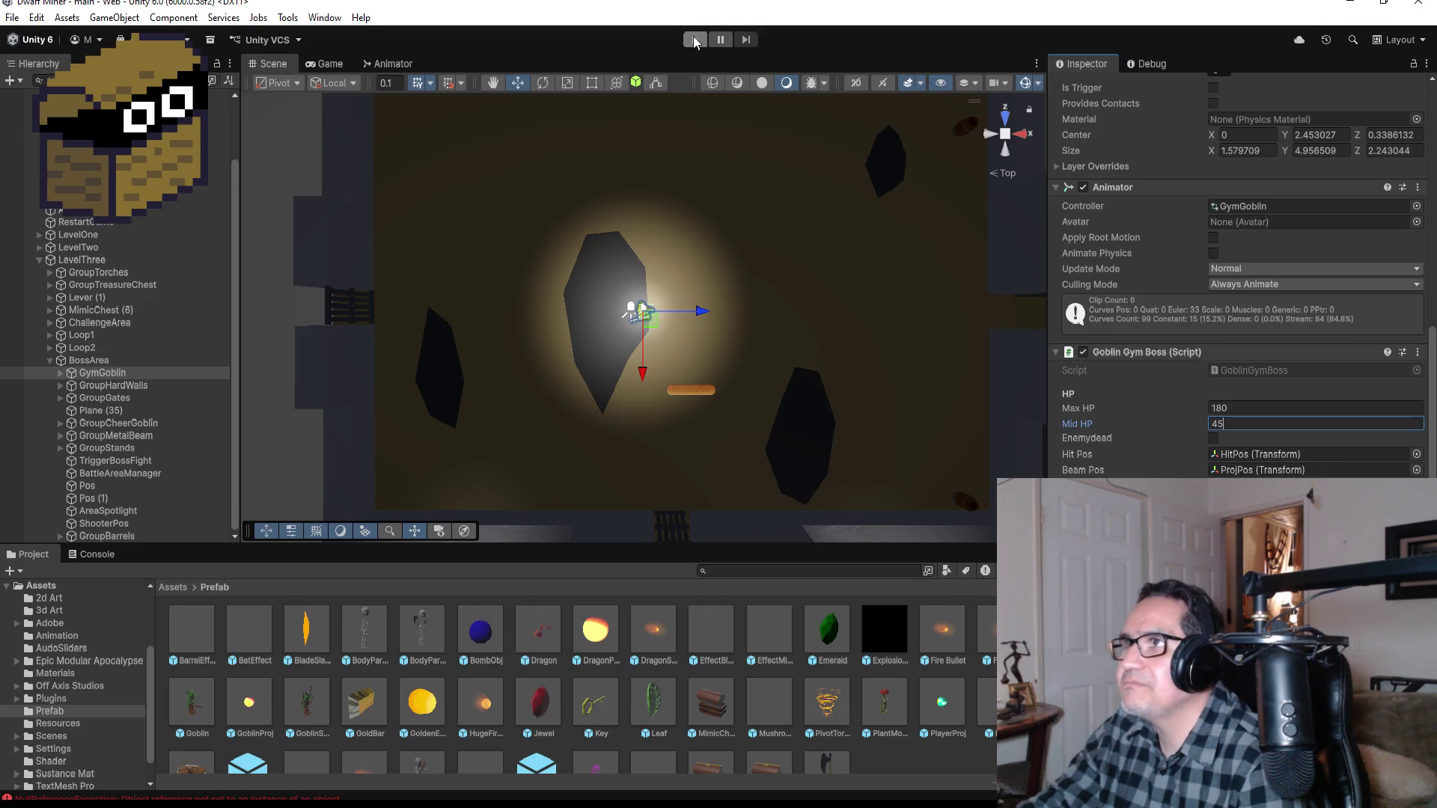
Step: Enter Play mode, dismiss the start screen and walk into the arena toward the goblin boss
left_click(694, 40)
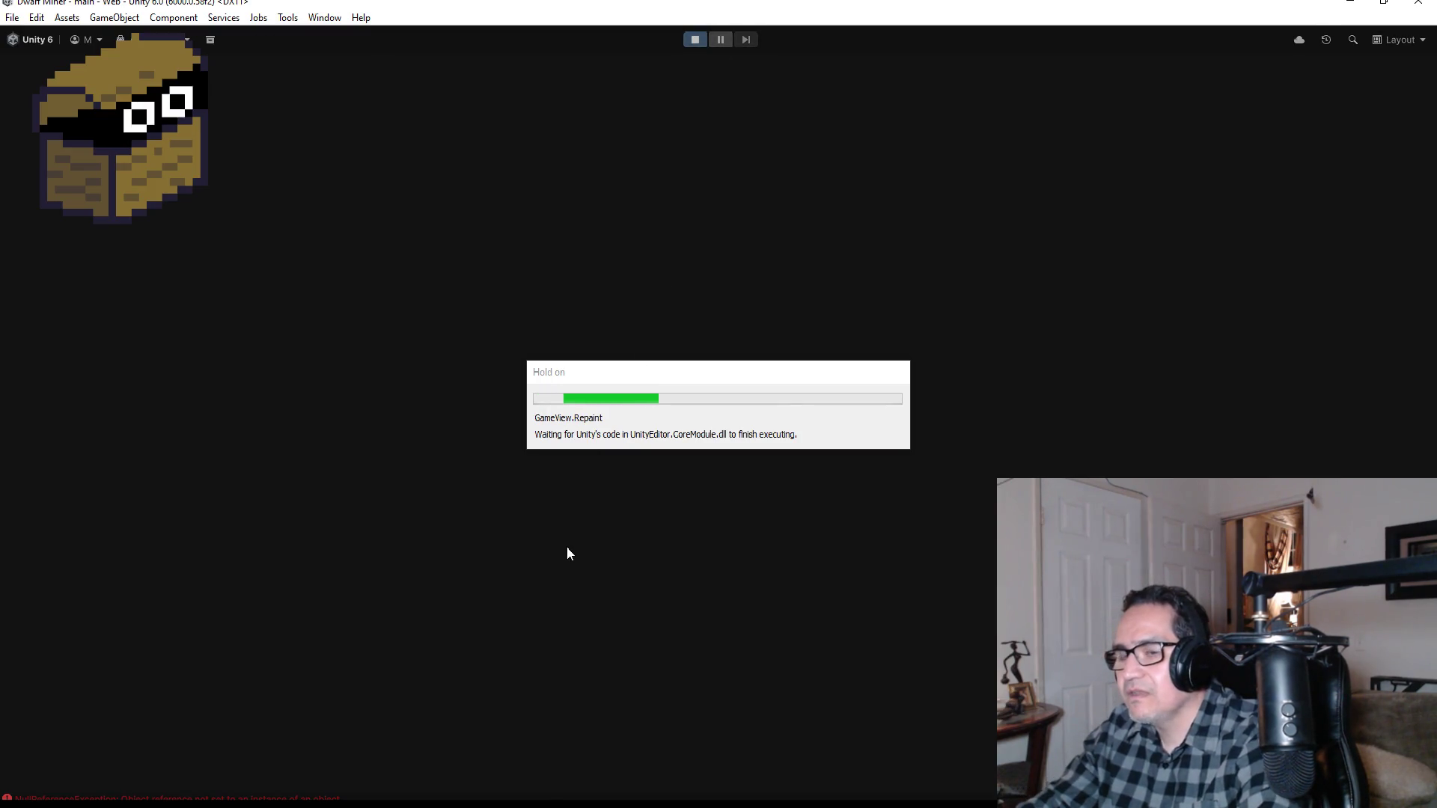
key("Escape")
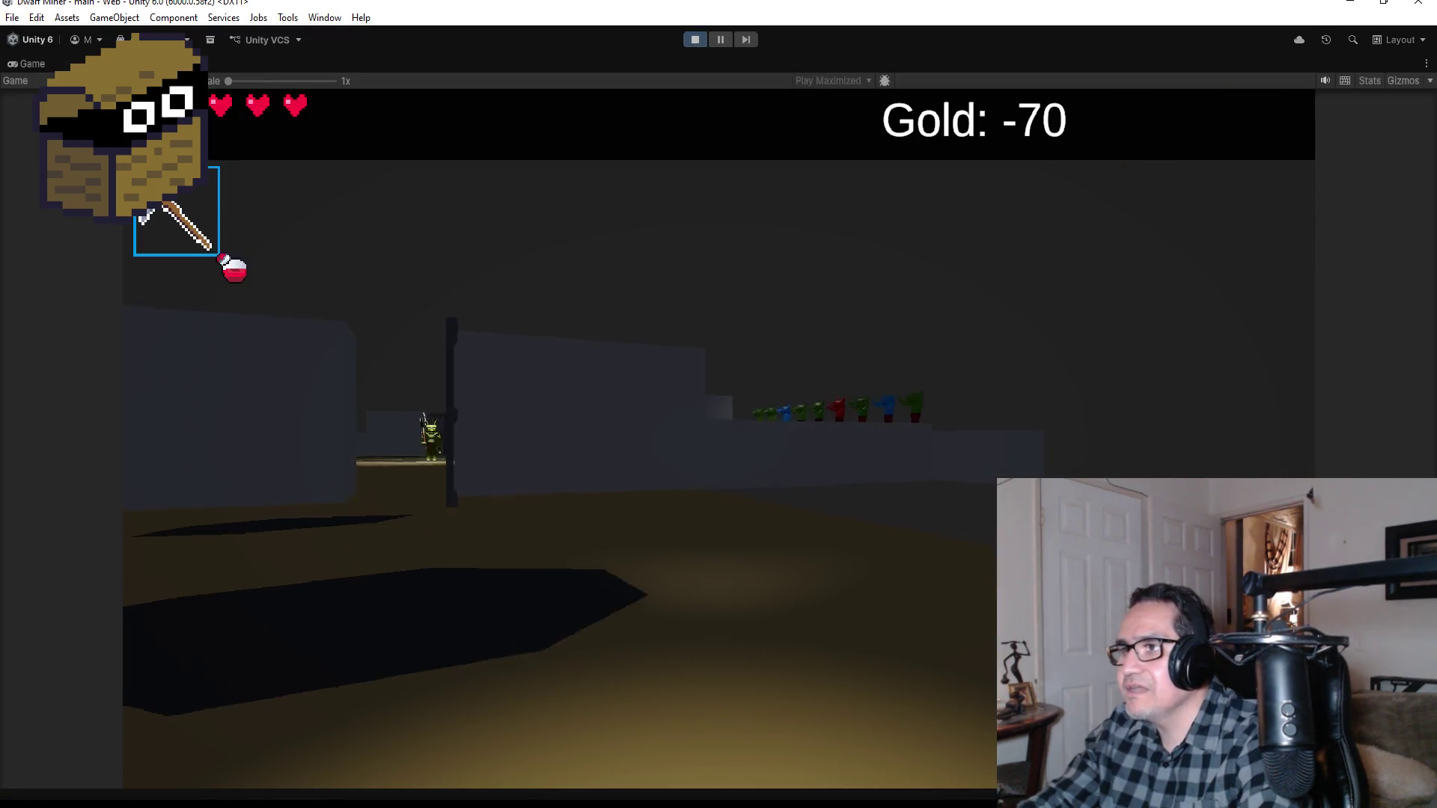
scroll("down", 3)
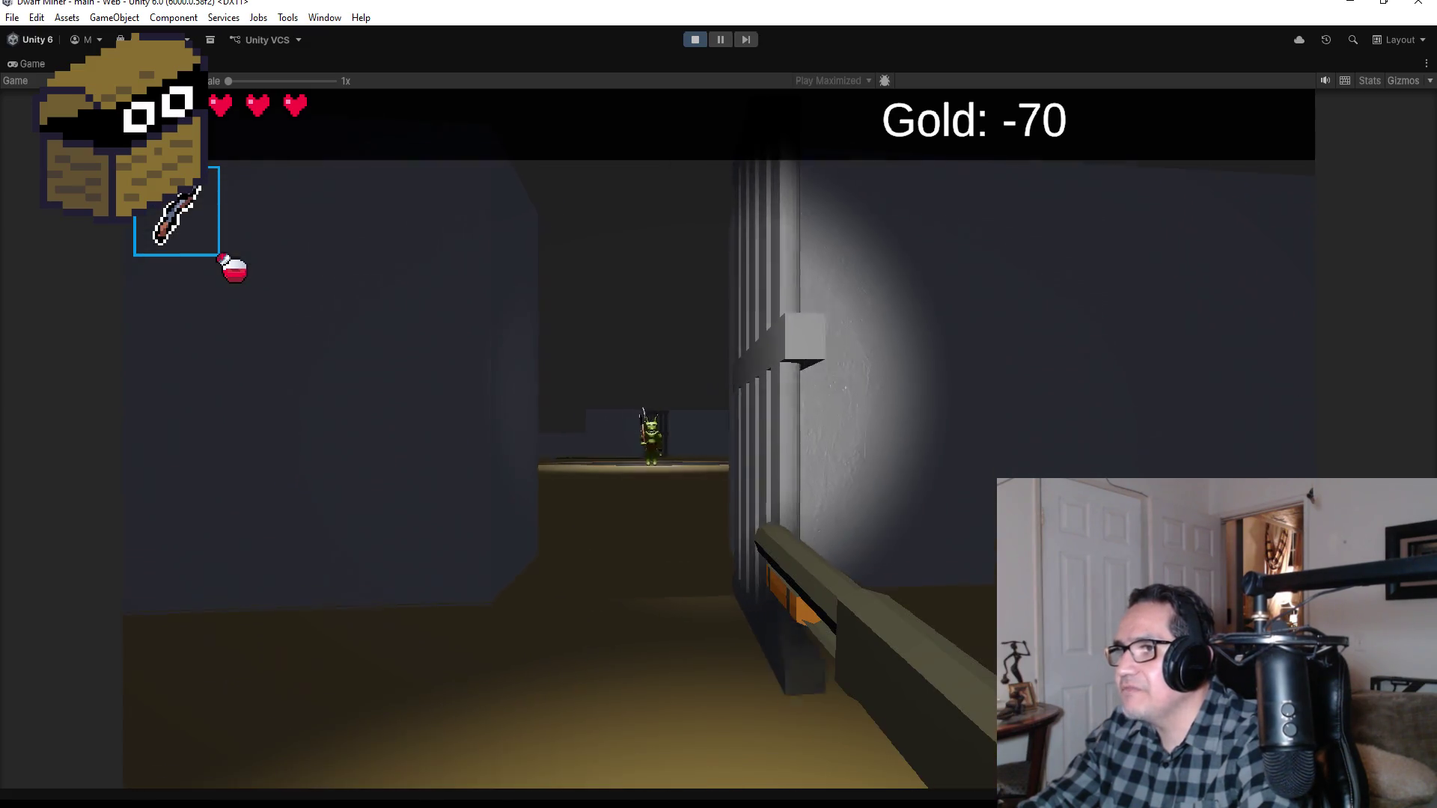
key("w")
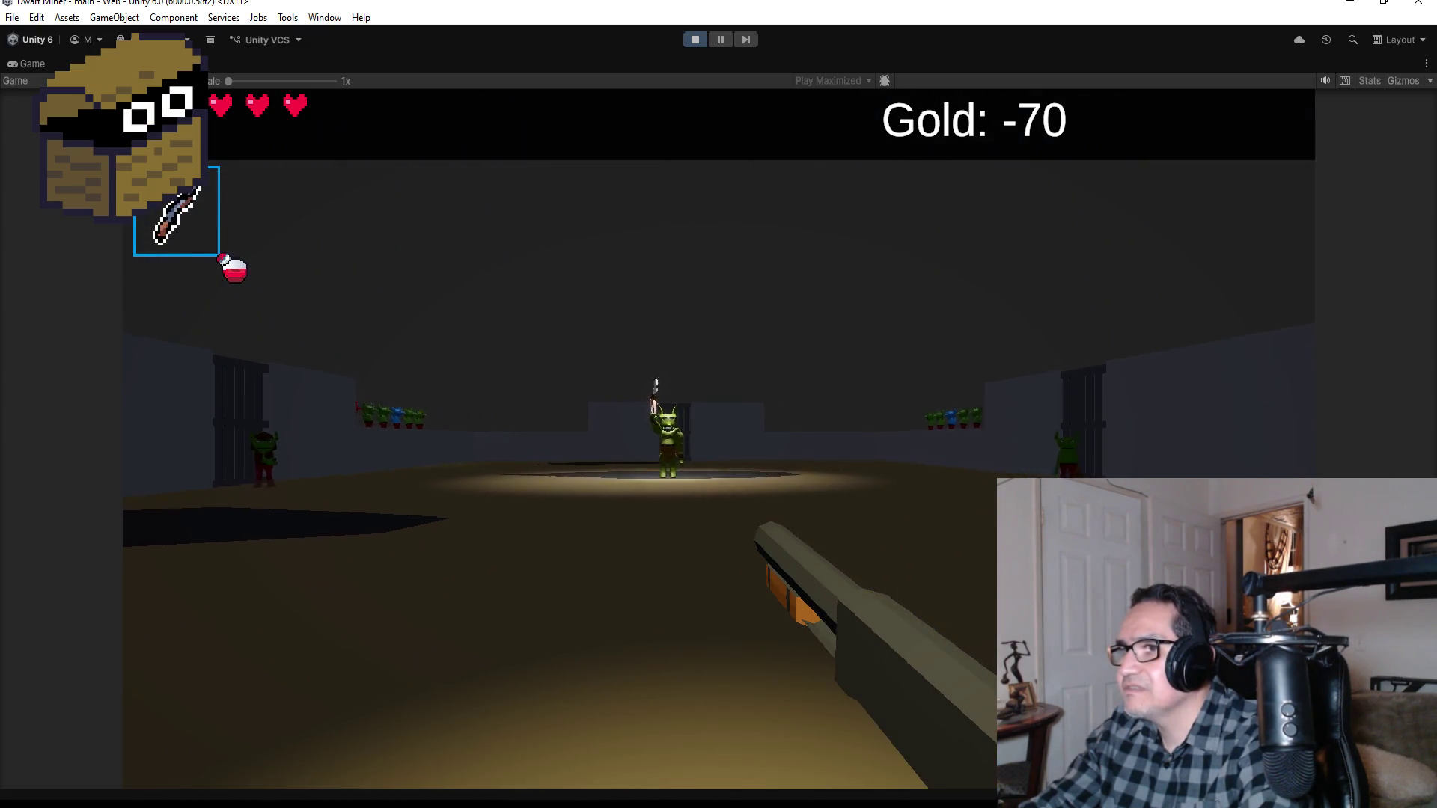
key("w")
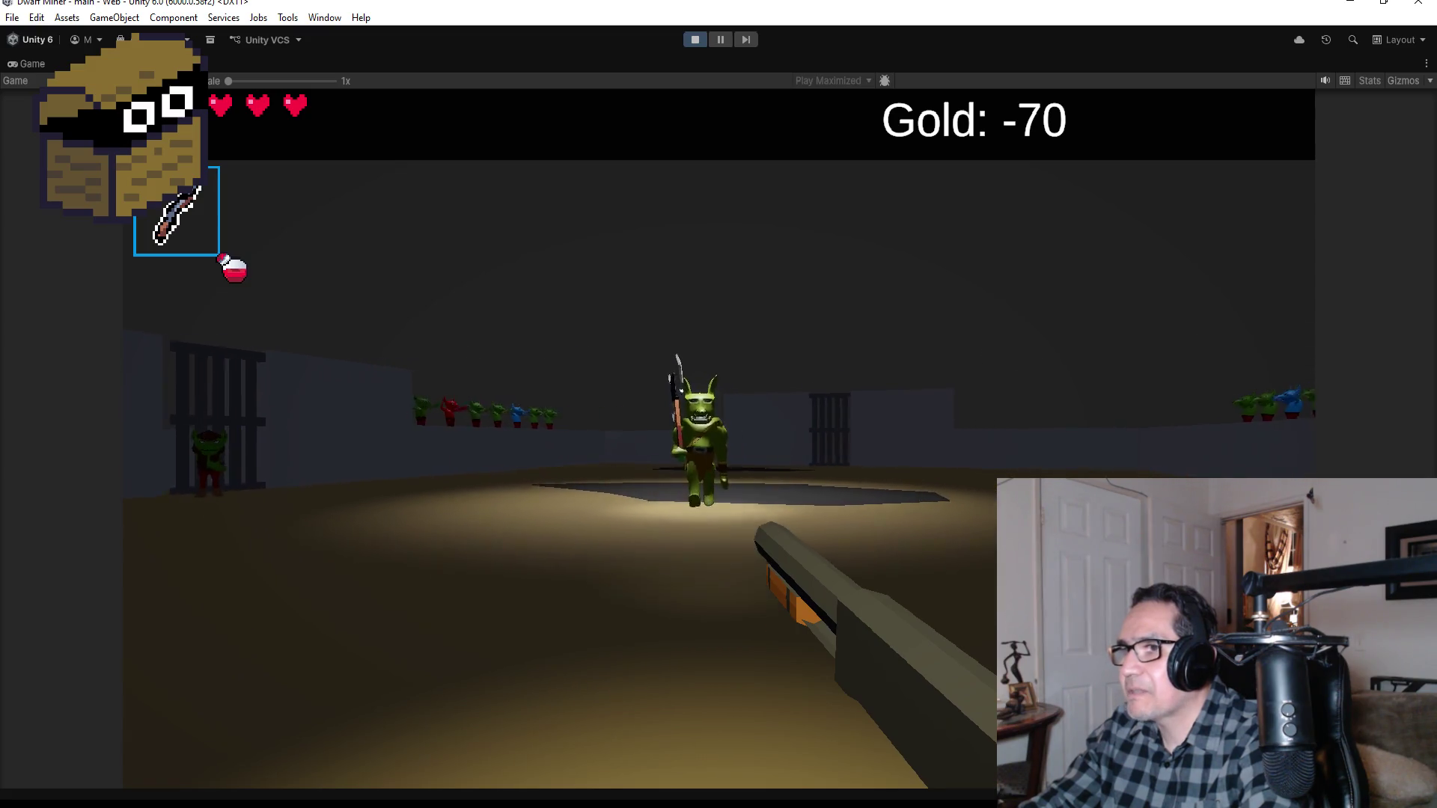
Step: Fire the shotgun repeatedly at the charging axe-wielding goblin boss
left_click(719, 404)
left_click(719, 405)
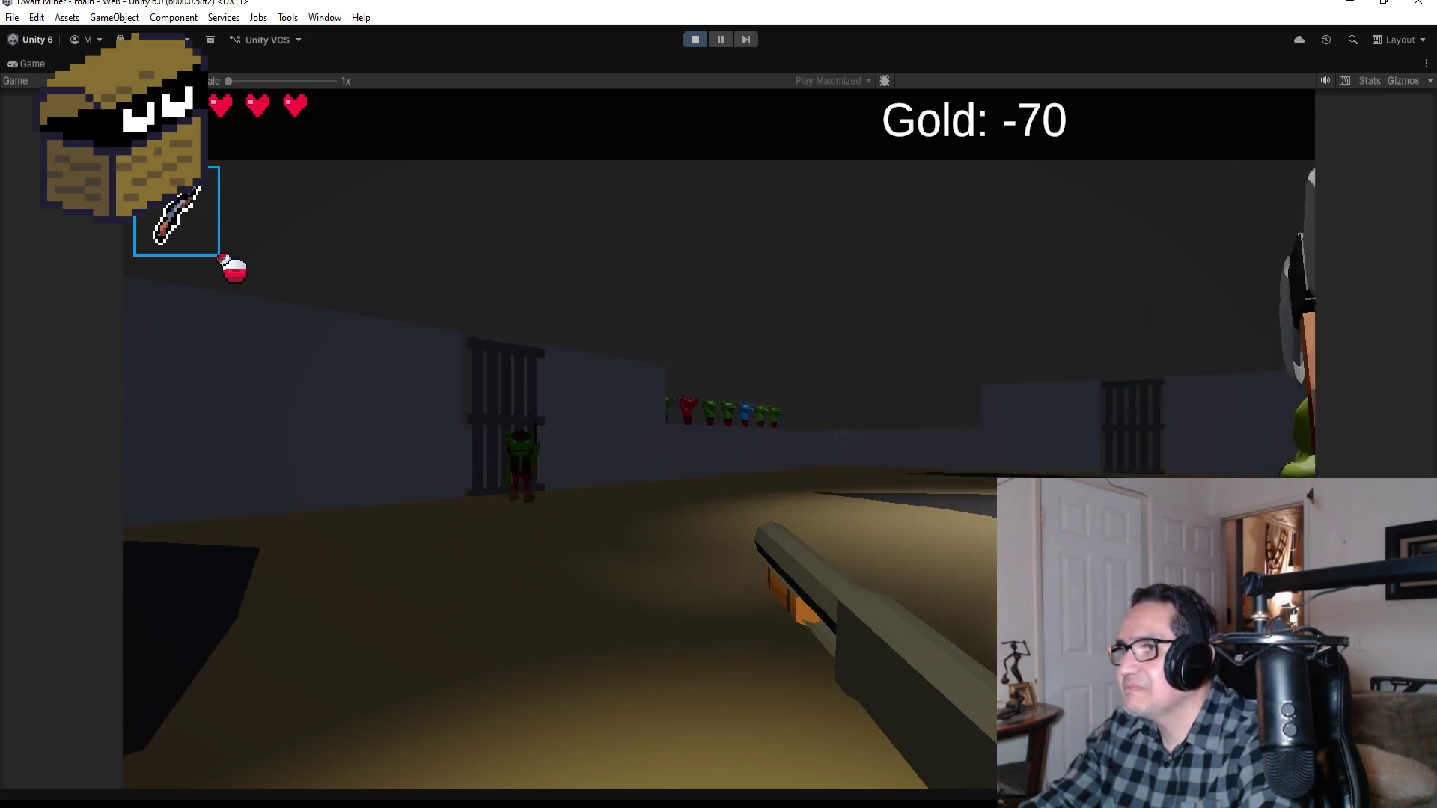
left_click(718, 404)
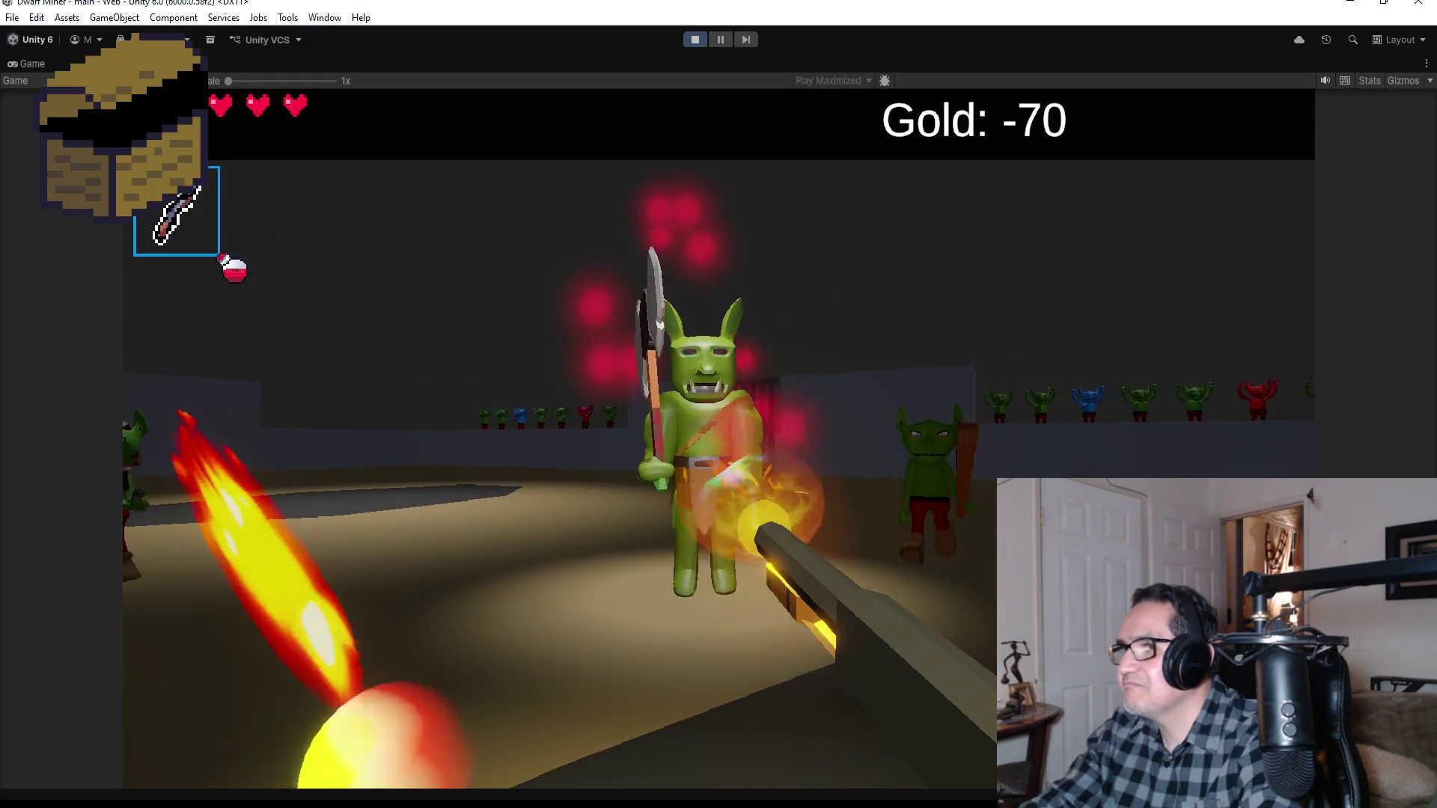
left_click(718, 404)
left_click(719, 404)
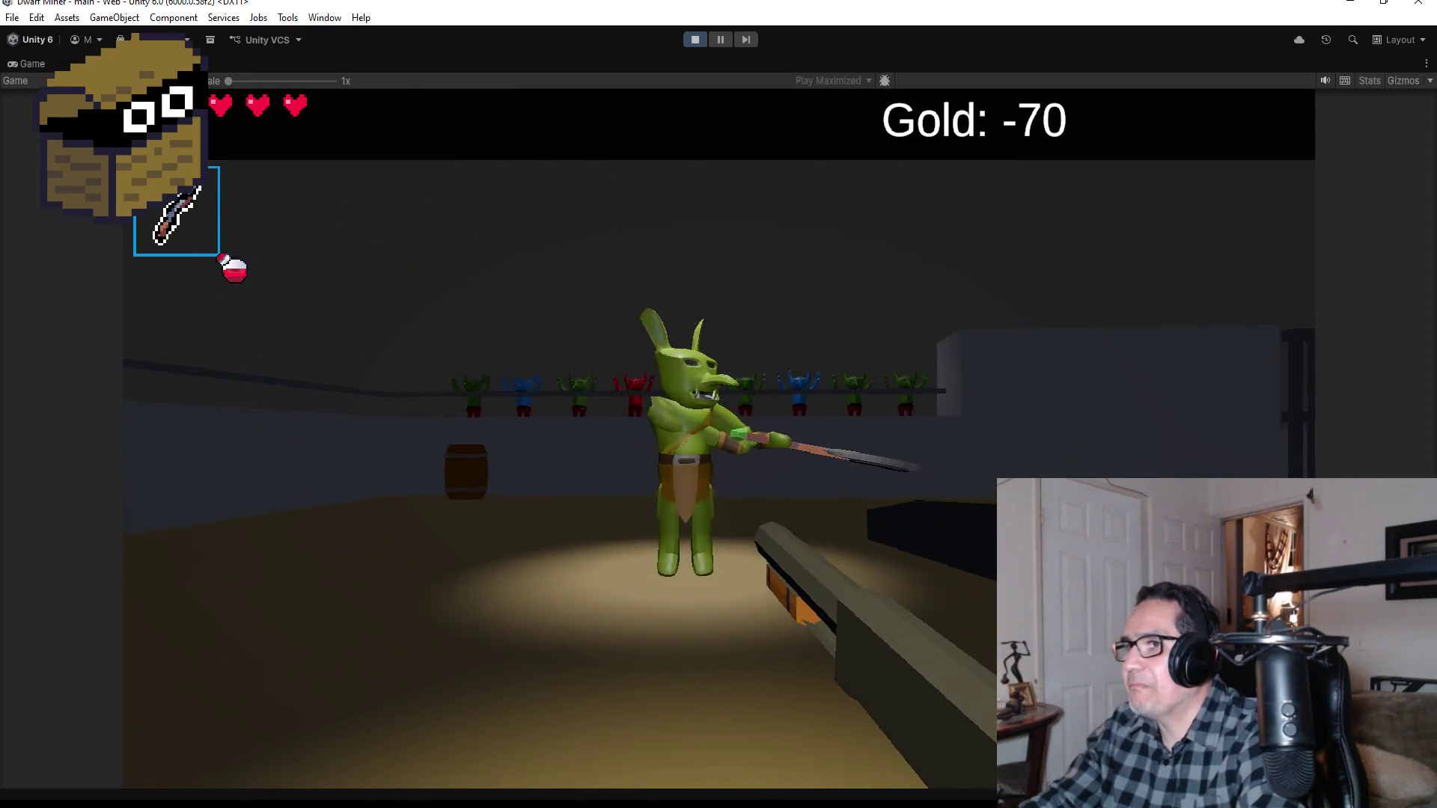
left_click(719, 404)
left_click(719, 404)
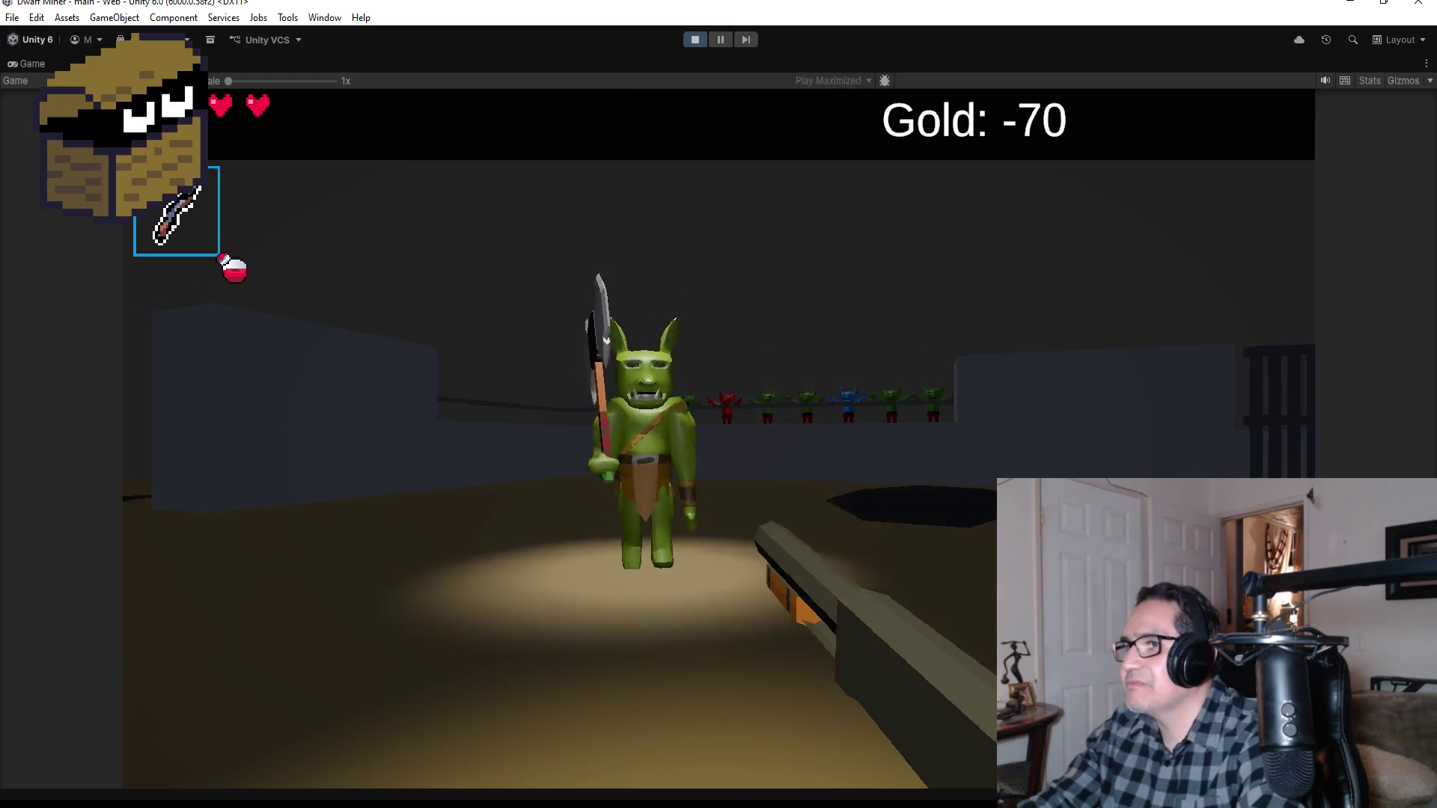
left_click(719, 404)
left_click(718, 404)
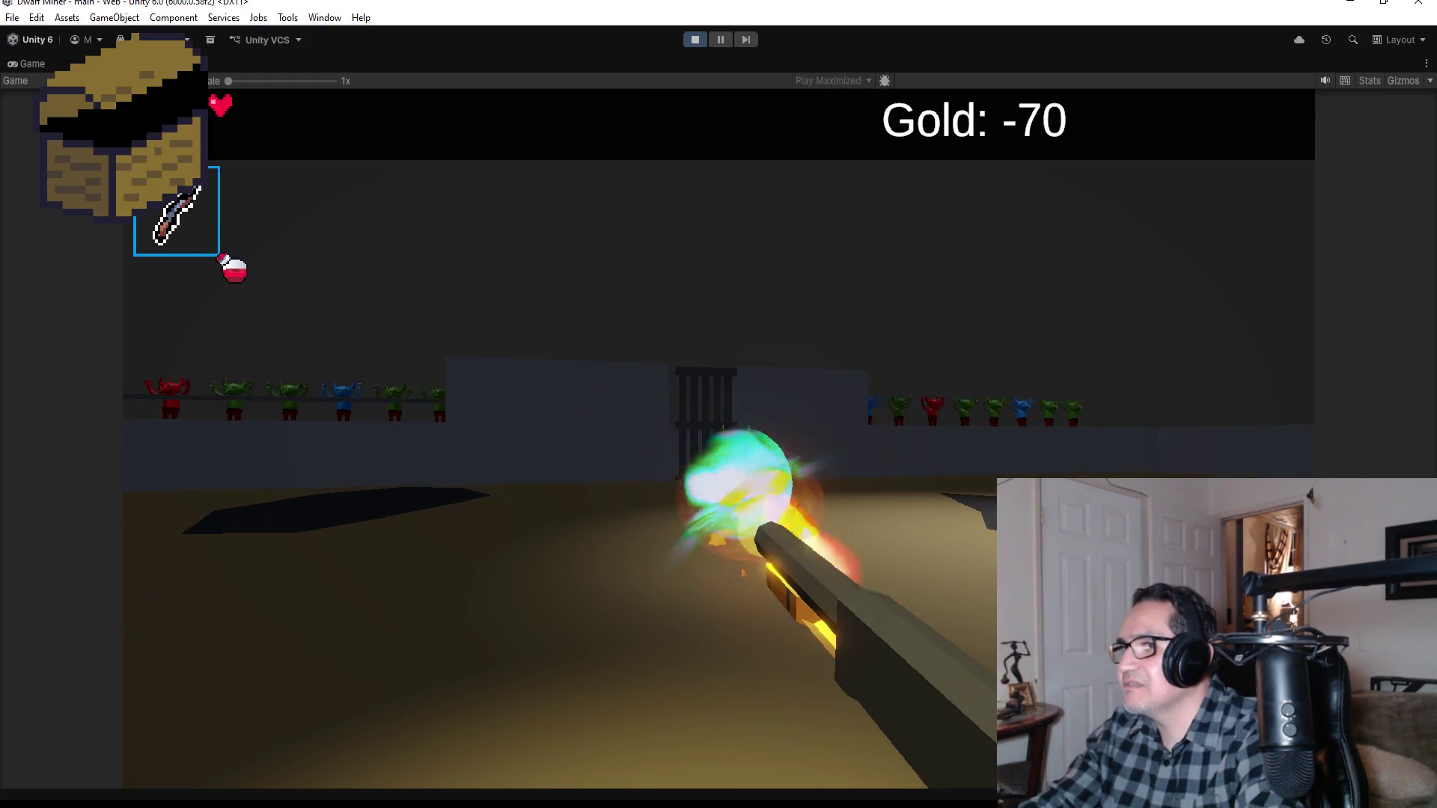
left_click(719, 404)
left_click(719, 404)
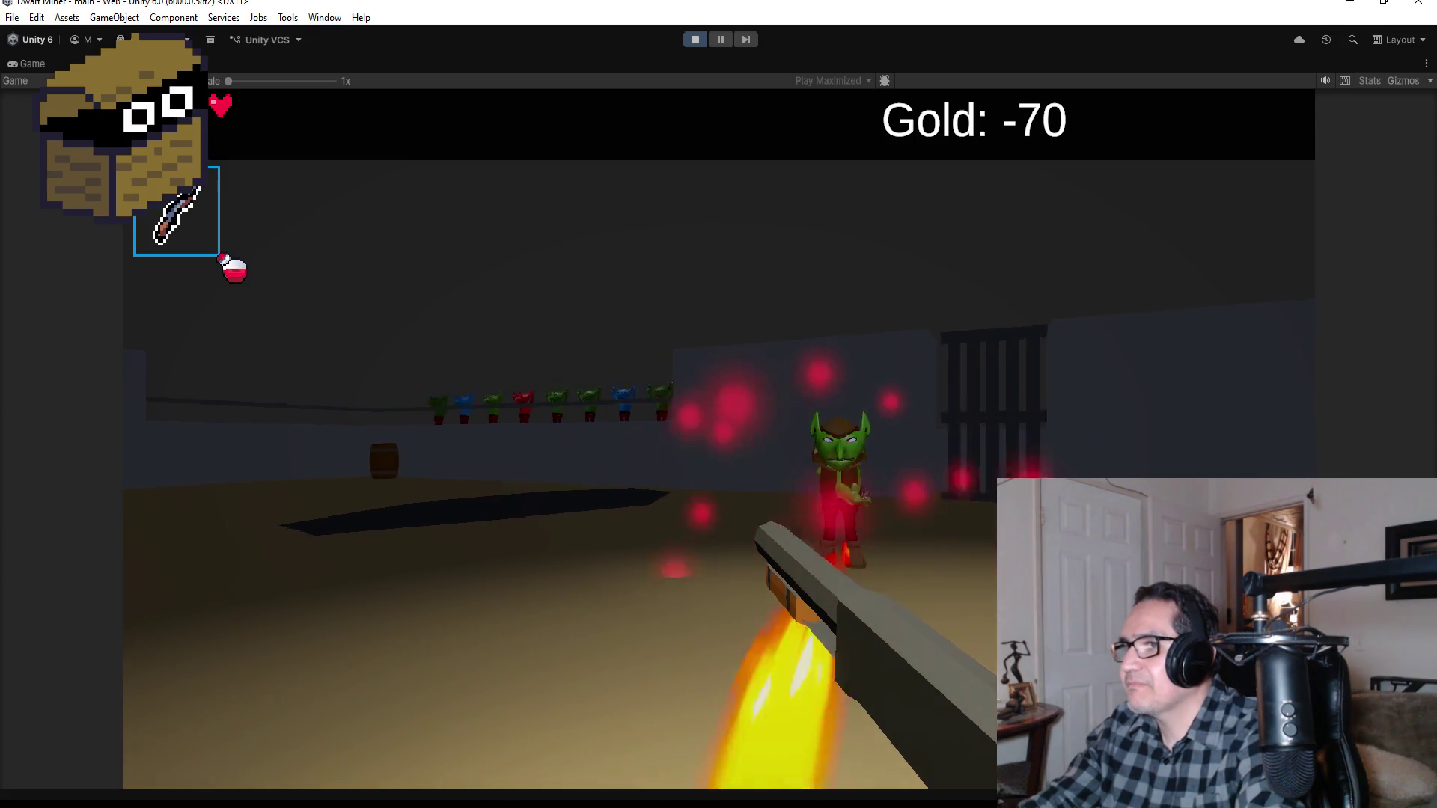
left_click(718, 404)
left_click(718, 404)
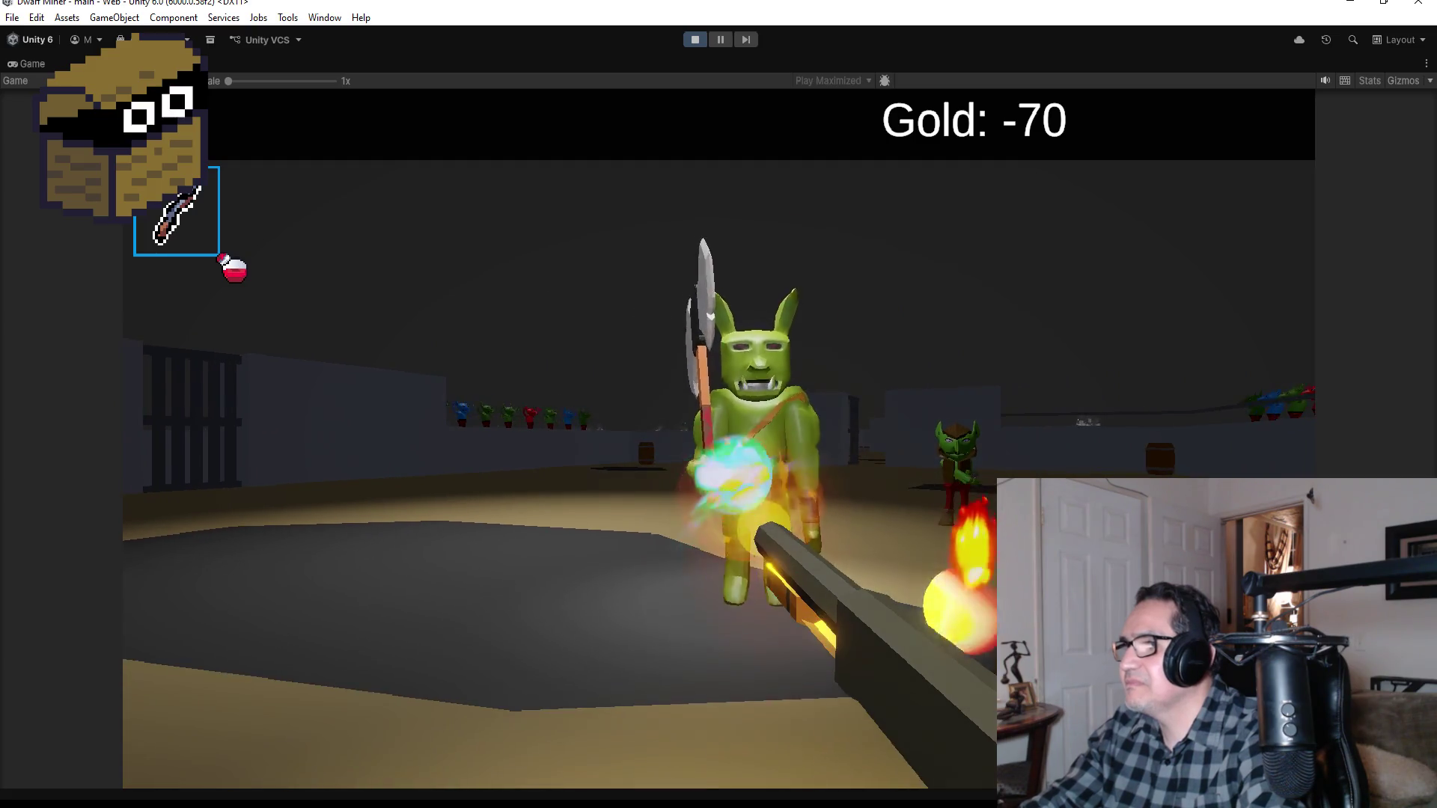
left_click(718, 404)
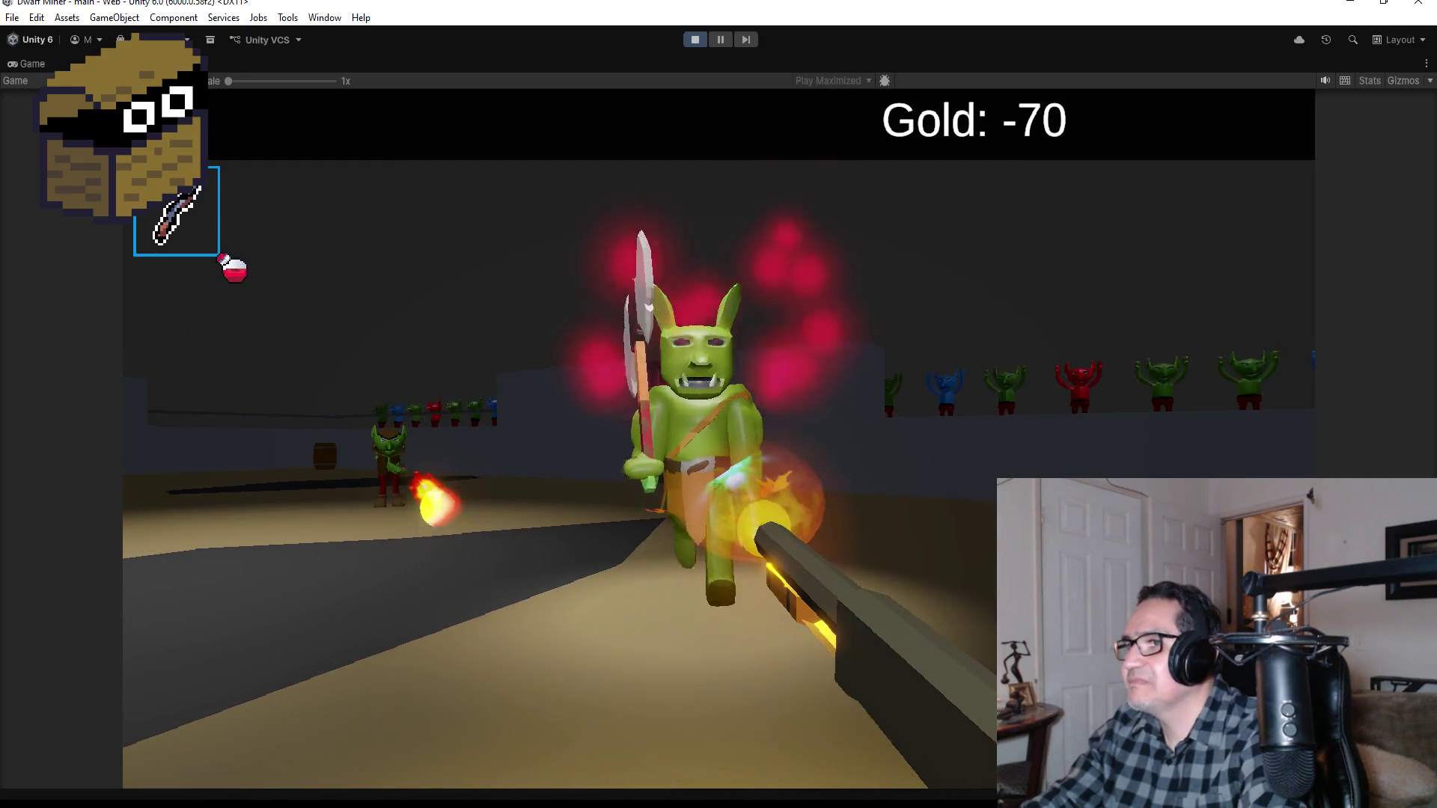
left_click(718, 404)
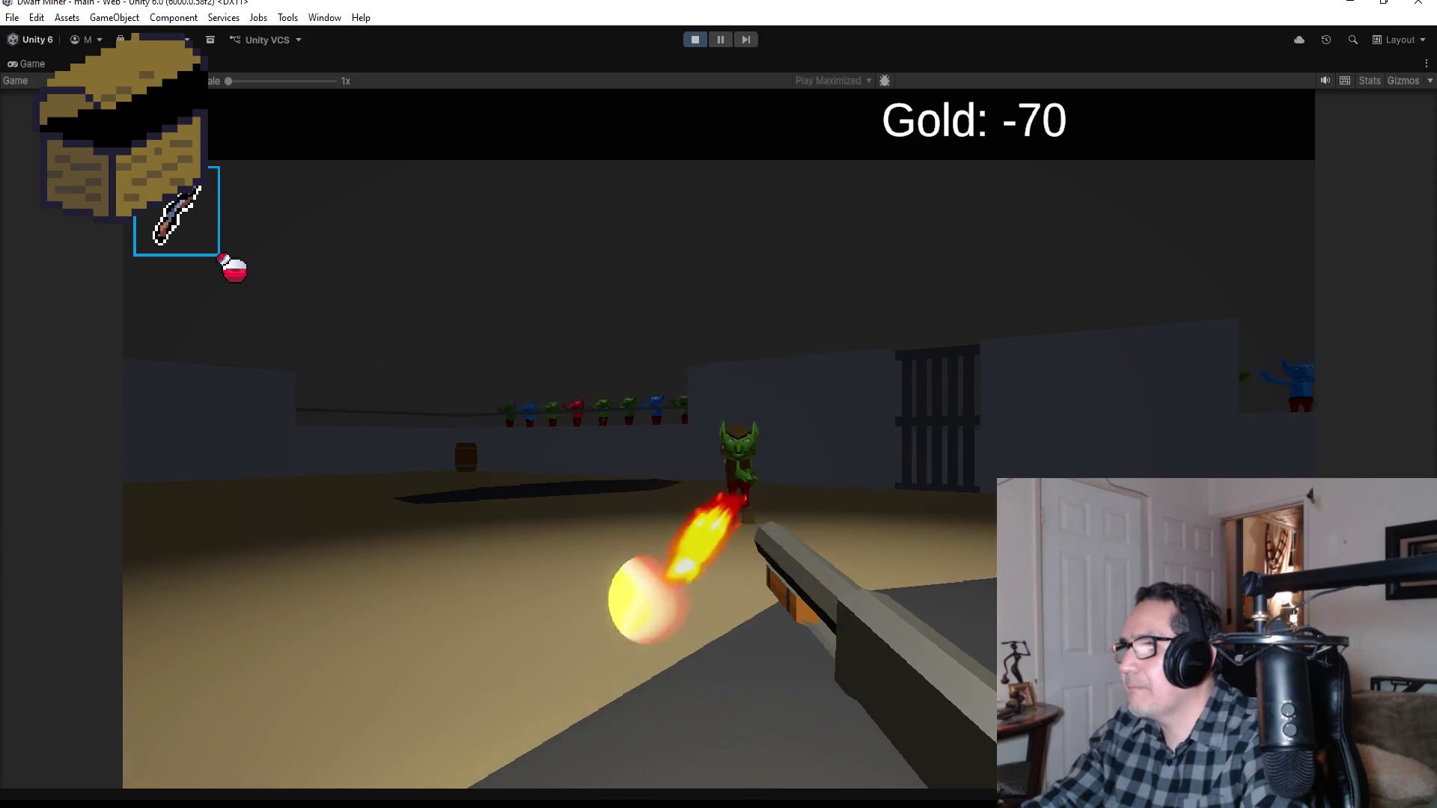
left_click(718, 404)
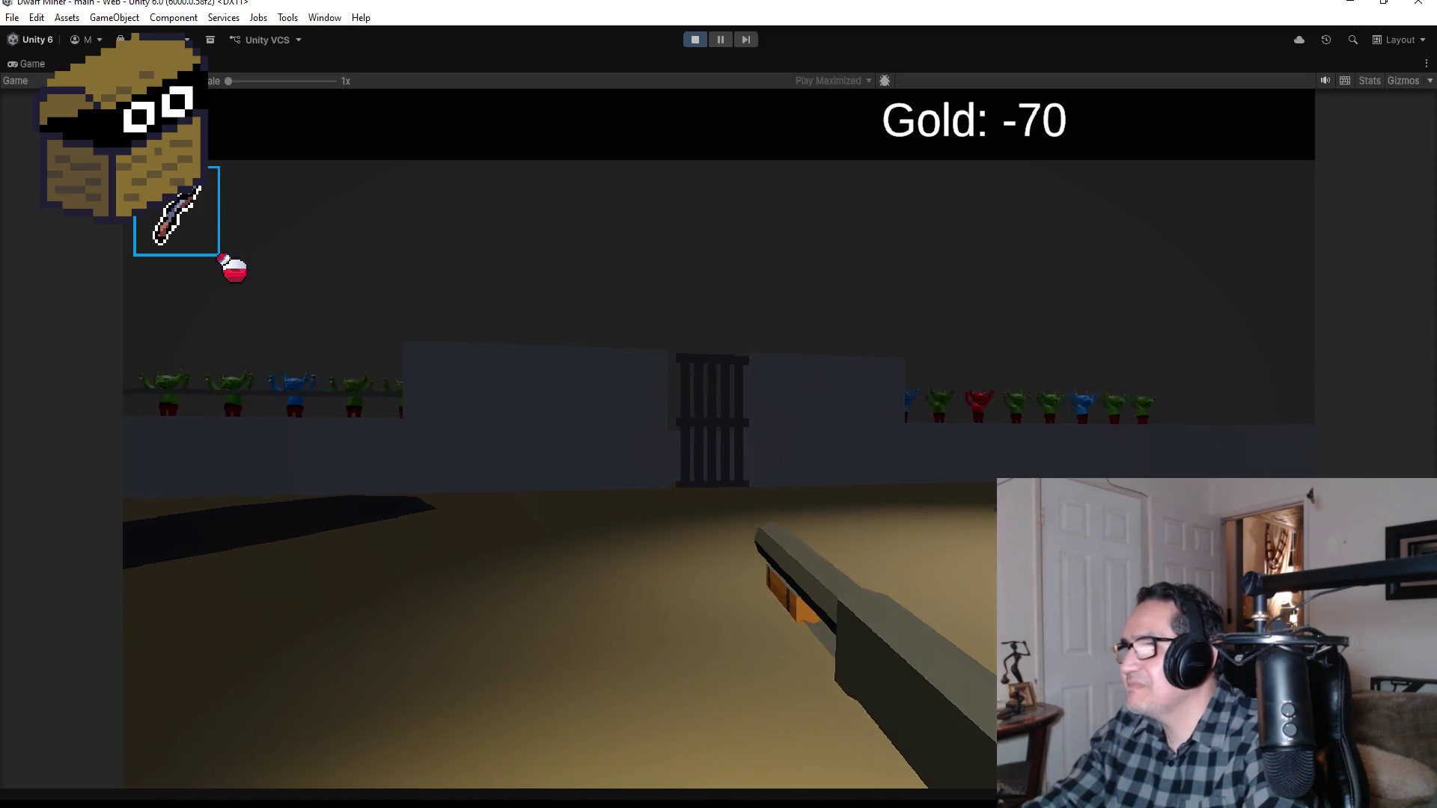
Step: Drink the health potion with Q, then keep blasting the goblin boss at close range
key("q")
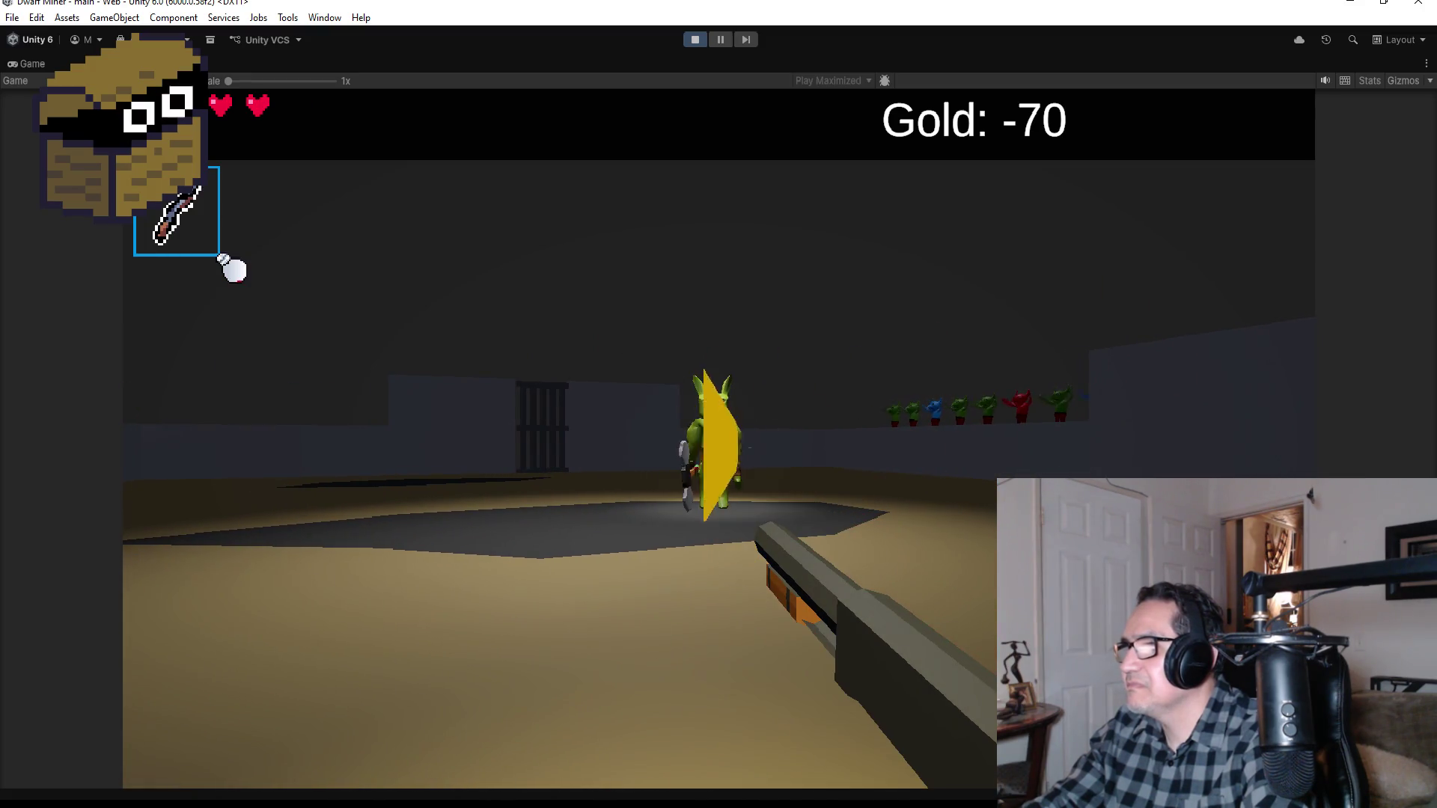
left_click(719, 404)
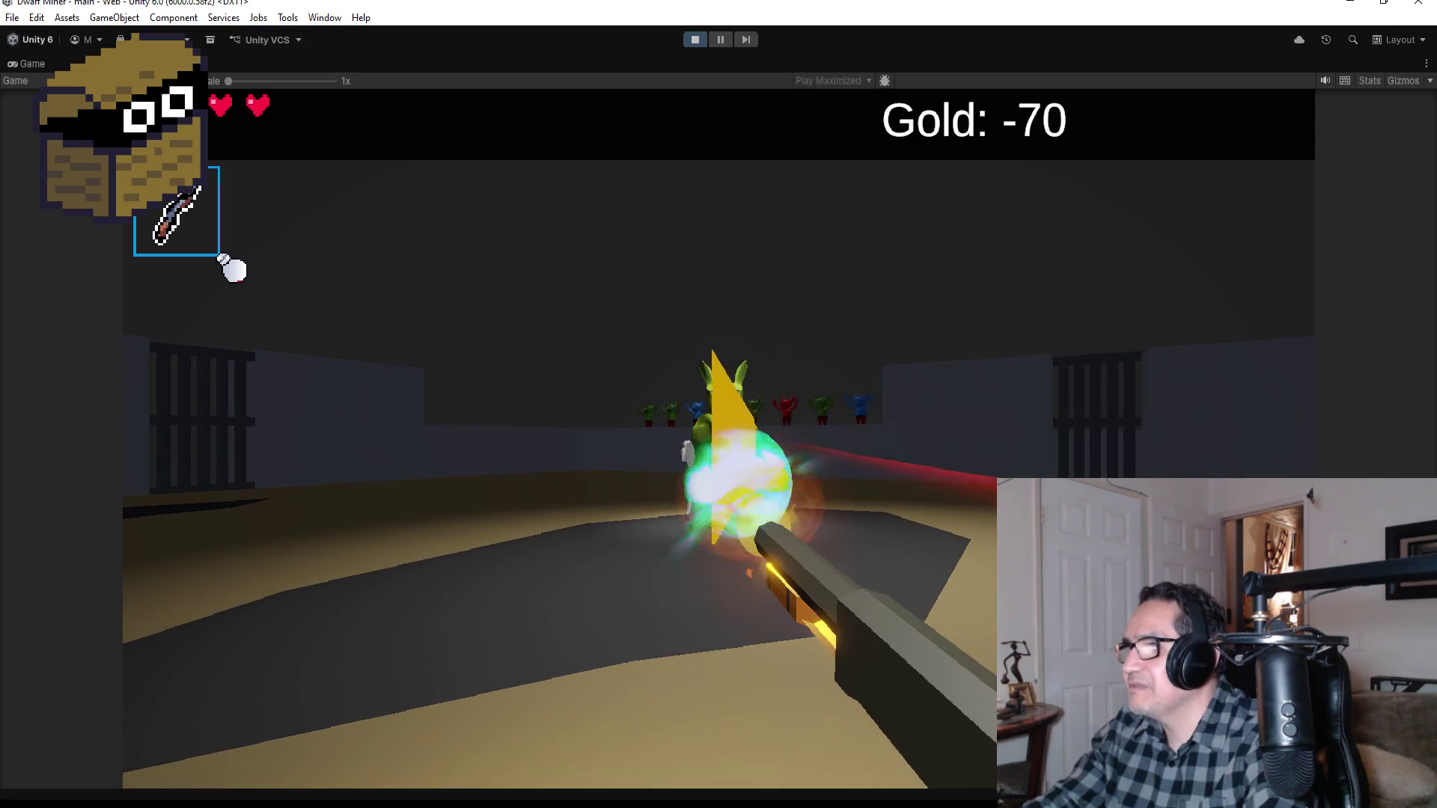
left_click(719, 404)
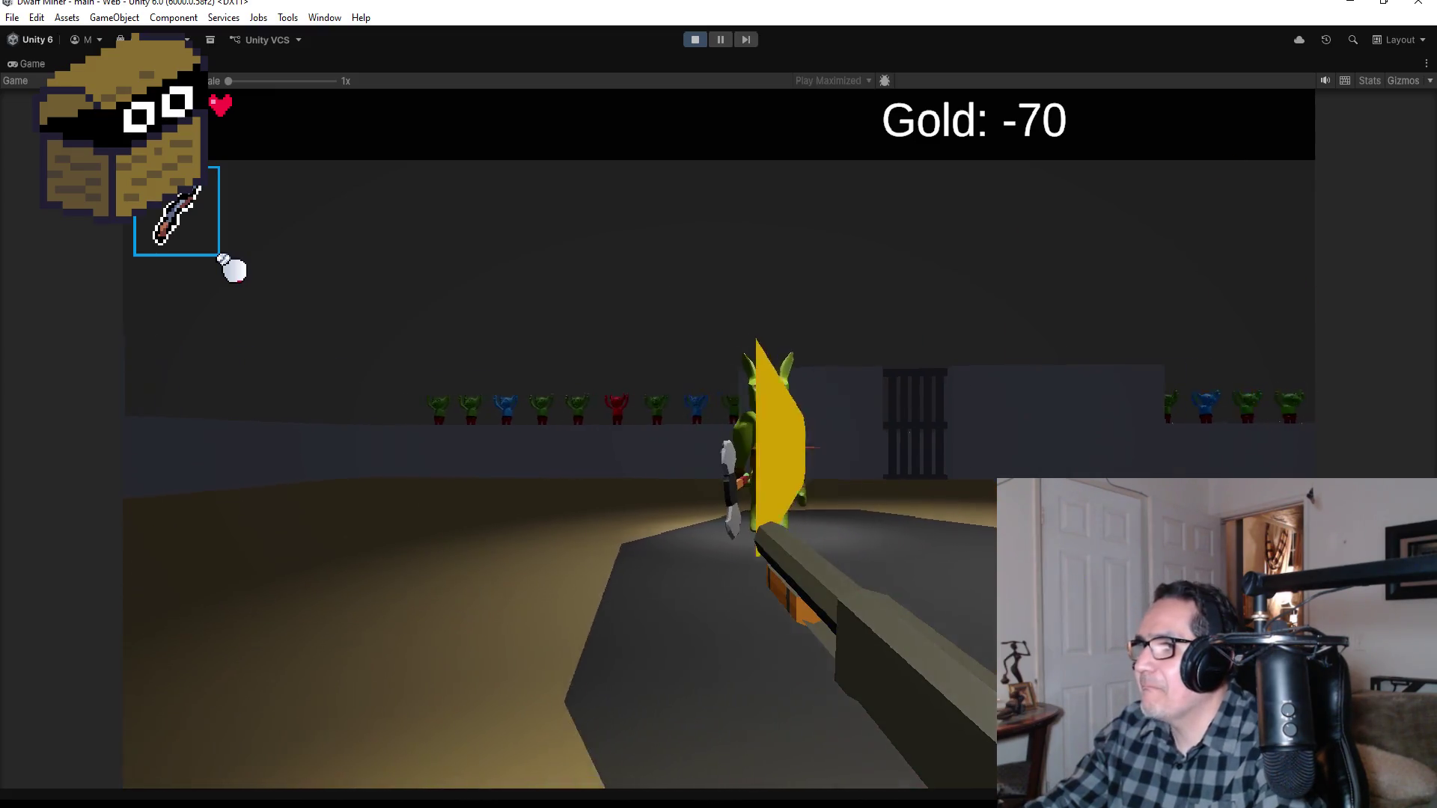
left_click(718, 404)
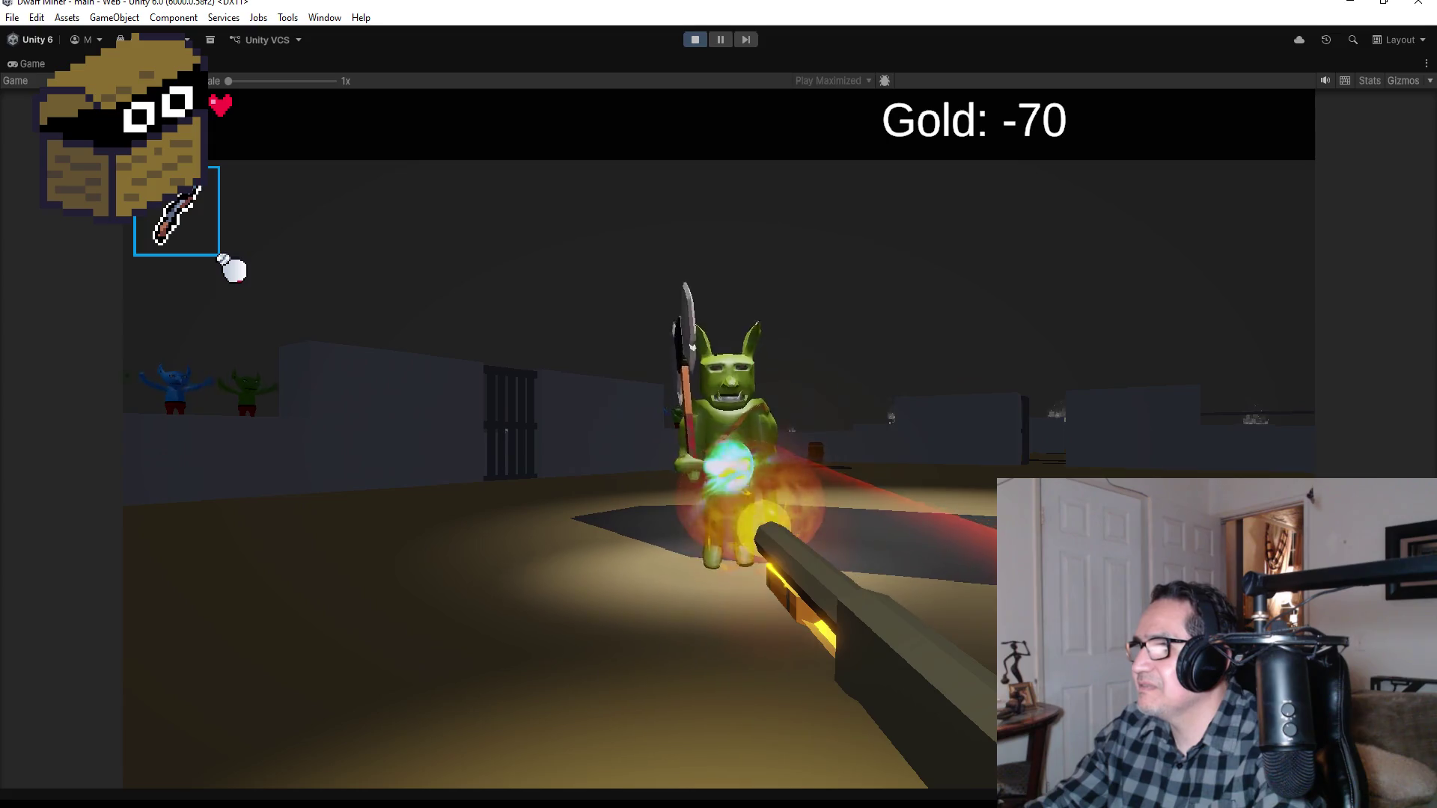
left_click(719, 404)
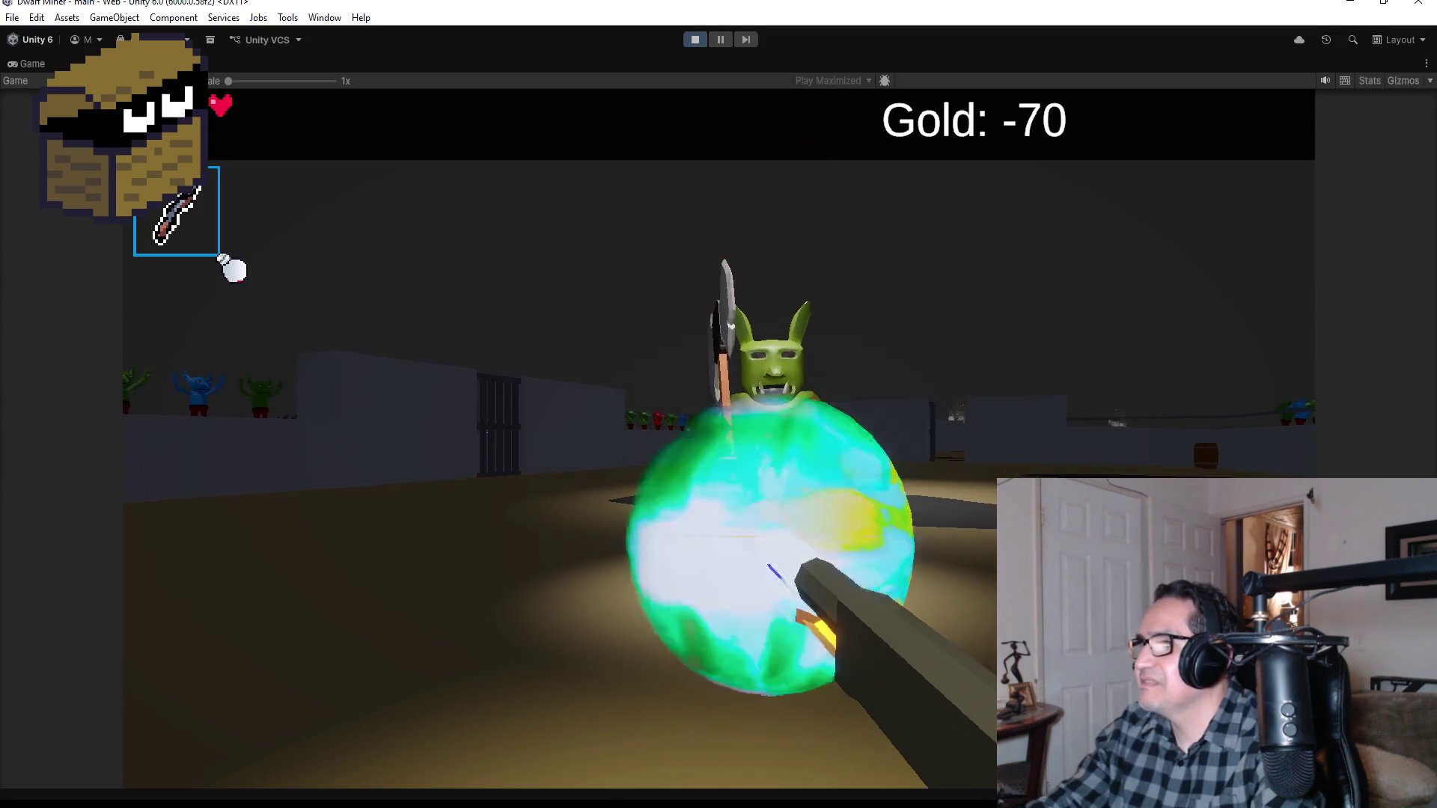
left_click(718, 404)
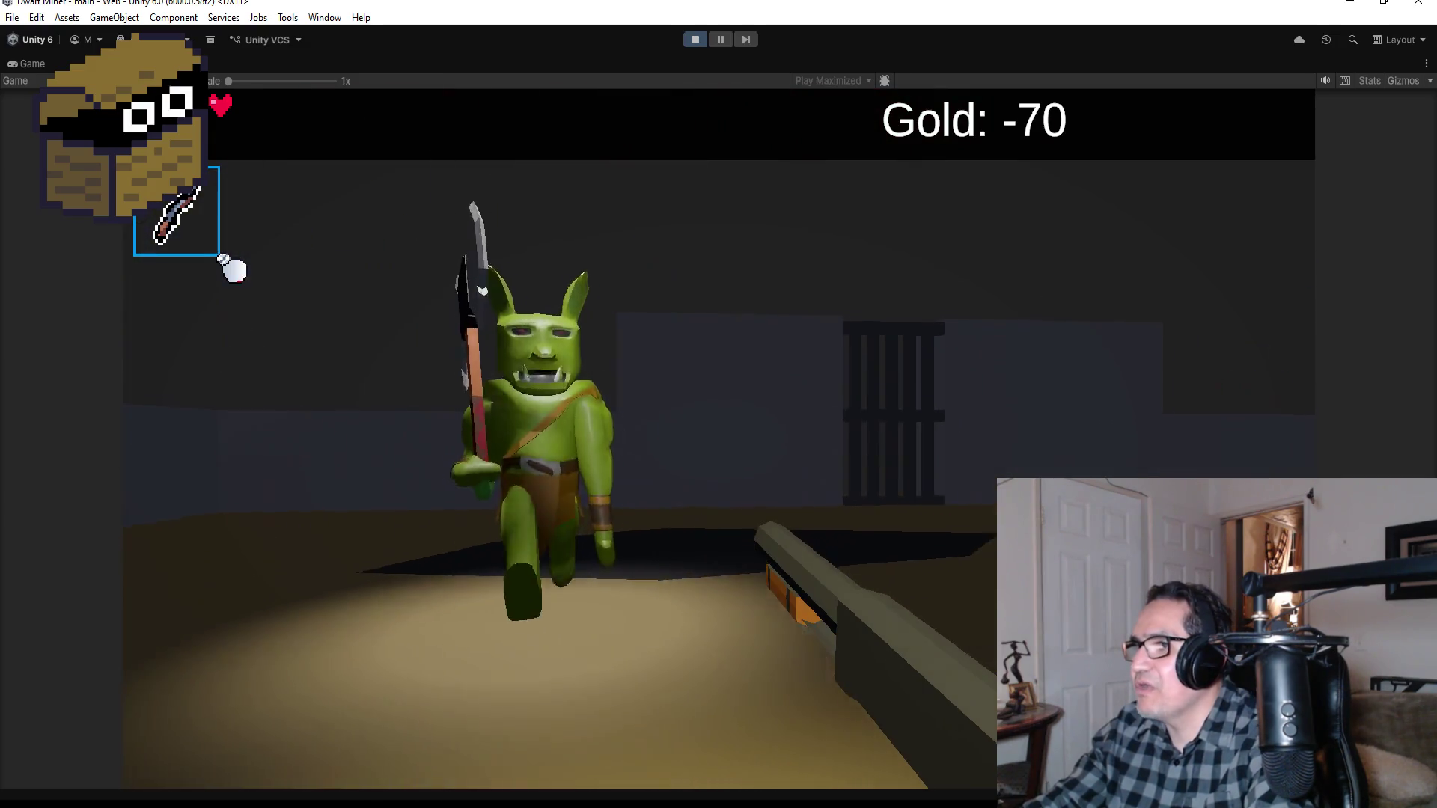
left_click(718, 404)
left_click(718, 404)
left_click(719, 404)
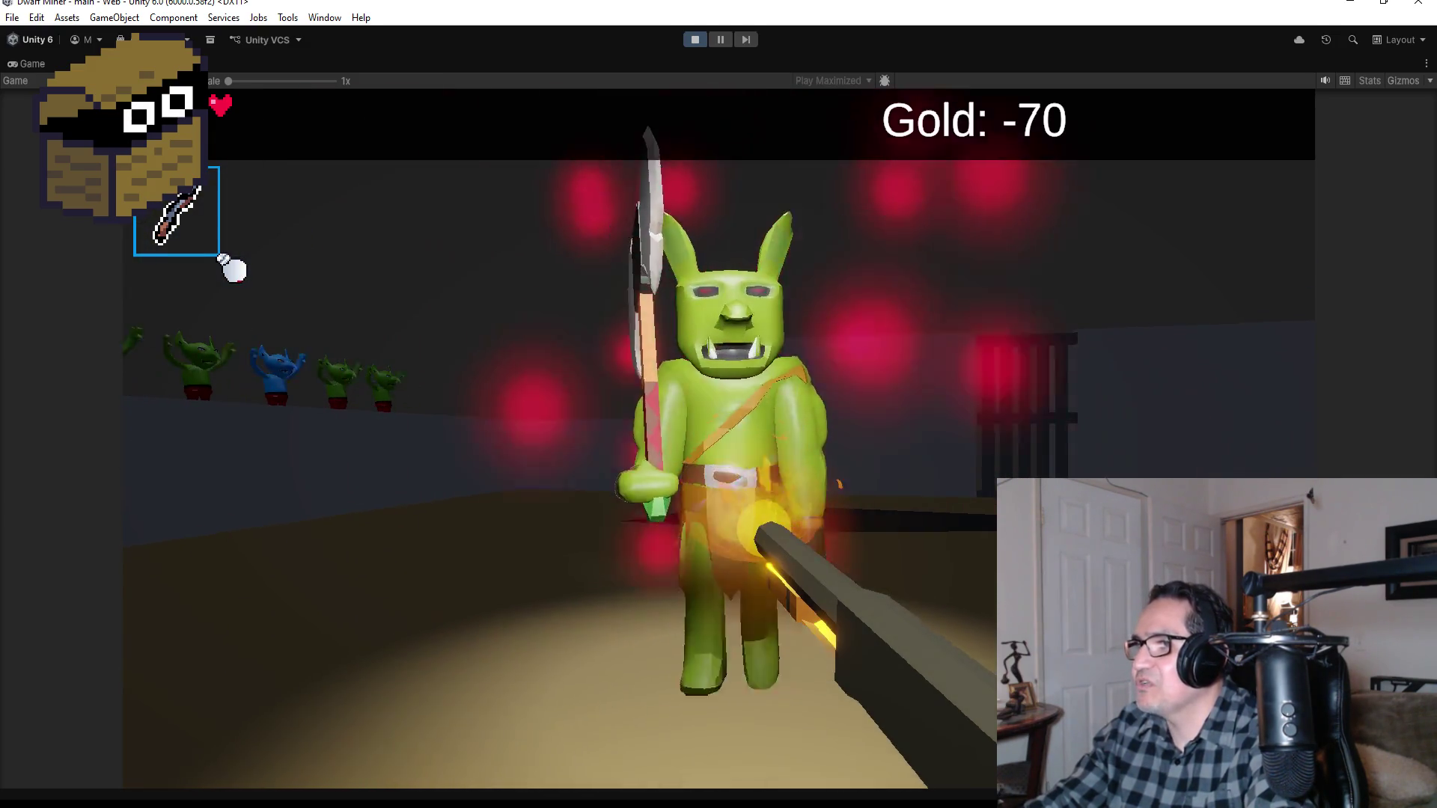
left_click(718, 404)
left_click(718, 404)
left_click(719, 405)
left_click(718, 404)
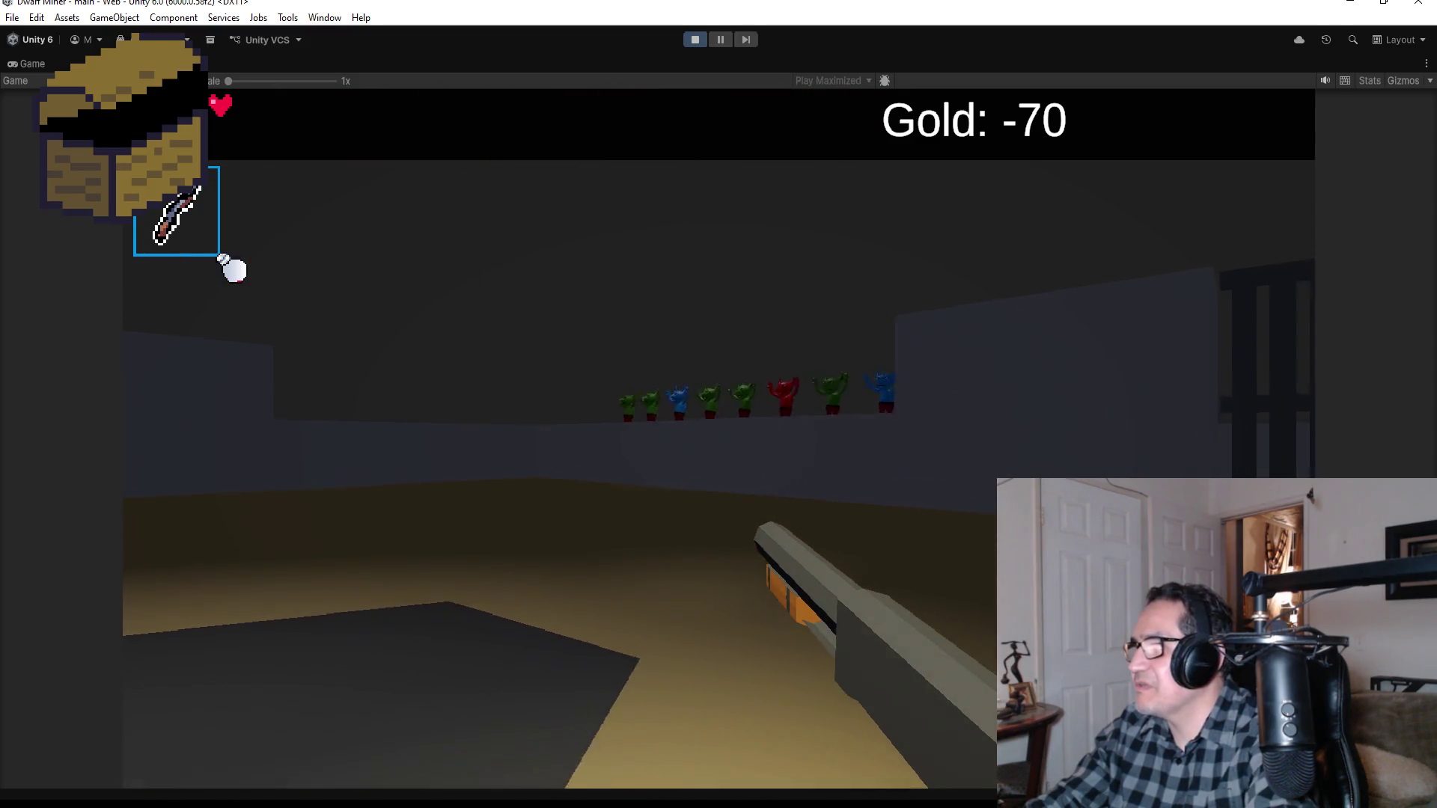
Step: Keep shooting the approaching goblins until the player dies and Game Over appears
left_click(719, 404)
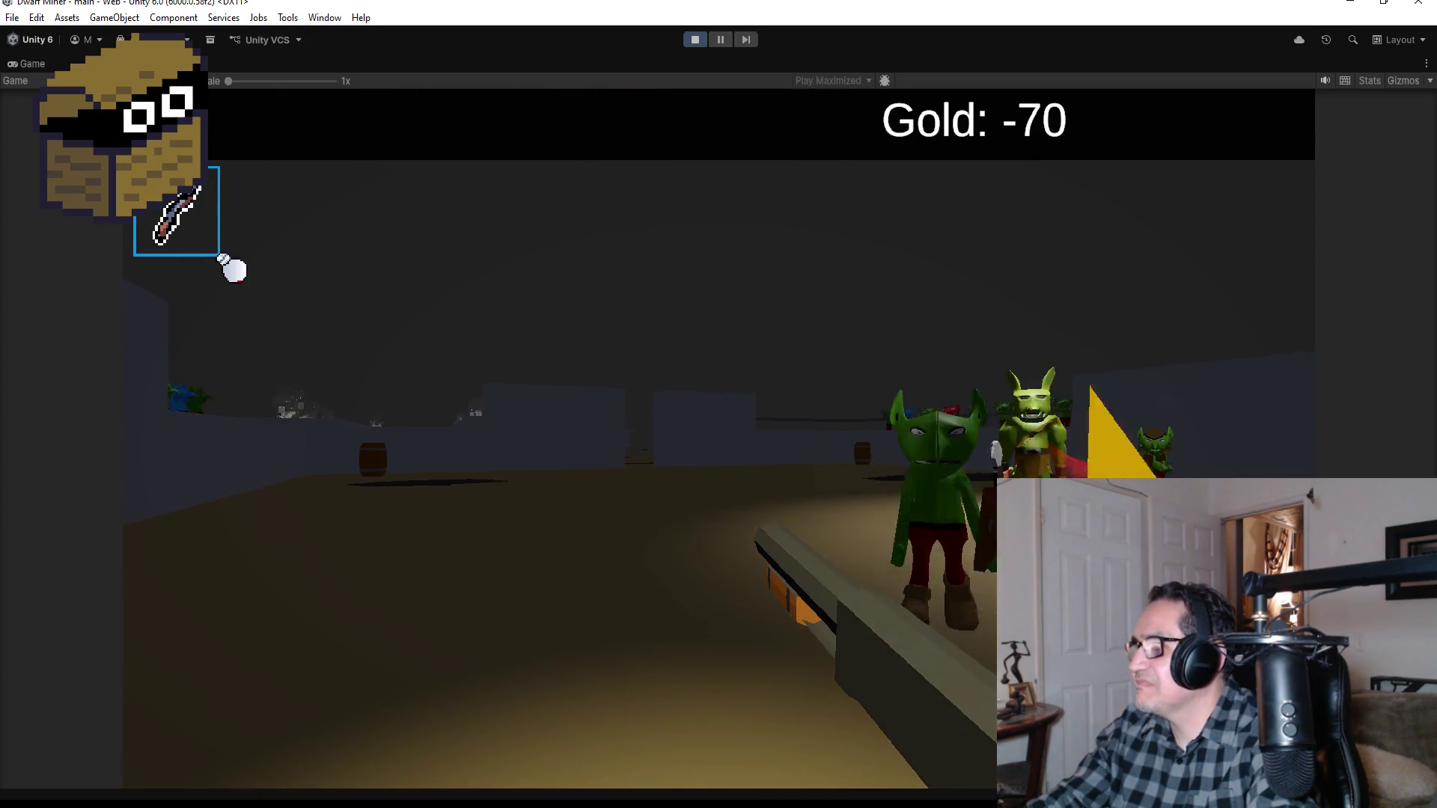
left_click(718, 404)
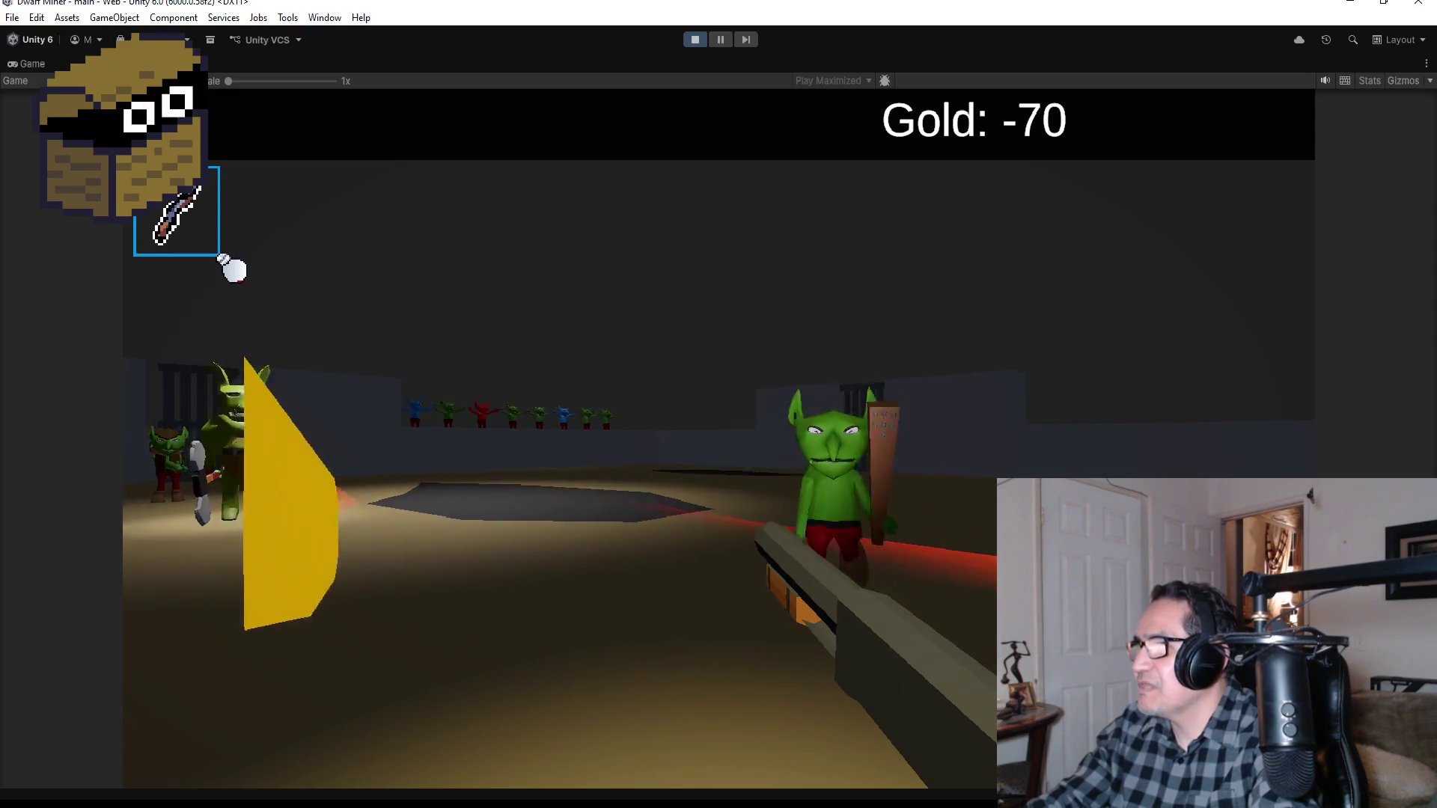
left_click(222, 258)
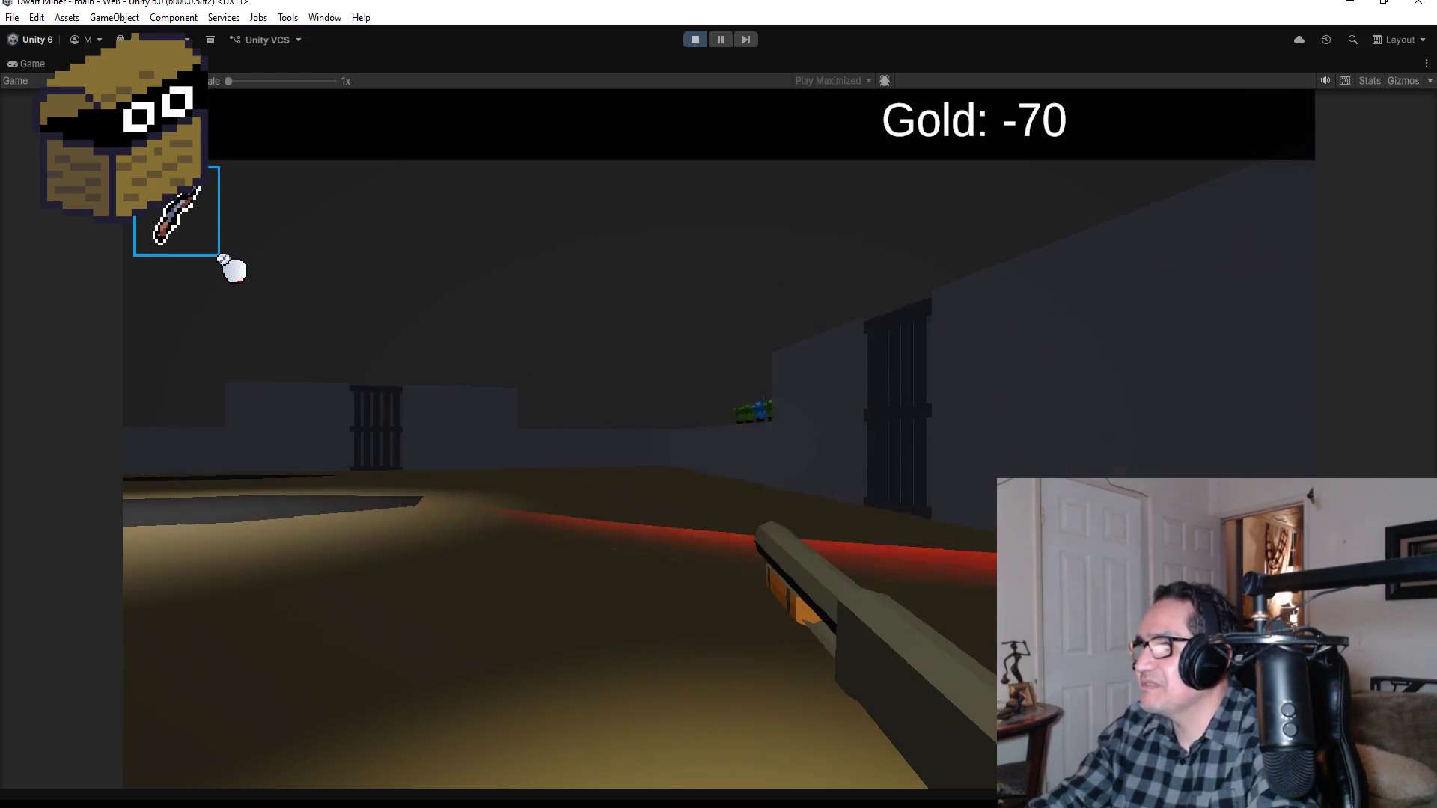
left_click(222, 259)
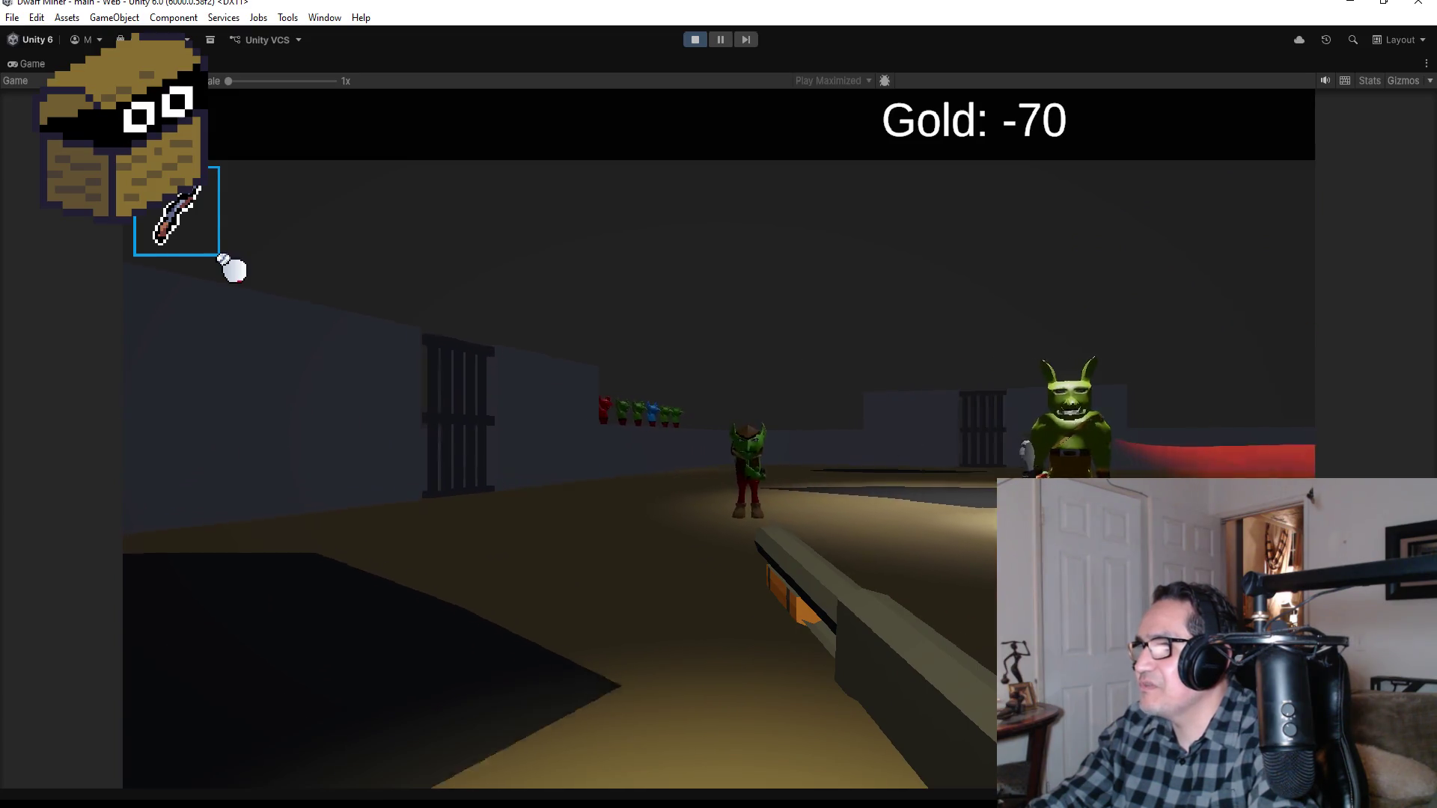
left_click(222, 258)
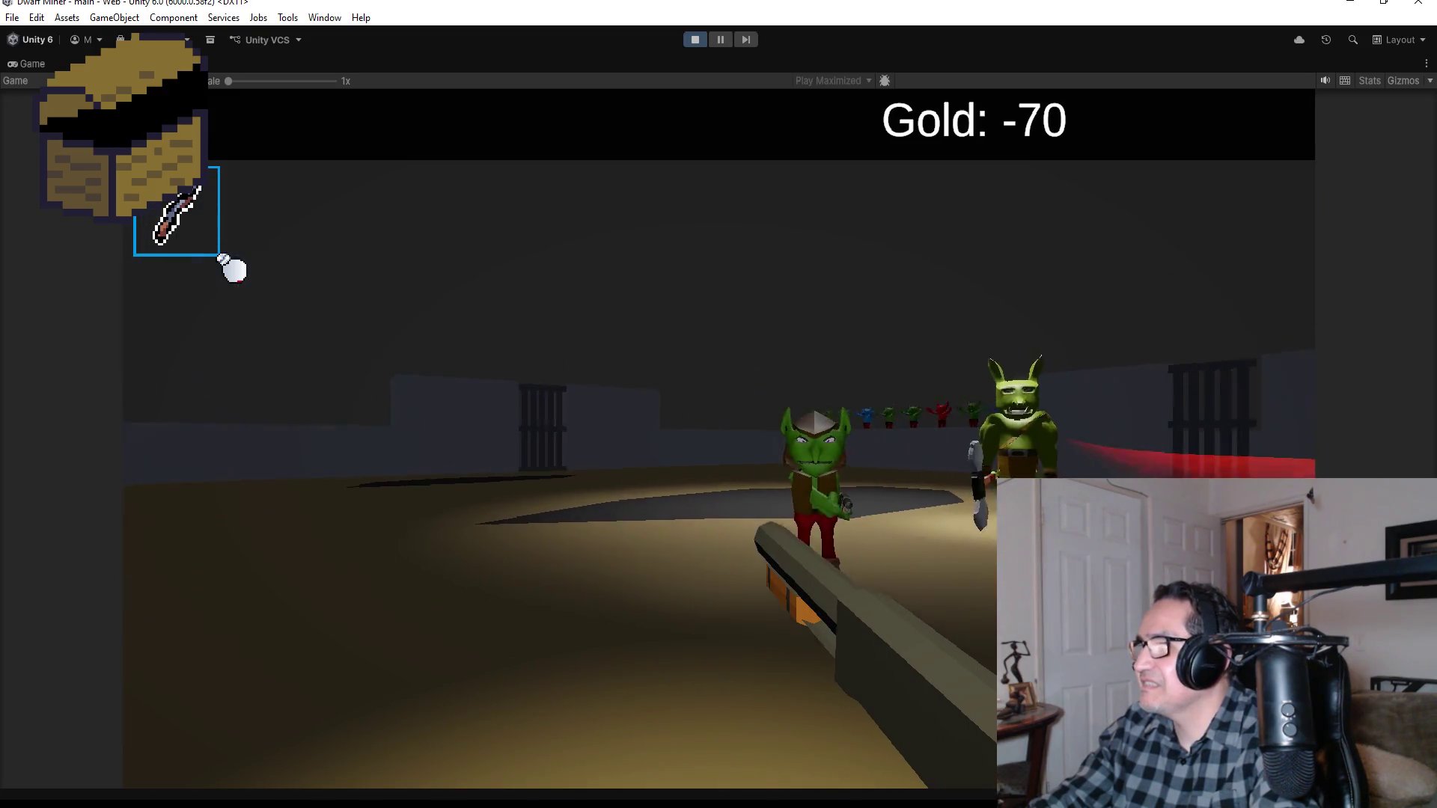
left_click(222, 258)
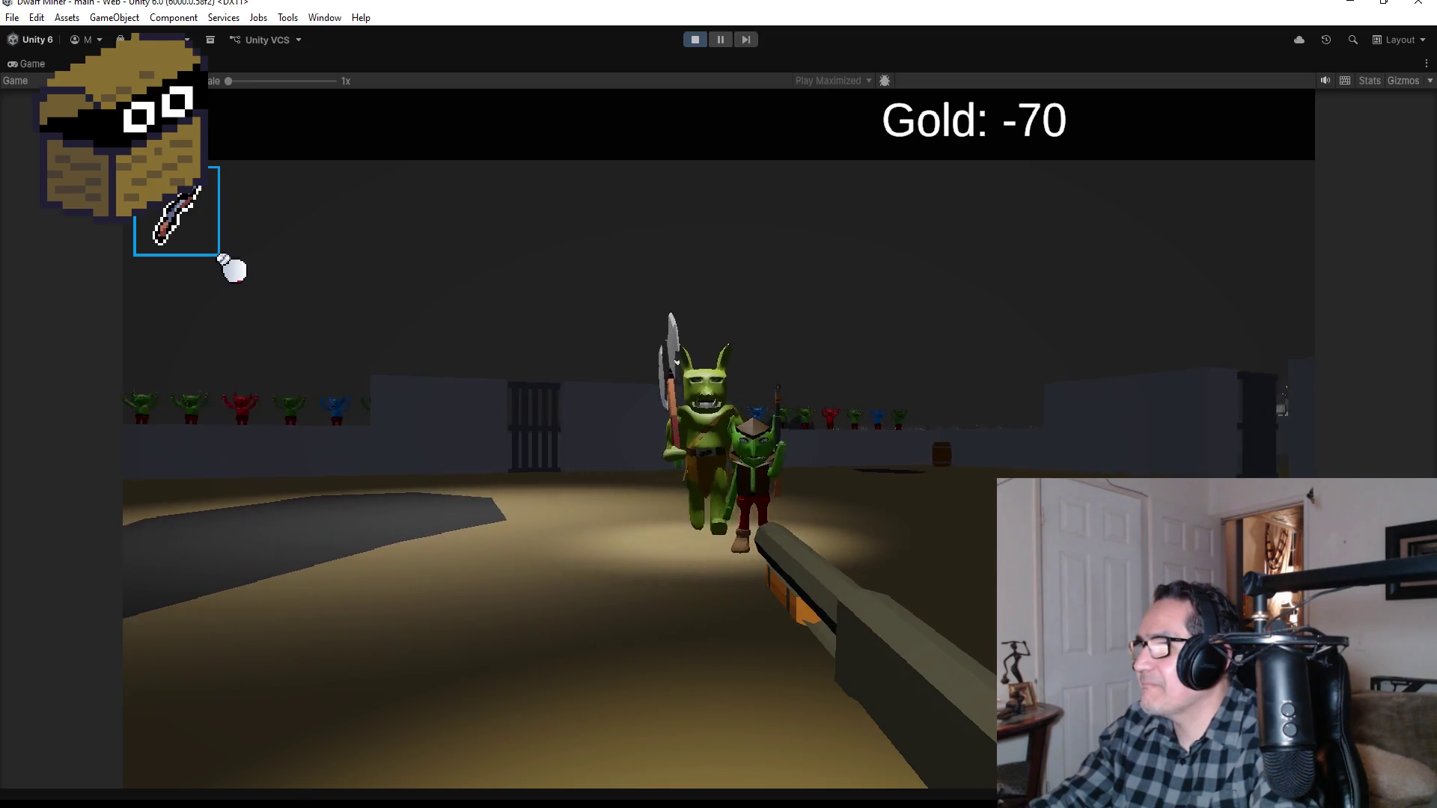
left_click(222, 259)
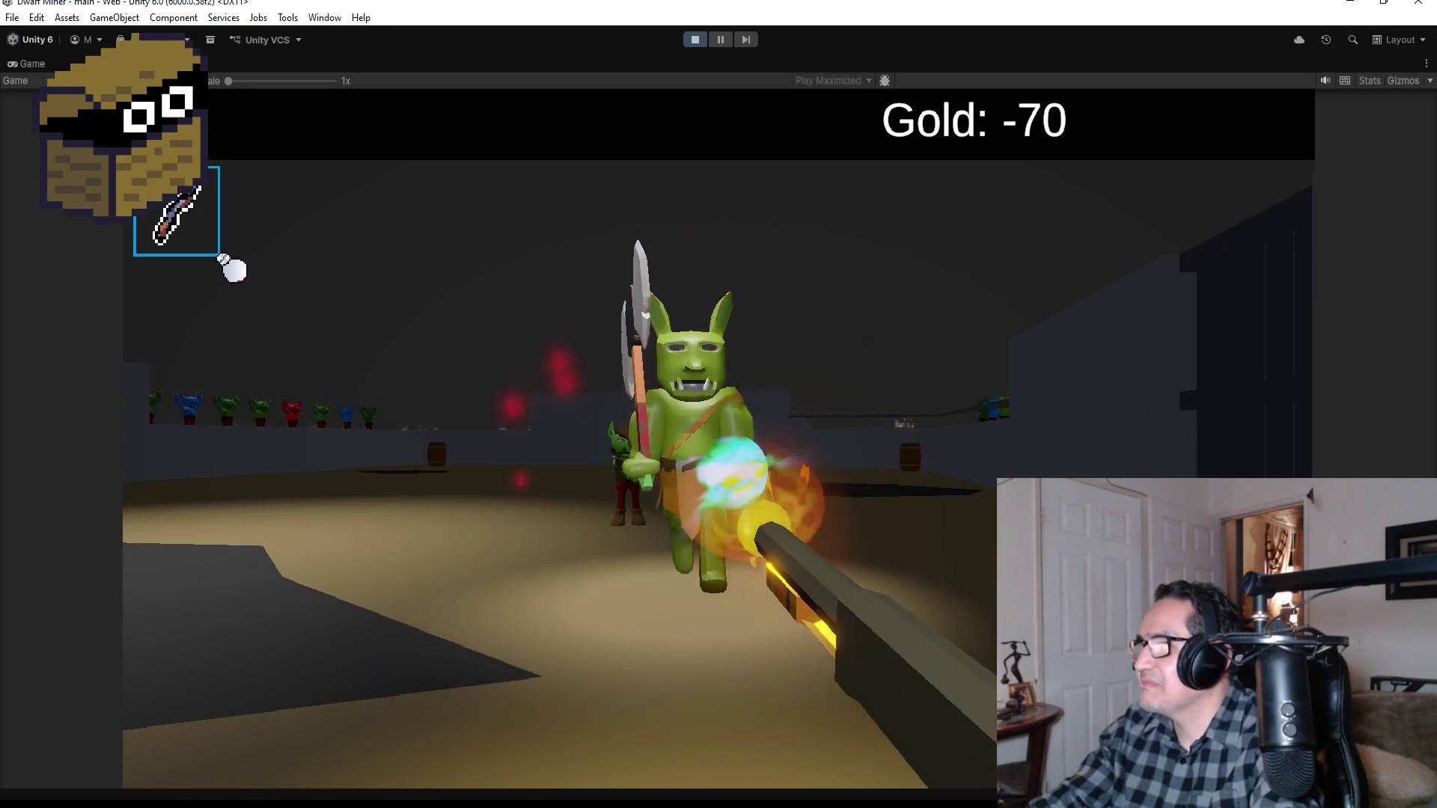
left_click(222, 258)
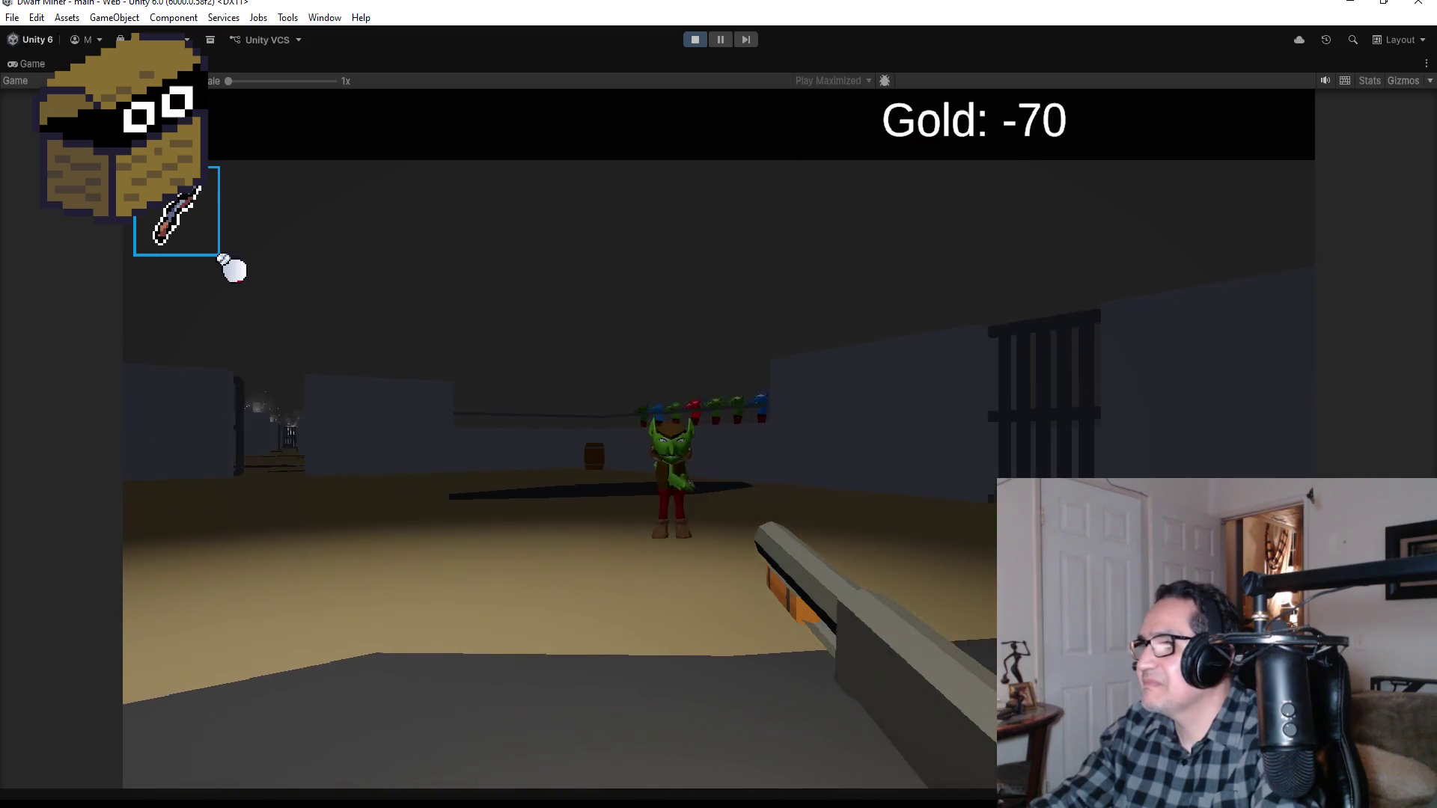
left_click(222, 258)
left_click(222, 258)
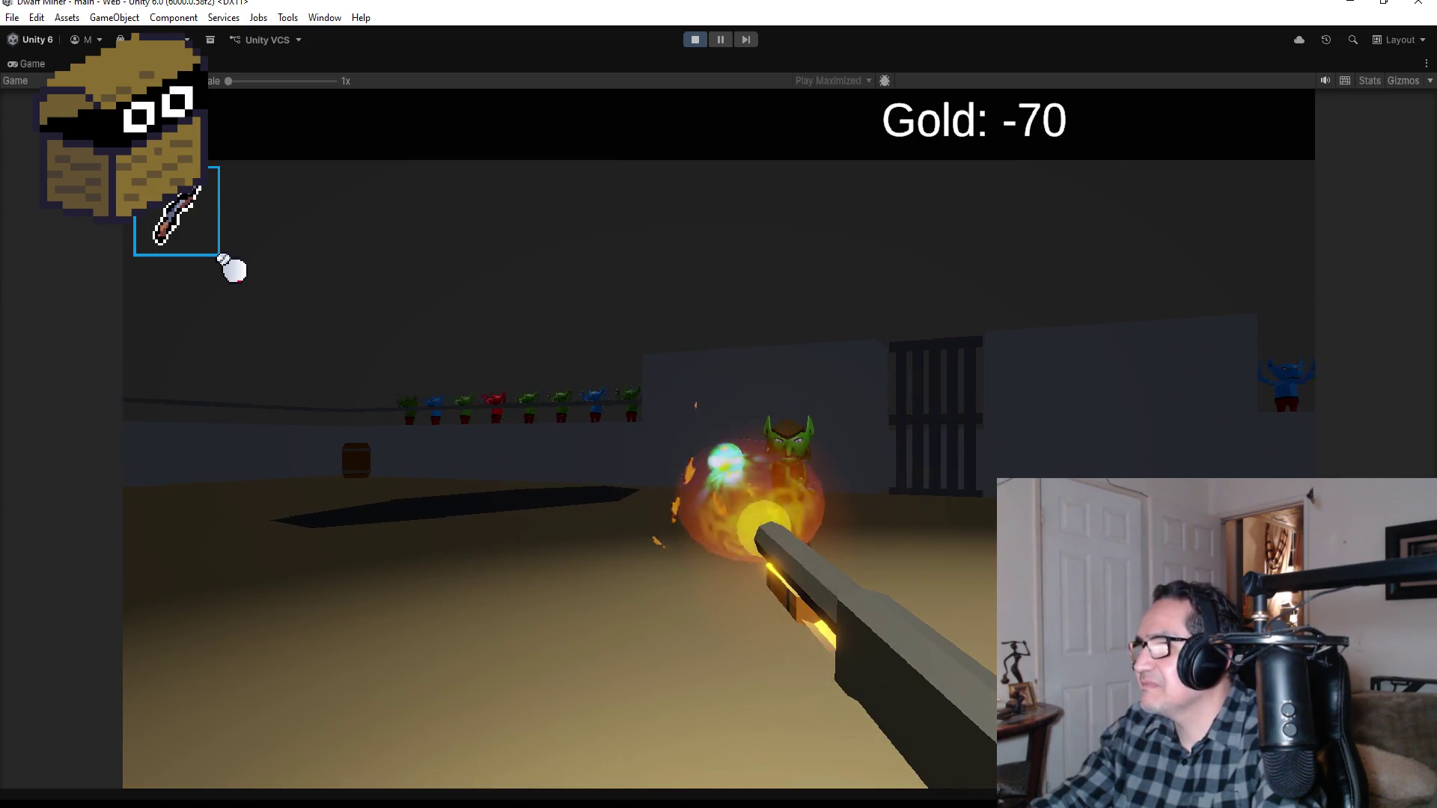
left_click(222, 258)
left_click(222, 258)
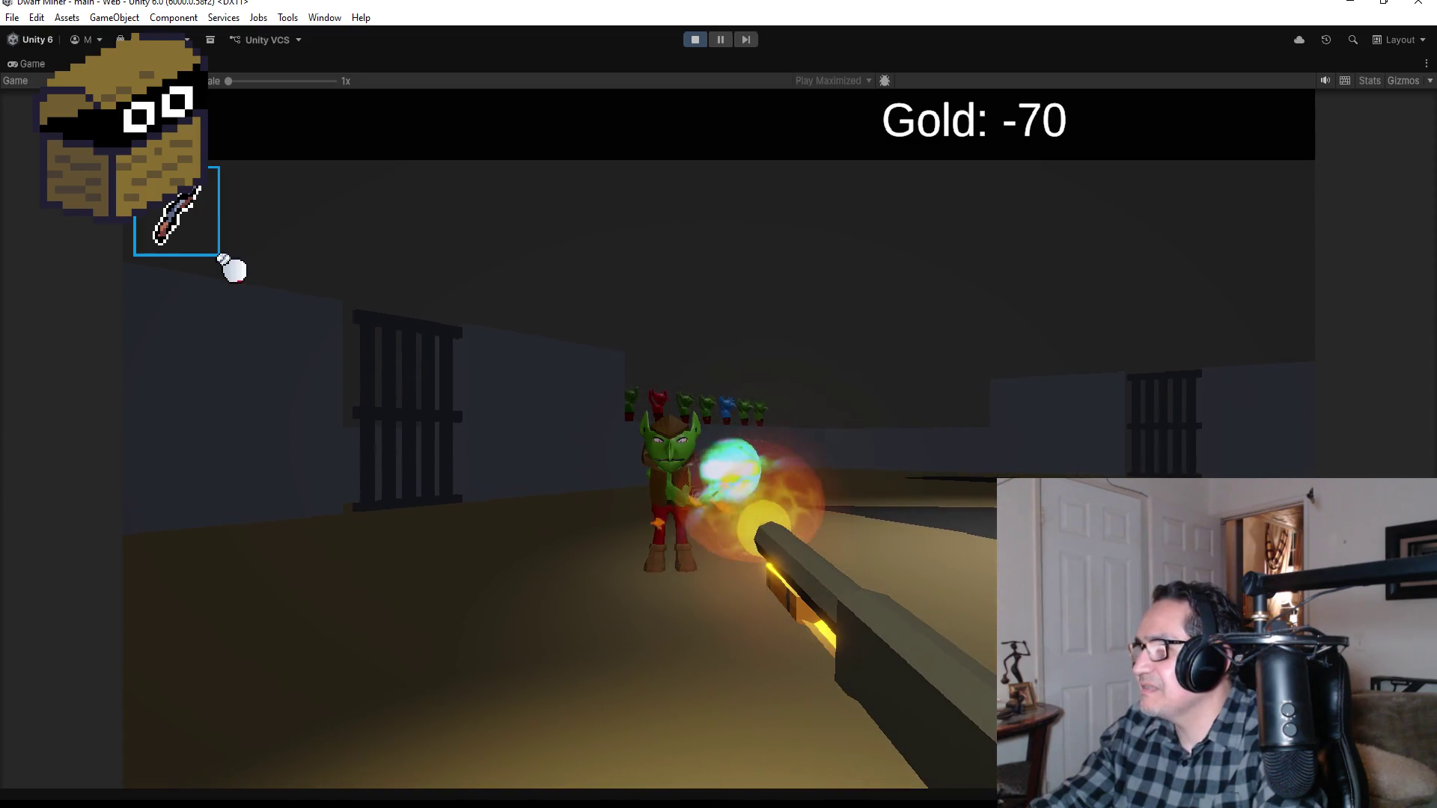
left_click(223, 258)
left_click(222, 258)
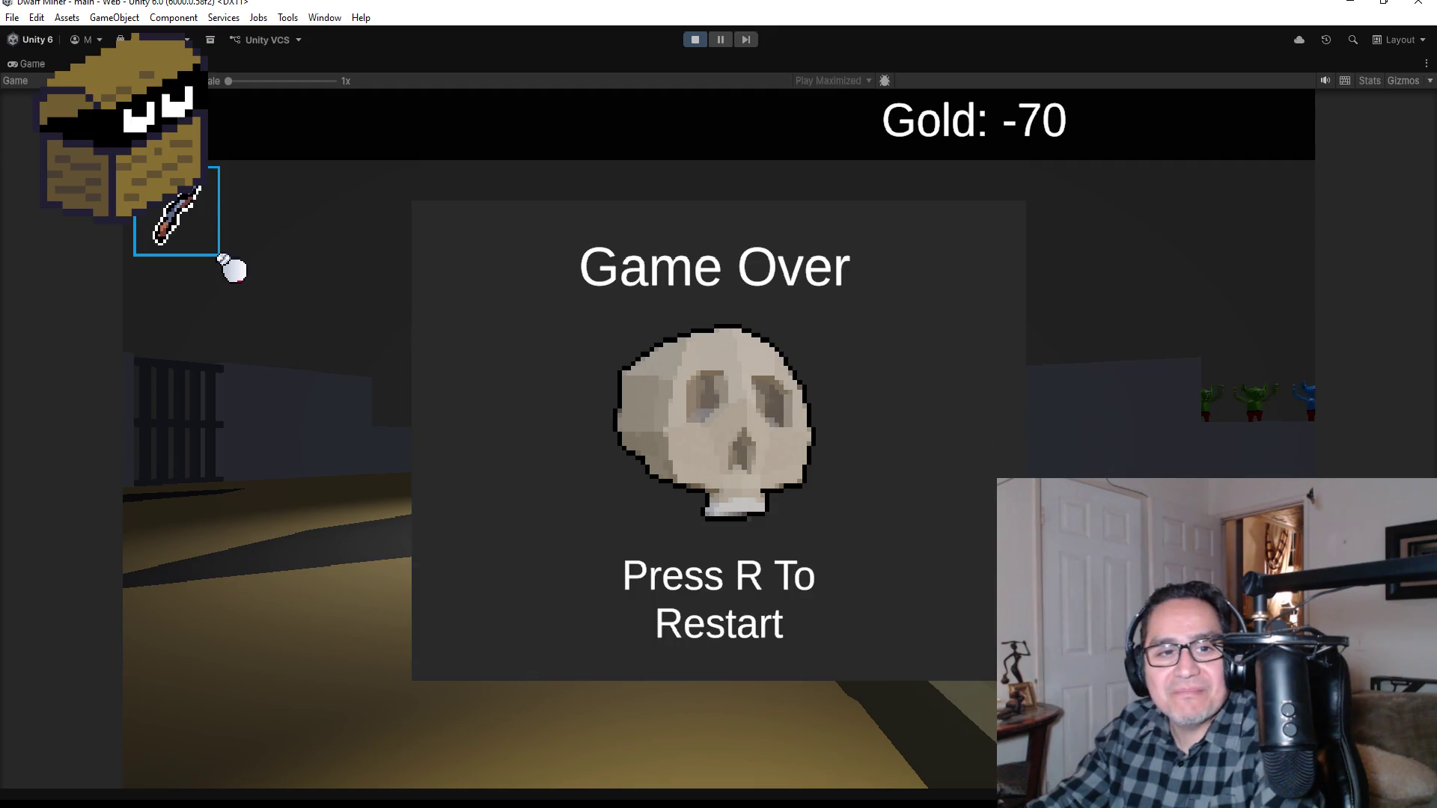
Step: Restart after Game Over with R, close the Settings overlay, and stop Play mode
key("r")
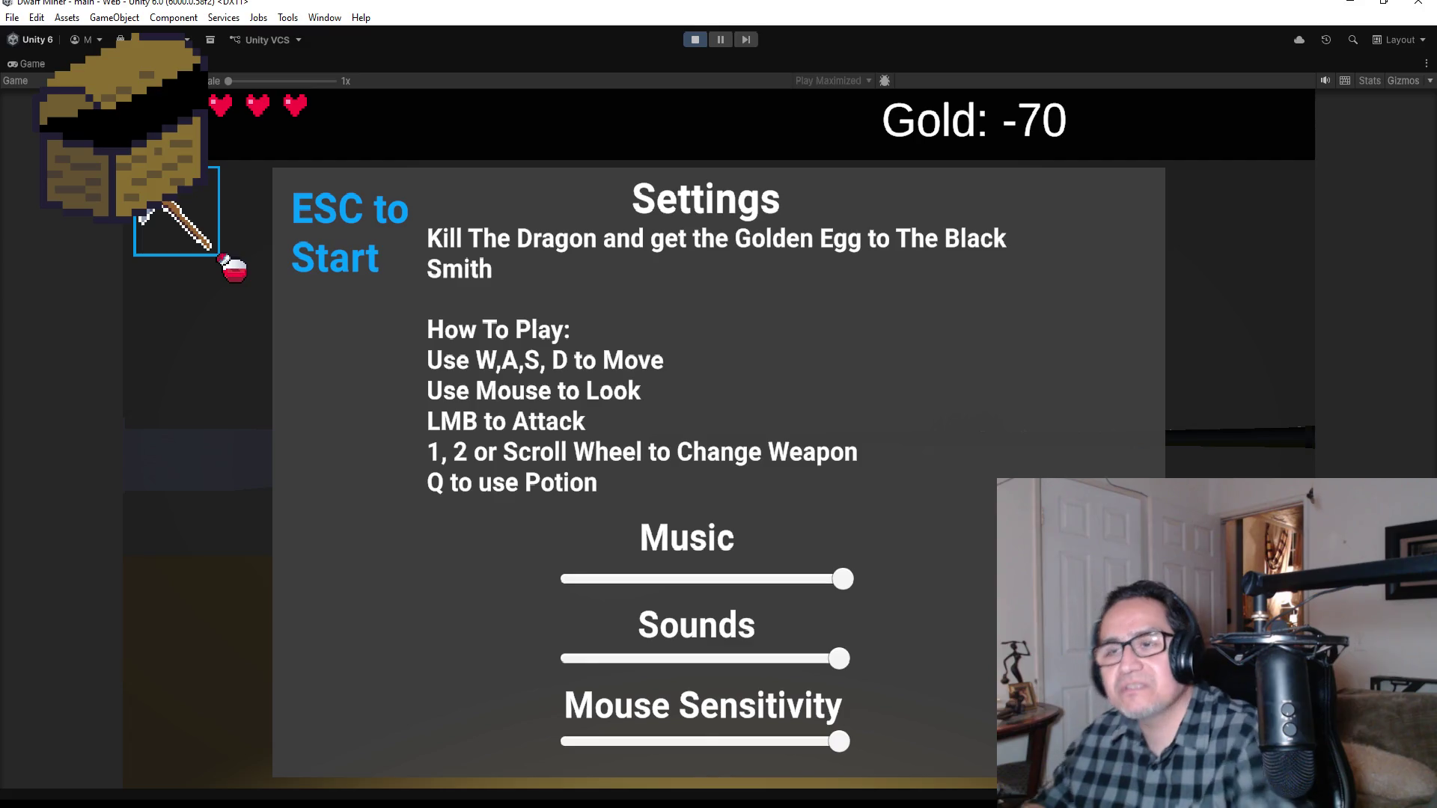
key("Escape")
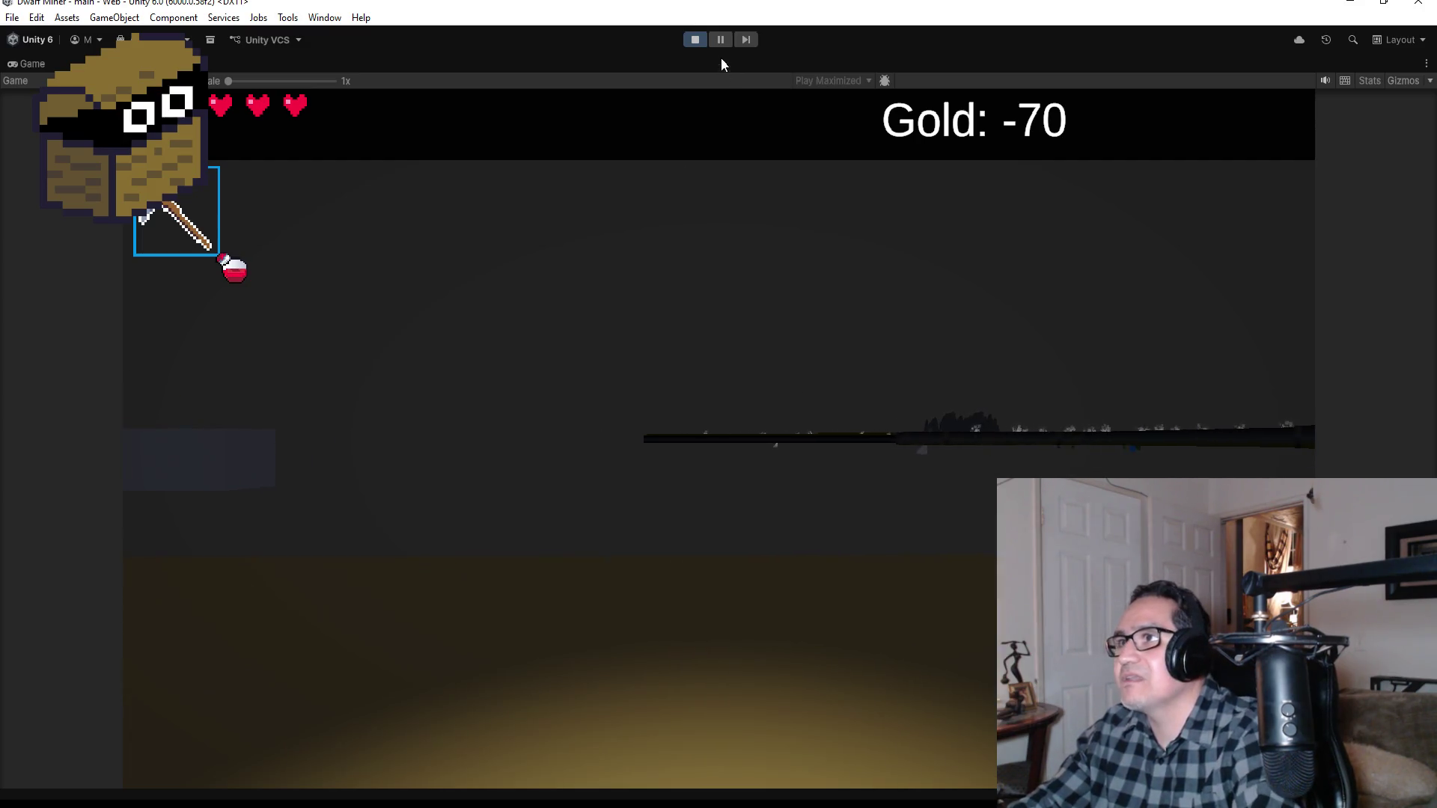
left_click(695, 39)
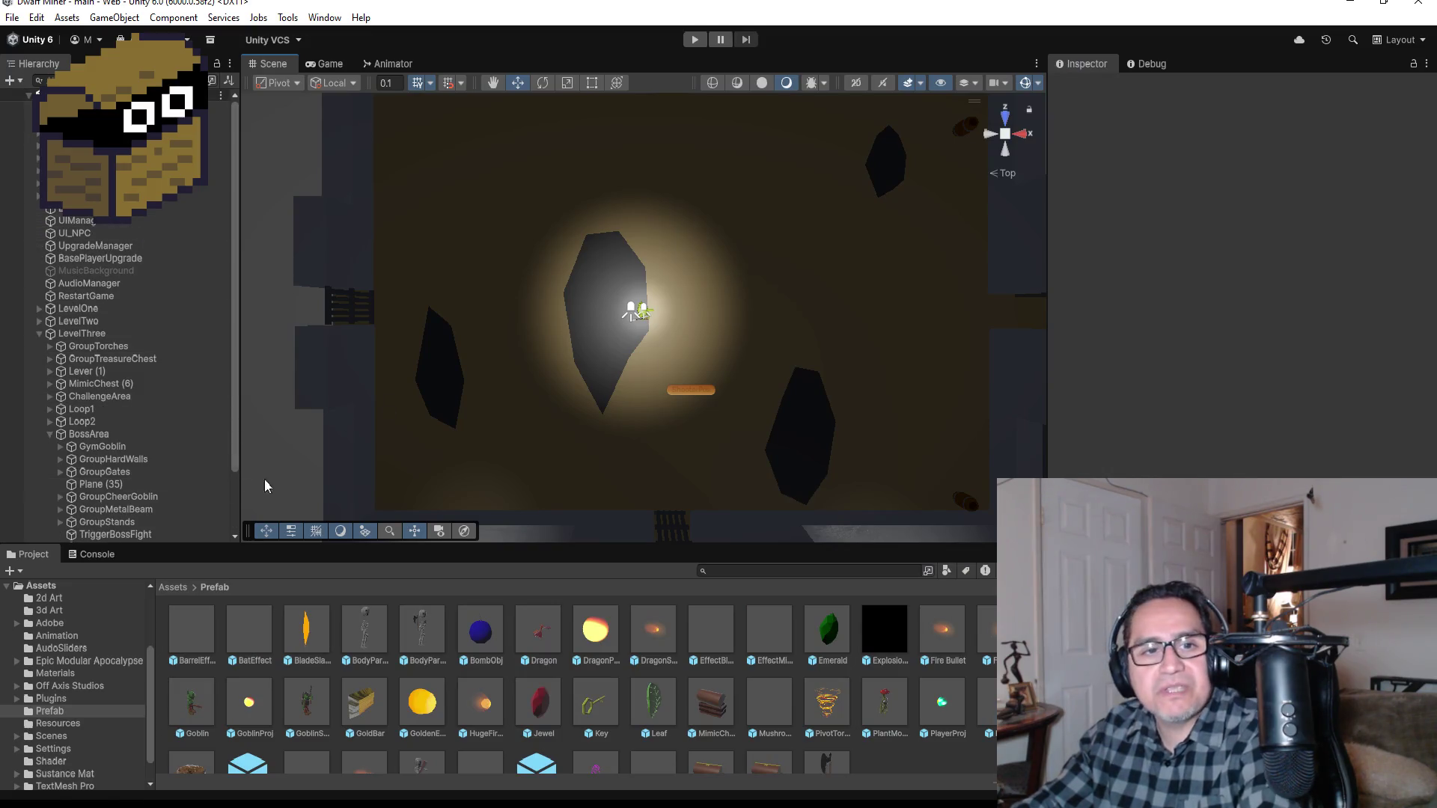
Step: Open Player.cs in Visual Studio and locate the CamSenX sensitivity variable
key("alt+Tab")
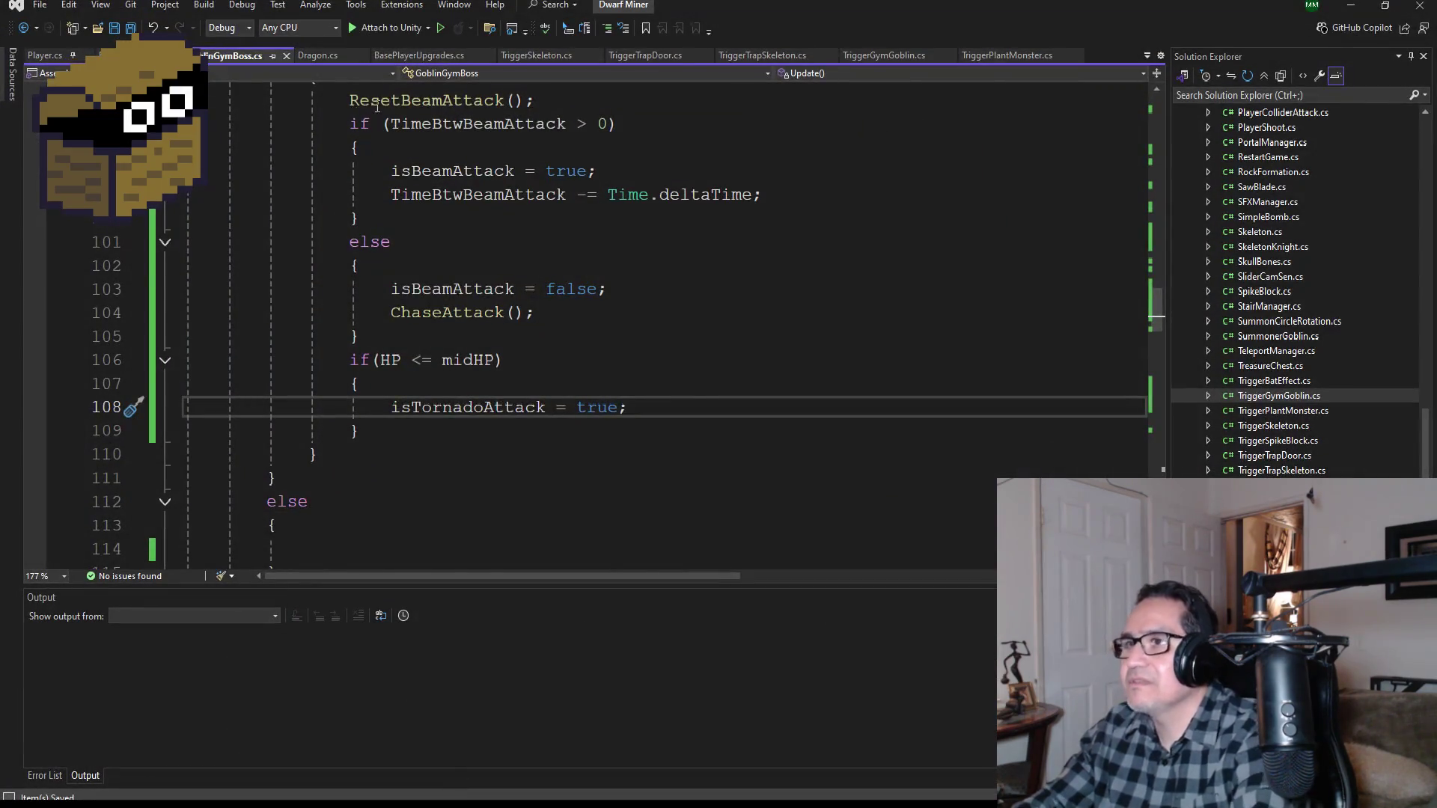
scroll("up", 3)
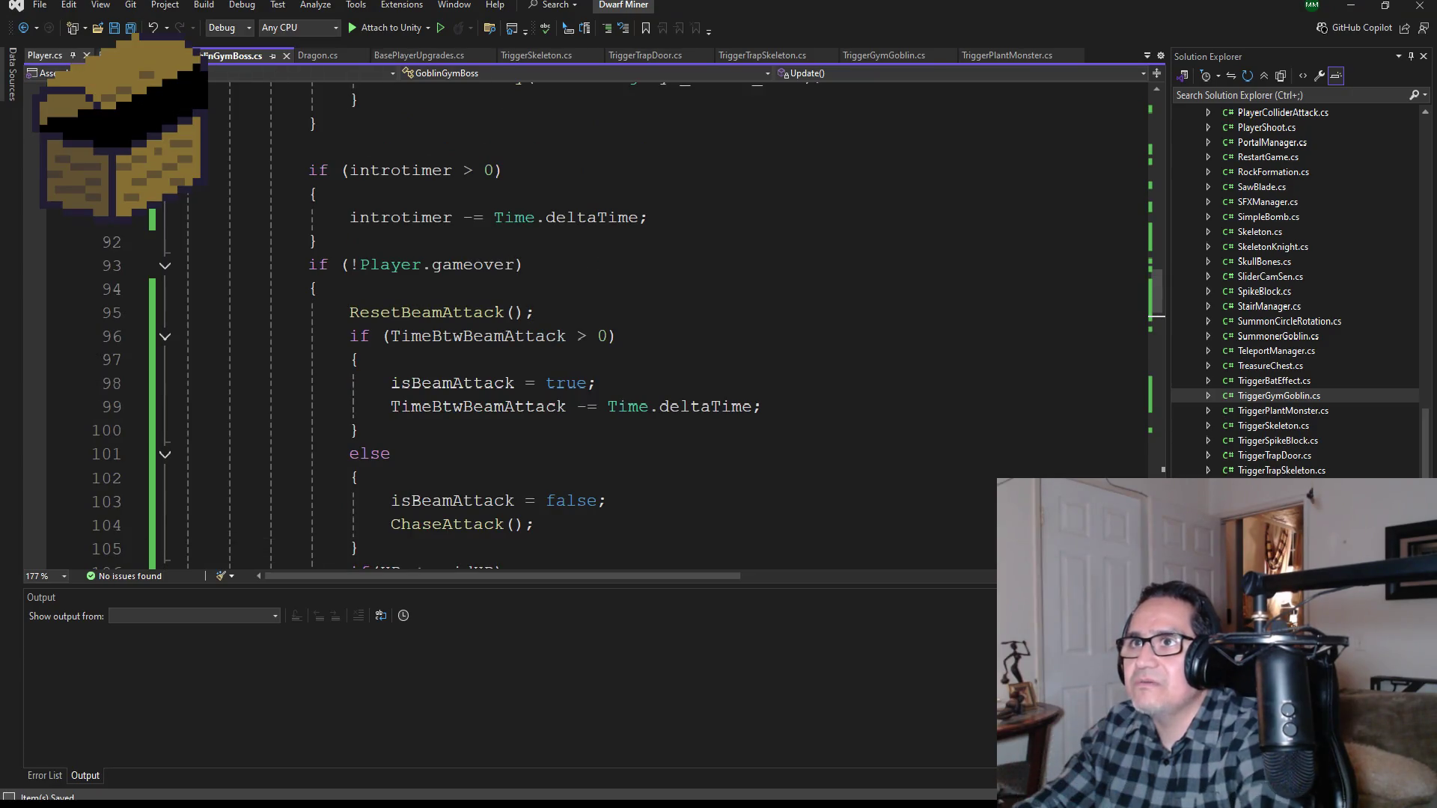
left_click(45, 56)
scroll("down", 3)
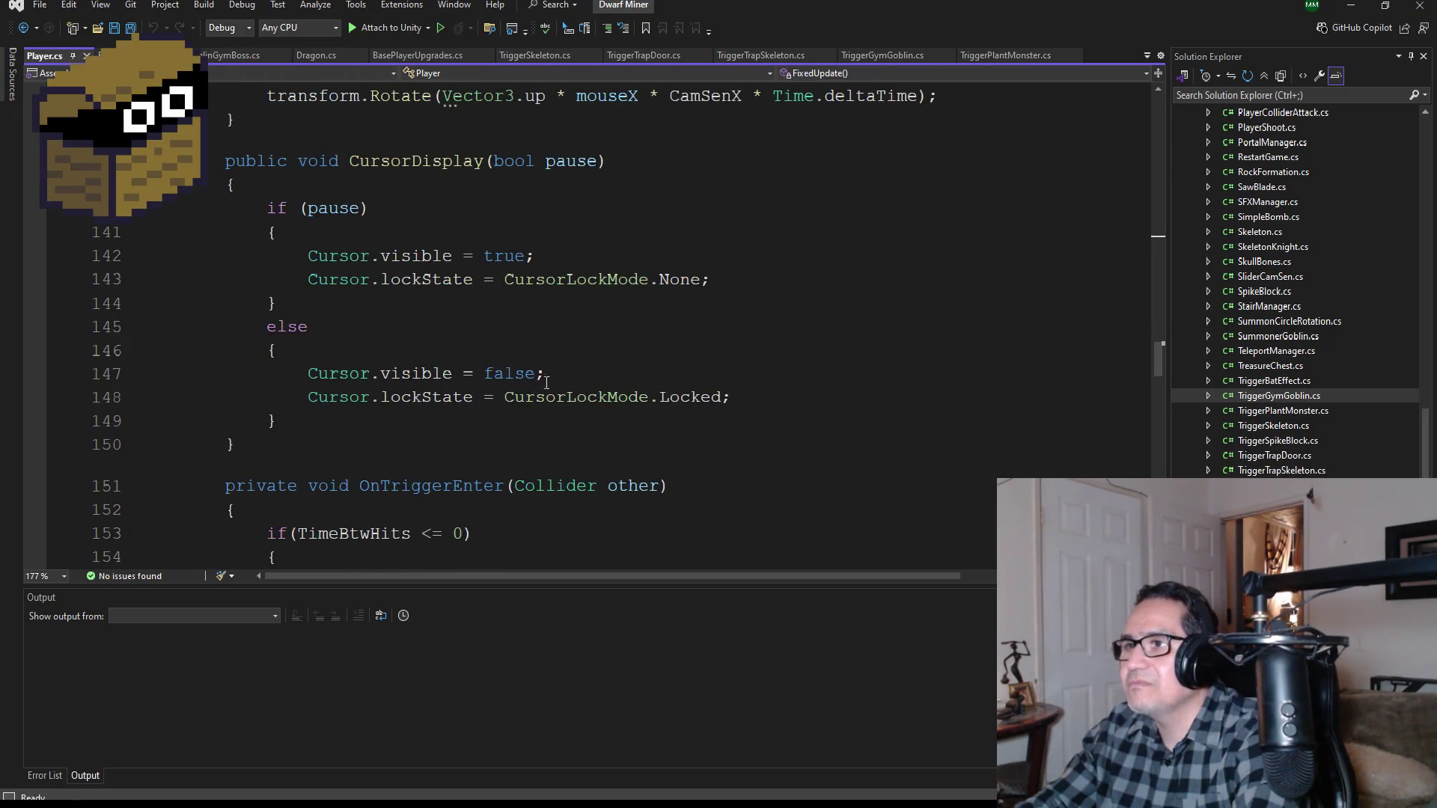
scroll("down", 3)
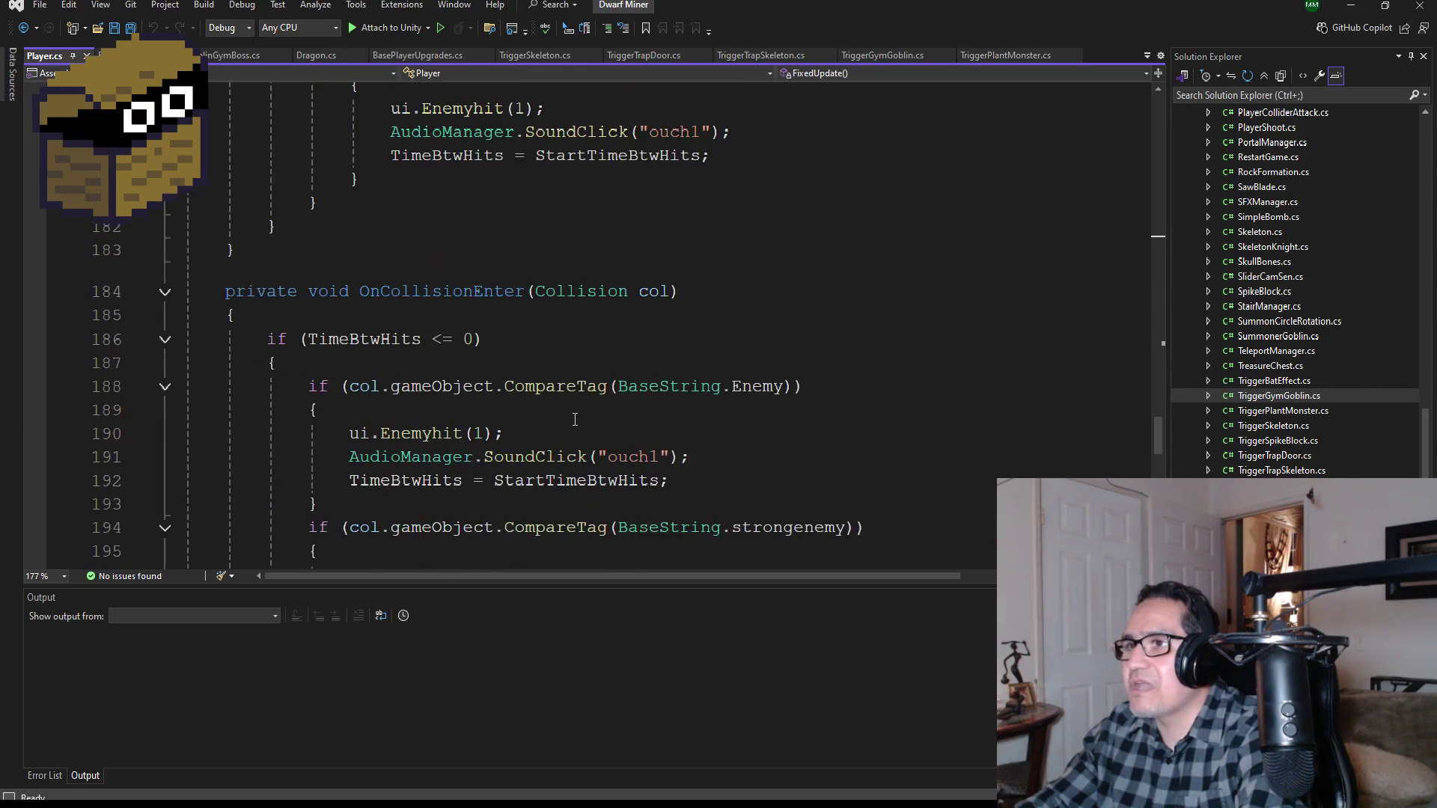
scroll("down", 3)
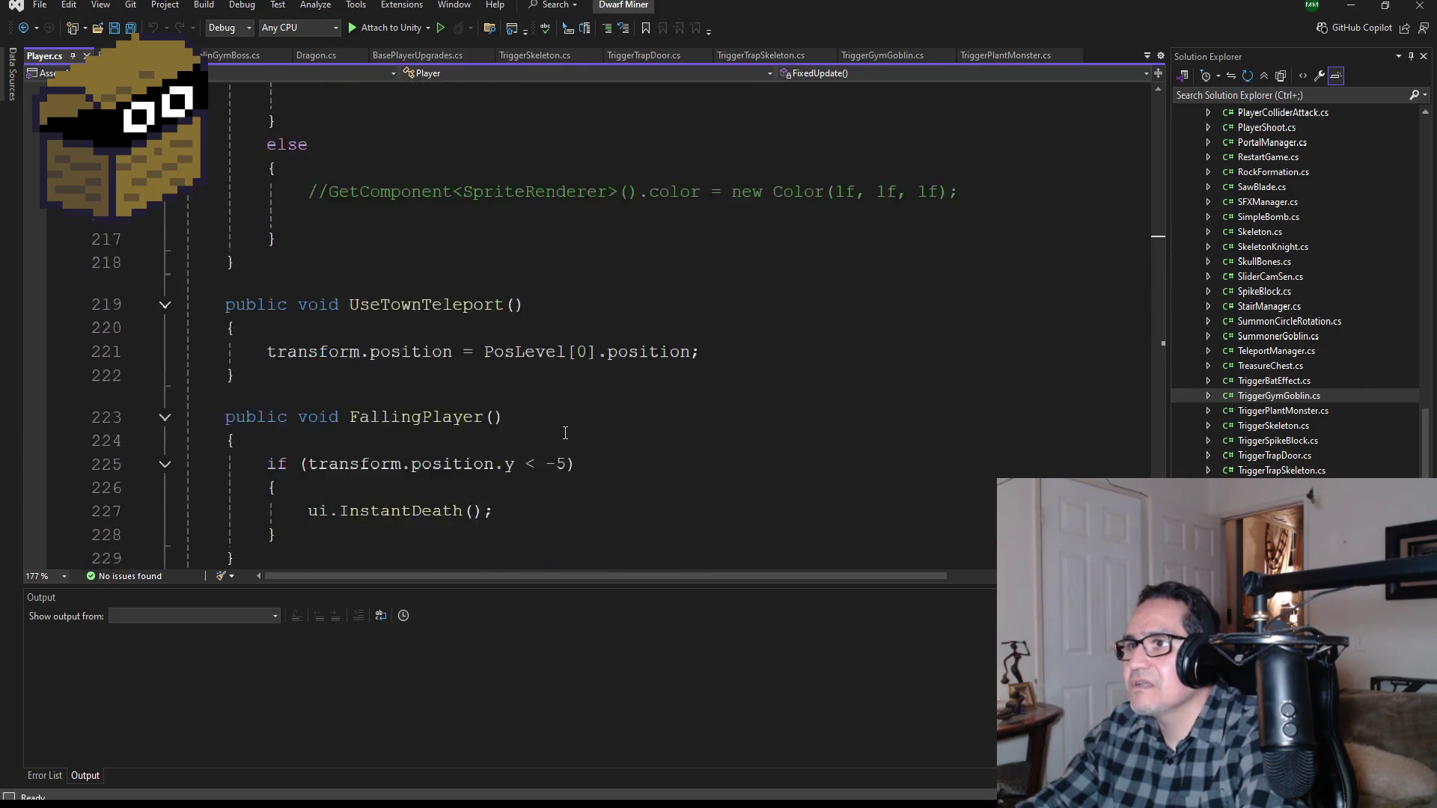
scroll("up", 3)
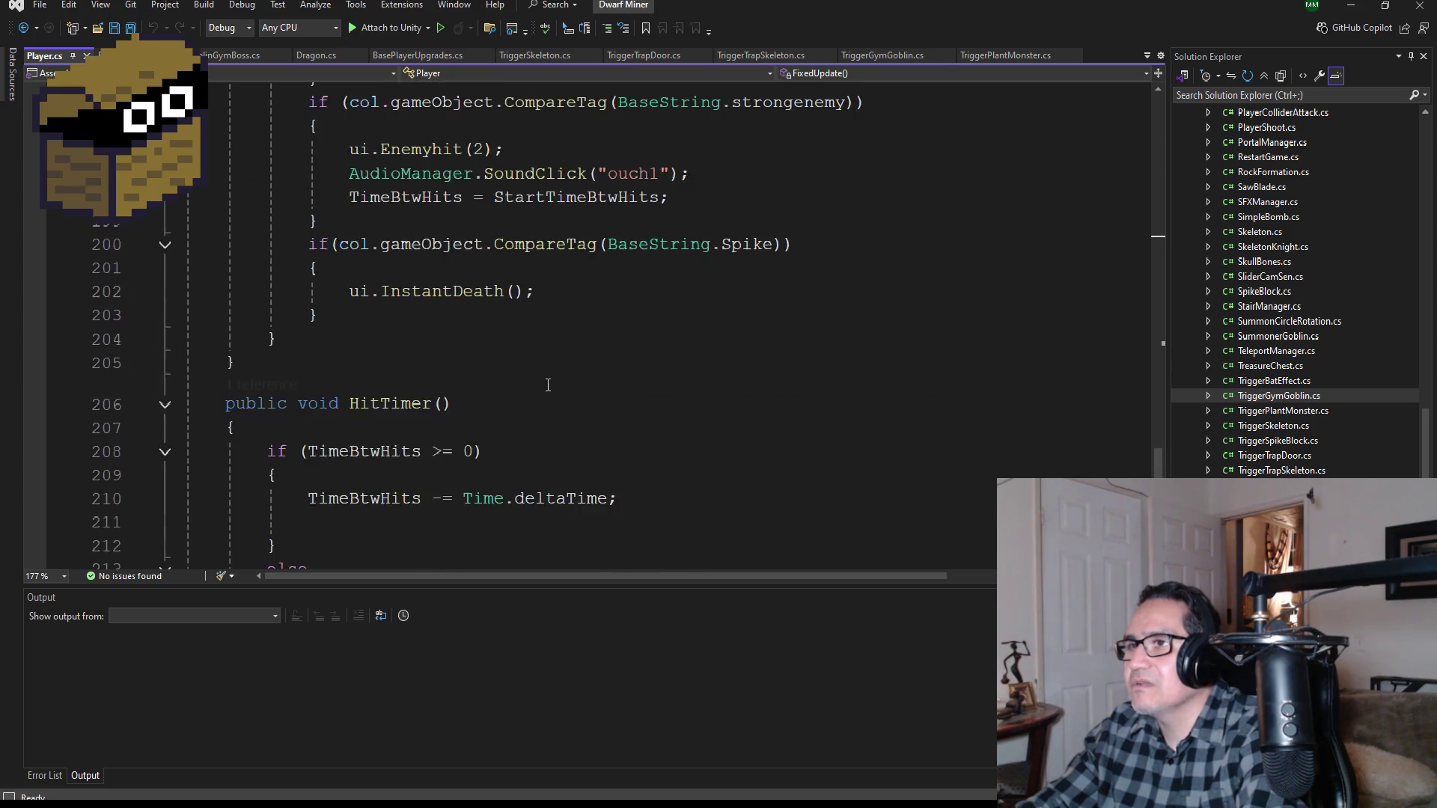
scroll("up", 3)
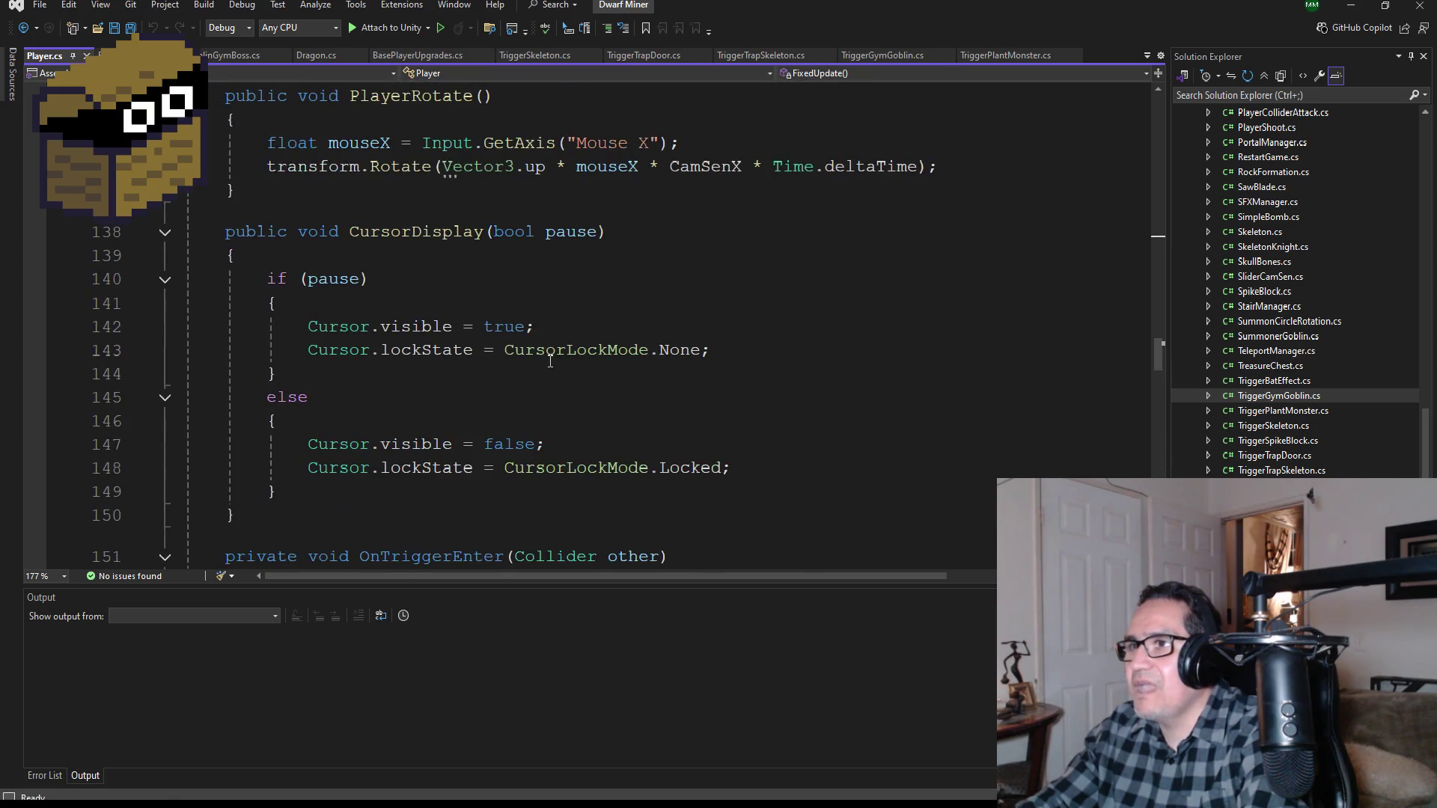
scroll("up", 3)
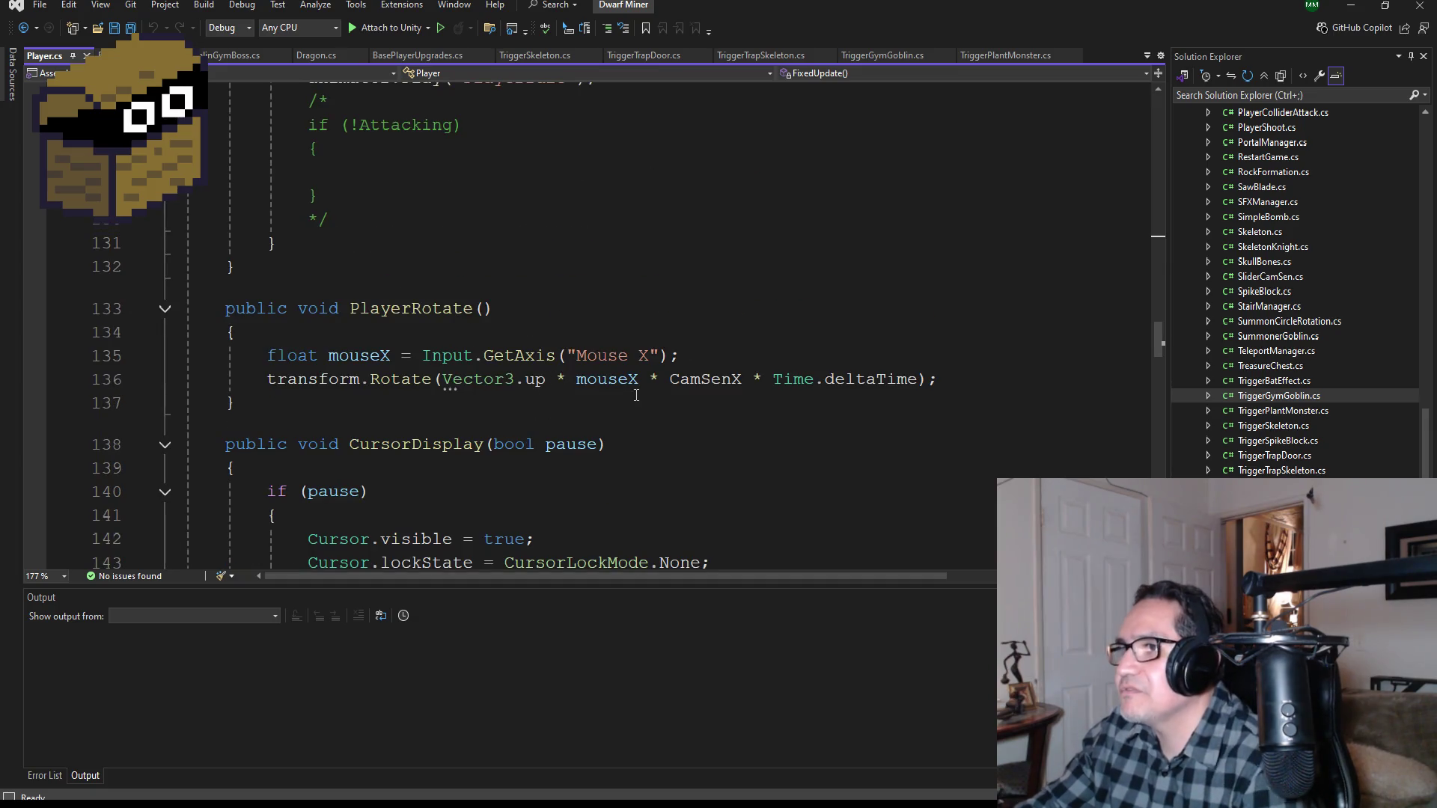
double_click(705, 379)
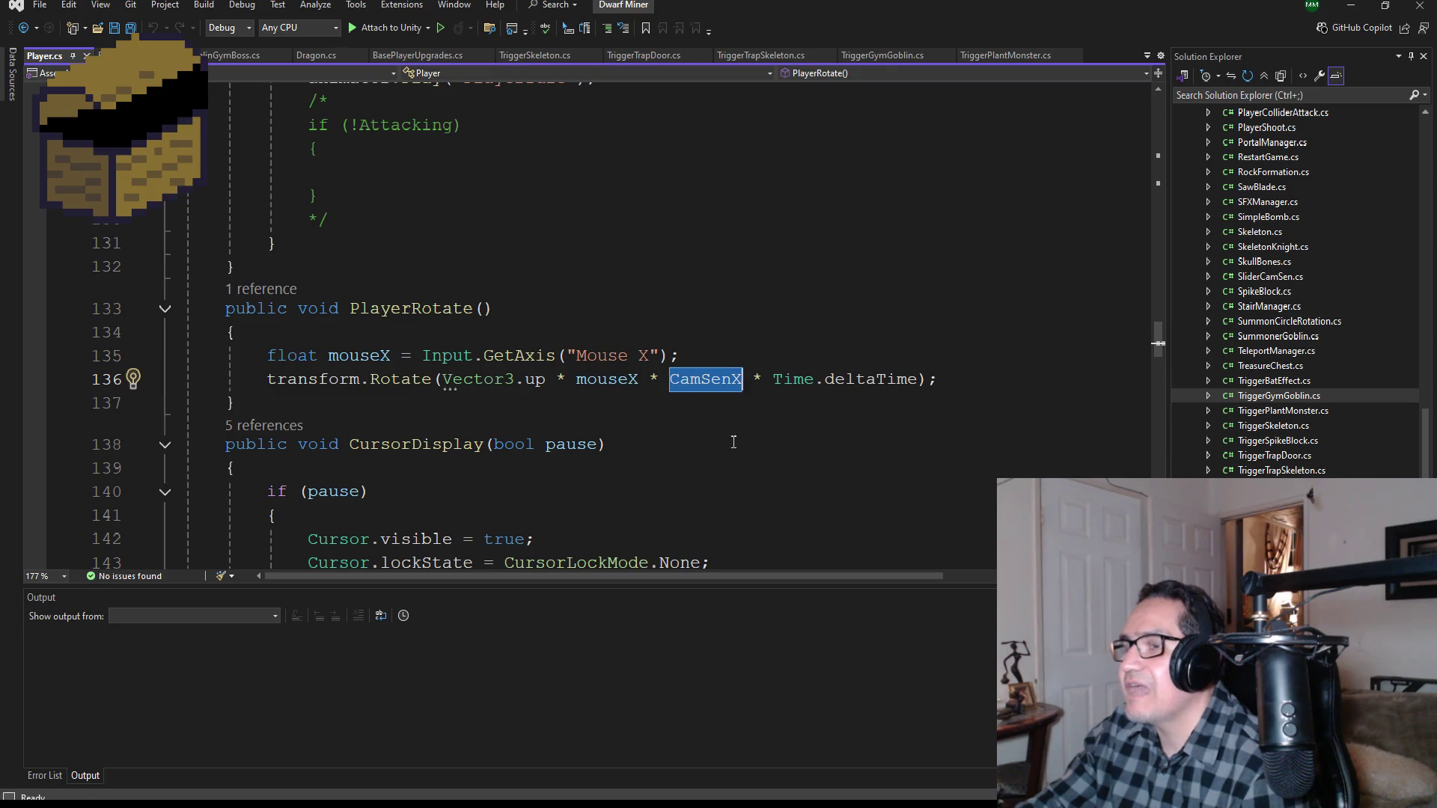
Step: Find CamSenX's 100f starting value in Start() and save all open files
scroll("up", 3)
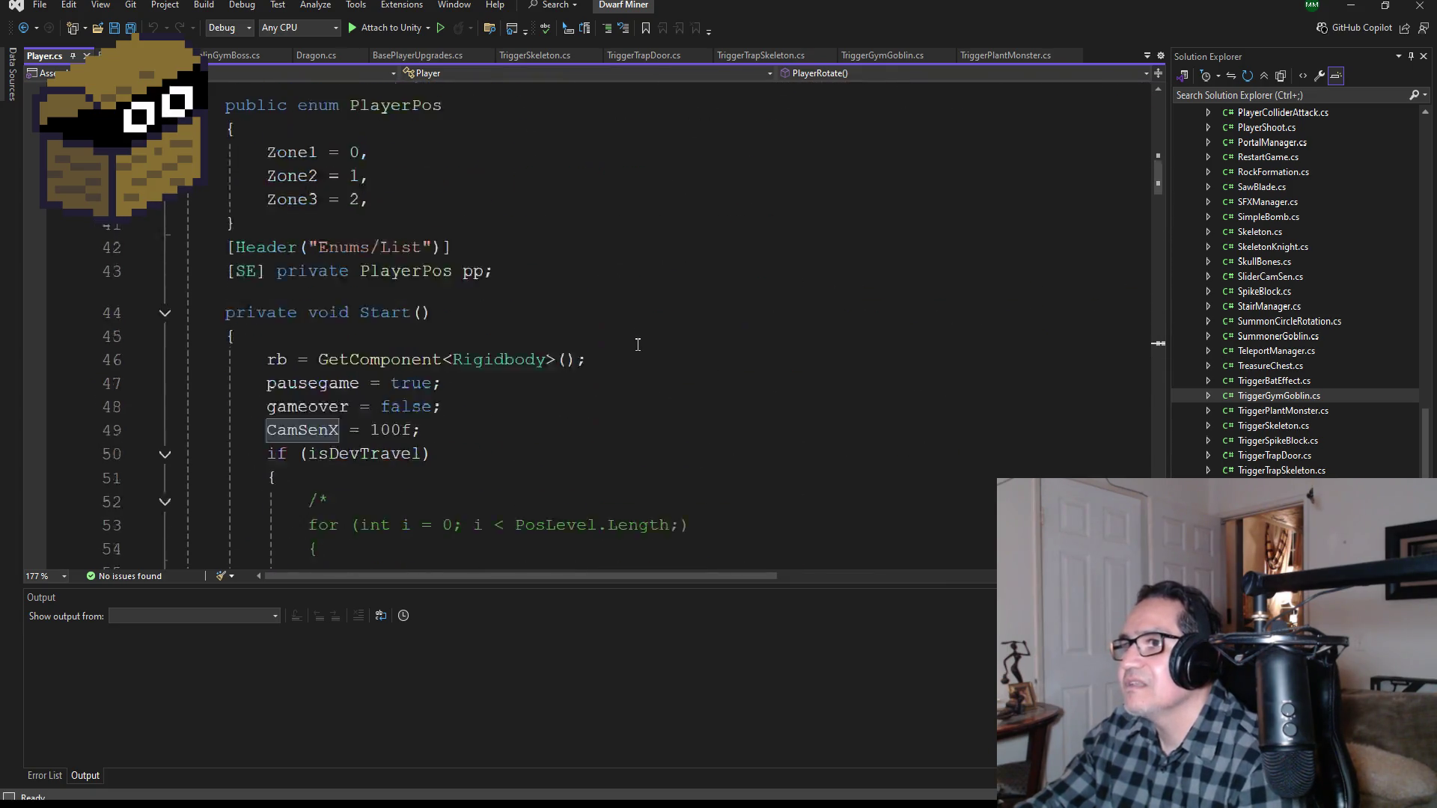
scroll("up", 3)
scroll("down", 3)
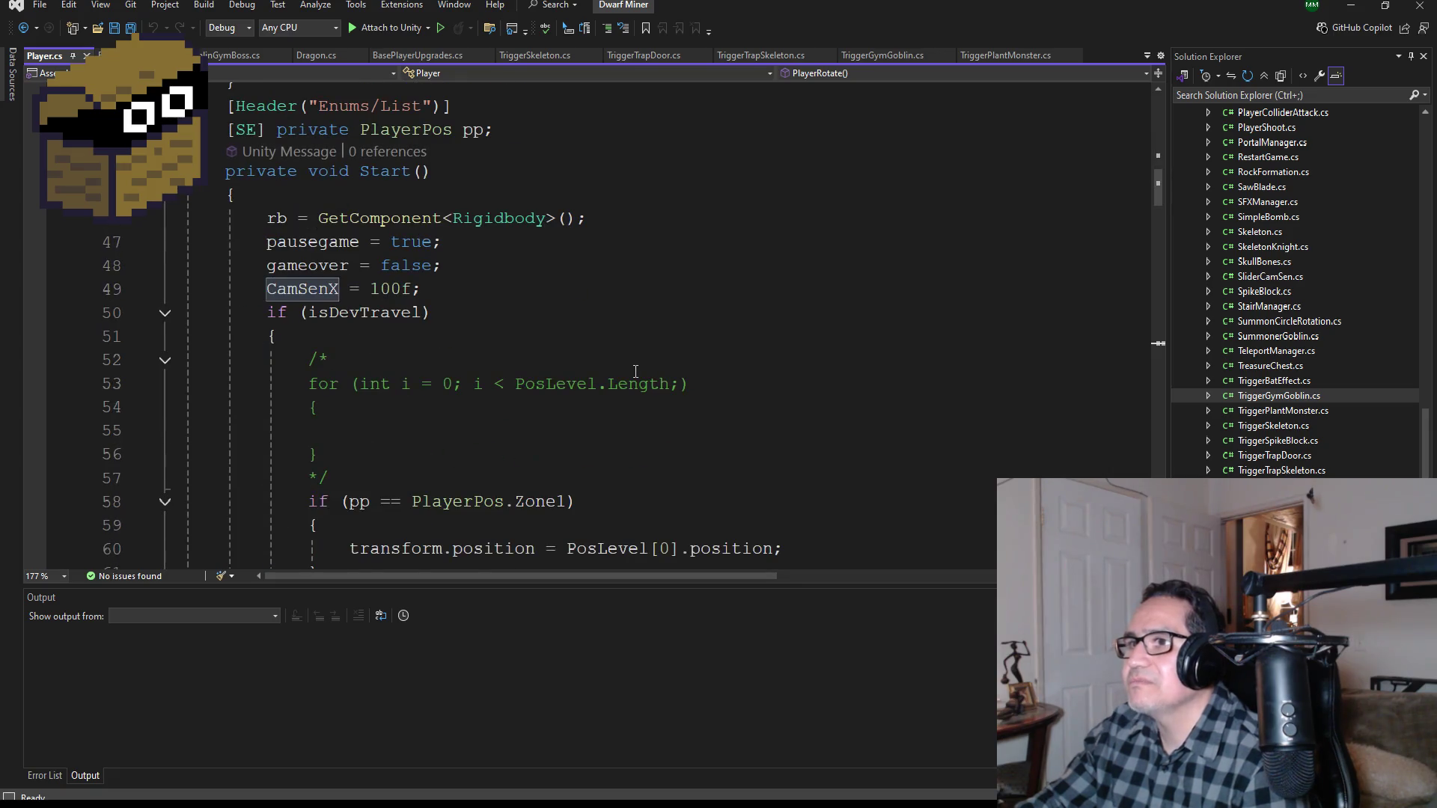
double_click(390, 289)
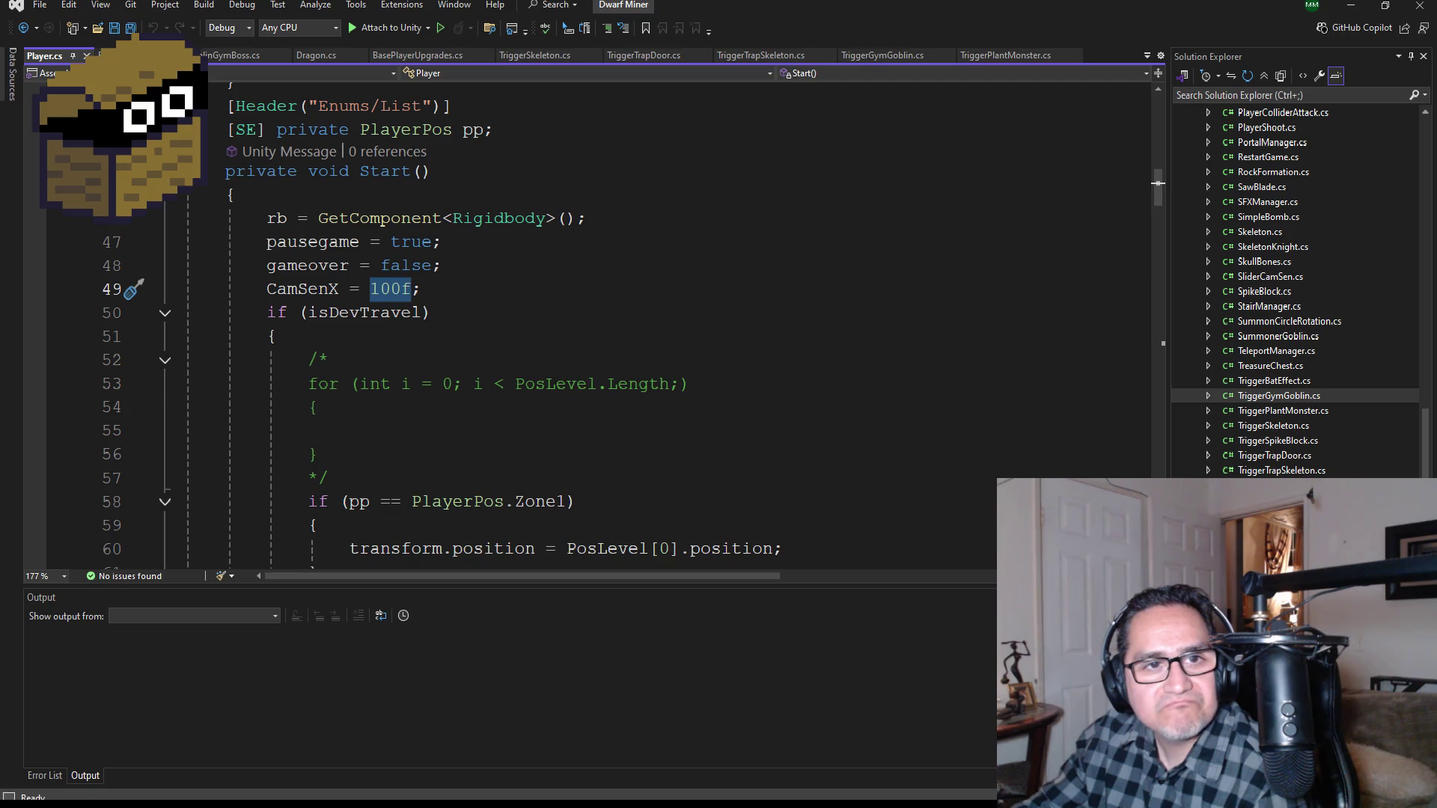
key("alt+Tab")
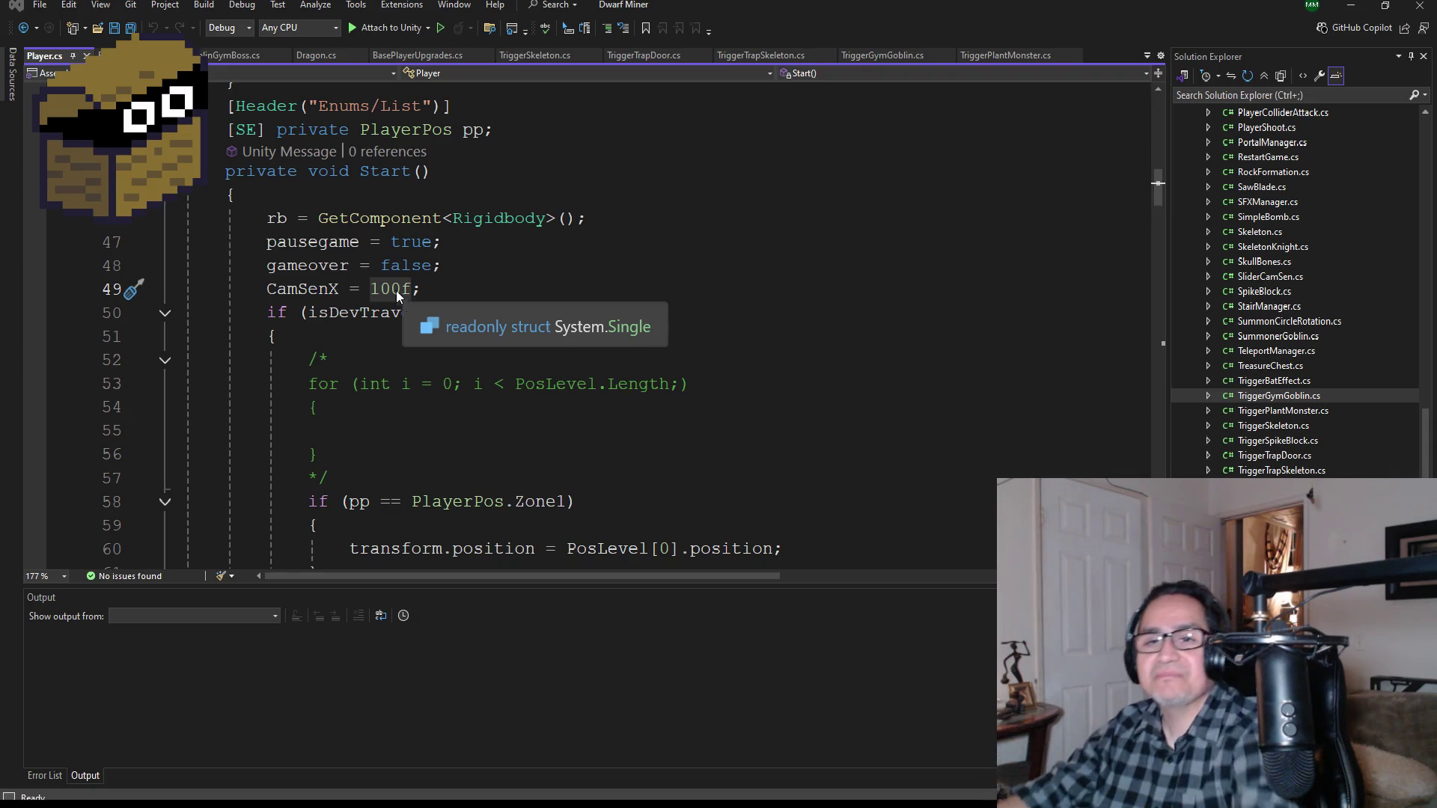
left_click(134, 28)
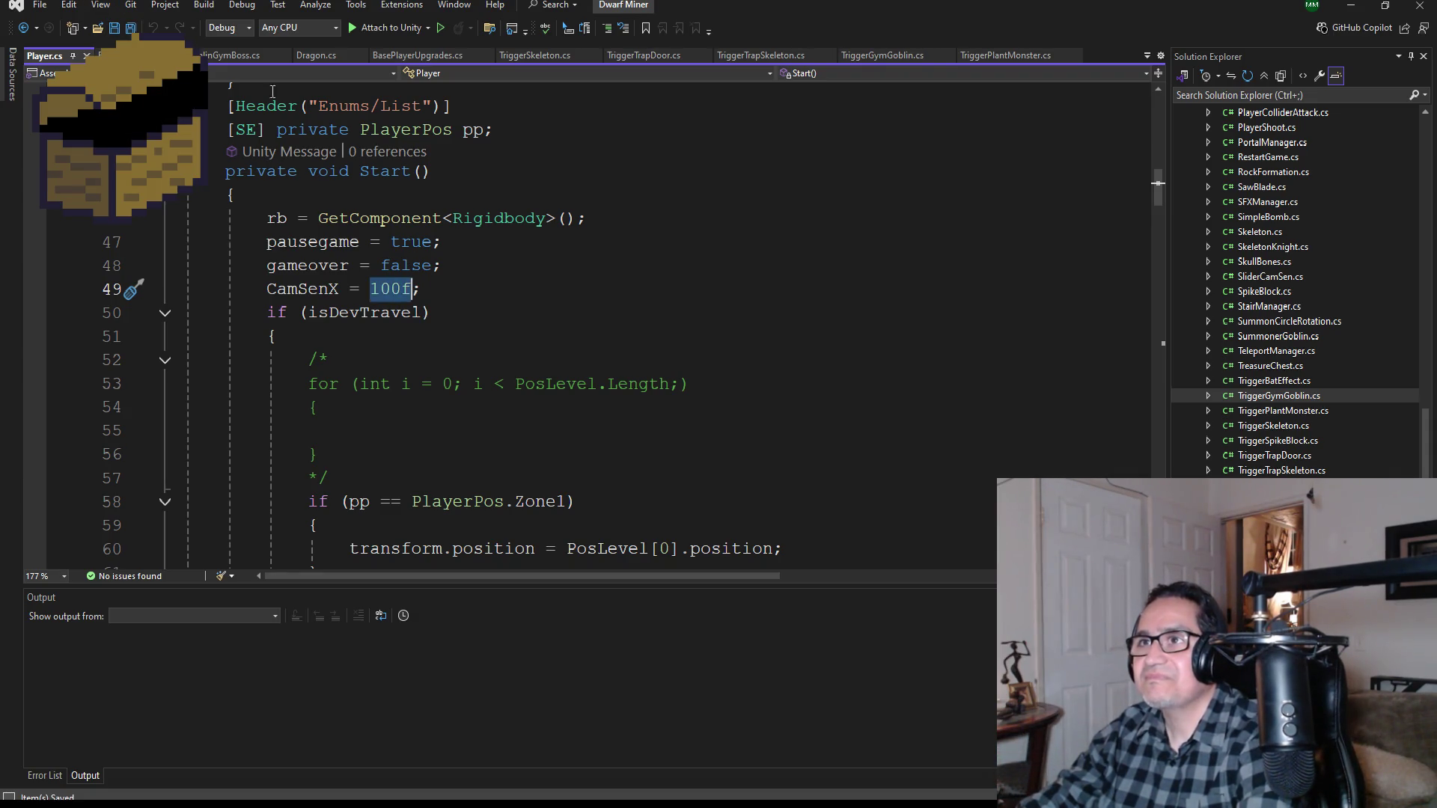
scroll("up", 3)
scroll("down", 3)
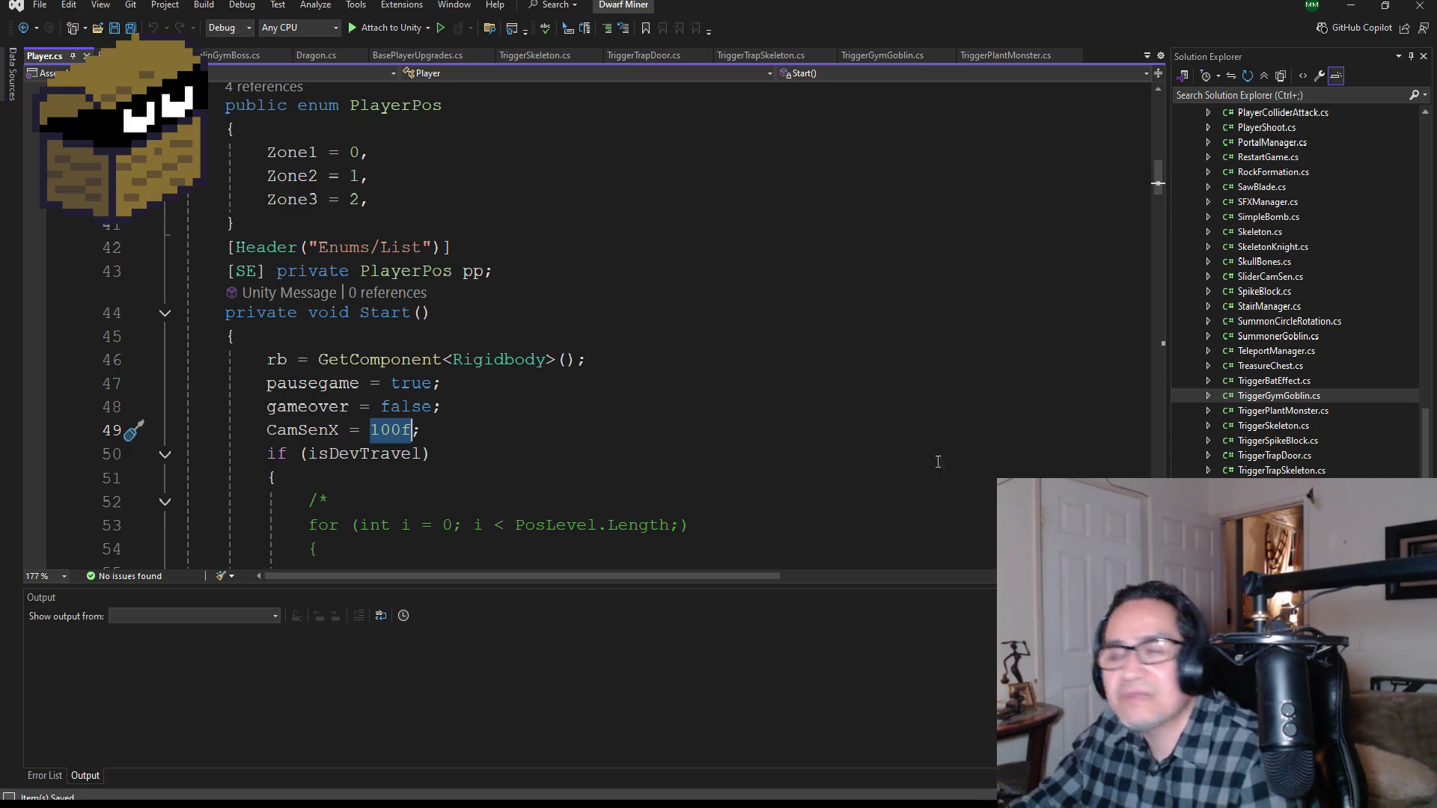
scroll("up", 3)
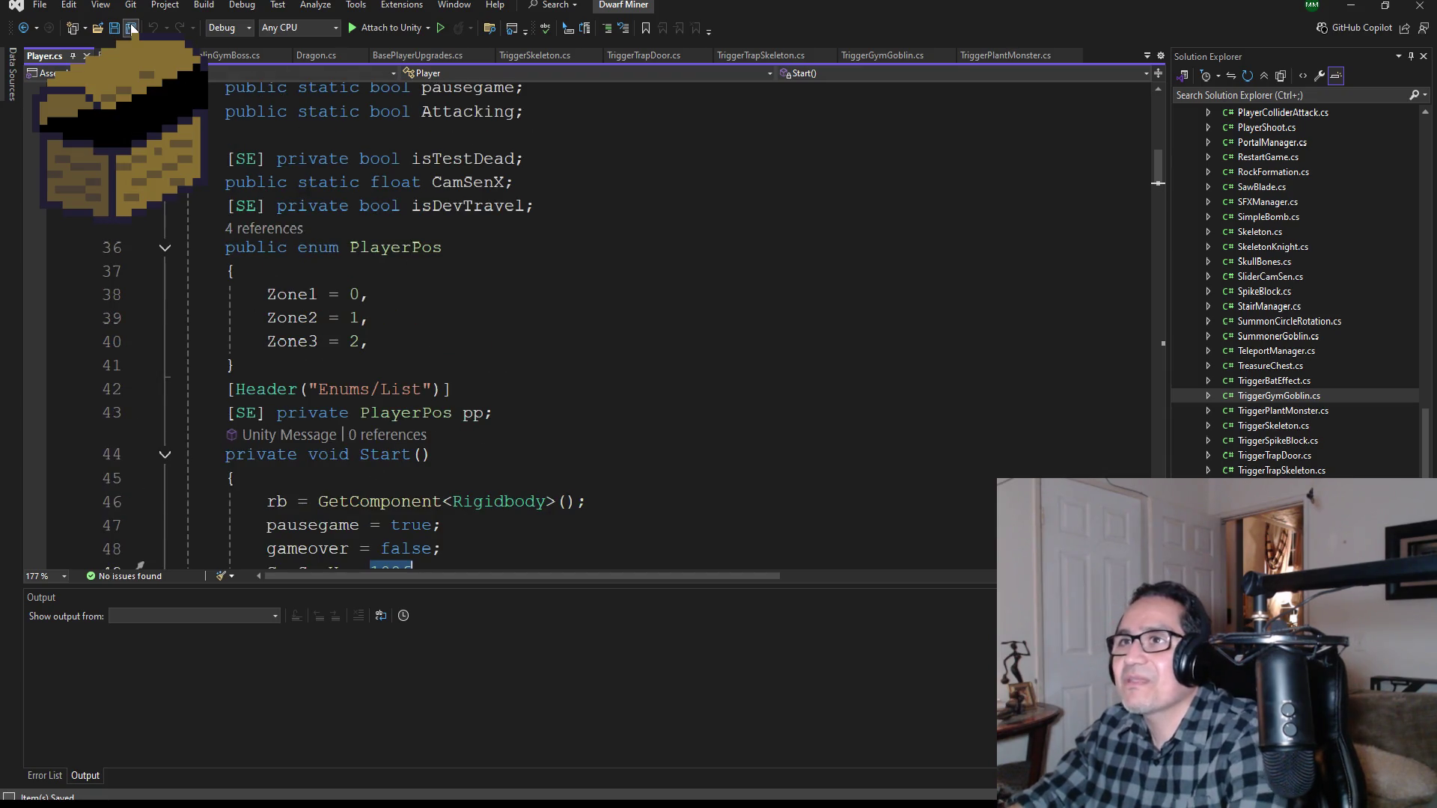
scroll("up", 3)
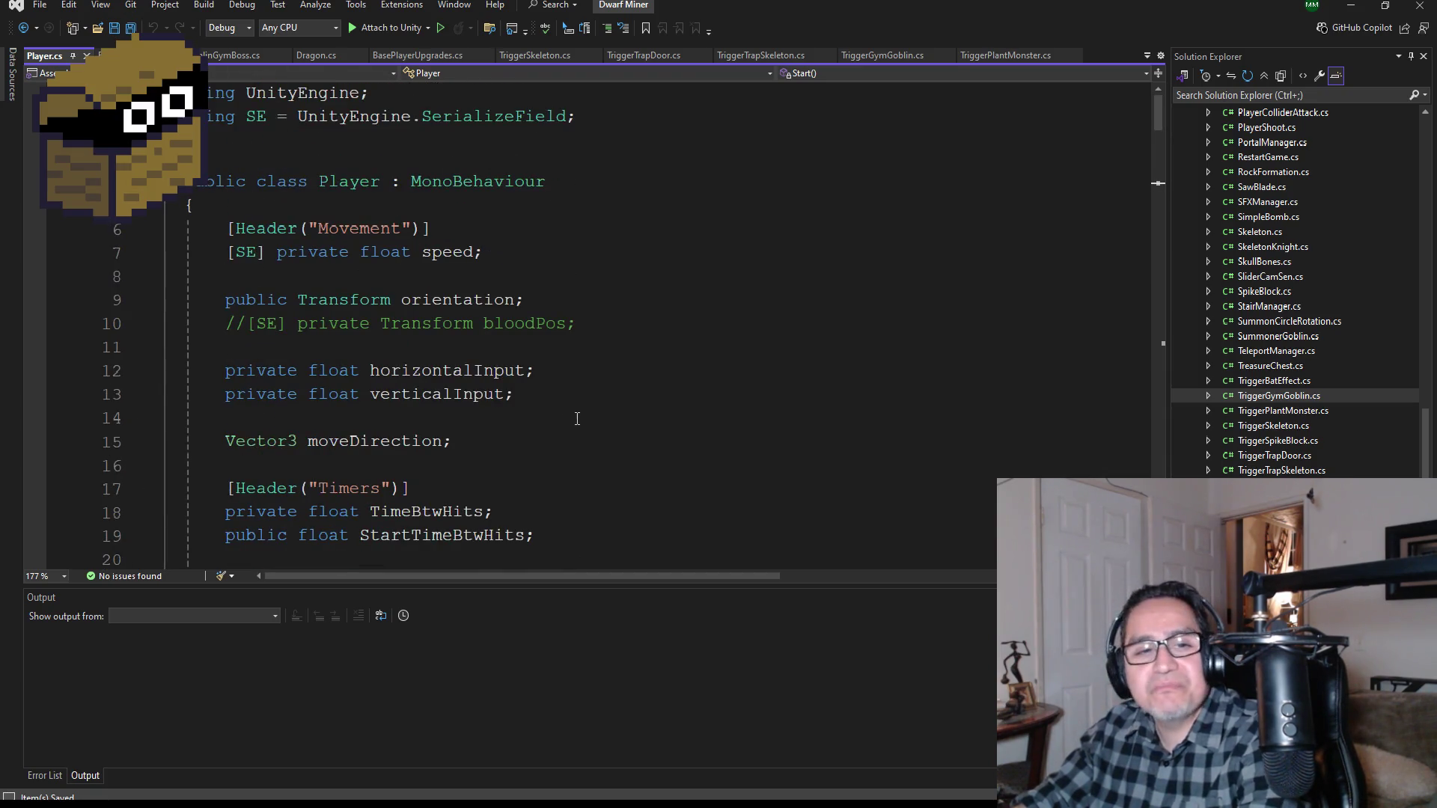
scroll("down", 3)
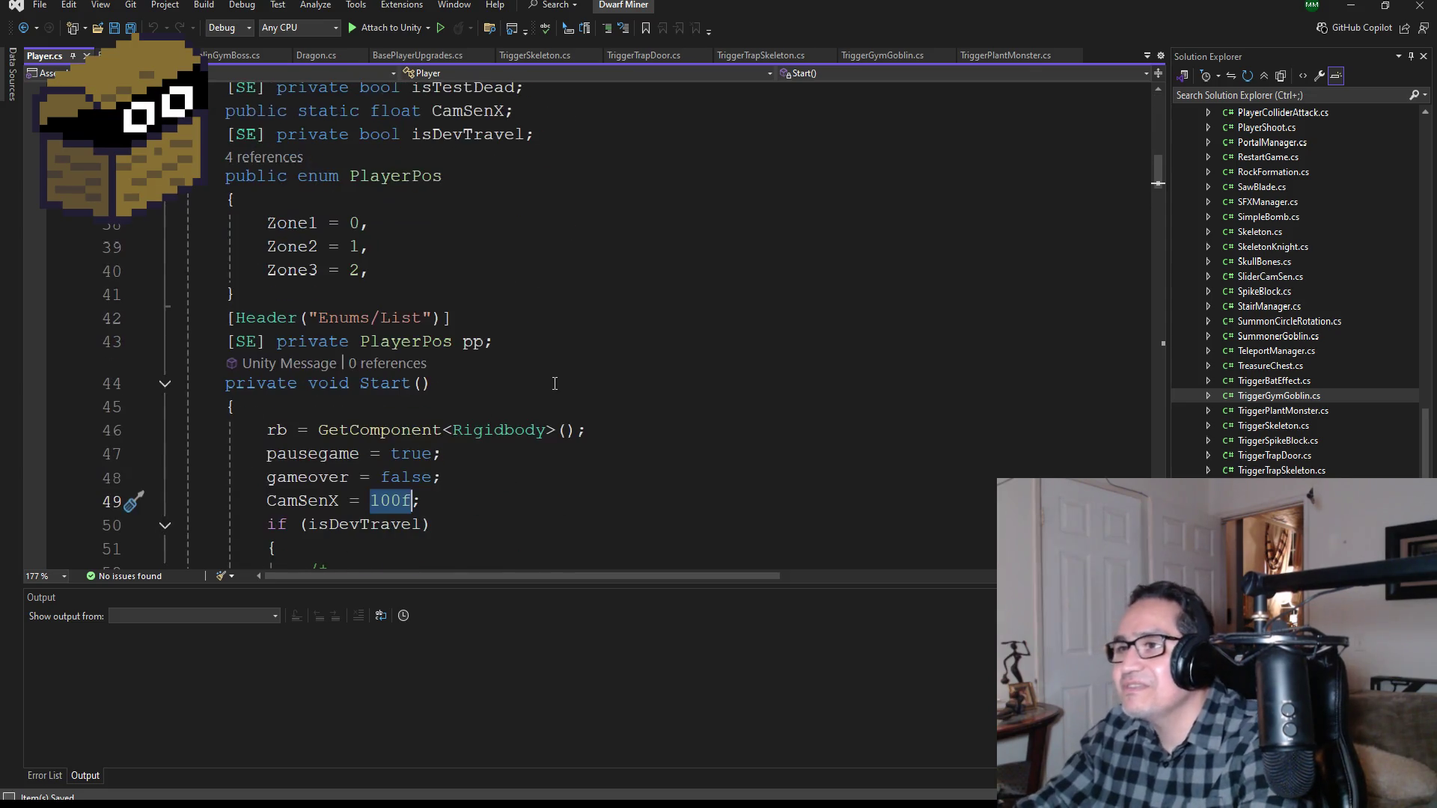
scroll("down", 3)
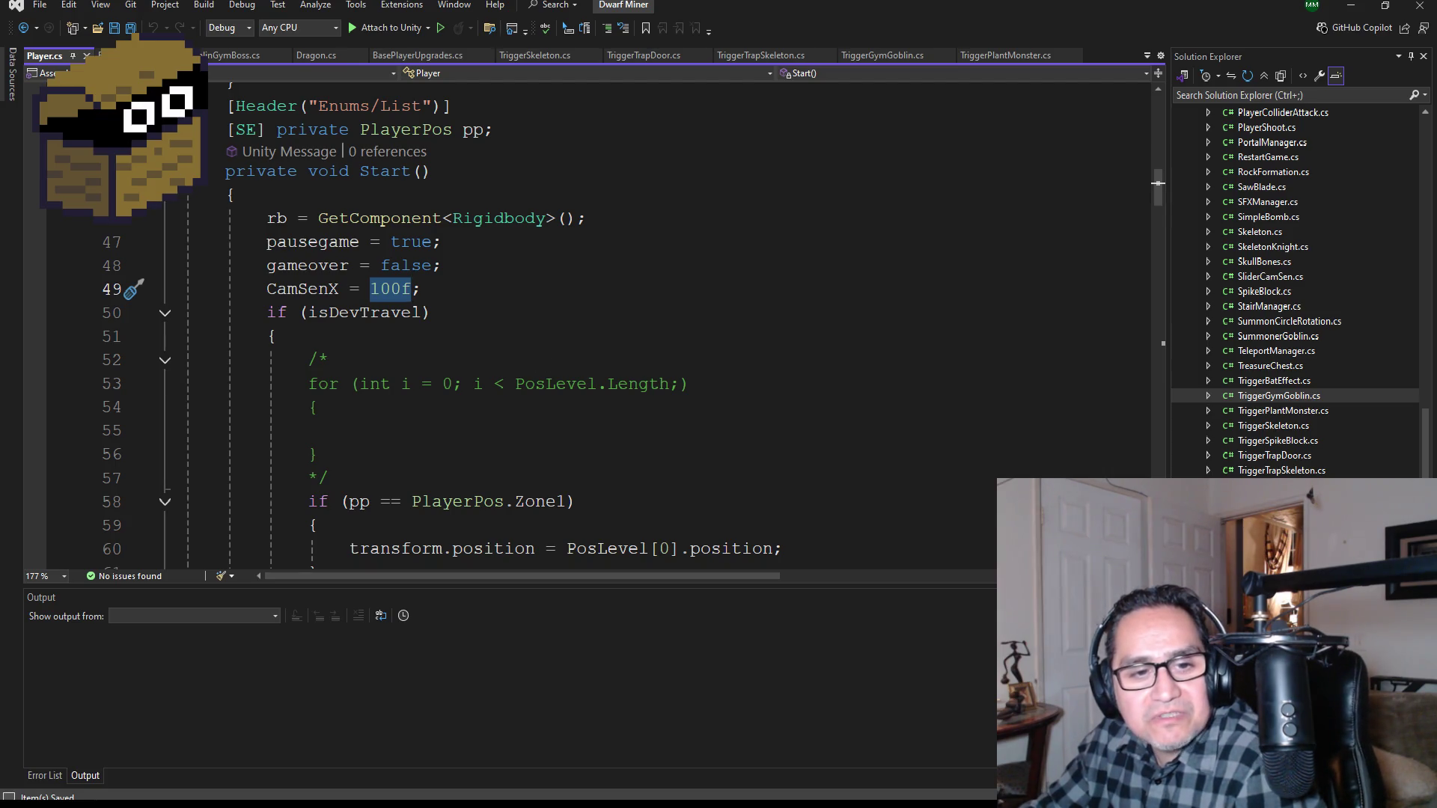
key("alt+Tab")
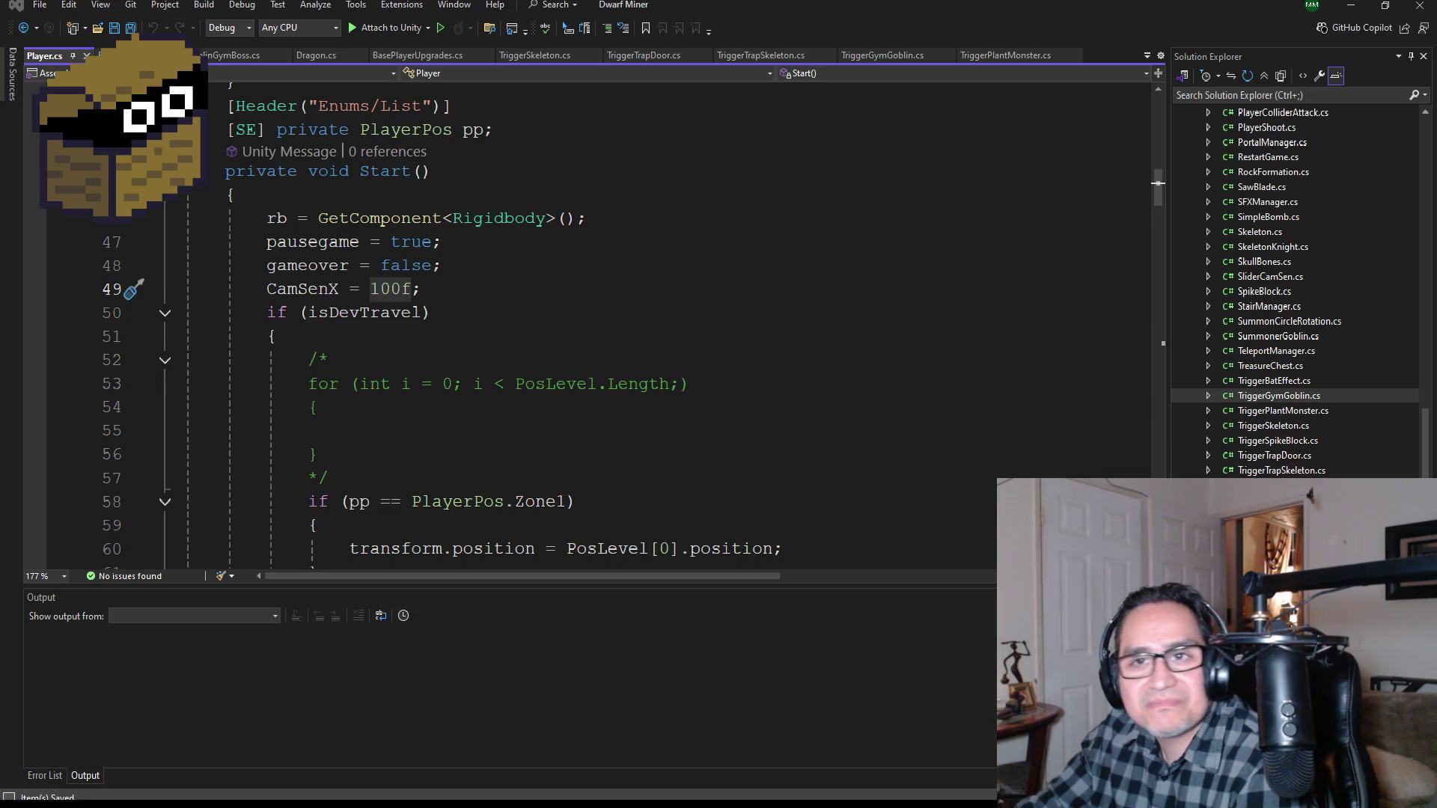
key("alt+Tab")
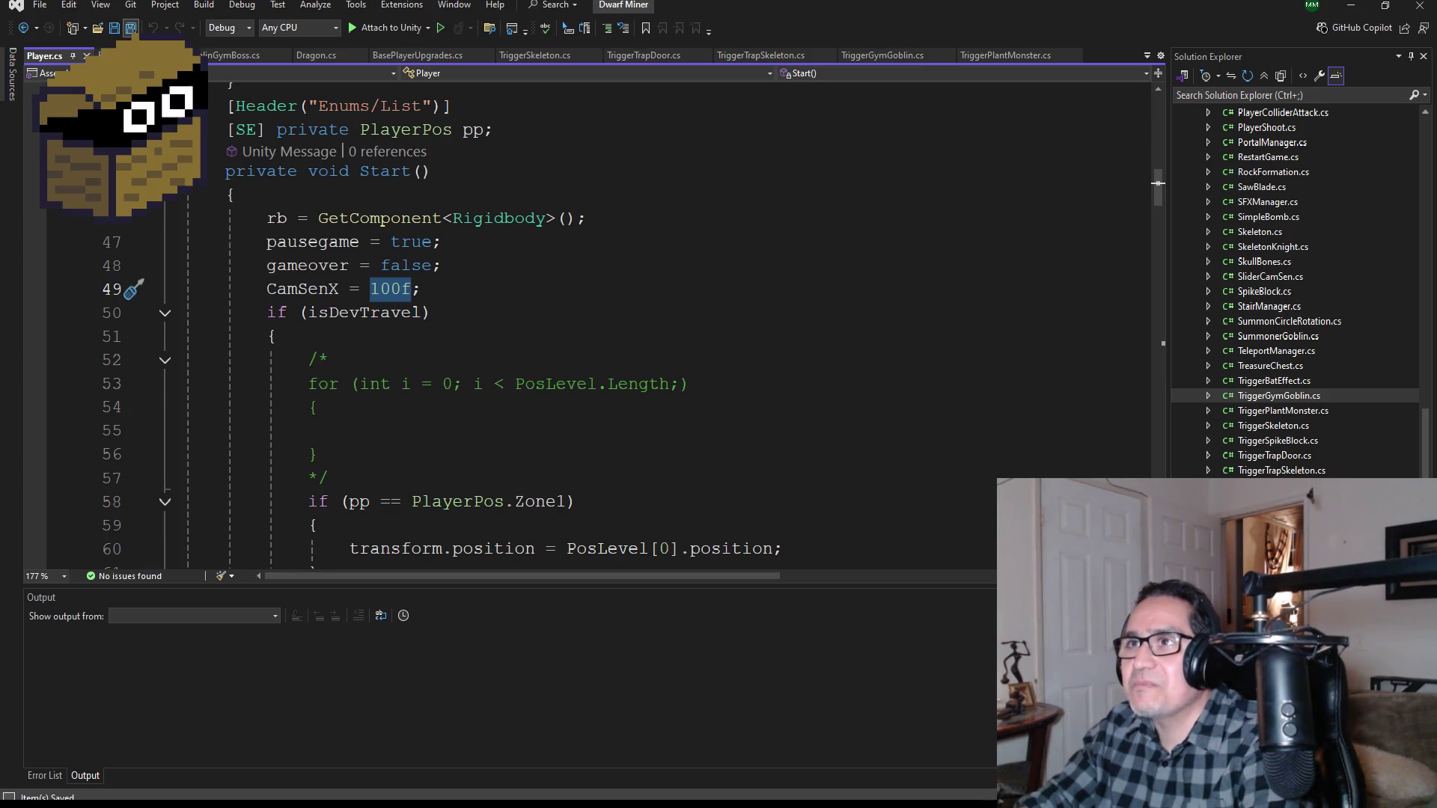
scroll("down", 3)
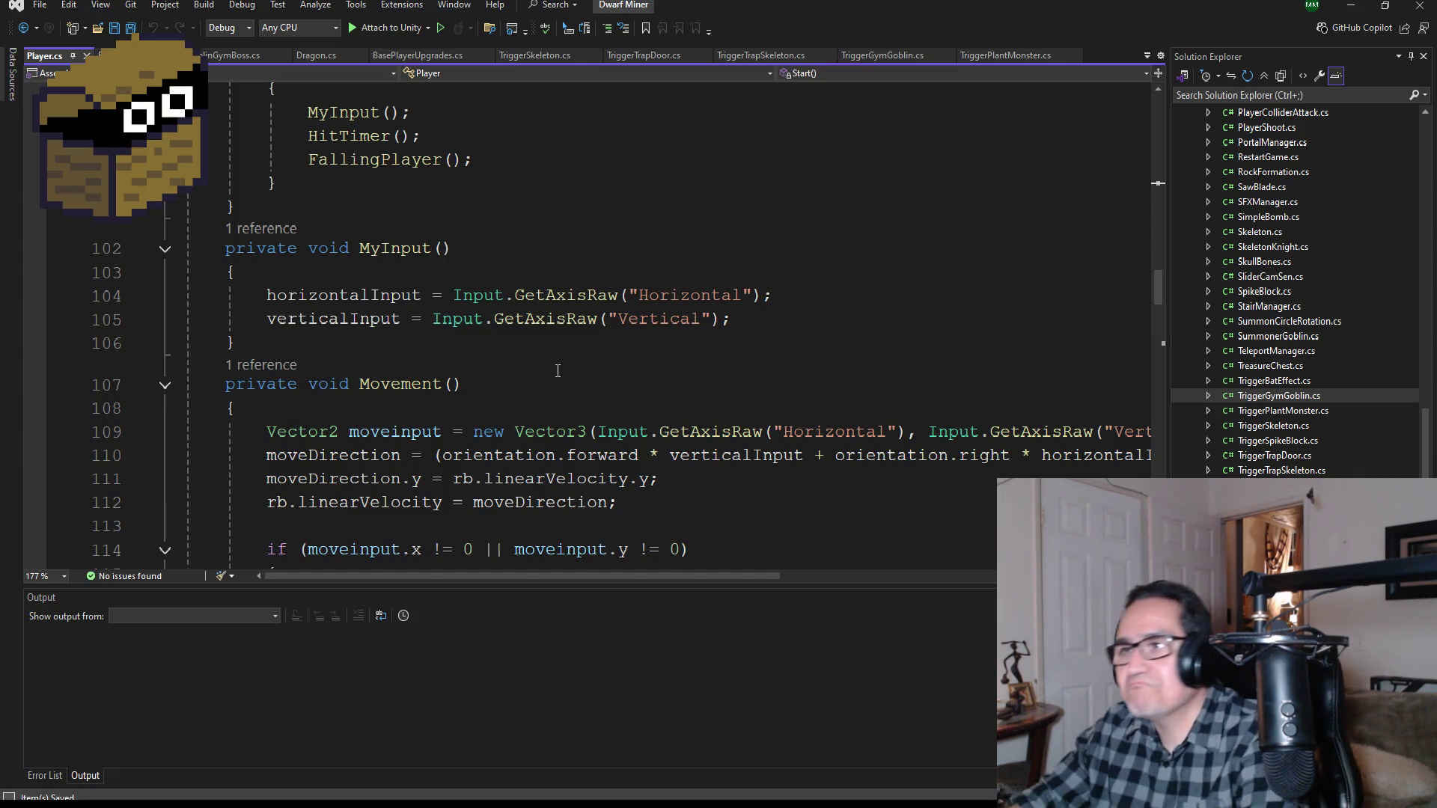
scroll("down", 3)
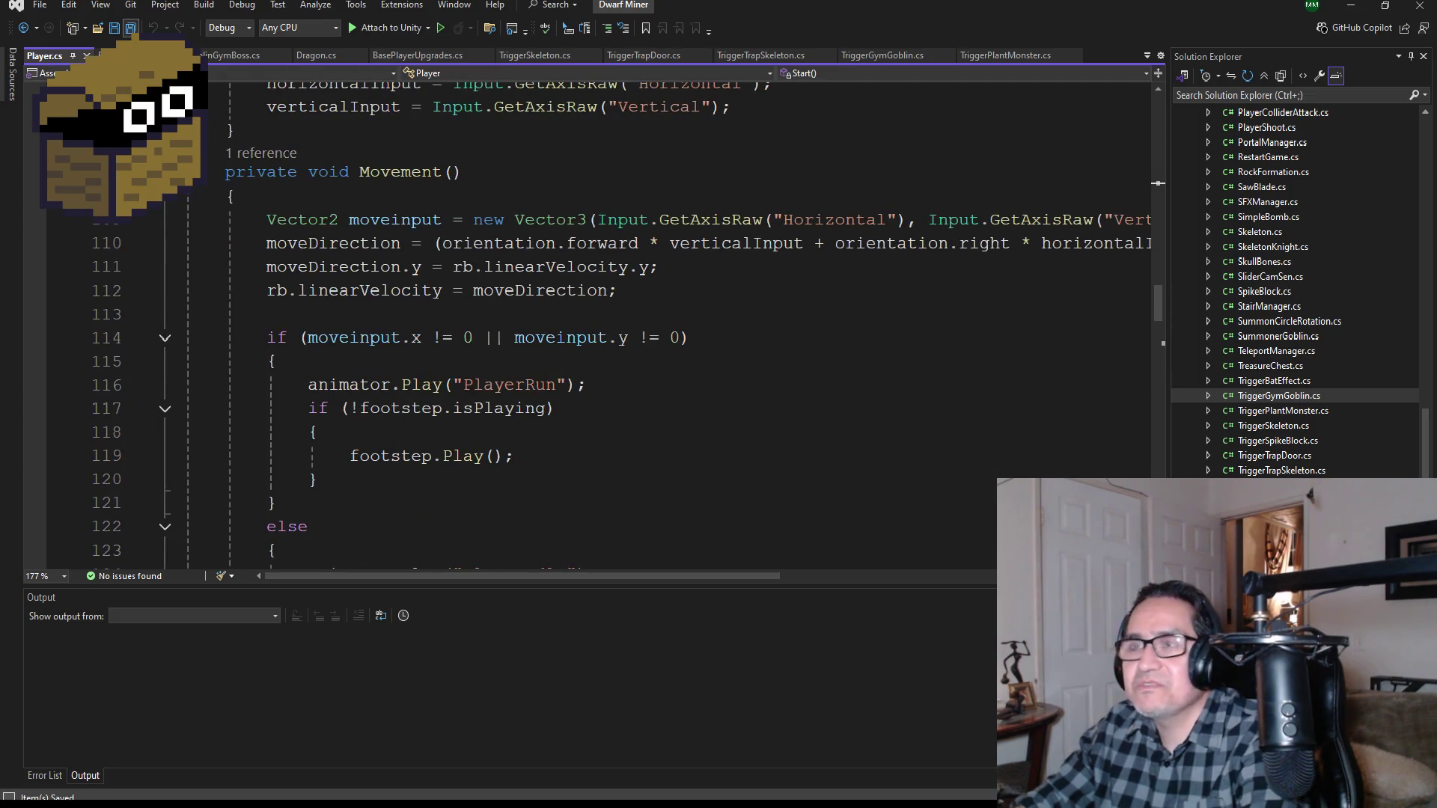
scroll("down", 3)
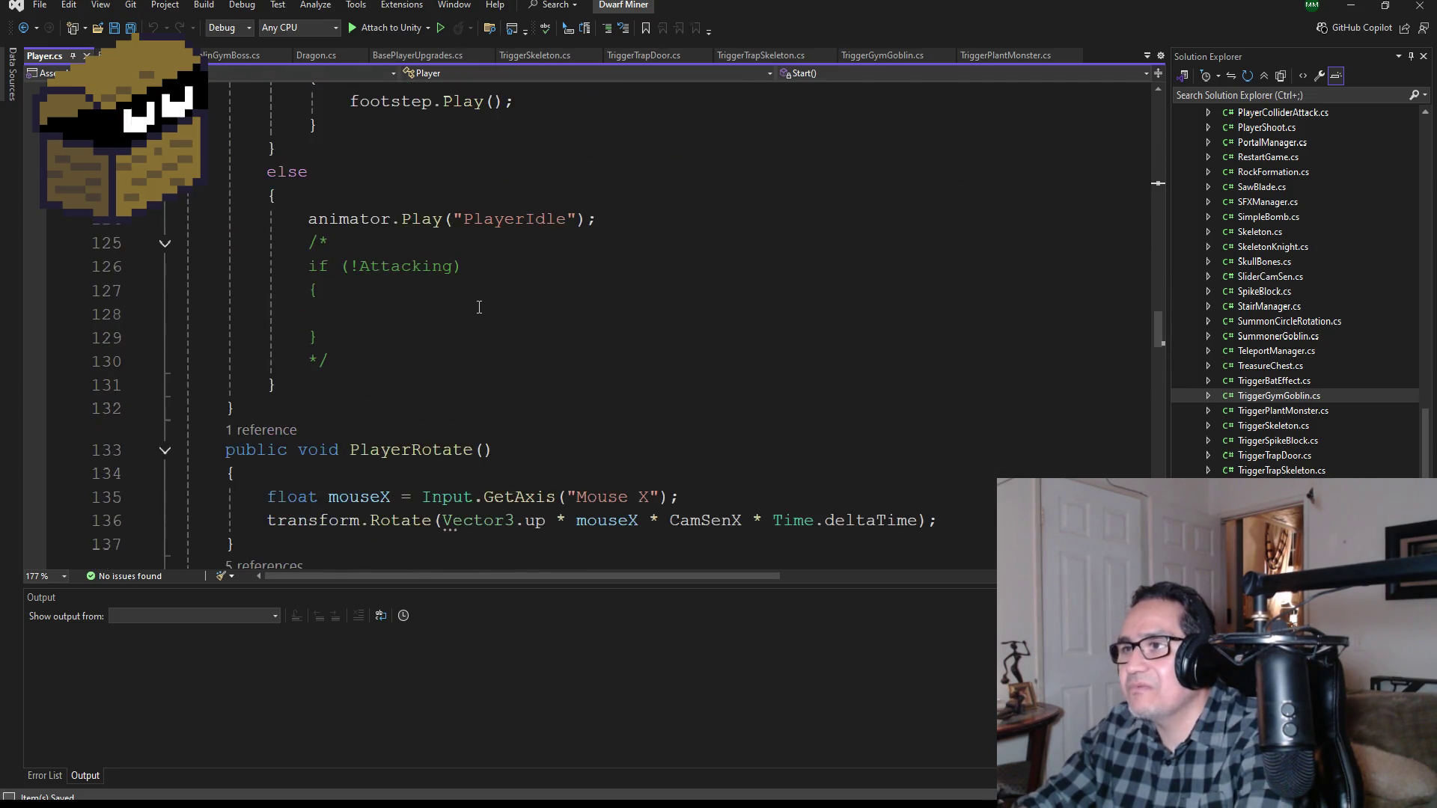
scroll("down", 3)
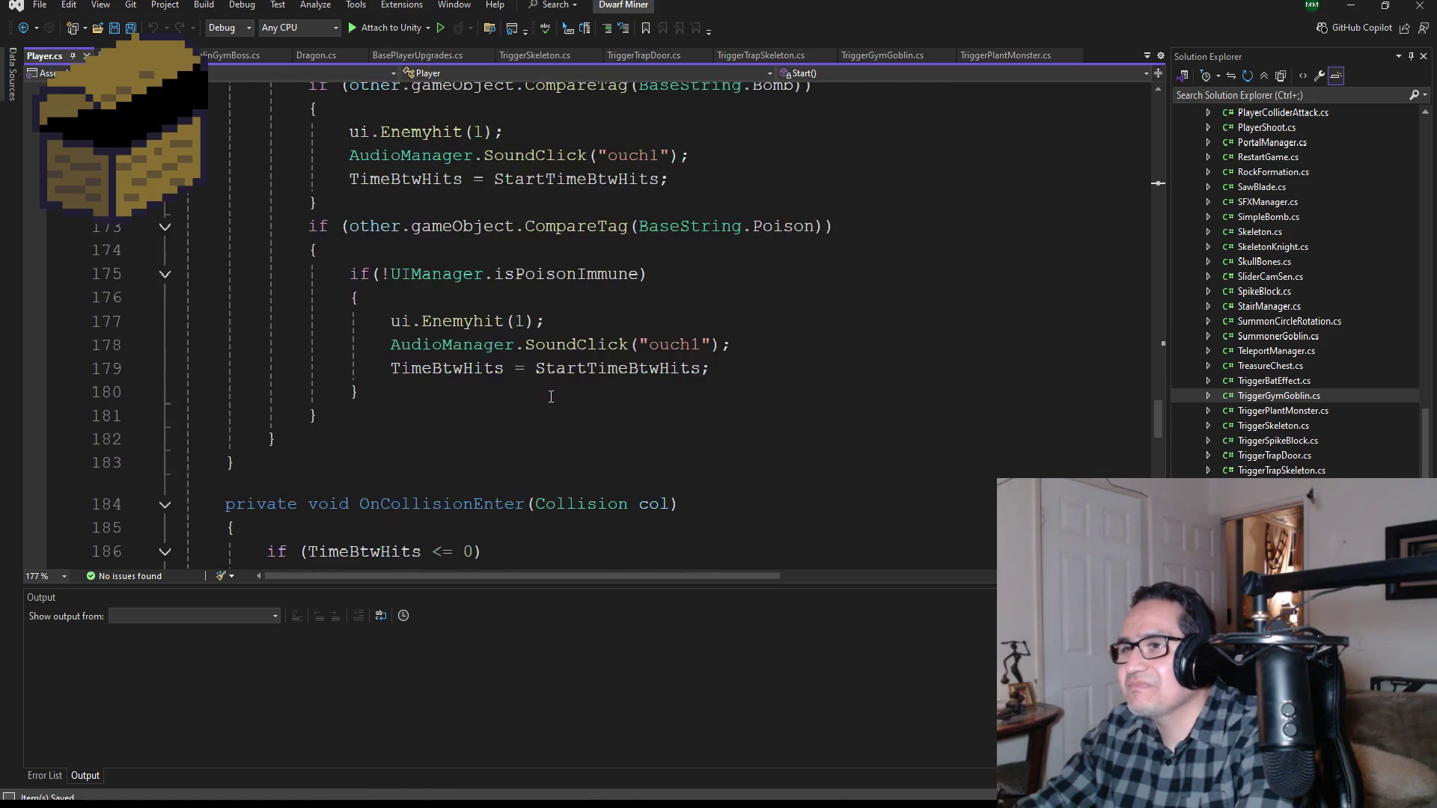
scroll("down", 3)
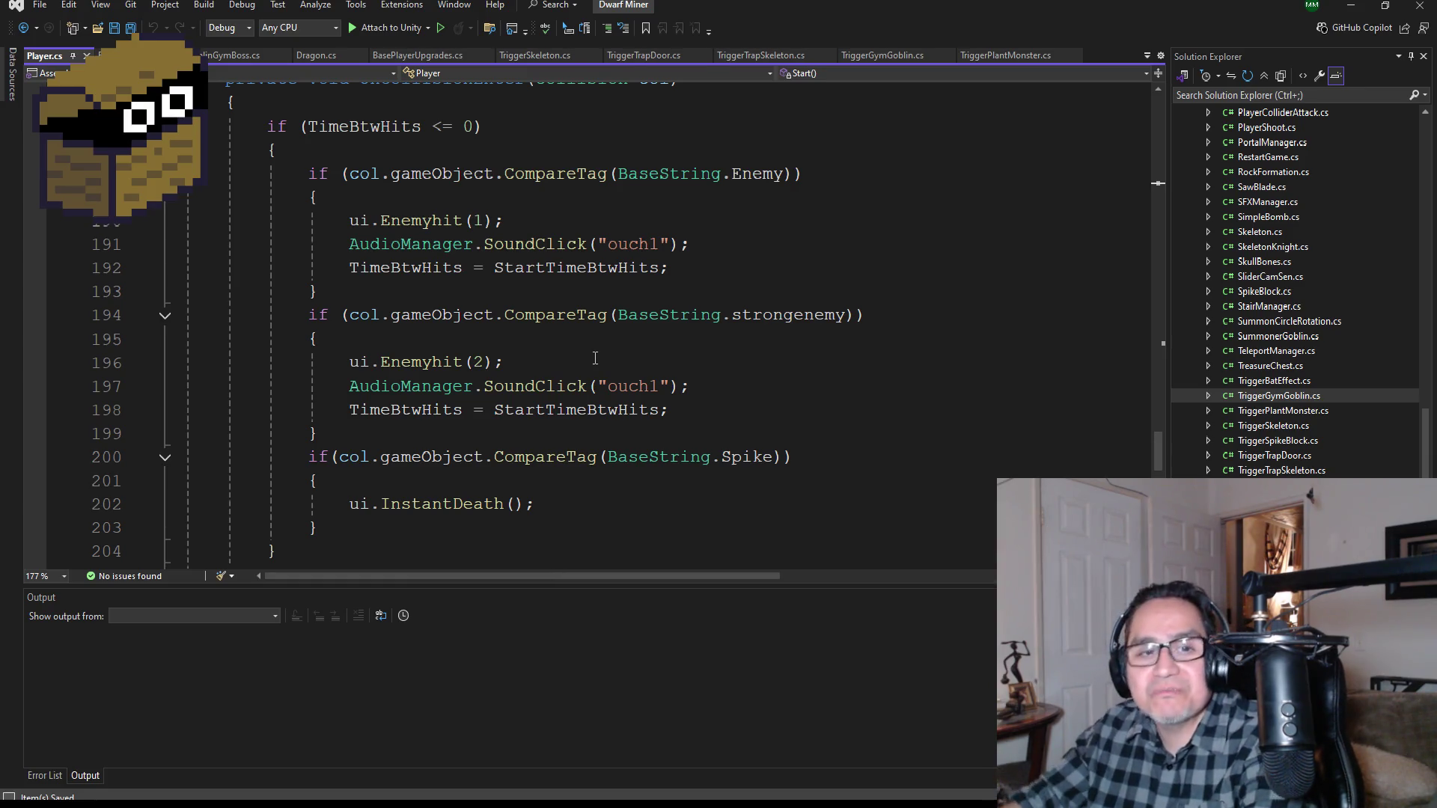
scroll("down", 3)
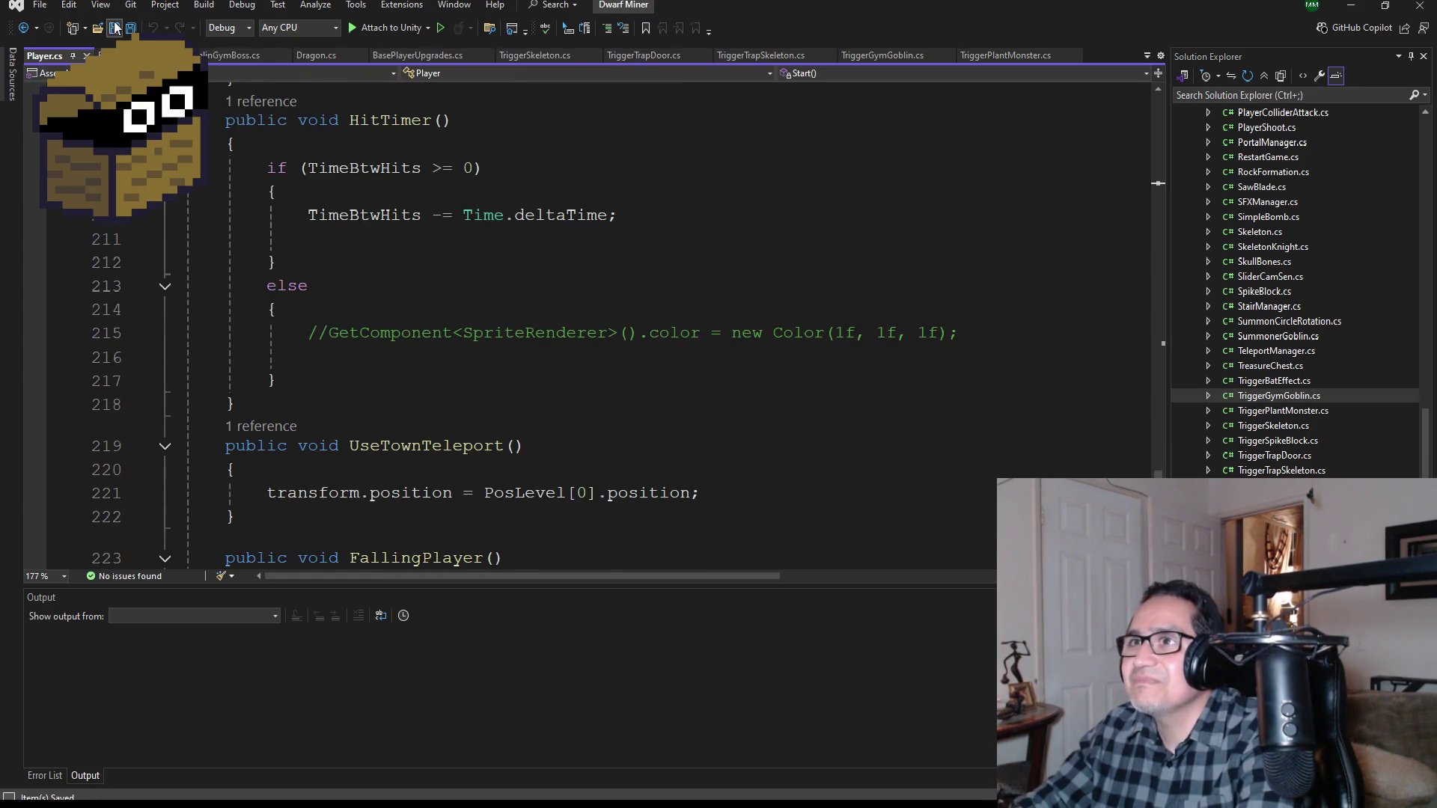
scroll("down", 3)
scroll("up", 3)
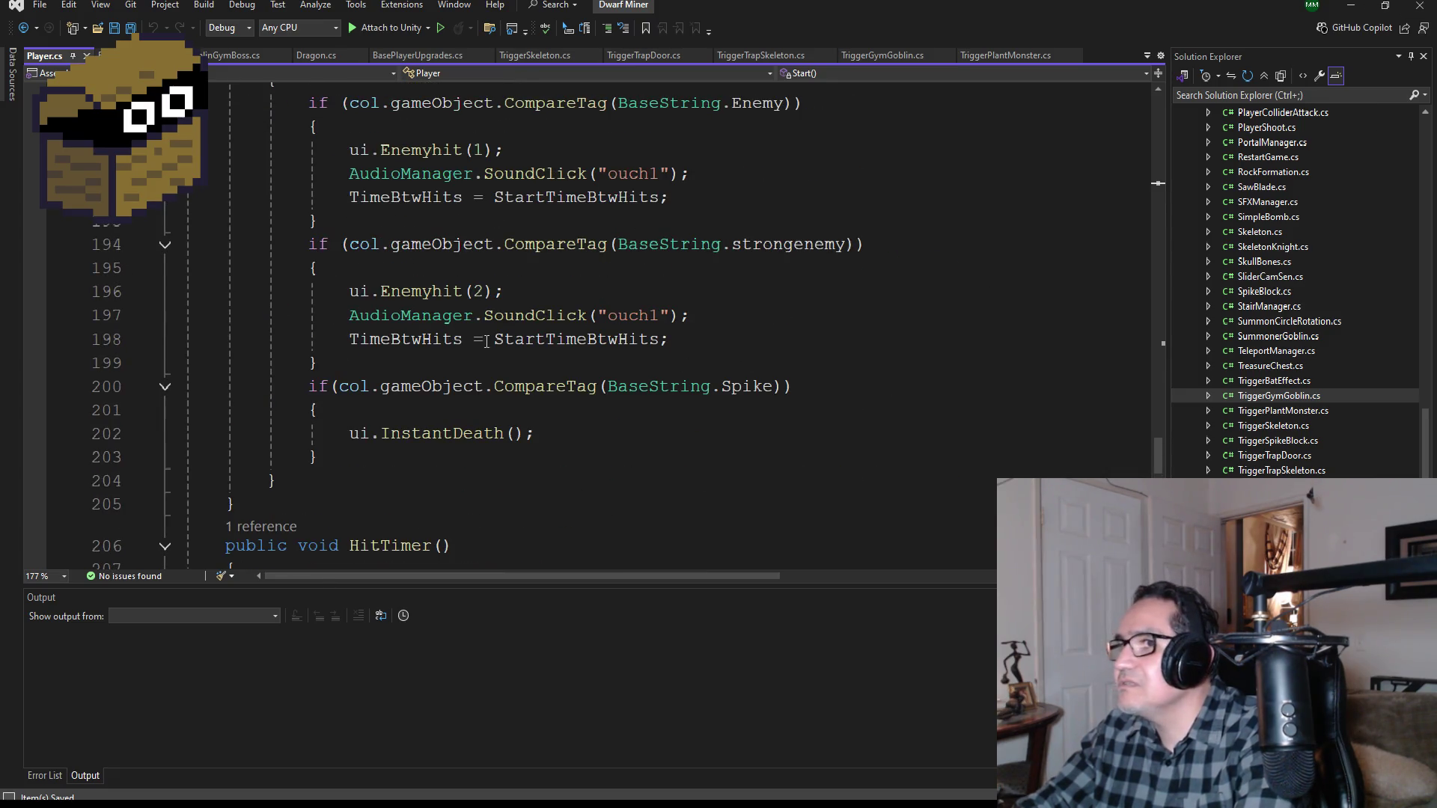
scroll("up", 3)
scroll("down", 3)
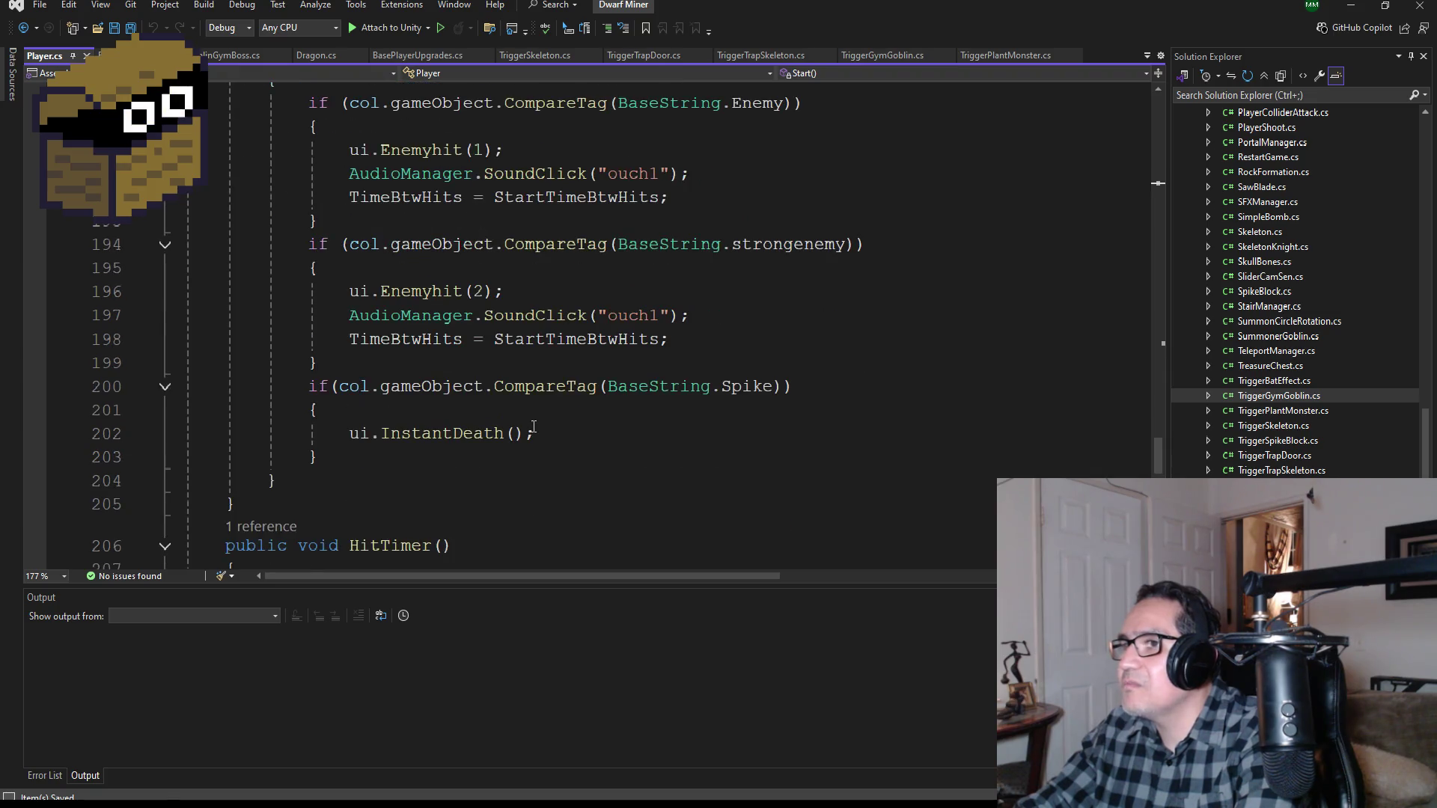
scroll("up", 3)
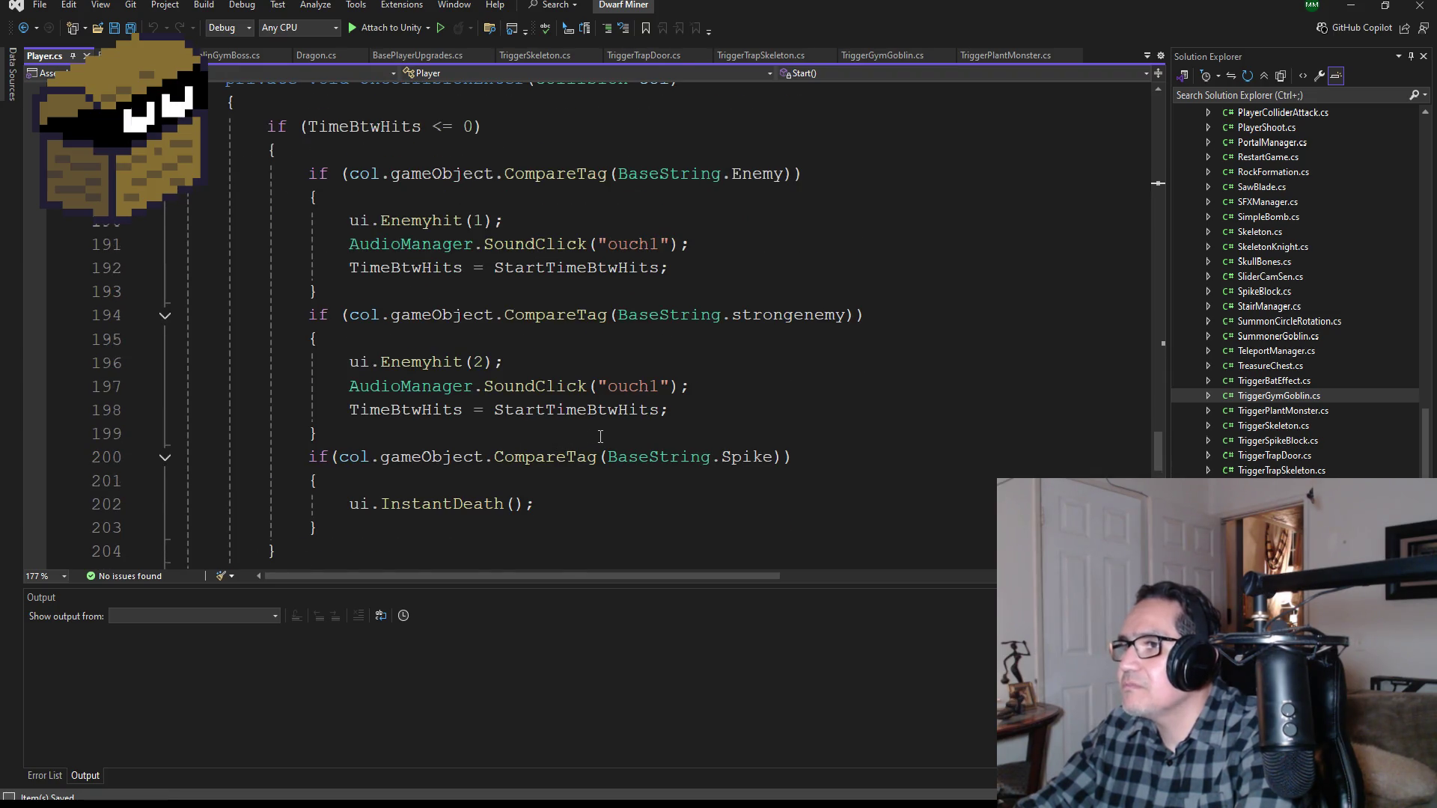
scroll("up", 3)
double_click(632, 315)
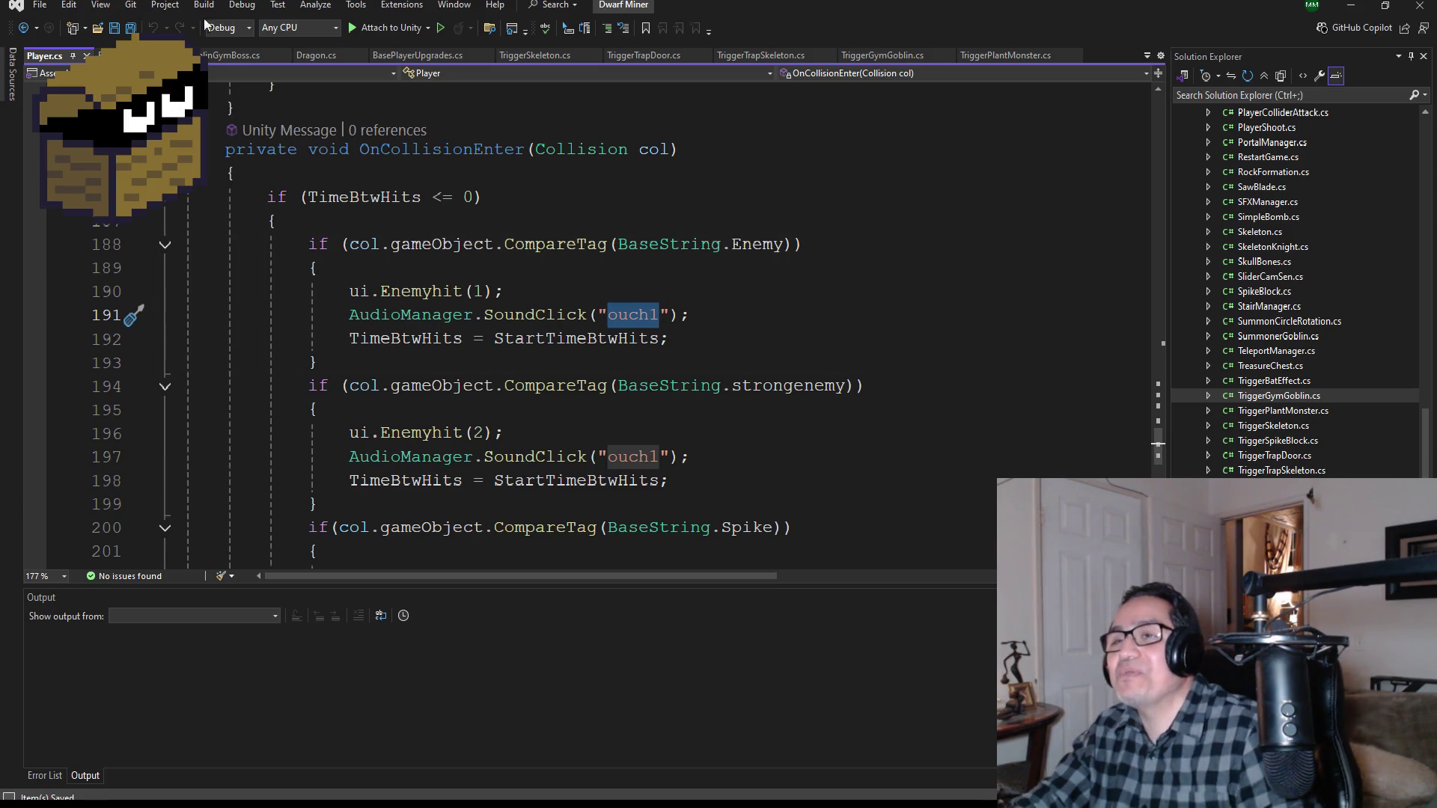
scroll("up", 3)
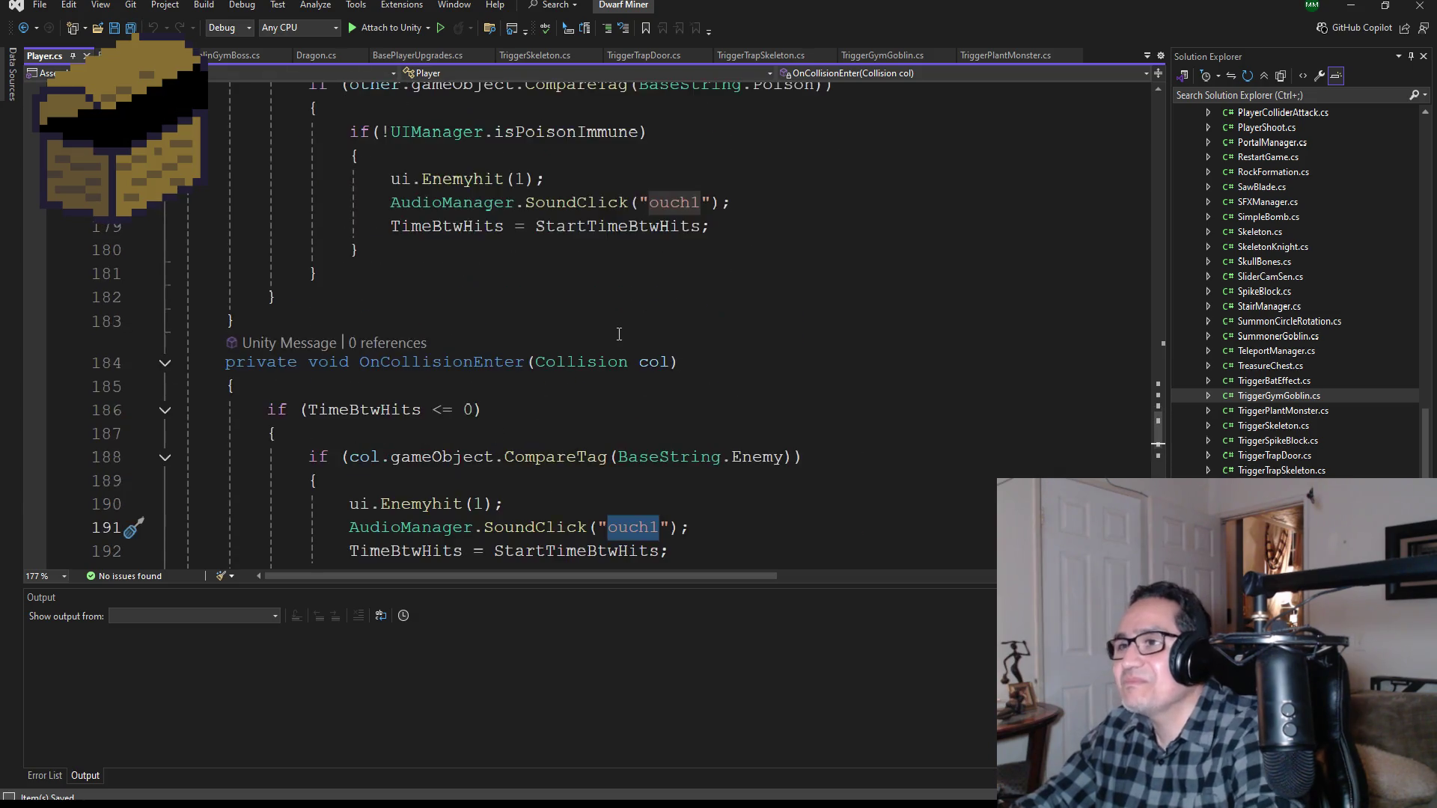
left_click(1353, 9)
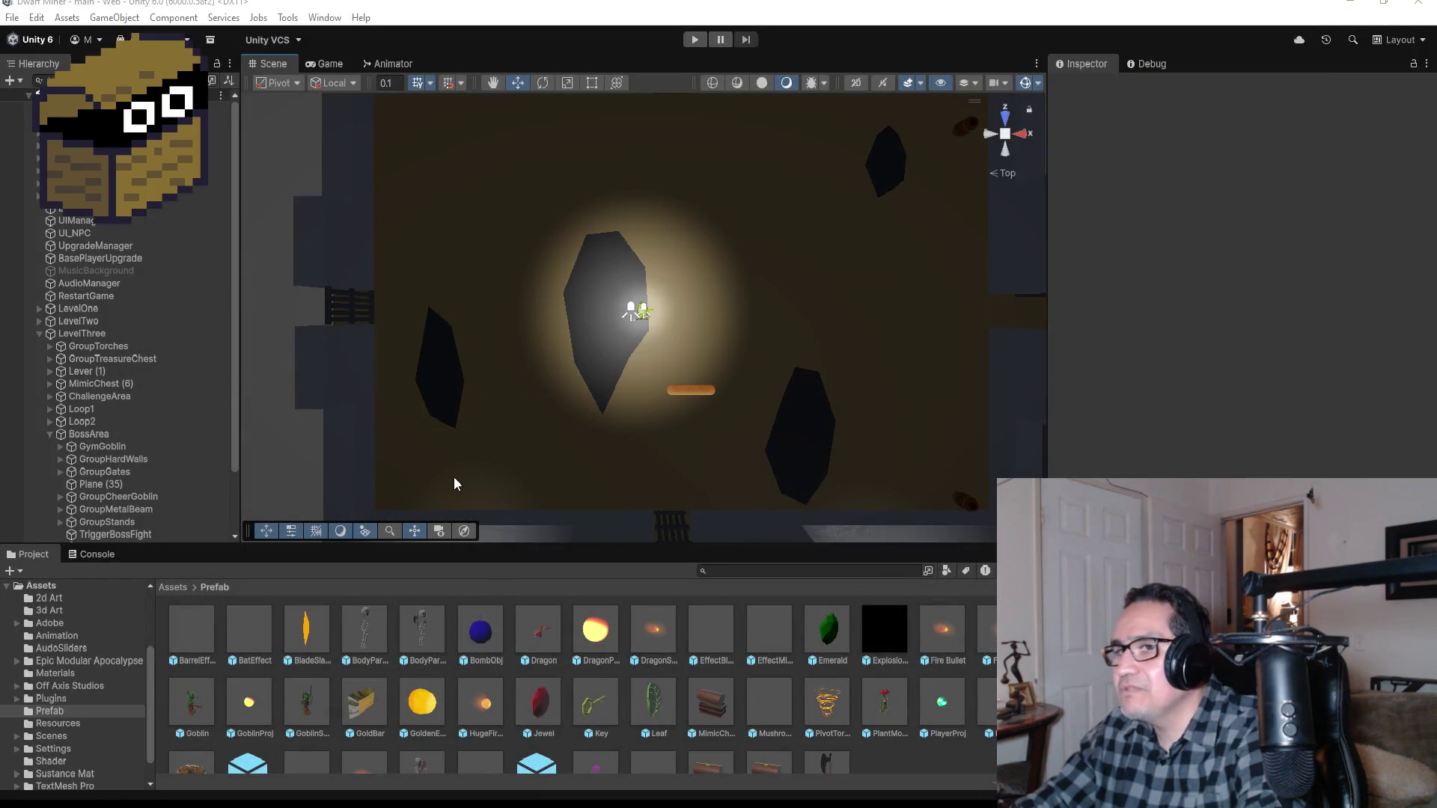
Step: Change the BattleAreaManager's Startdelay Timer from 50 to 60, then enter Play mode
scroll("down", 3)
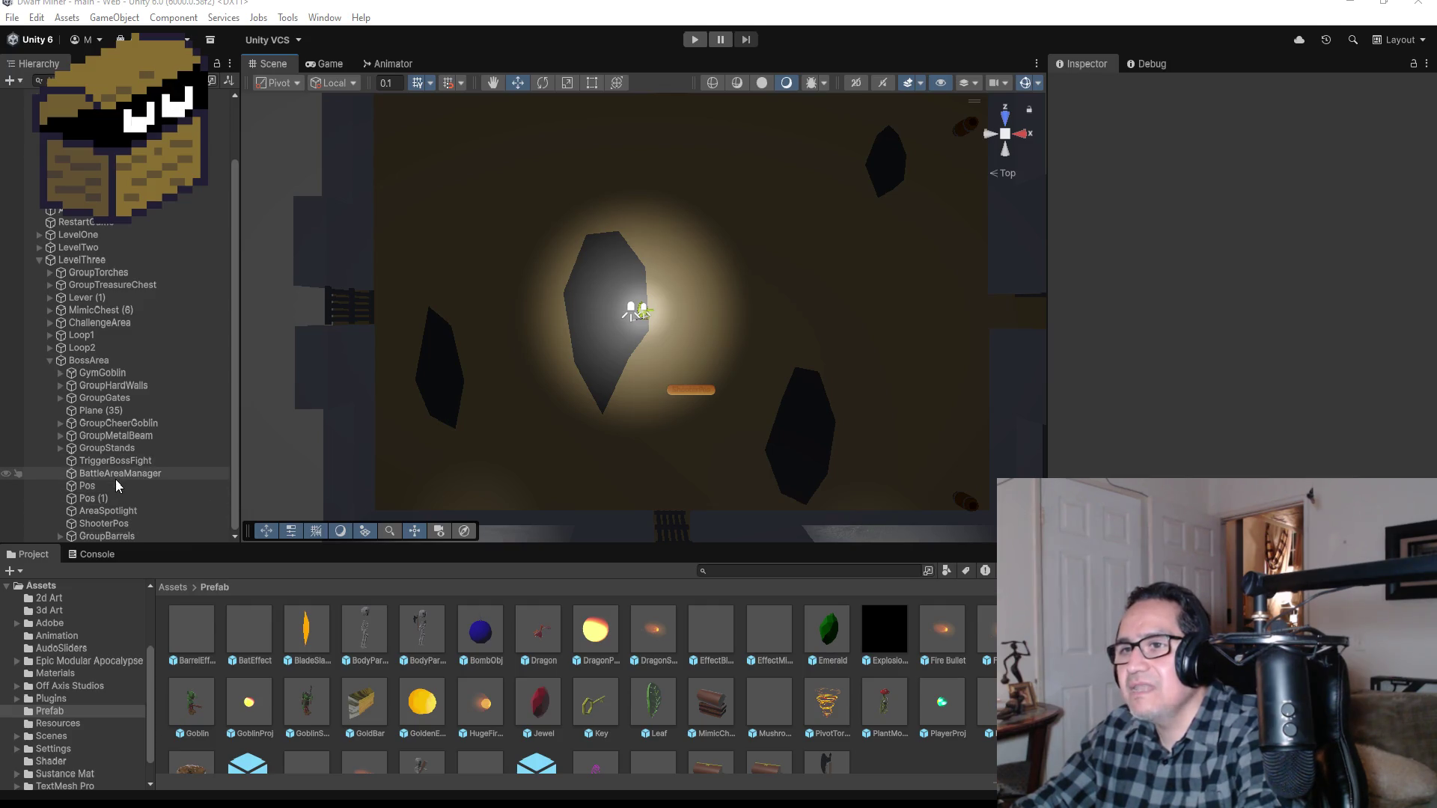
left_click(120, 473)
left_click(1255, 392)
key("BackSpace")
key("BackSpace")
type("60")
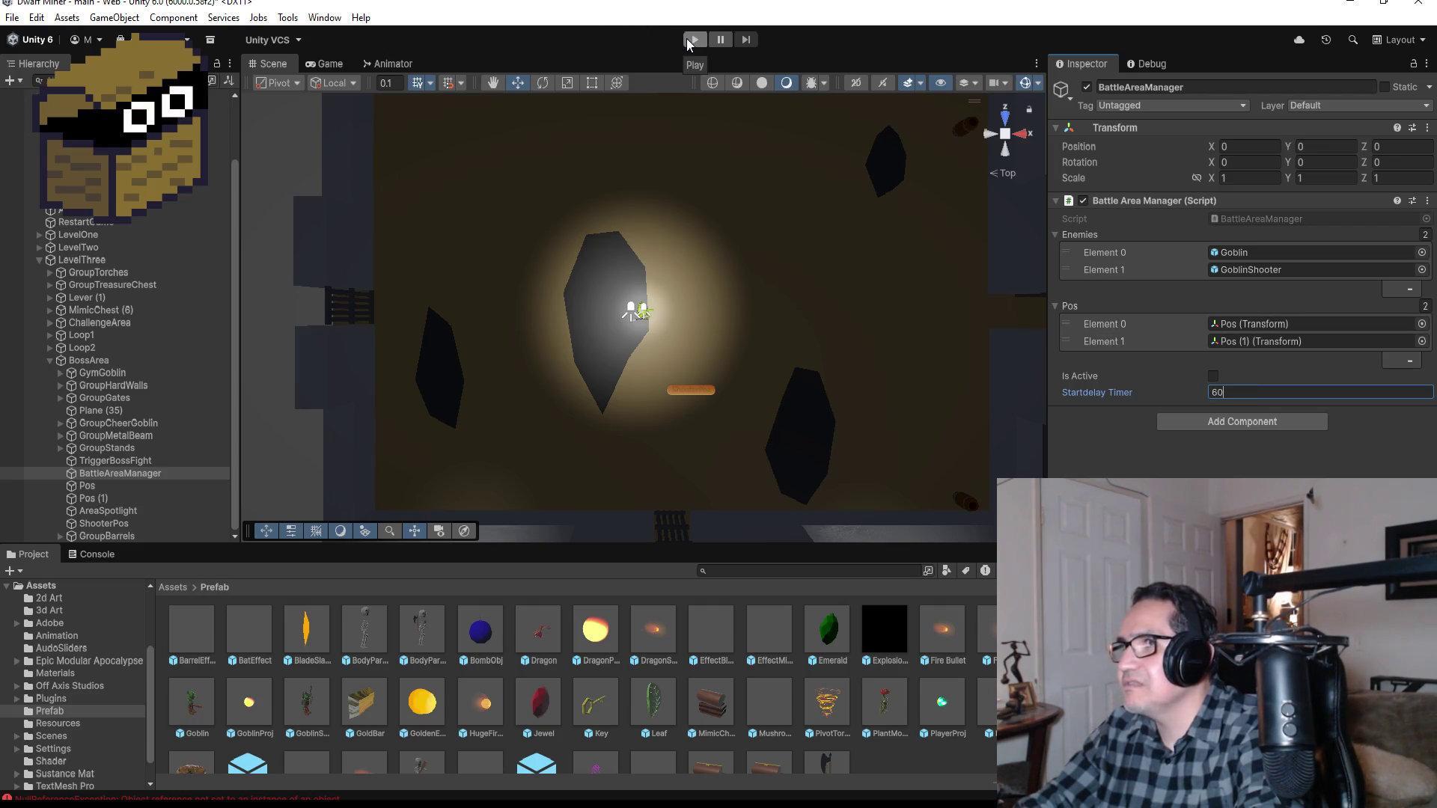
left_click(692, 39)
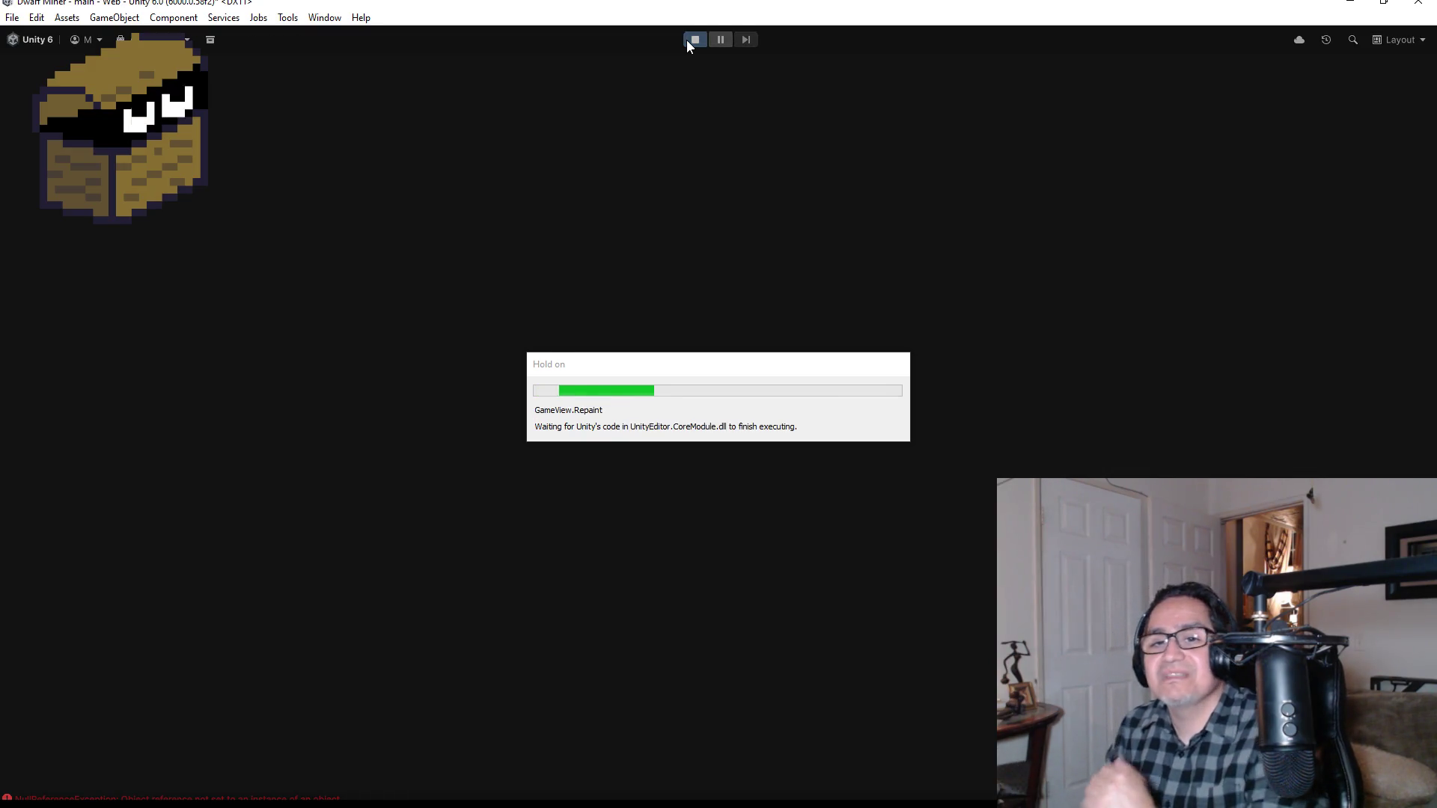
Step: Dismiss the settings overlay, switch to the ranged weapon, enter the arena and shoot the nearby goblin
key("Escape")
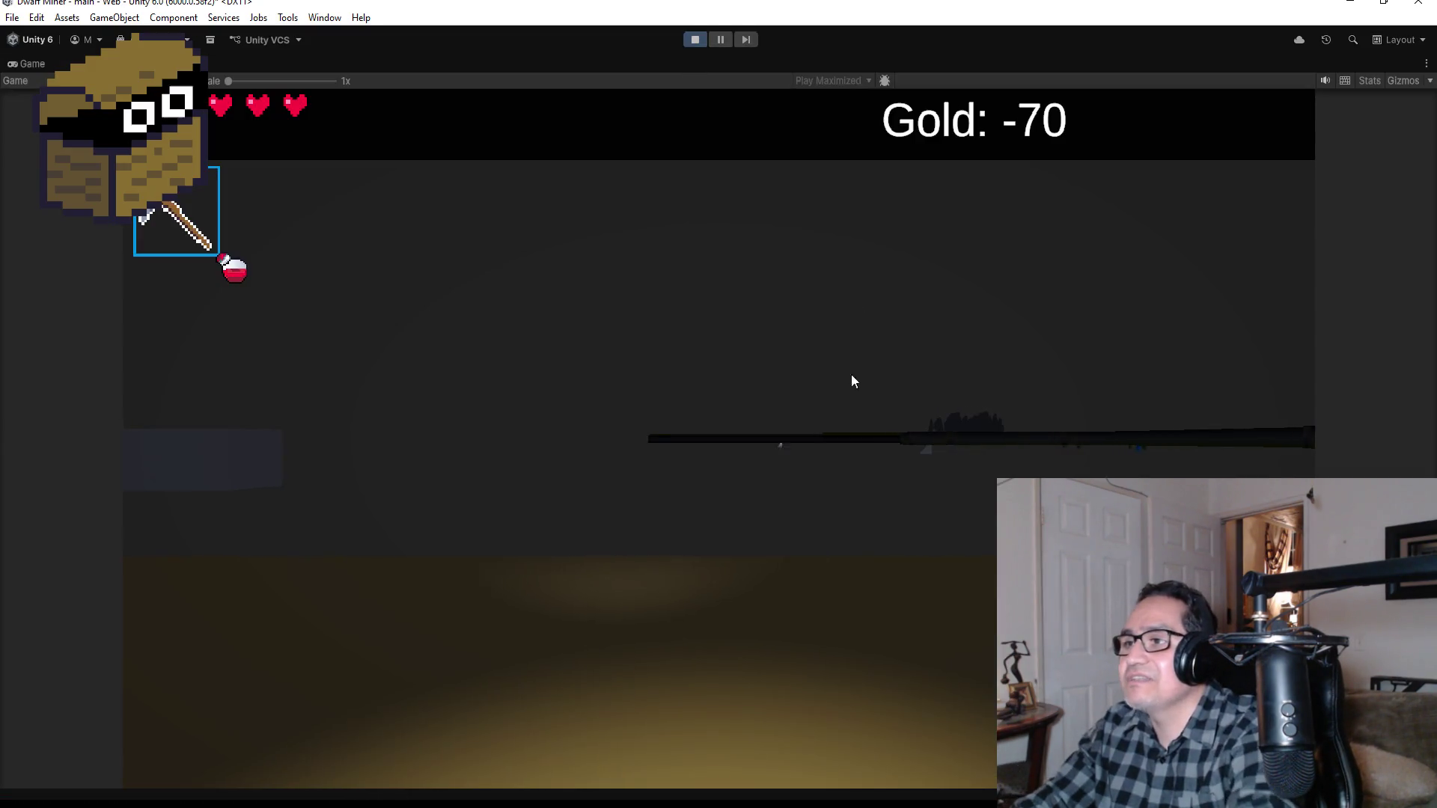
key("w")
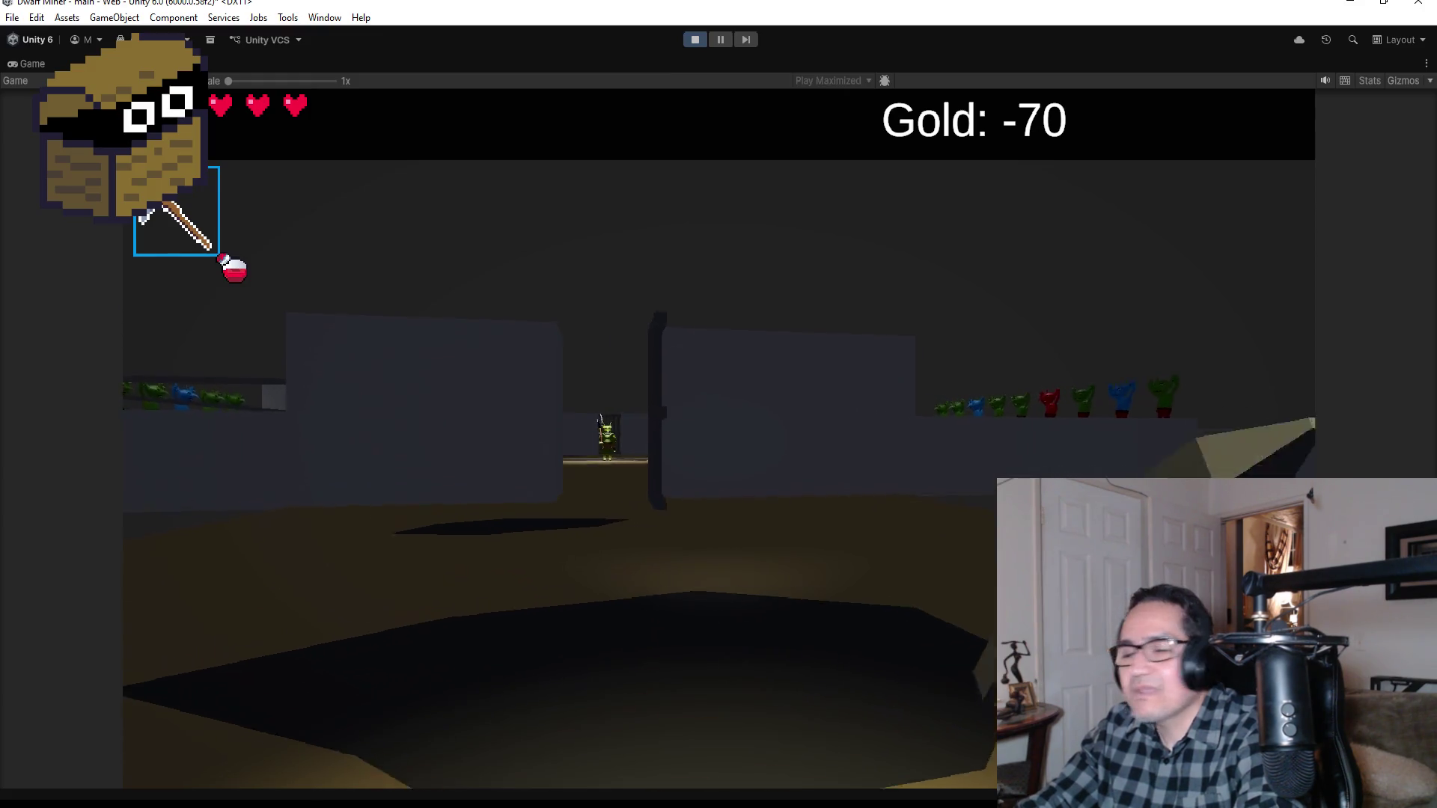
key("2")
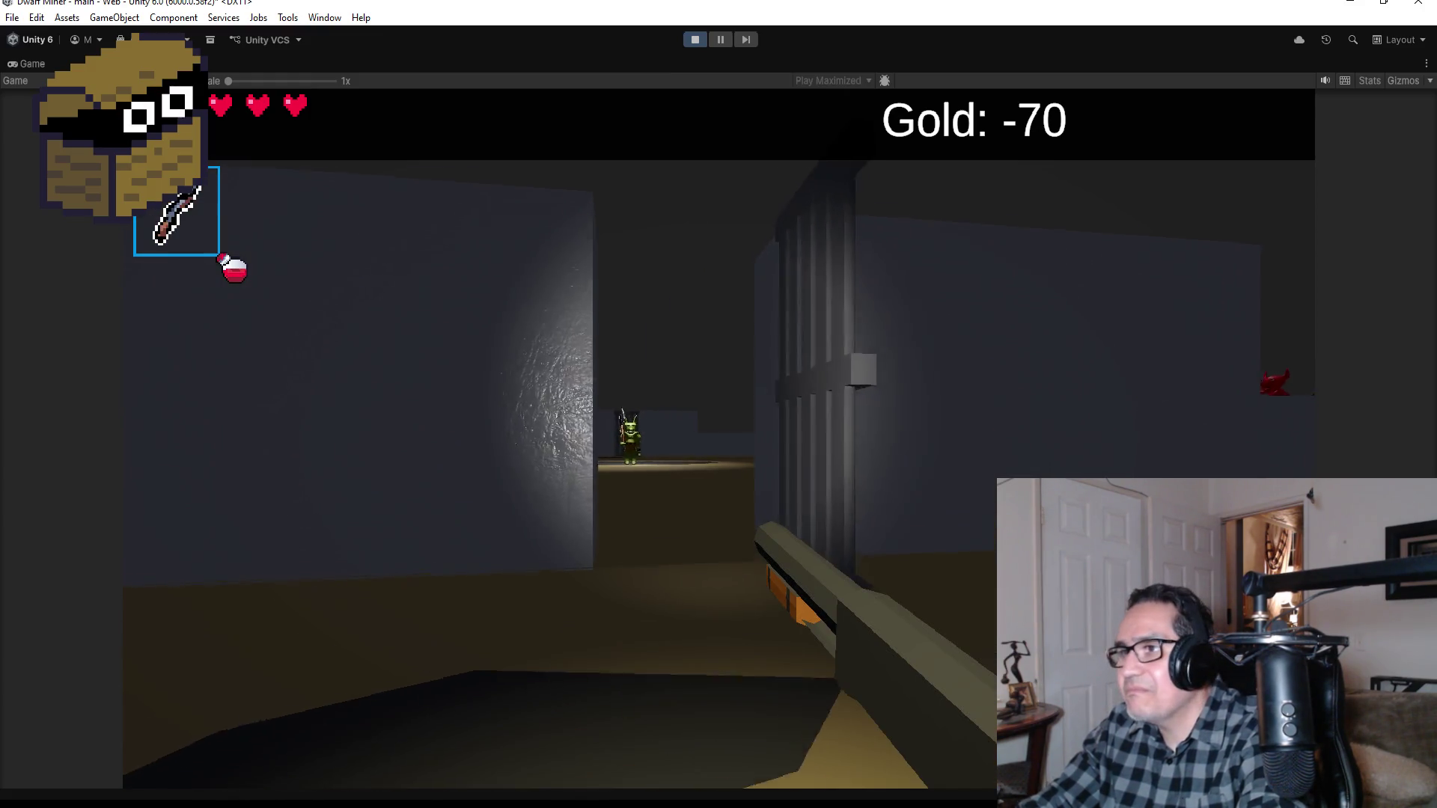
key("w")
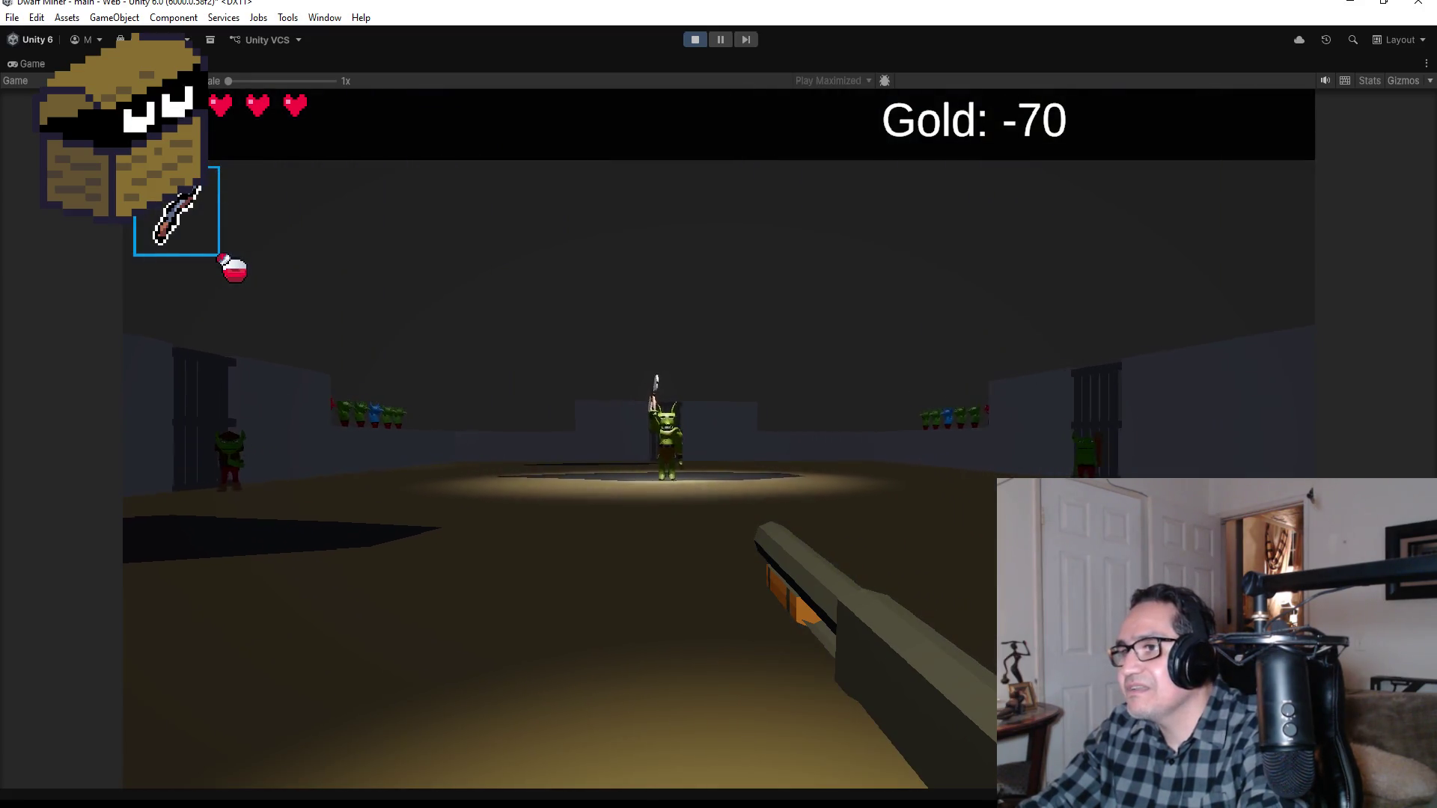
key("w")
left_click(719, 438)
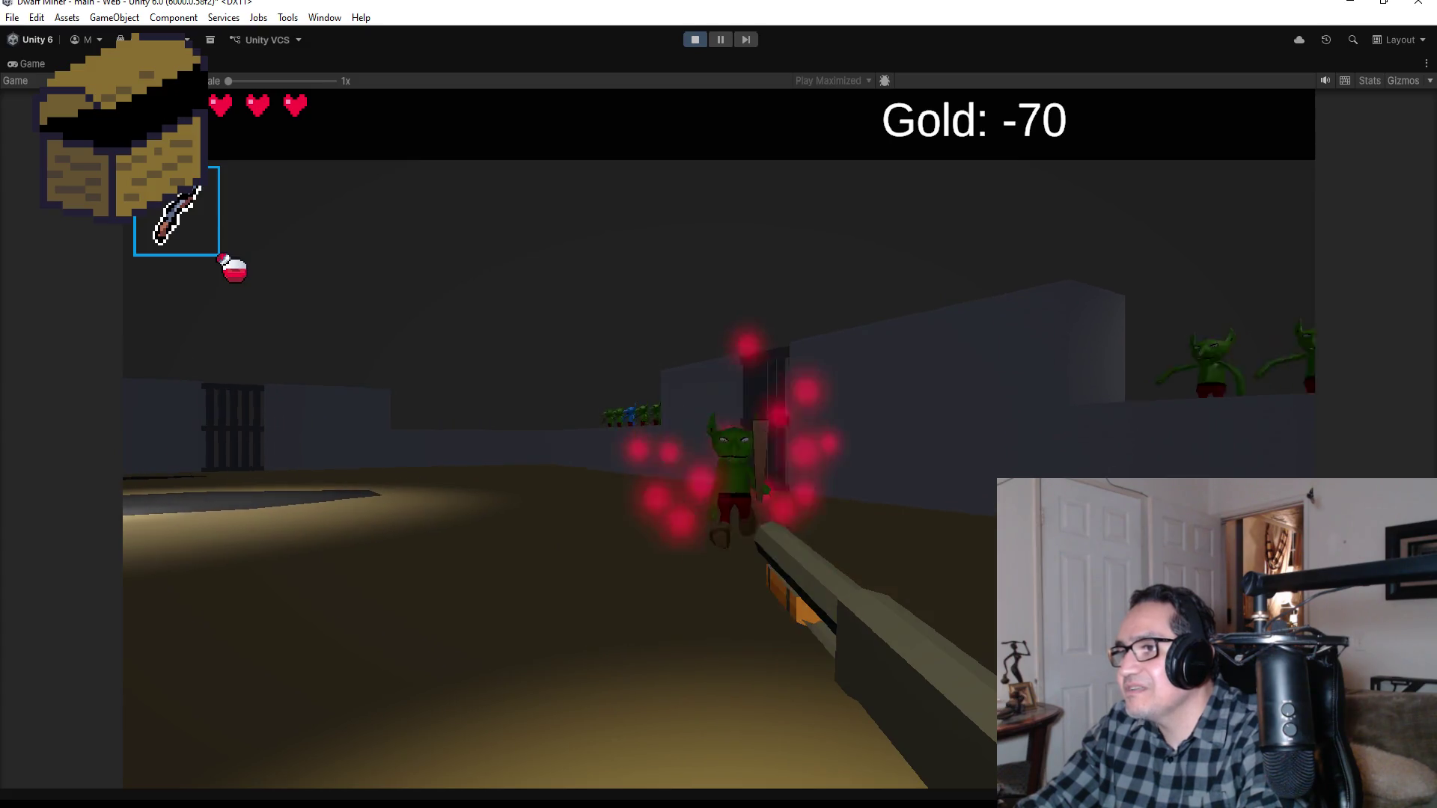
left_click(718, 437)
key("a")
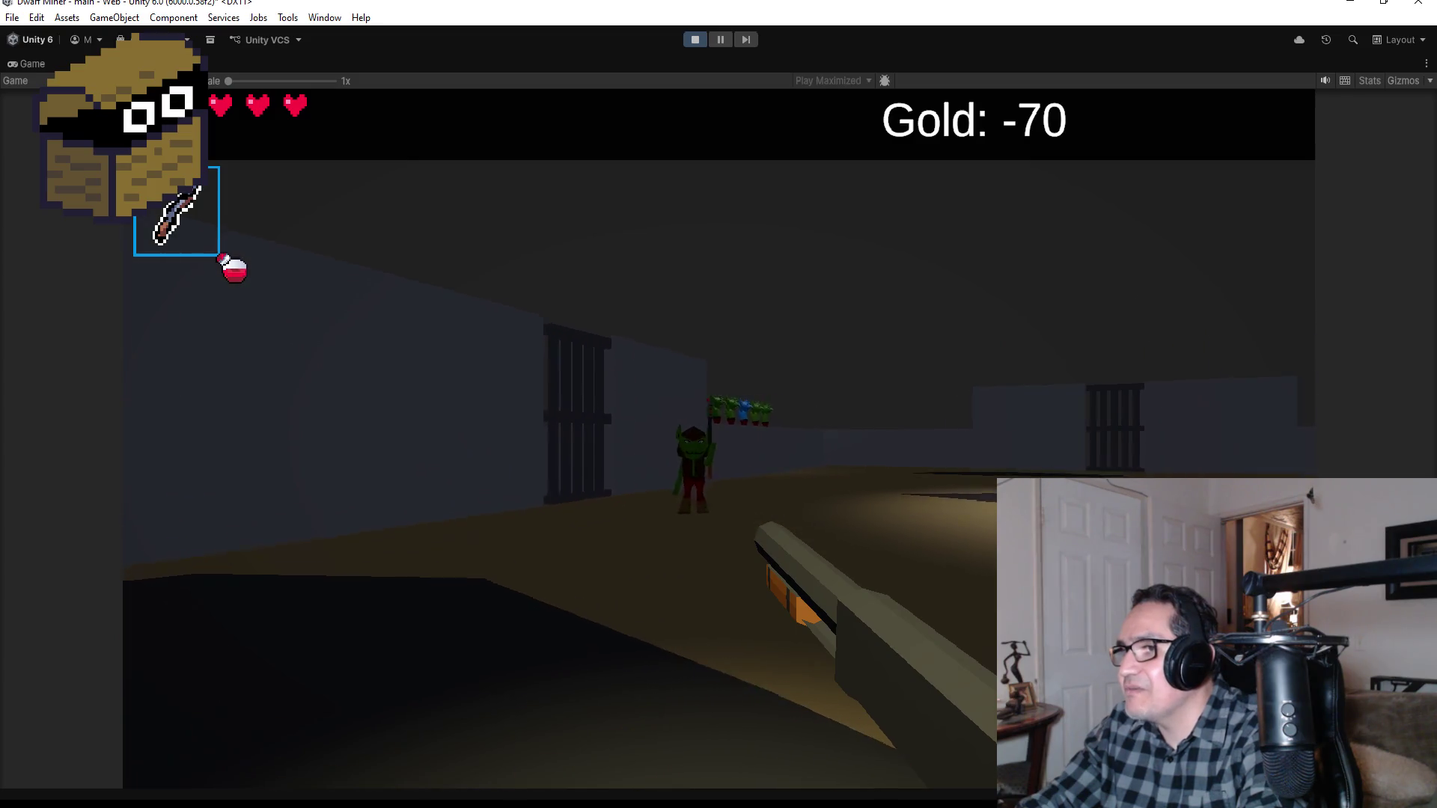
Step: Shoot the remaining goblins as they approach
left_click(718, 437)
left_click(719, 438)
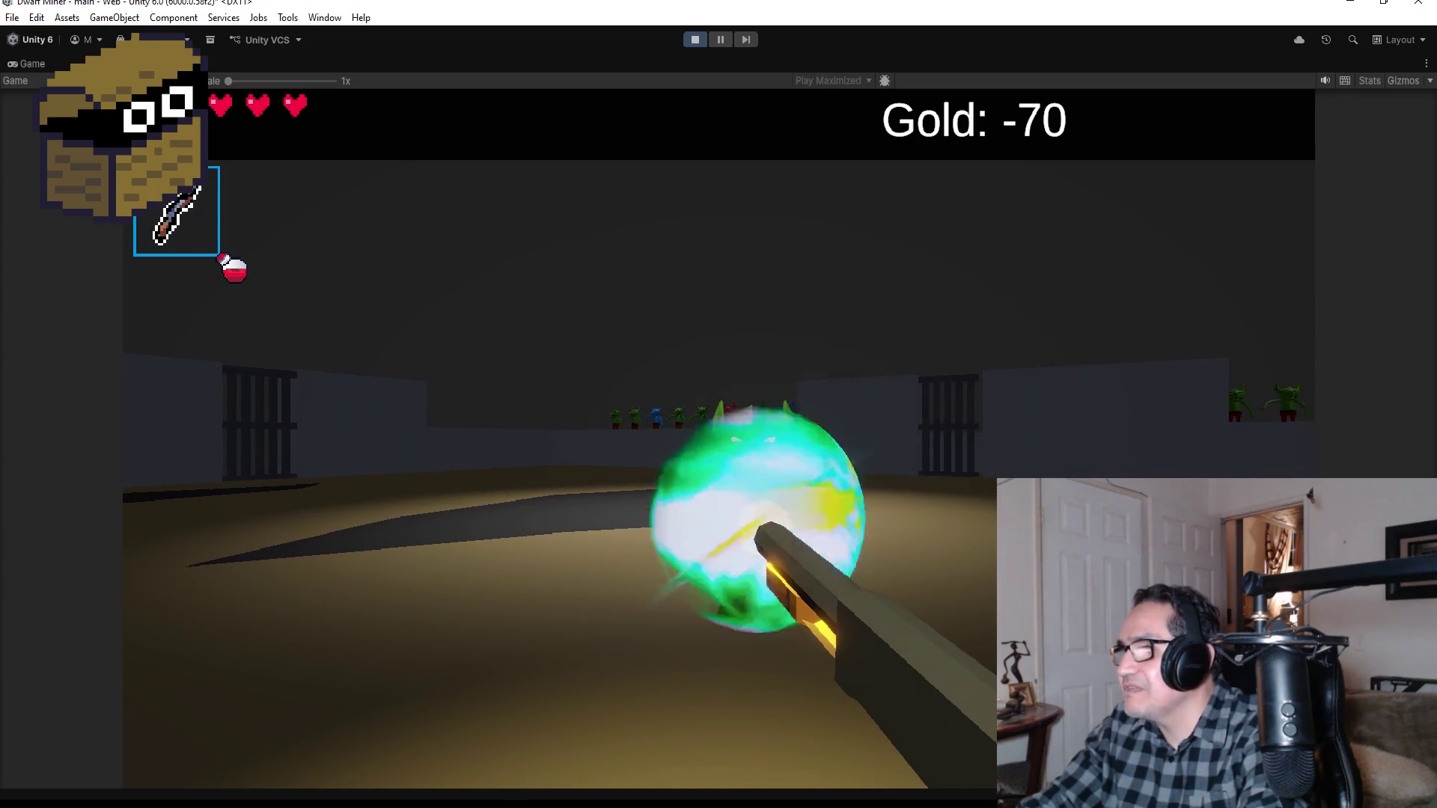
left_click(719, 438)
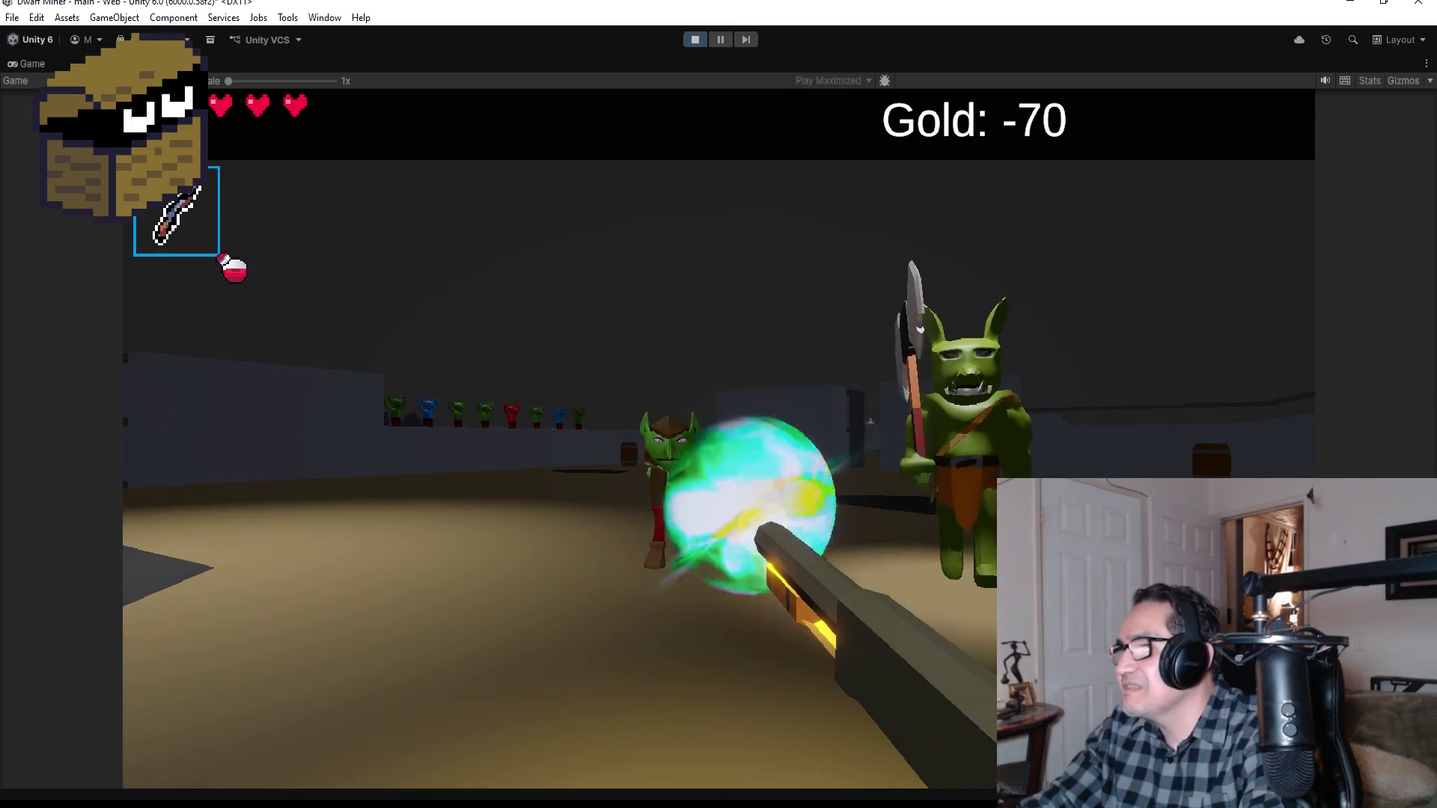
left_click(719, 438)
left_click(718, 438)
Step: Fight the big goblin boss, circling and firing repeatedly until down to one heart
left_click(718, 438)
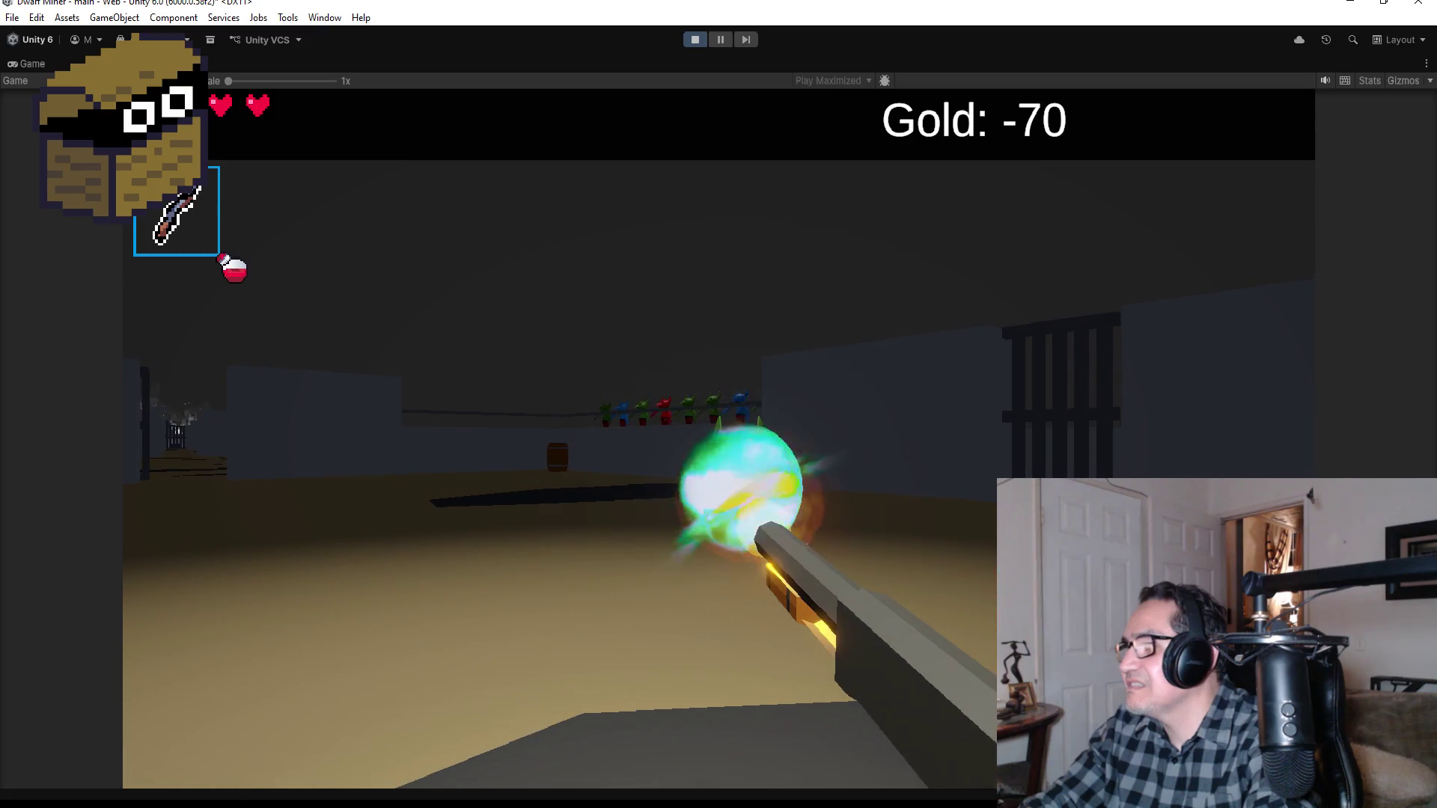
left_click(718, 438)
left_click(718, 438)
left_click(718, 438)
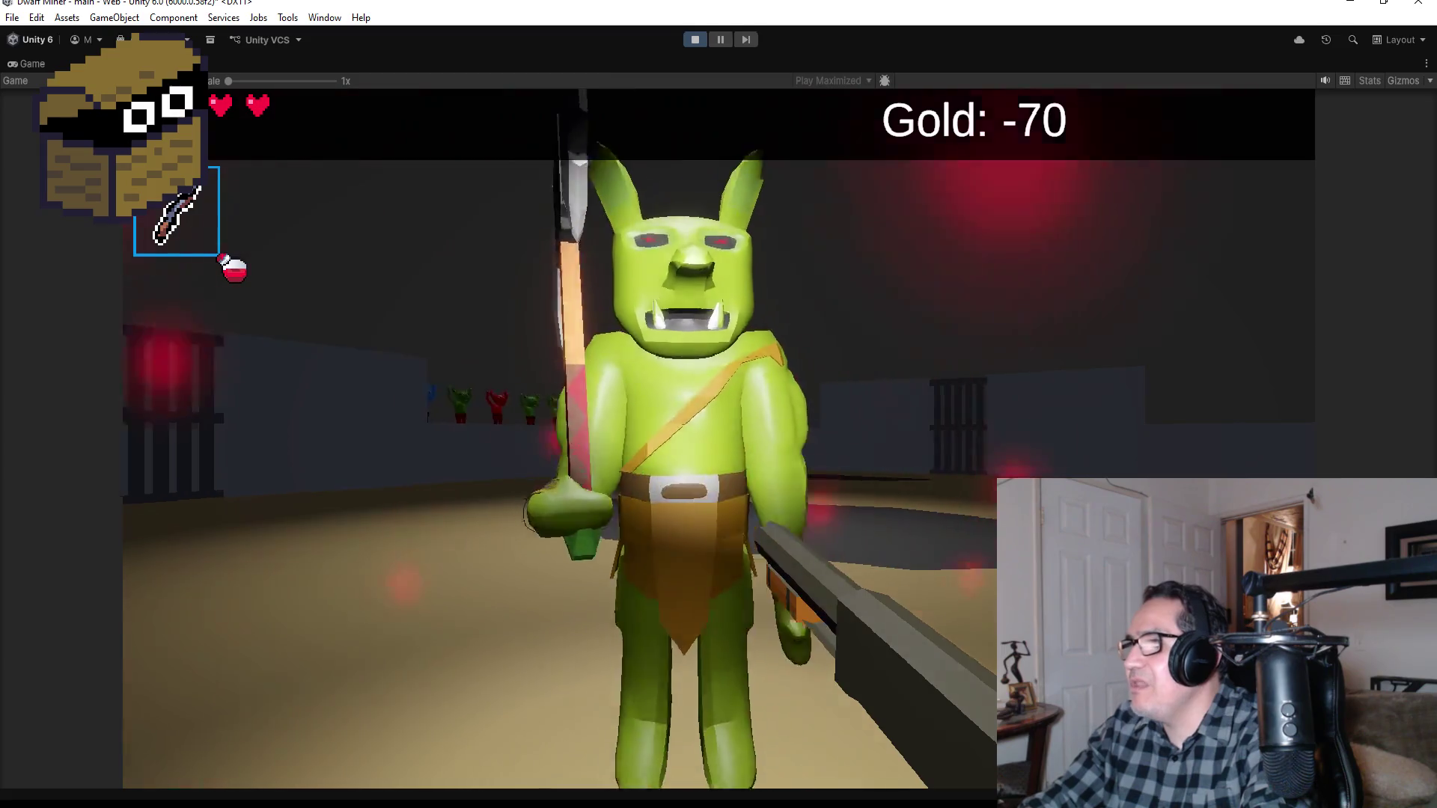
left_click(719, 437)
left_click(719, 438)
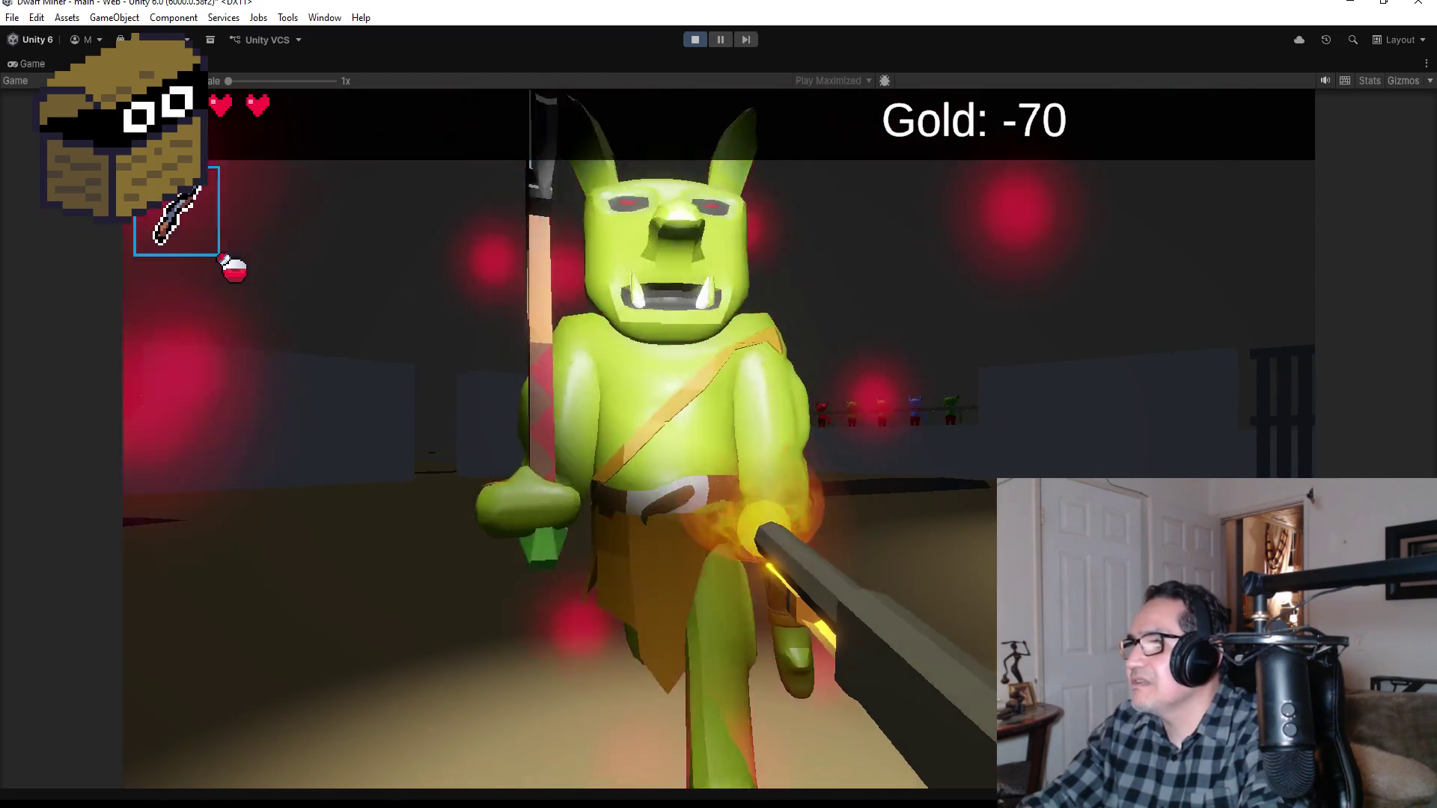
left_click(718, 437)
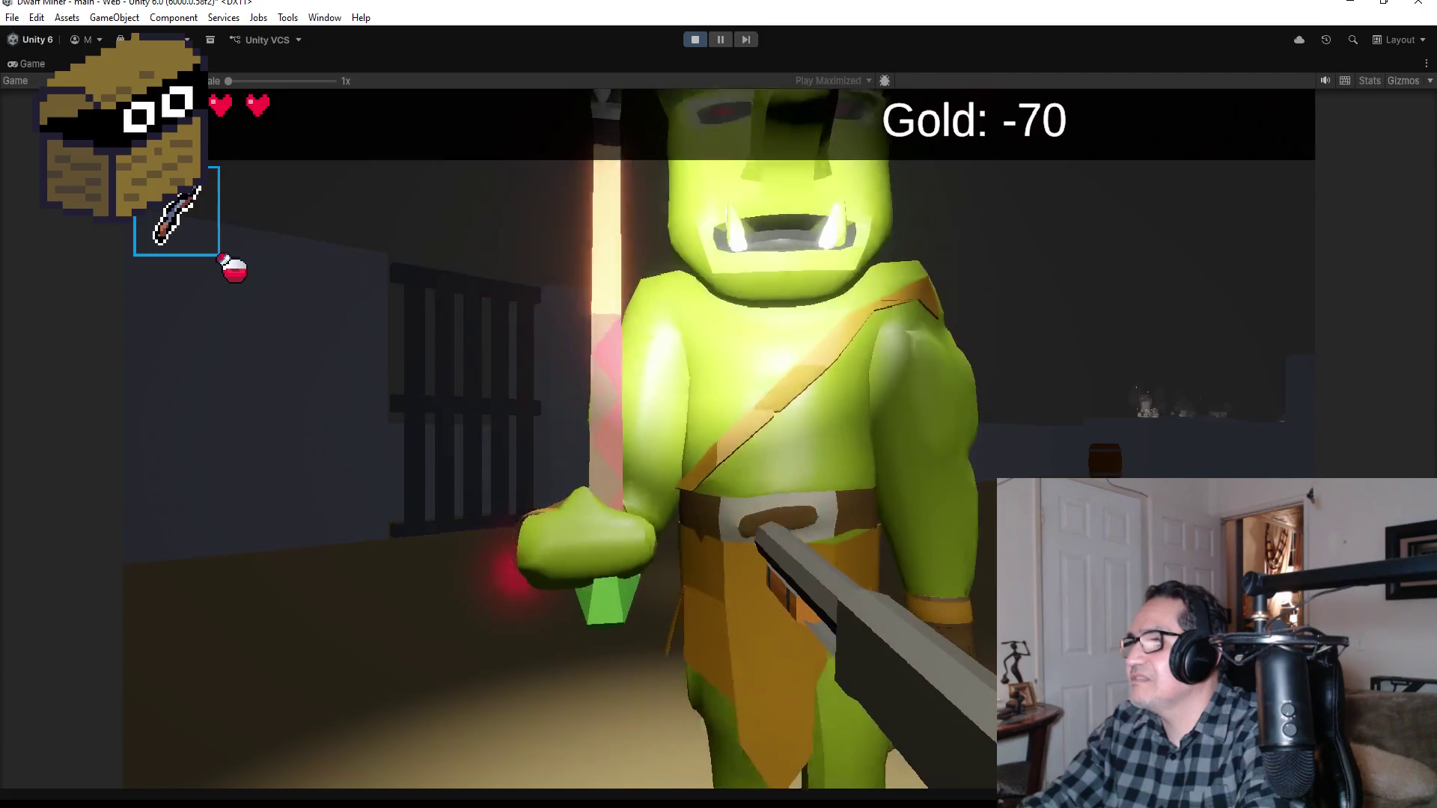
left_click(718, 438)
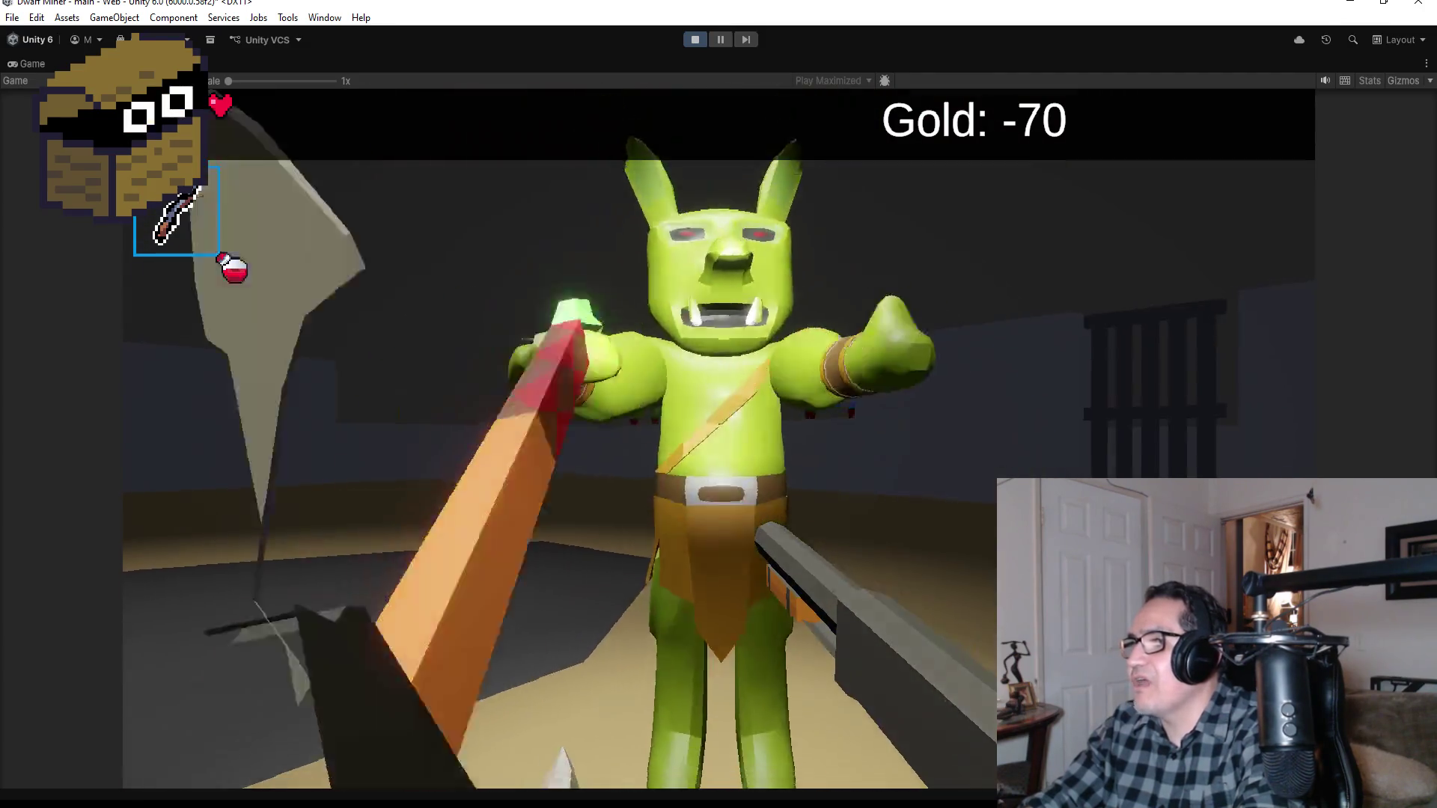
left_click(718, 437)
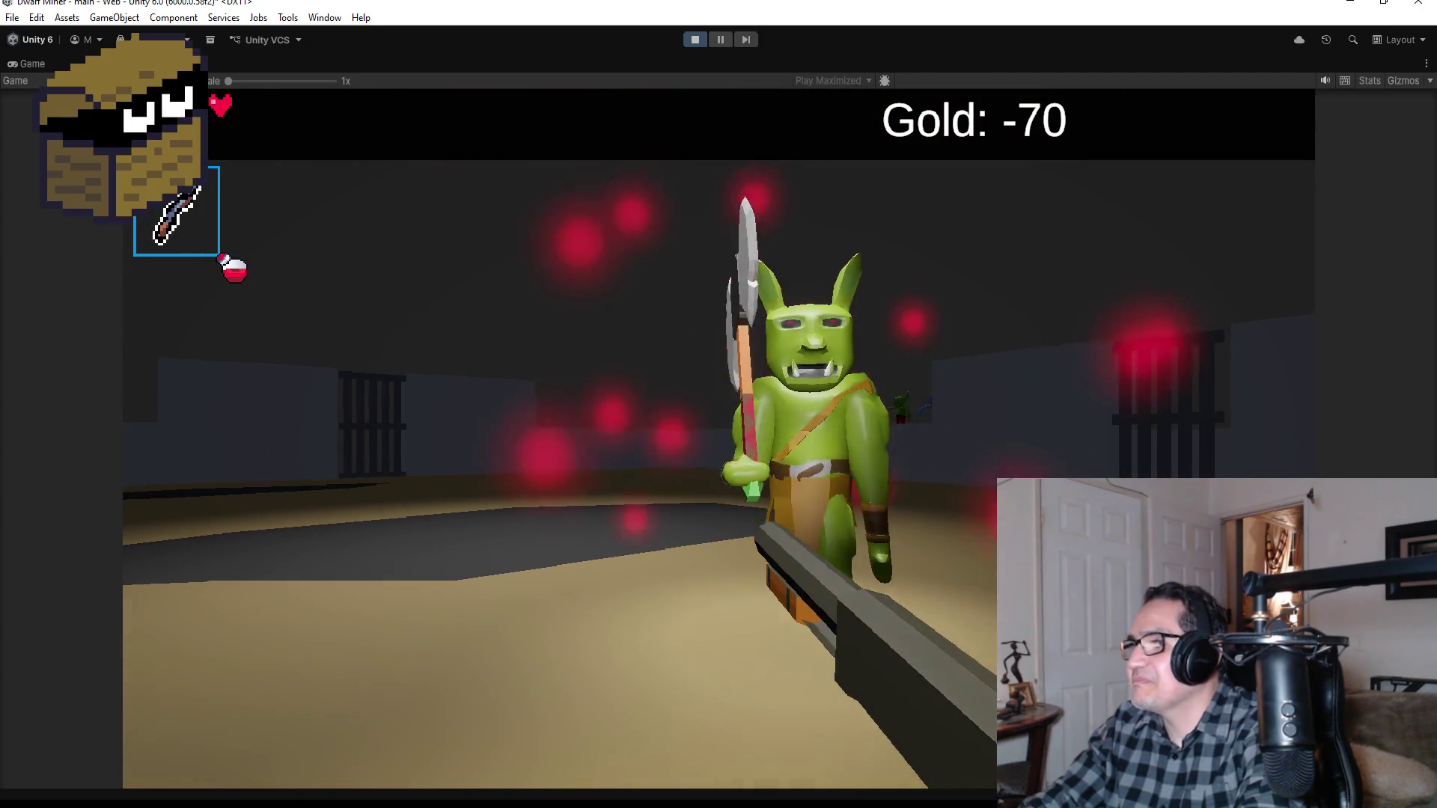
left_click(719, 437)
left_click(719, 437)
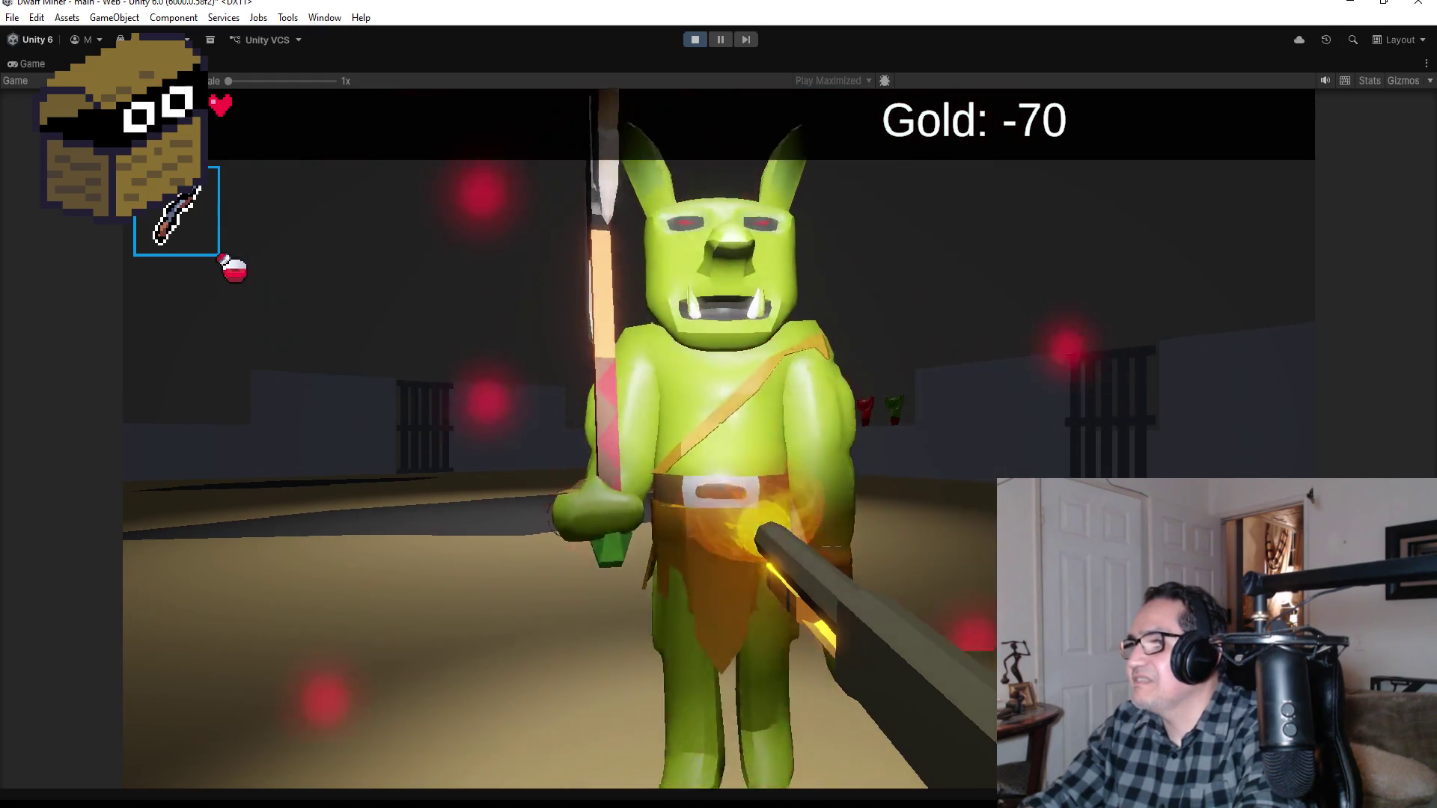
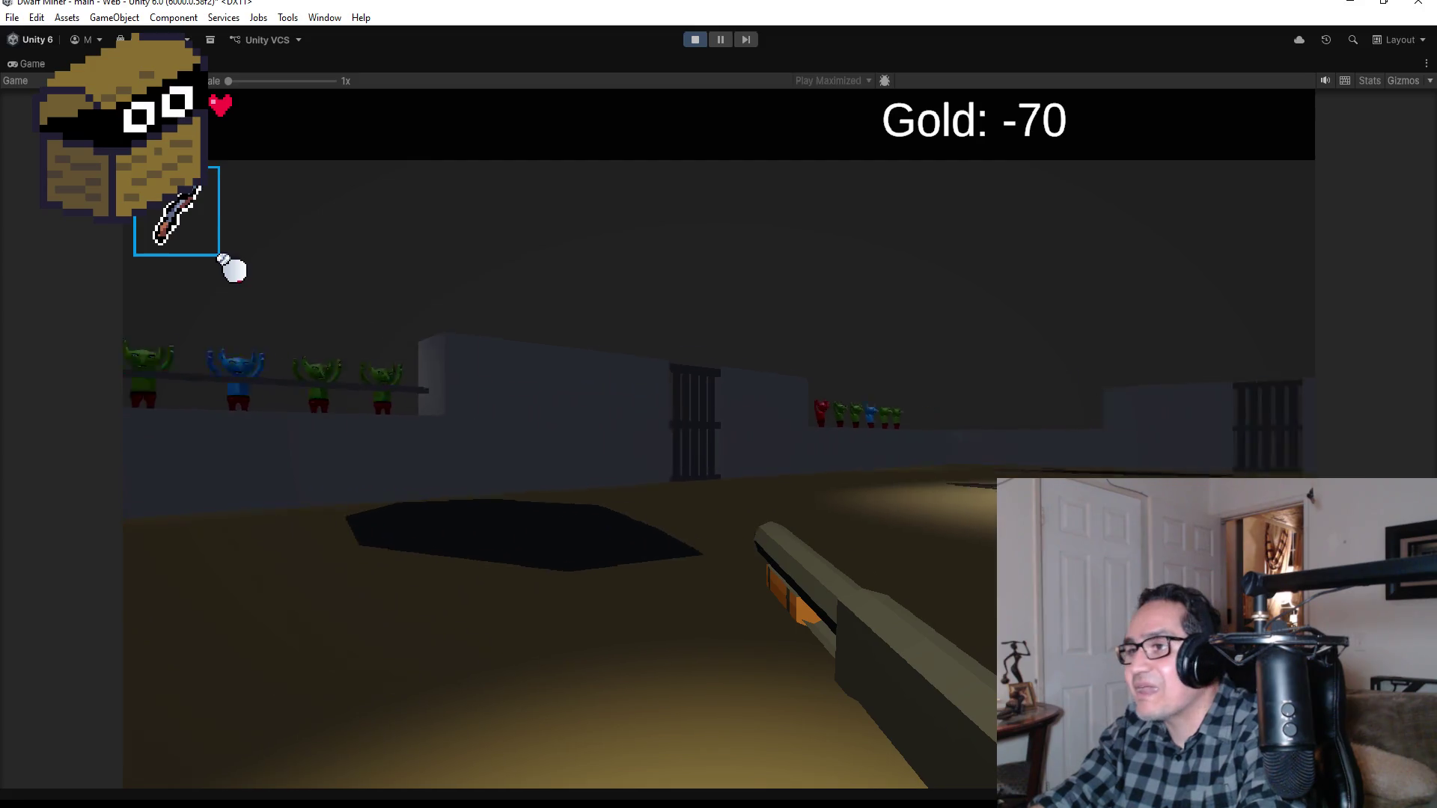
Step: Pause the Dwarf Miner play test with Esc and exit Play mode
key("Escape")
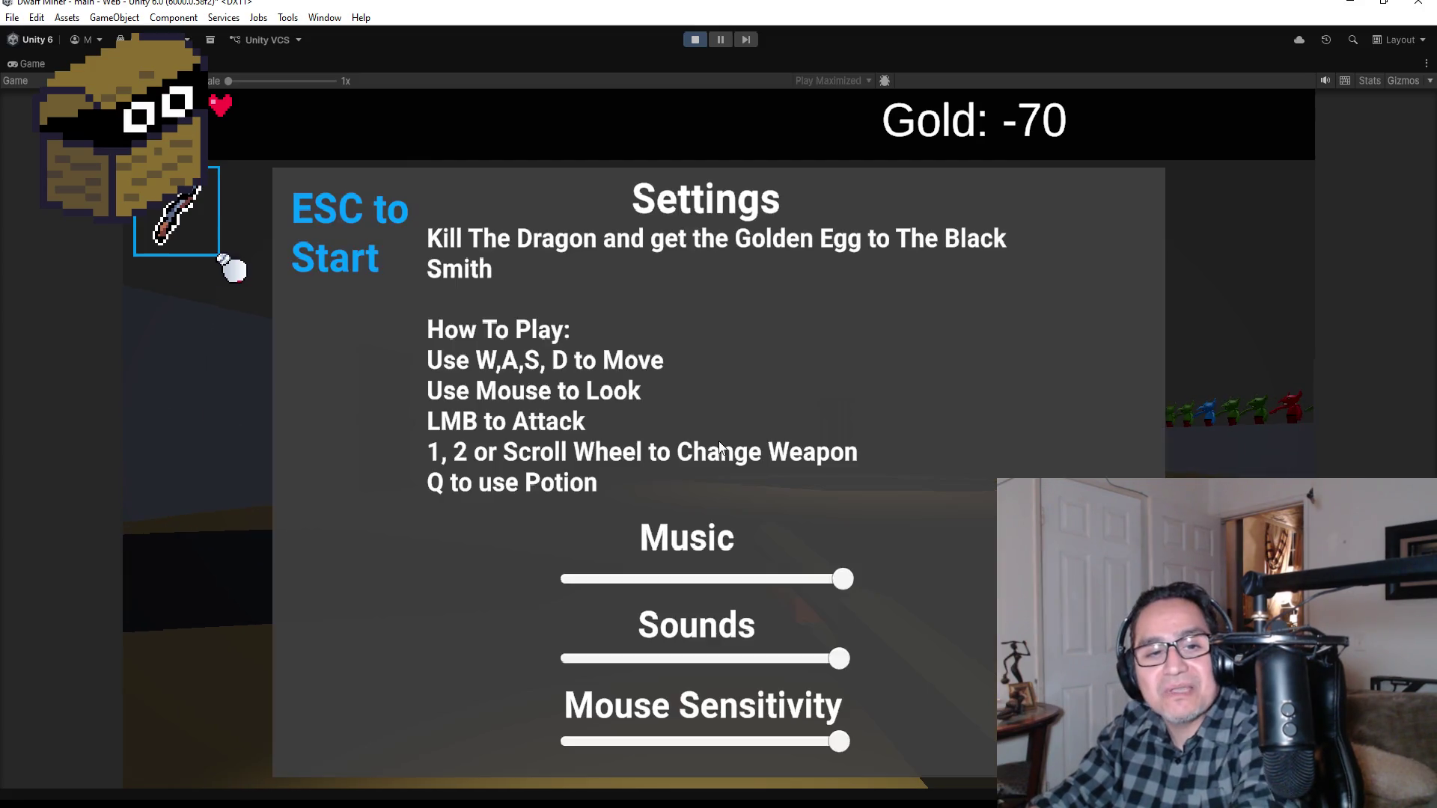
left_click(684, 42)
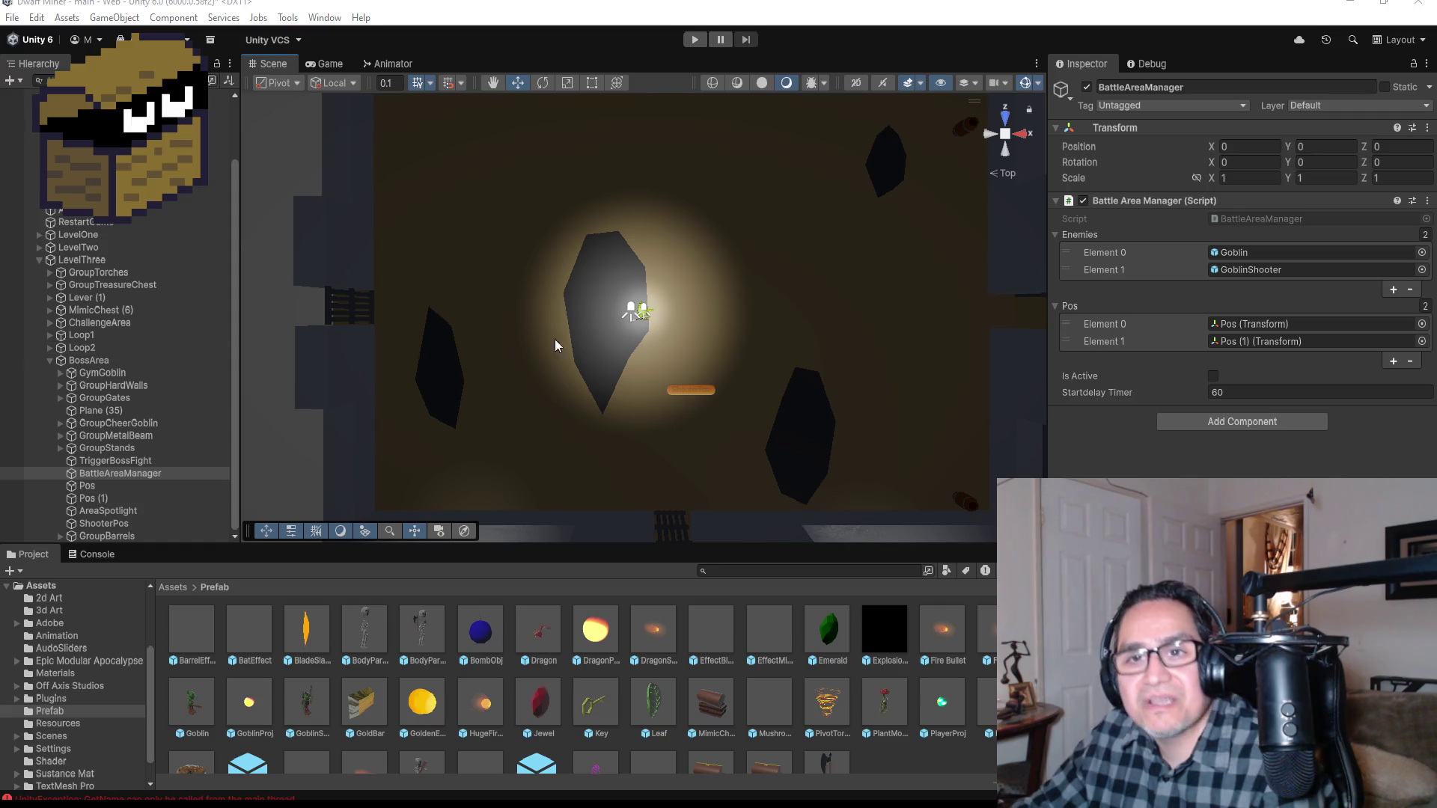
Step: Save the current scene from the File menu
left_click(13, 17)
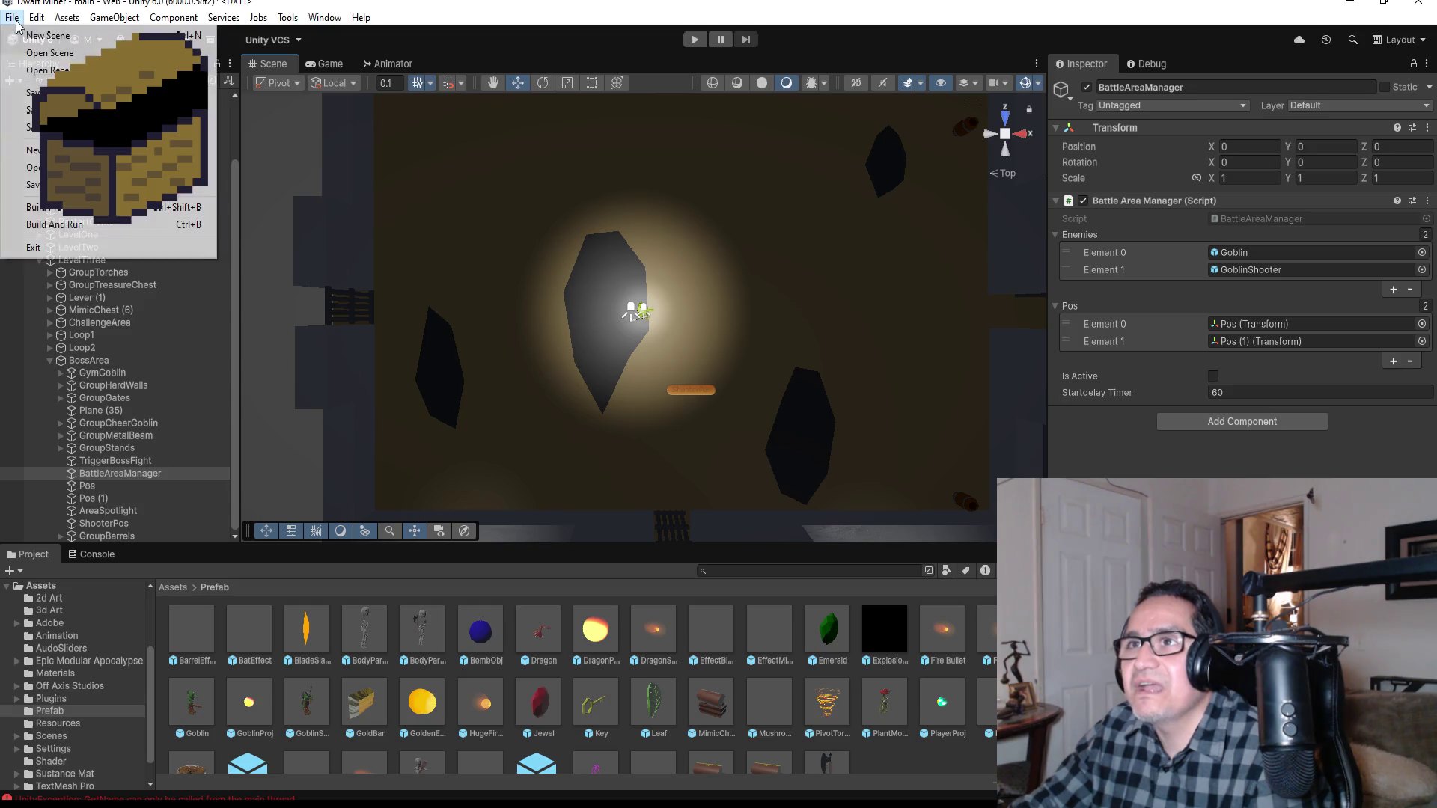
key("Escape")
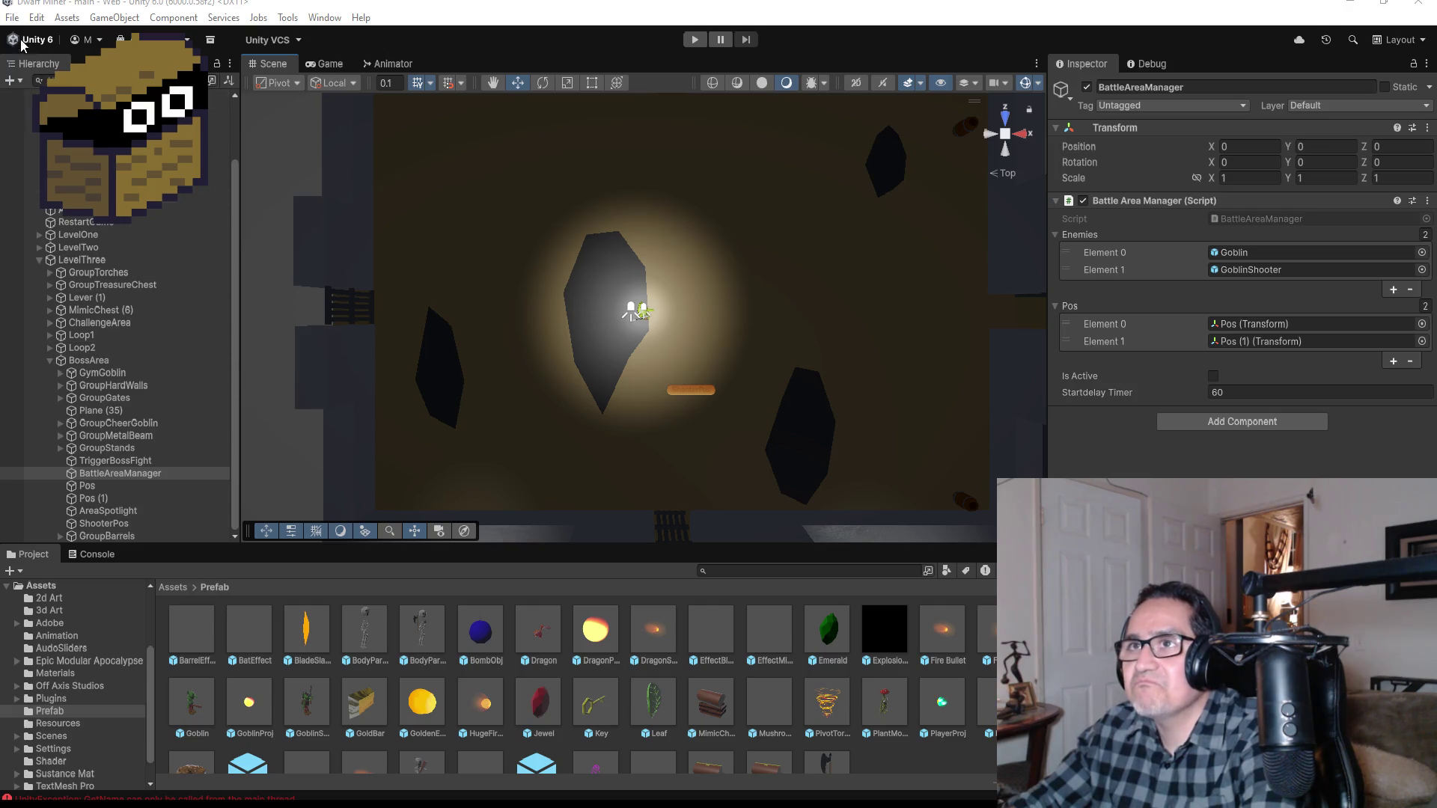
left_click(13, 23)
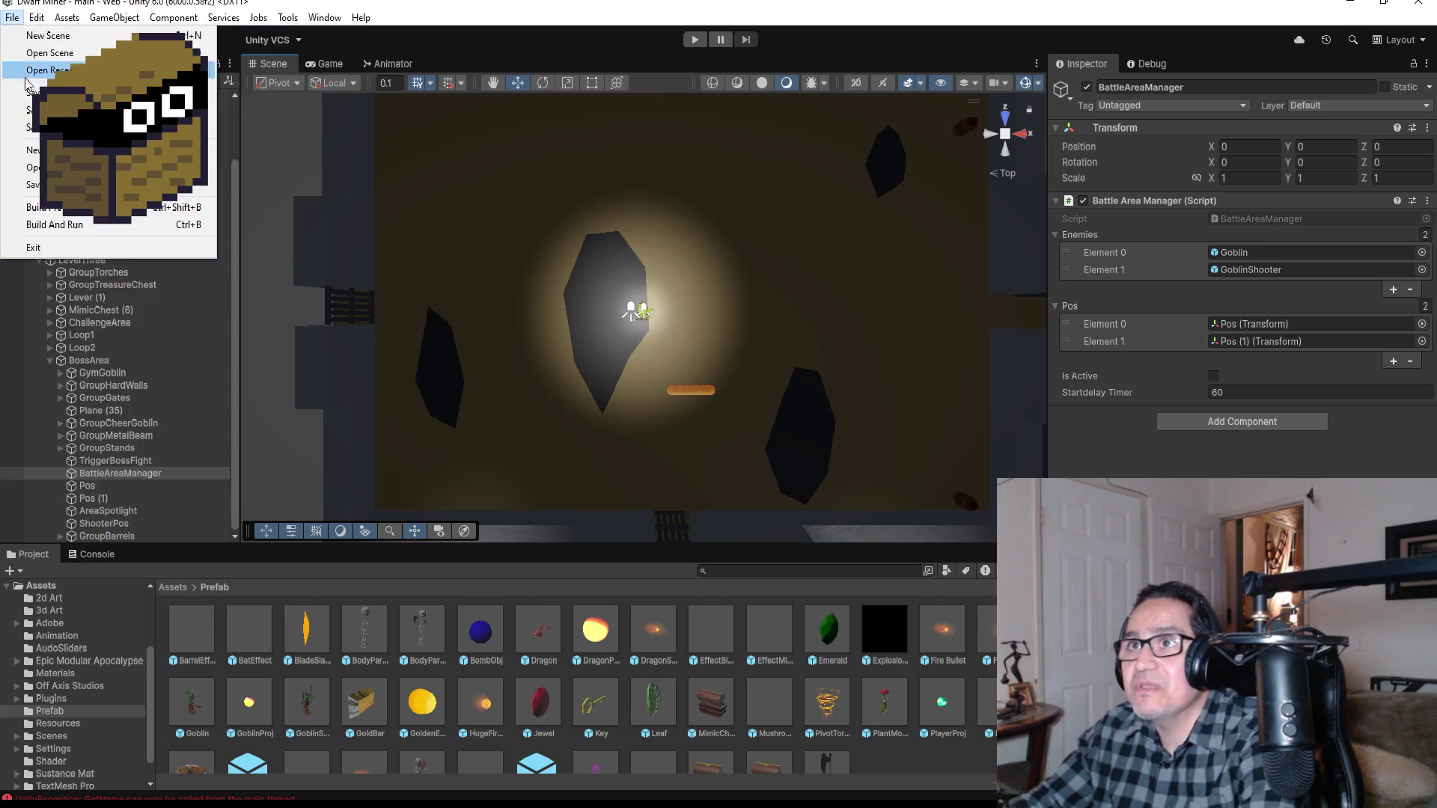
left_click(30, 94)
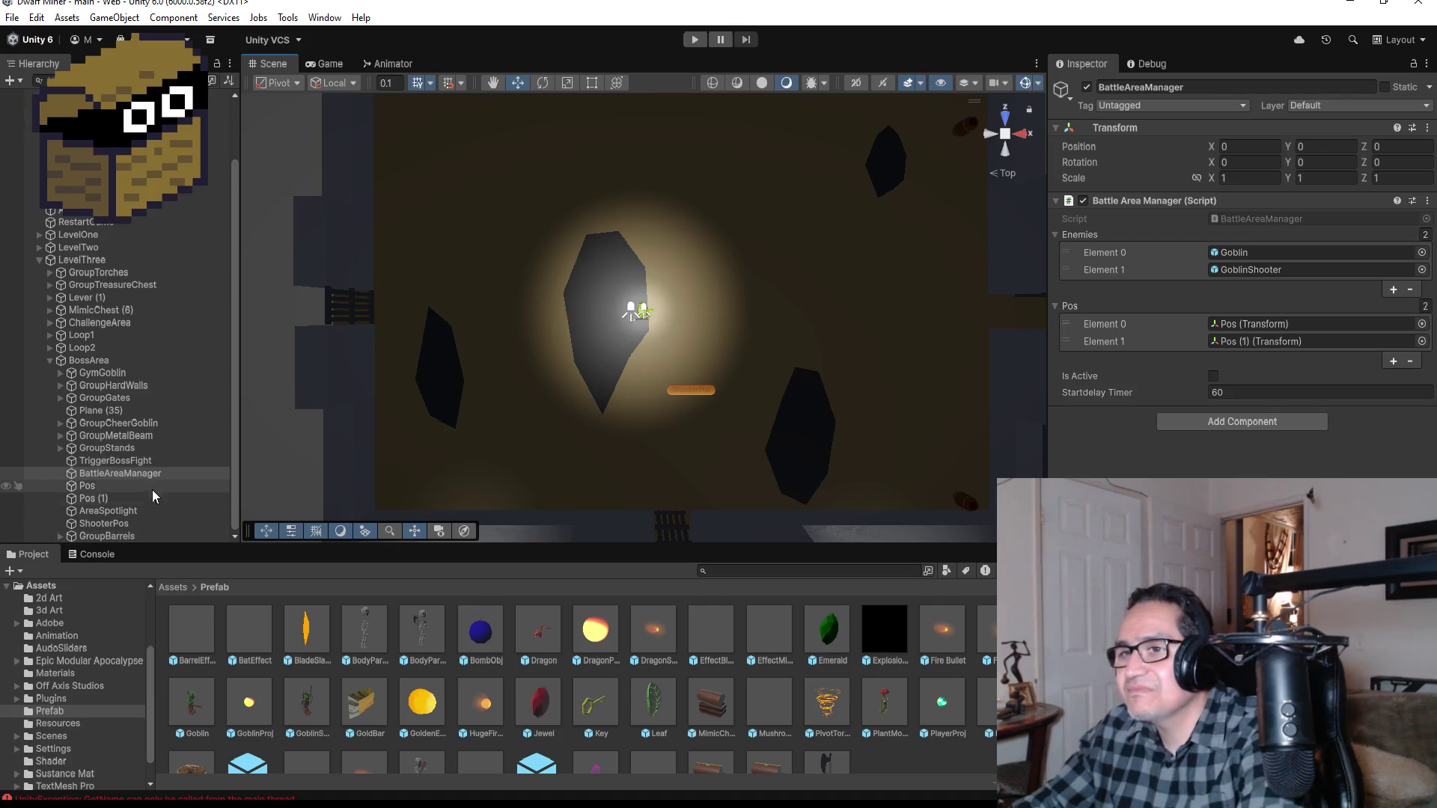
Step: Inspect Pos, BattleAreaManager and BossArea in the Hierarchy, ending on the GymGoblin boss
left_click(150, 487)
left_click(163, 476)
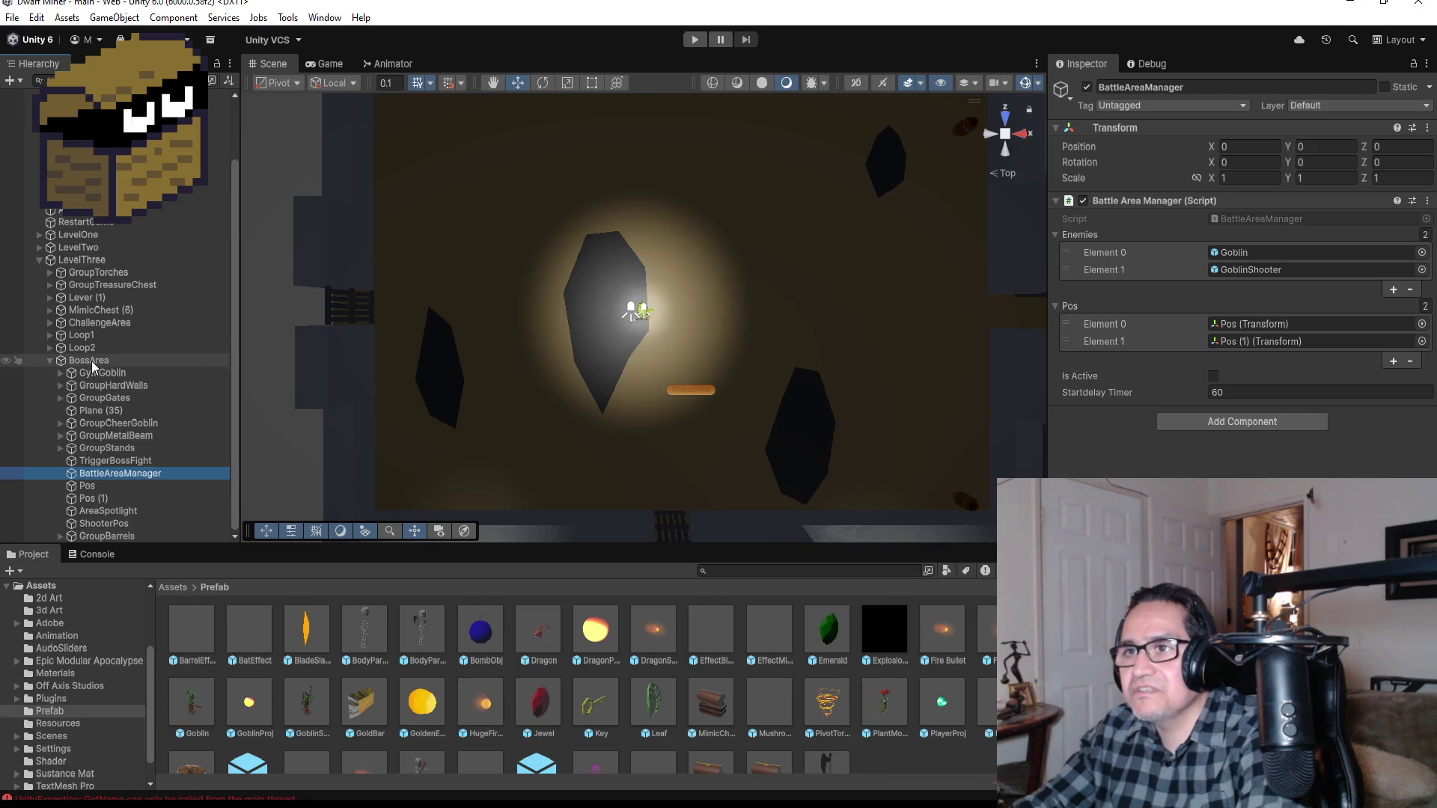
left_click(90, 361)
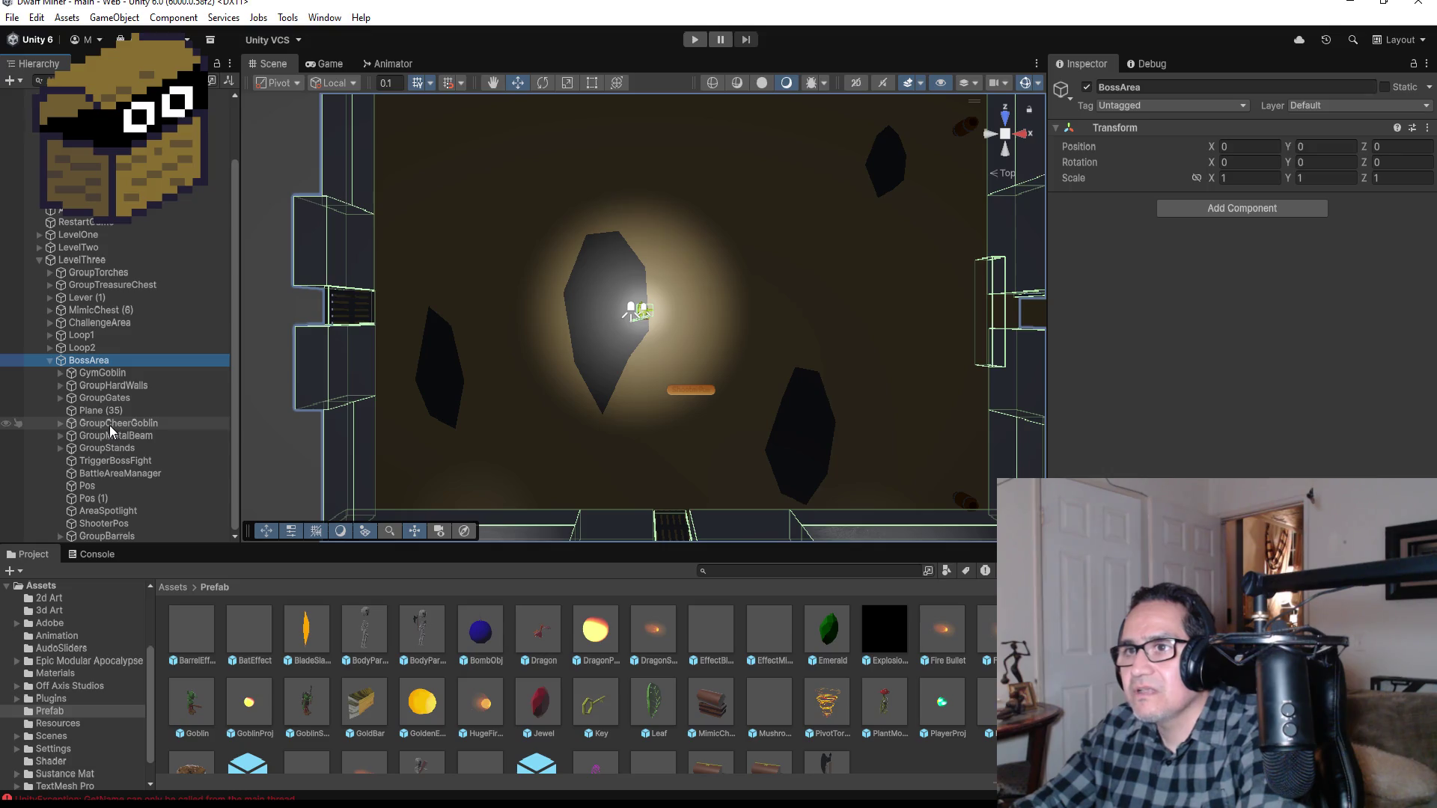
left_click(104, 373)
Step: Zoom out over the boss arena and corridor, then select the HardWall (108) corridor cube
scroll("down", 3)
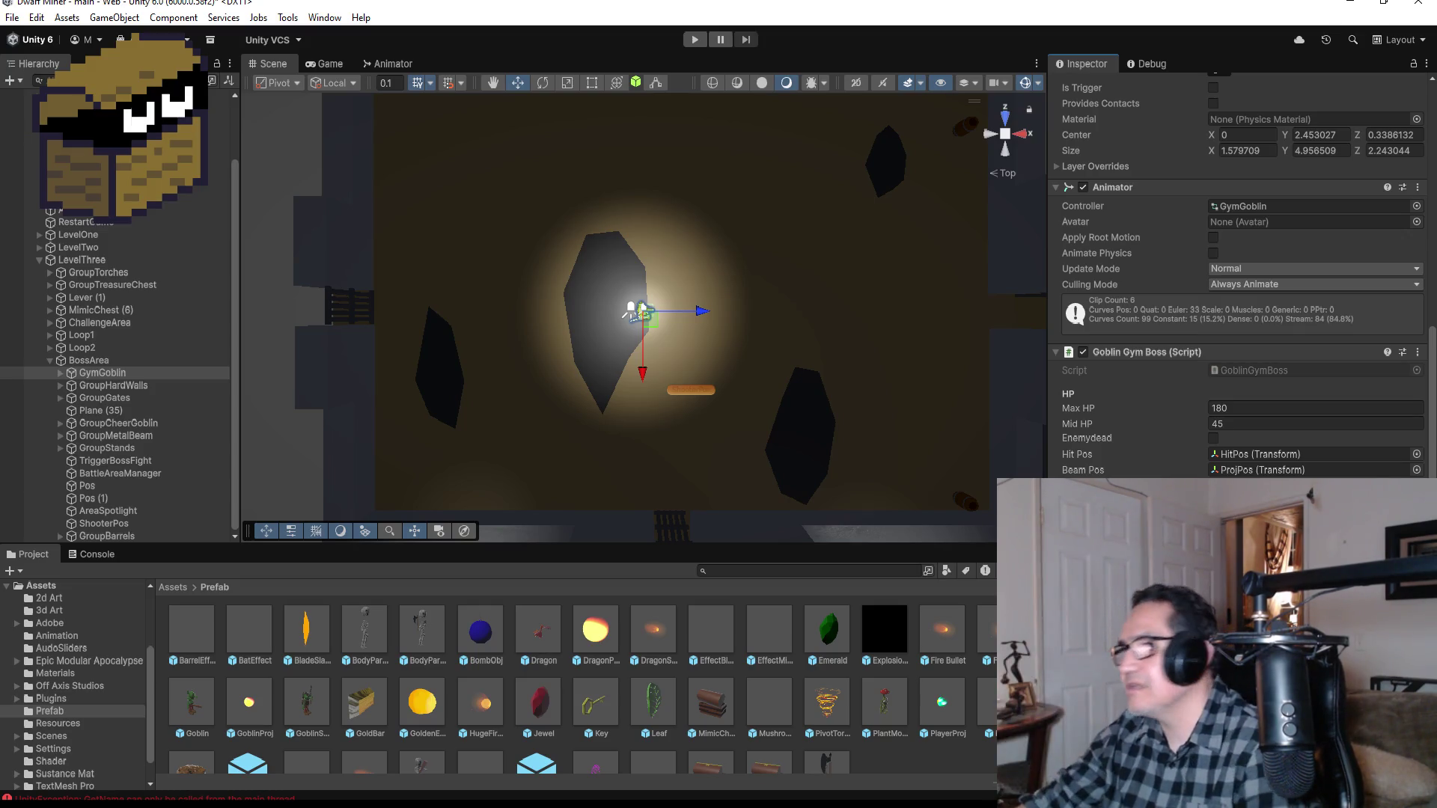
scroll("down", 3)
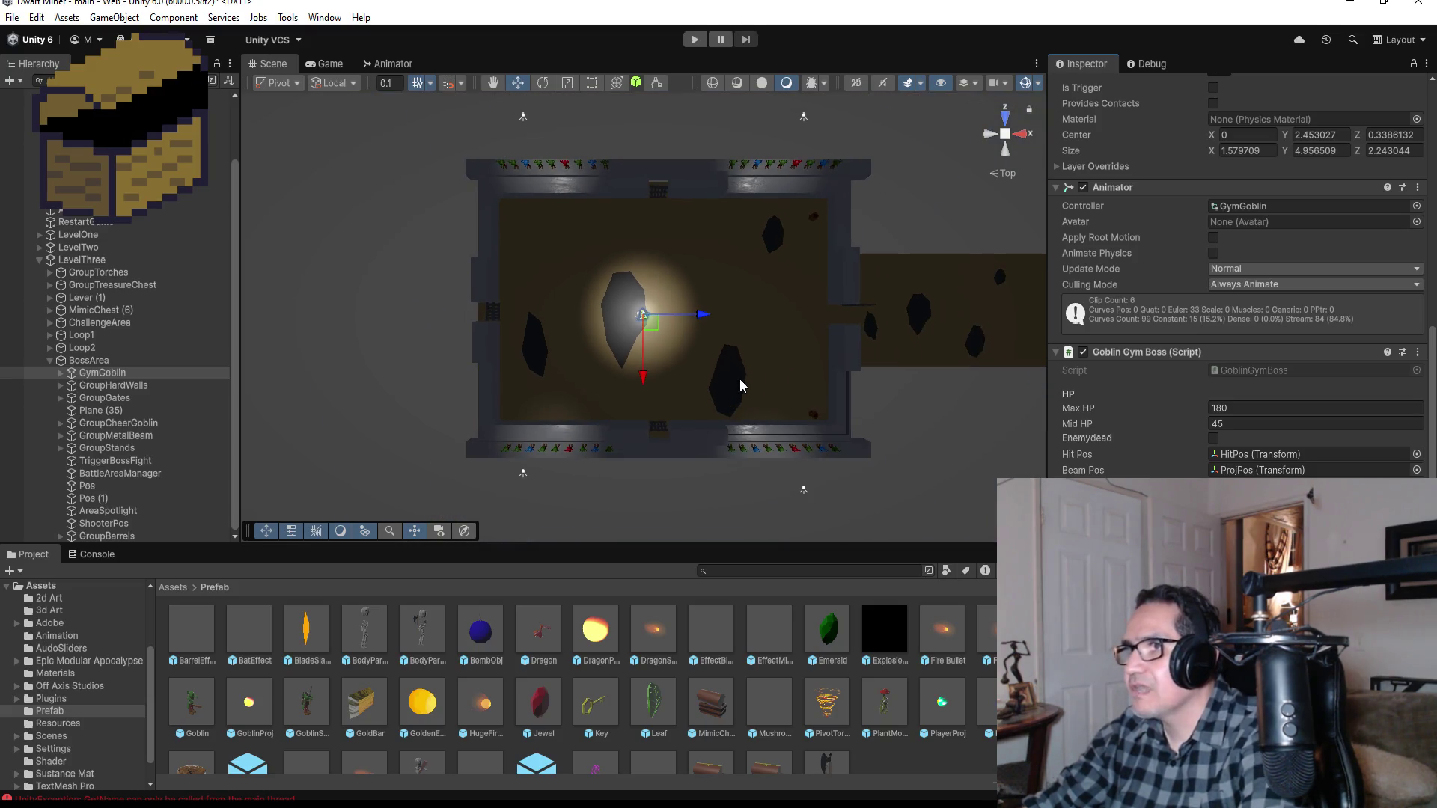
left_click(15, 23)
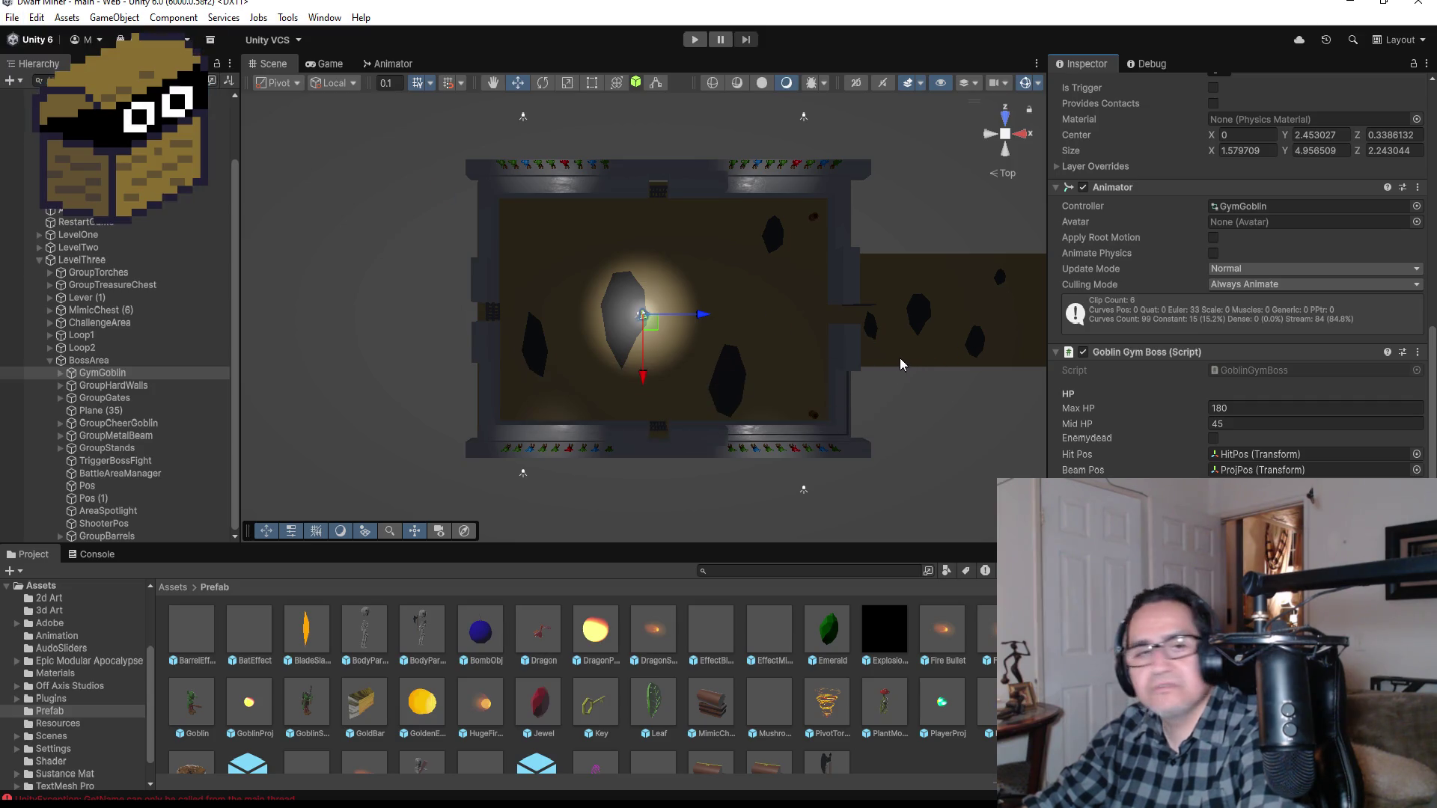
scroll("down", 3)
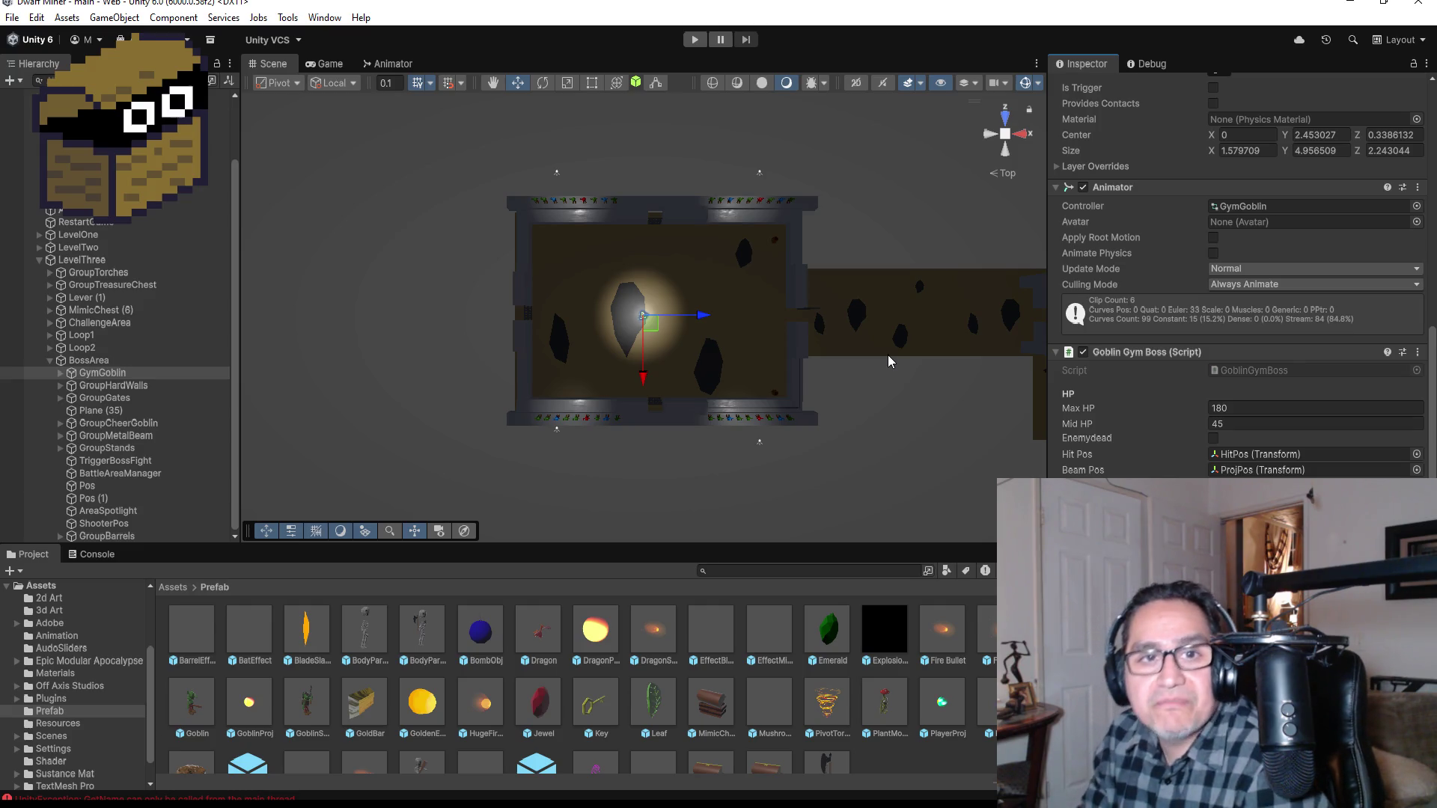
scroll("down", 3)
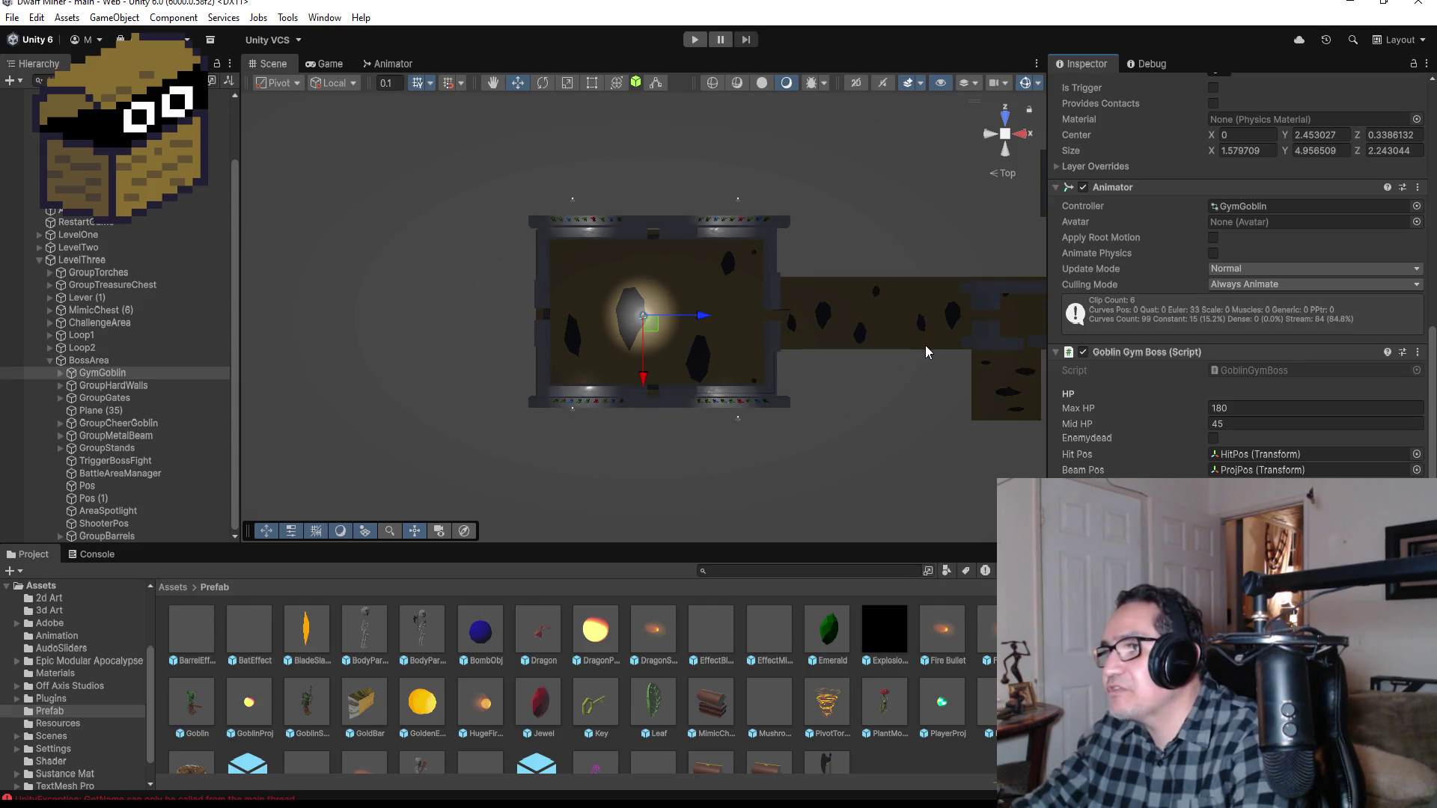
scroll("down", 3)
left_click(932, 290)
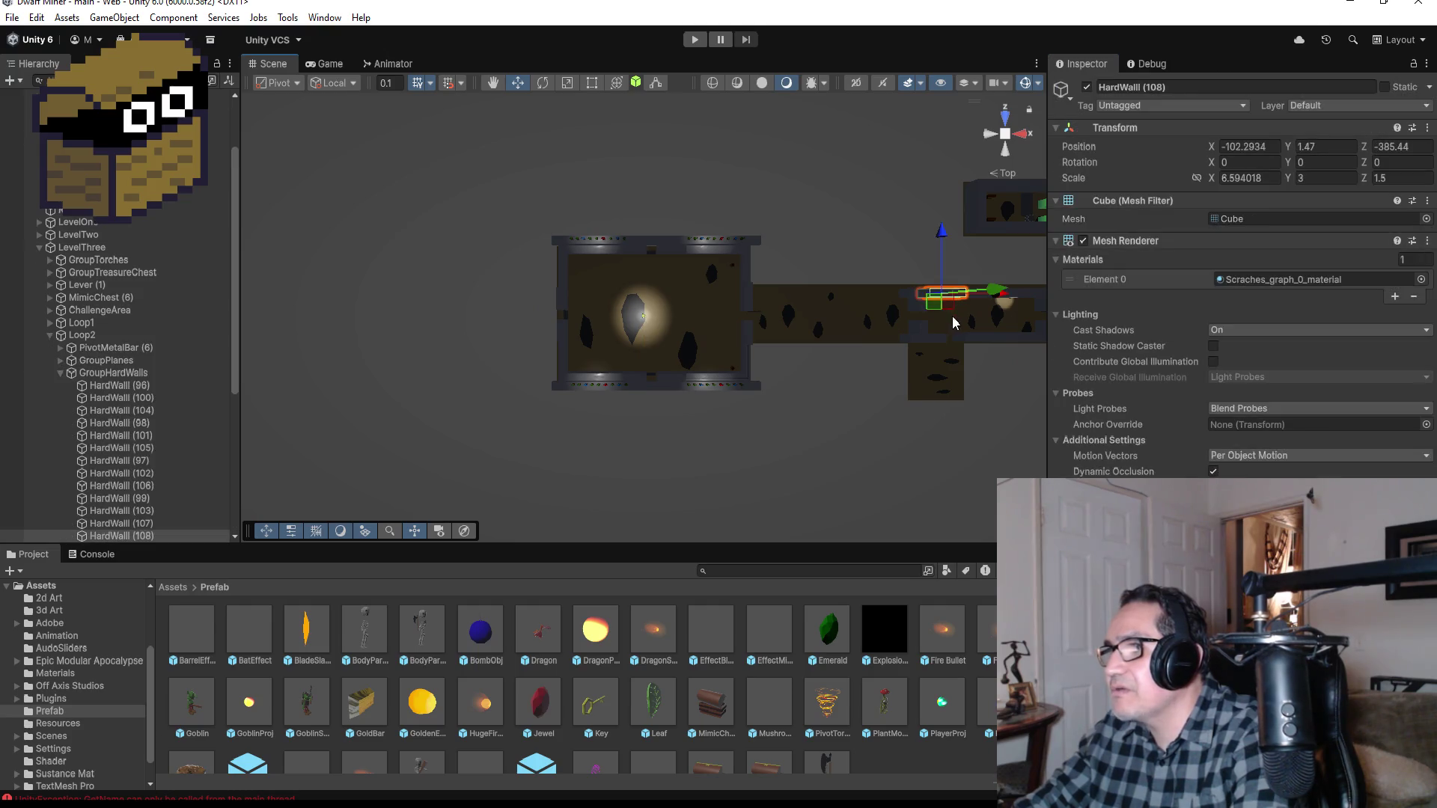
Step: Duplicate HardWall (108) as HardWall (113) and slide it left along the corridor
key("f")
scroll("down", 3)
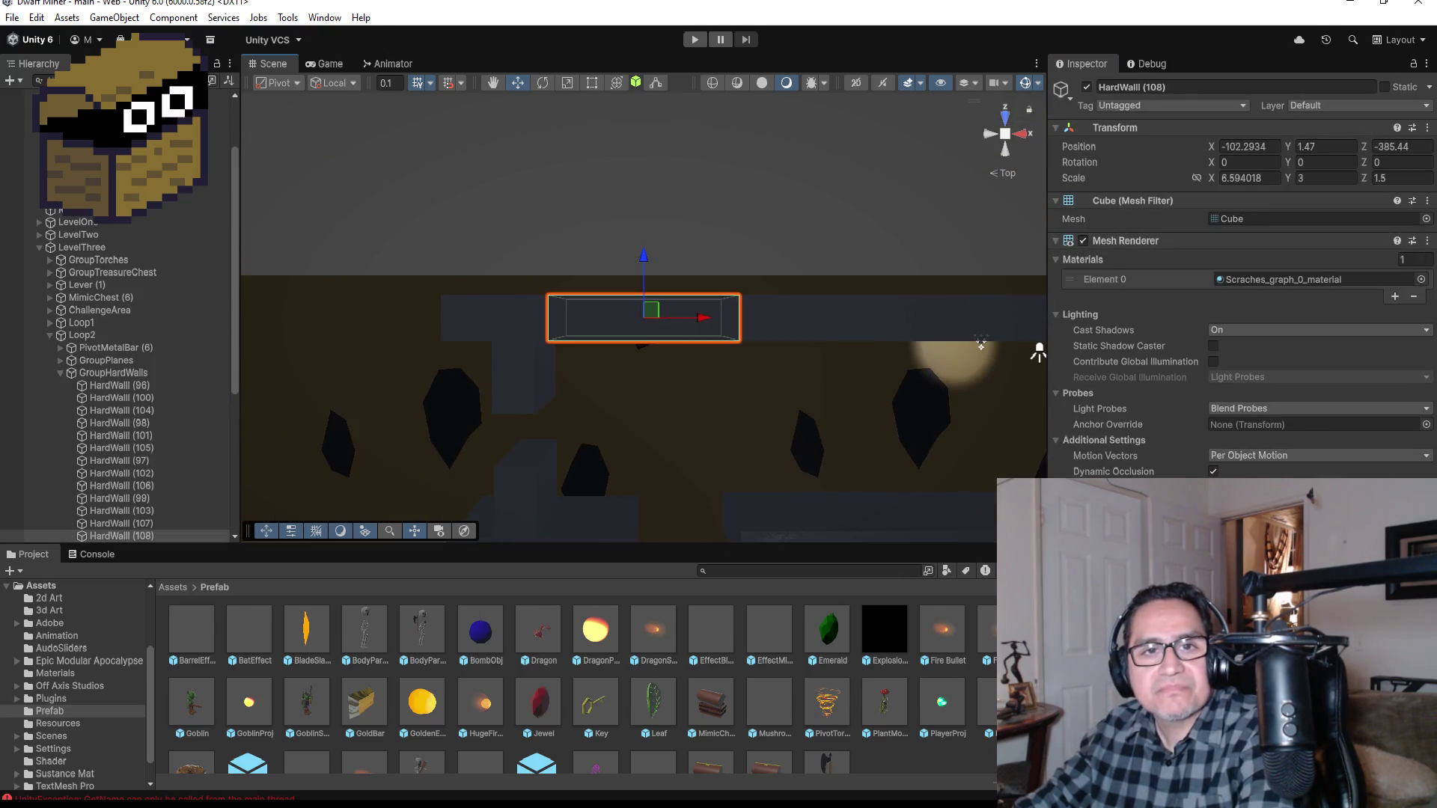
scroll("down", 3)
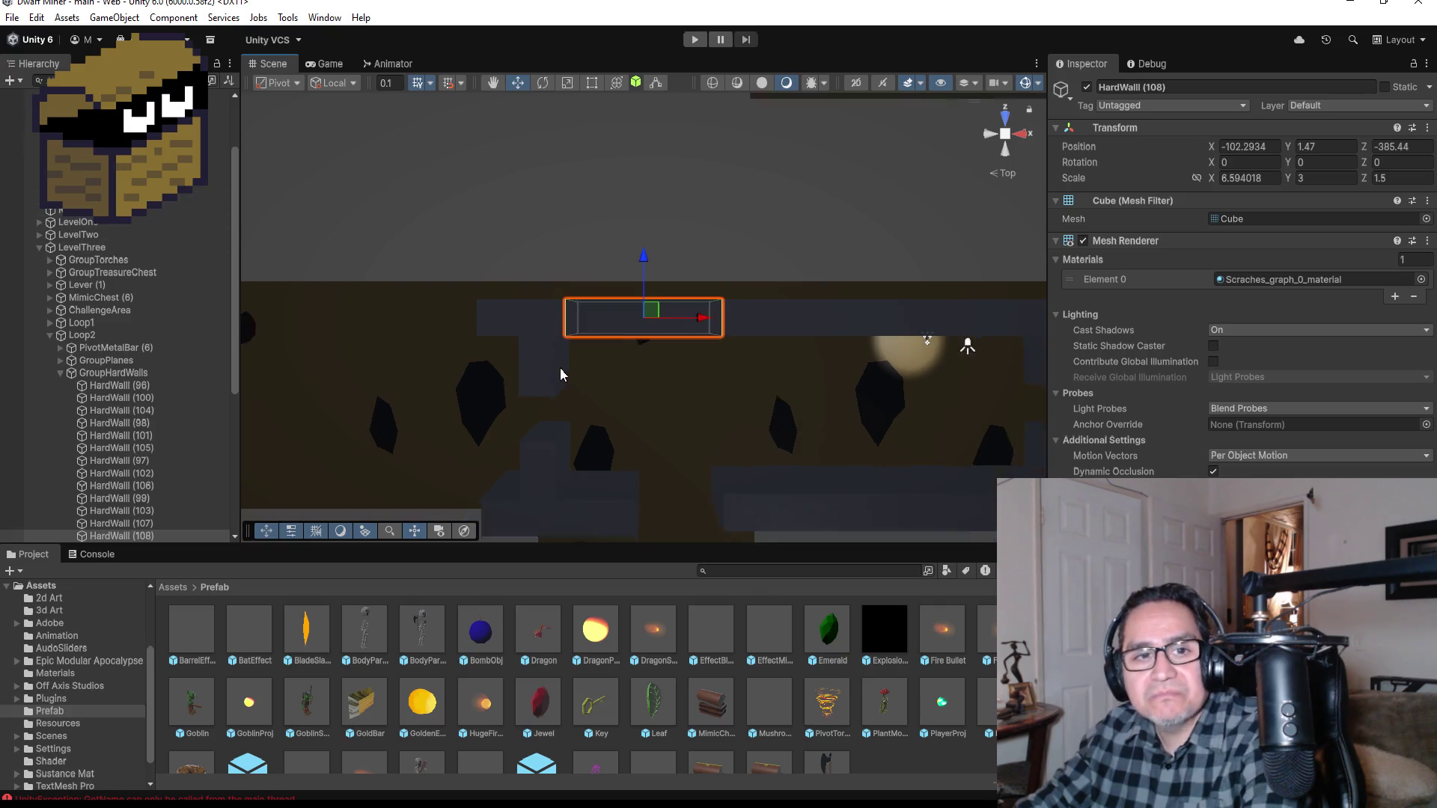
scroll("down", 3)
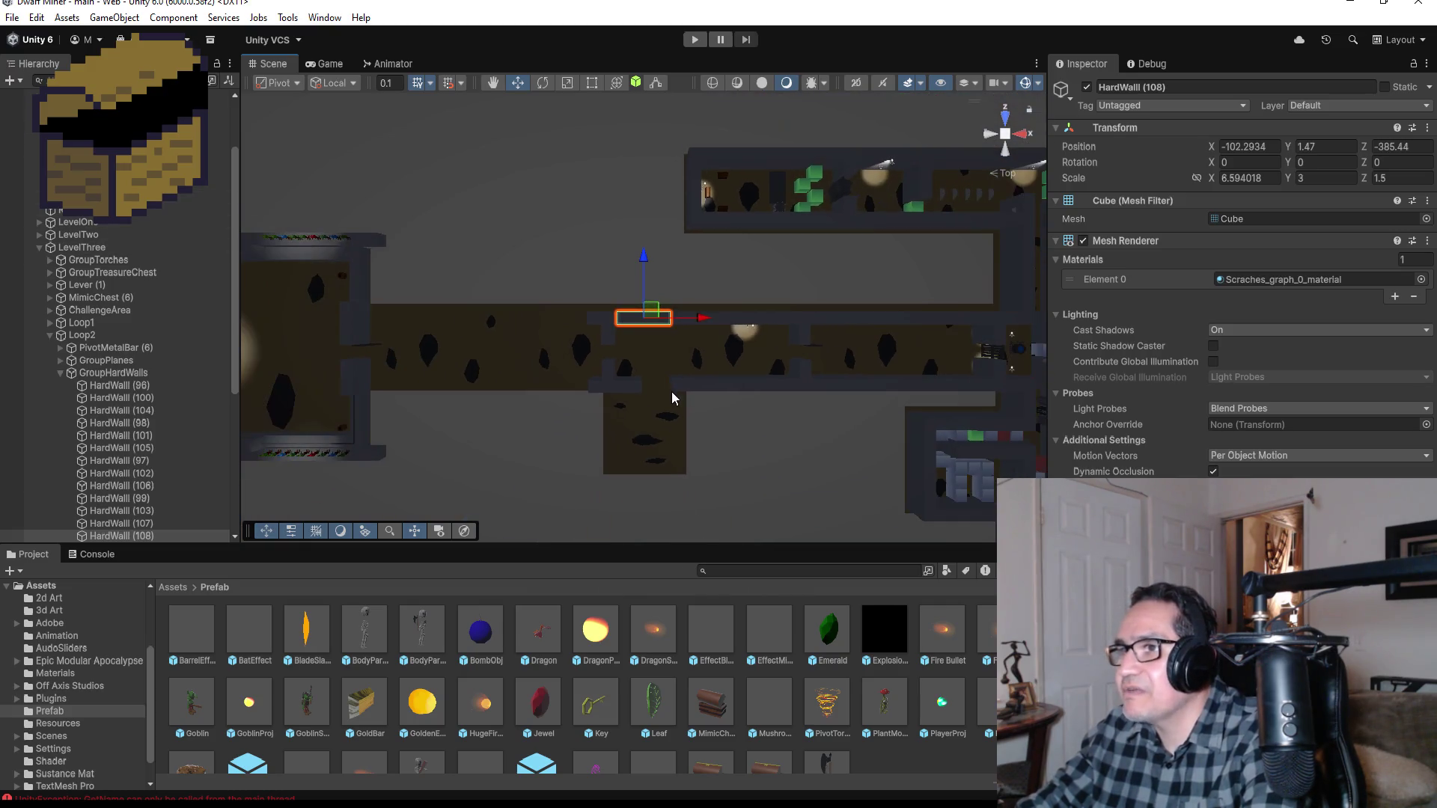
scroll("down", 3)
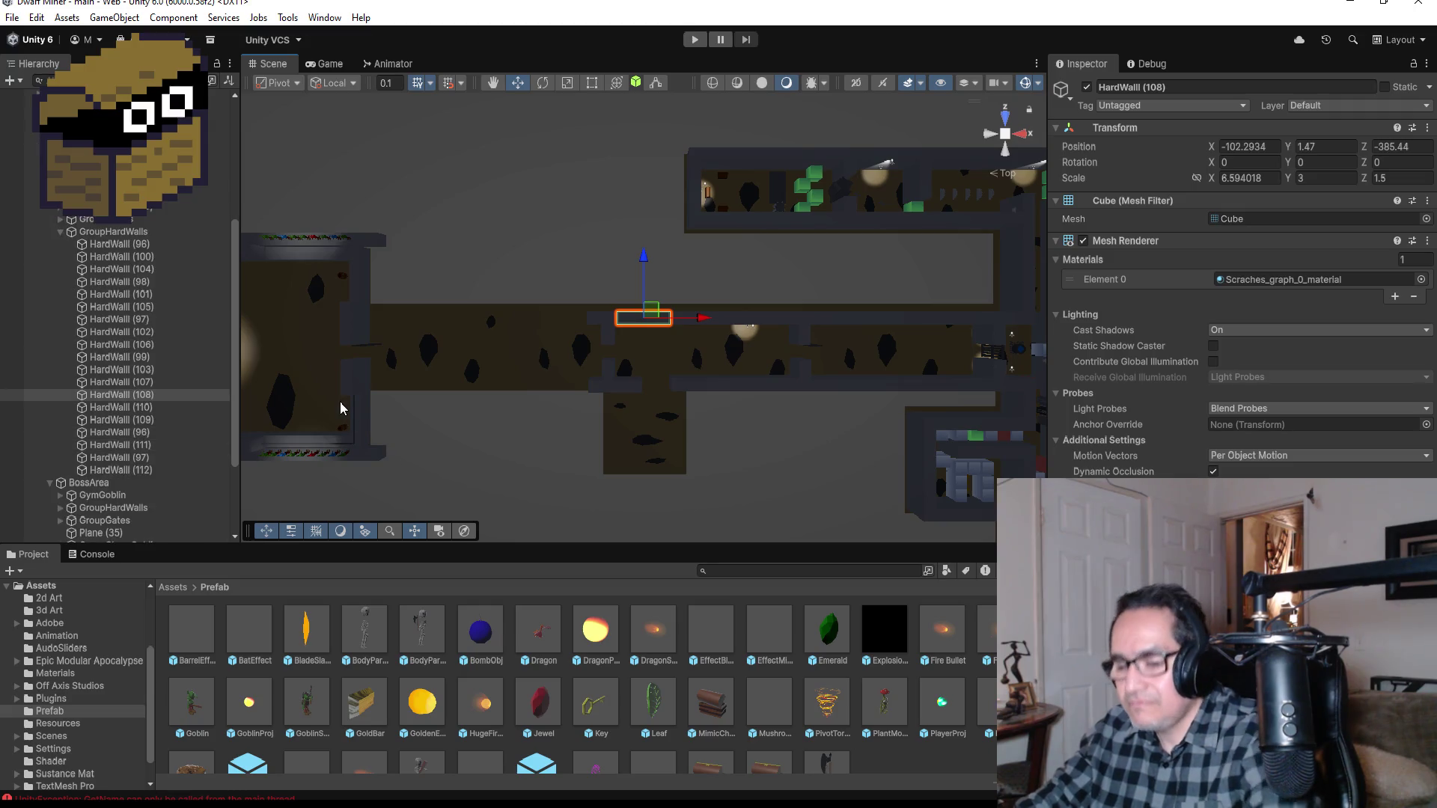
key("ctrl+d")
left_click_drag(703, 322, 606, 320)
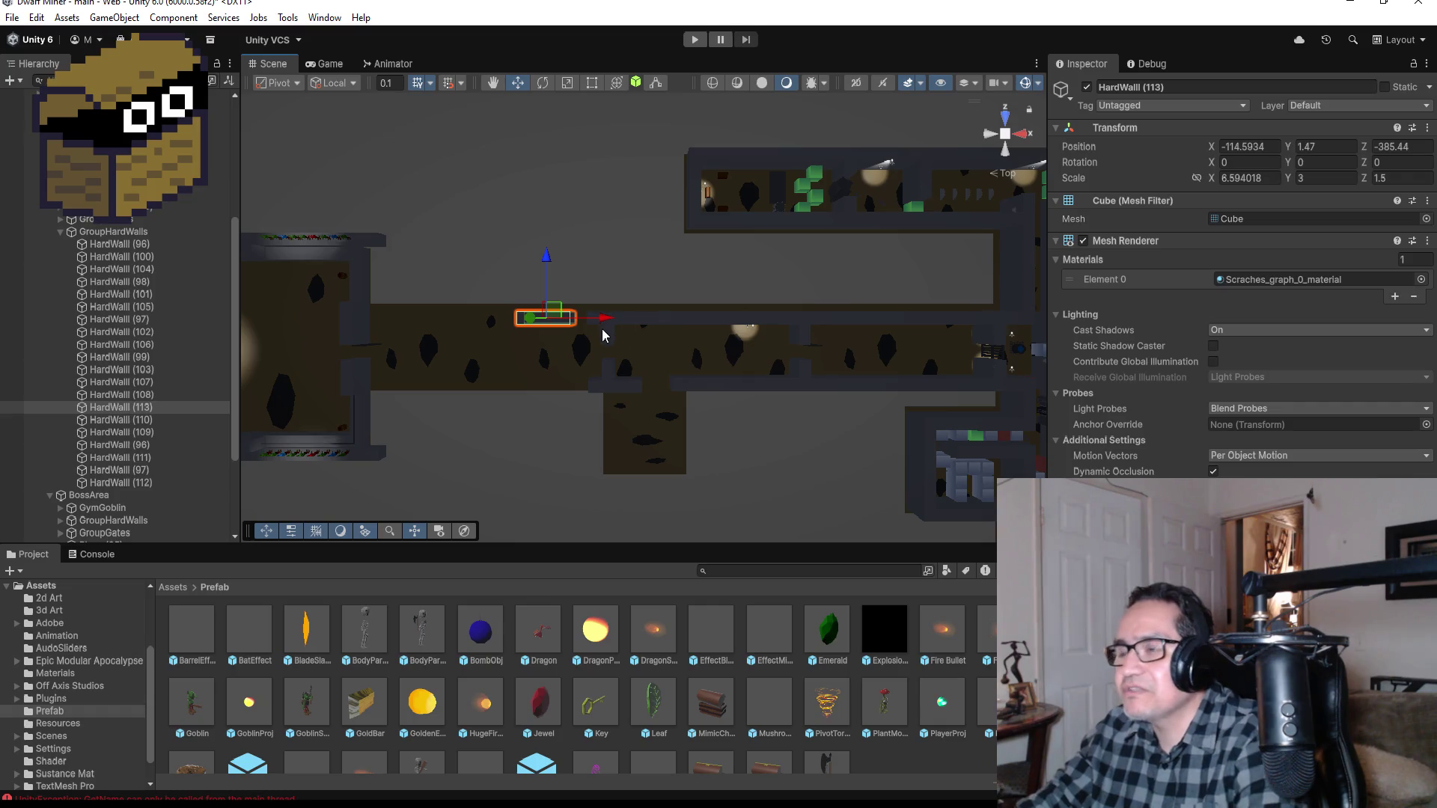
key("f")
left_click_drag(870, 441, 850, 404)
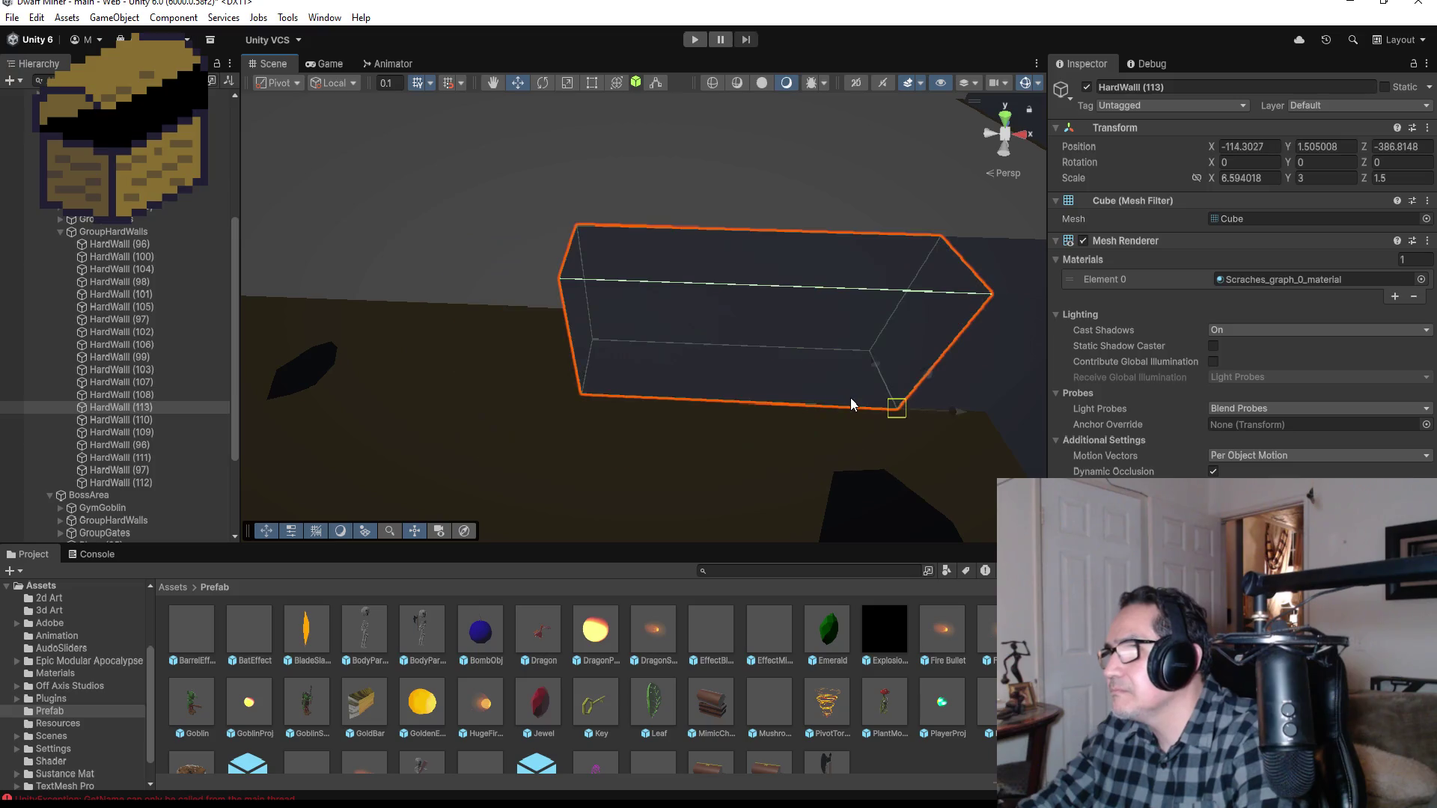
scroll("down", 3)
scroll("down", 3)
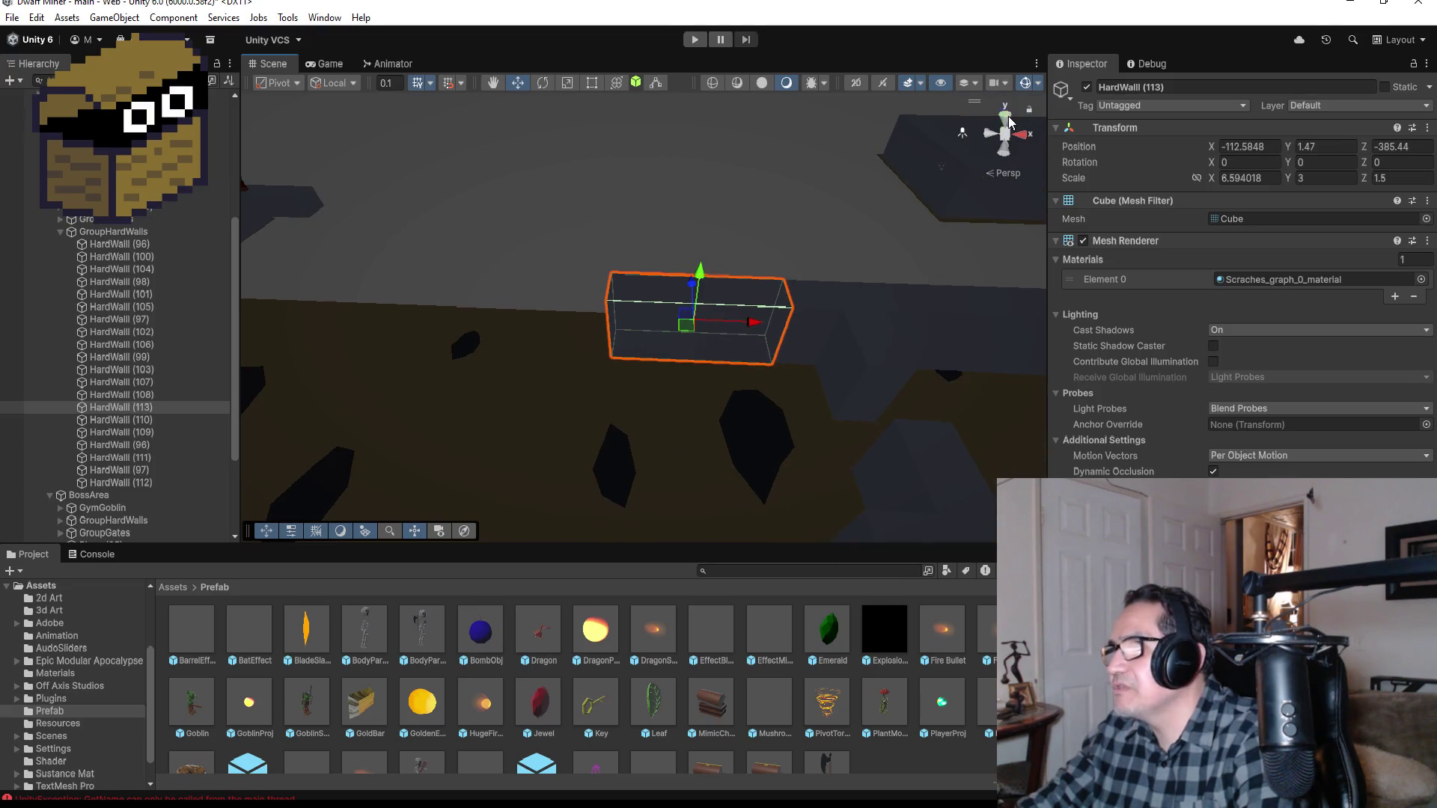
left_click(1006, 117)
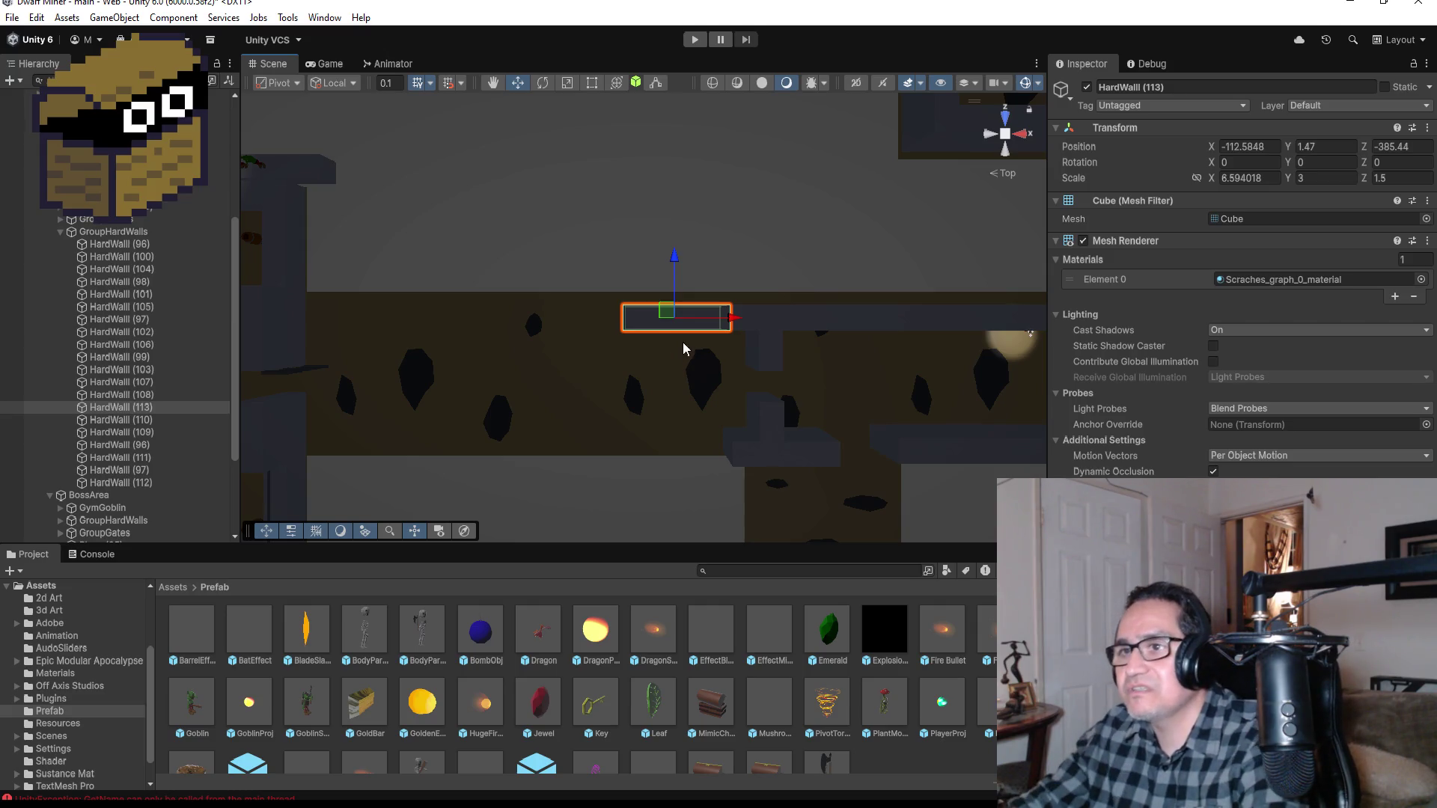
Step: Duplicate HardWall (113) as HardWall (114) and vertex-snap it further left, end to end
left_click(132, 405)
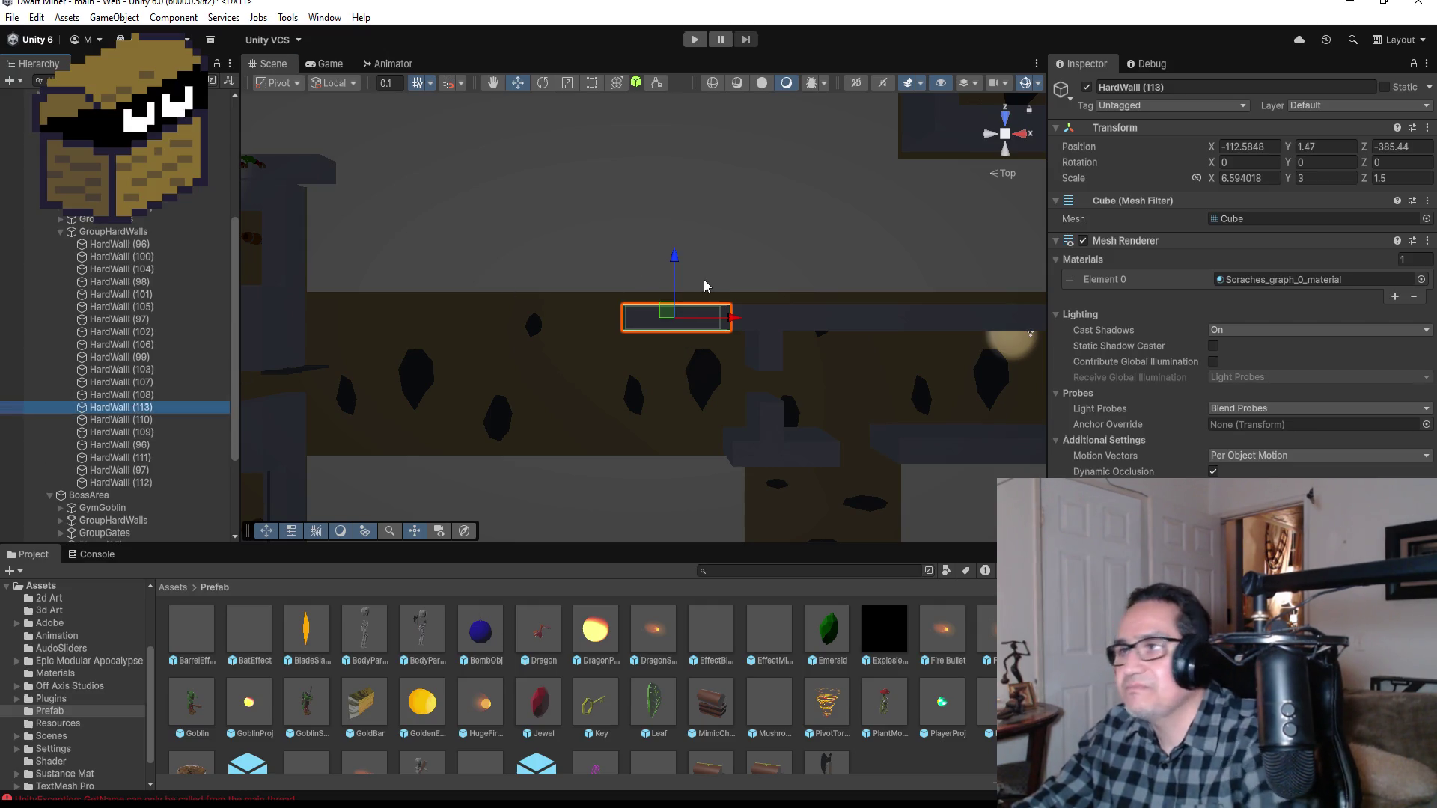
key("ctrl+d")
left_click_drag(736, 317, 603, 314)
key("f")
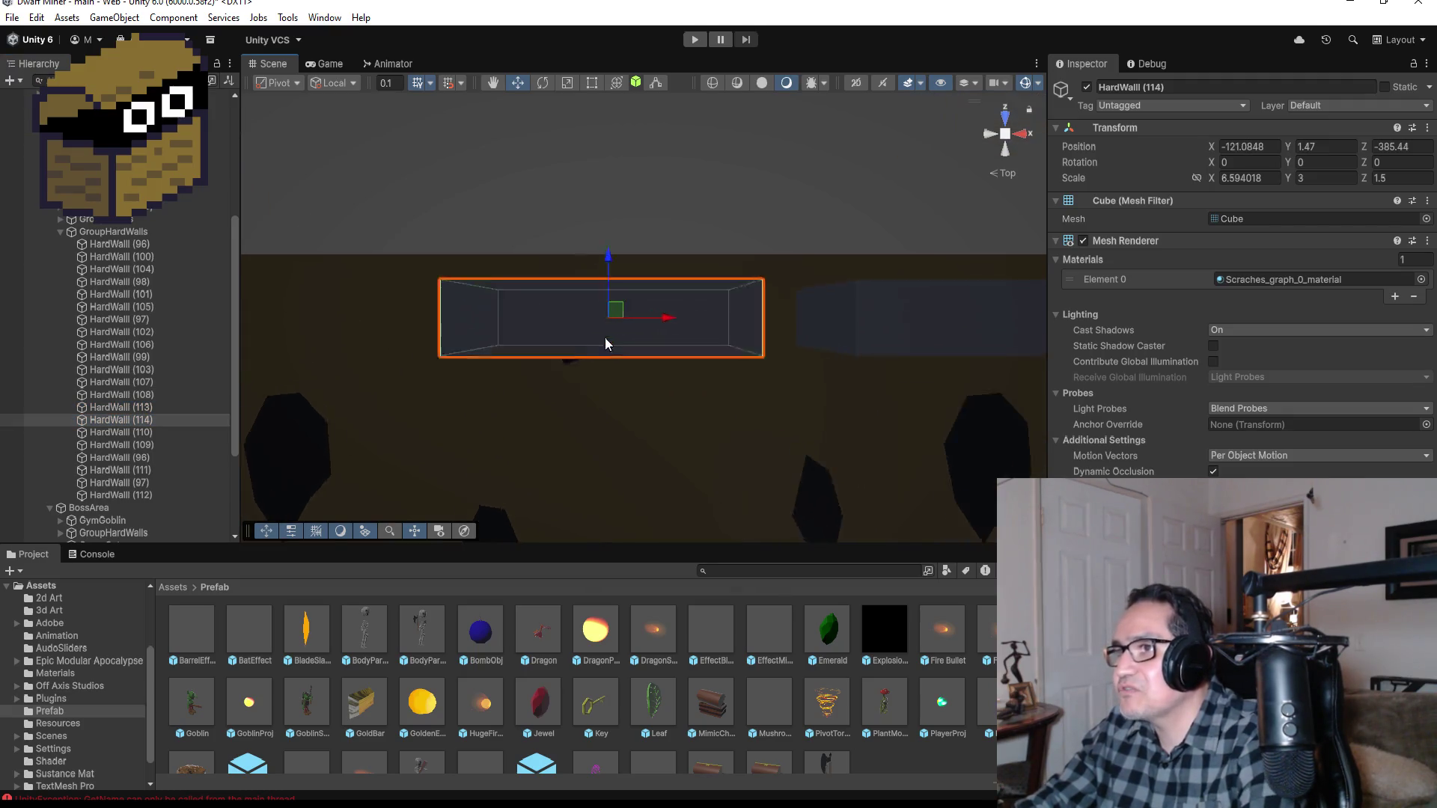
left_click_drag(869, 428, 908, 458)
key("v")
scroll("down", 3)
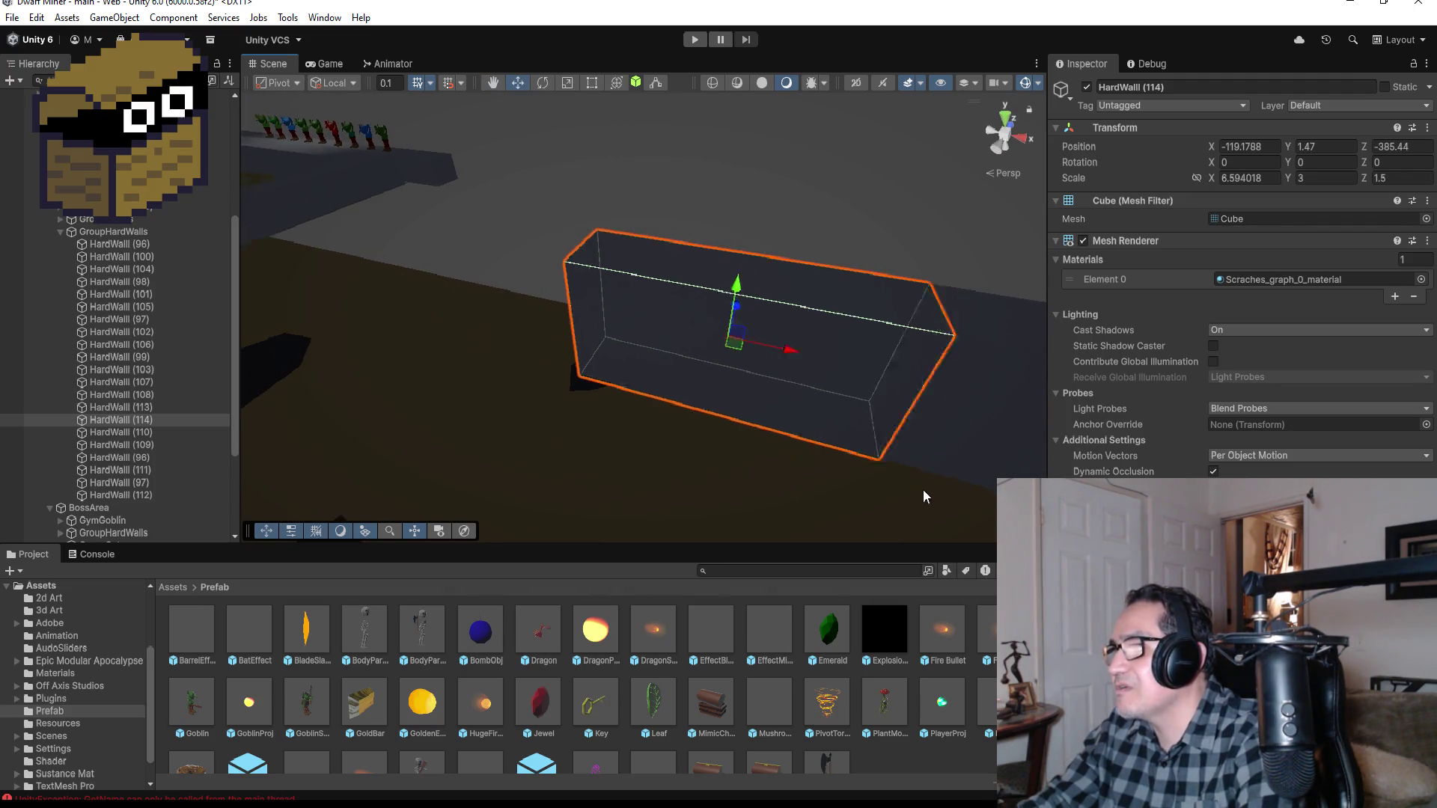
left_click(1005, 124)
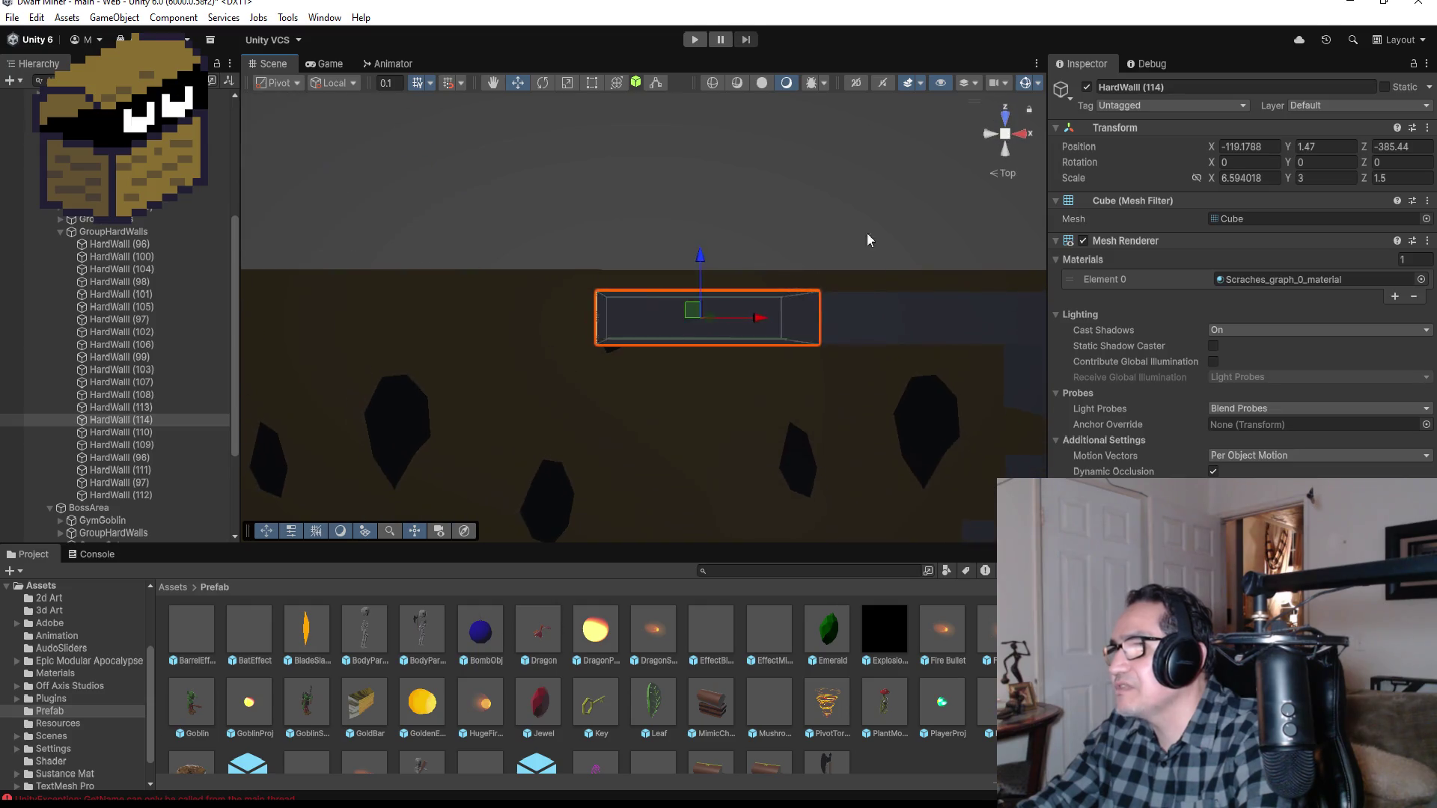
Step: Duplicate the two selected corridor walls and vertex-snap the copies further left
left_click(150, 407)
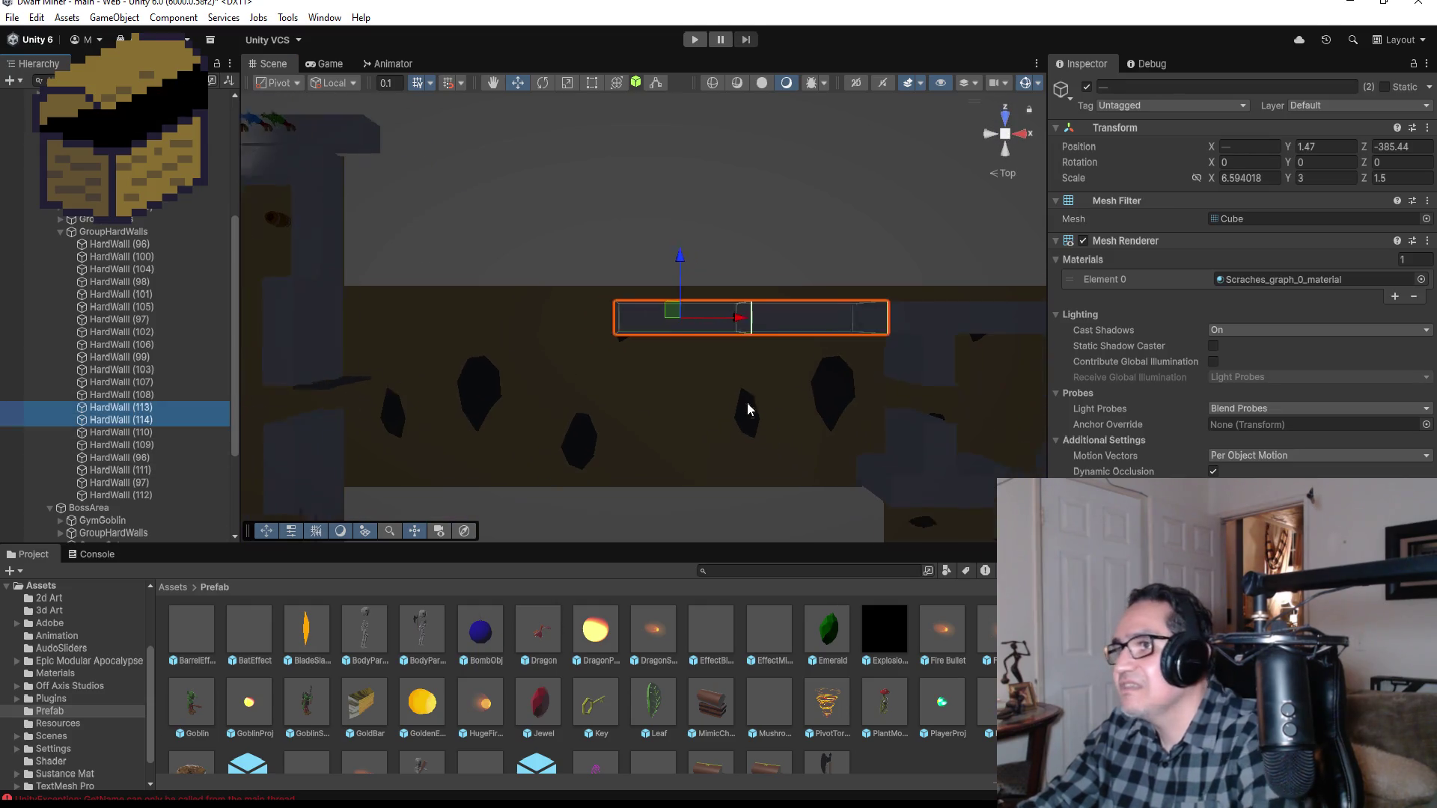
key("ctrl+d")
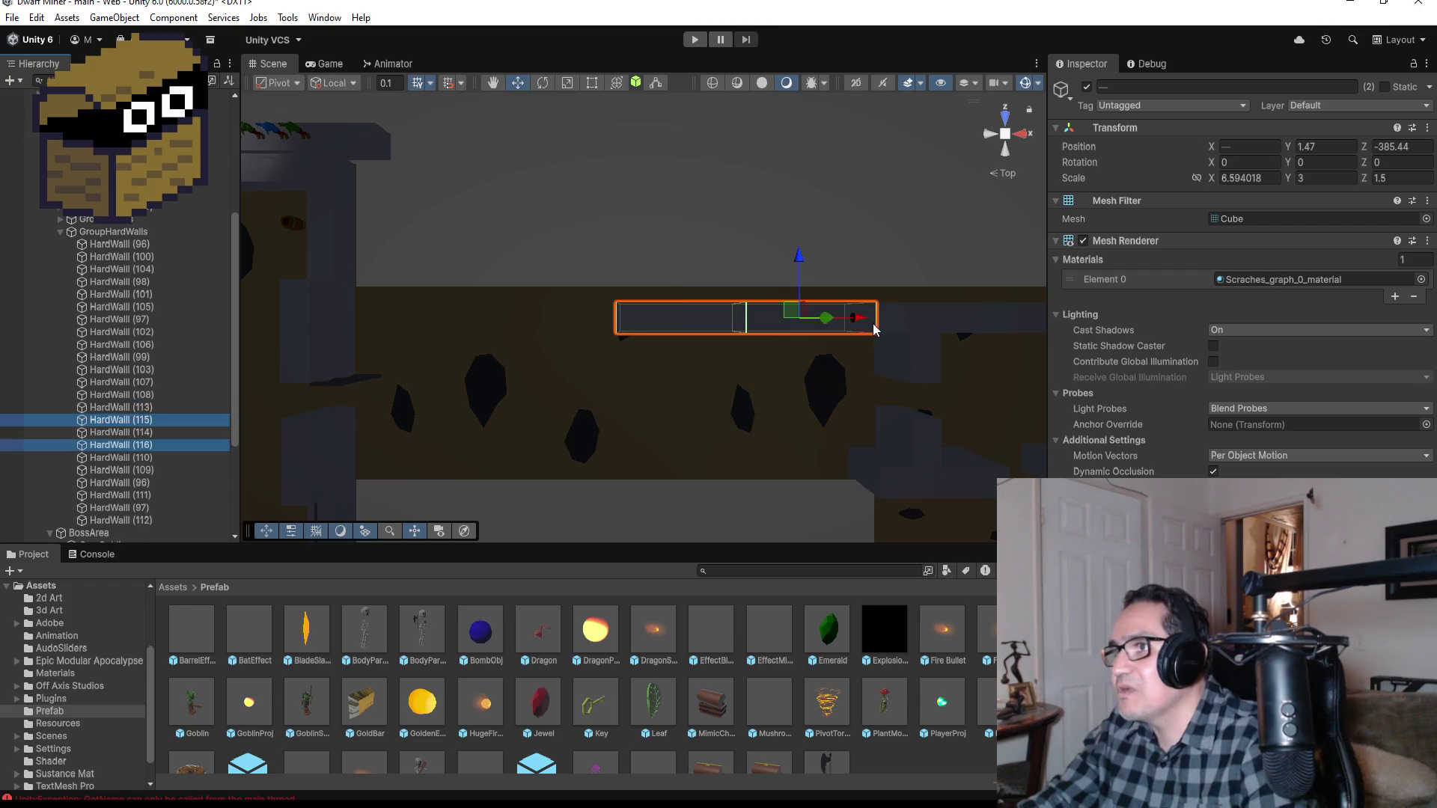
left_click_drag(867, 318, 614, 314)
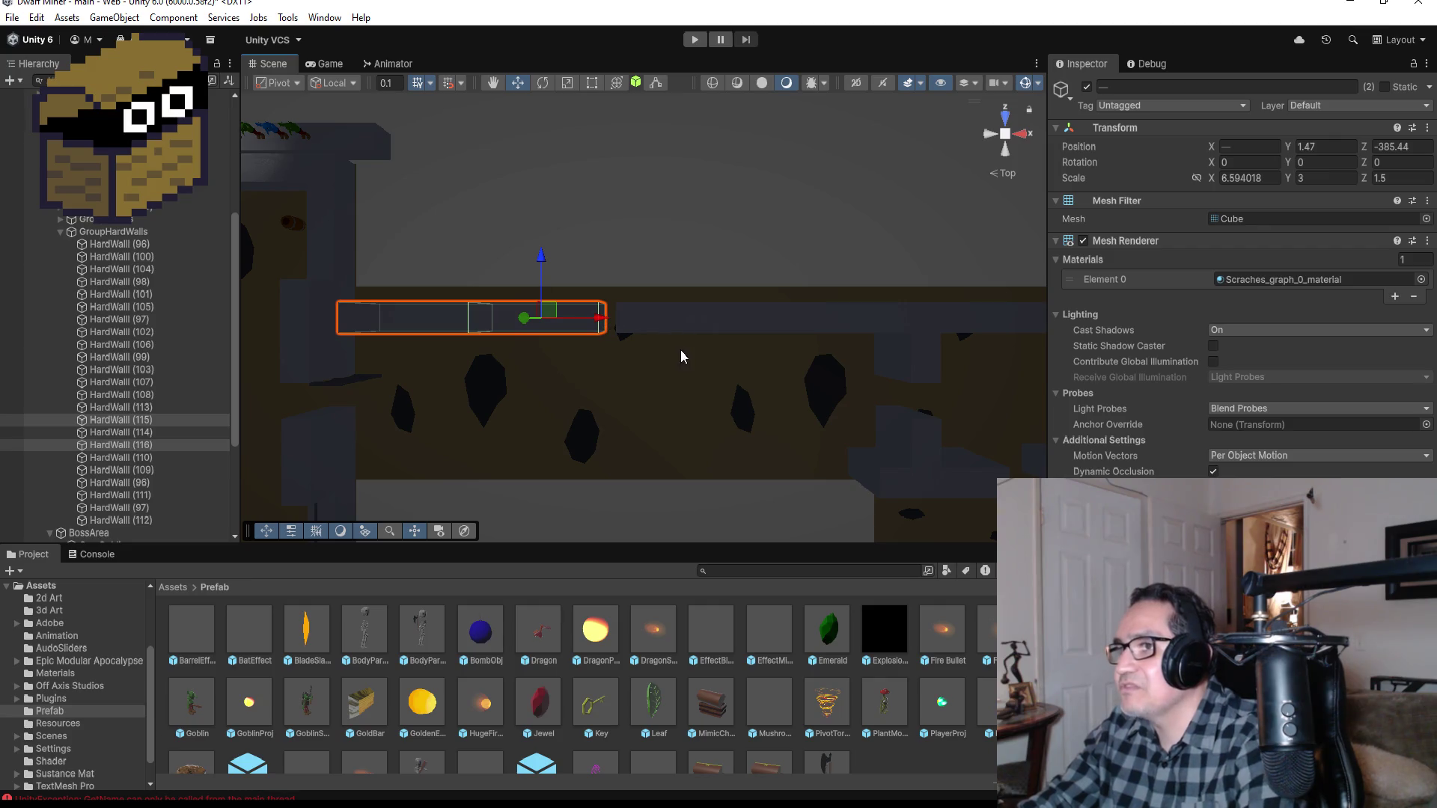
scroll("up", 3)
left_click_drag(903, 411, 865, 245)
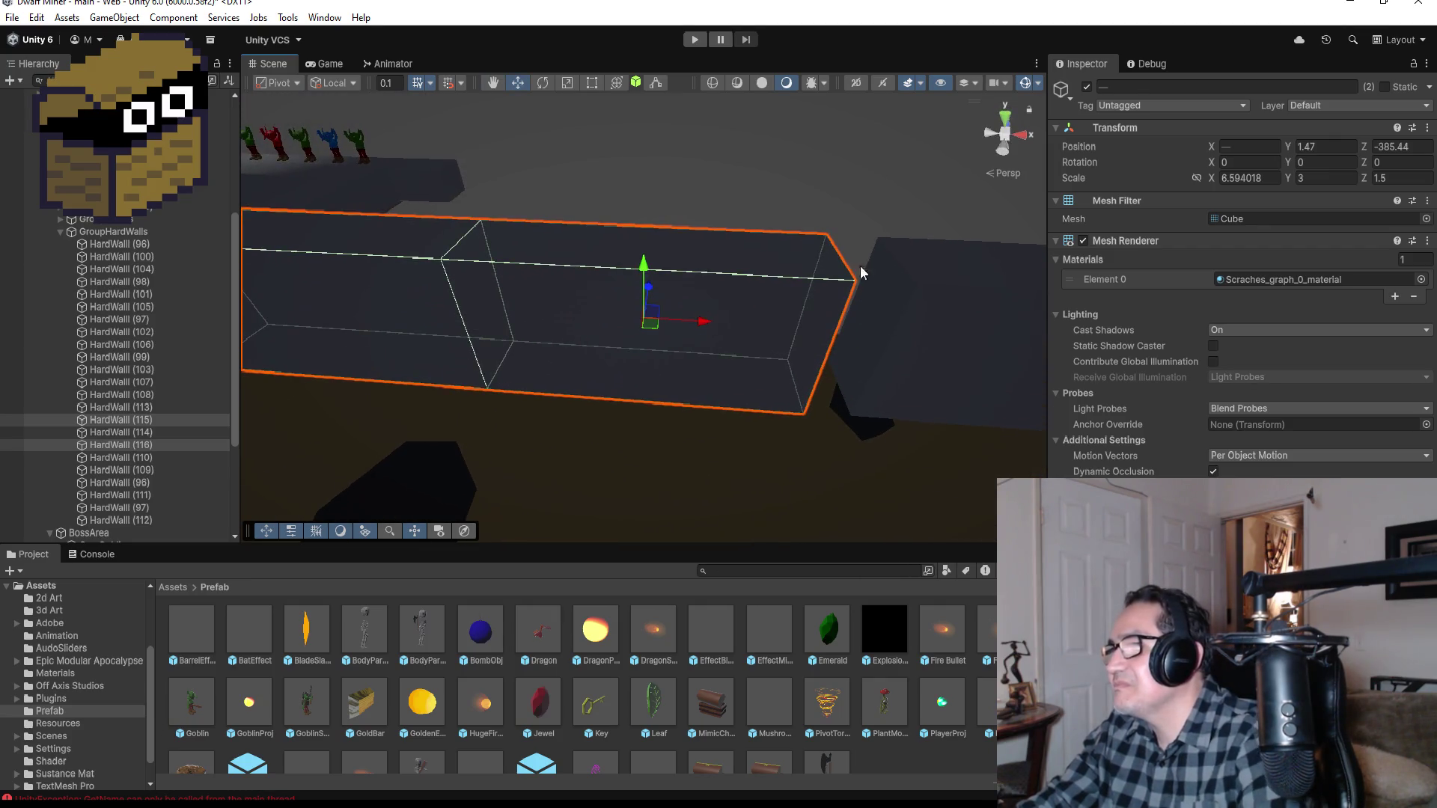
key("v")
left_click_drag(808, 411, 538, 477)
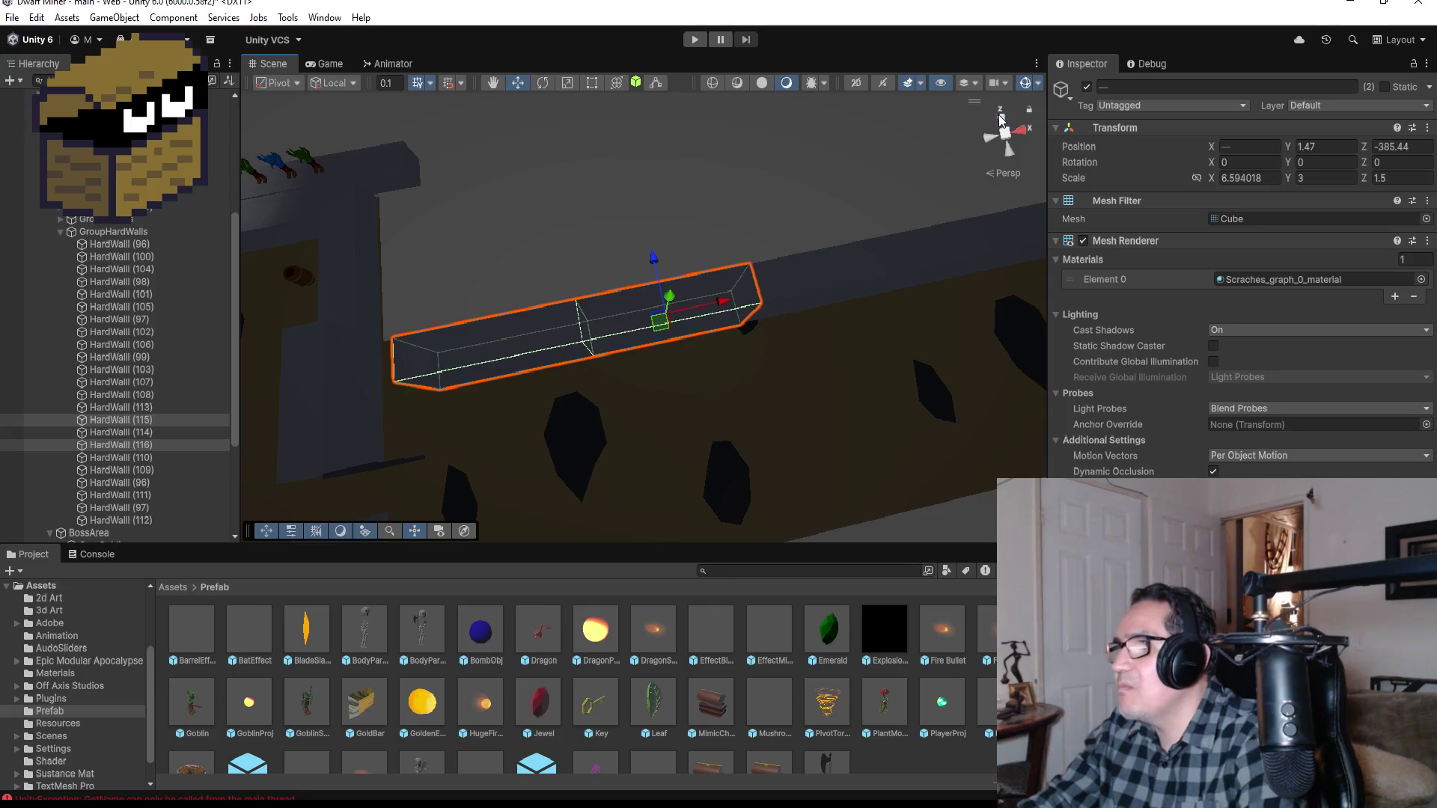
left_click(1001, 118)
left_click(1006, 116)
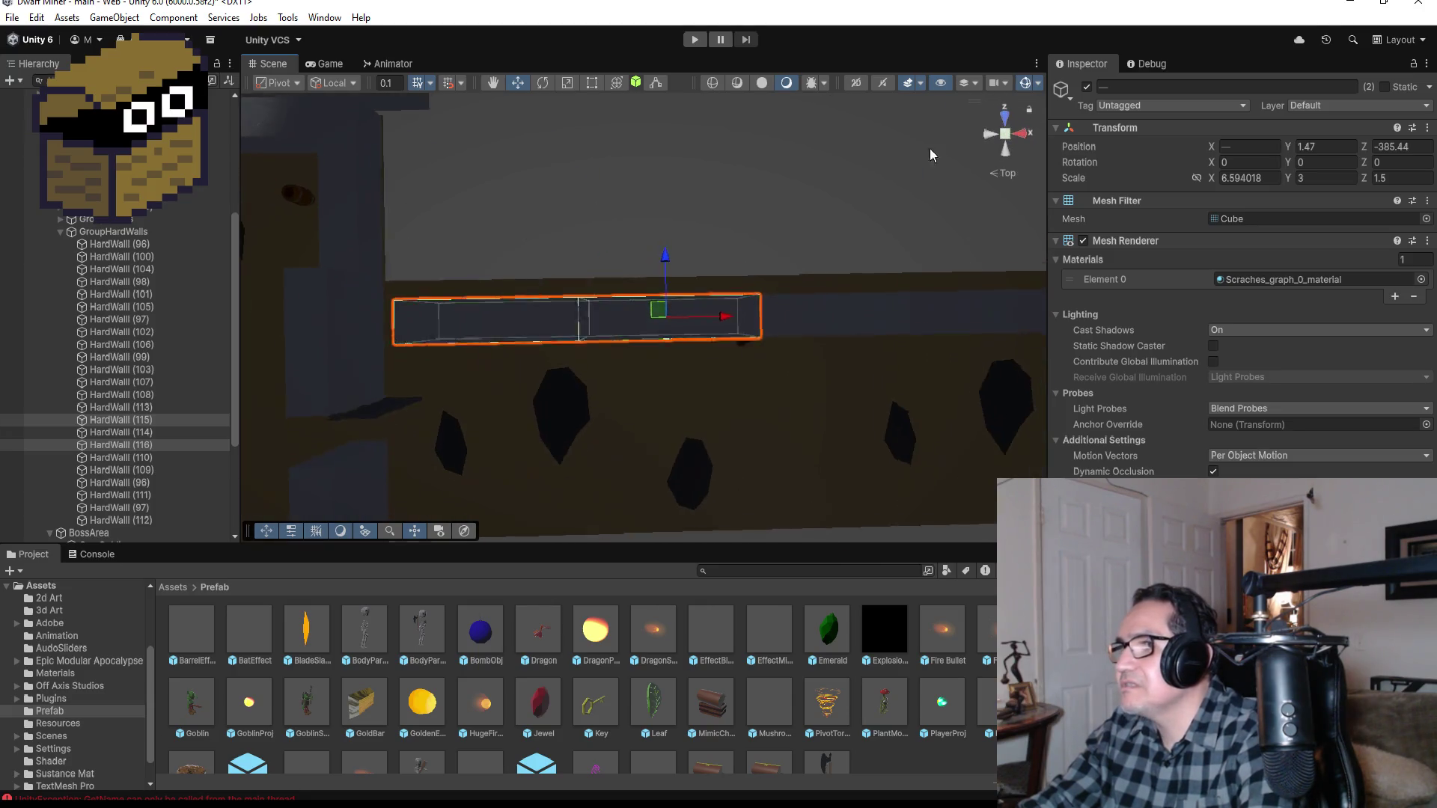
Step: Copy HardWall (110) as HardWall (117) and snap it at the corridor's far end by the entrance
left_click(953, 316)
scroll("down", 3)
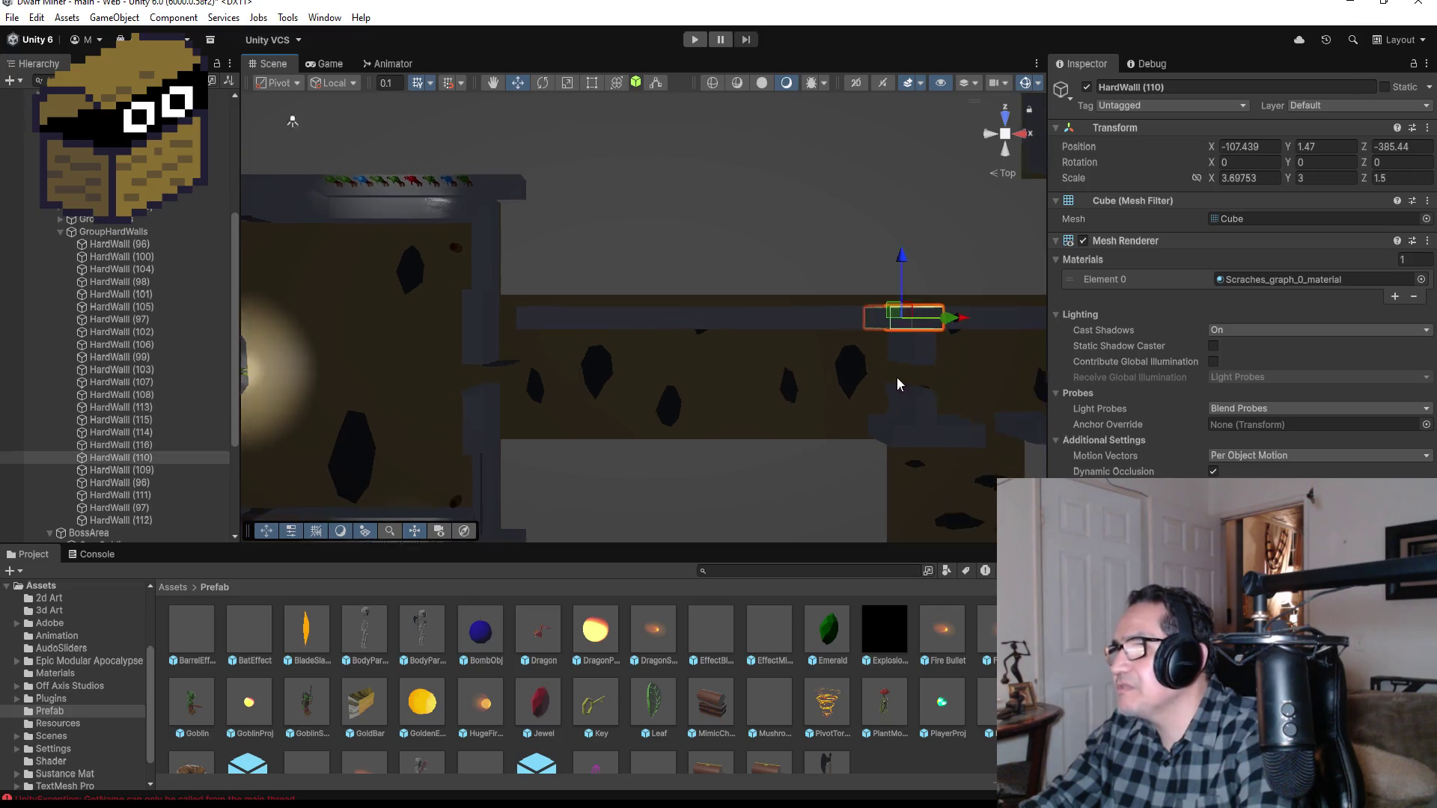
left_click(133, 460)
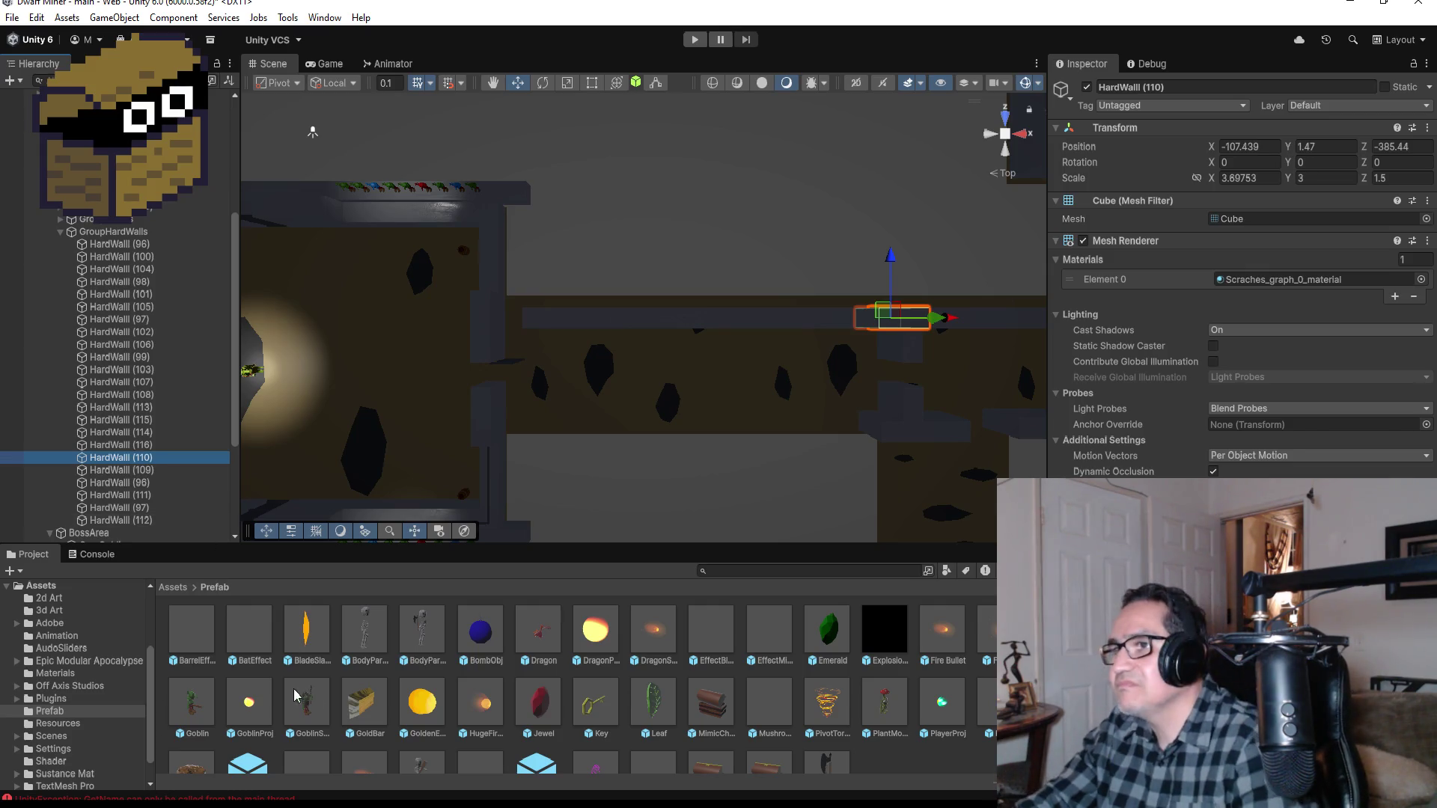
key("ctrl+d")
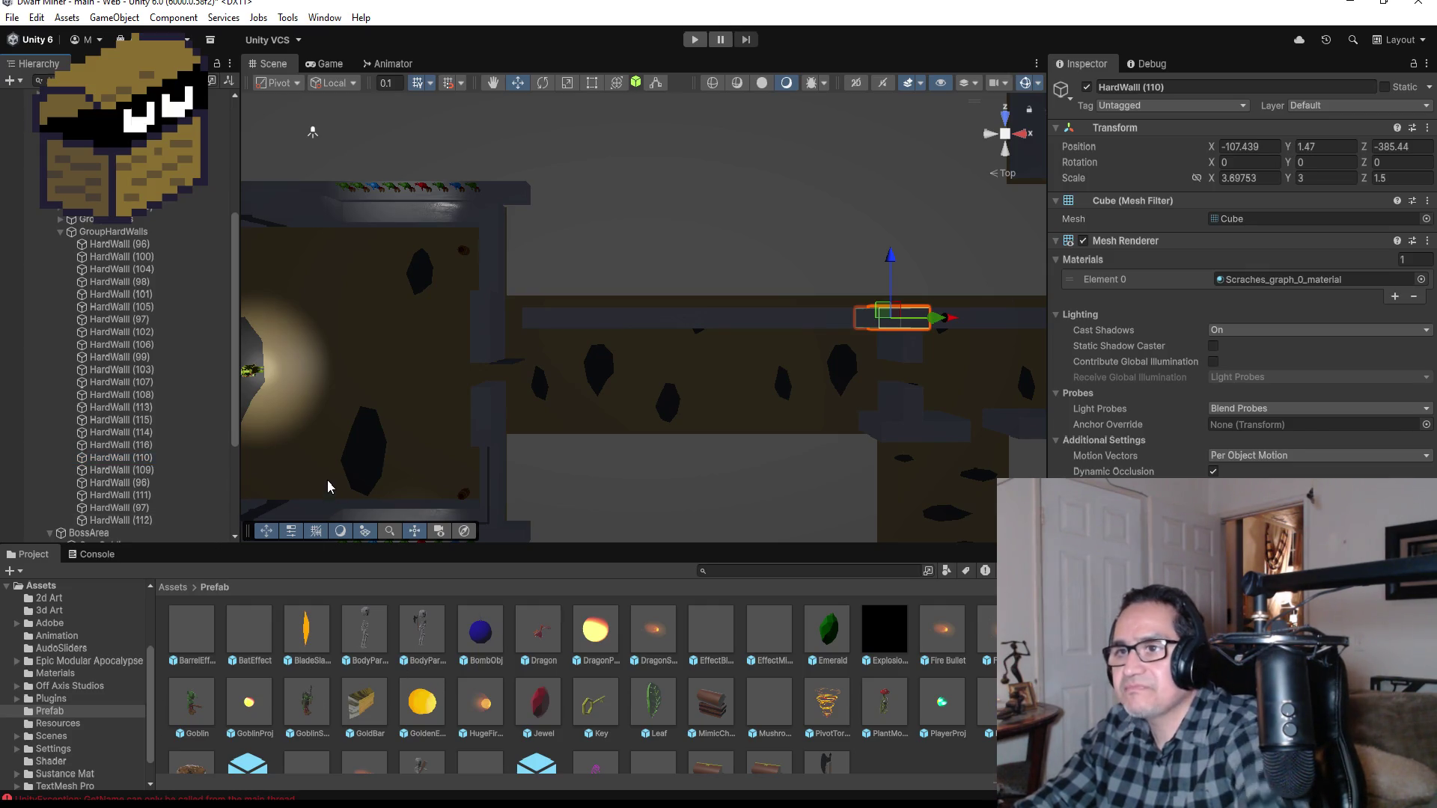
left_click_drag(954, 321, 553, 320)
key("f")
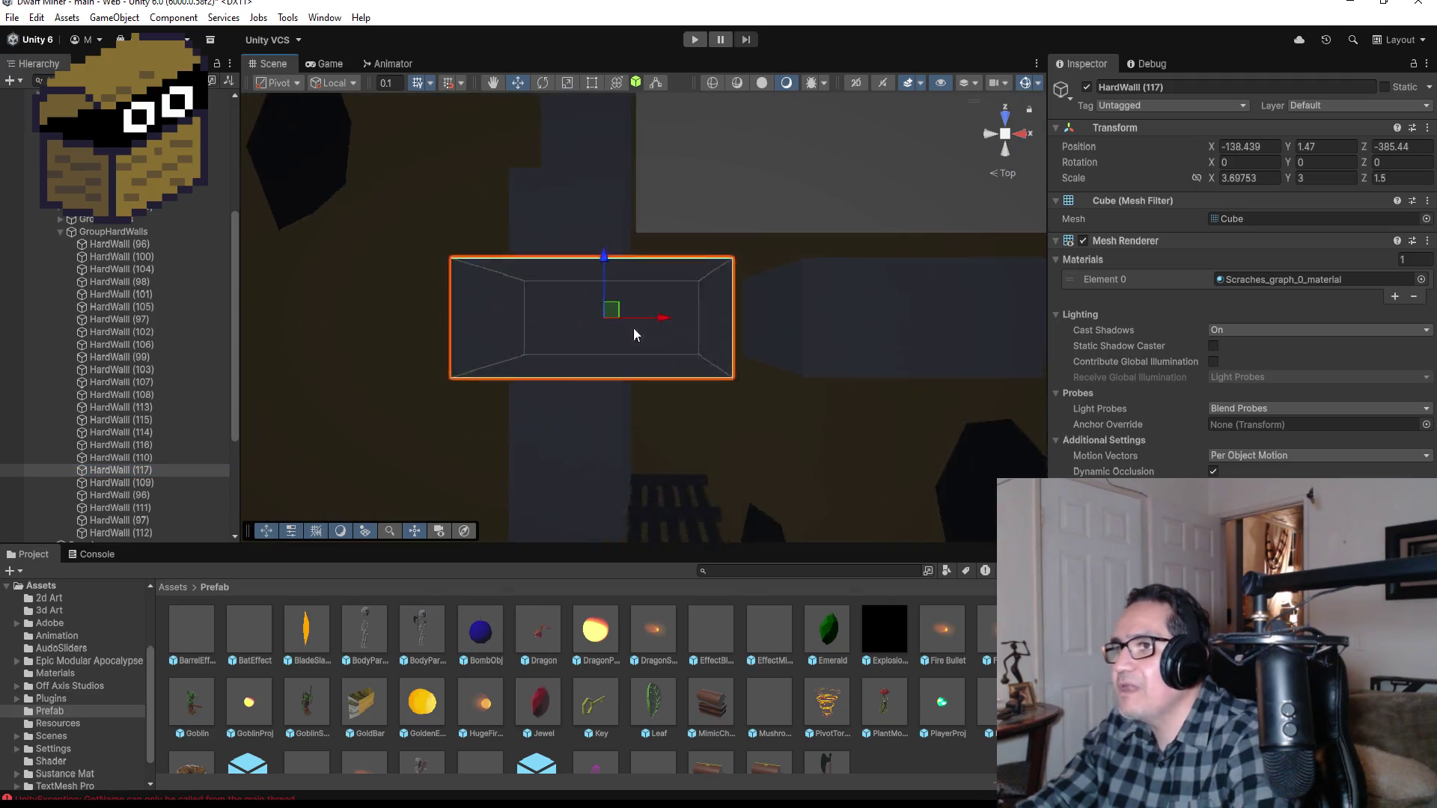
left_click_drag(843, 473, 859, 391)
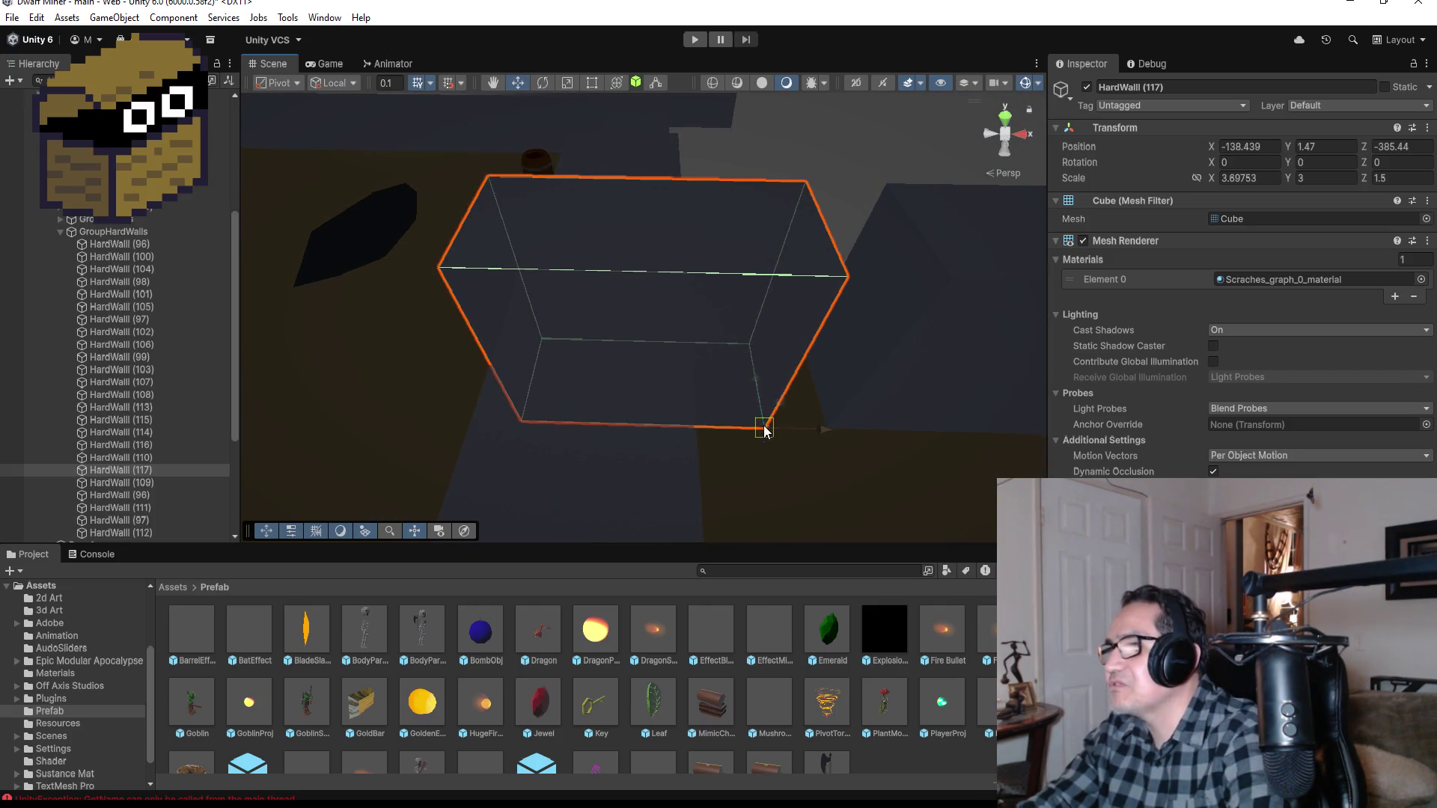
left_click_drag(764, 430, 825, 424)
scroll("down", 3)
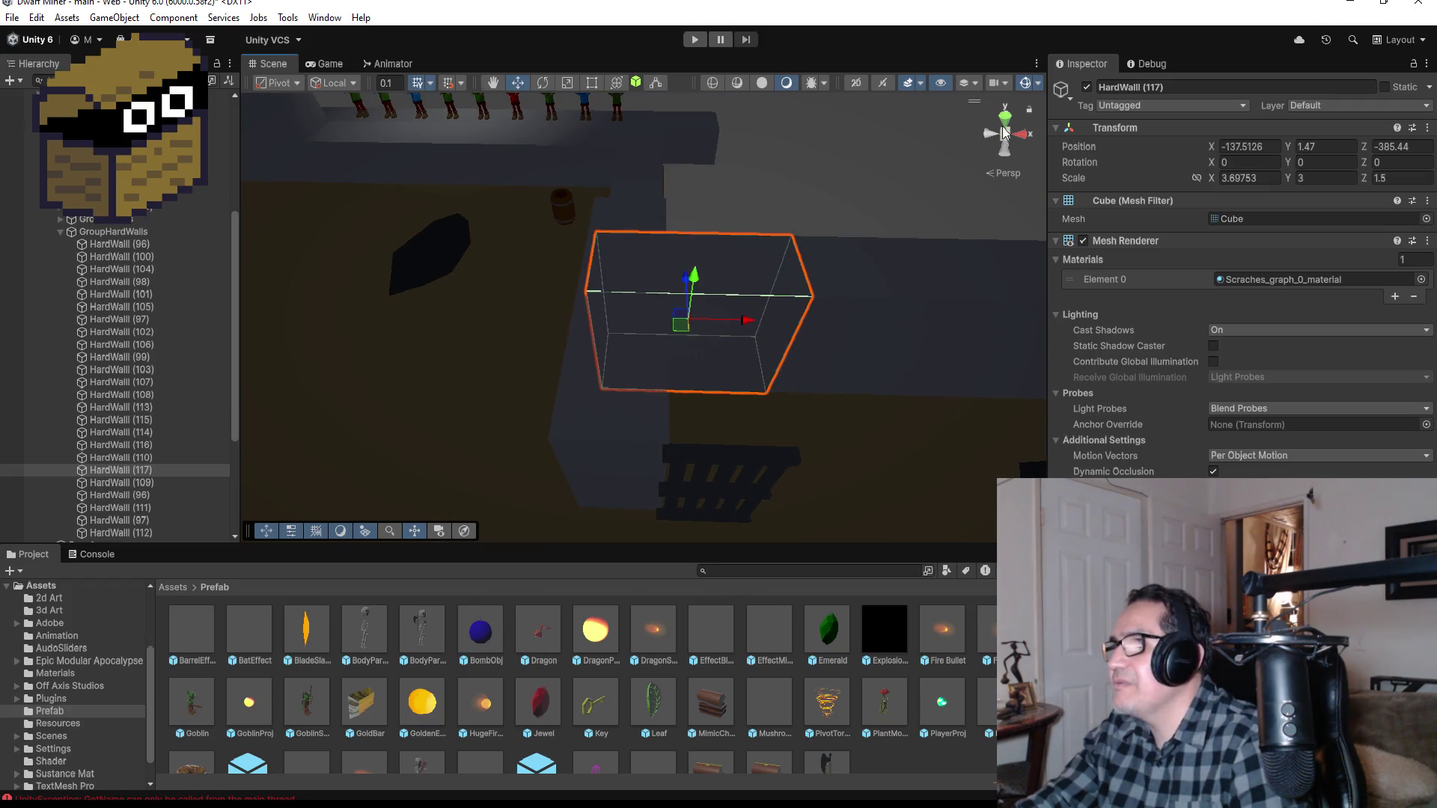
left_click(1005, 119)
scroll("down", 3)
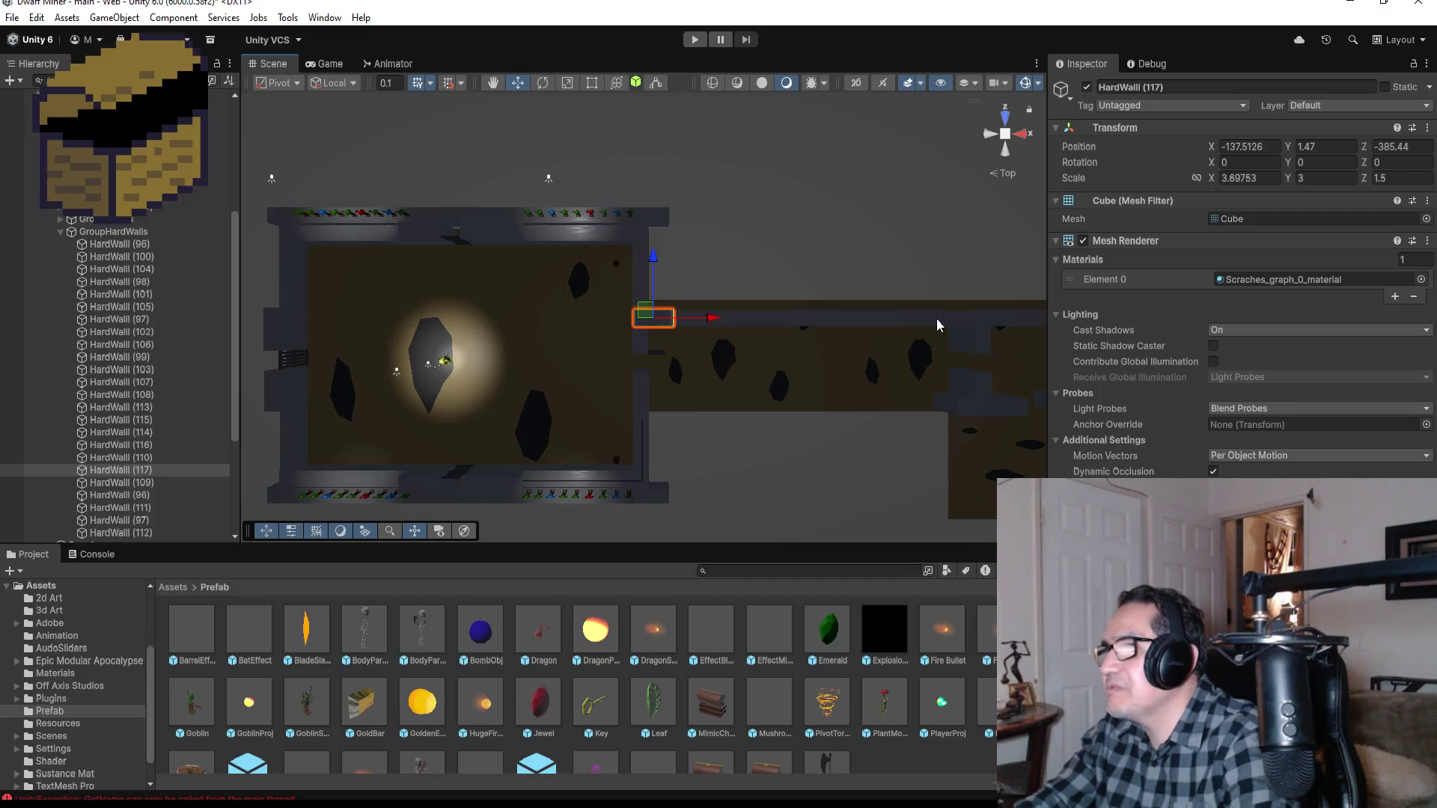
Step: Duplicate the five corridor walls, move the copies to the top of GroupHardWalls and across the corridor
left_click(936, 317)
left_click(845, 320)
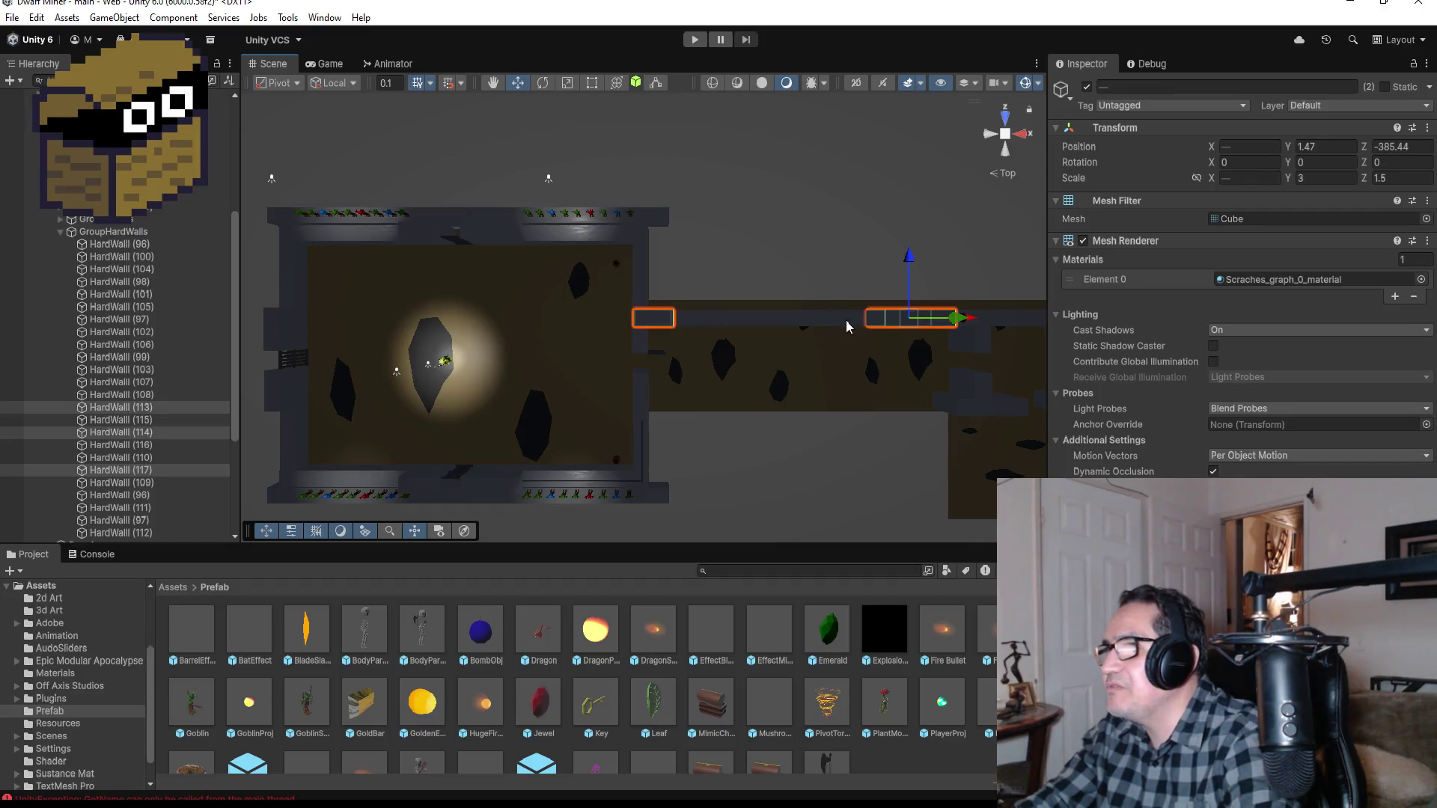
left_click(763, 318)
left_click(708, 318)
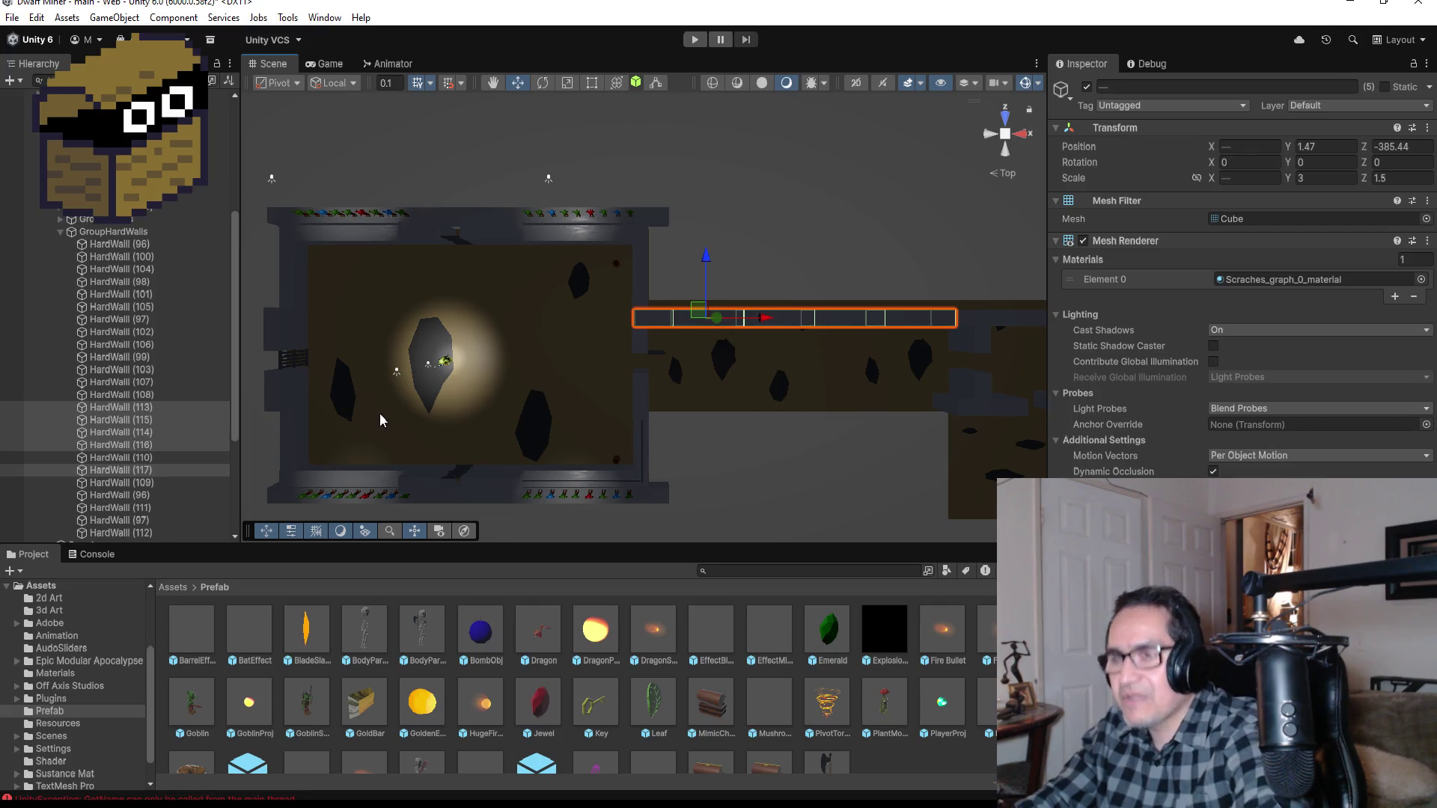
key("ctrl+d")
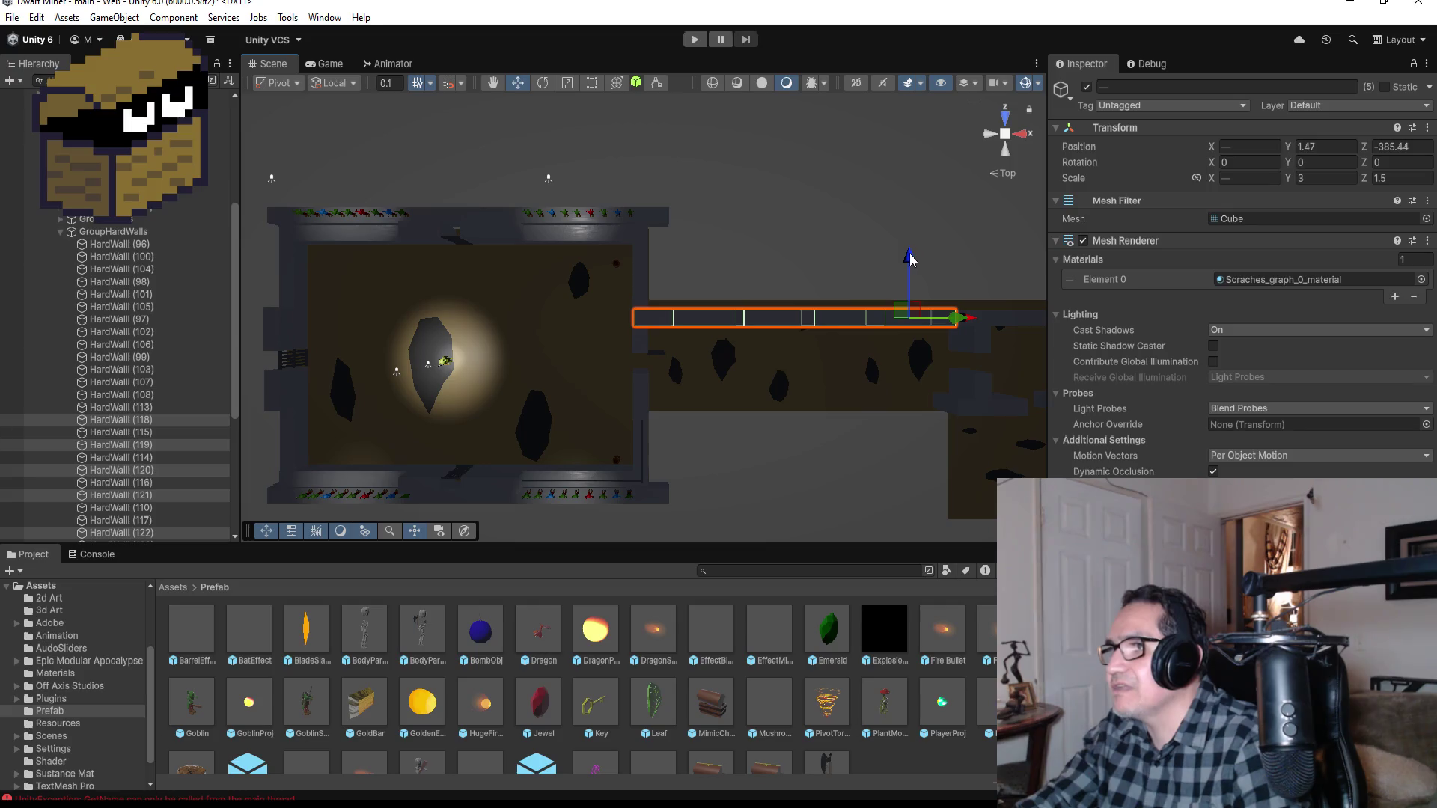
left_click_drag(142, 425, 142, 237)
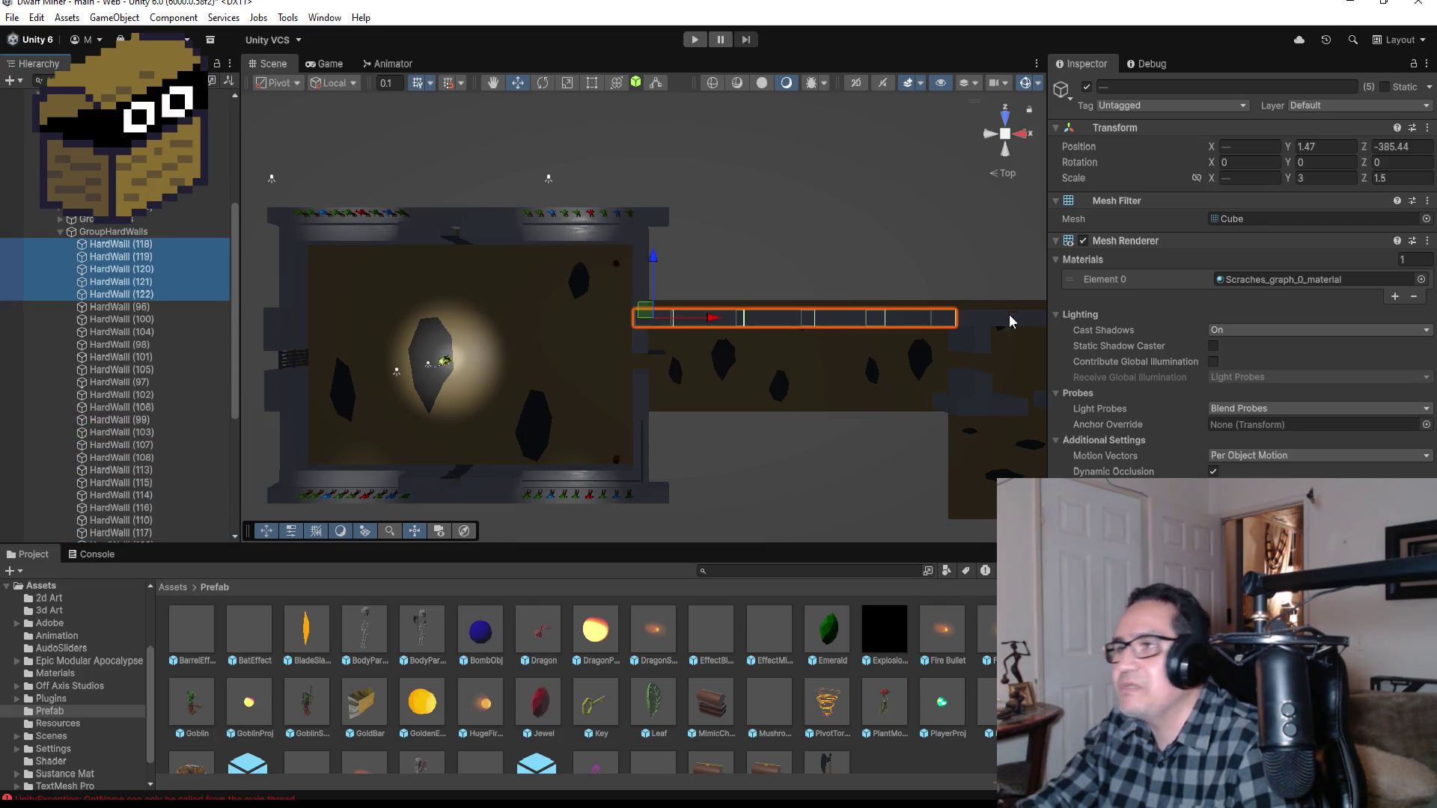
left_click_drag(655, 257, 663, 345)
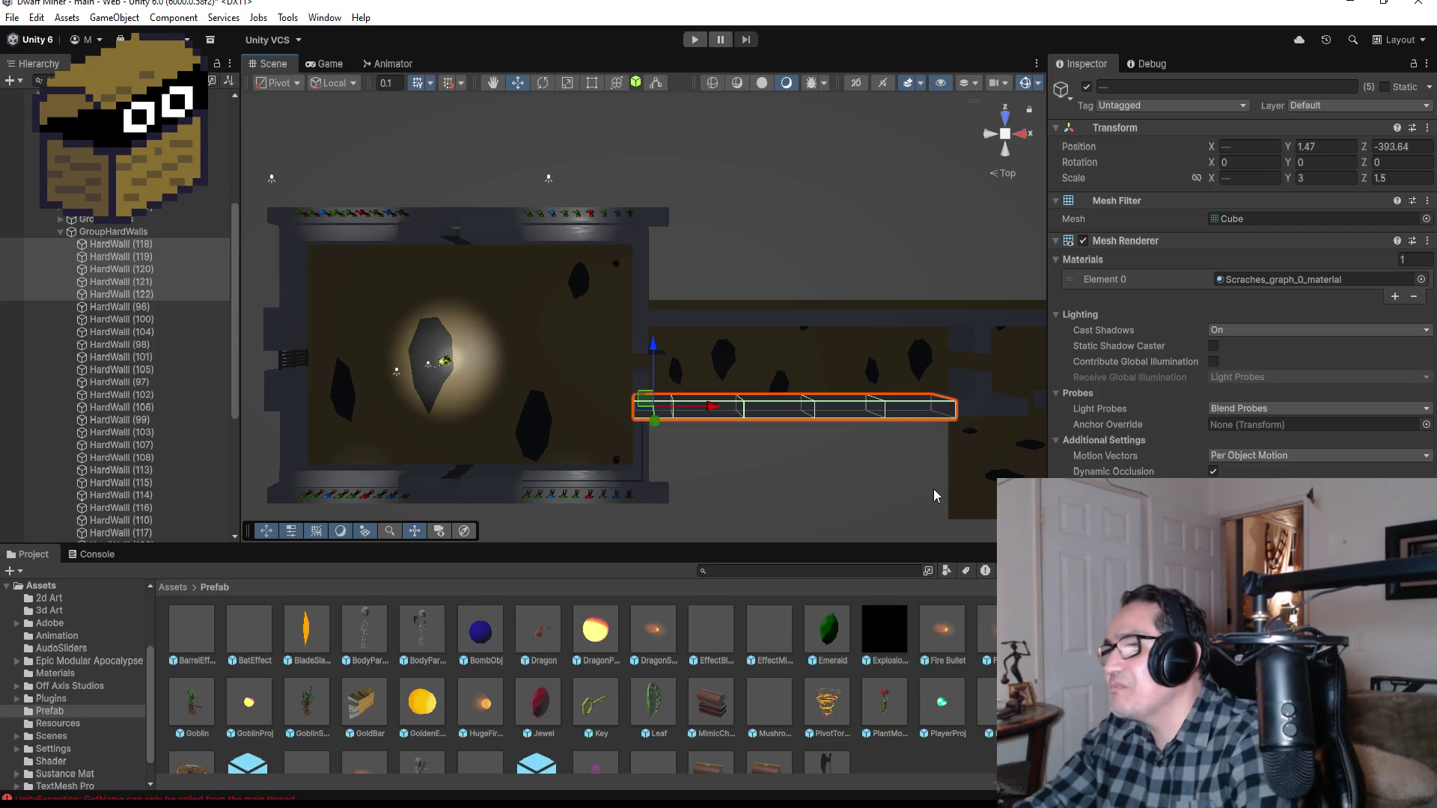
Step: Vertex-snap the copied walls HardWall (118)–(122) into line along the opposite side, then deselect
scroll("up", 3)
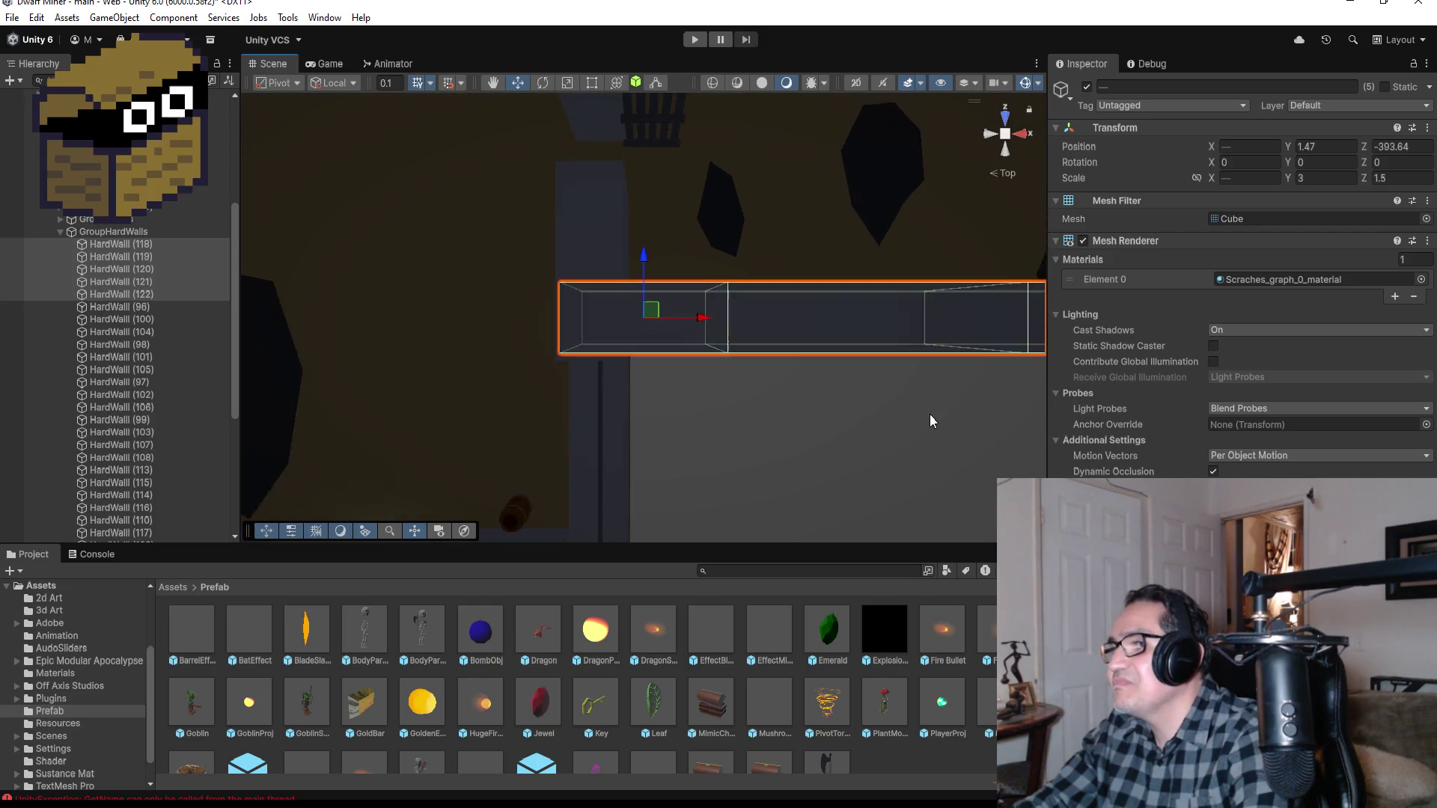
scroll("down", 3)
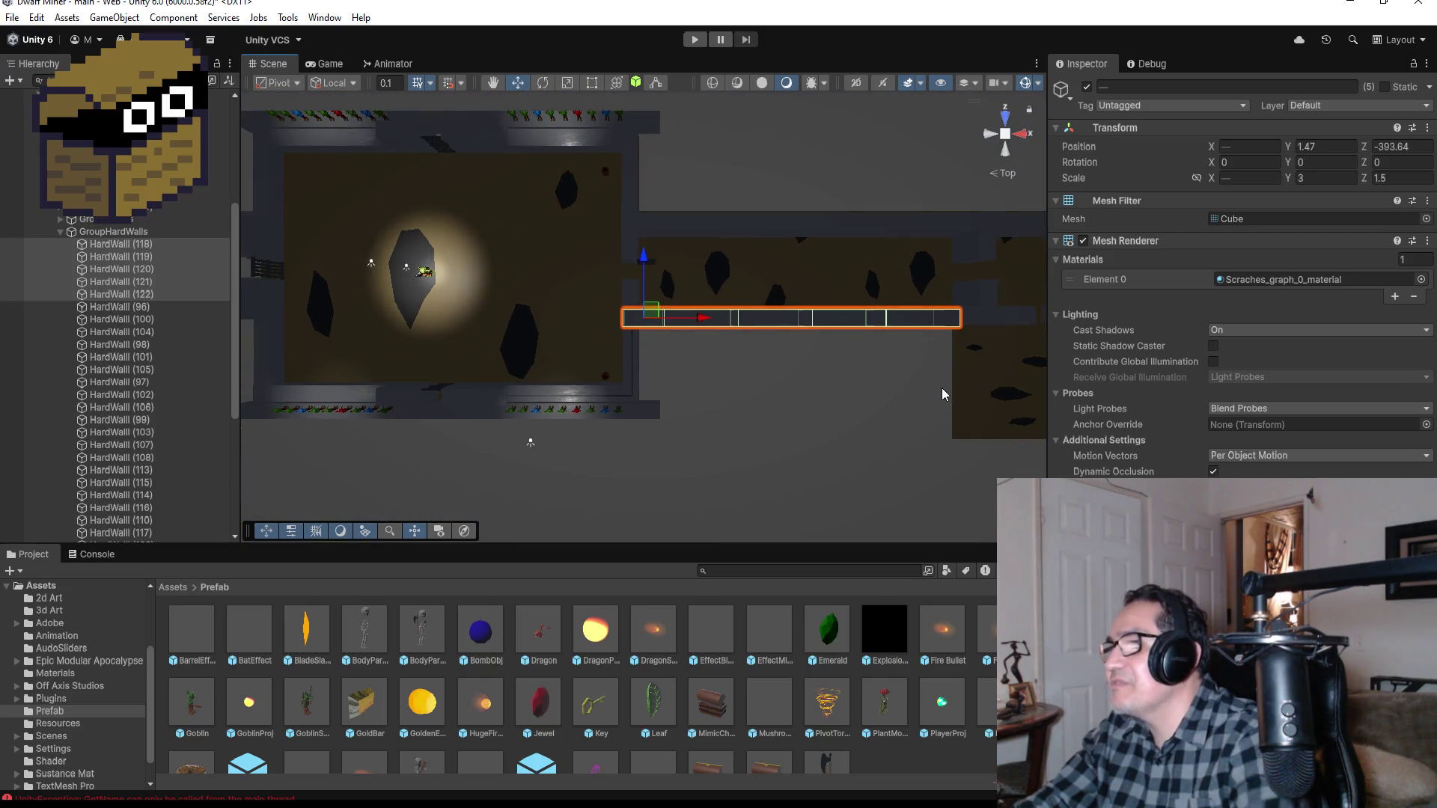
left_click_drag(998, 361, 941, 465)
left_click_drag(696, 345, 662, 329)
key("v")
left_click_drag(859, 441, 903, 458)
scroll("down", 3)
left_click_drag(904, 349, 728, 433)
left_click(833, 364)
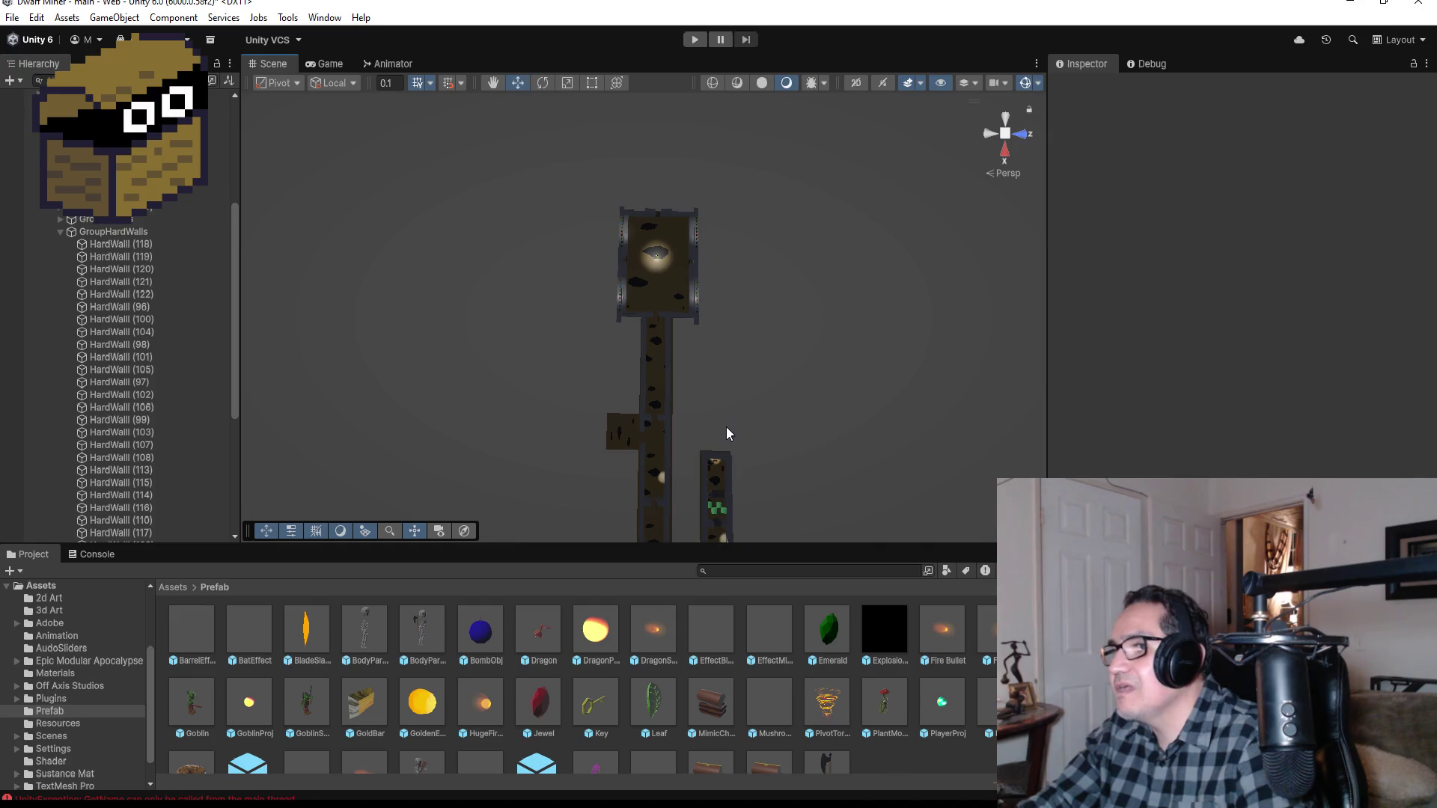
left_click_drag(642, 445, 662, 472)
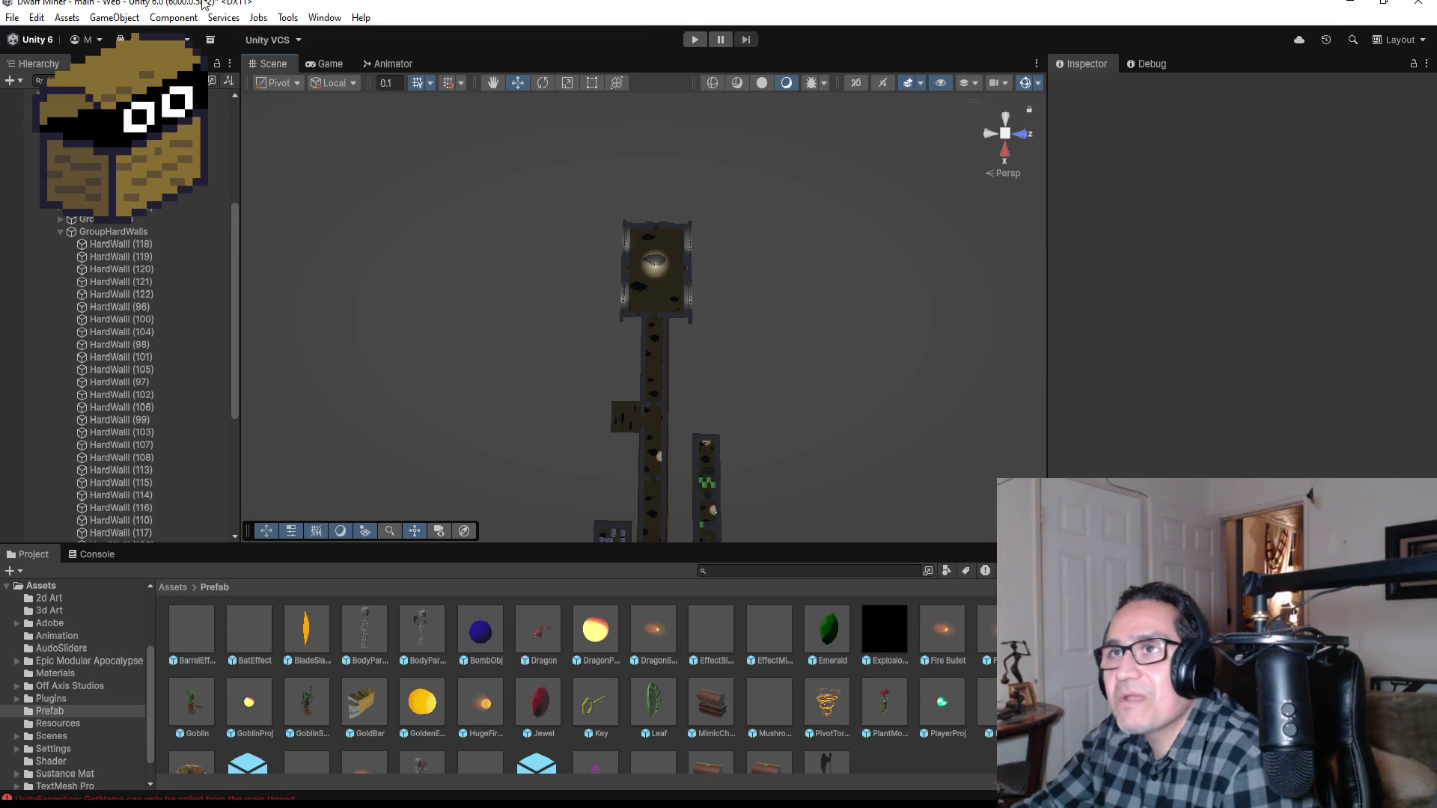
Step: Browse the File and Edit menus without choosing a command
left_click(11, 18)
left_click(36, 17)
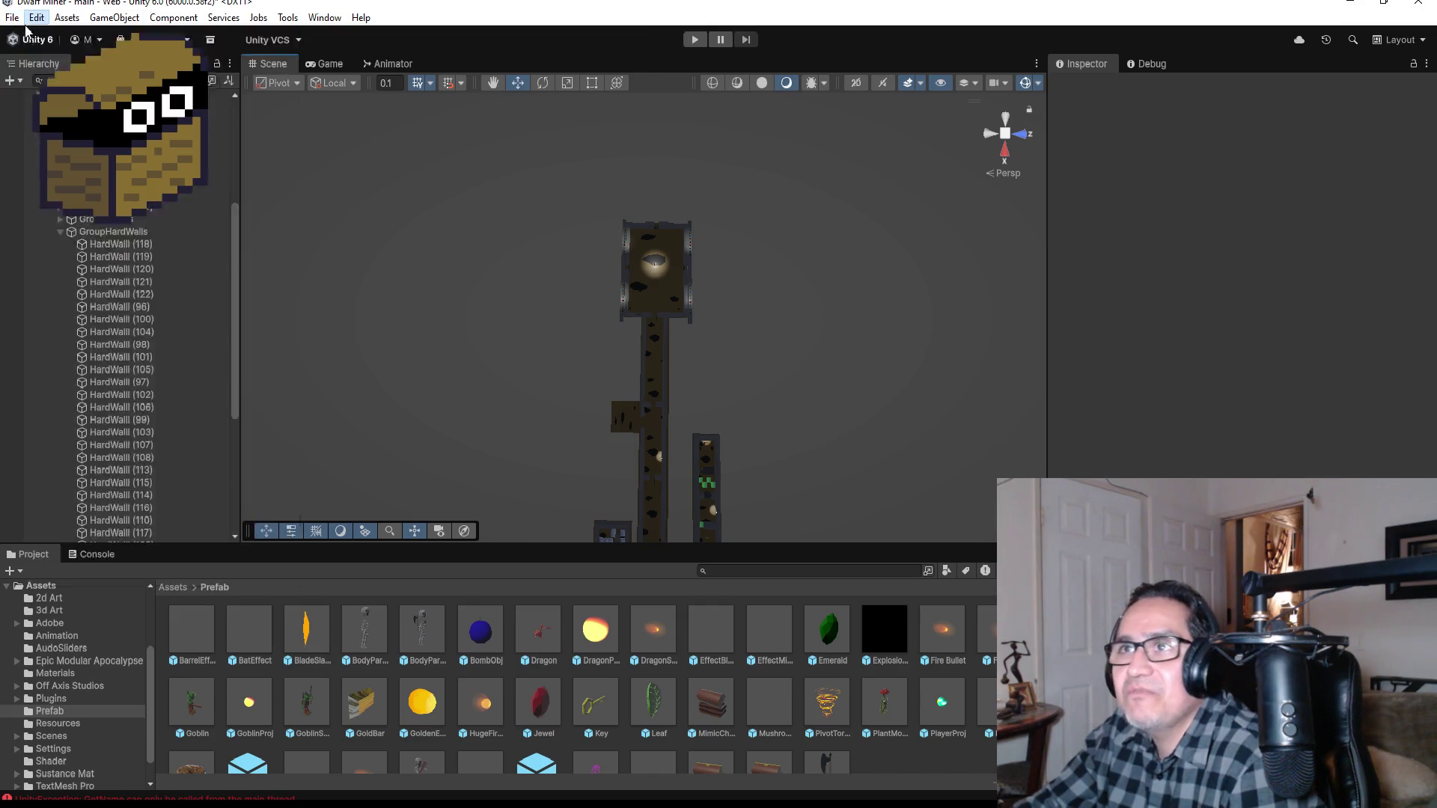
left_click(36, 17)
left_click(206, 200)
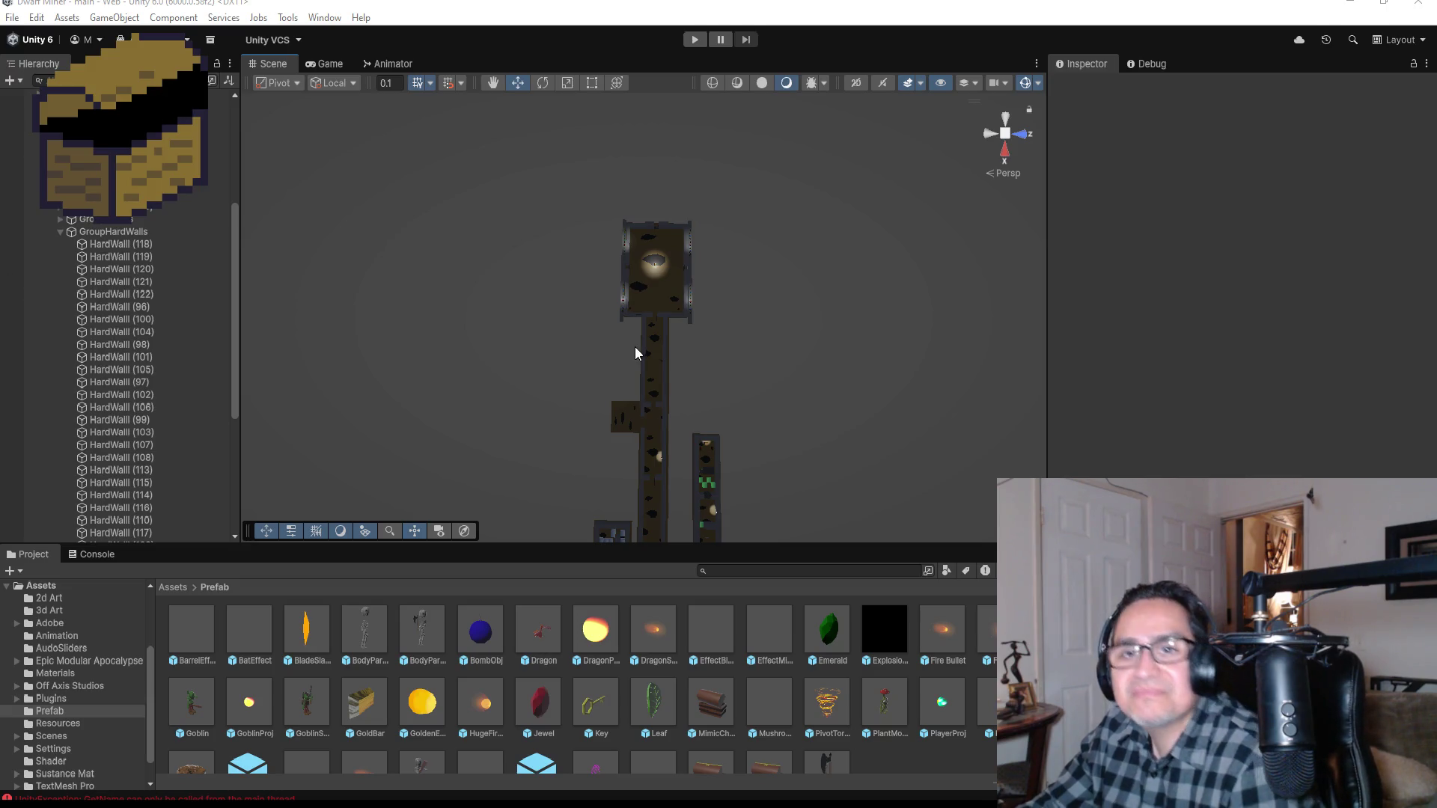
scroll("down", 3)
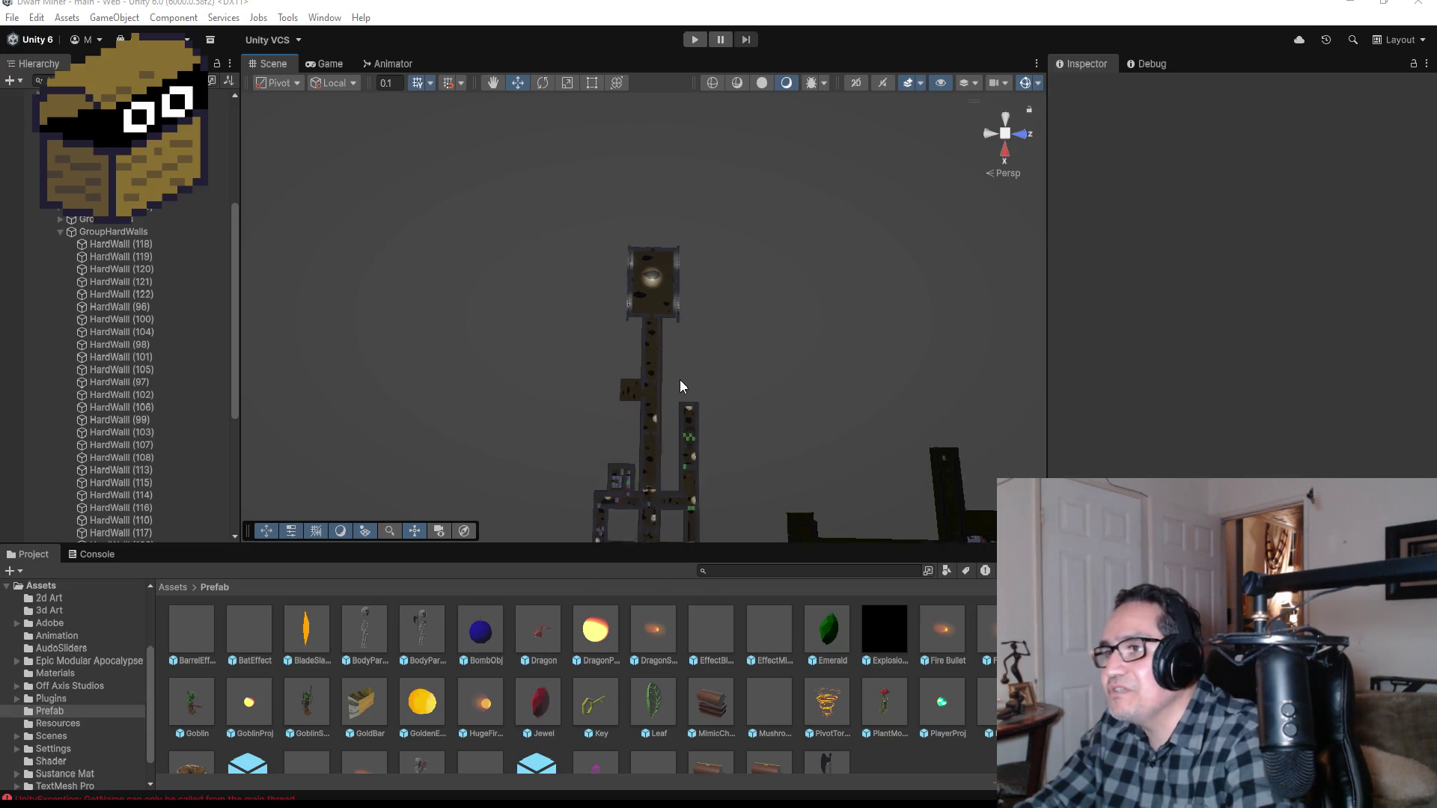
Step: Collapse GroupHardWalls and Loop2, return to Top view, and frame Zone3 with F
left_click(59, 231)
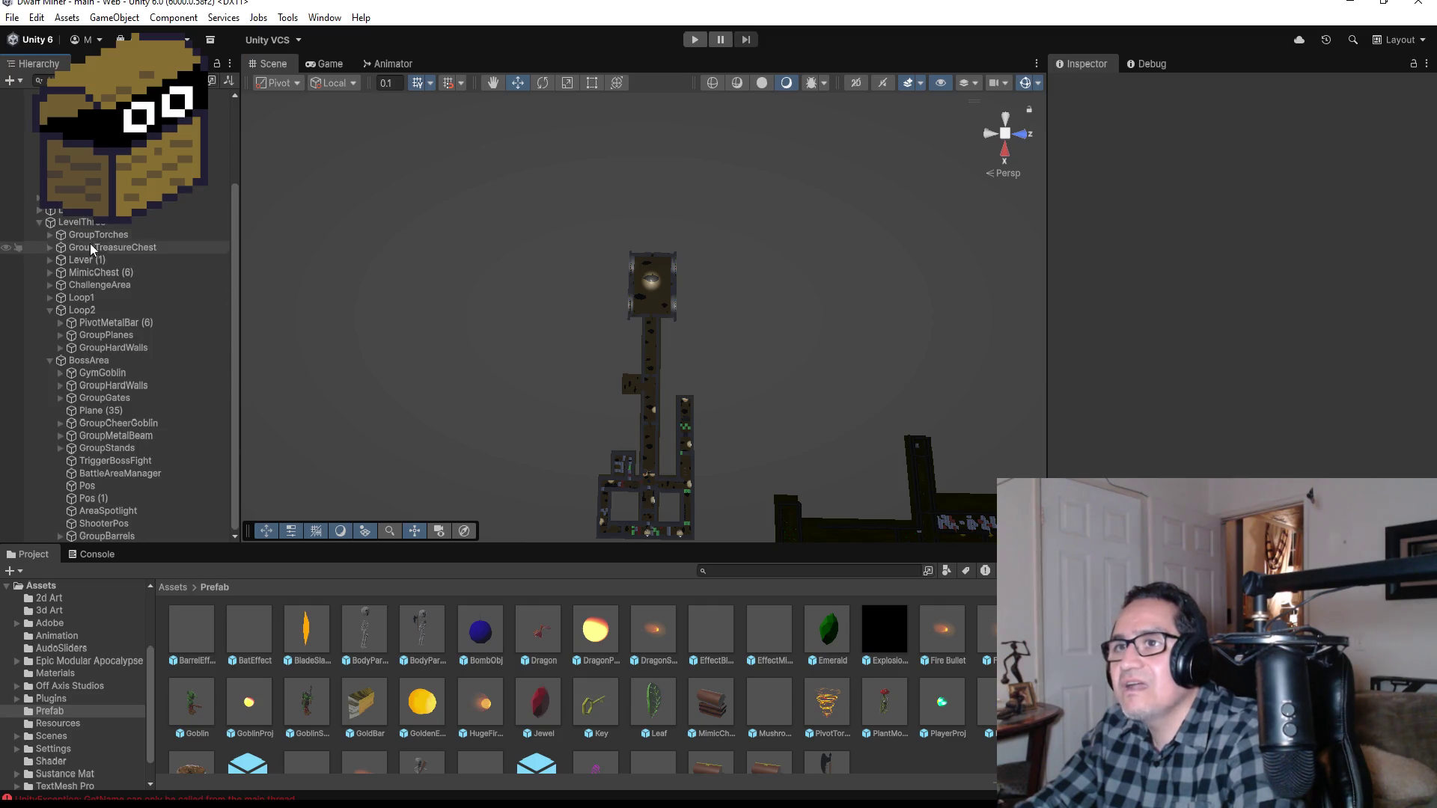
scroll("down", 3)
scroll("up", 3)
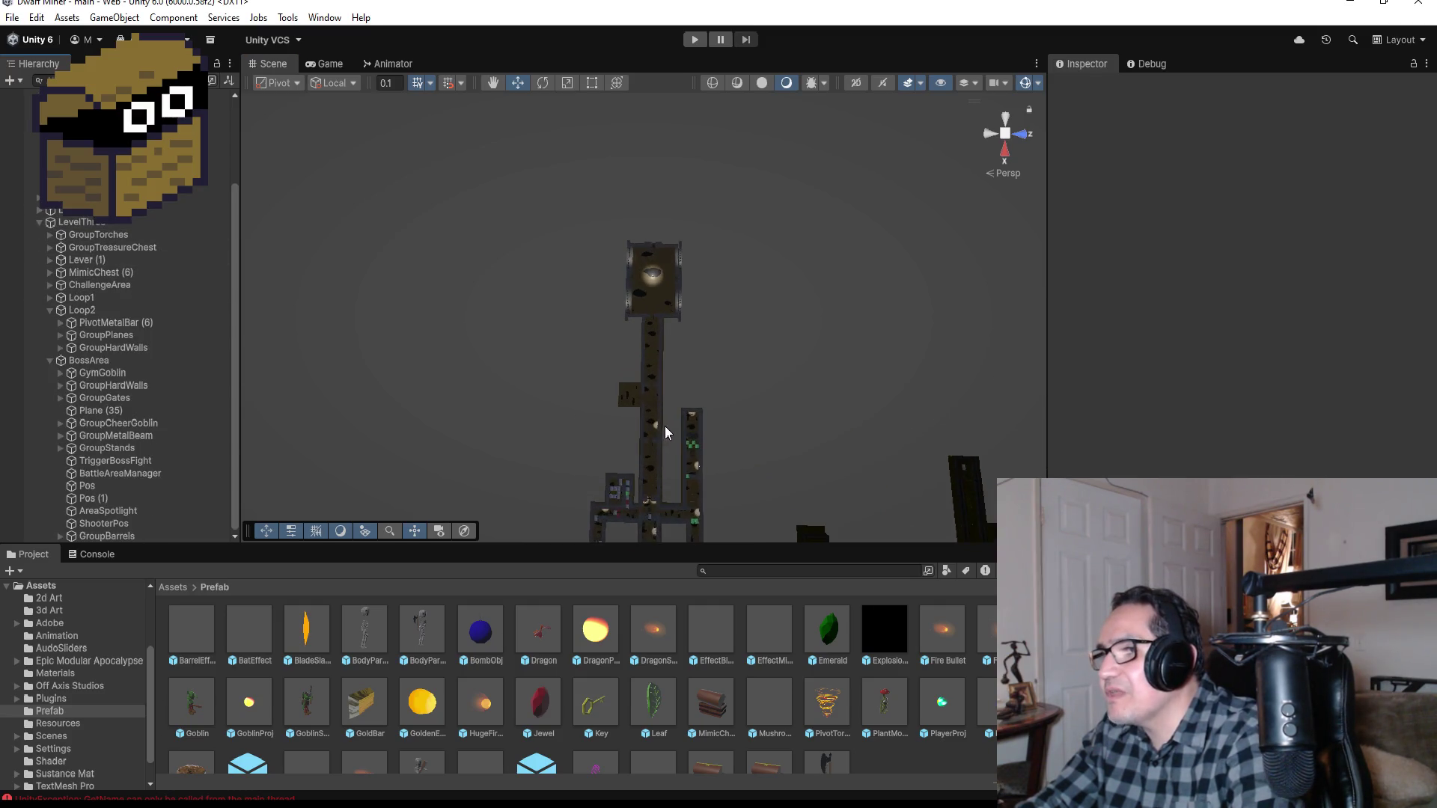
left_click_drag(751, 402, 768, 103)
scroll("up", 3)
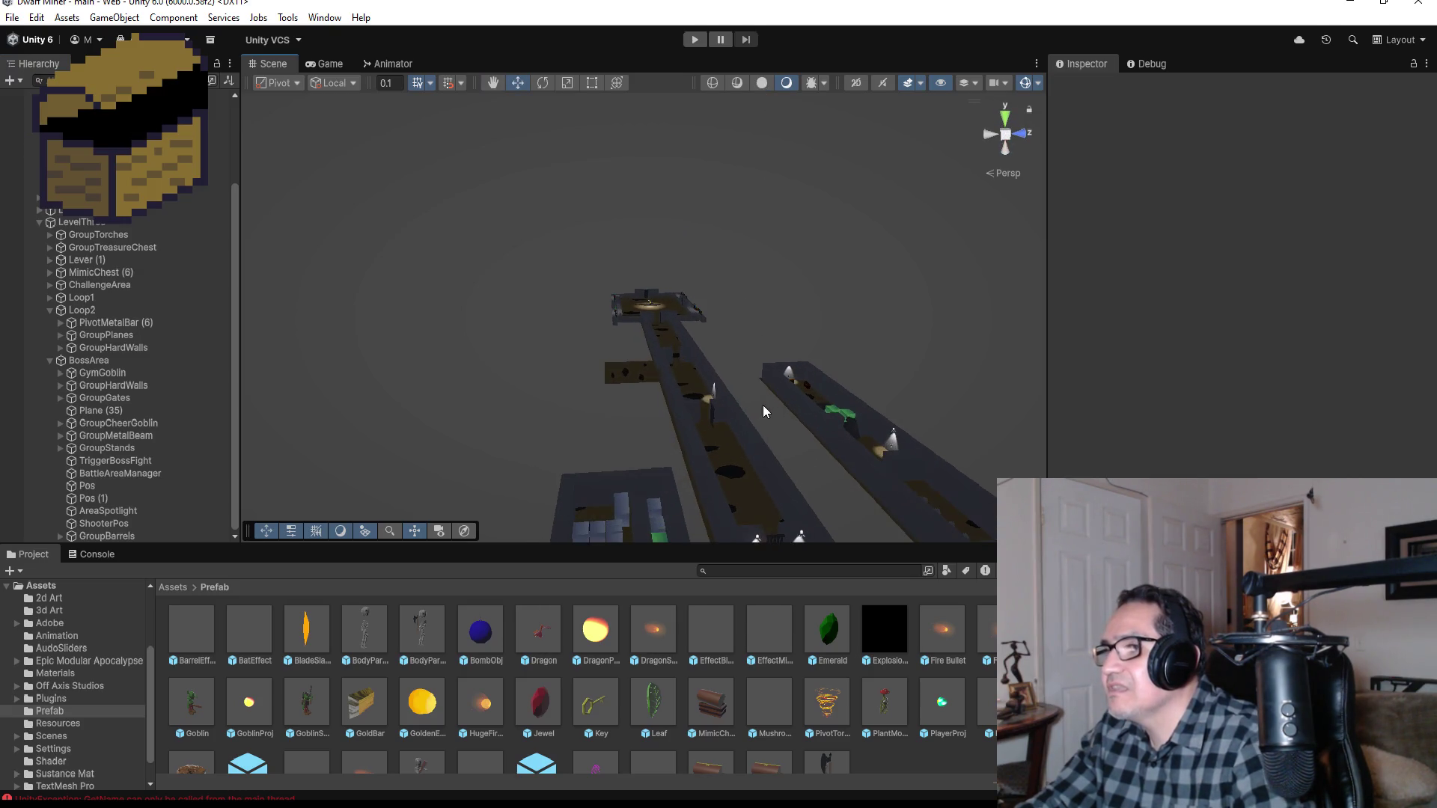
scroll("down", 3)
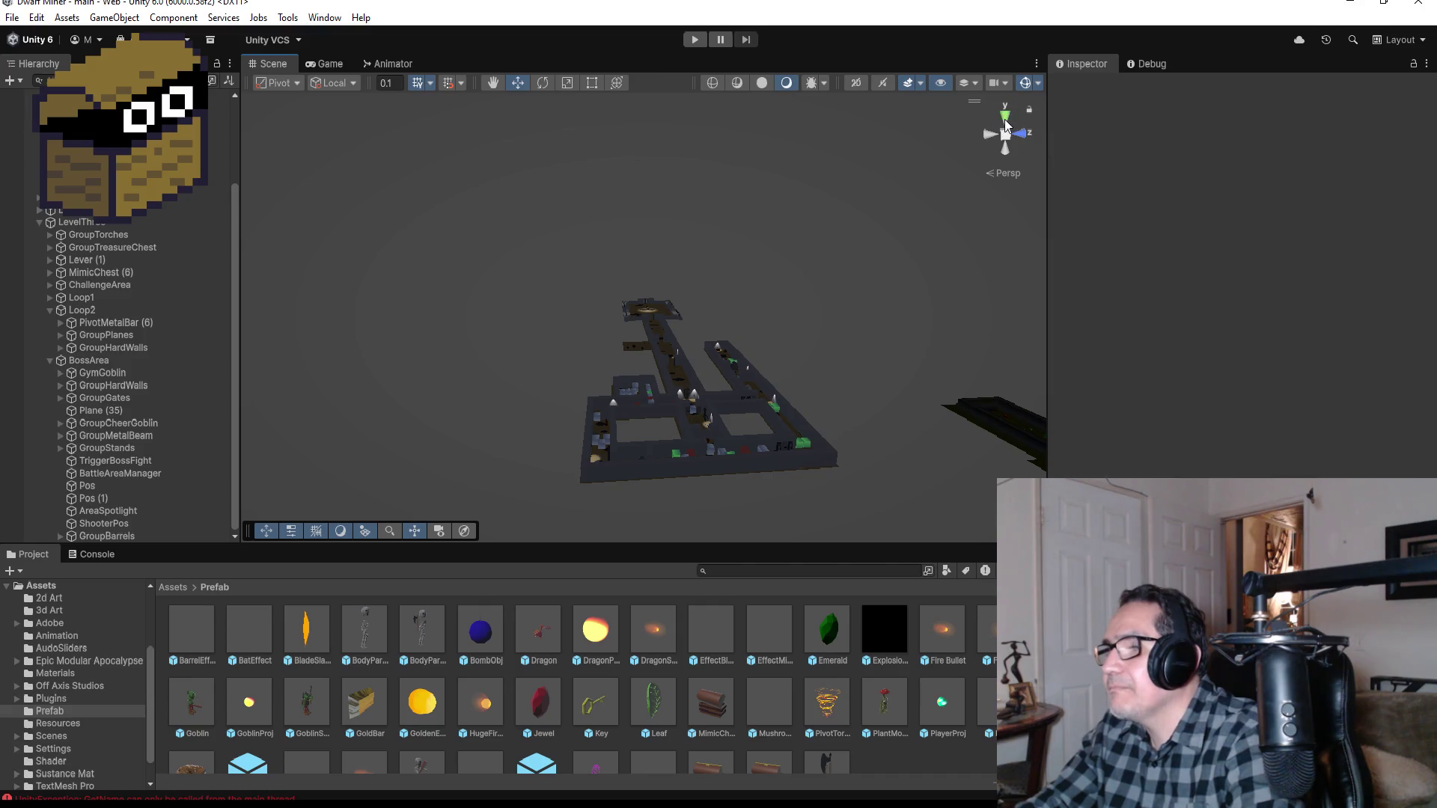
left_click(1006, 121)
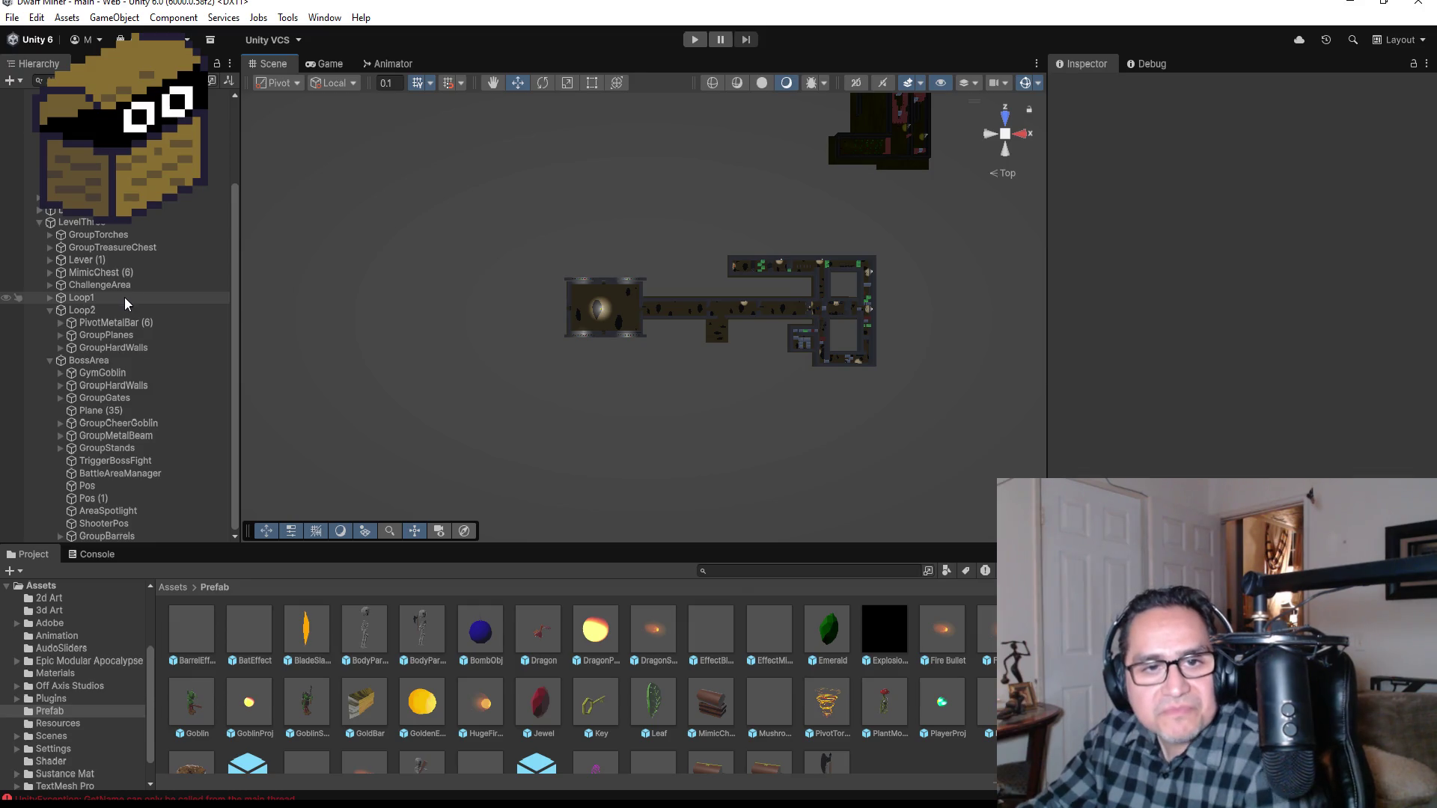
left_click(56, 308)
left_click(49, 309)
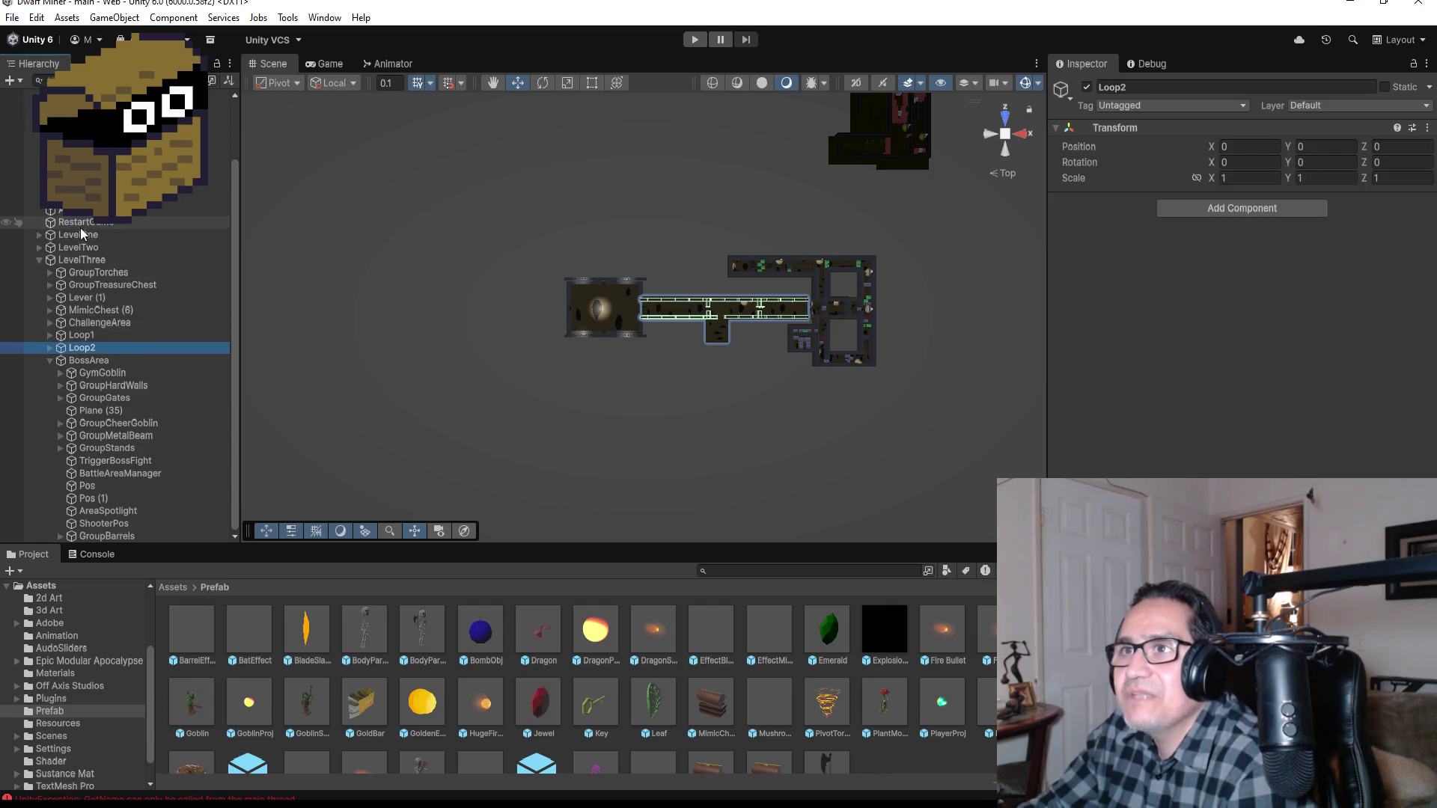
scroll("up", 3)
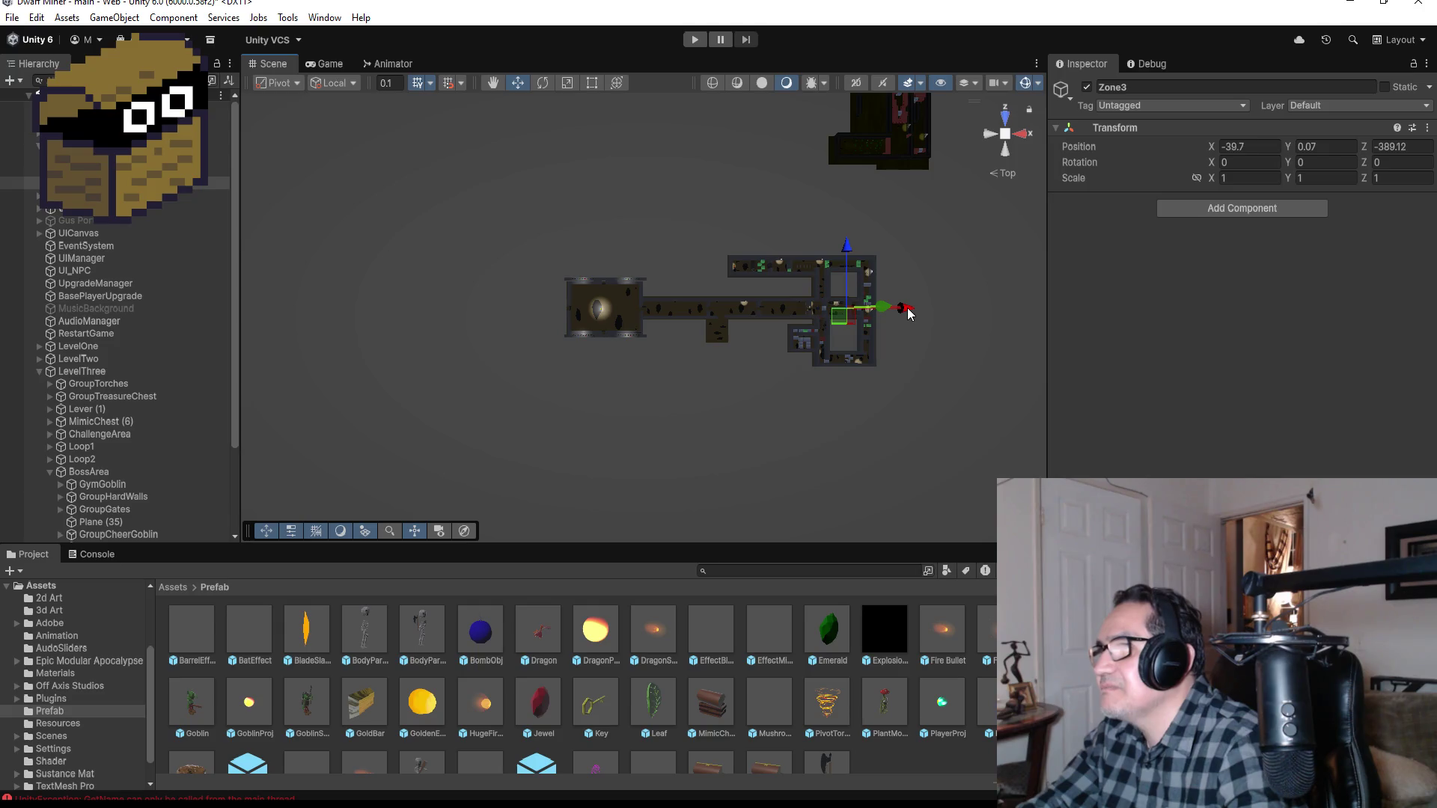
key("f")
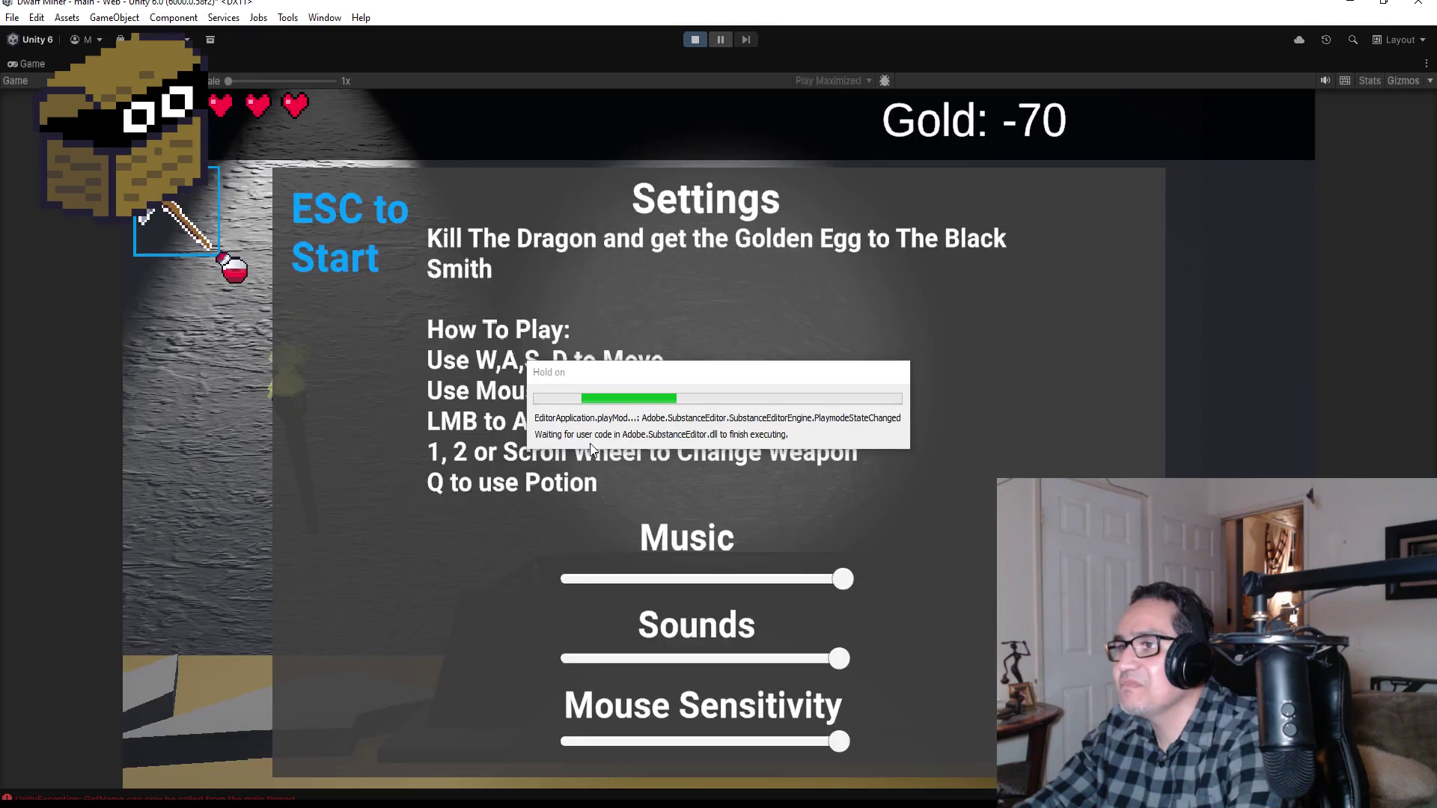
Step: Dismiss the Hold on settings screen with Esc to enter the first-person corridor view
key("Escape")
Step: Switch to the shotgun, advance, and shoot the skeleton in the doorway
key("w")
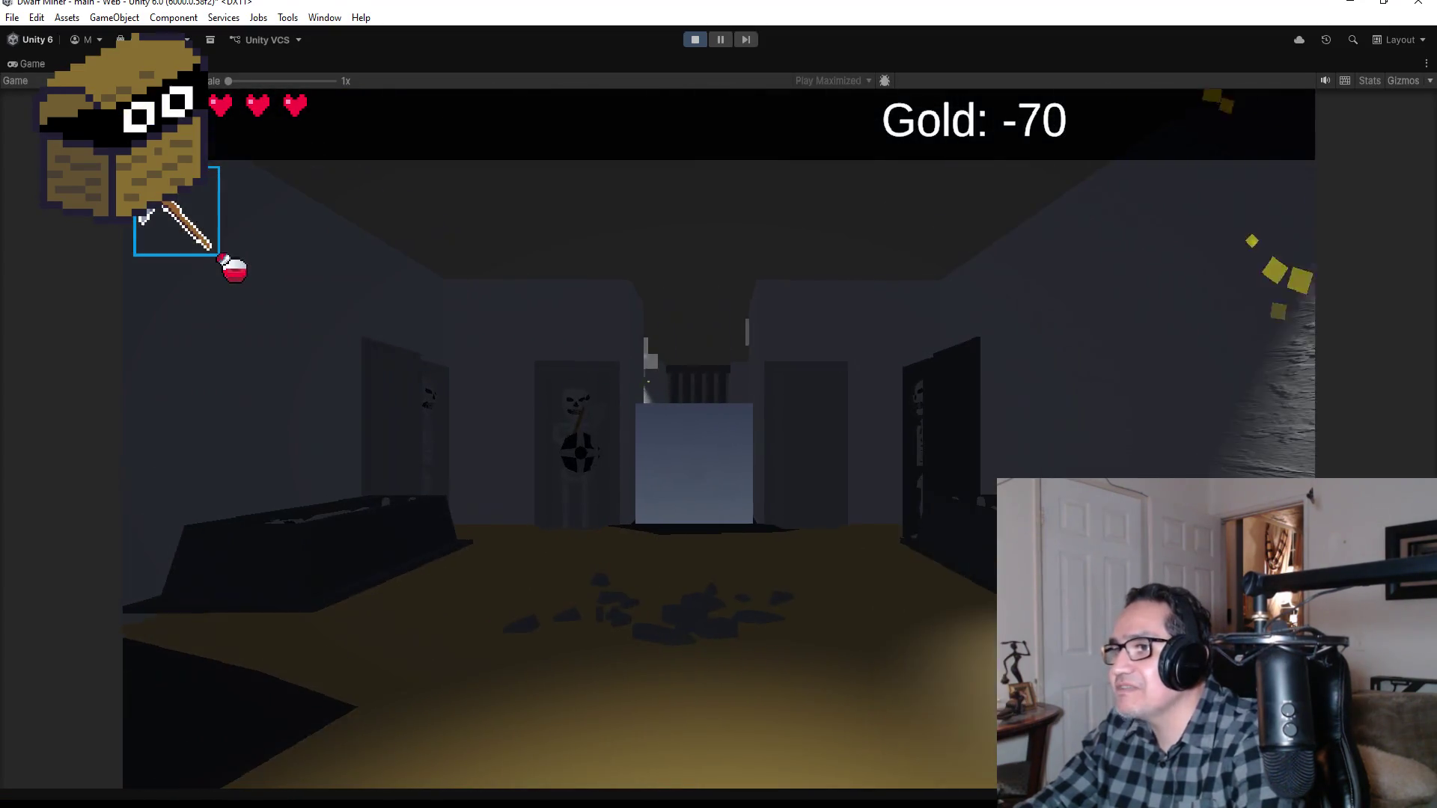
key("2")
key("w")
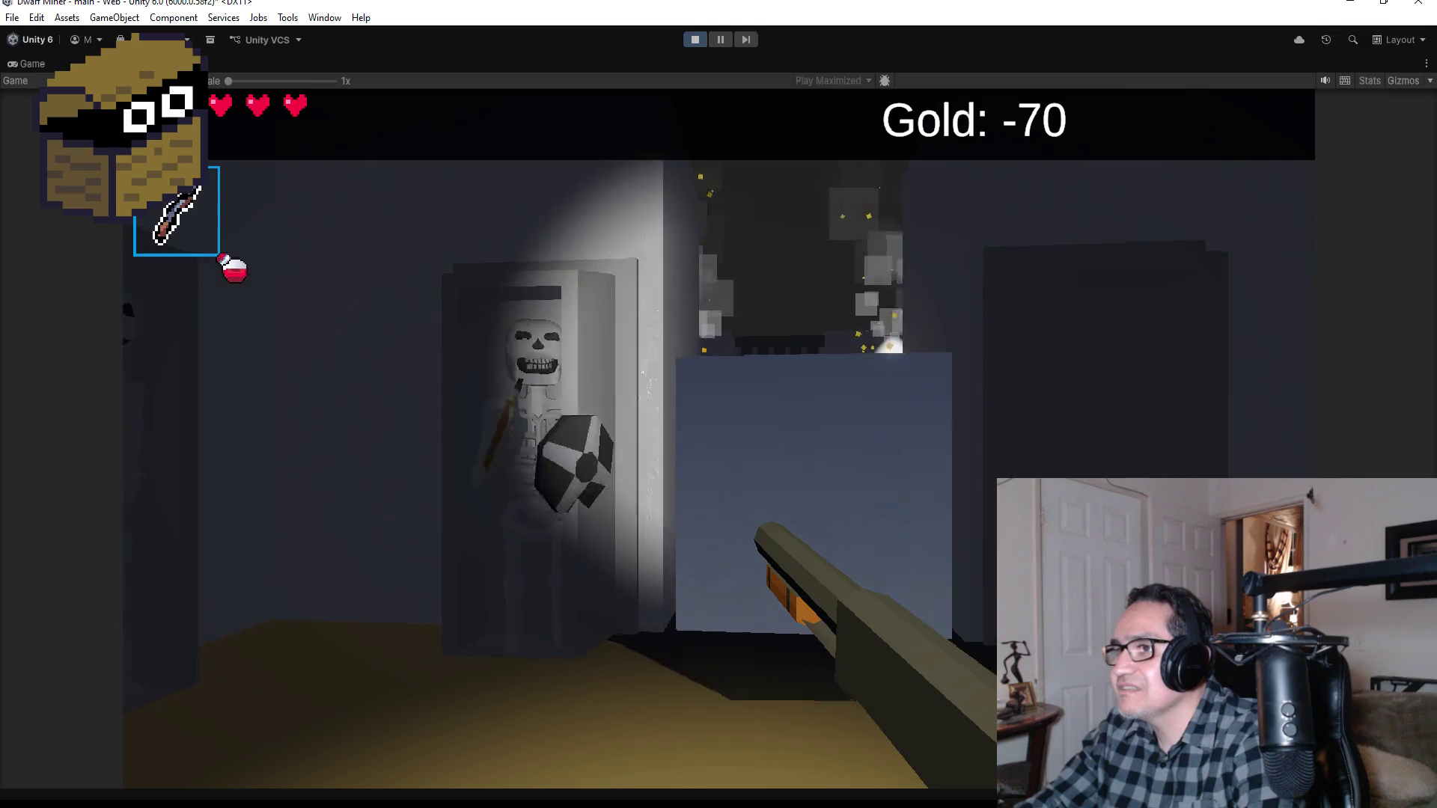
left_click(719, 440)
left_click(718, 440)
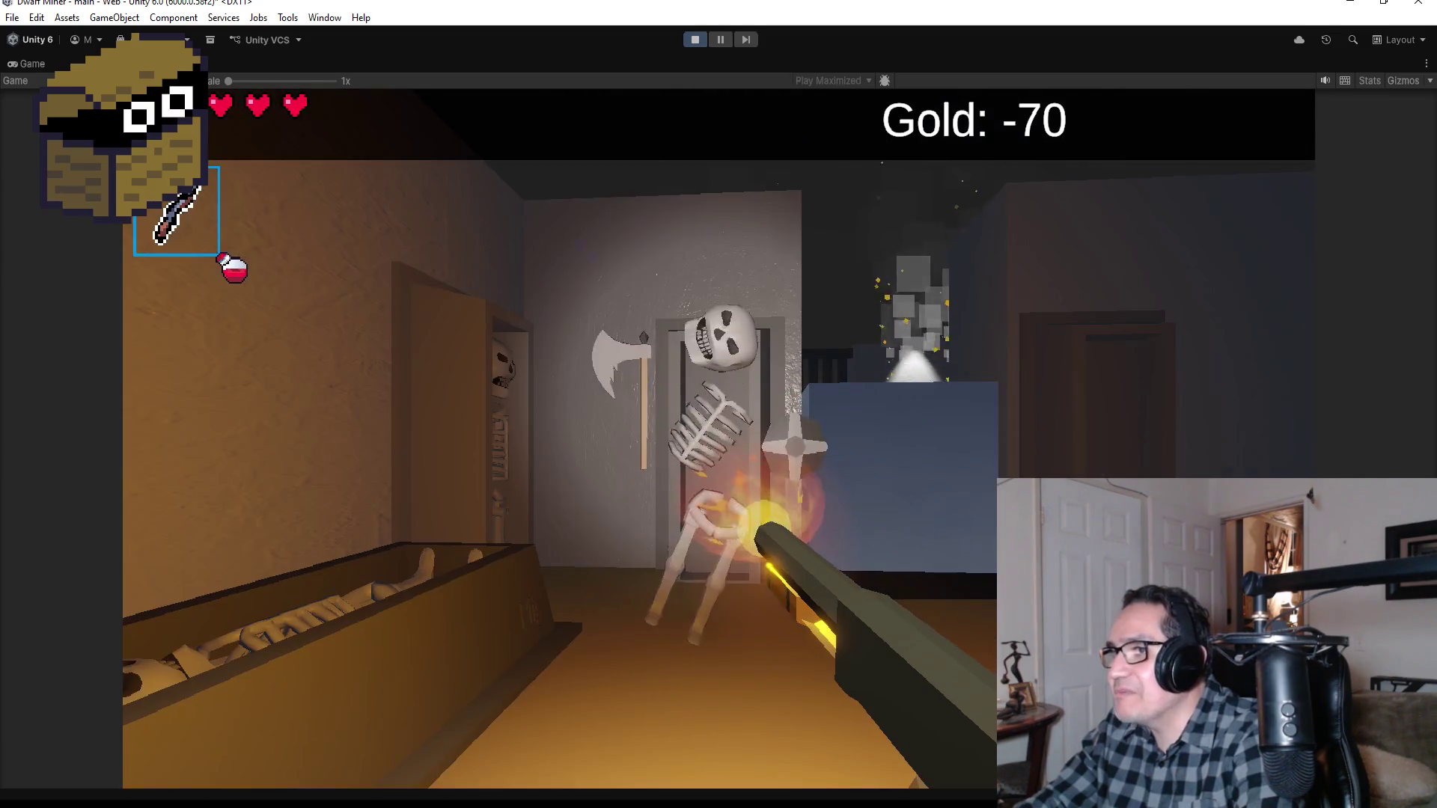
Step: Walk past the coffin and grey slab into the red crystal room toward the well
key("w")
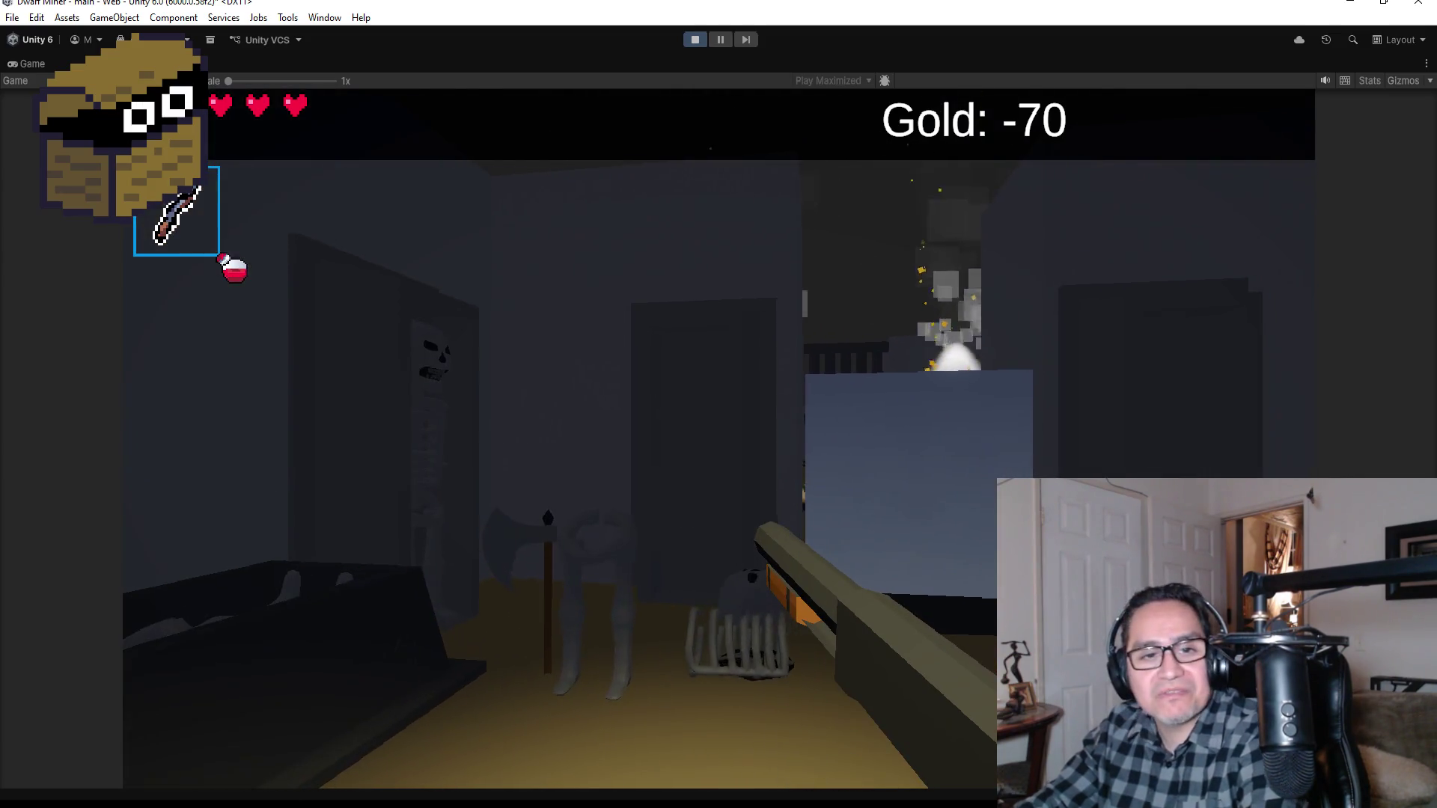
key("w")
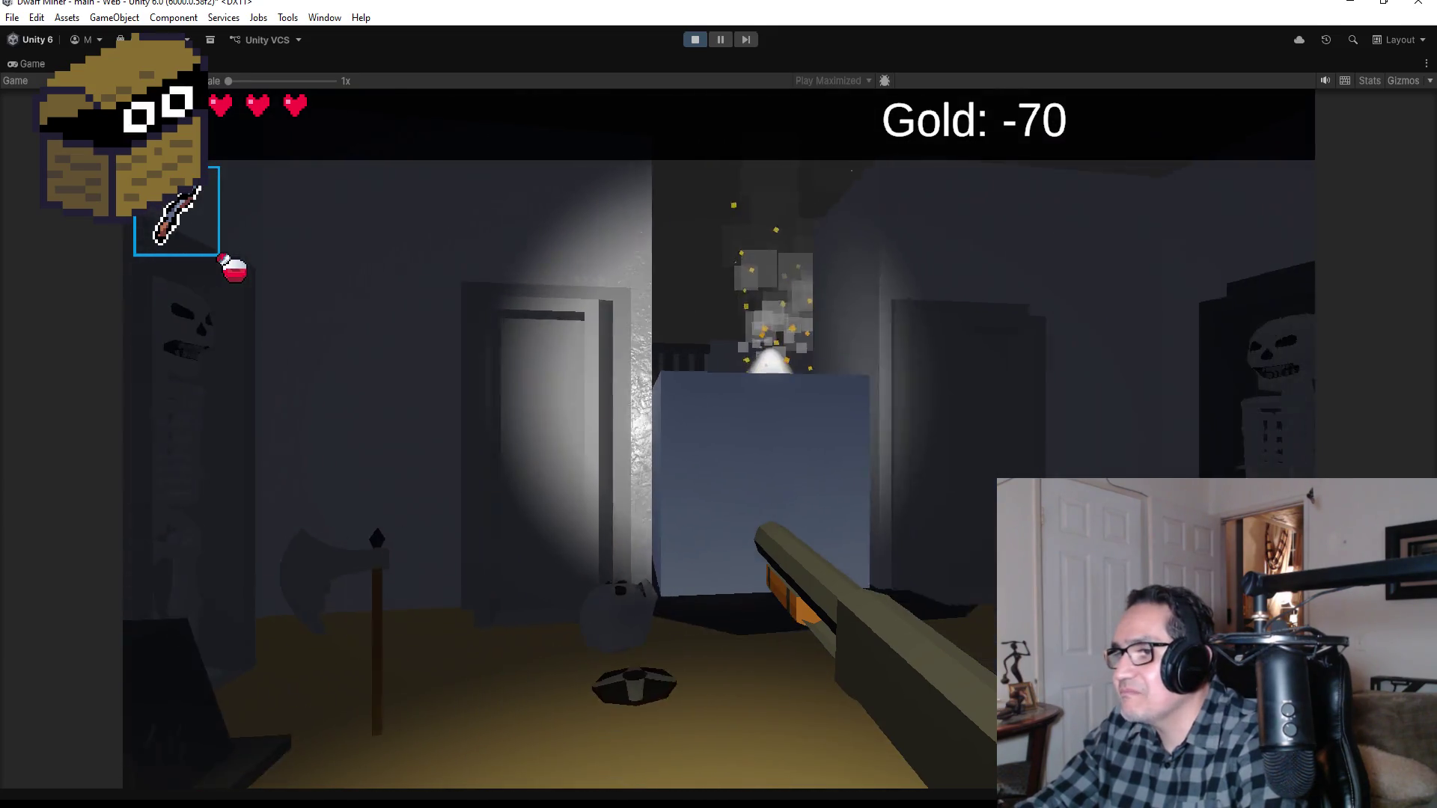
key("w")
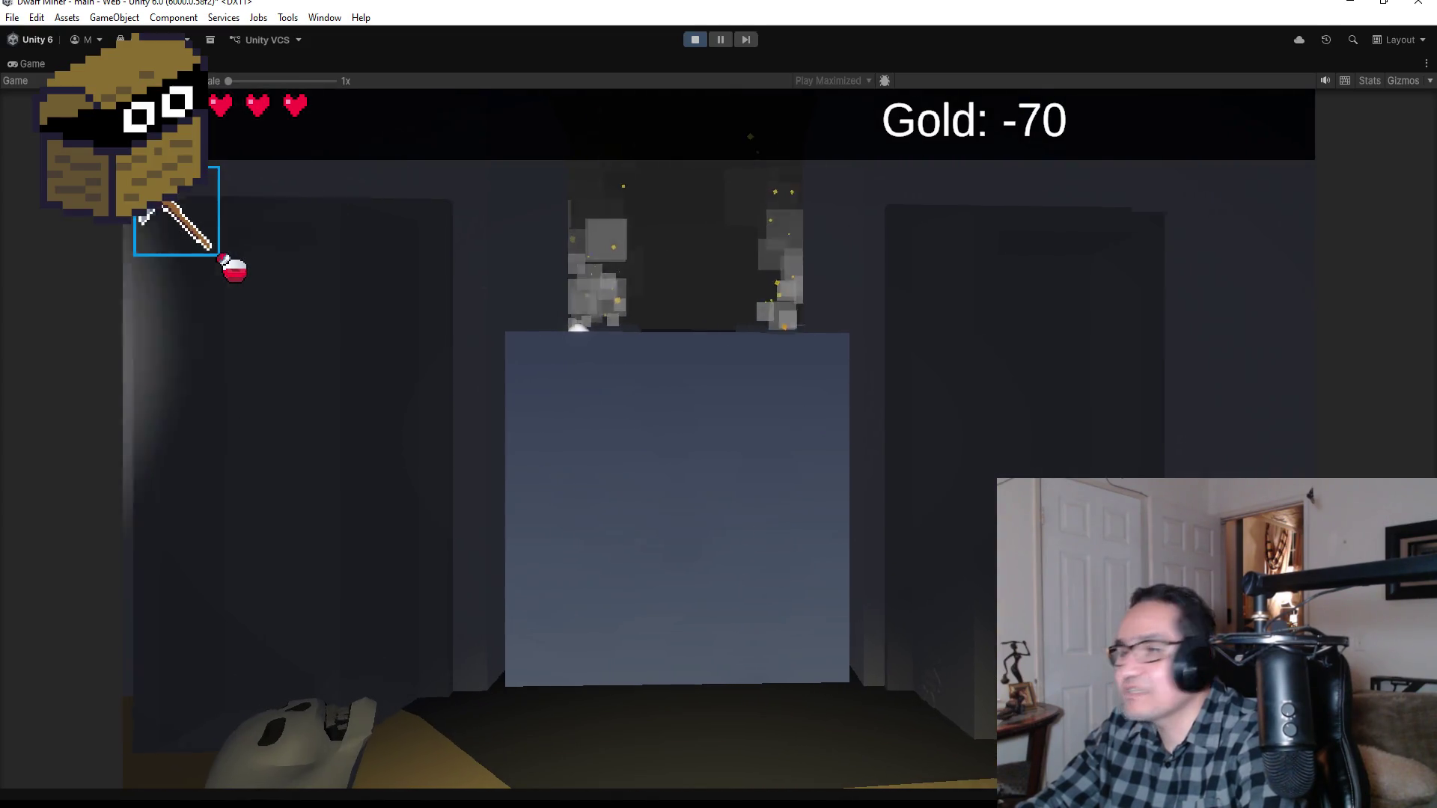
key("w")
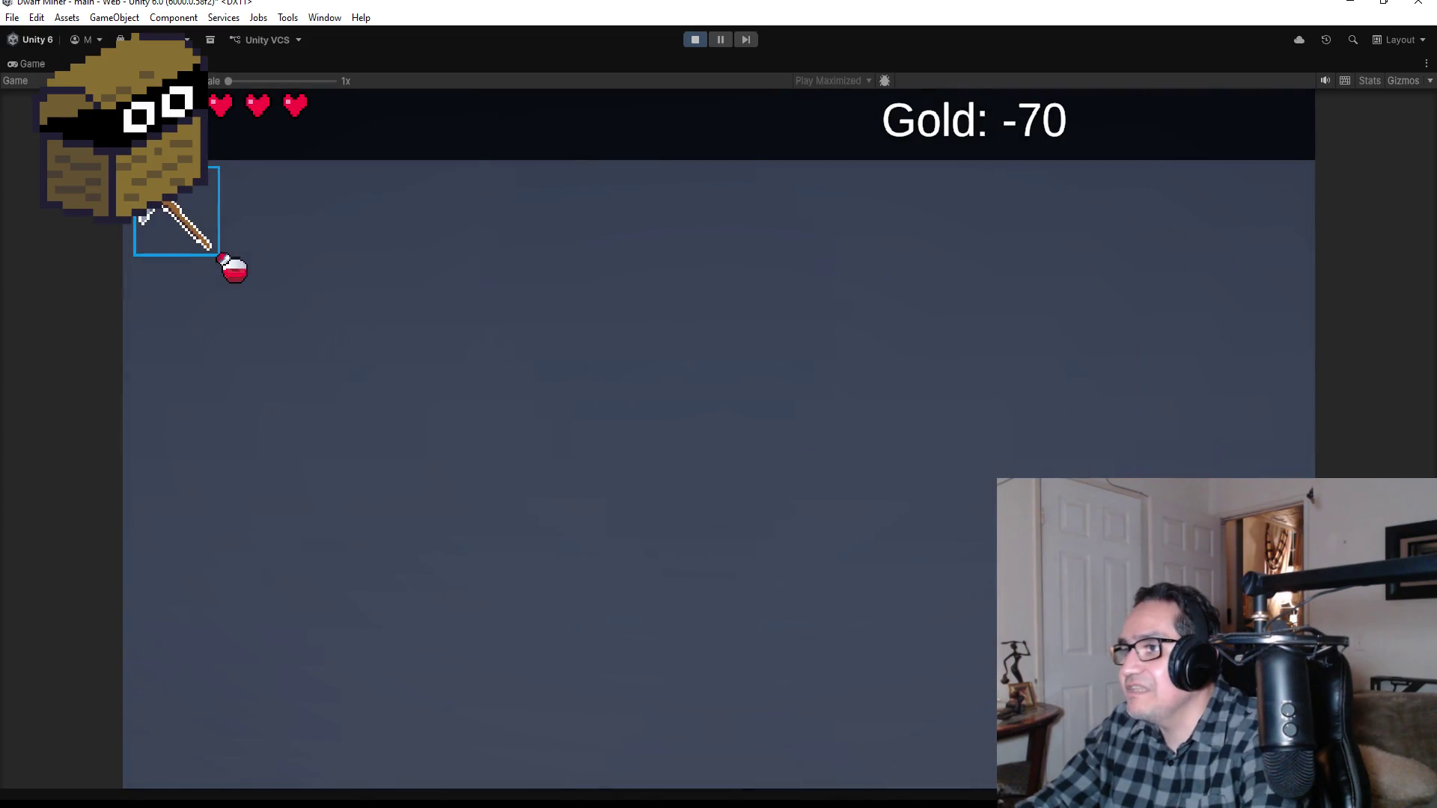
key("w")
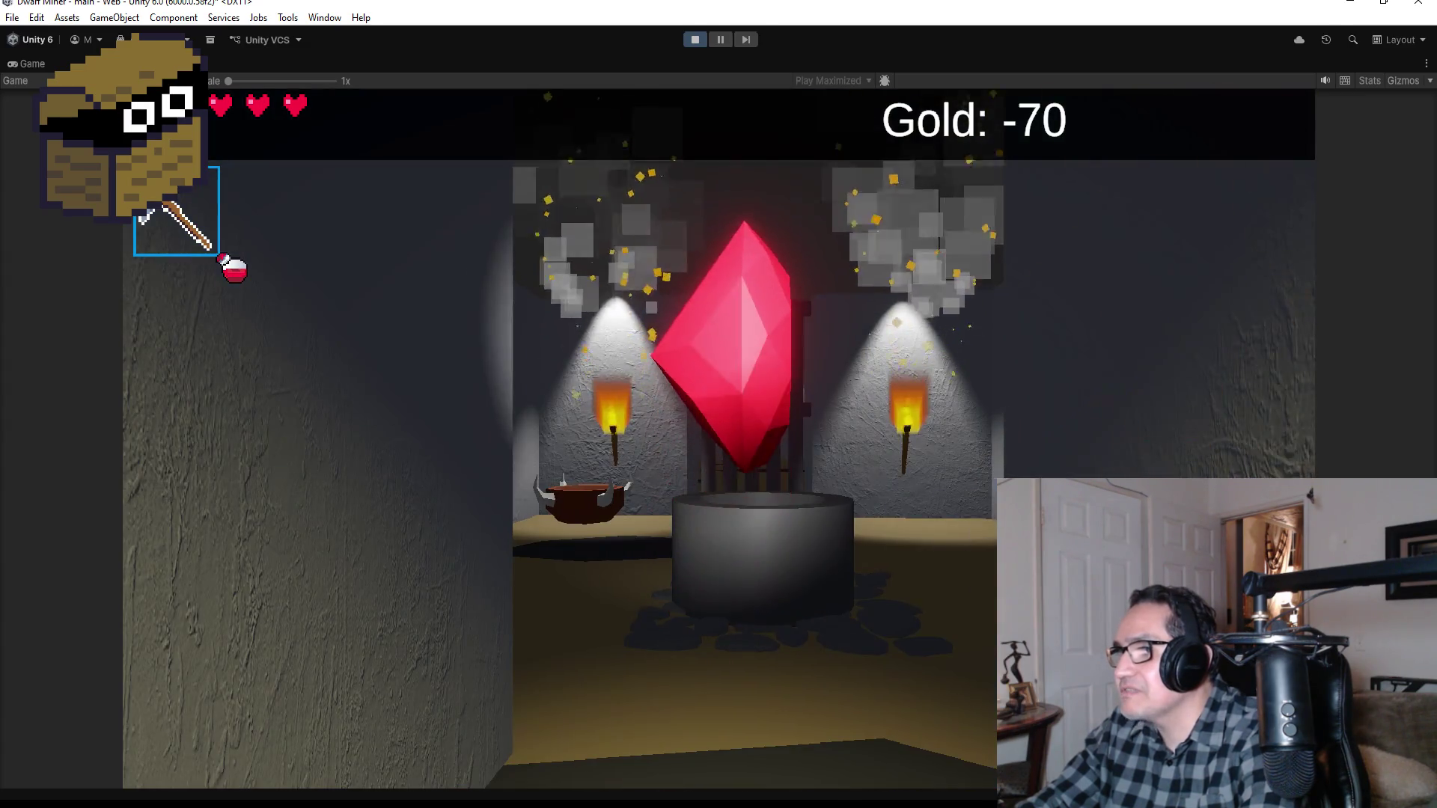
key("w")
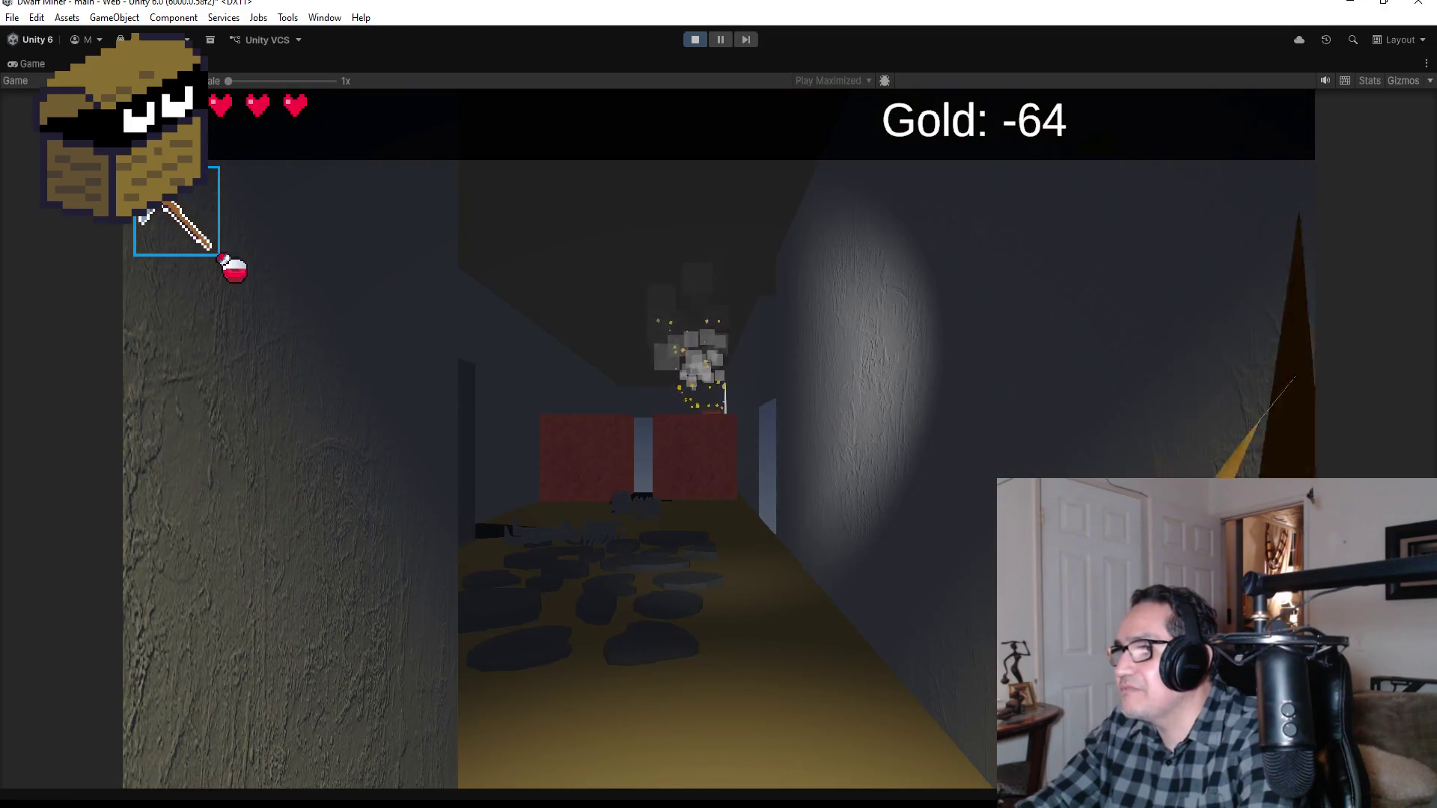
Step: Shoot the corridor skeleton, switch to the pickaxe and mine the red gem block, raising Gold to -58
scroll("down", 3)
key("w")
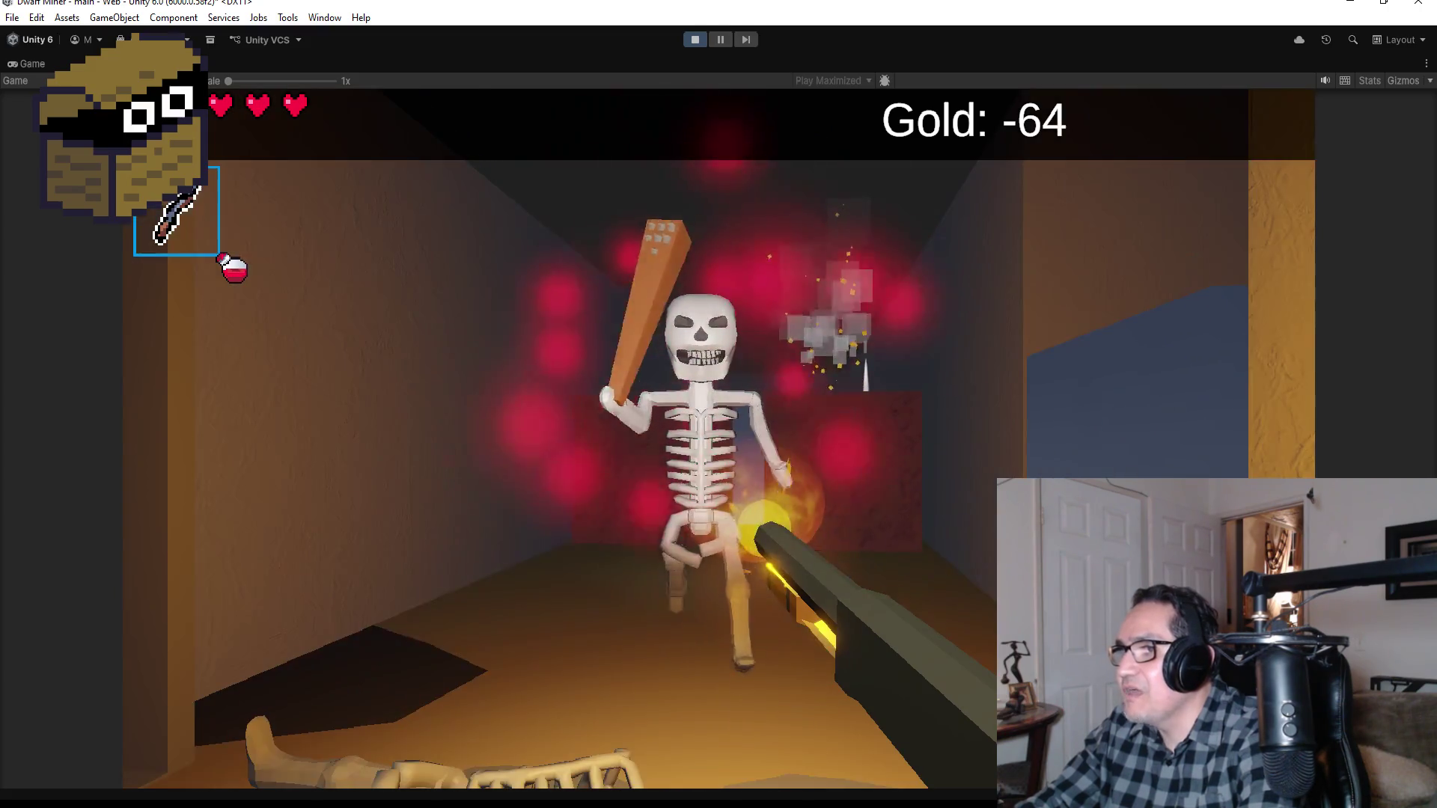
left_click(719, 438)
key("w")
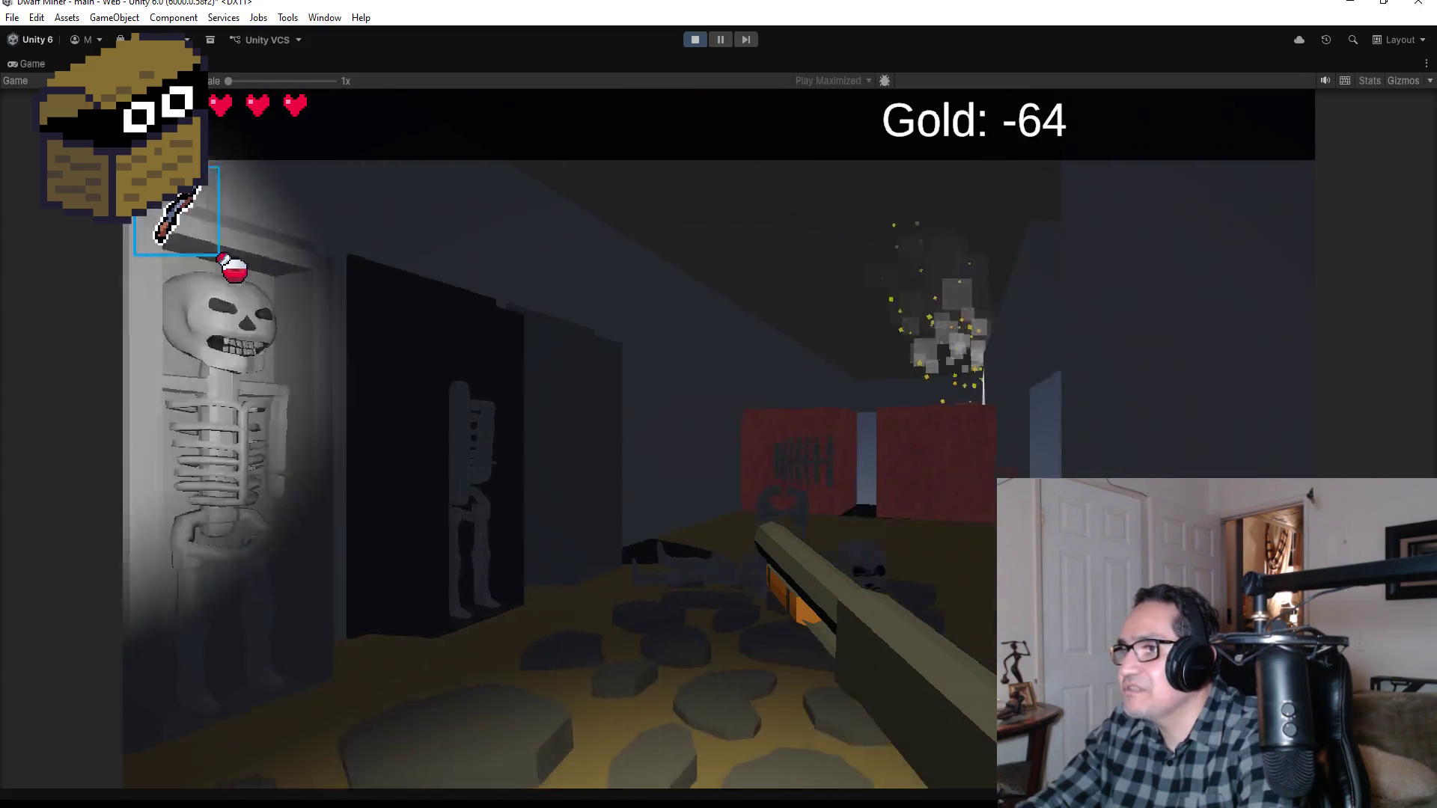
scroll("down", 3)
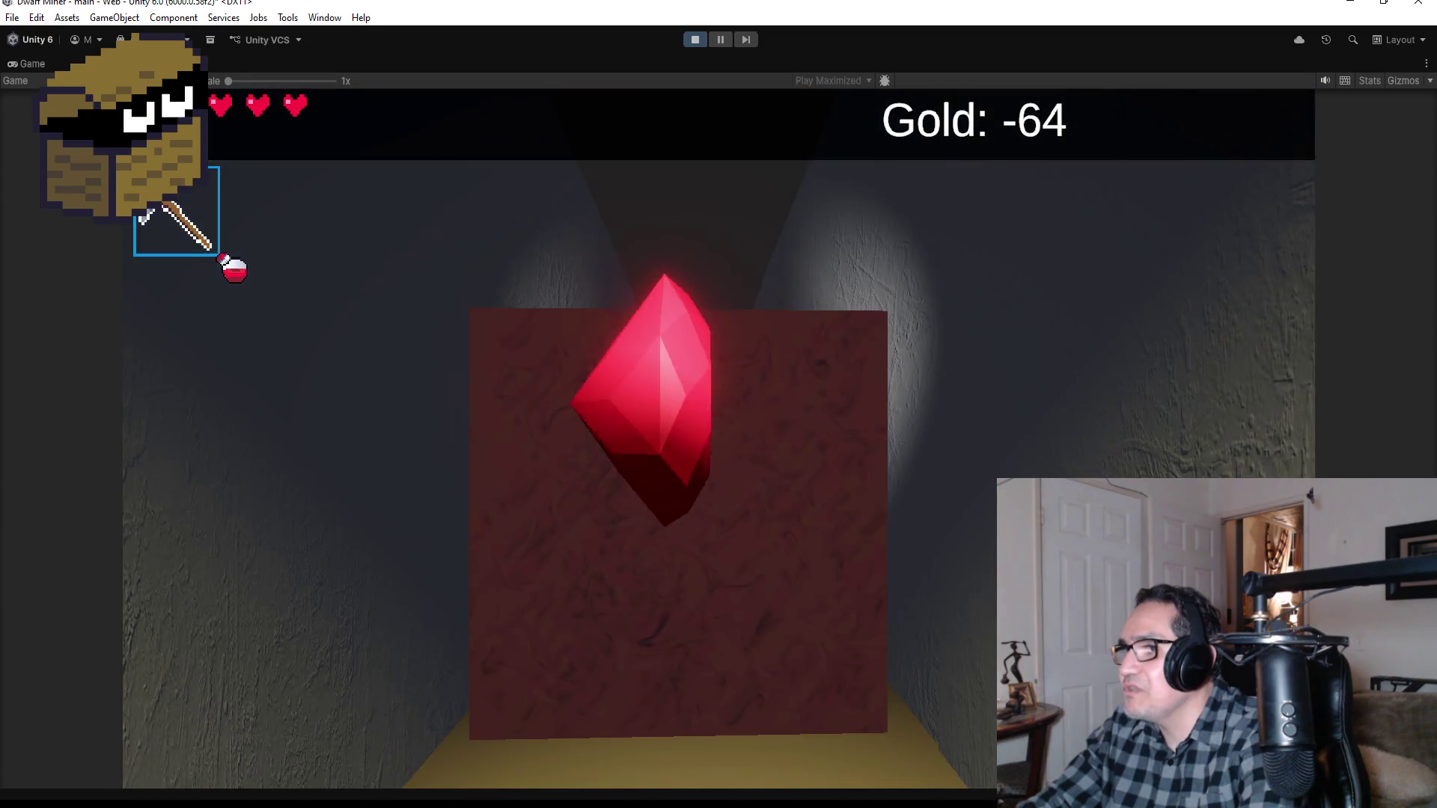
key("w")
key("w")
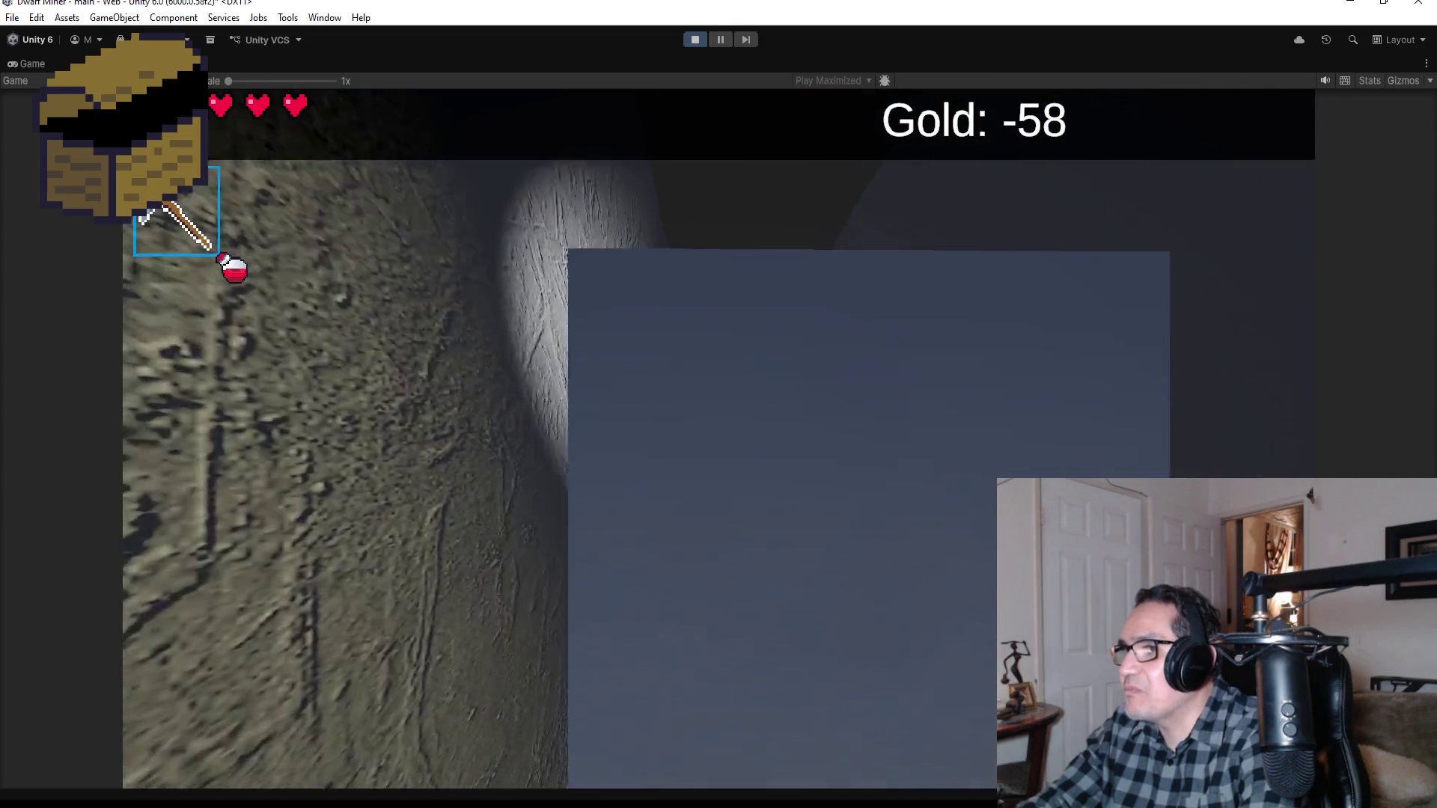
key("w")
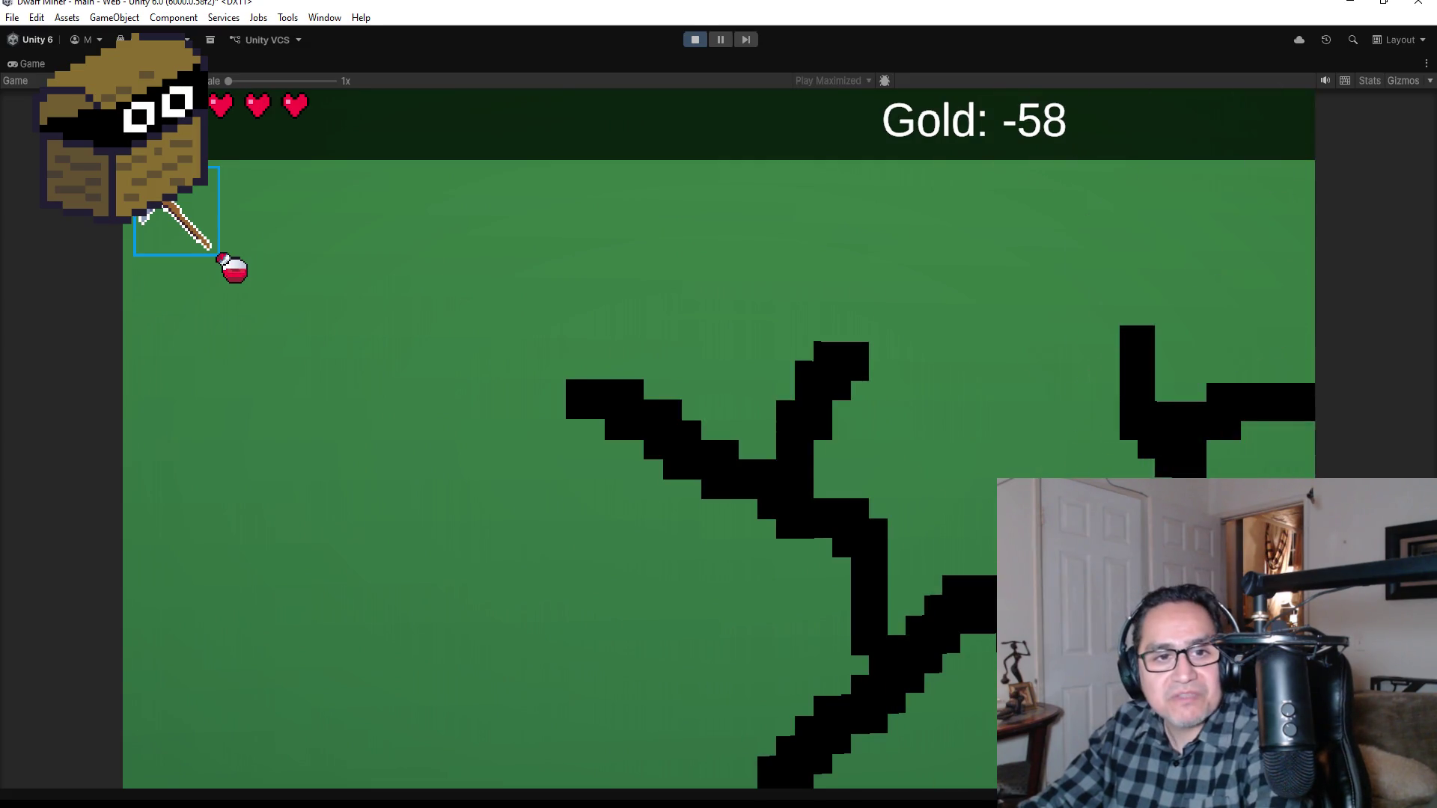
Step: Mine the green and blue-grey wall blocks, collecting the emerald and red gems
key("w")
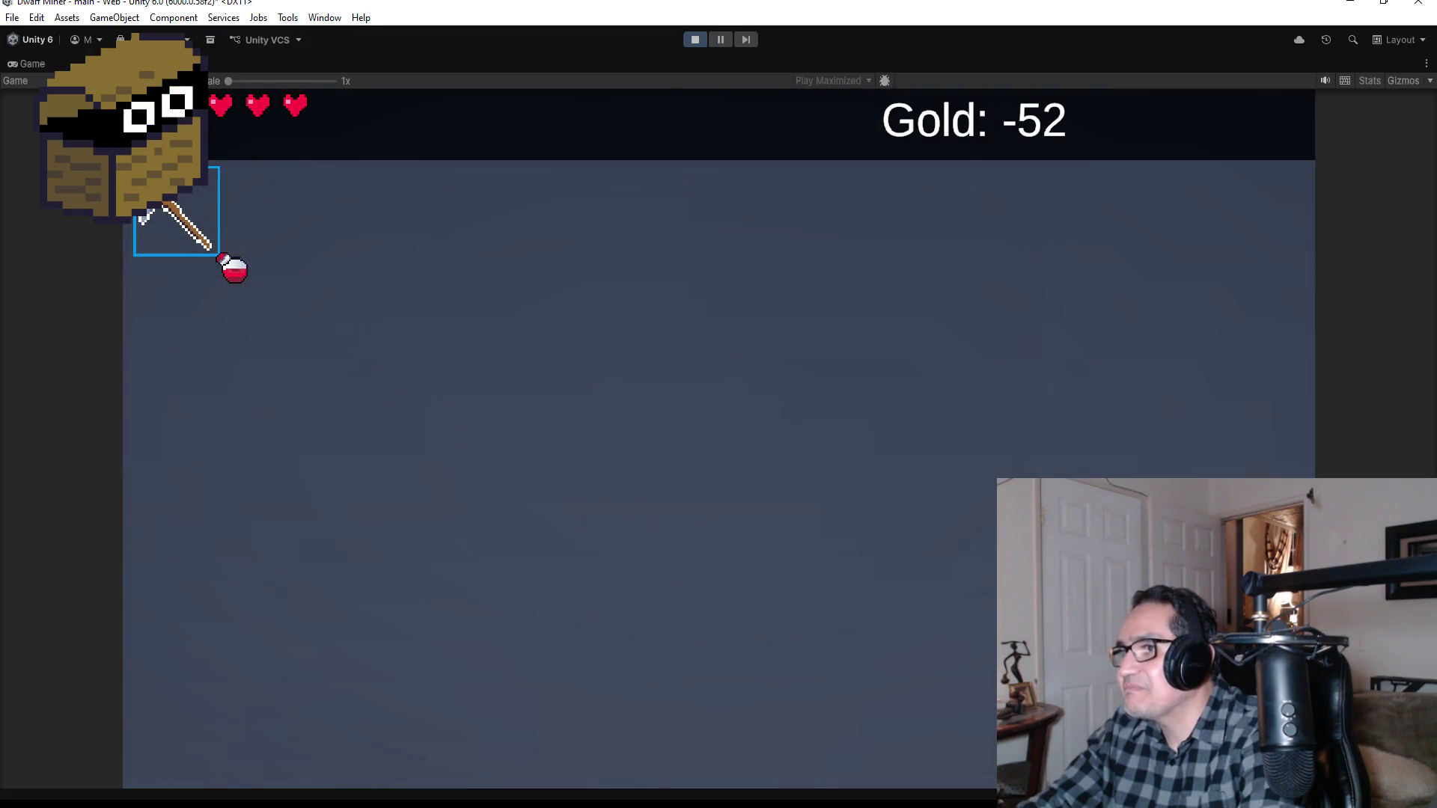
key("w")
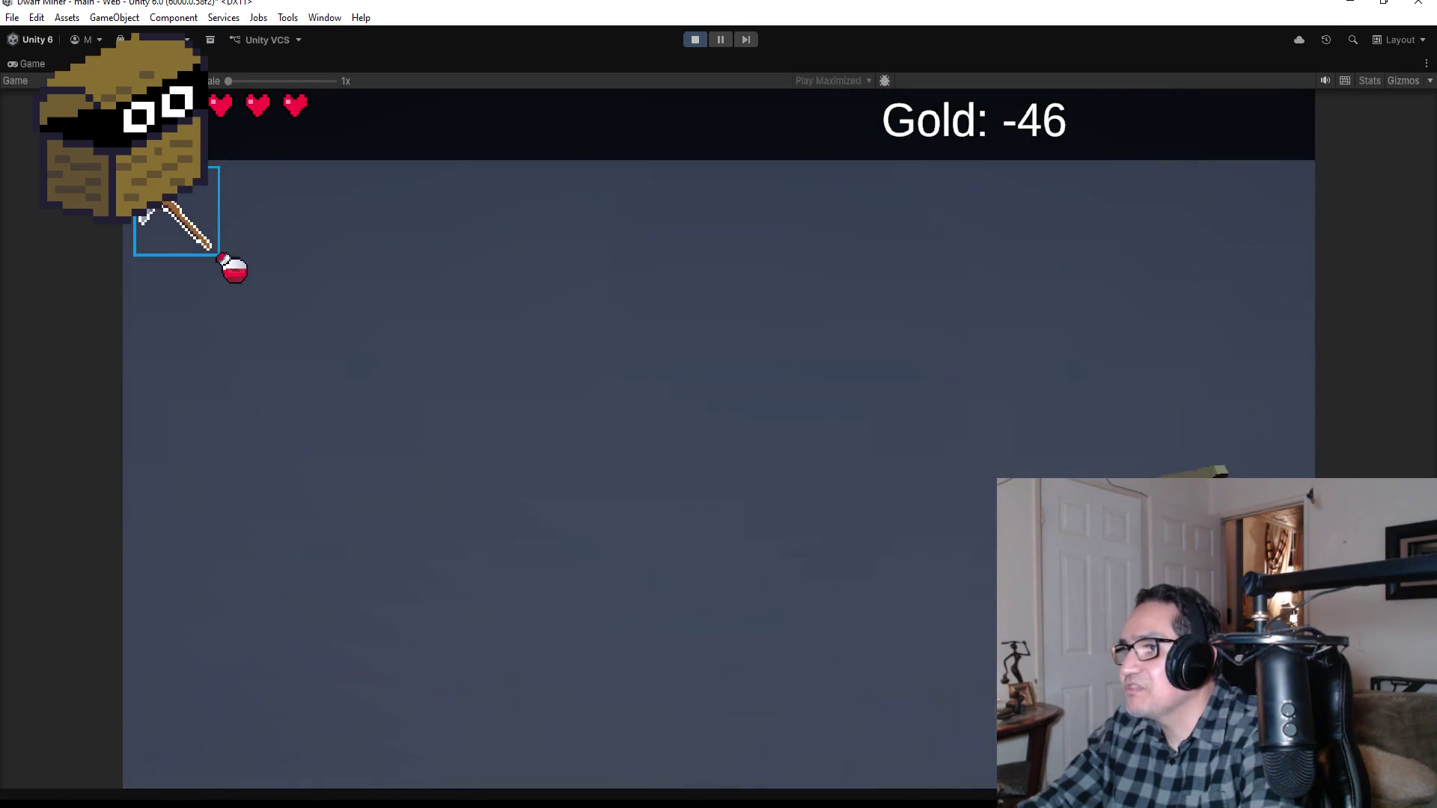
key("w")
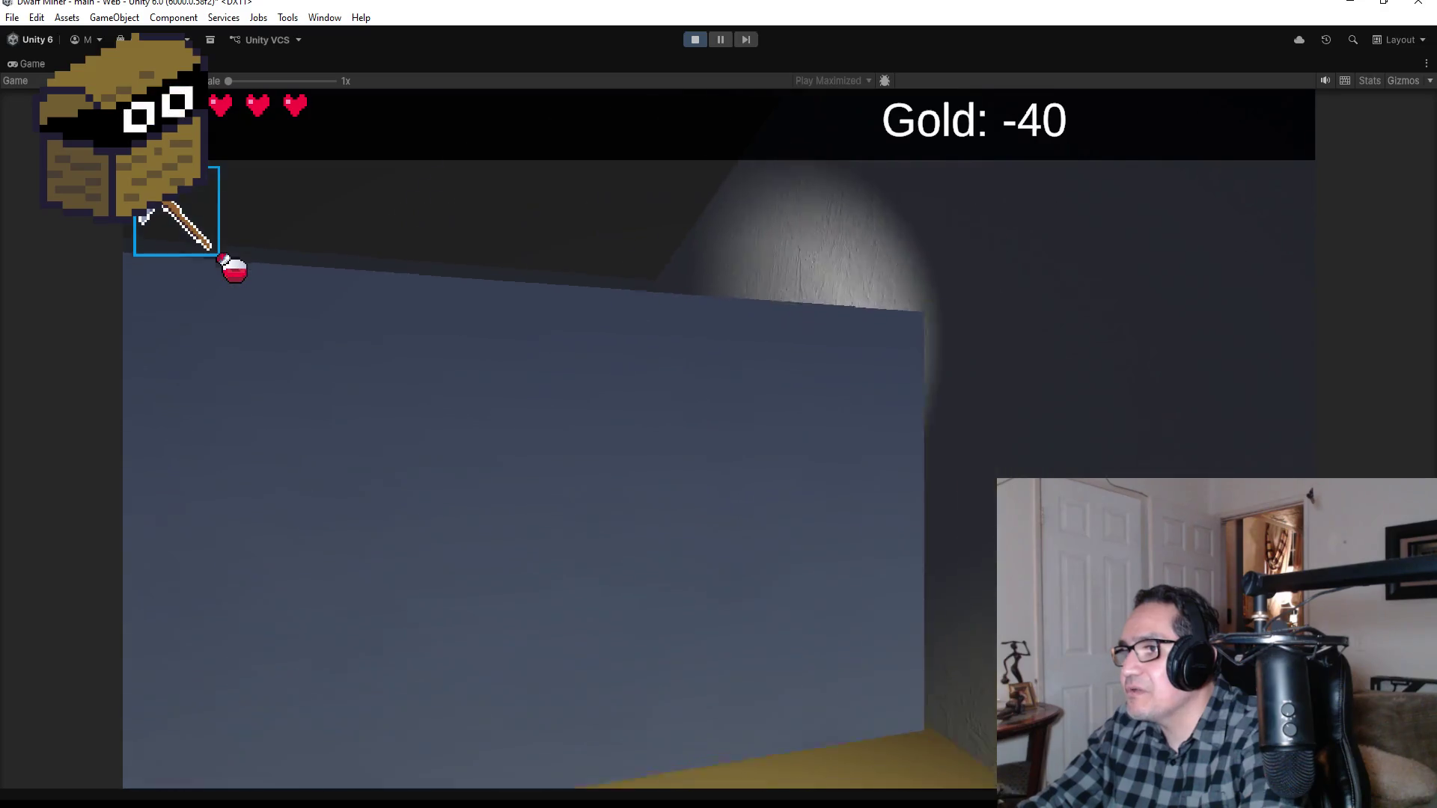
key("w")
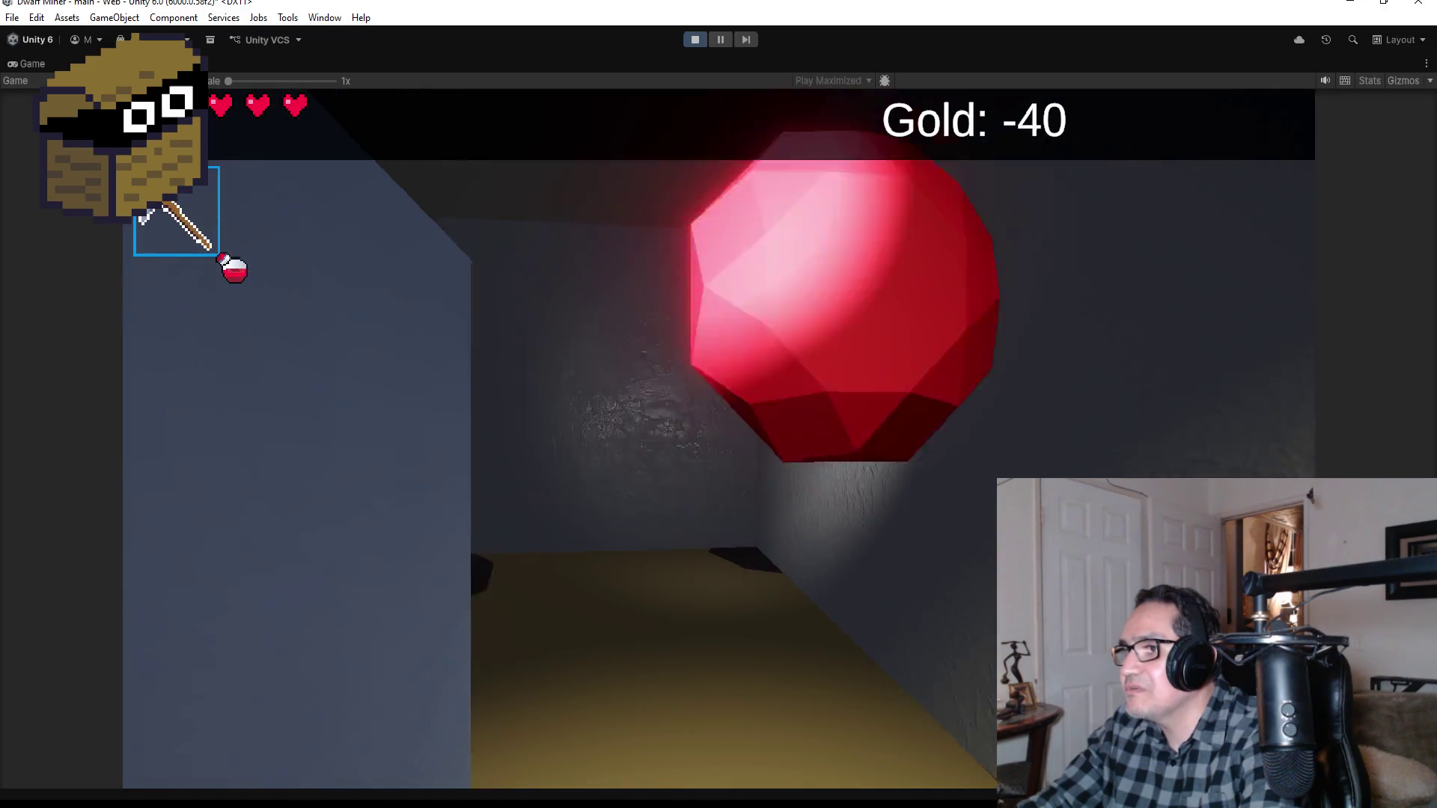
key("w")
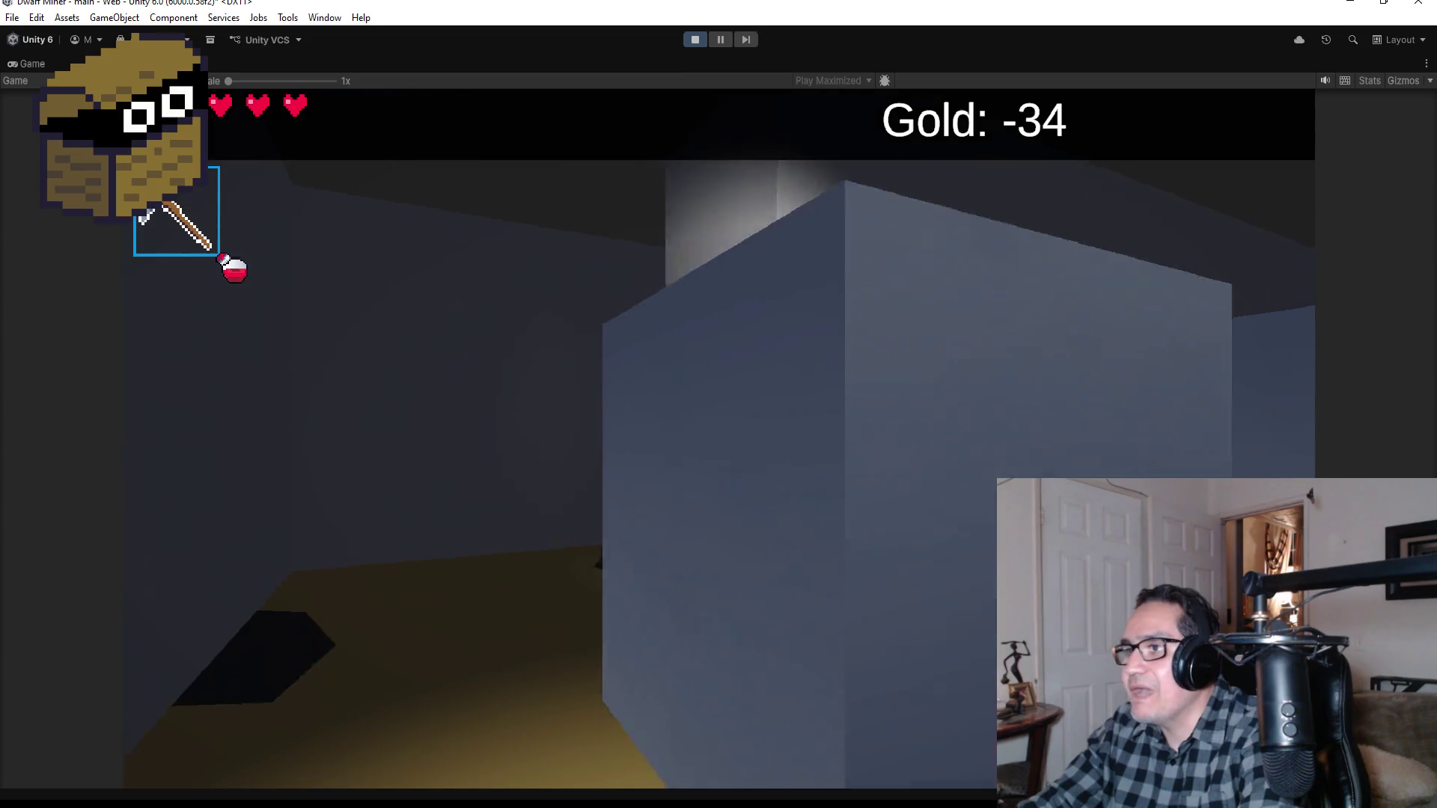
Step: Walk down the long corridor past the red block and torch-lit wall toward the chest
key("a")
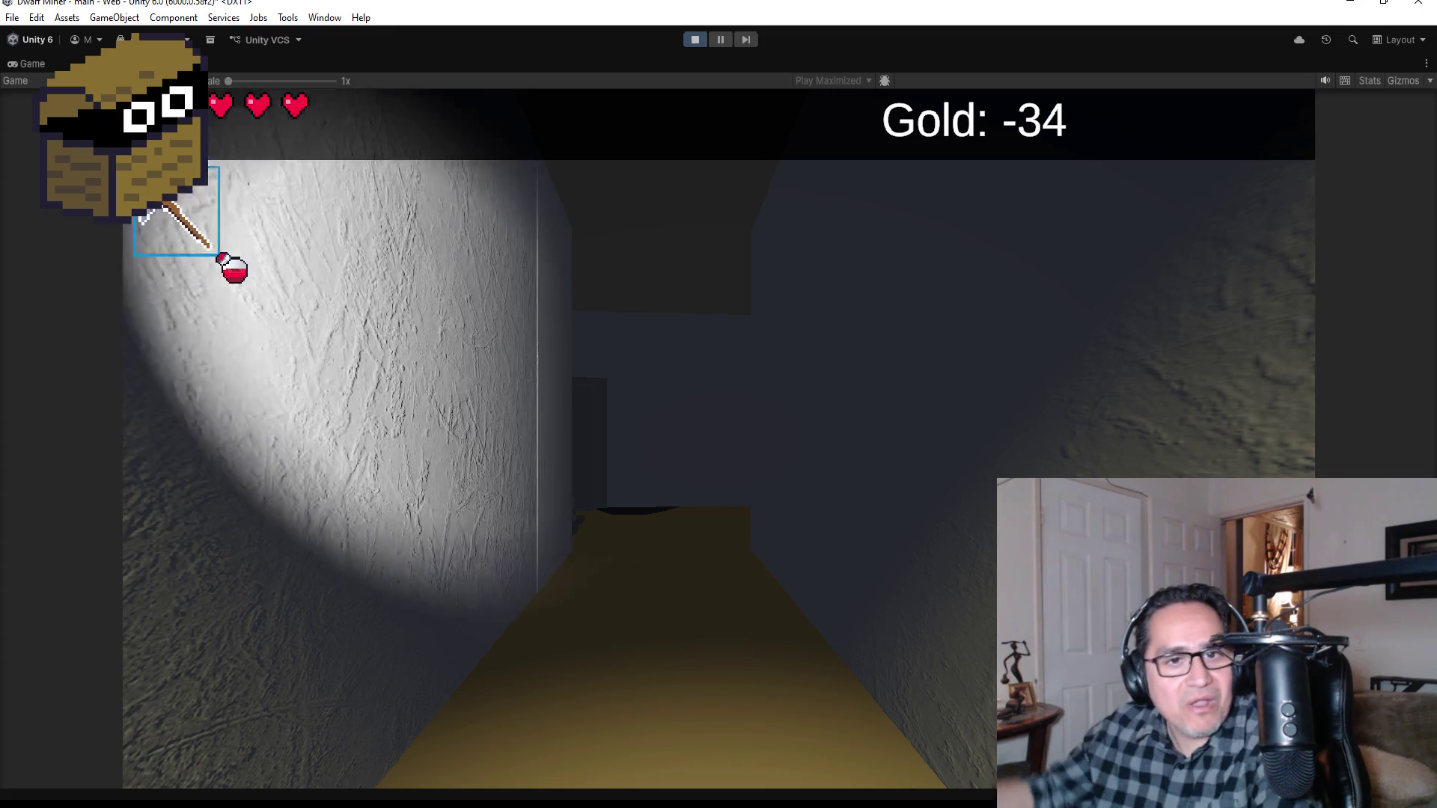
key("w")
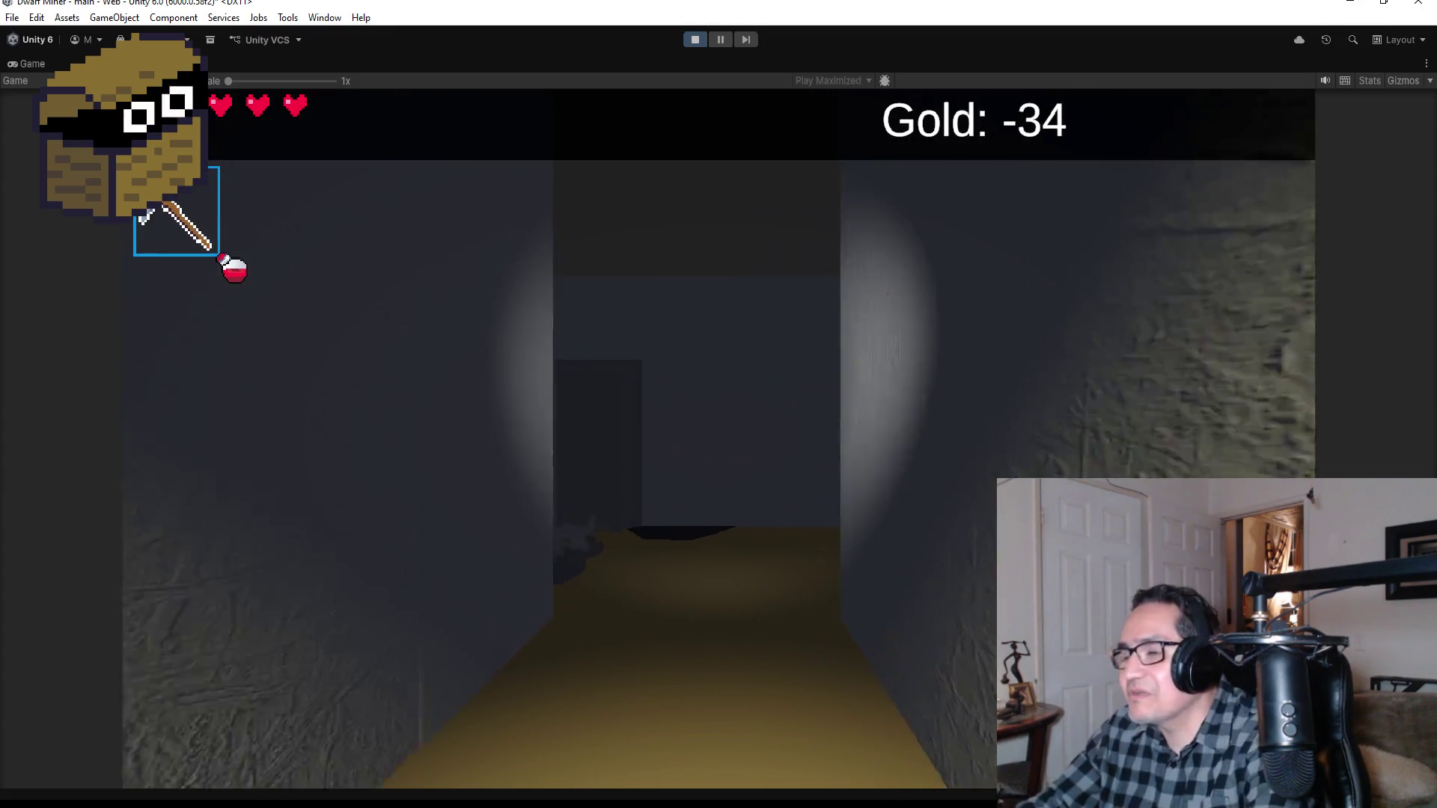
key("w")
key("w")
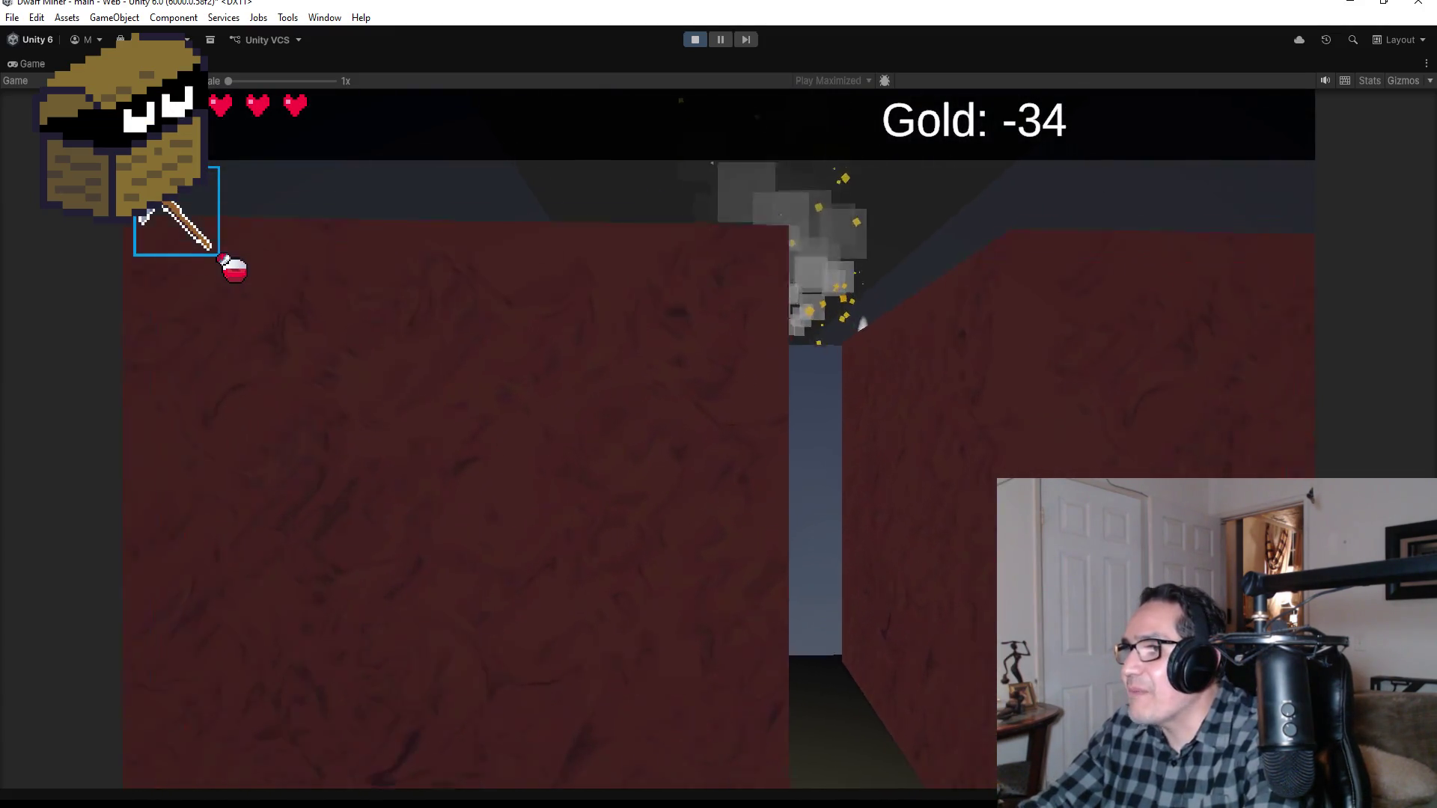
key("w")
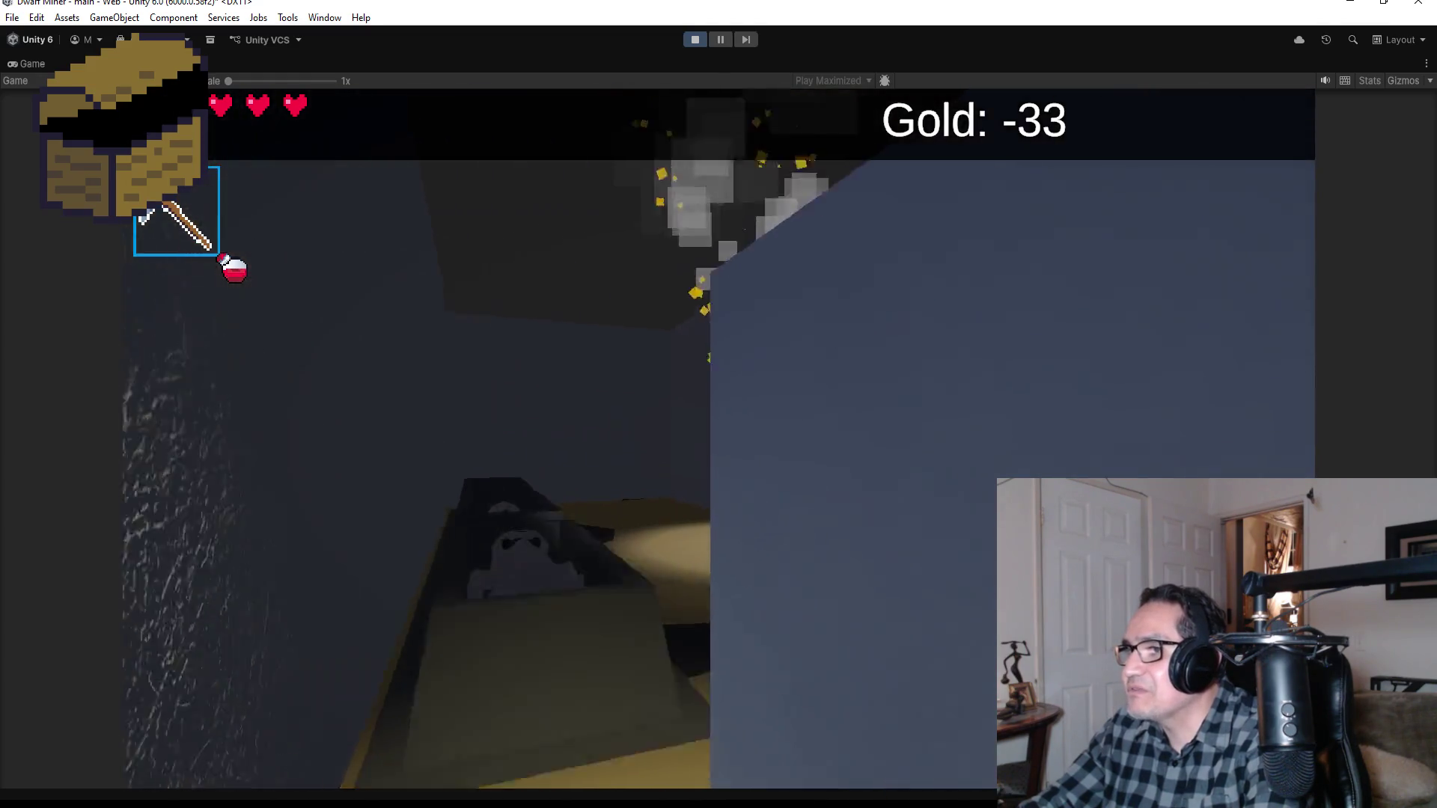
key("s")
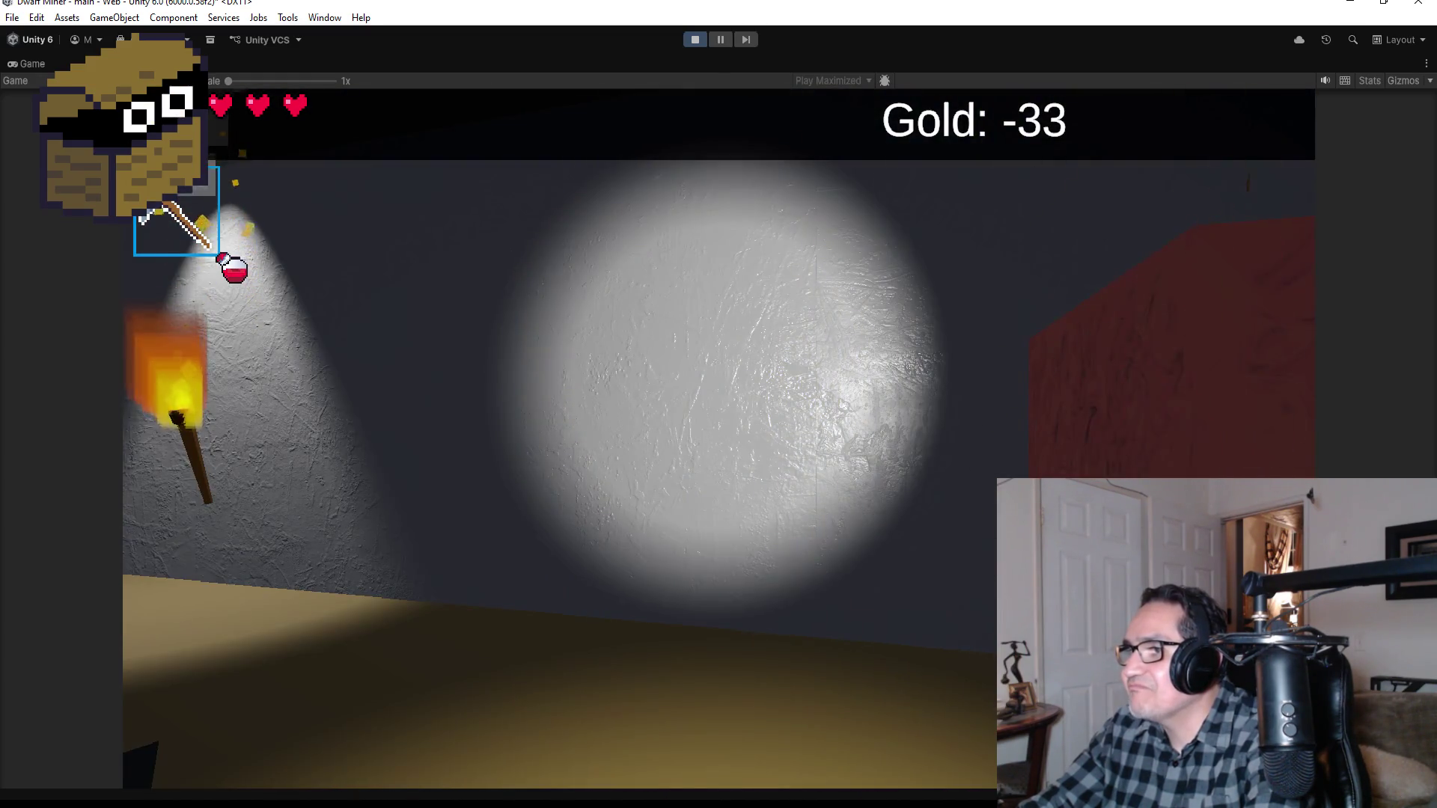
key("a")
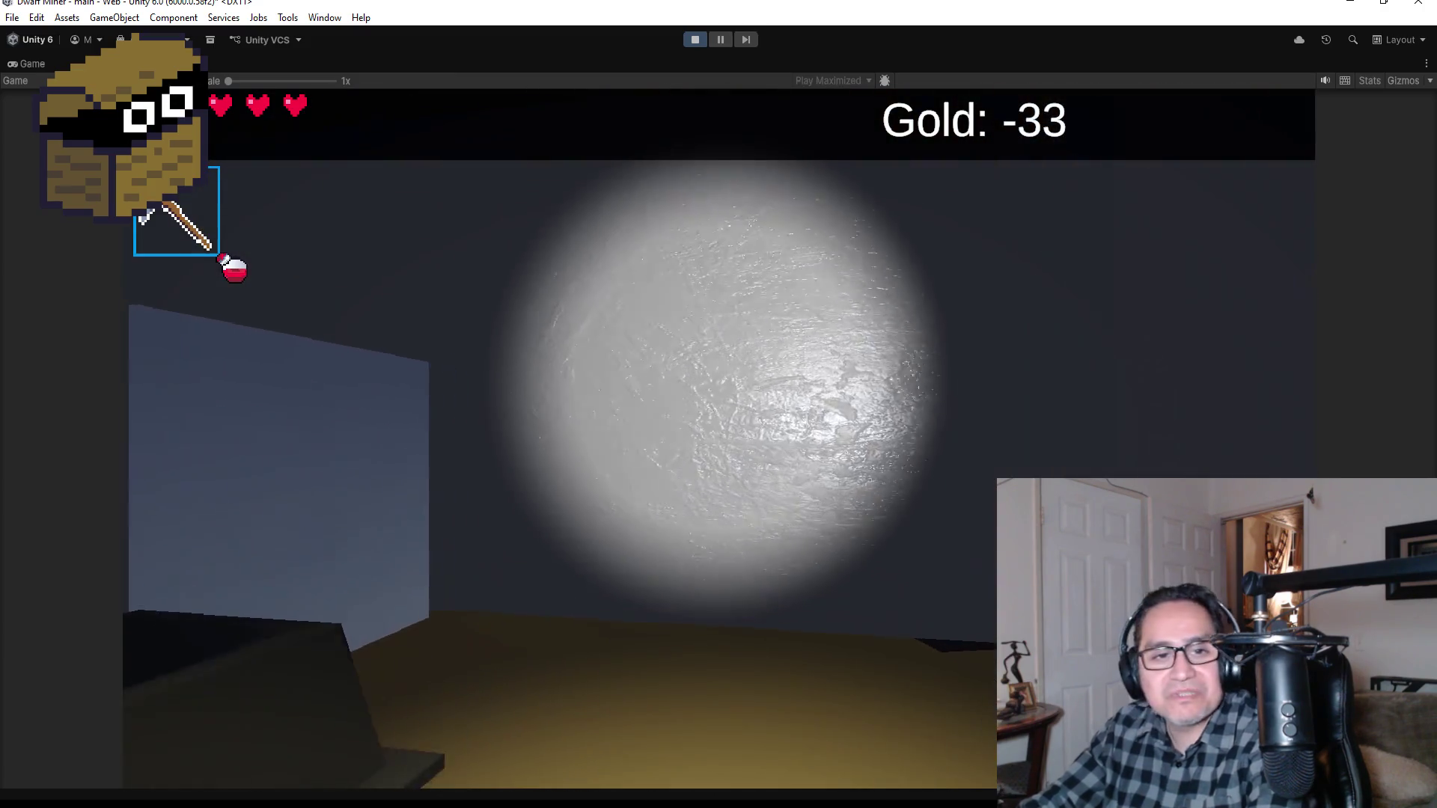
key("w")
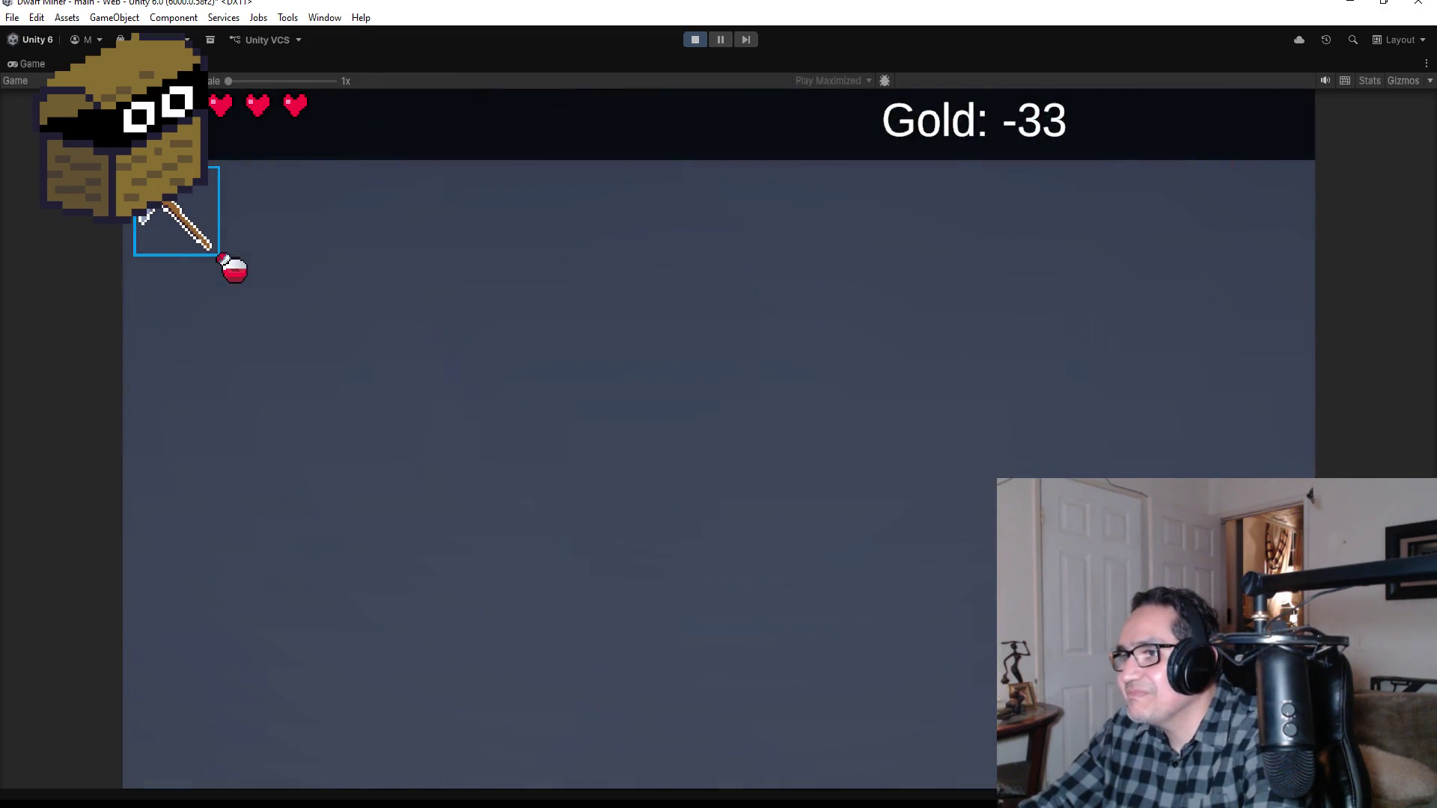
key("a")
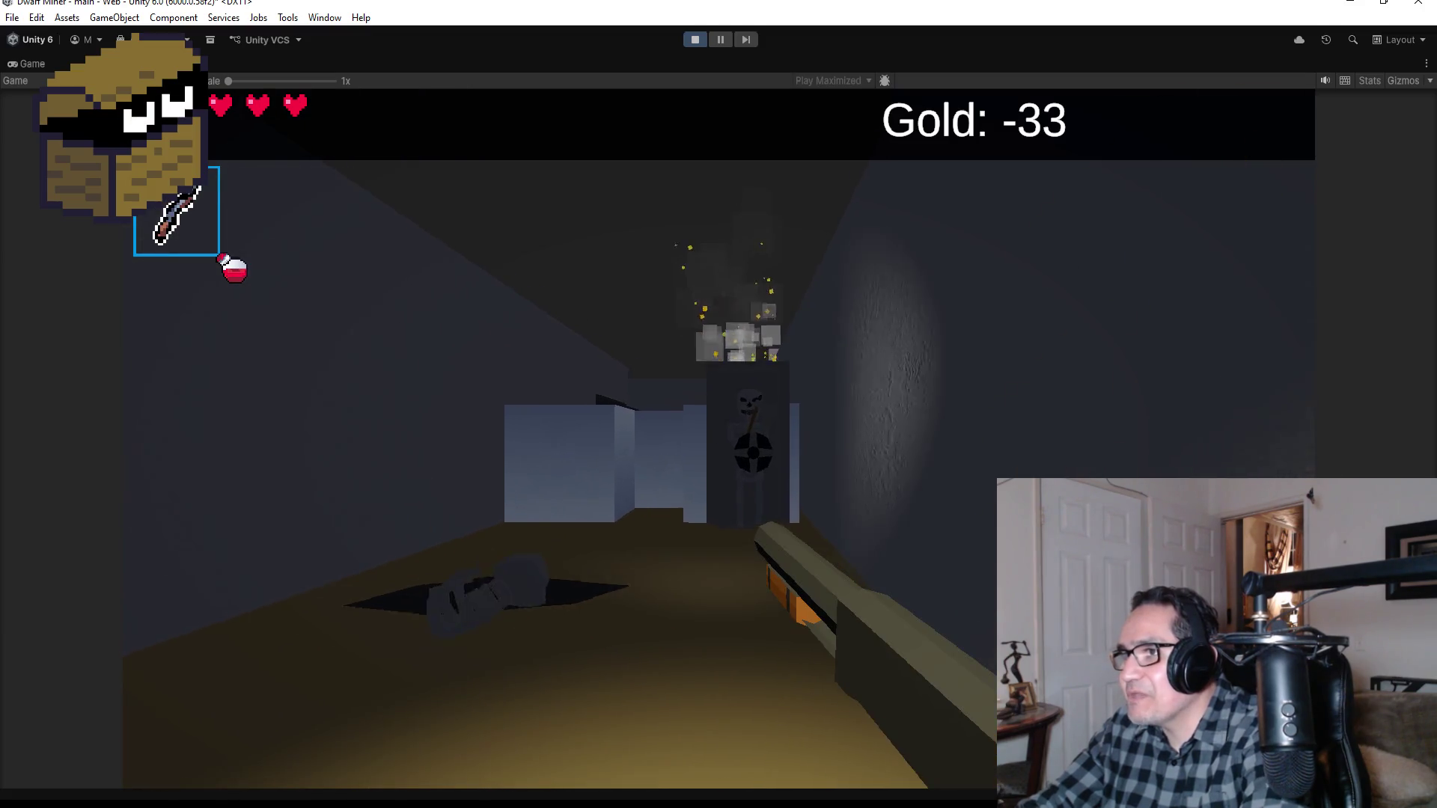
Step: Shoot the skeleton standing in the doorway
left_click(719, 439)
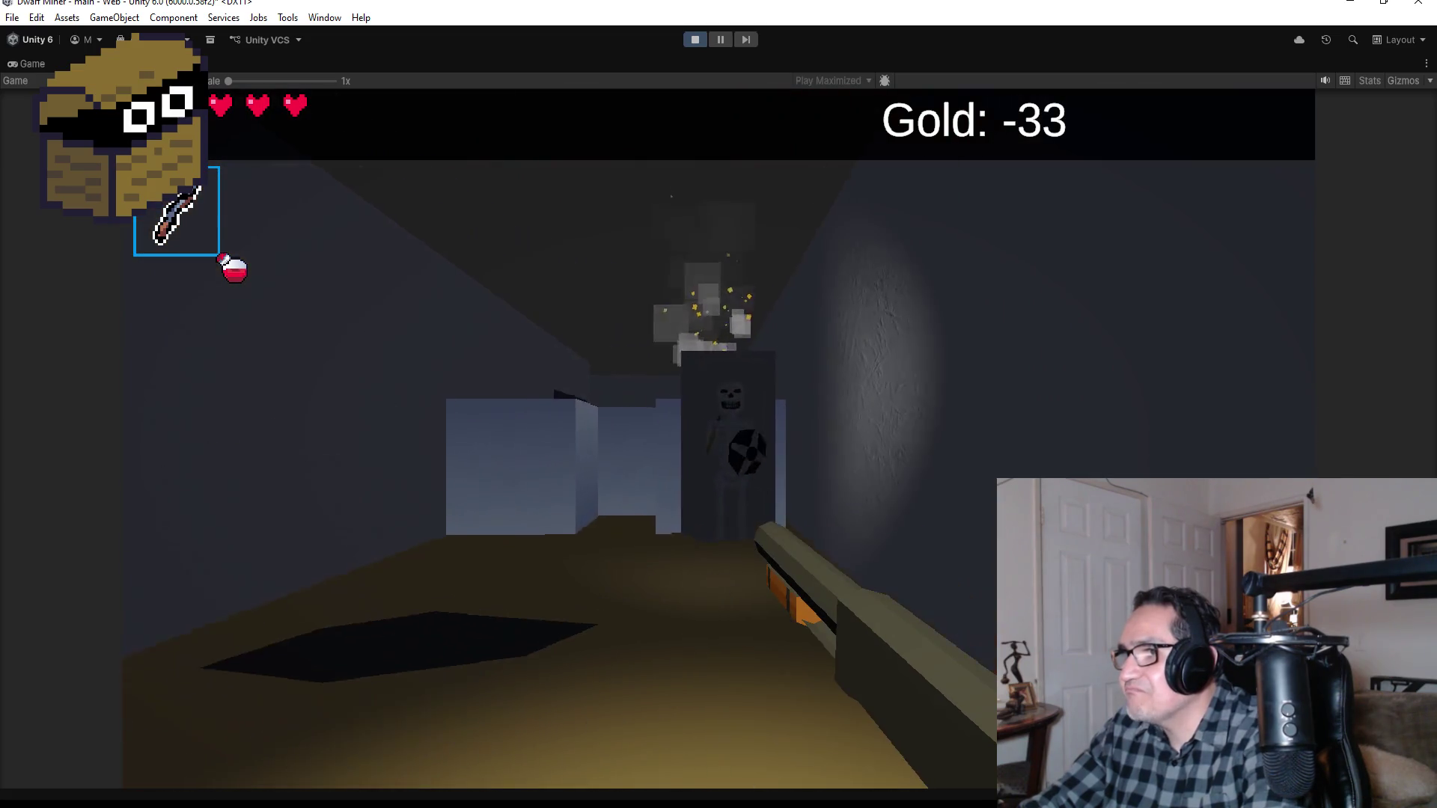
key("w")
left_click(718, 439)
left_click(718, 439)
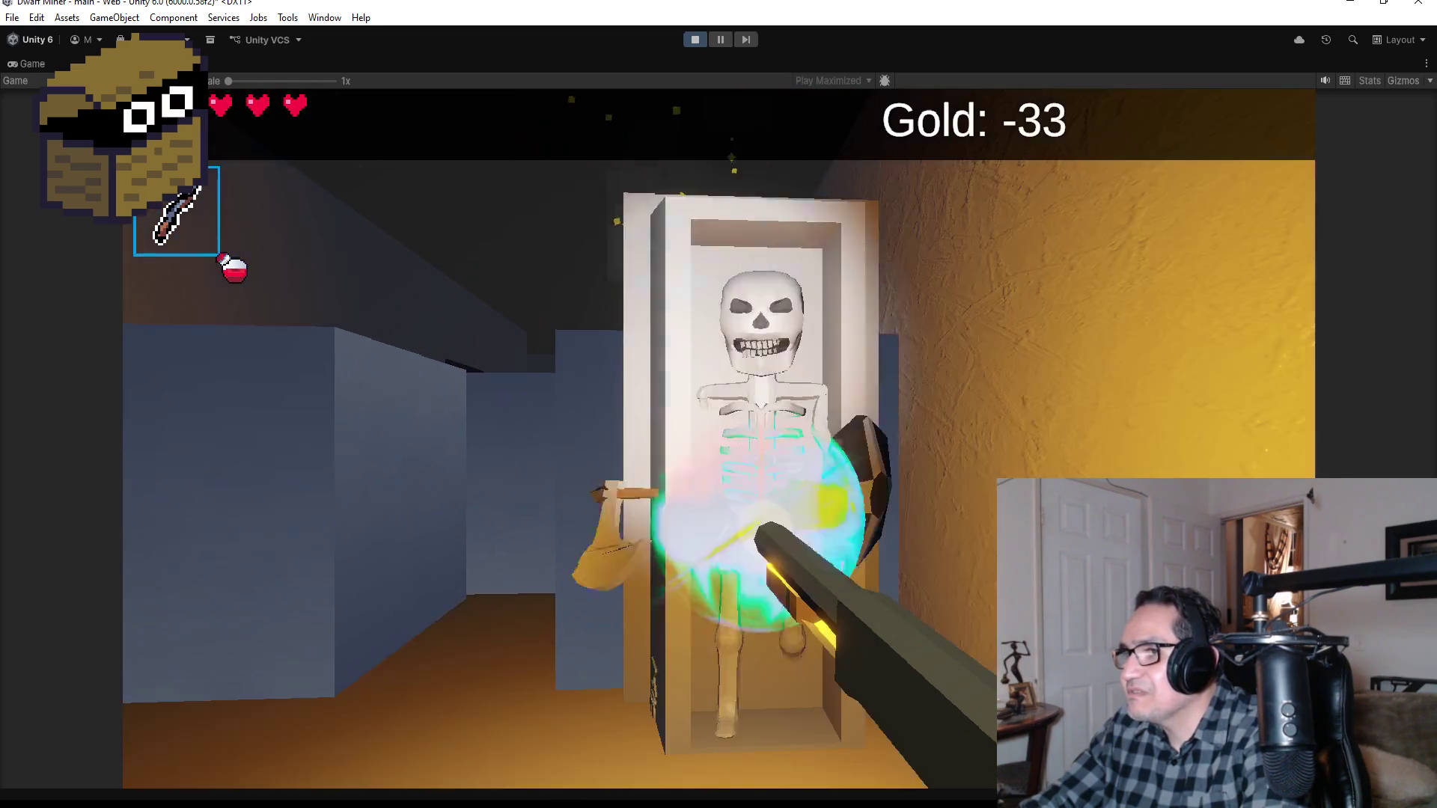
Step: Collect gold from the corner chest, then ready the shotgun facing the corridor
key("a")
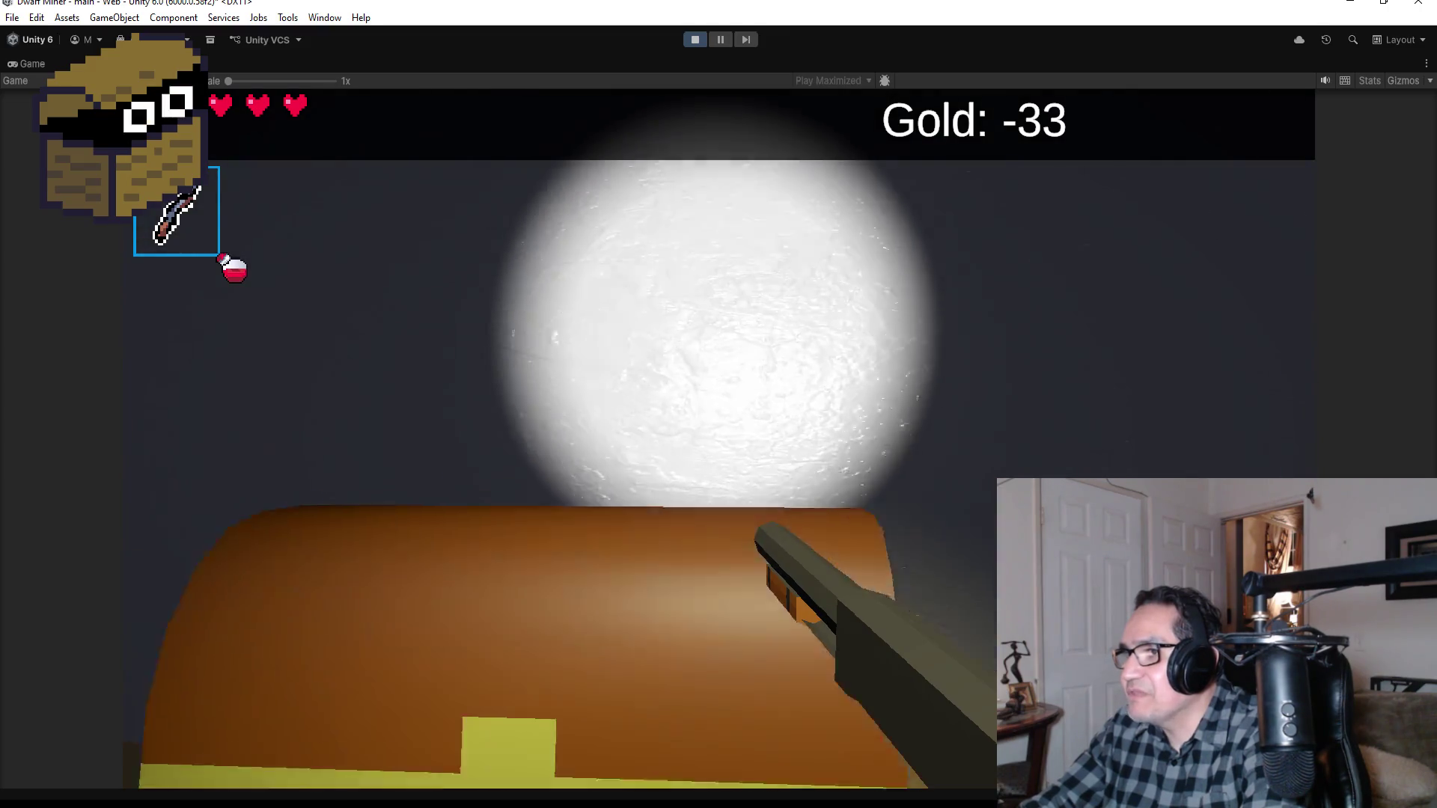
key("w")
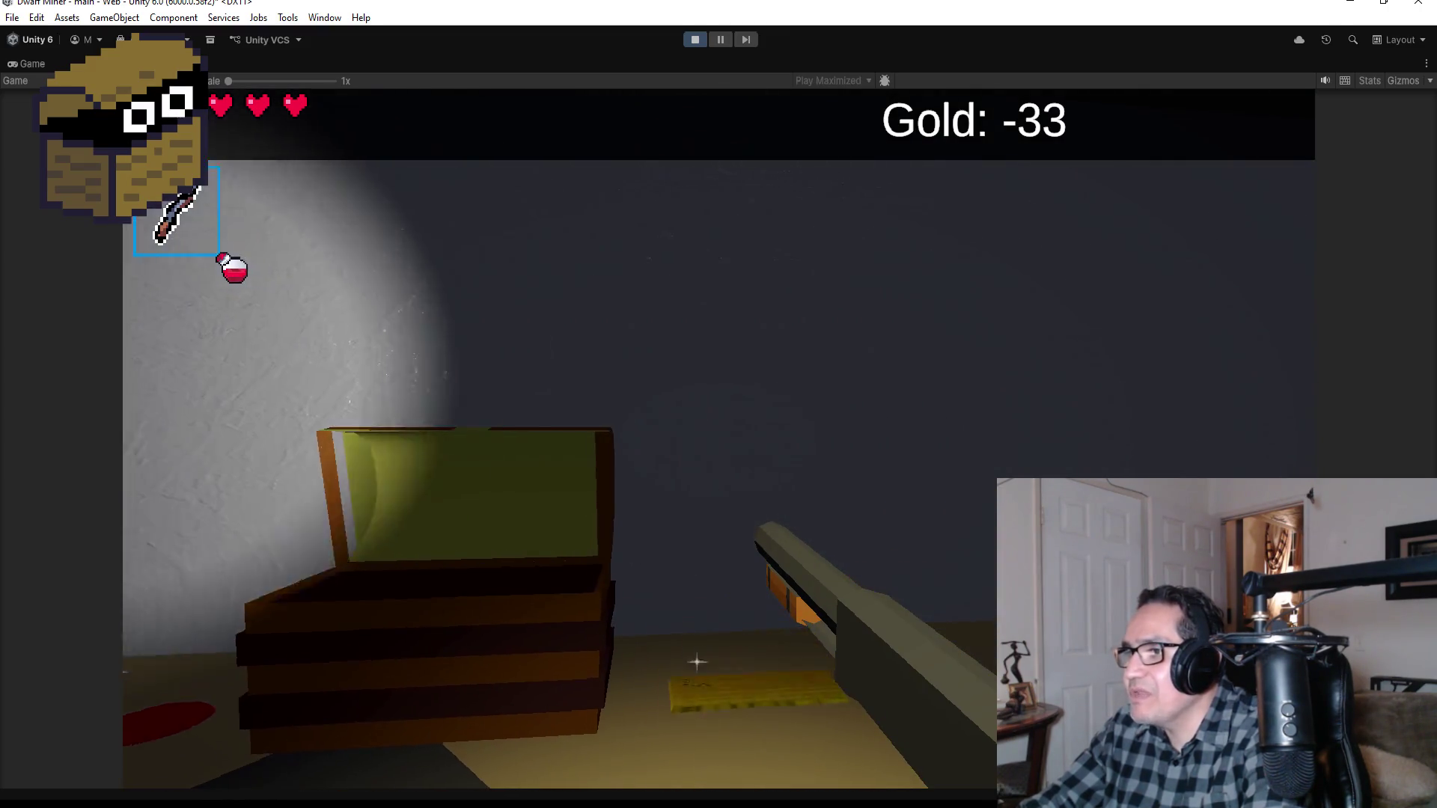
key("e")
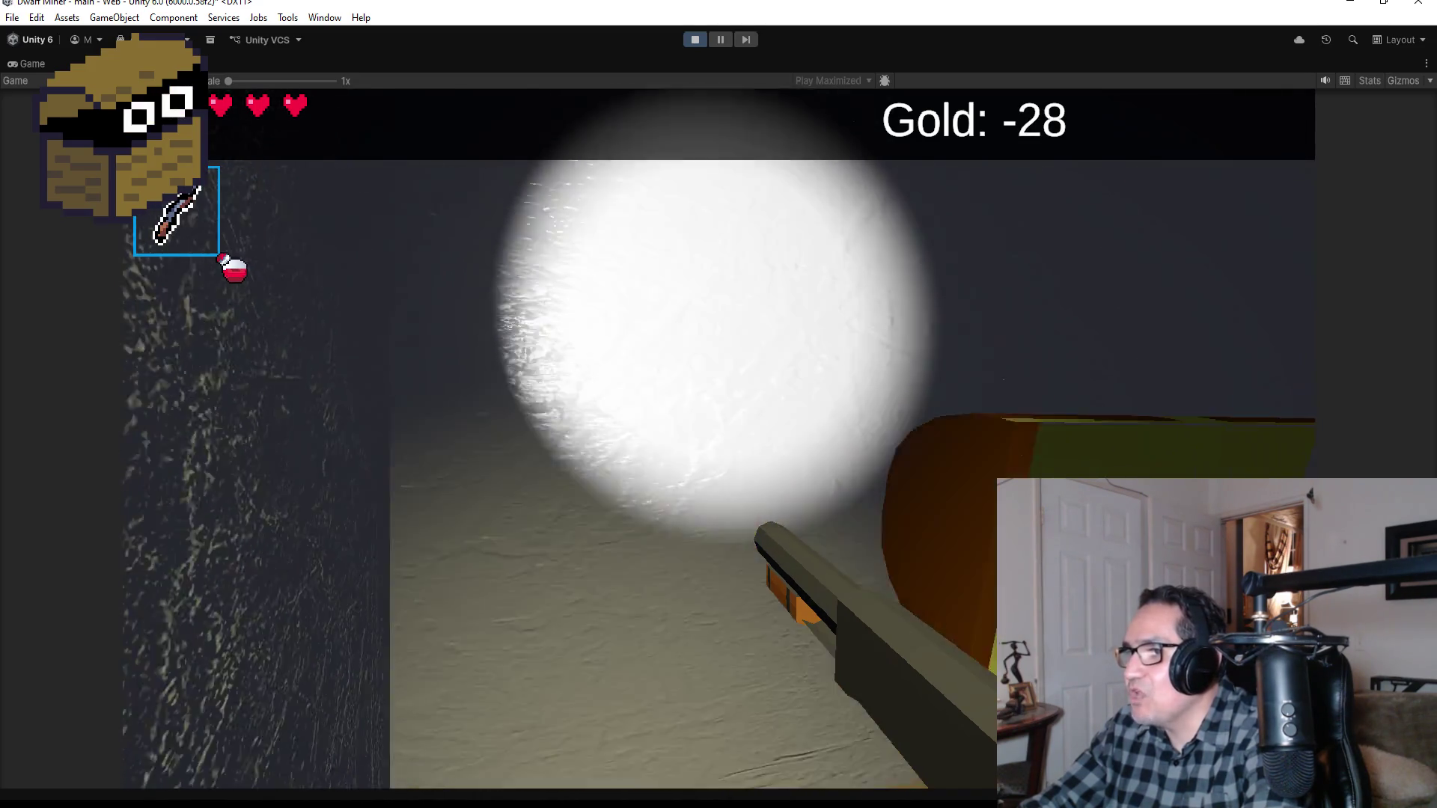
key("e")
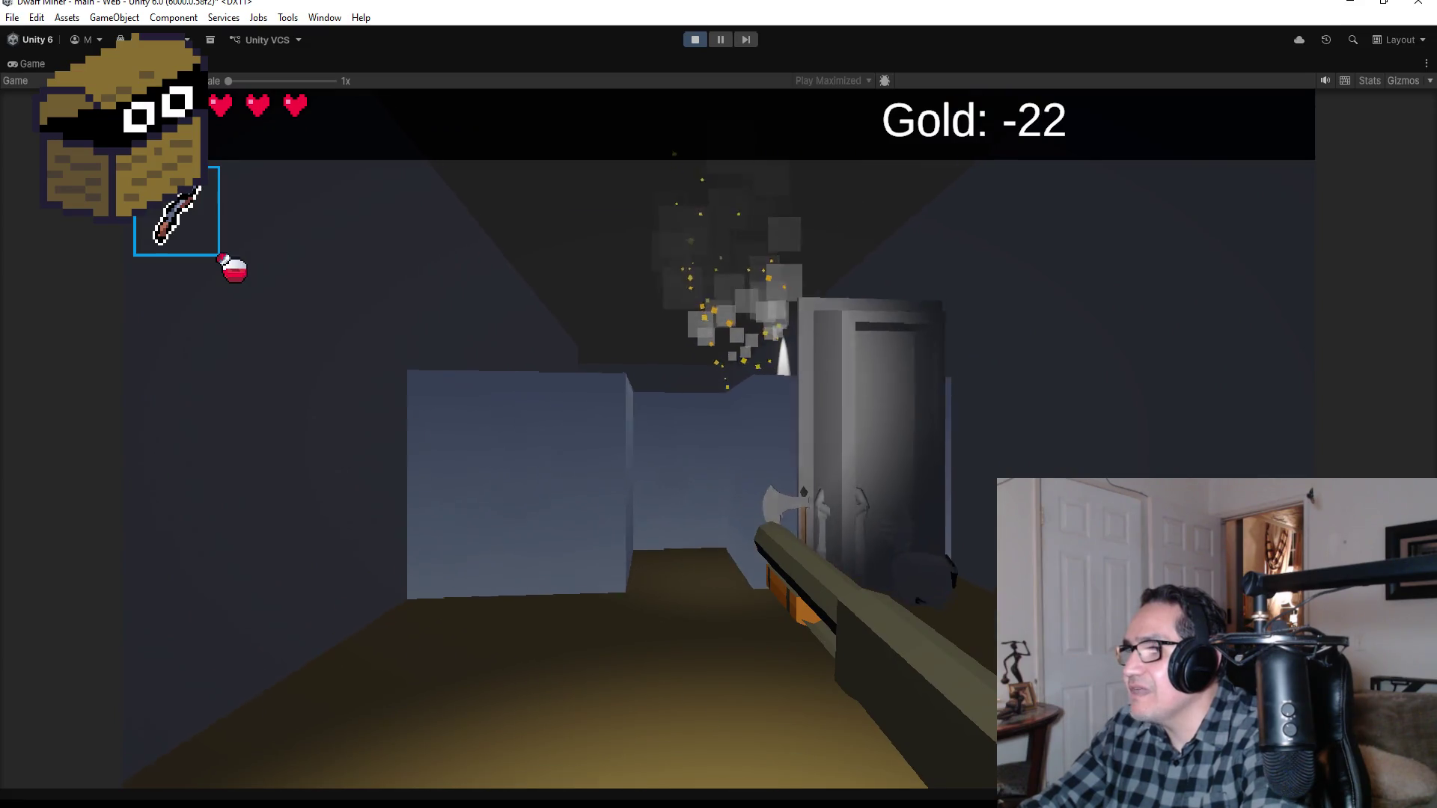
key("w")
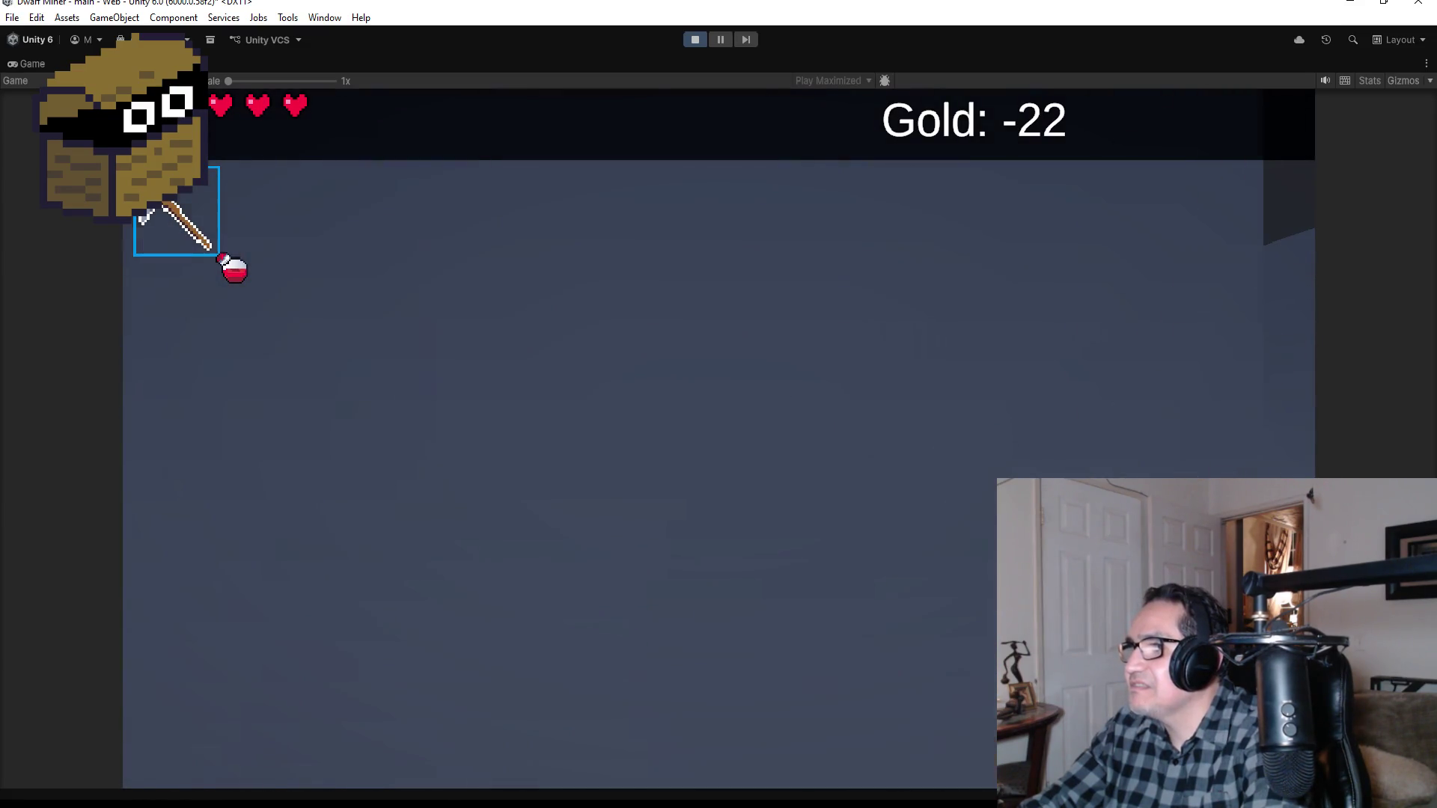
key("a")
key("s")
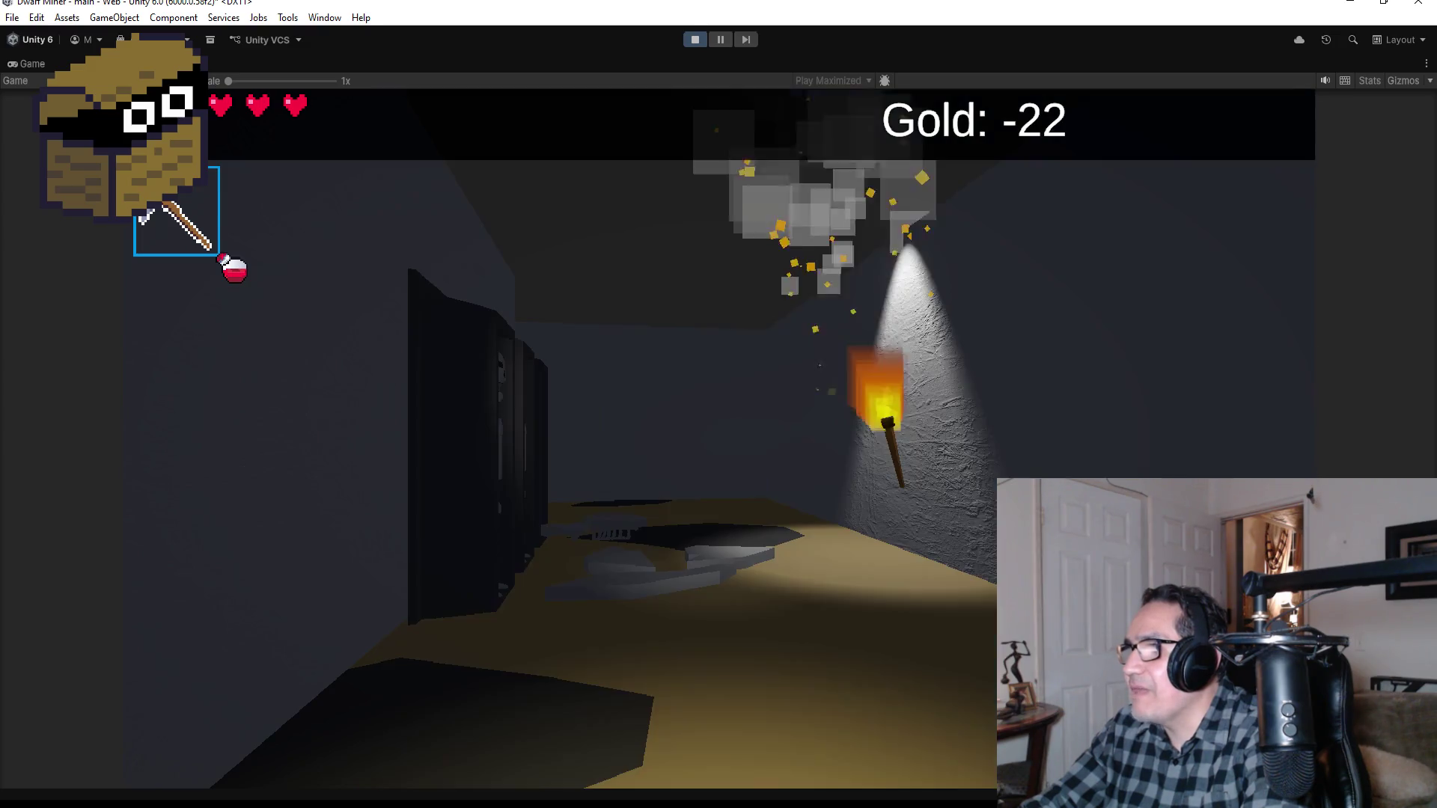
key("2")
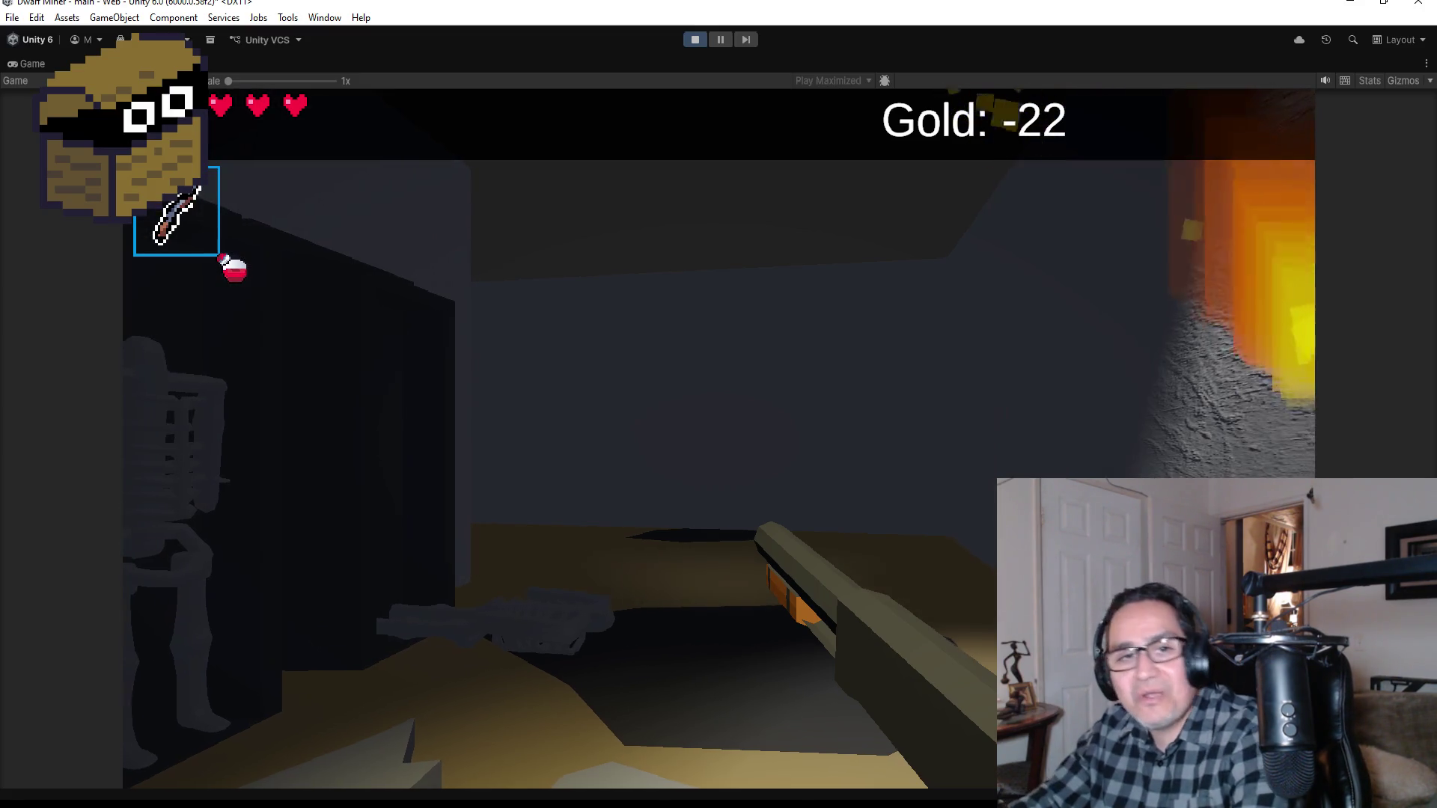
Step: Walk down the corridor past the spiked block up to the green blocks
key("w")
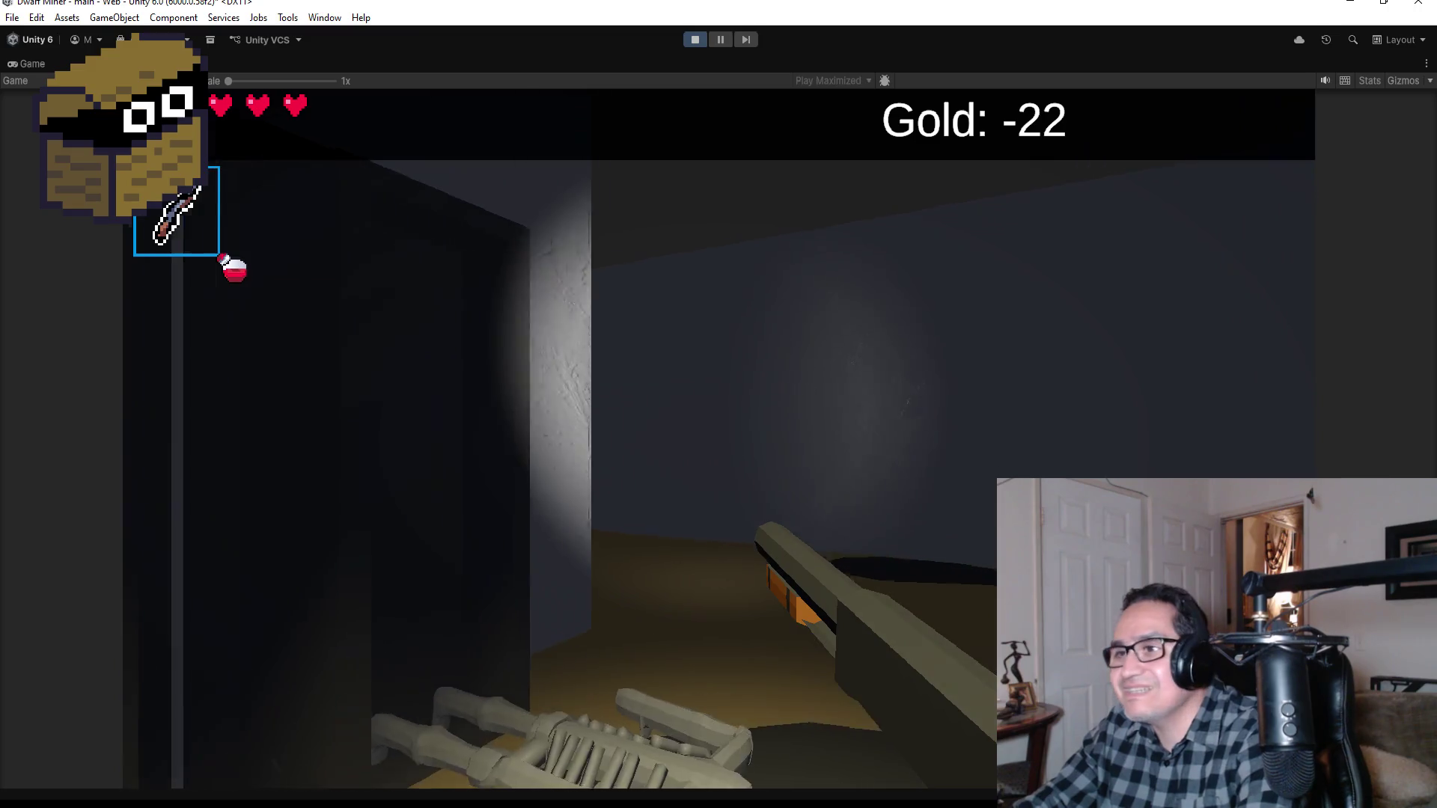
key("w")
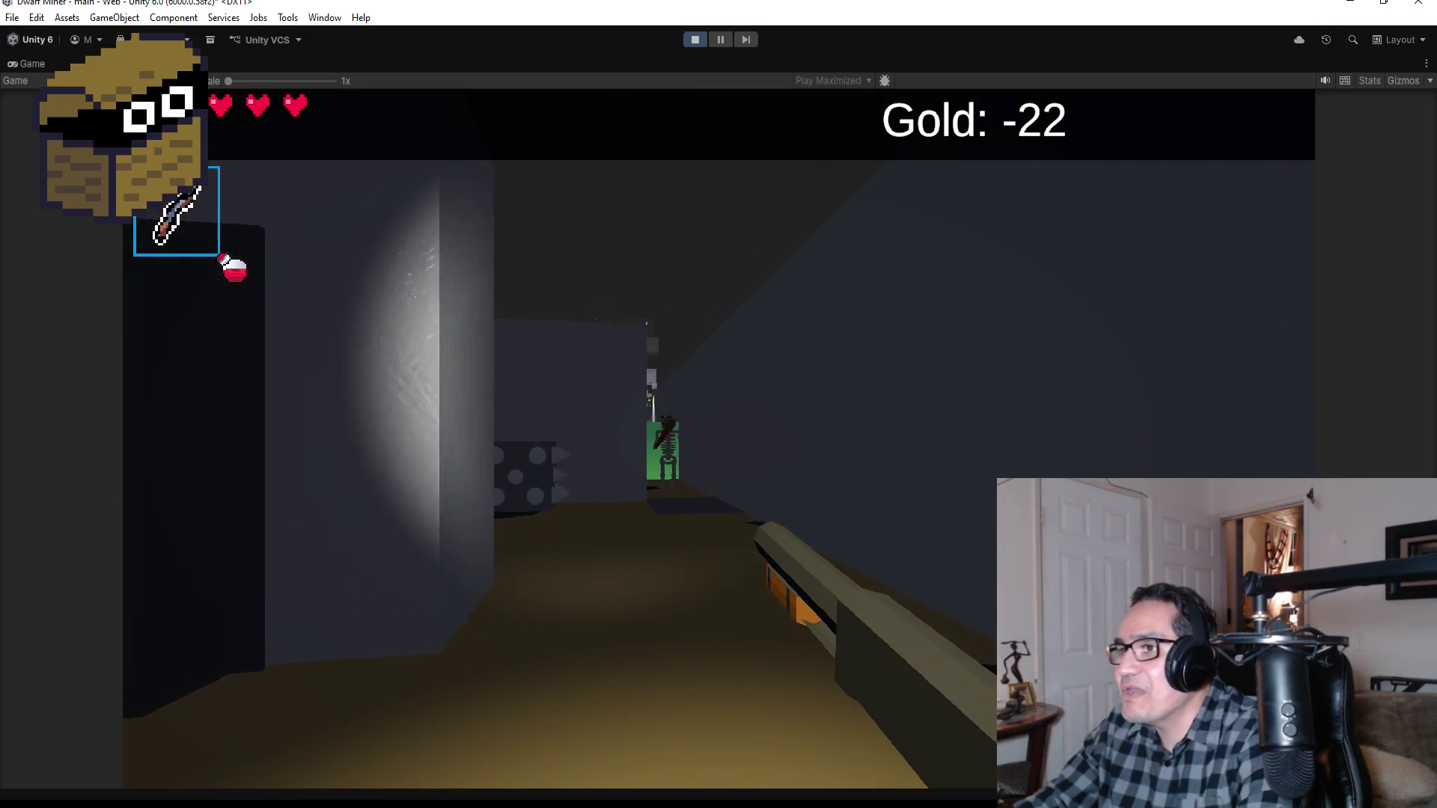
key("w")
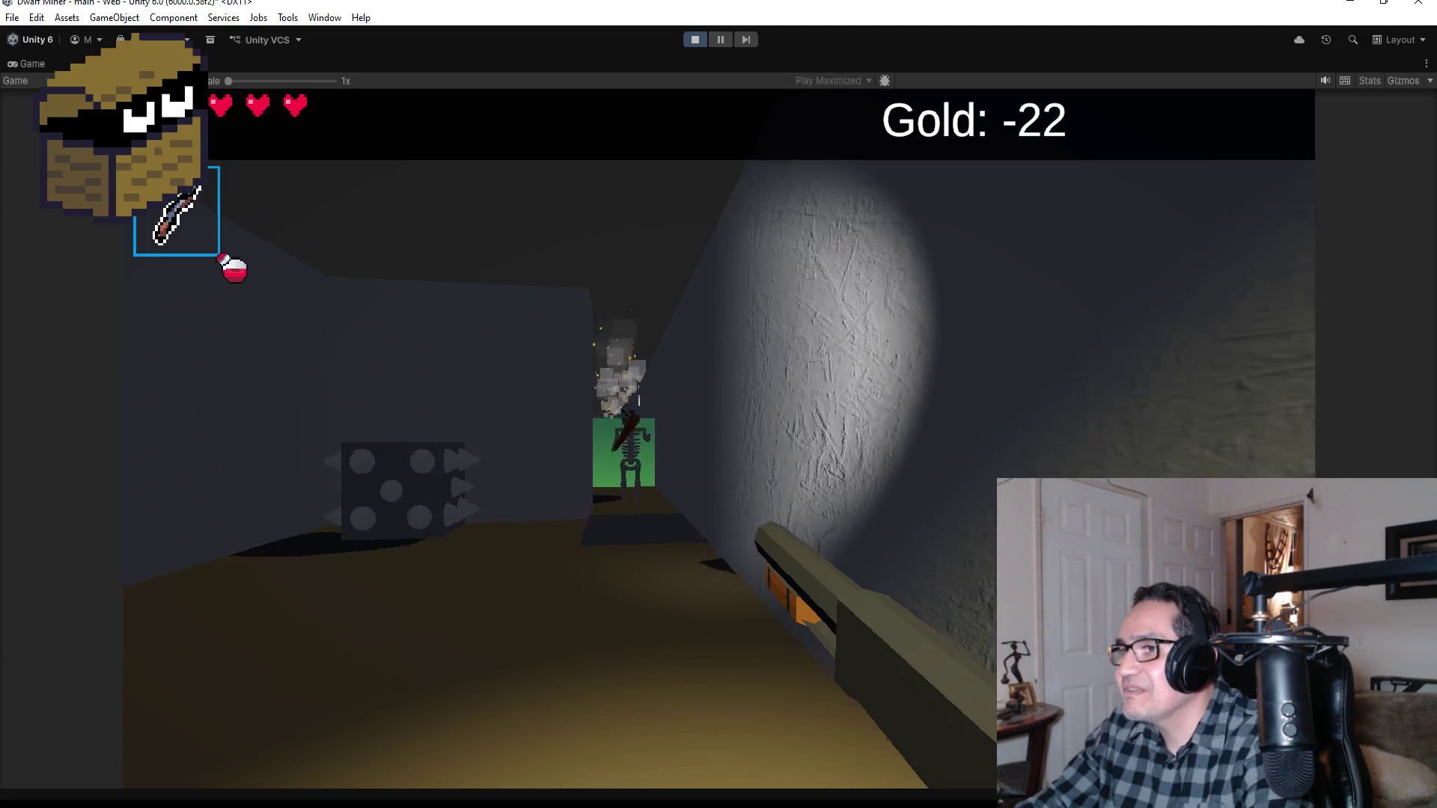
key("w")
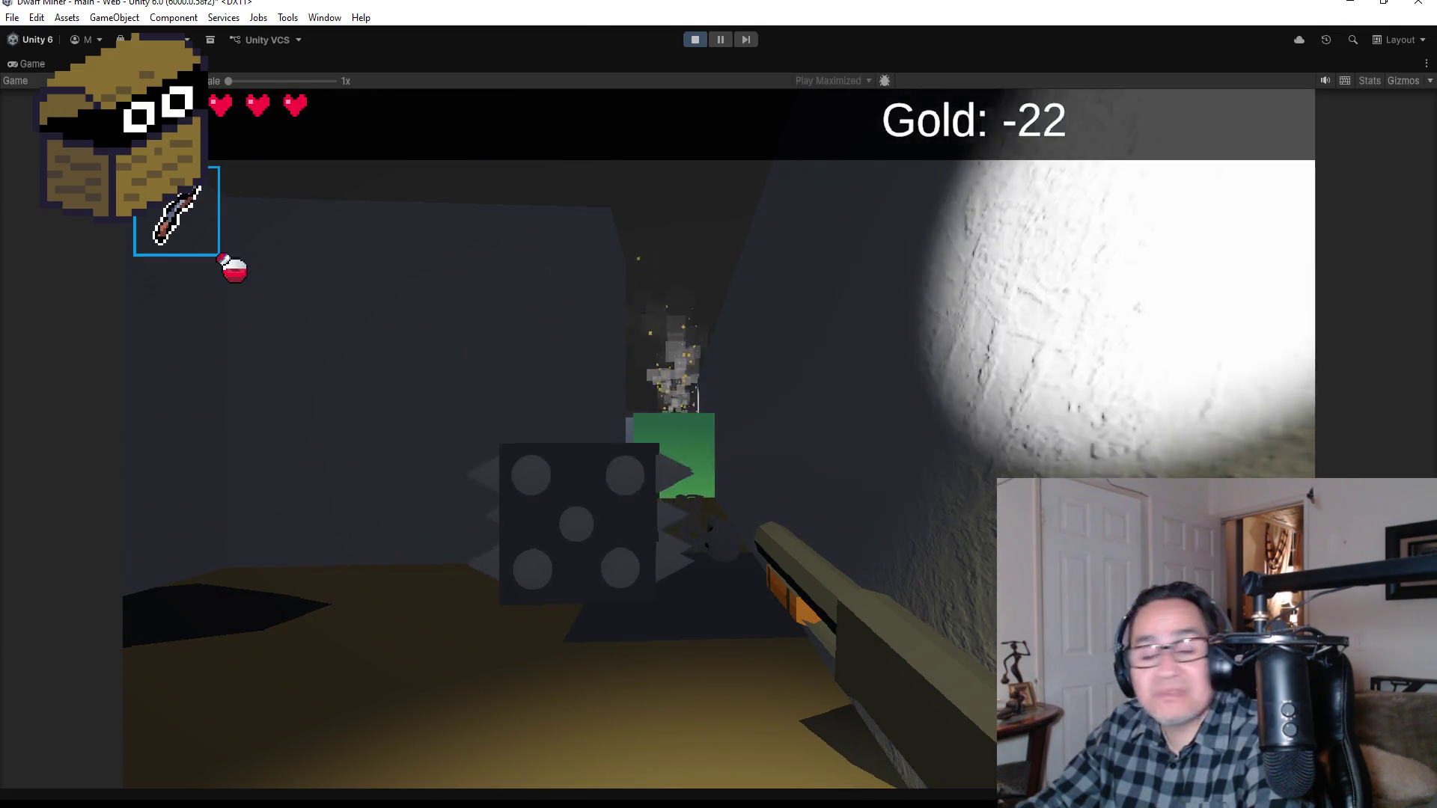
key("w")
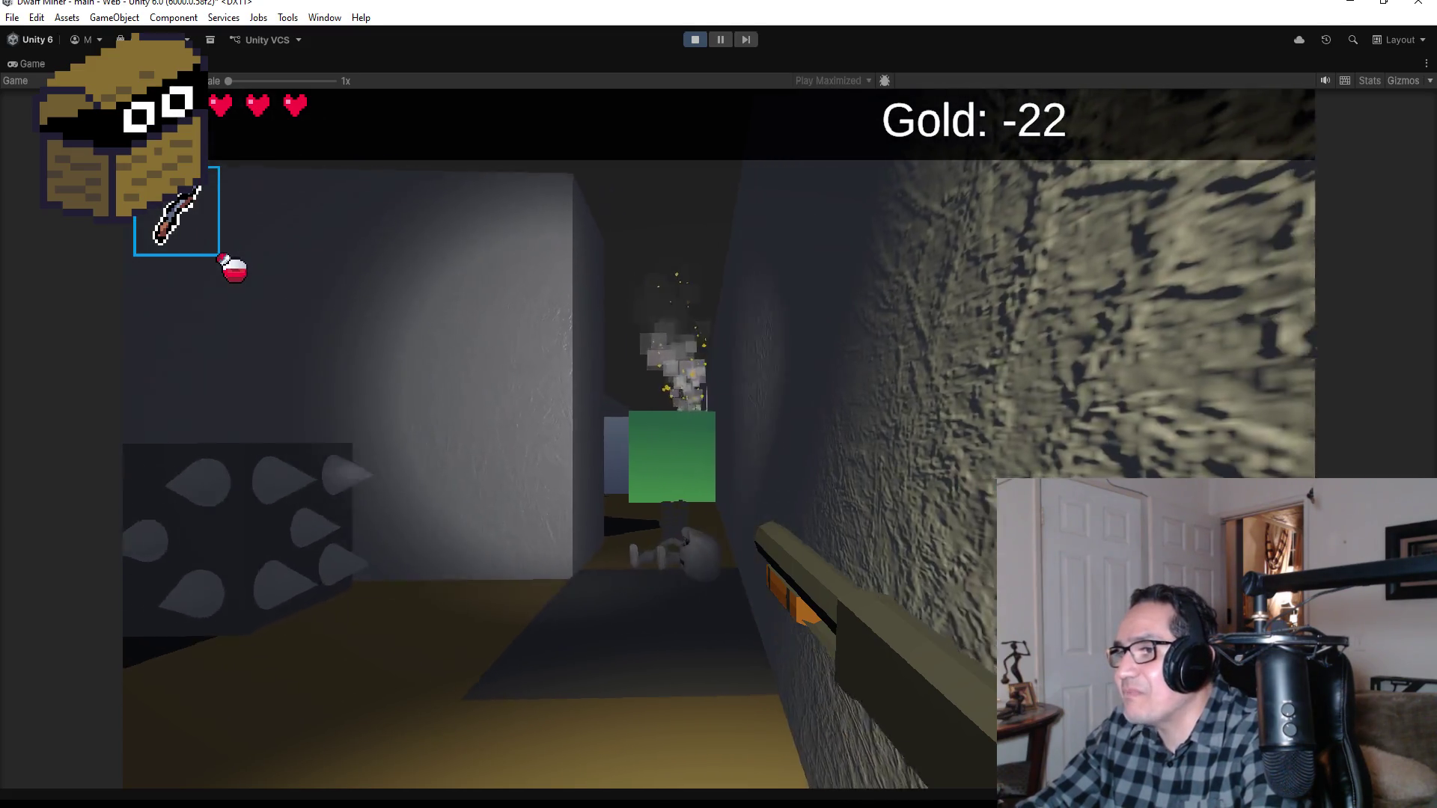
key("w")
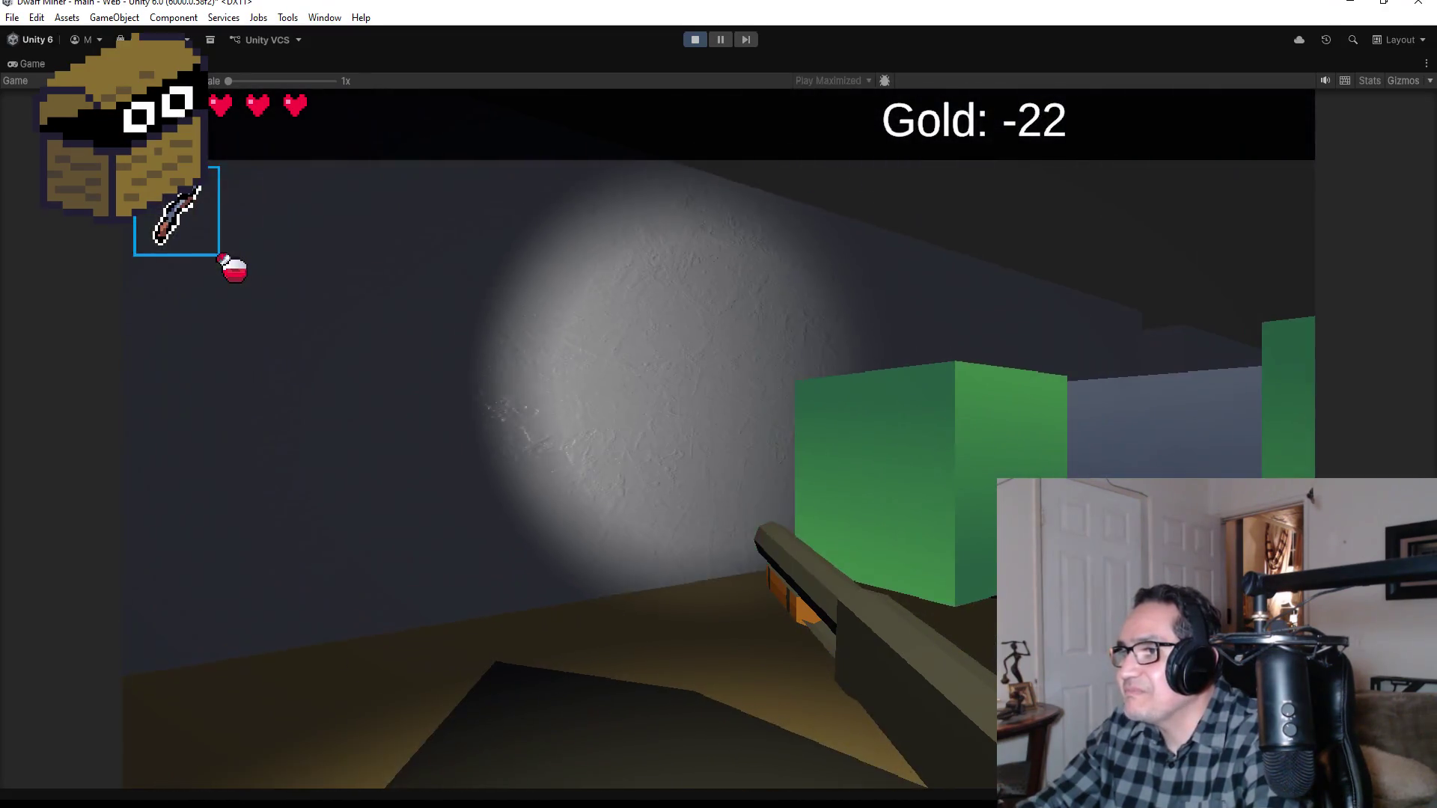
key("w")
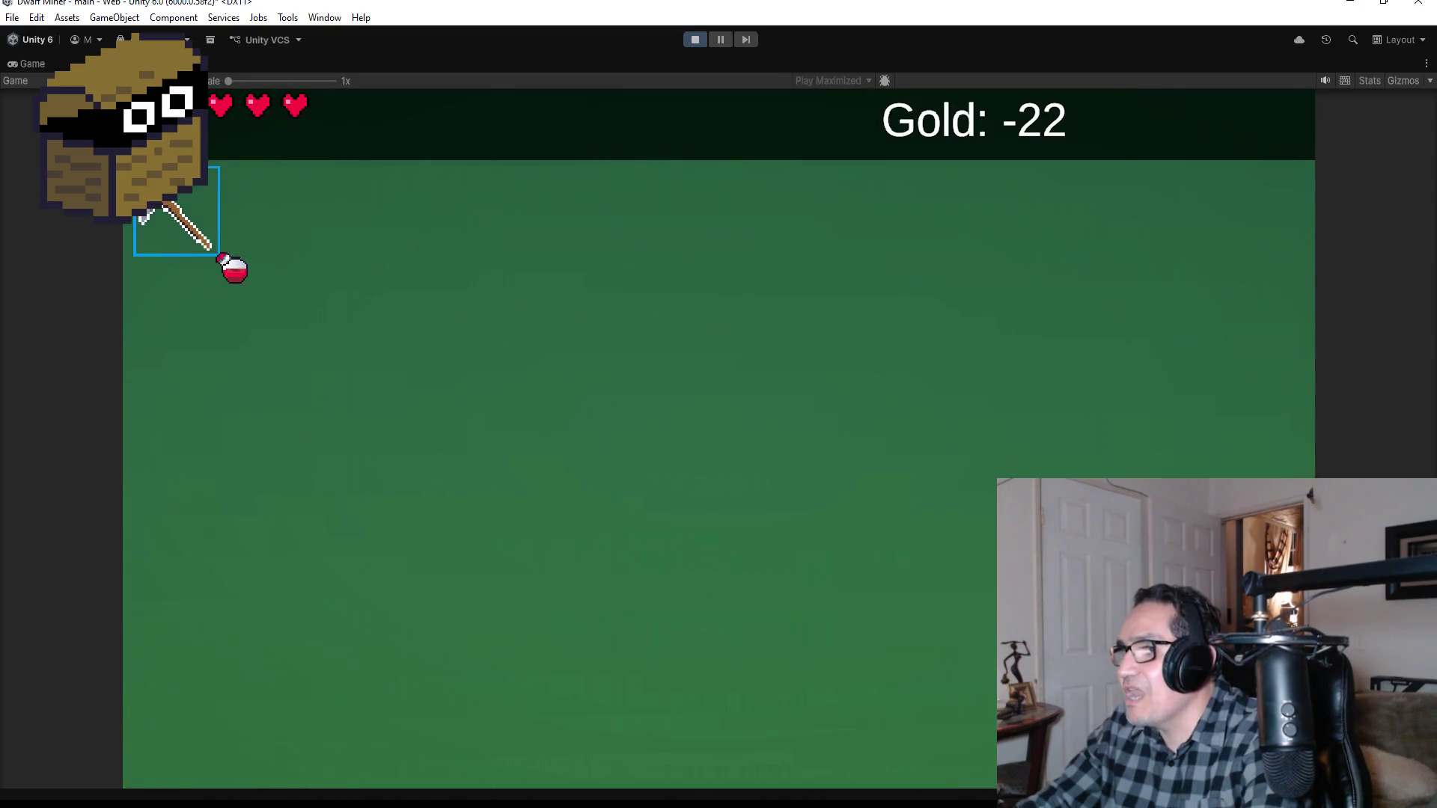
Step: Mine the green, red and grey blocks, picking up the gold nugget
left_click(719, 439)
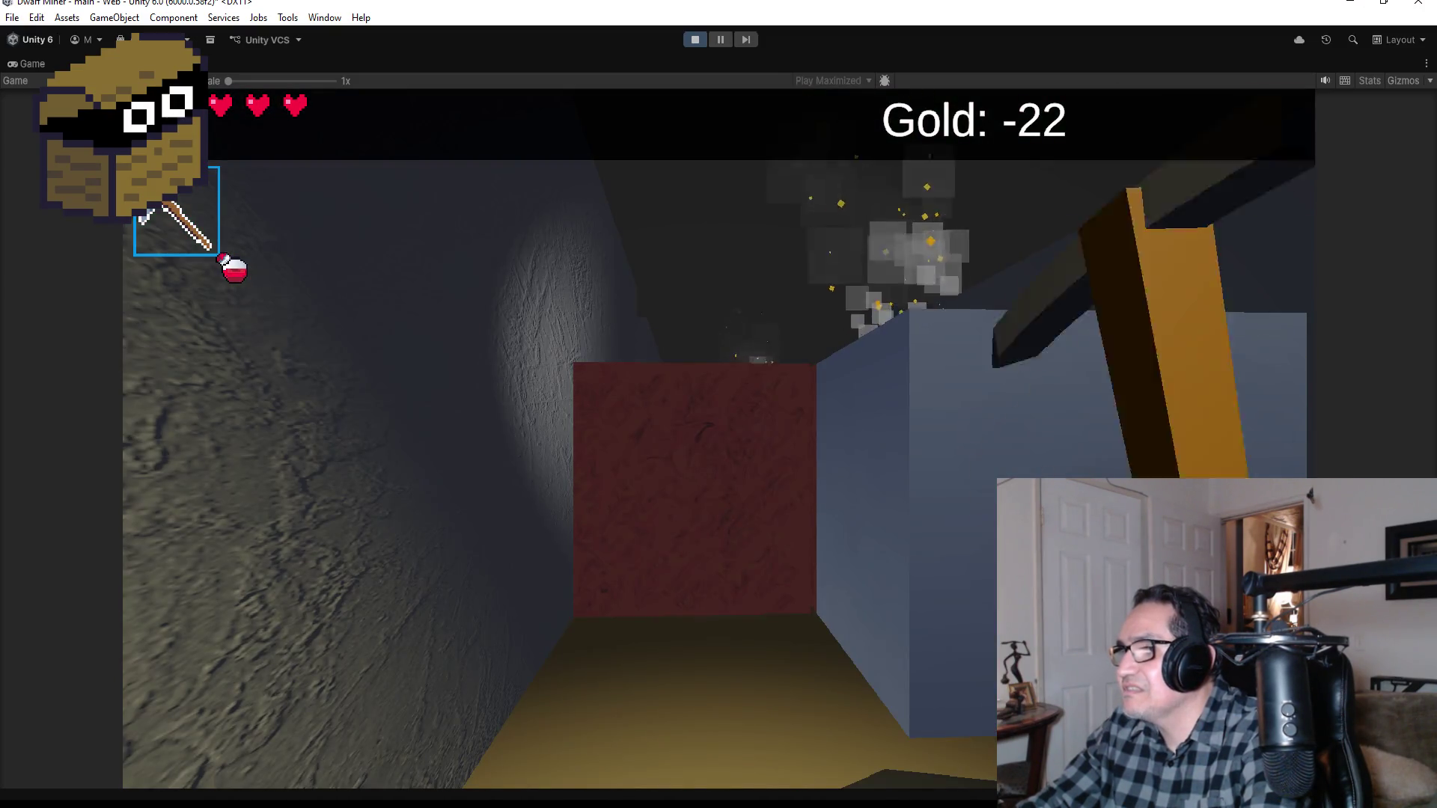
key("w")
left_click(718, 439)
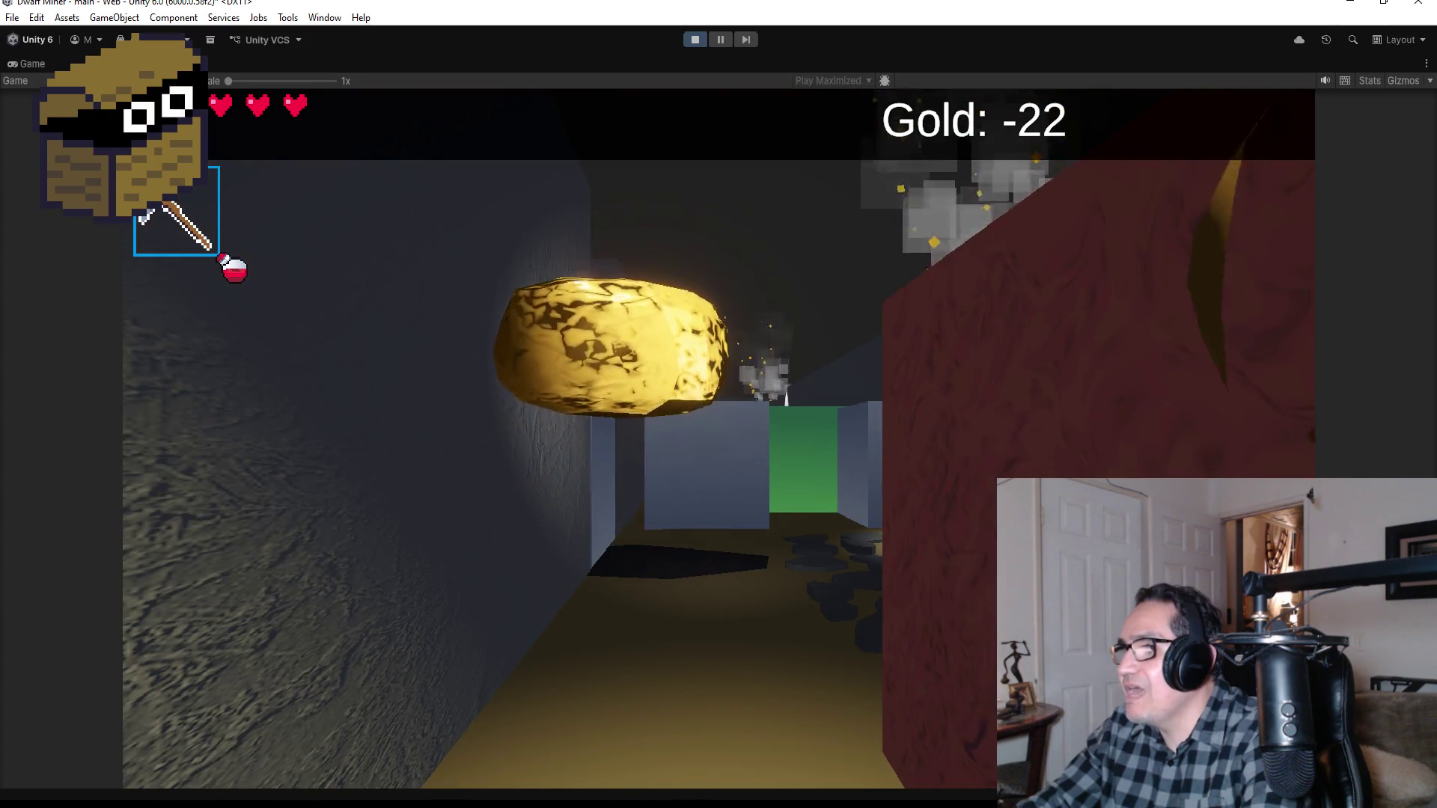
key("w")
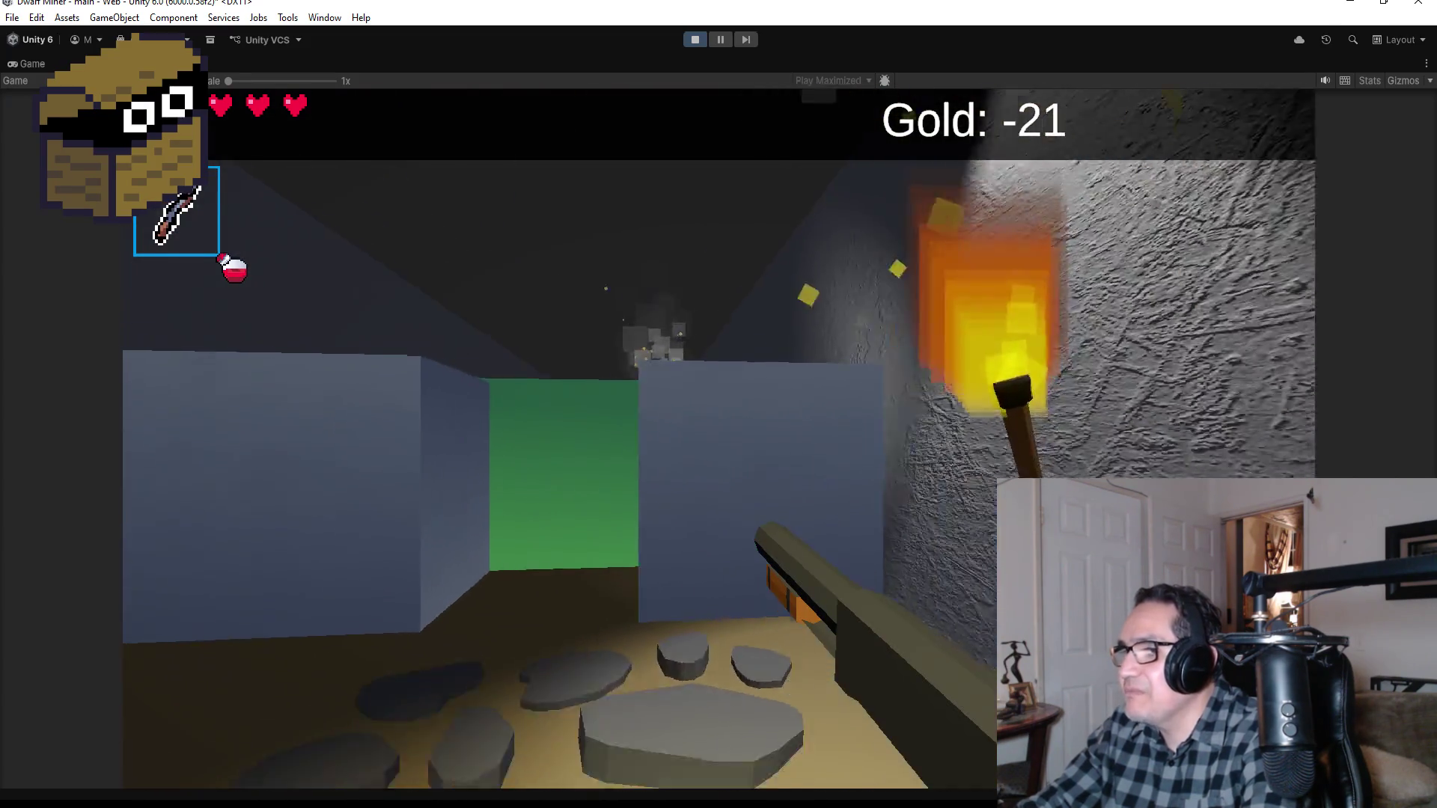
key("1")
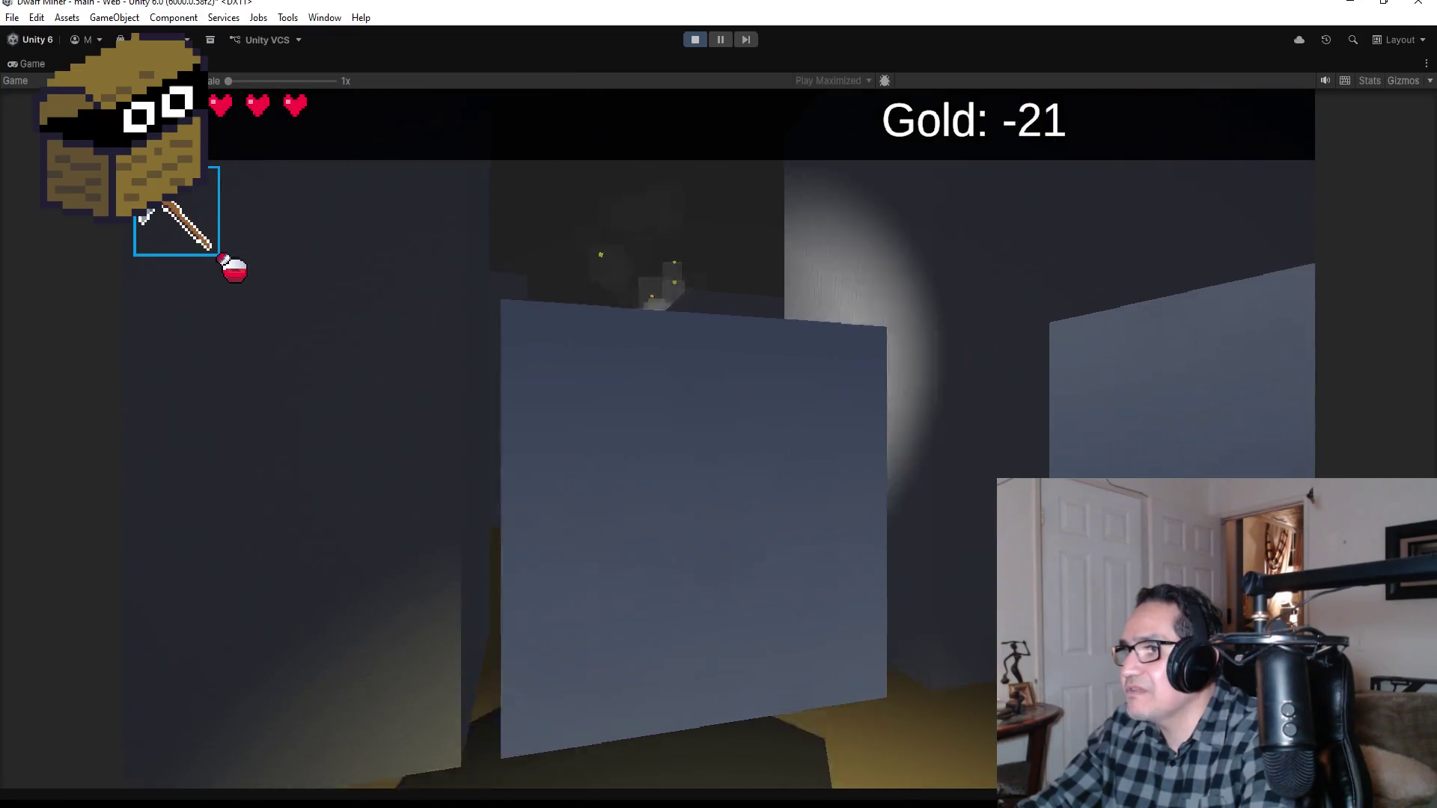
key("w")
left_click(719, 439)
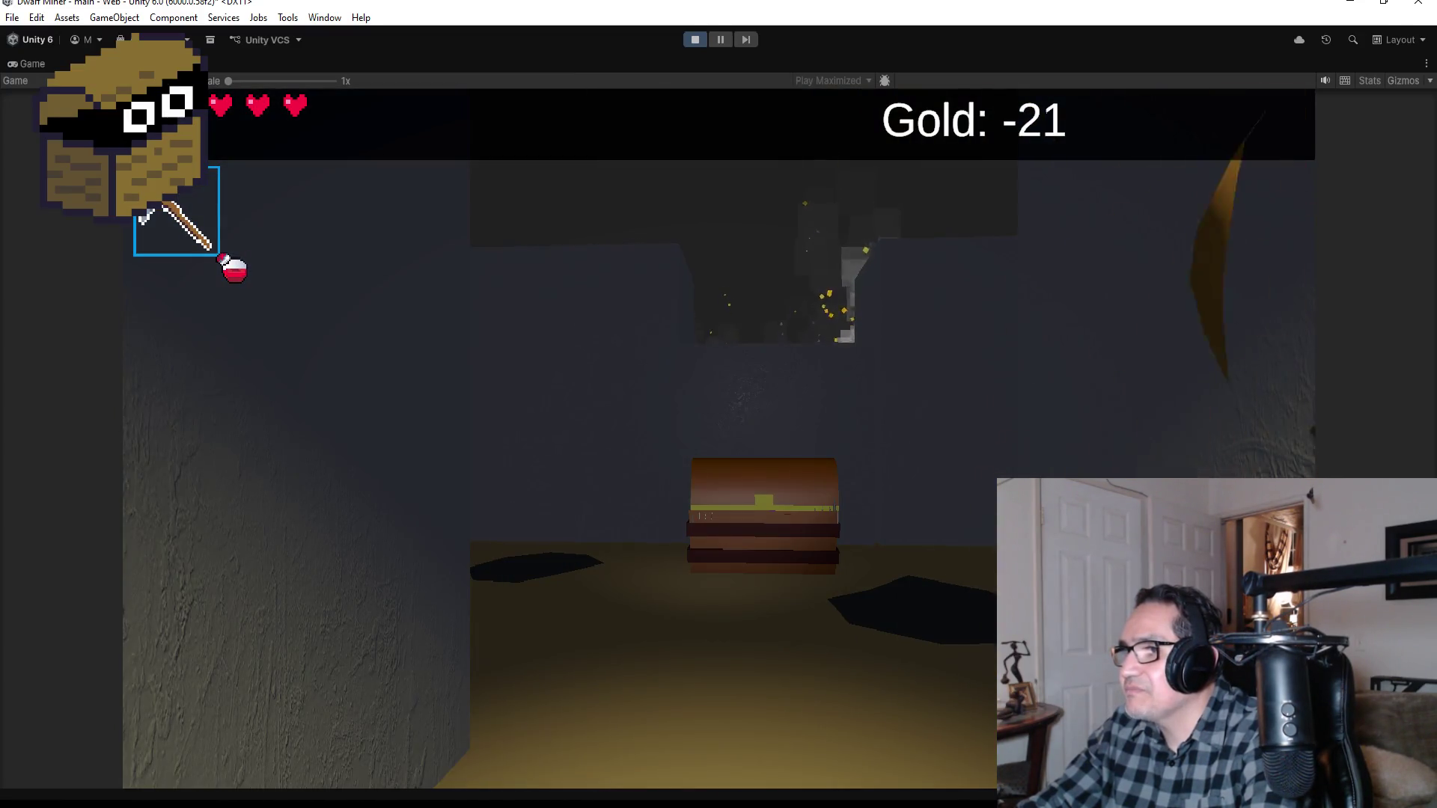
Step: Approach the mimic chest and shoot it
key("w")
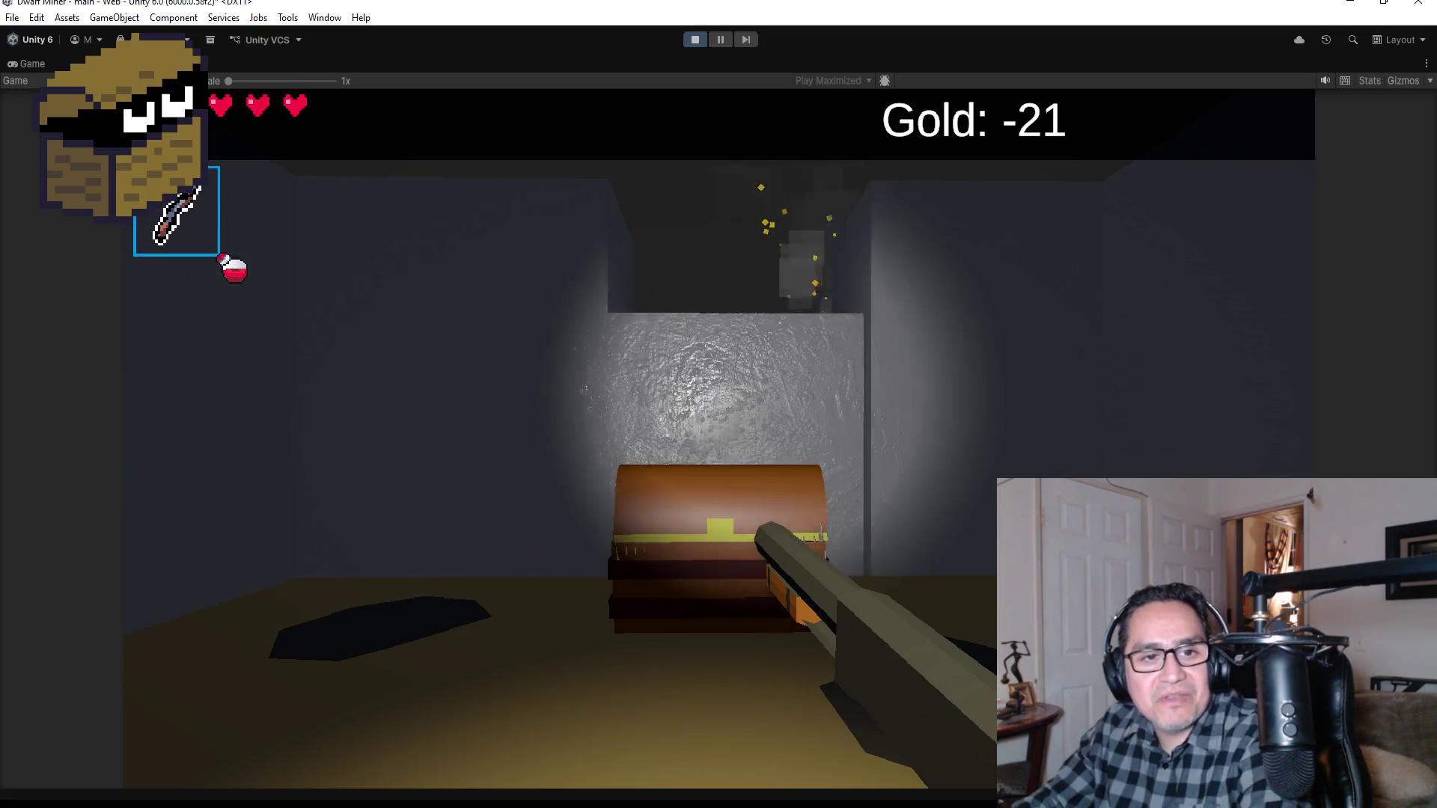
key("w")
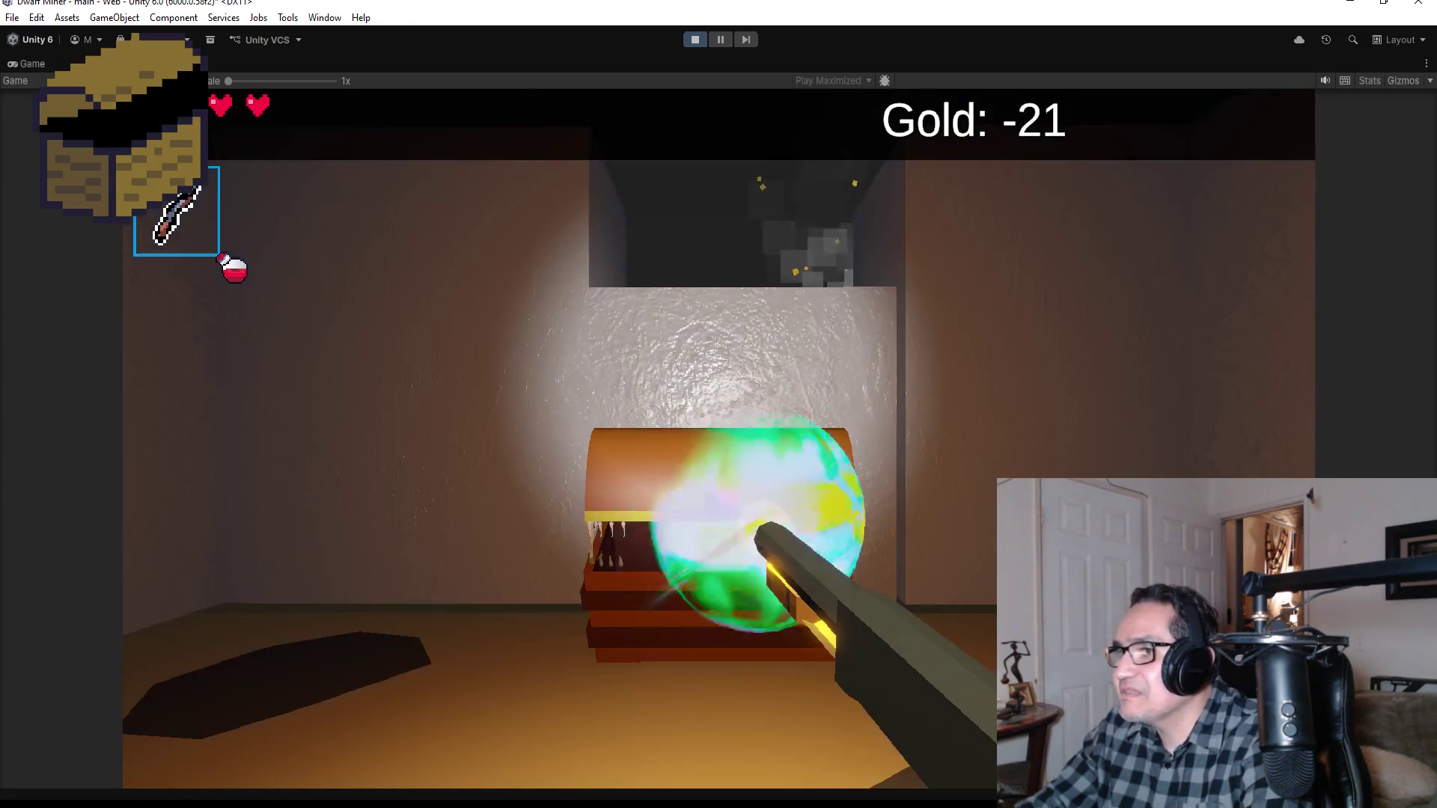
left_click(718, 404)
left_click(719, 404)
Step: Back away from the mimic, ready the gun and shoot the centre skeleton
key("s")
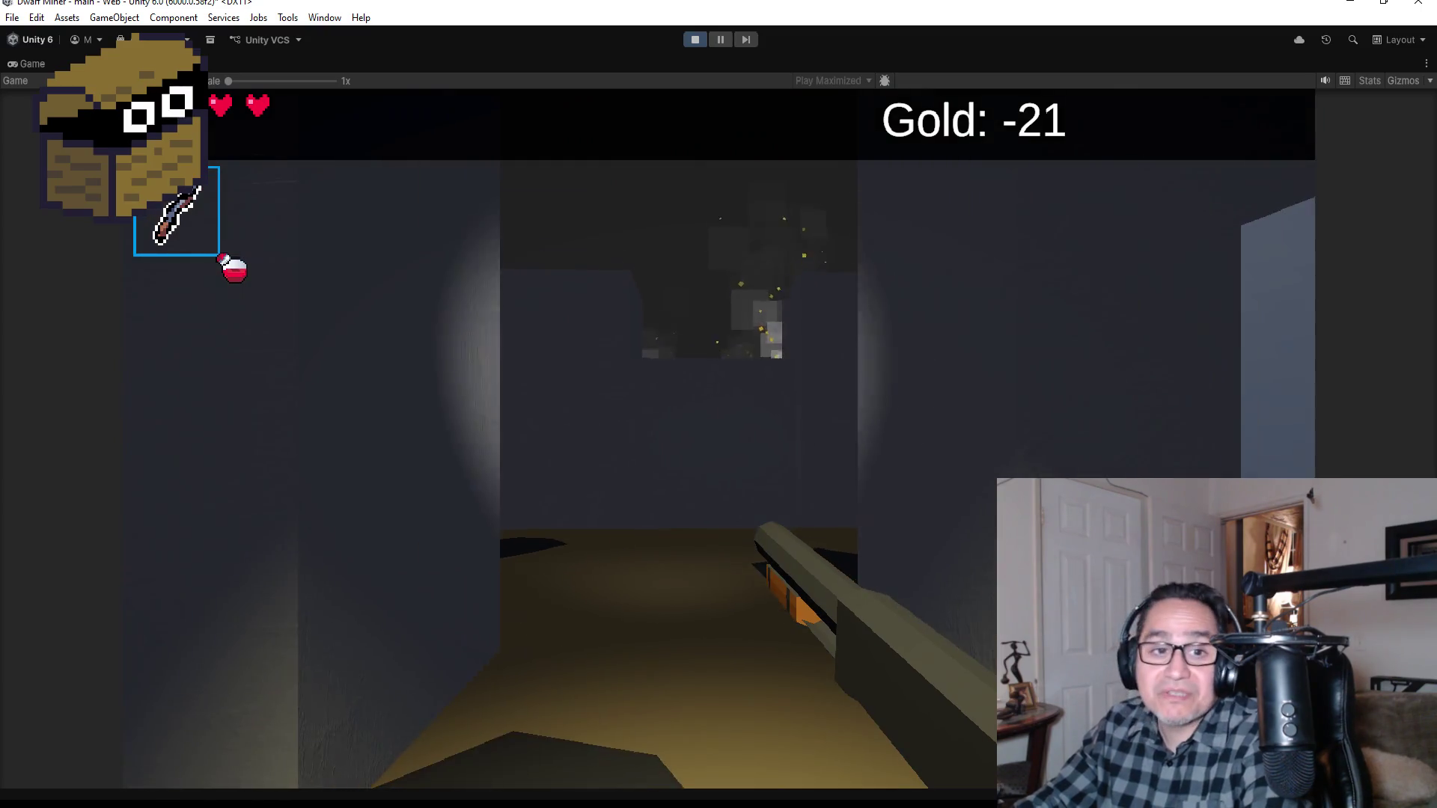
mouse_move(718, 405)
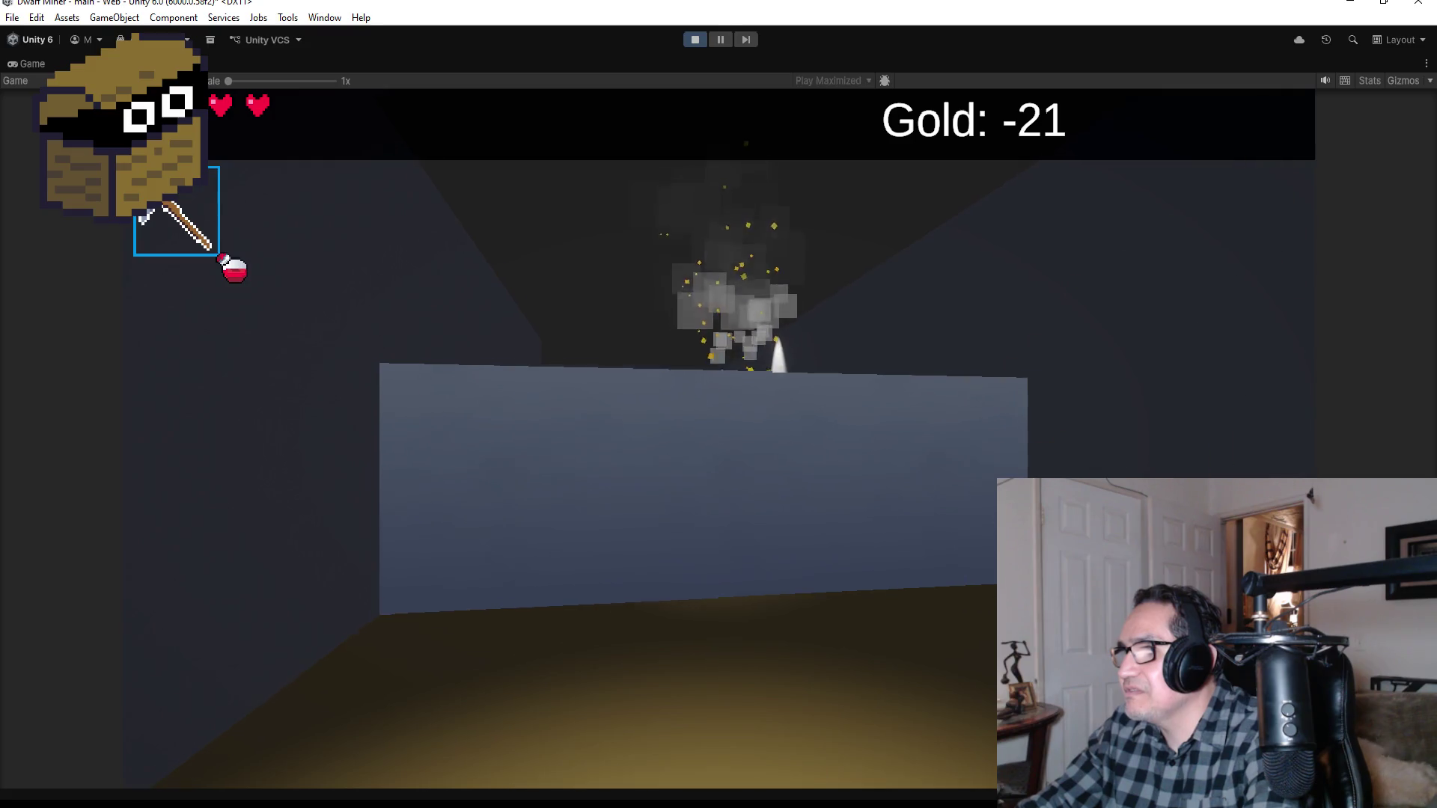
key("w")
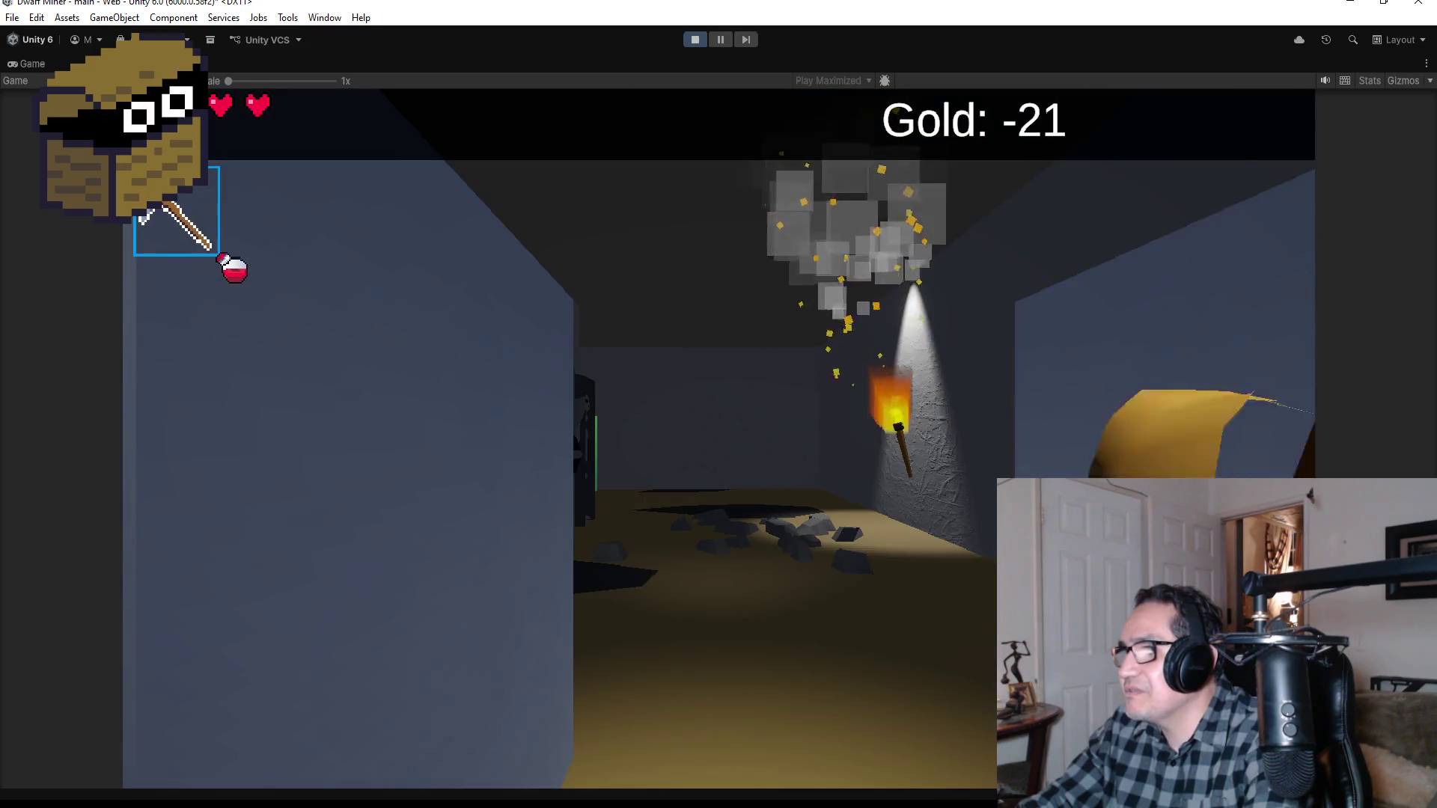
key("2")
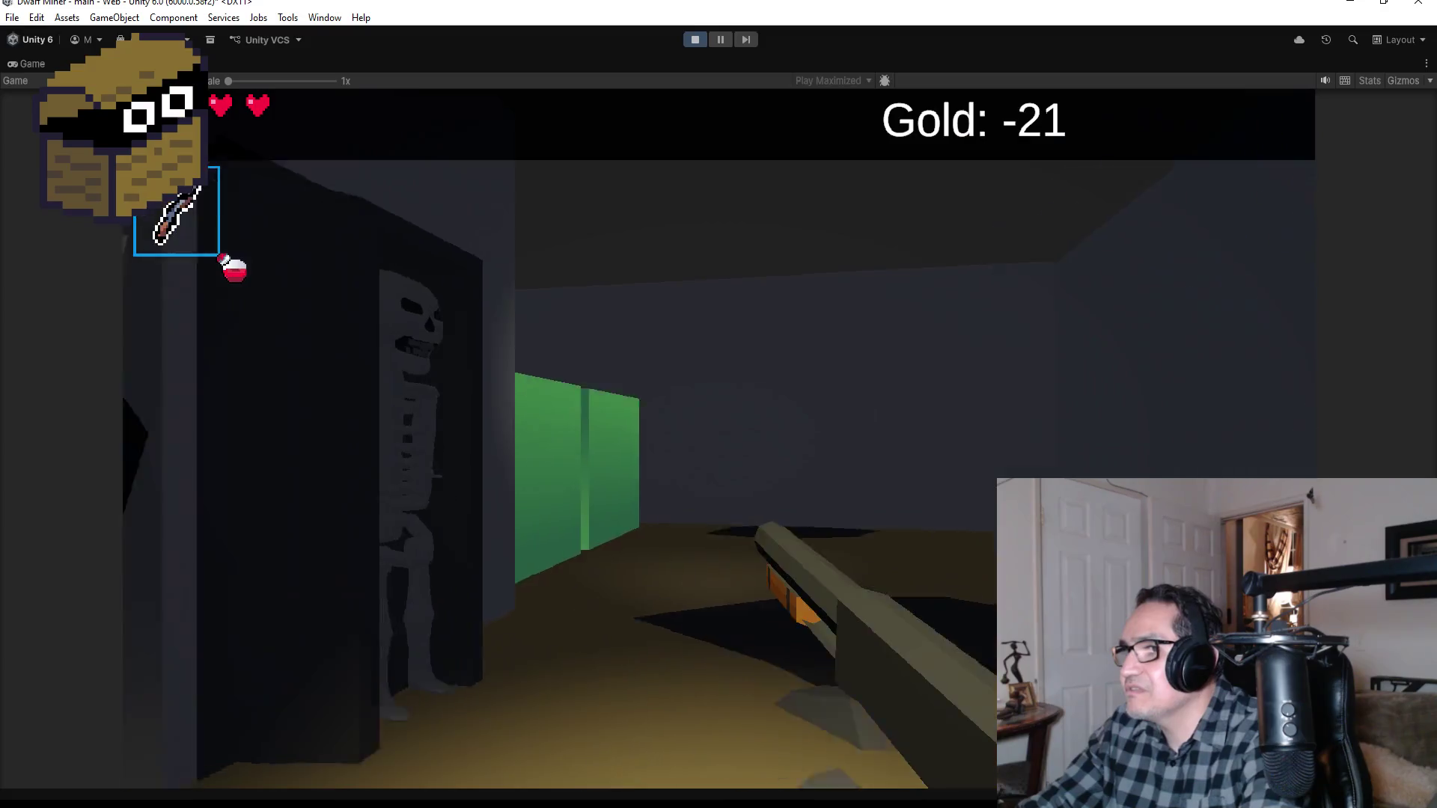
left_click(719, 404)
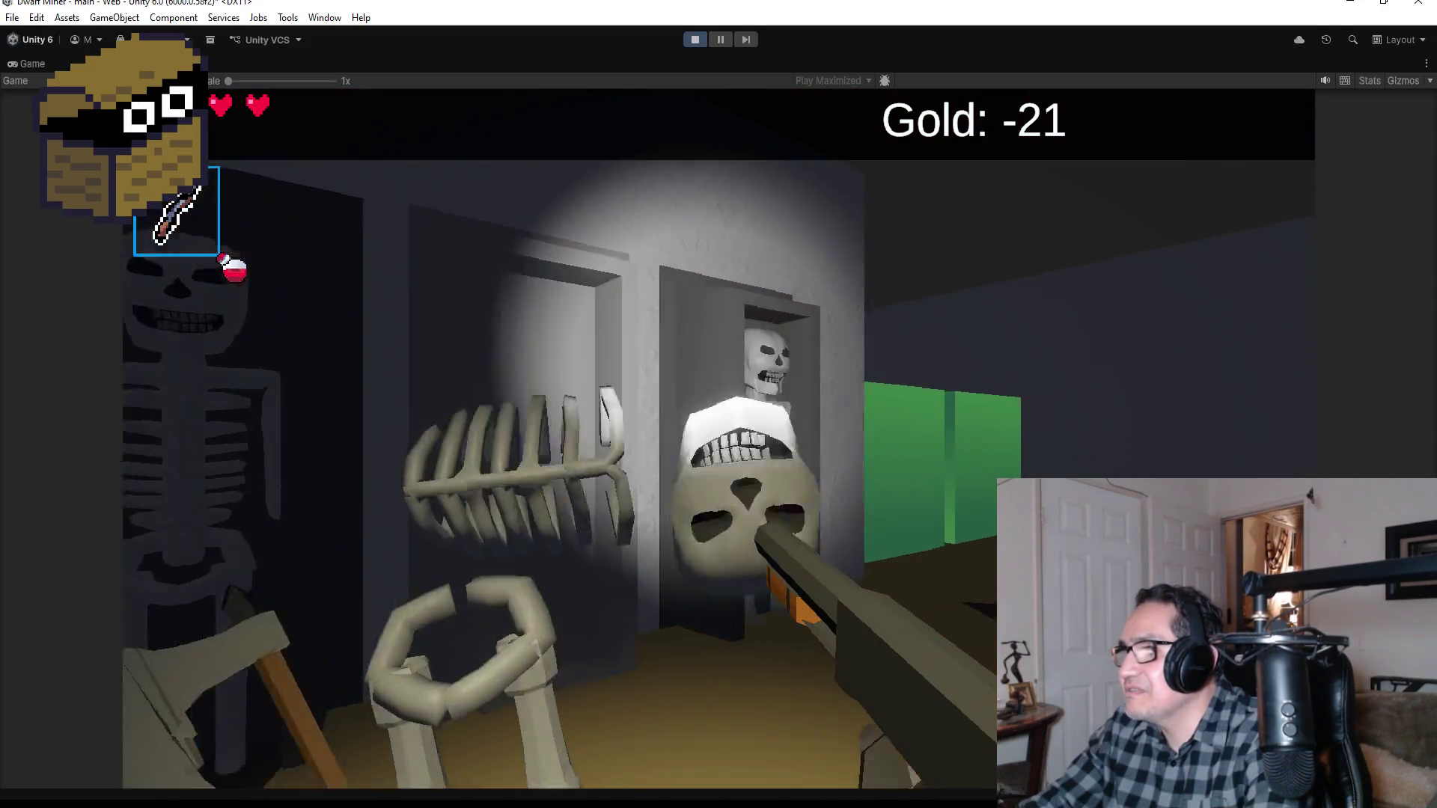
Step: Switch to the pickaxe and mine through the green wall and green block
mouse_move(719, 404)
key("w")
key("1")
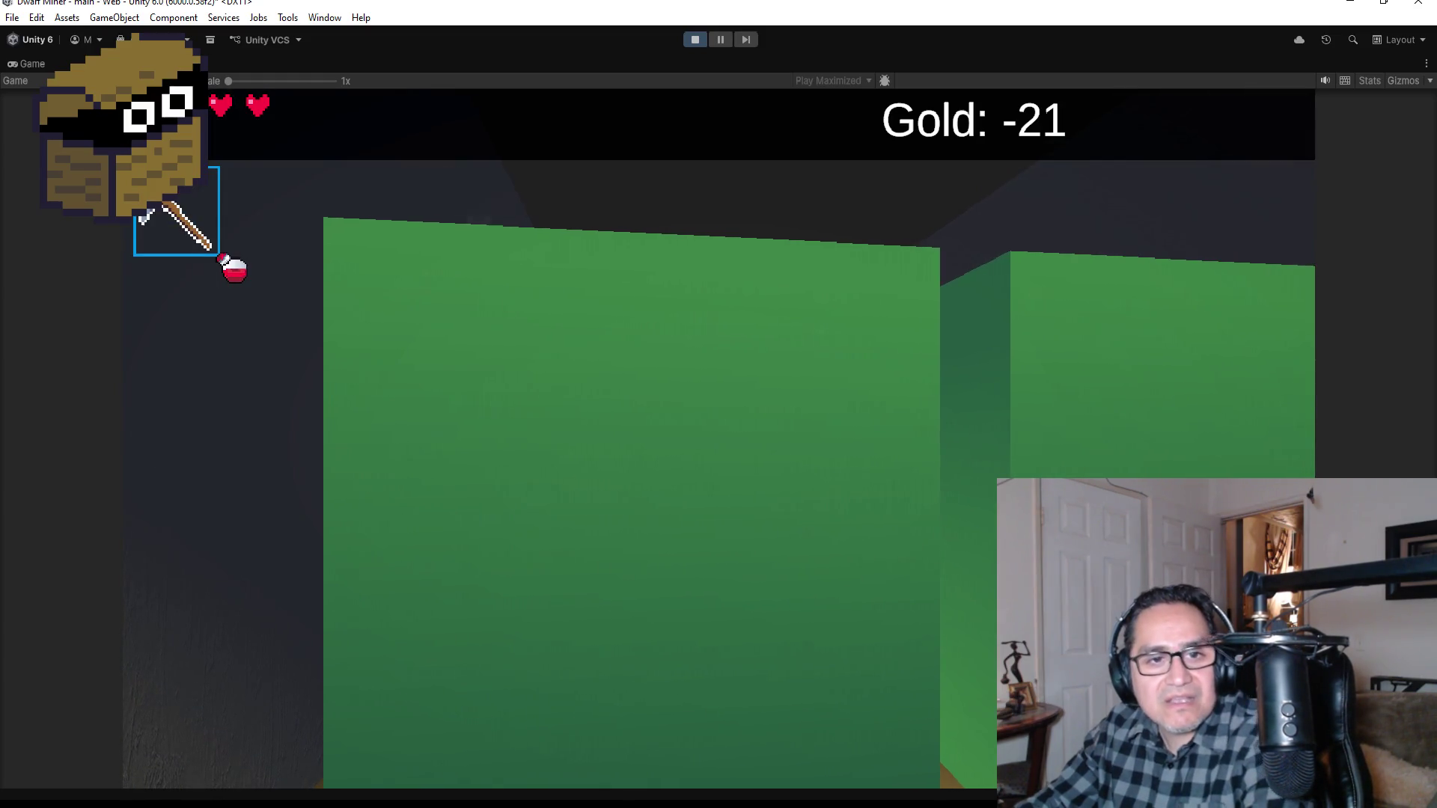
key("w")
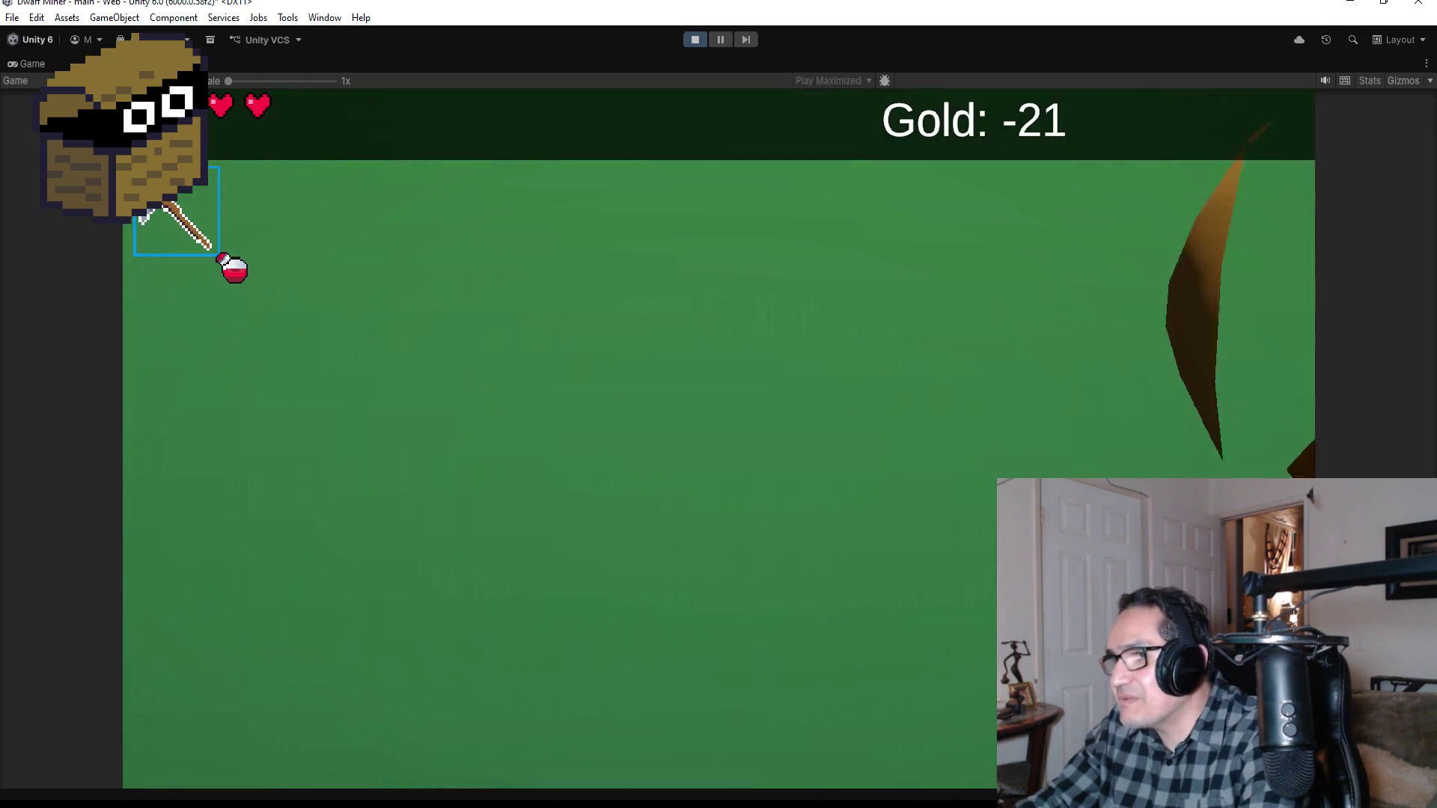
left_click(719, 404)
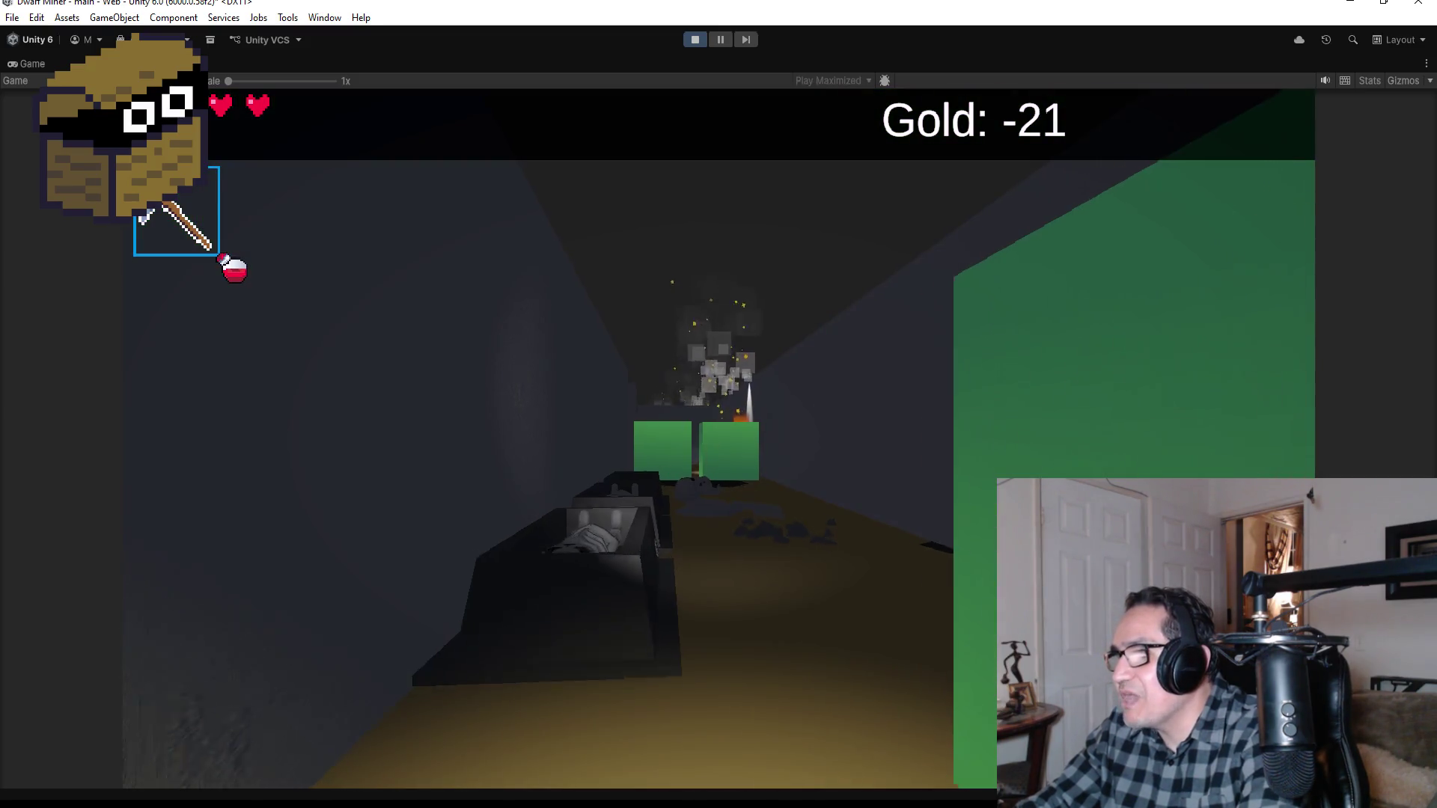
key("2")
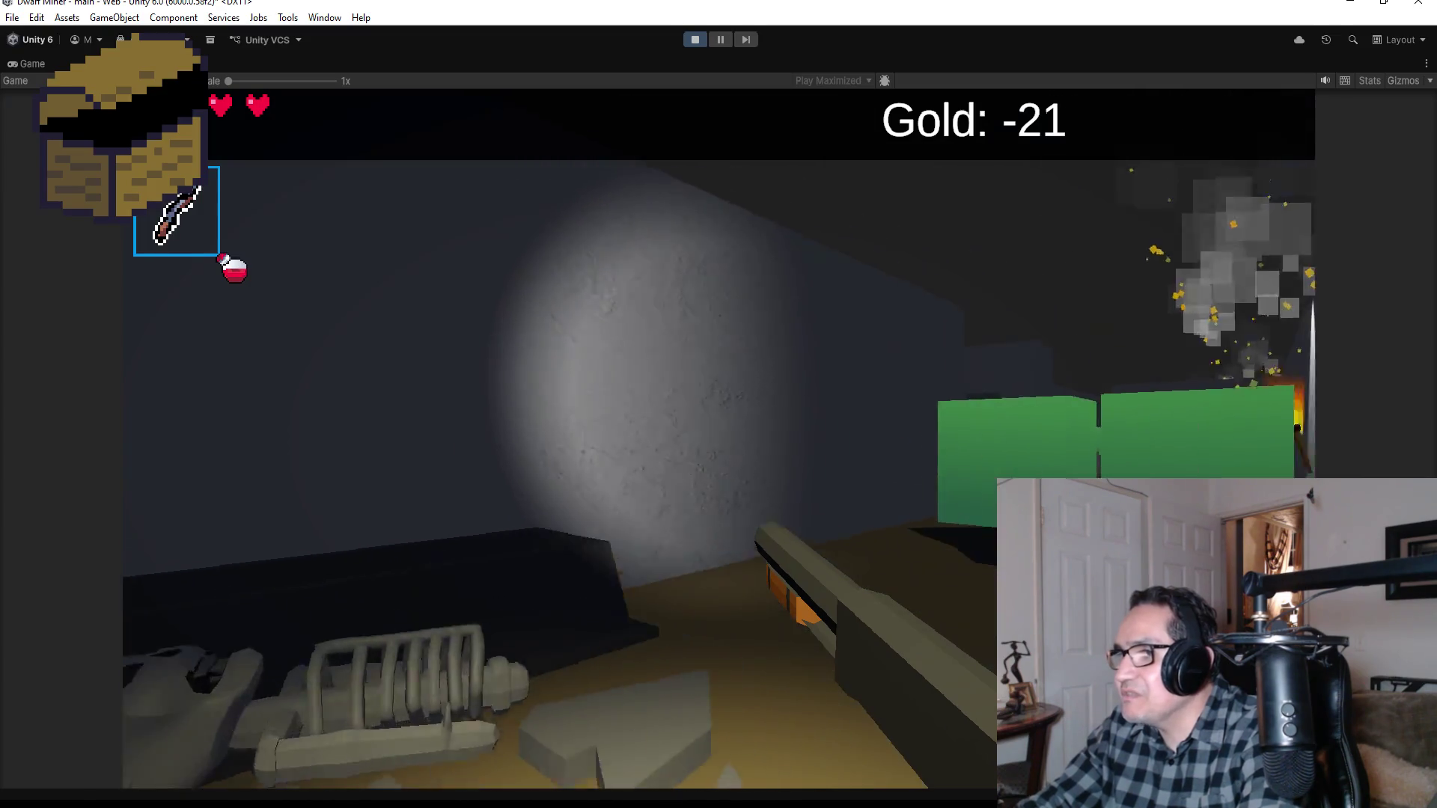
key("w")
key("1")
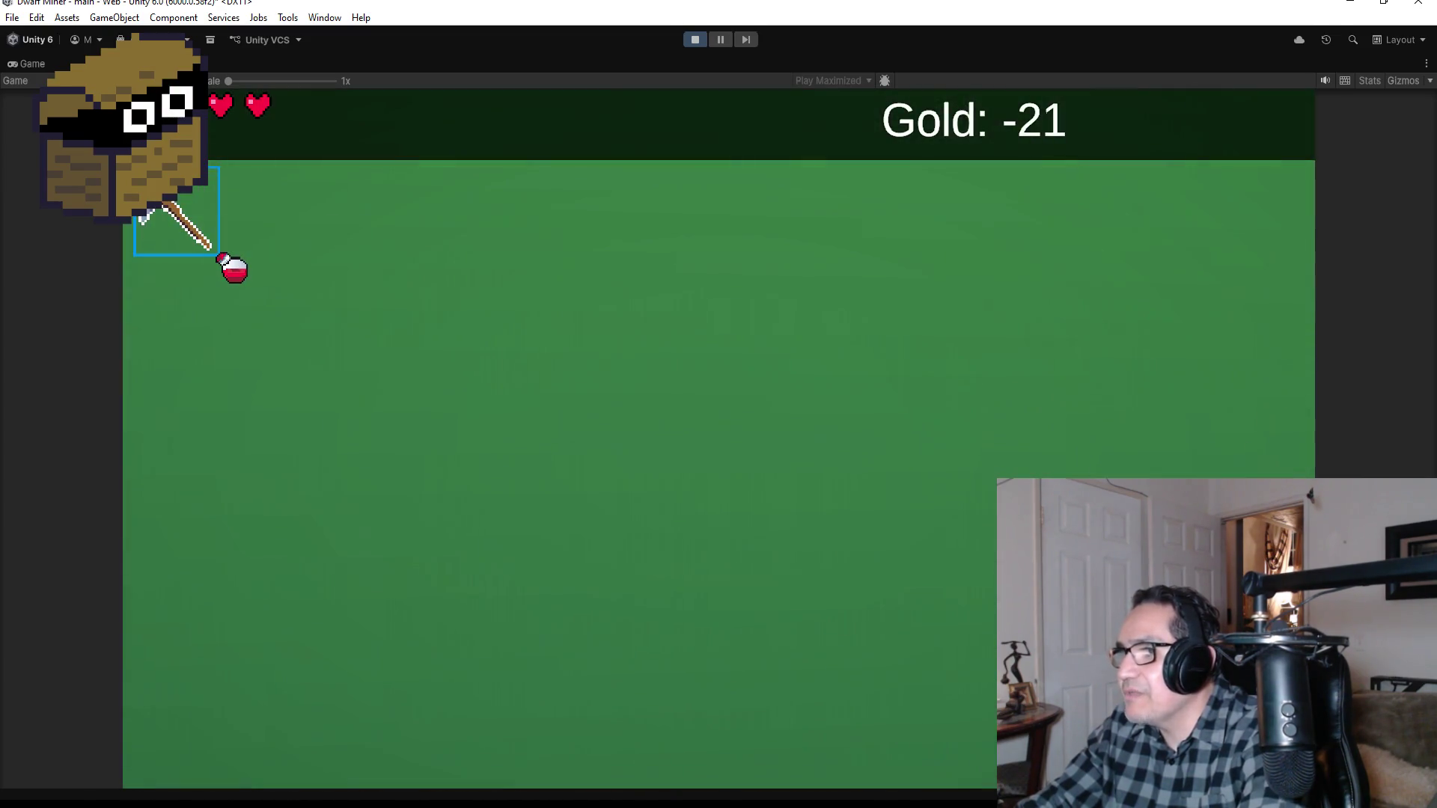
left_click(719, 437)
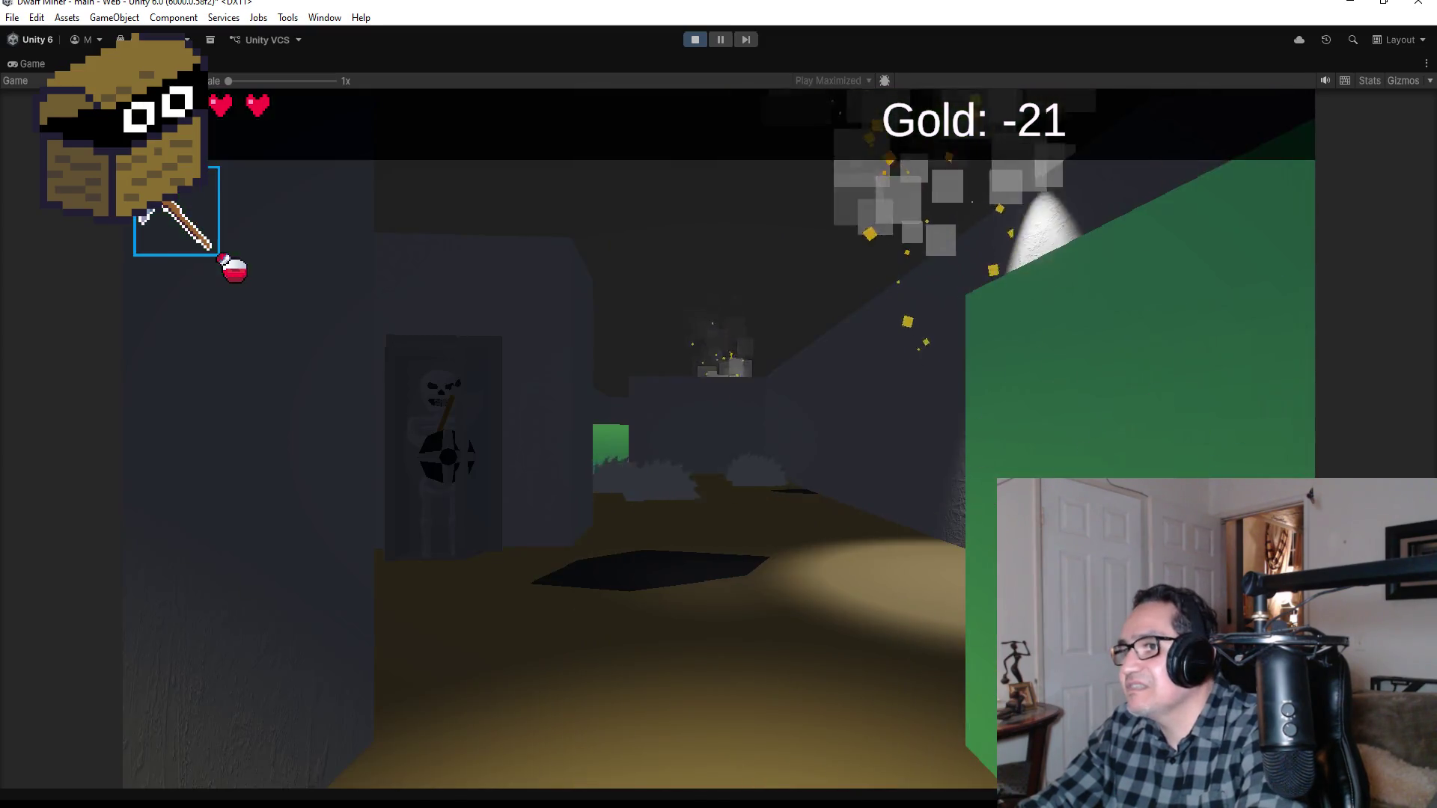
Step: Shoot the doorway skeletons down the corridor, then mine open the next green block
key("2")
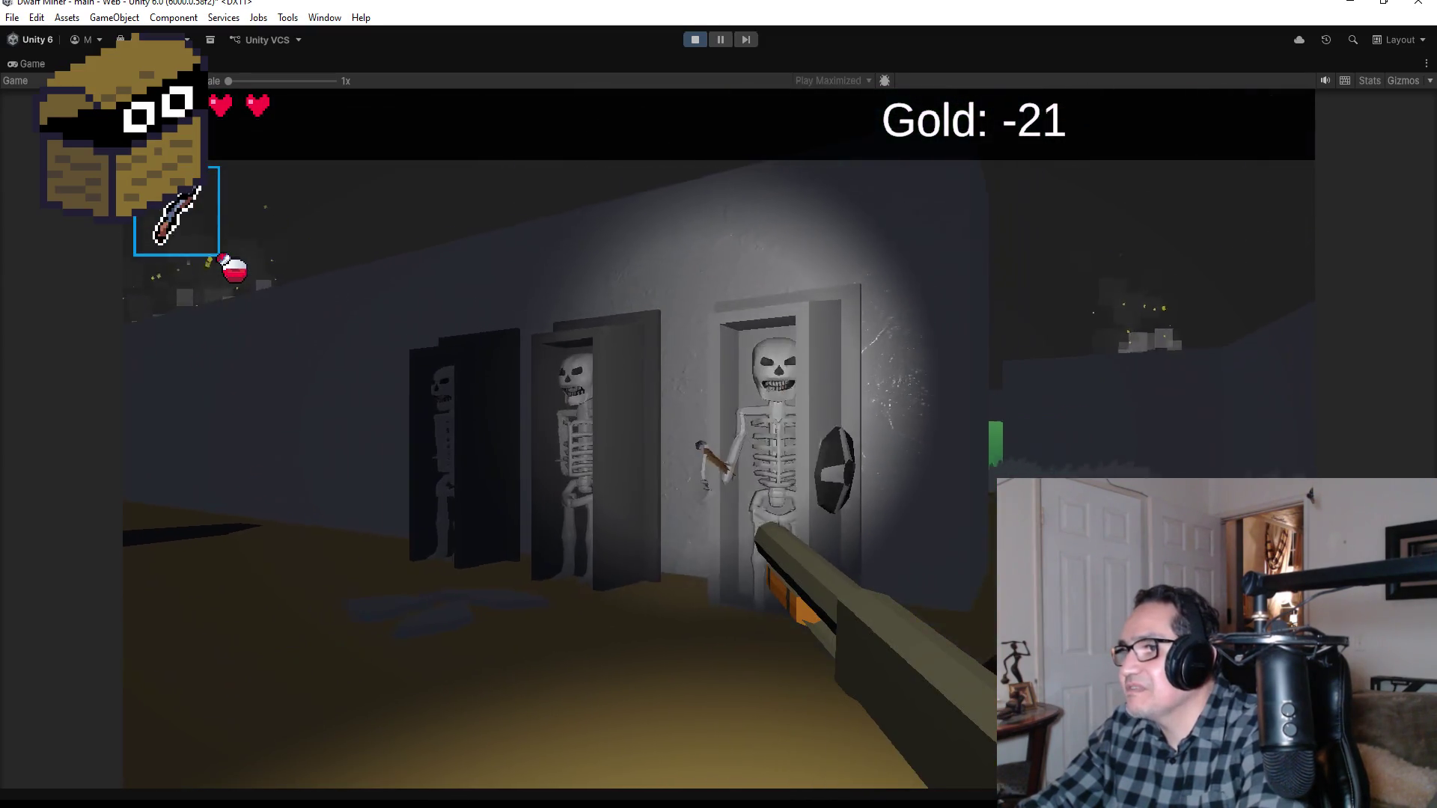
left_click(719, 438)
left_click(719, 438)
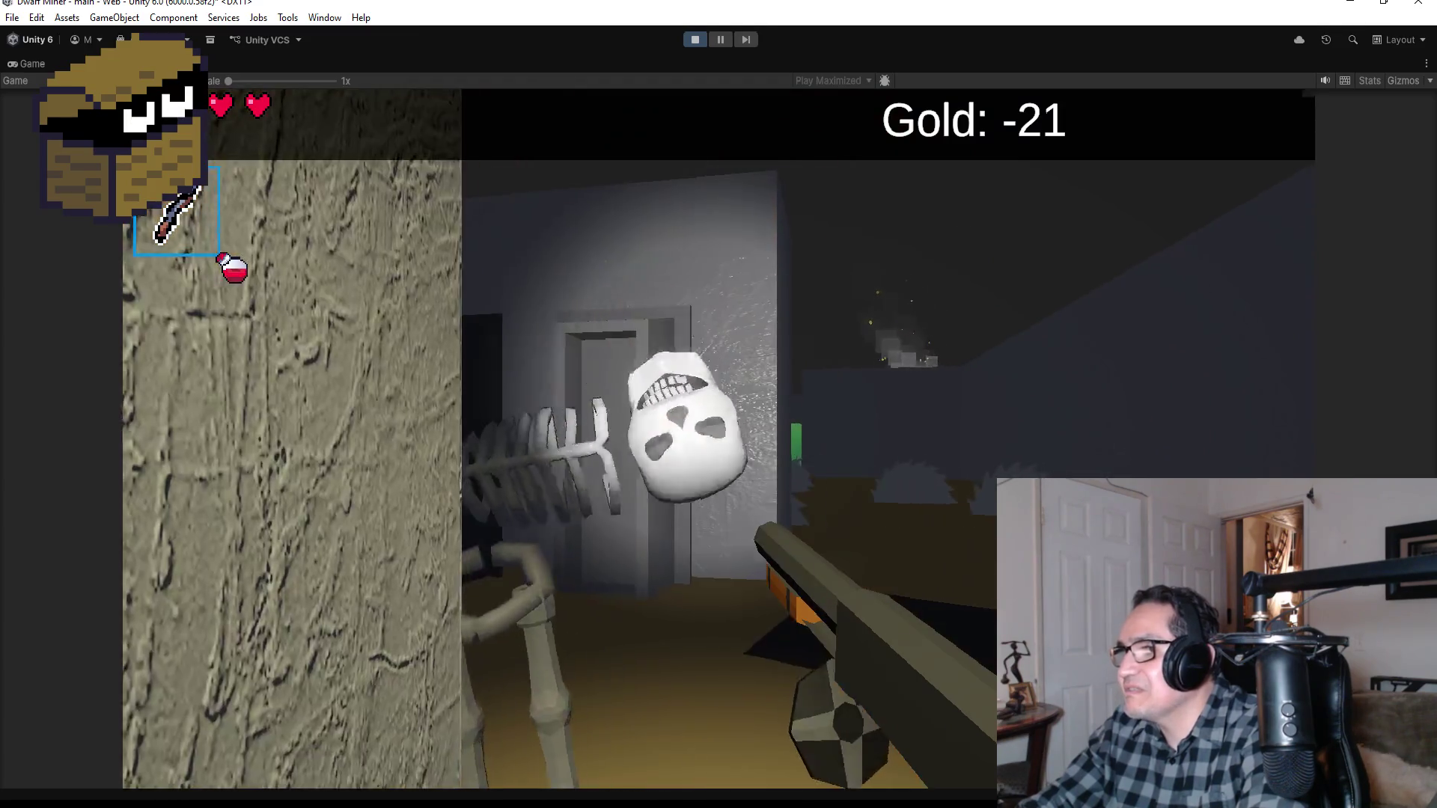
left_click(718, 438)
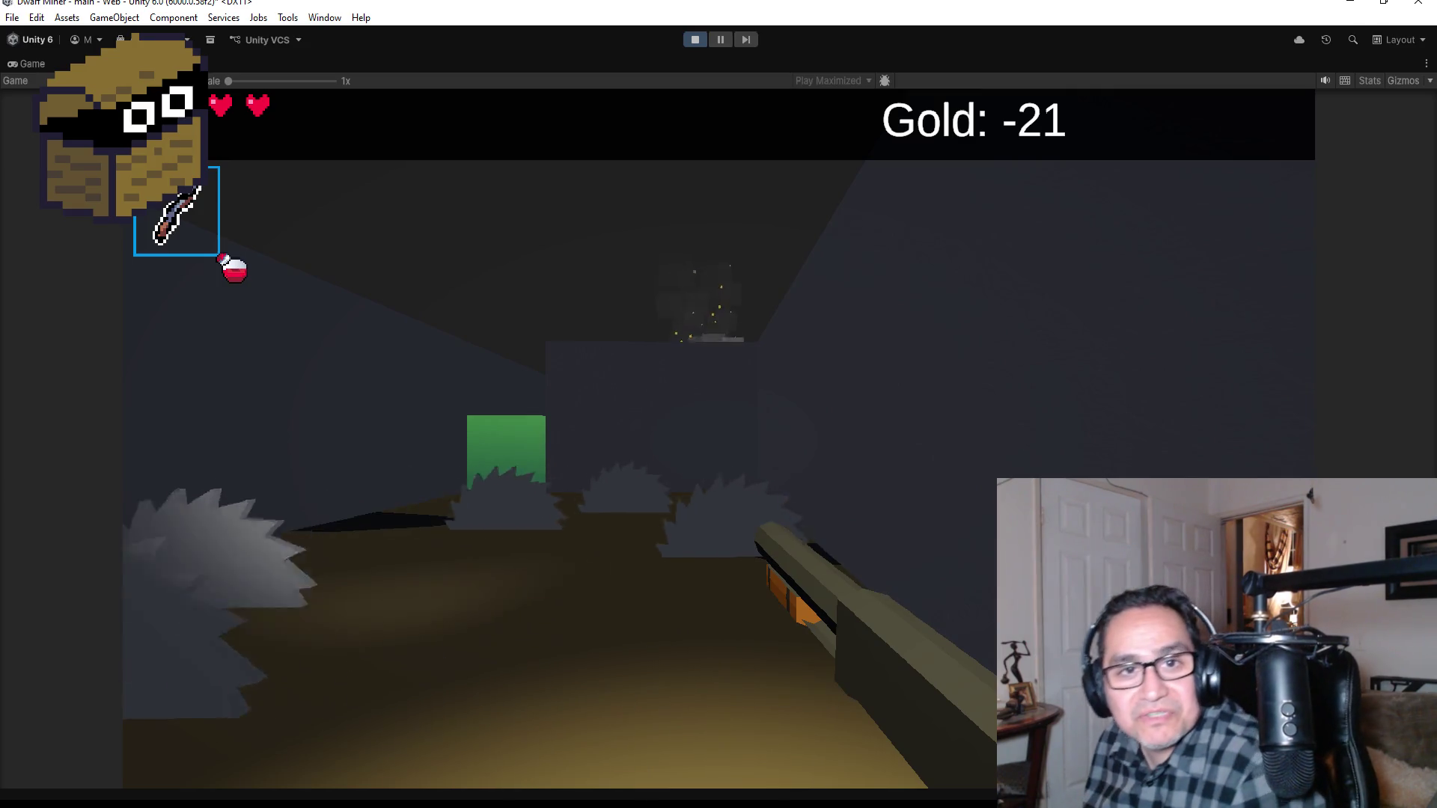
left_click(719, 438)
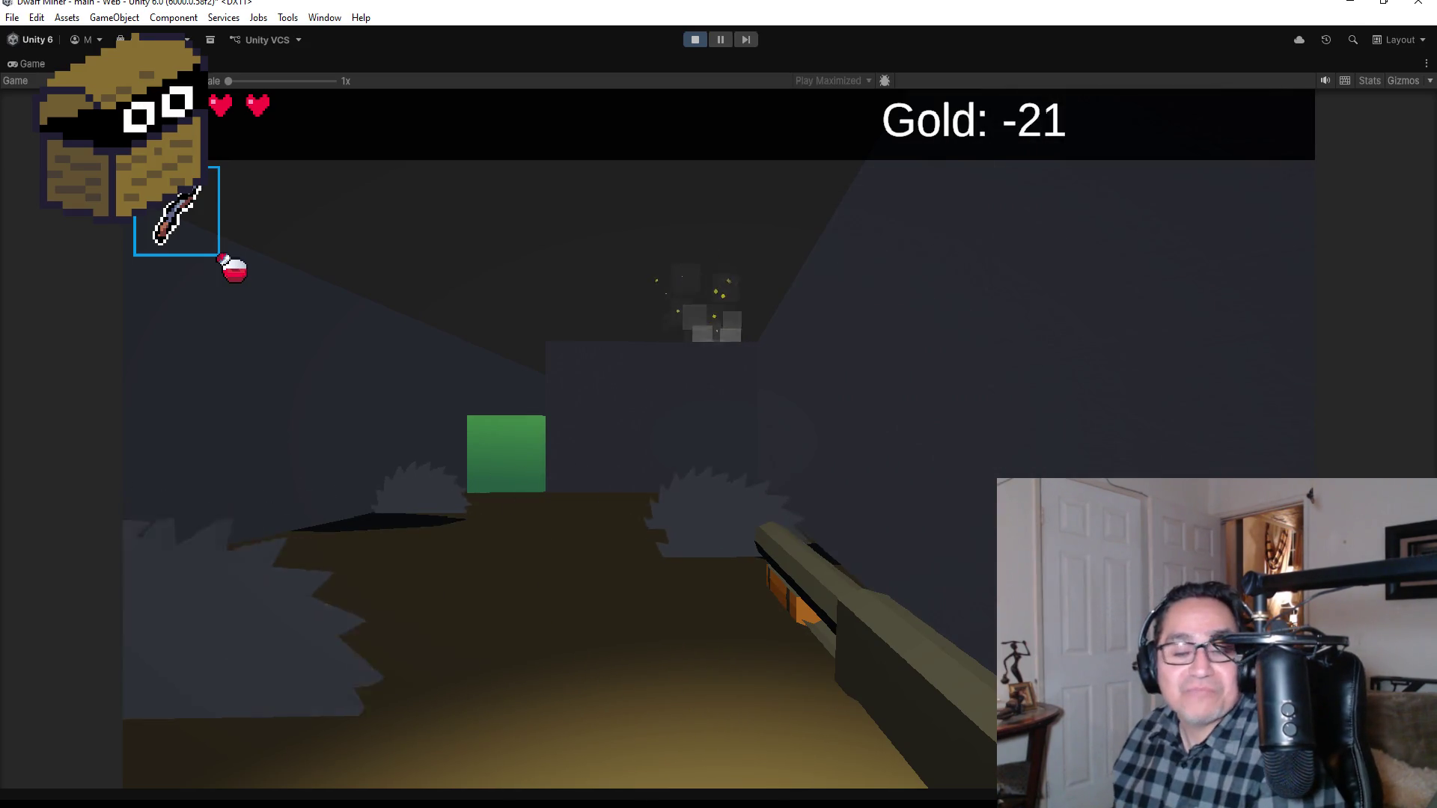
left_click(718, 437)
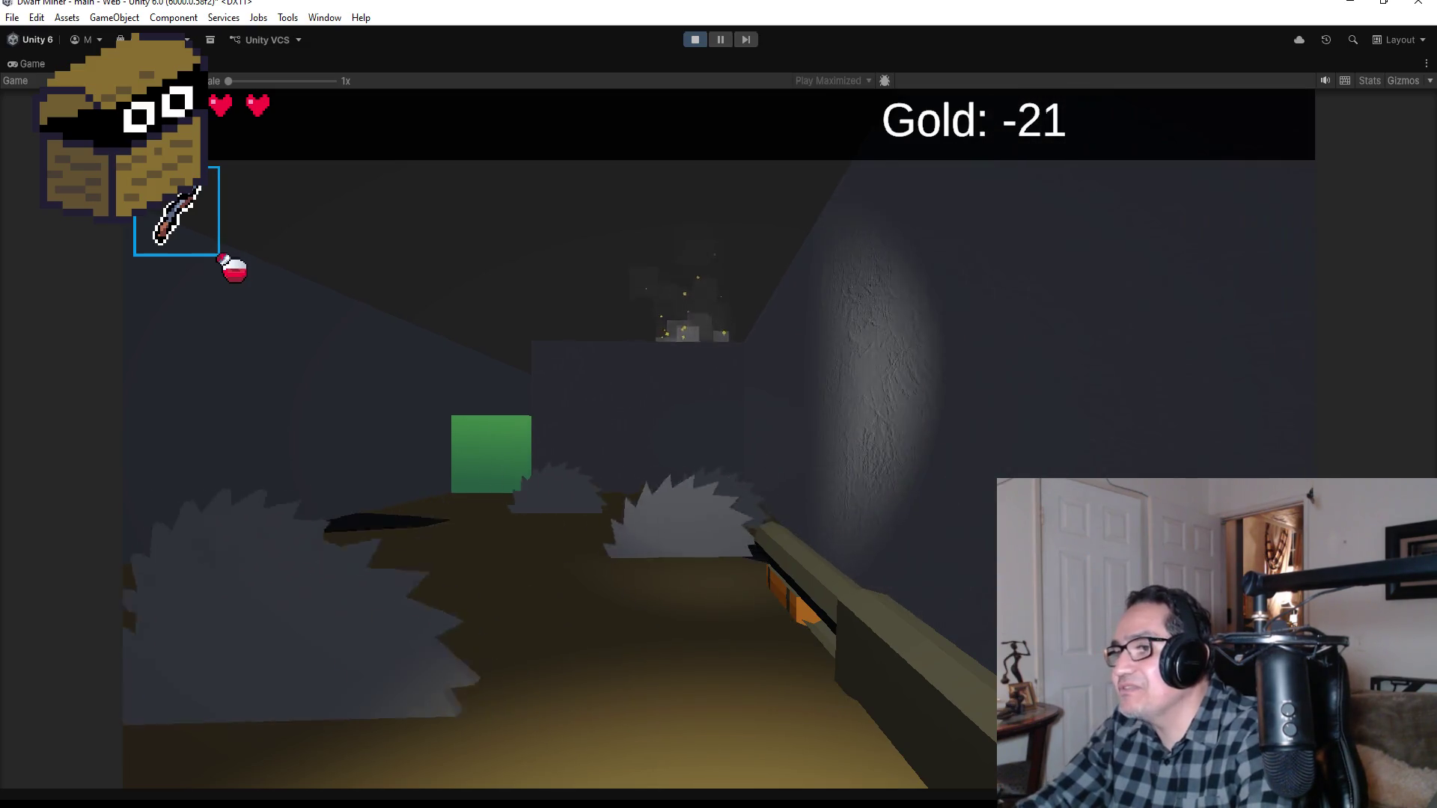
left_click(719, 438)
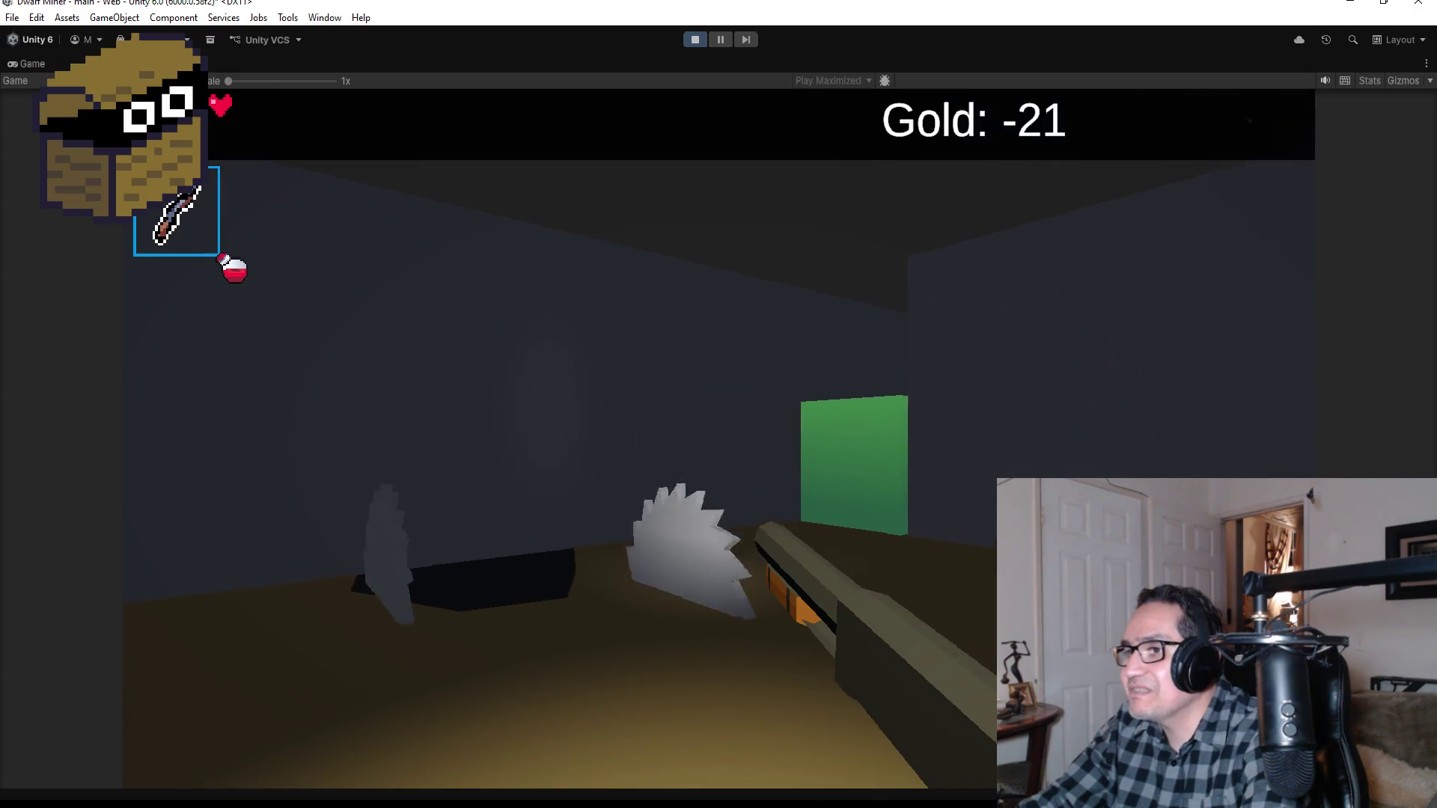
key("w")
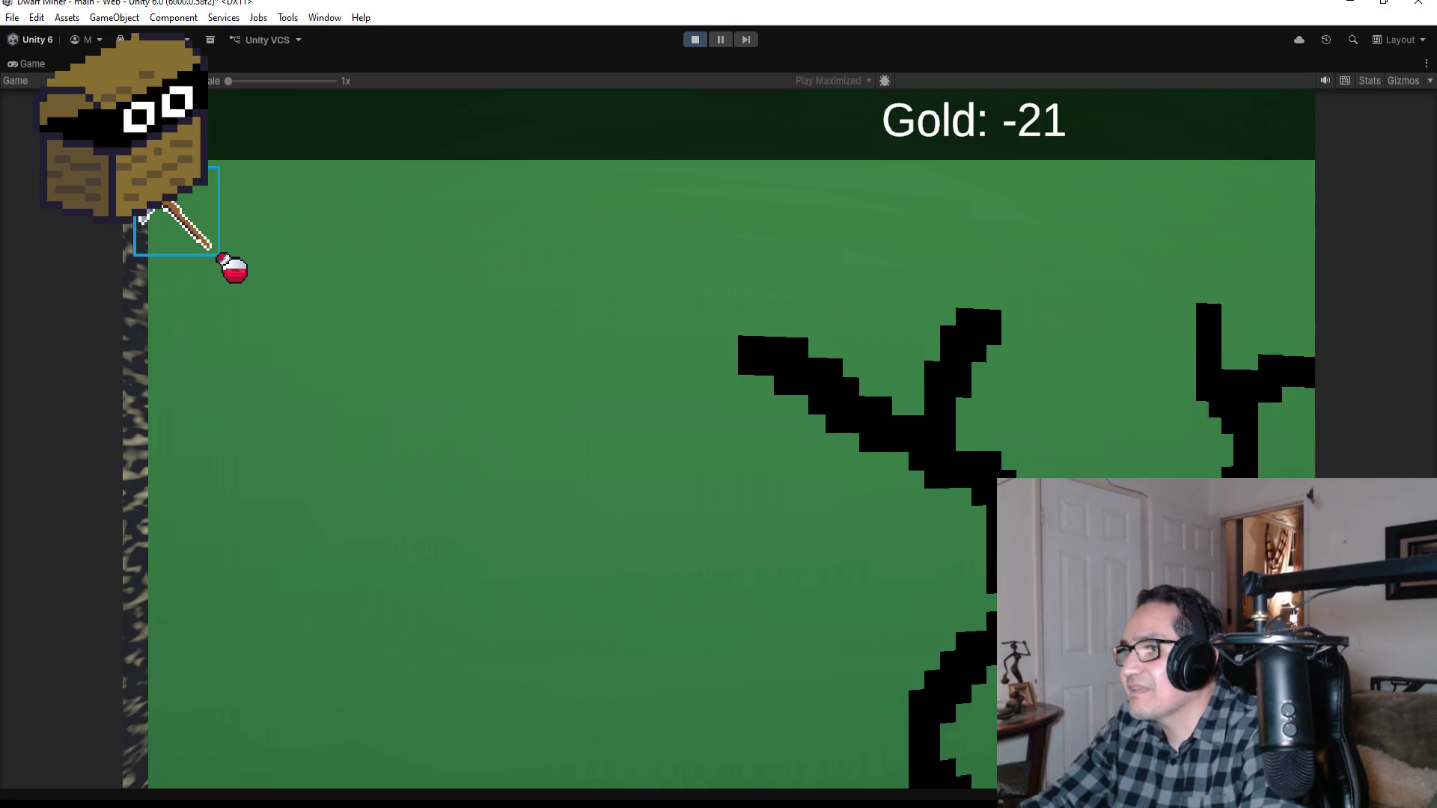
left_click(719, 438)
Step: Scroll to the gun and shoot down the advancing and newly risen skeletons
scroll("down", 3)
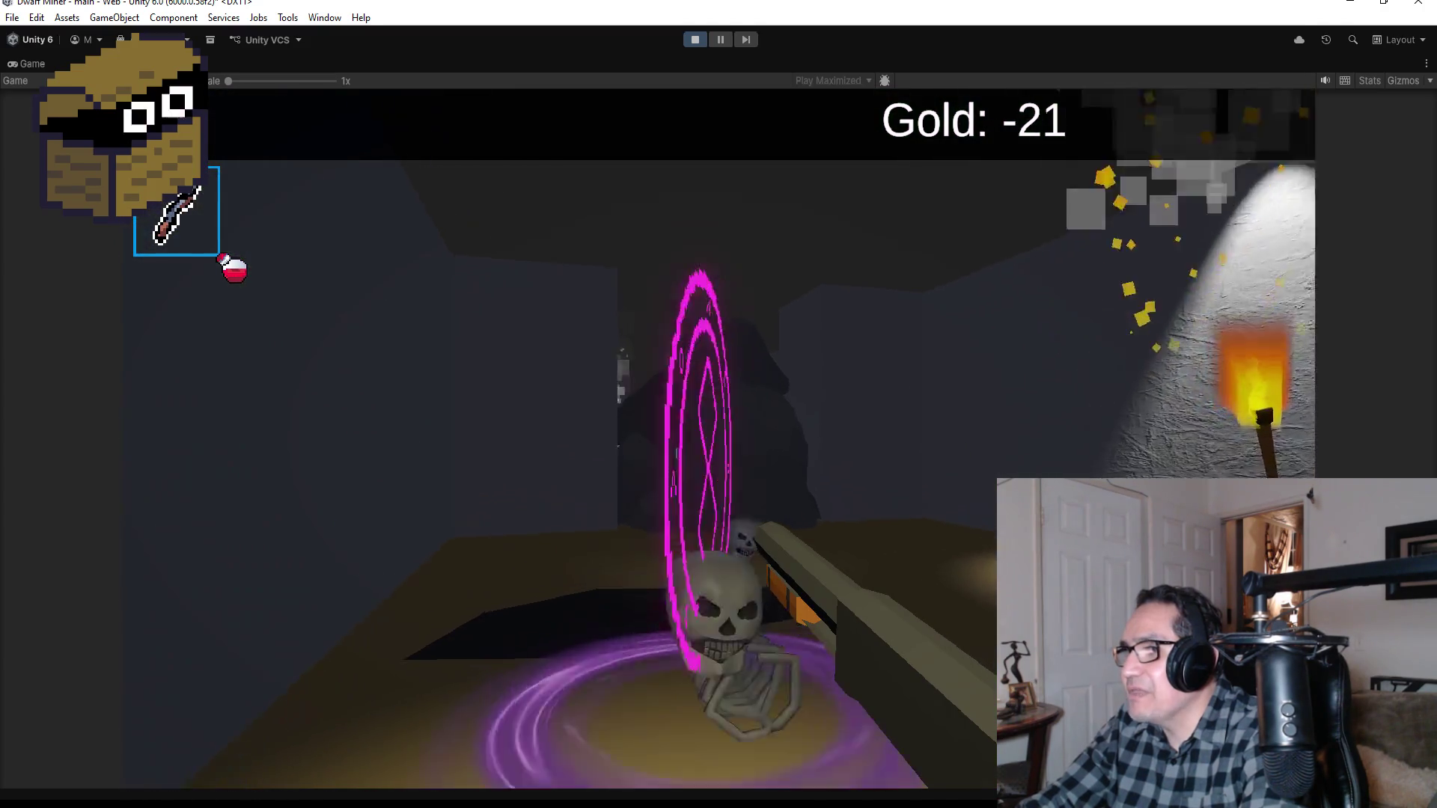
left_click(718, 438)
left_click(718, 438)
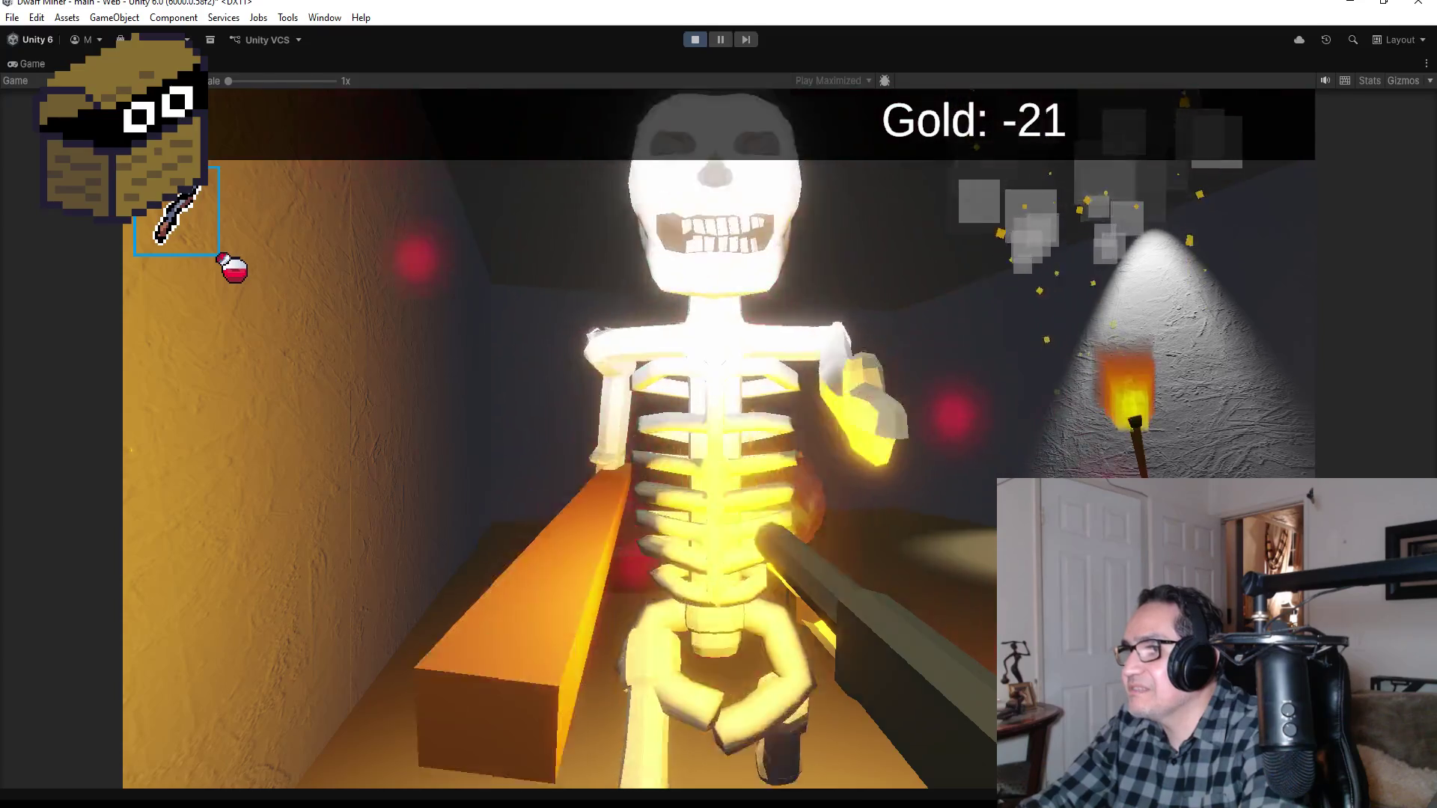
left_click(718, 437)
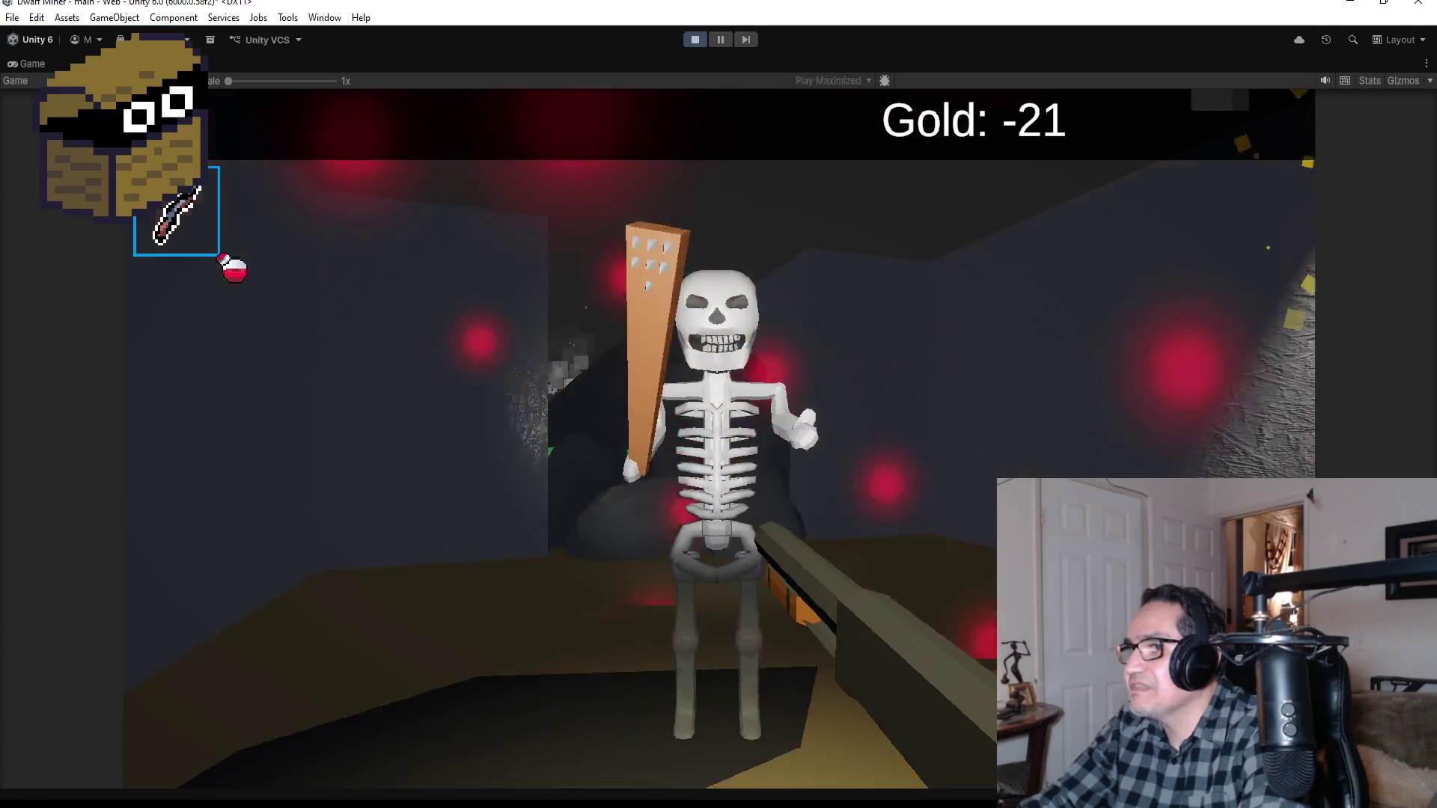
left_click(718, 438)
Step: Walk up to the rock formation
key("w")
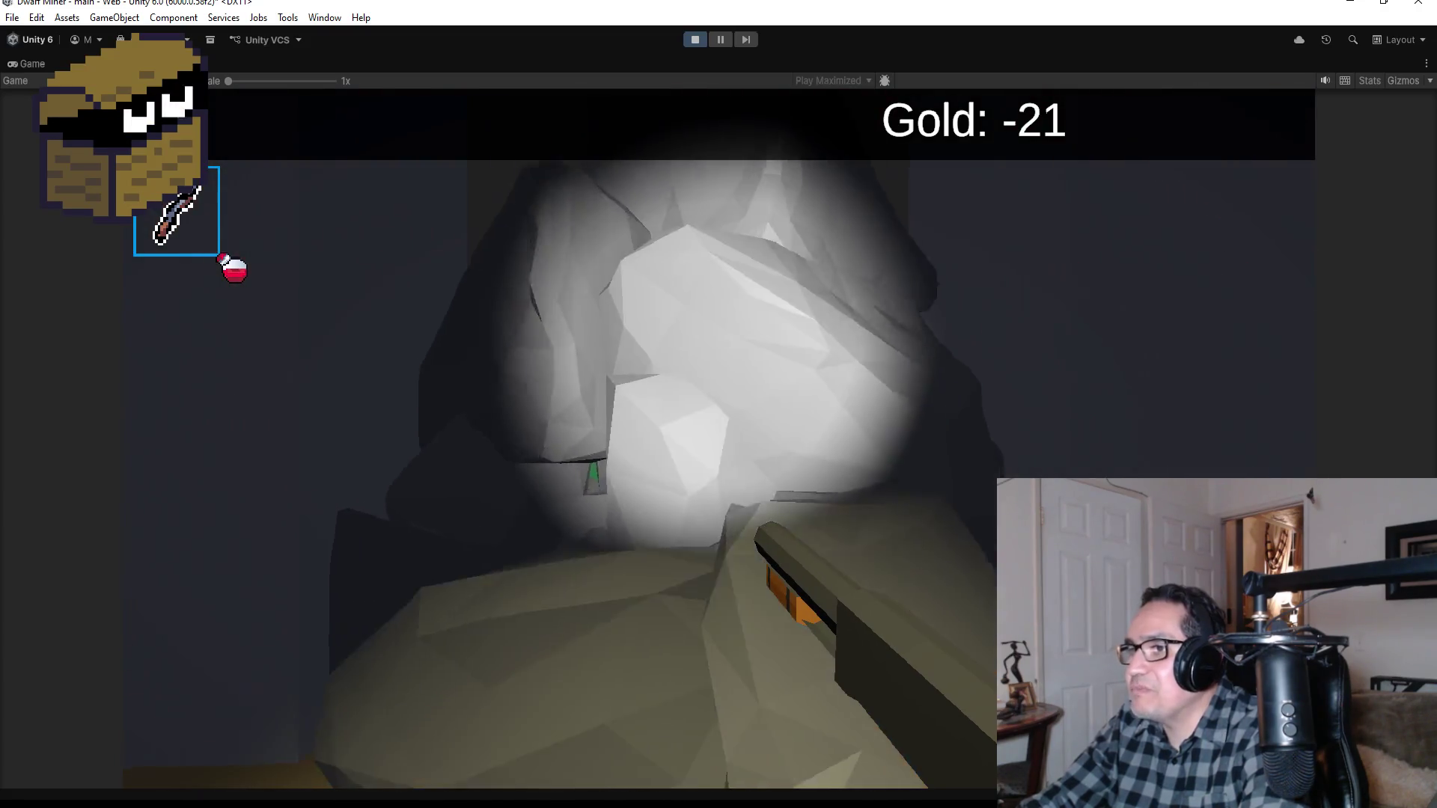
key("s")
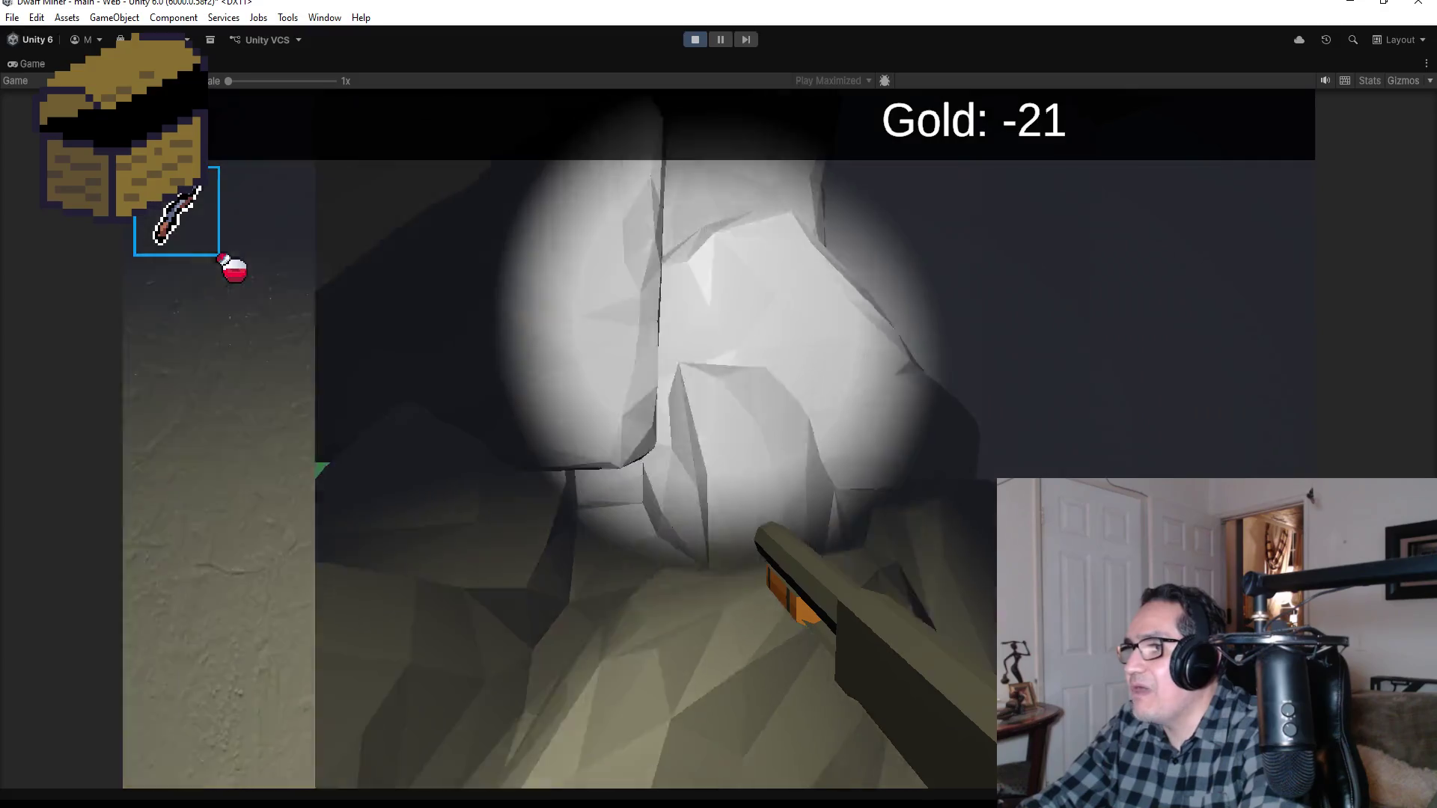
key("w")
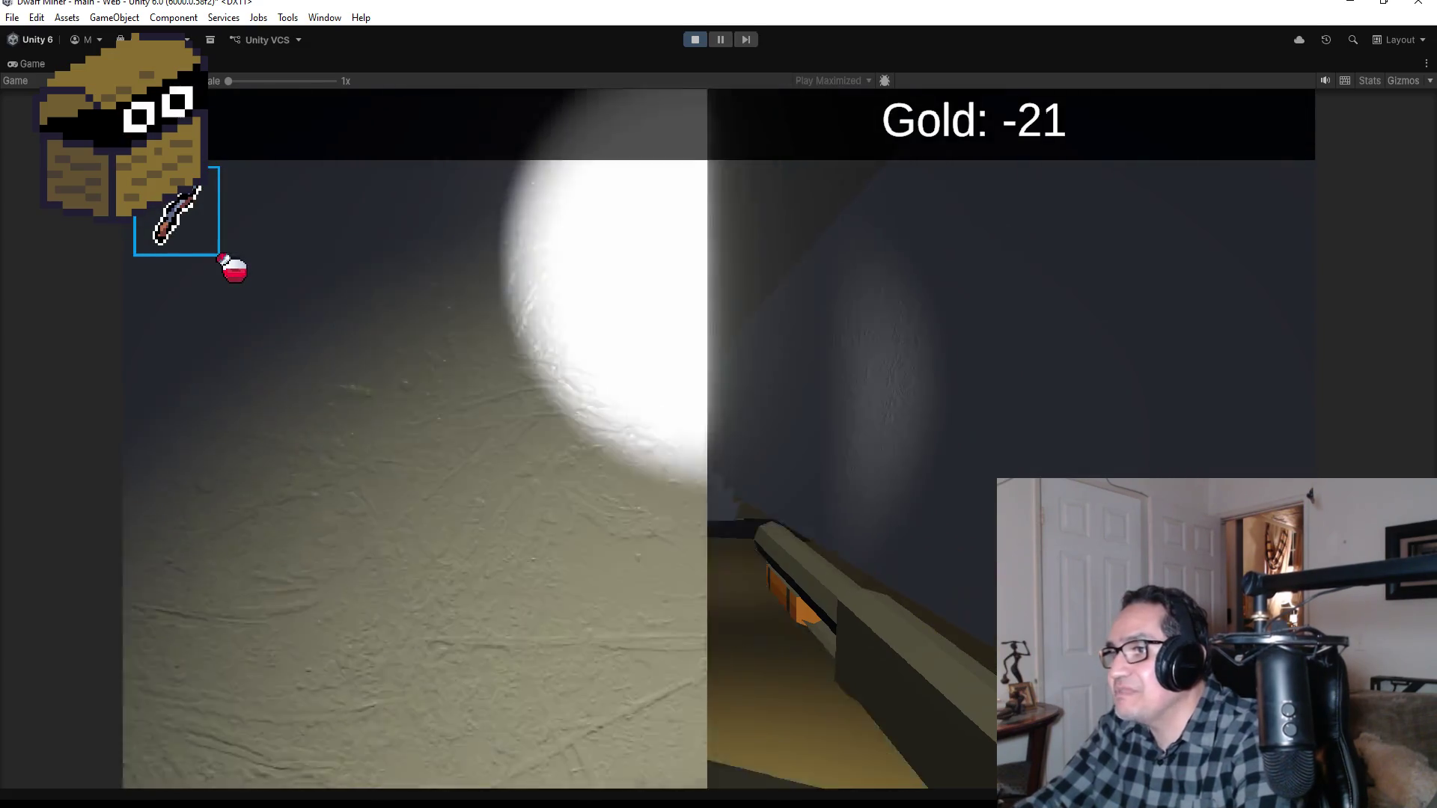
Step: Walk through the torch tunnel into the skeleton corridor, past the lever toward the well
key("w")
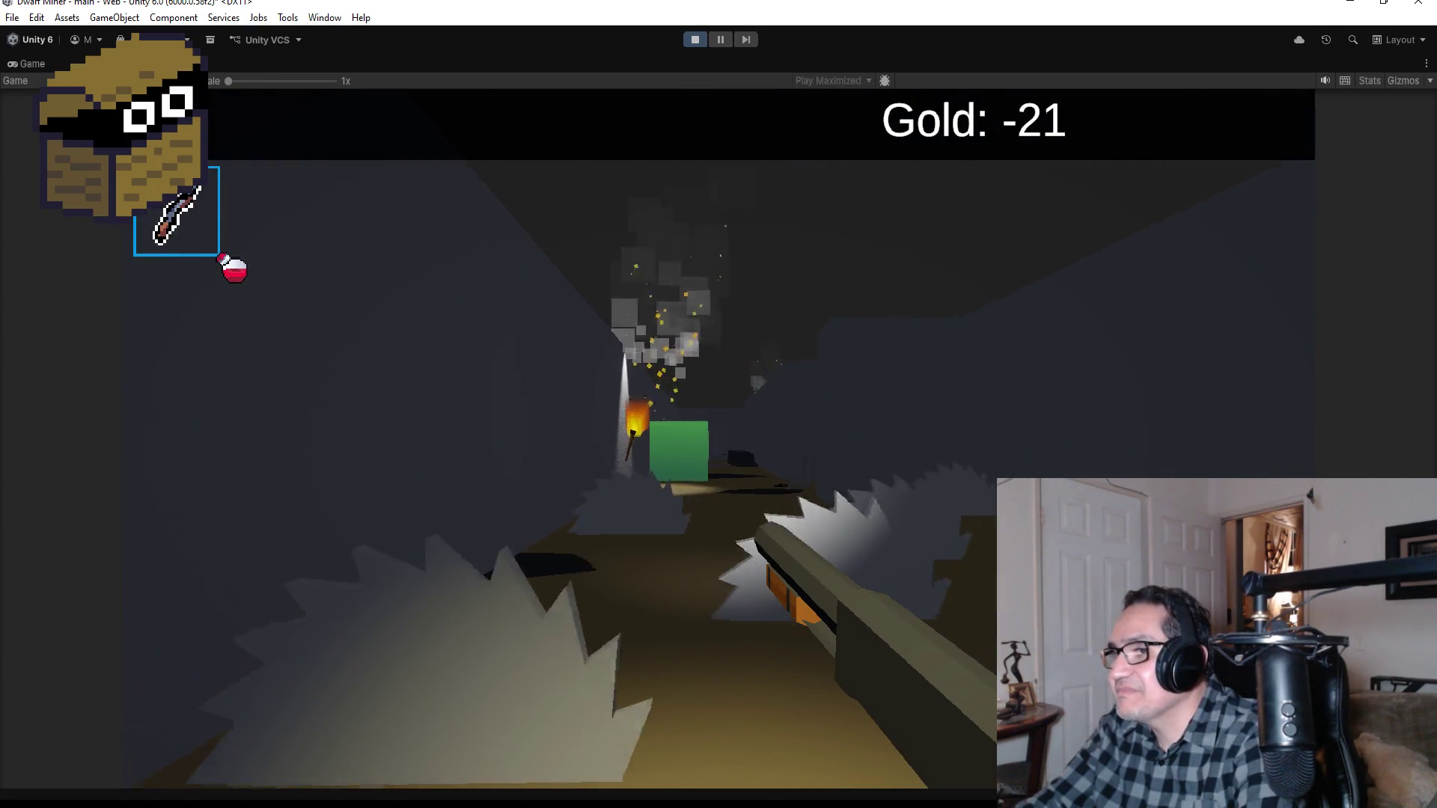
key("w")
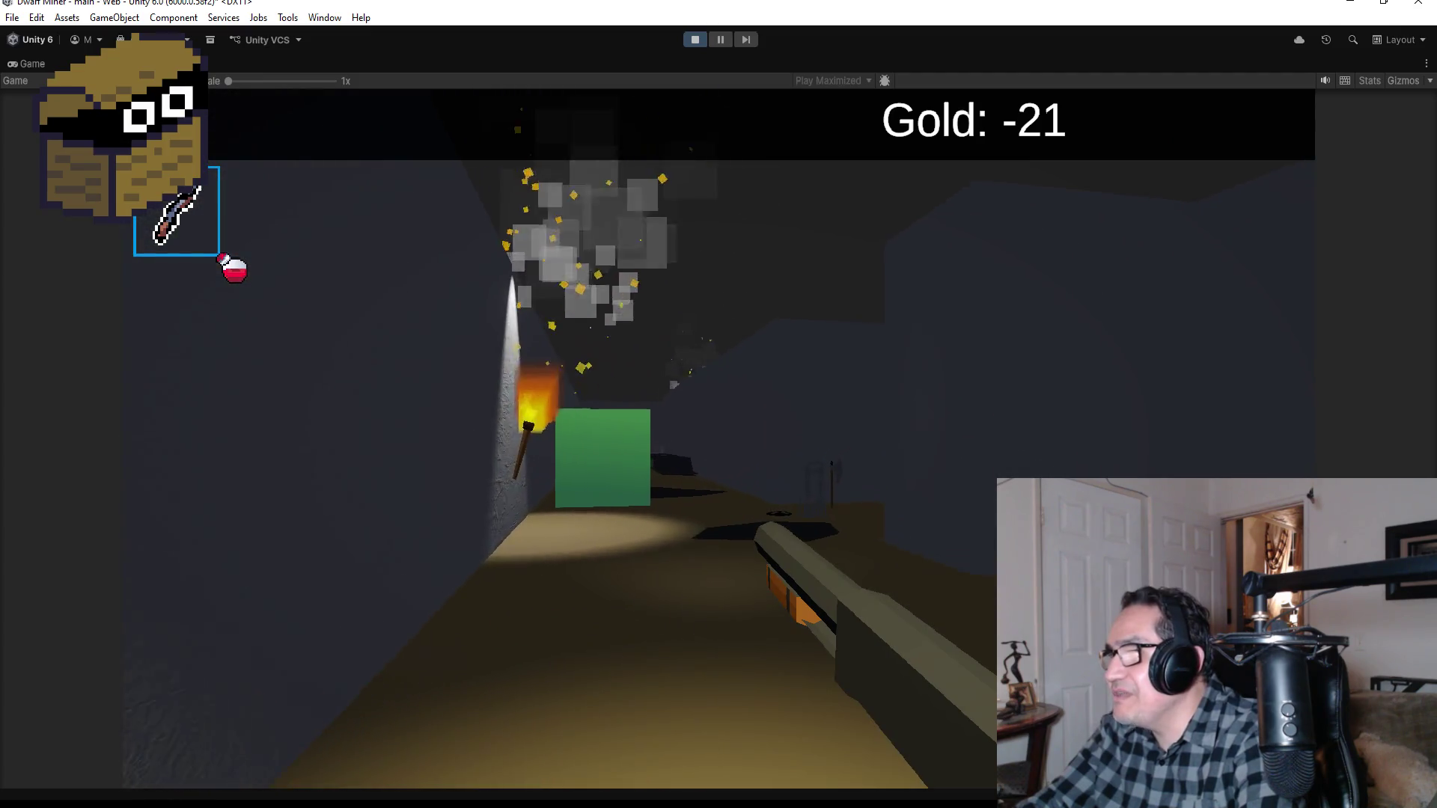
key("w")
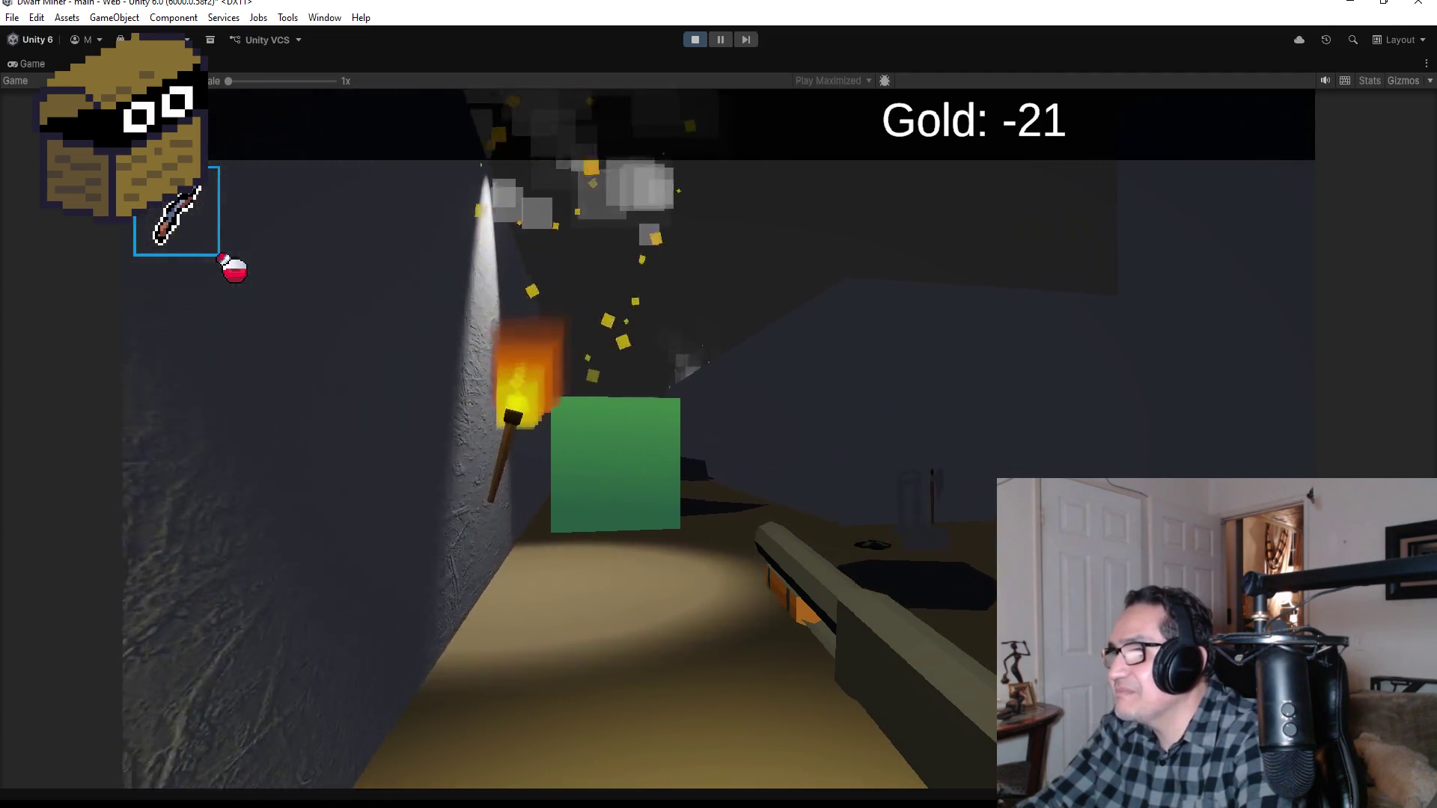
key("w")
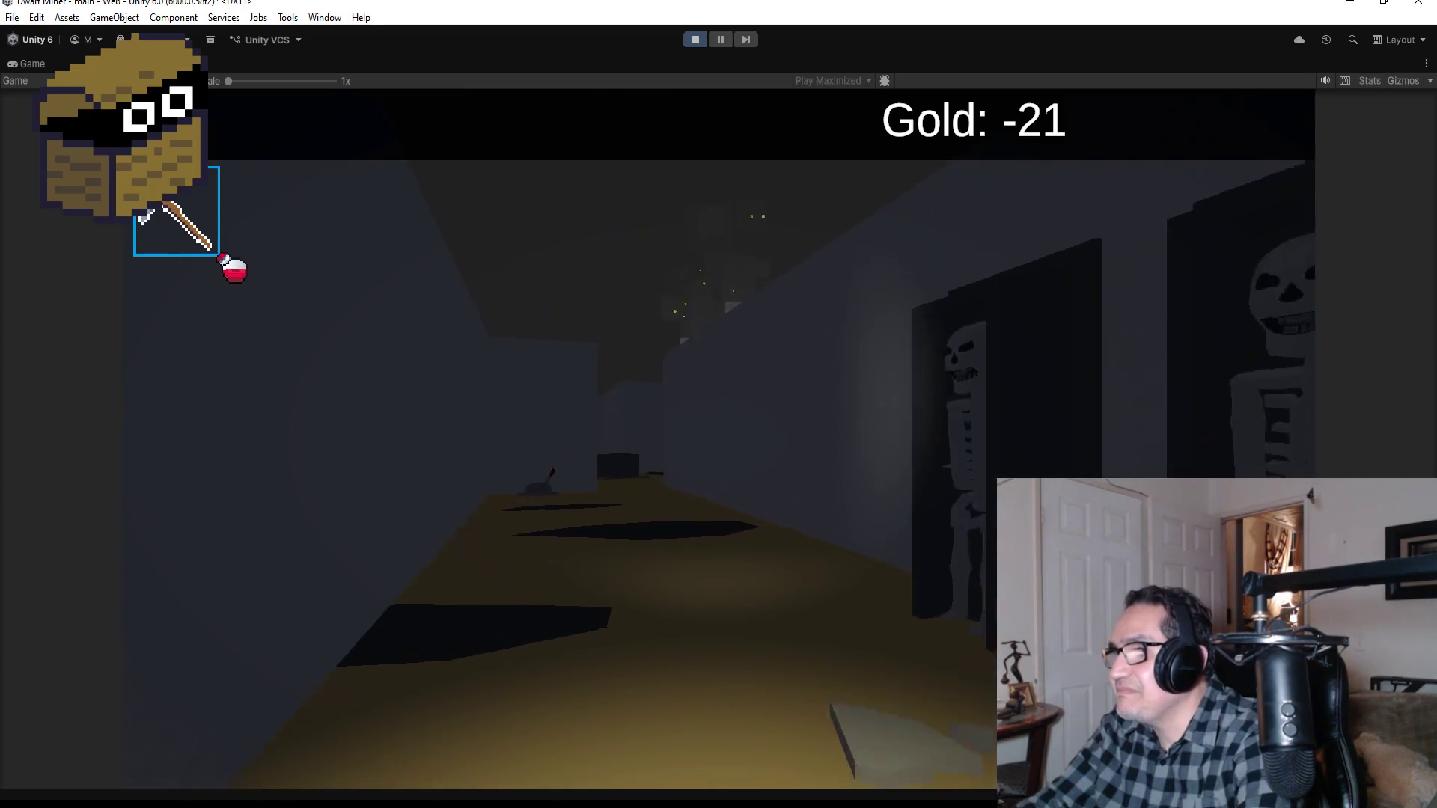
key("w")
key("w")
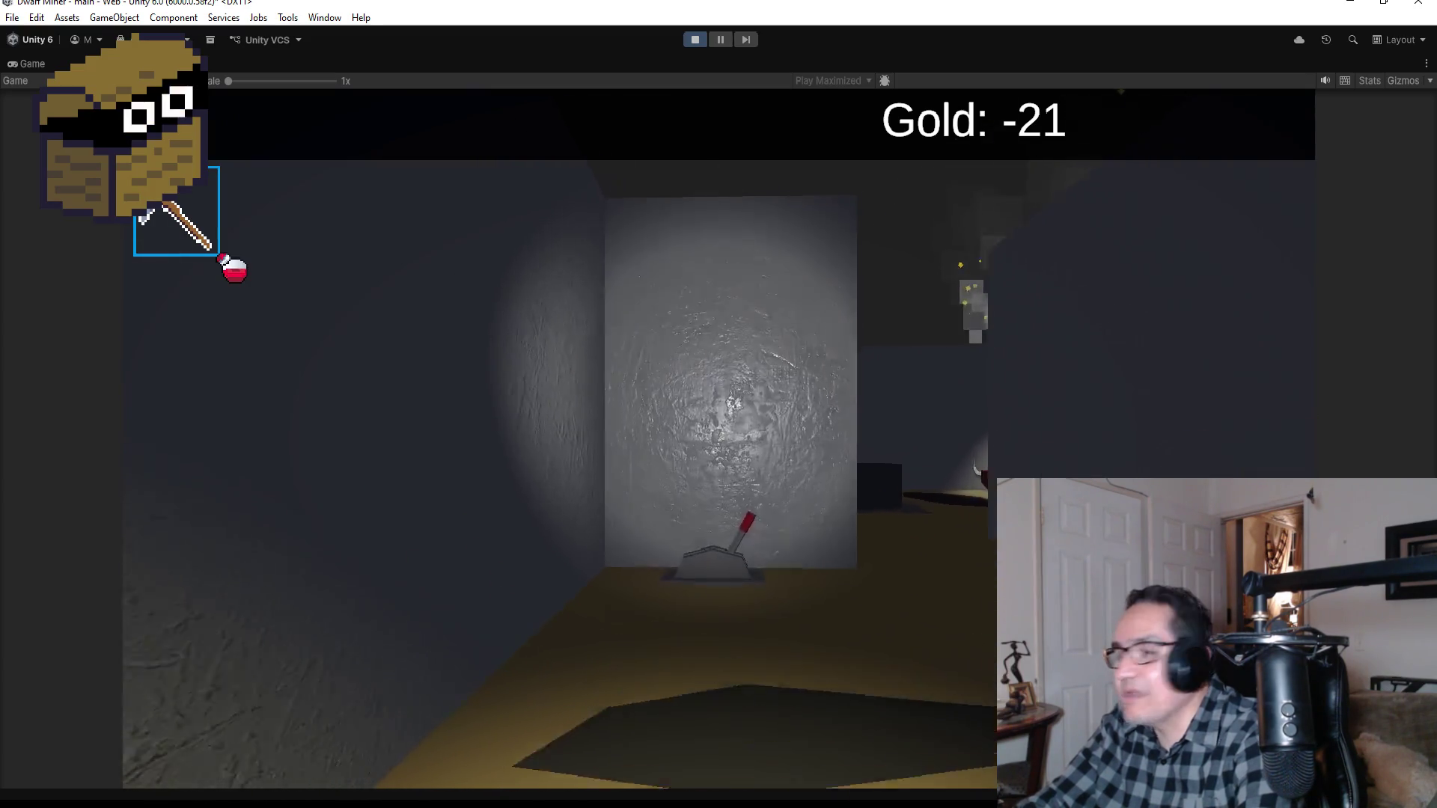
key("s")
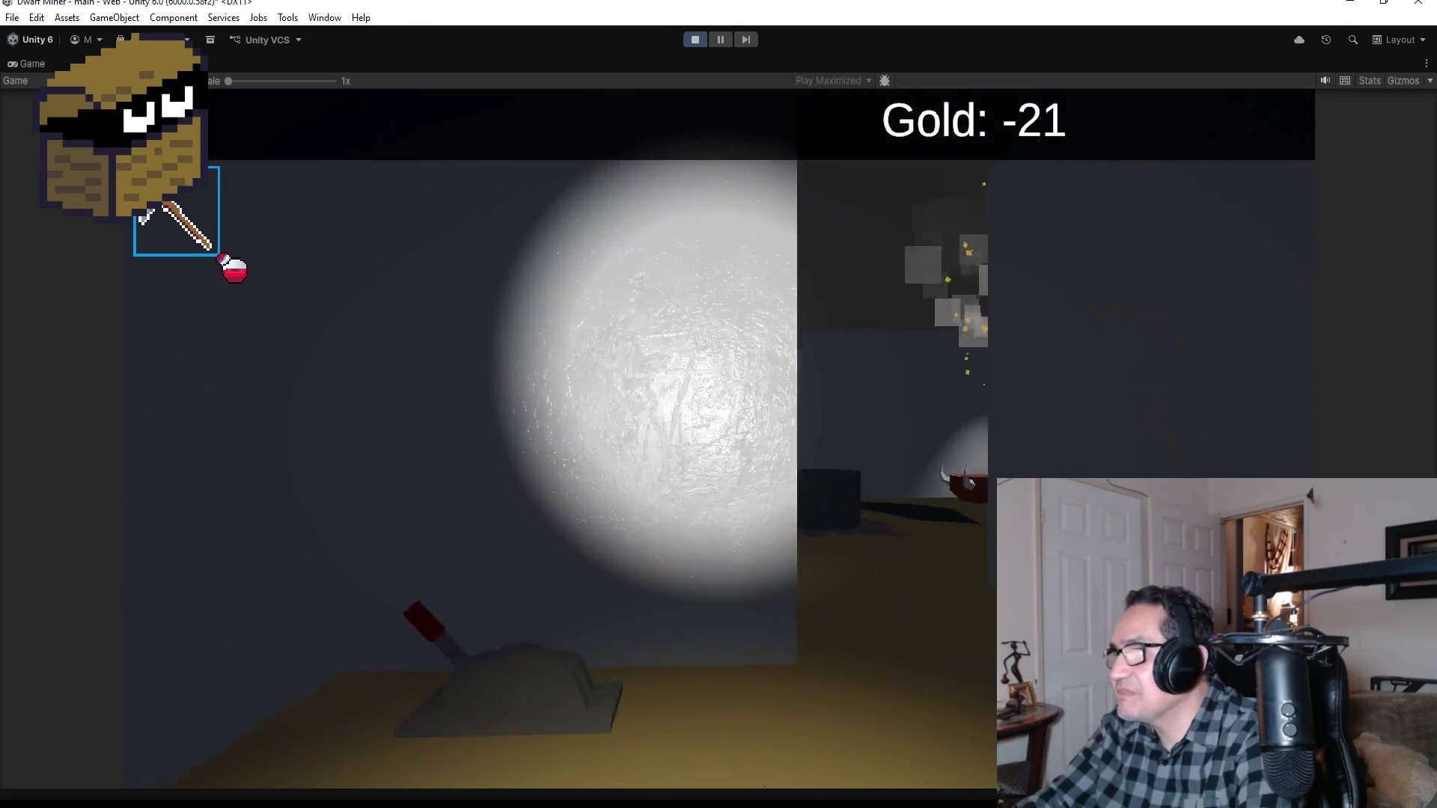
key("s")
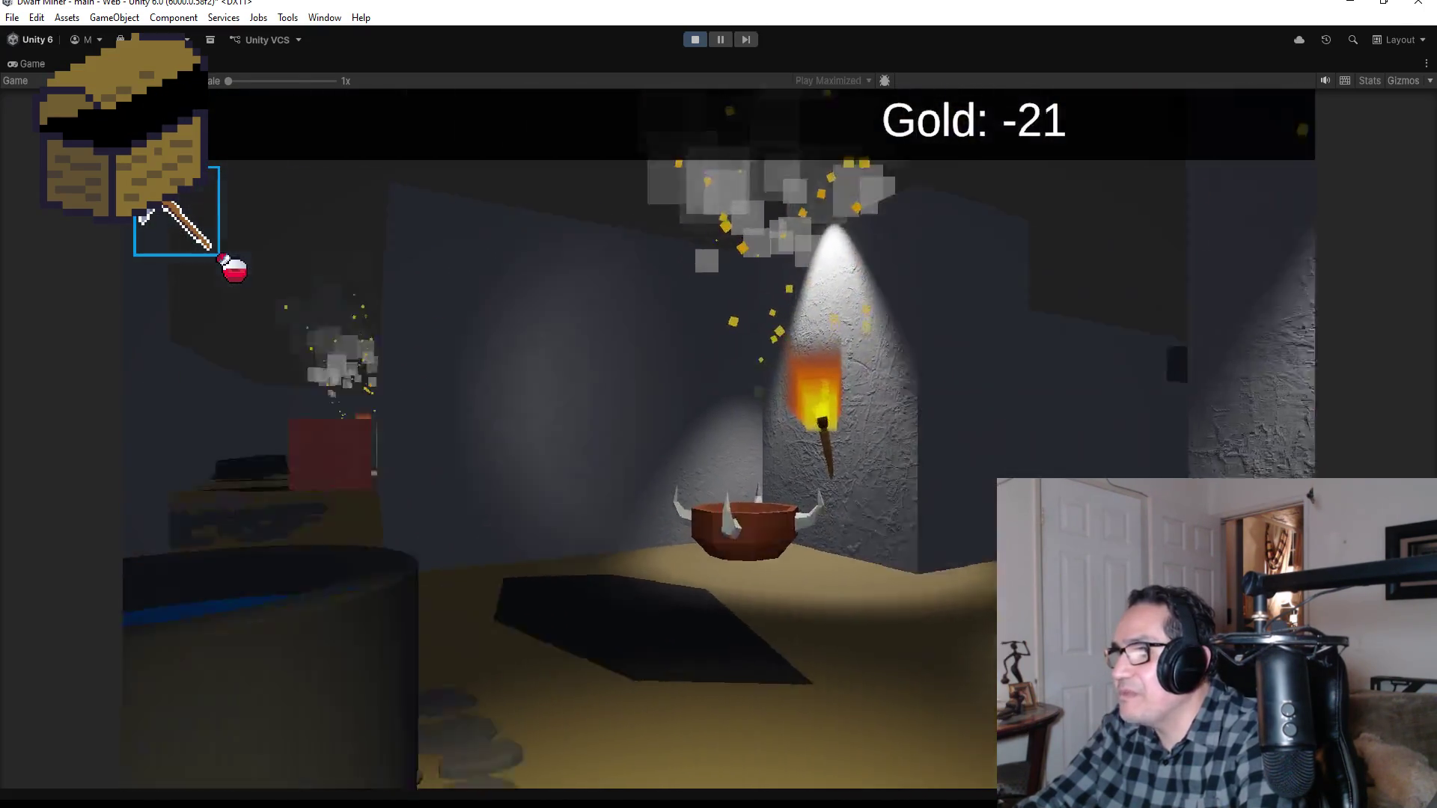
Step: Equip the shotgun and walk down the long corridor
key("2")
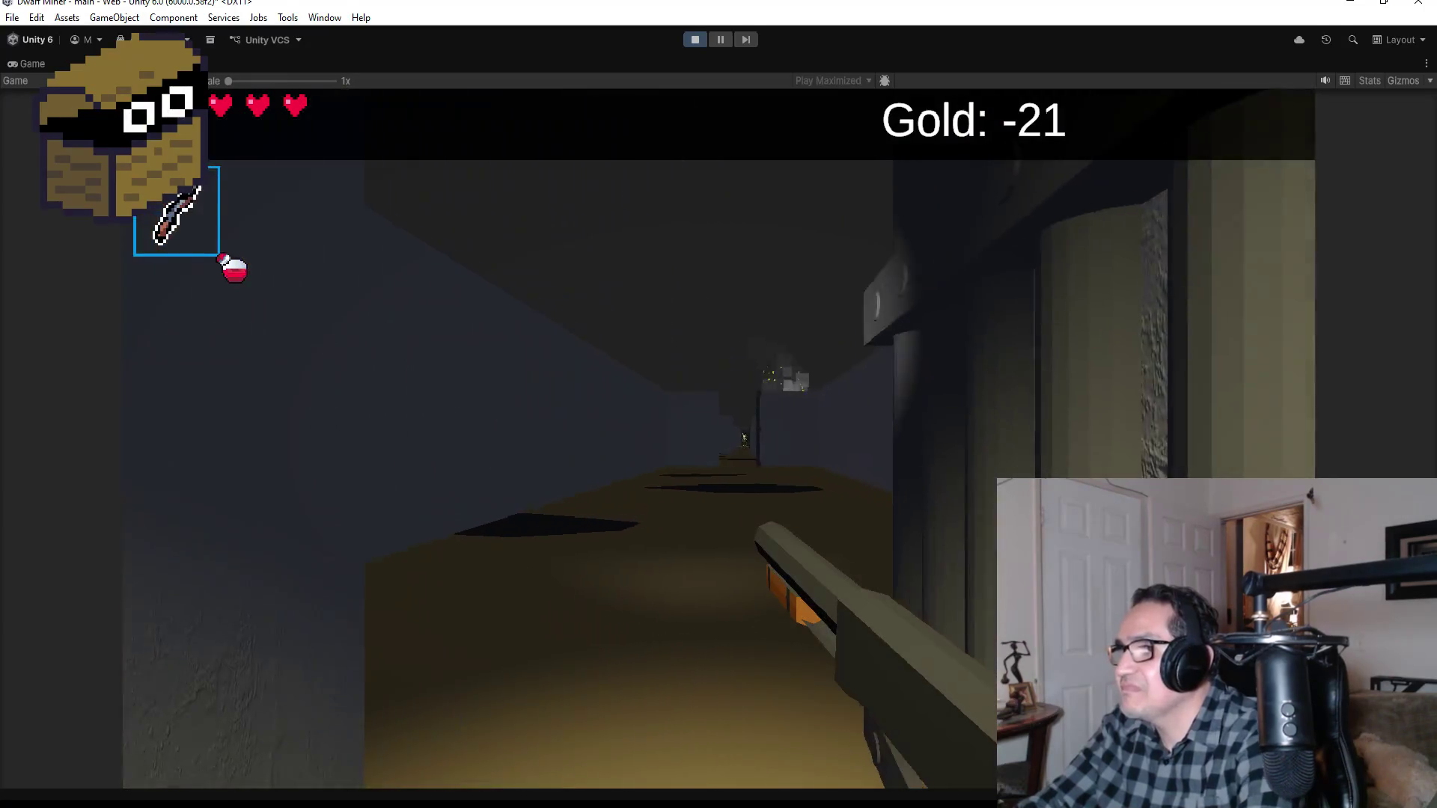
mouse_move(718, 404)
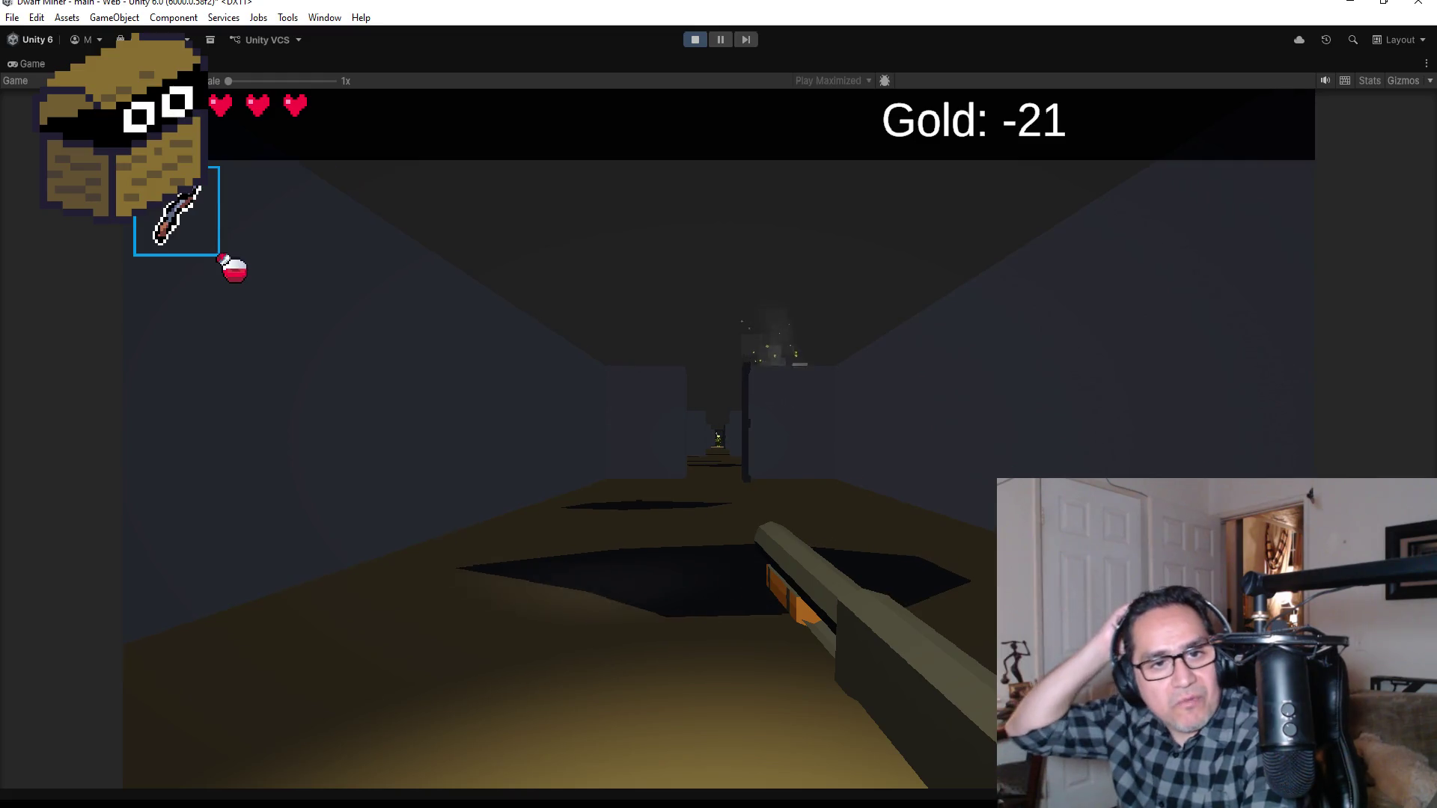
key("w")
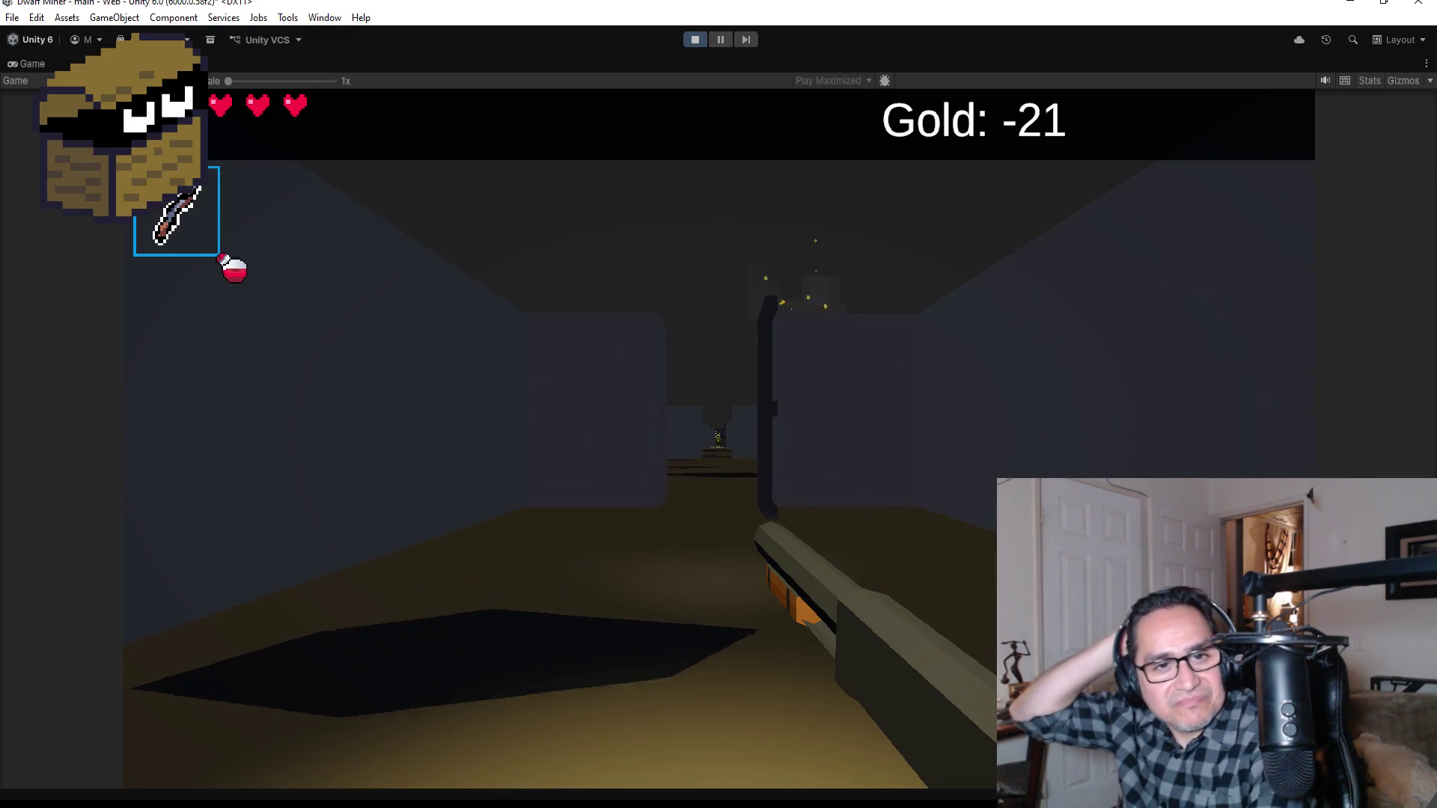
key("w")
key("w")
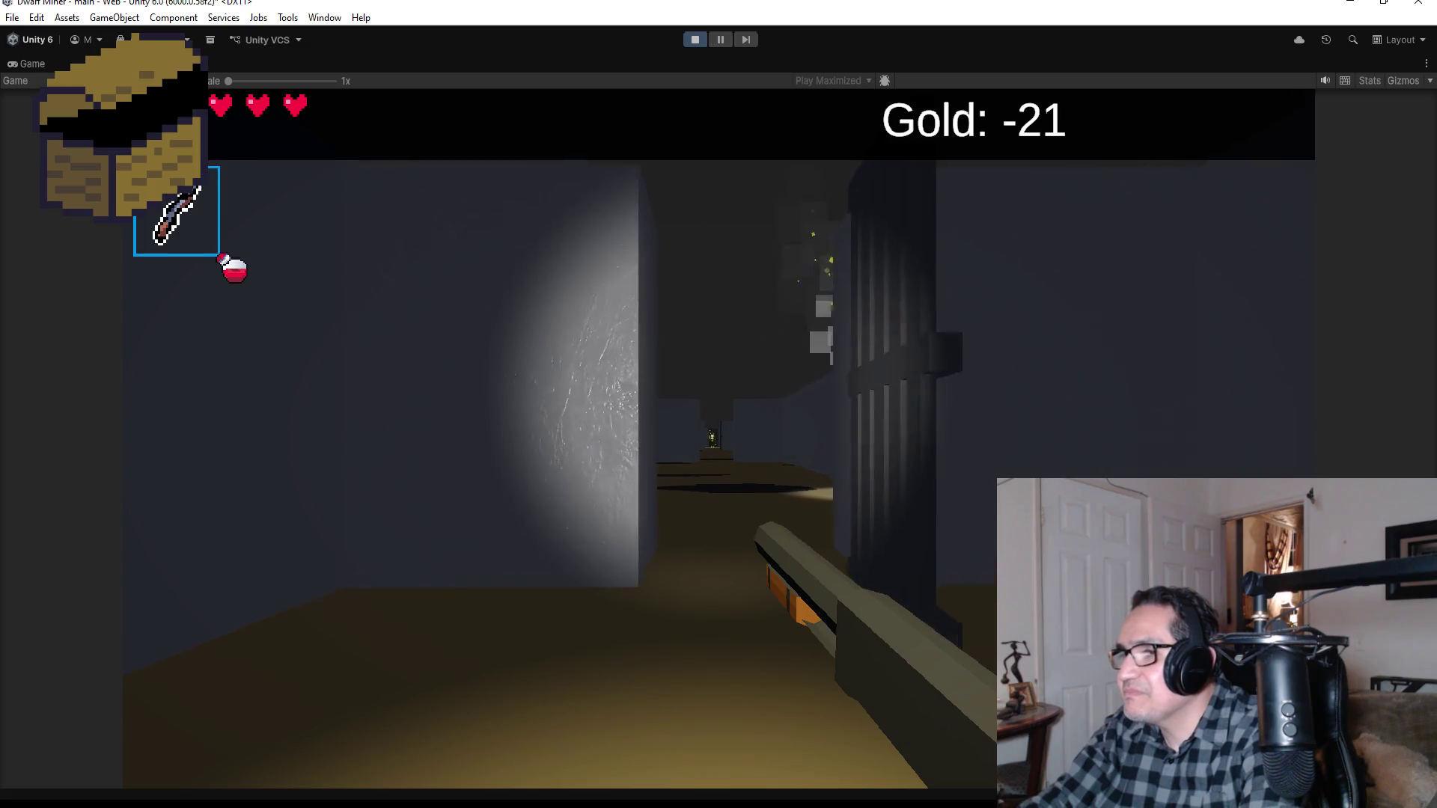
key("a")
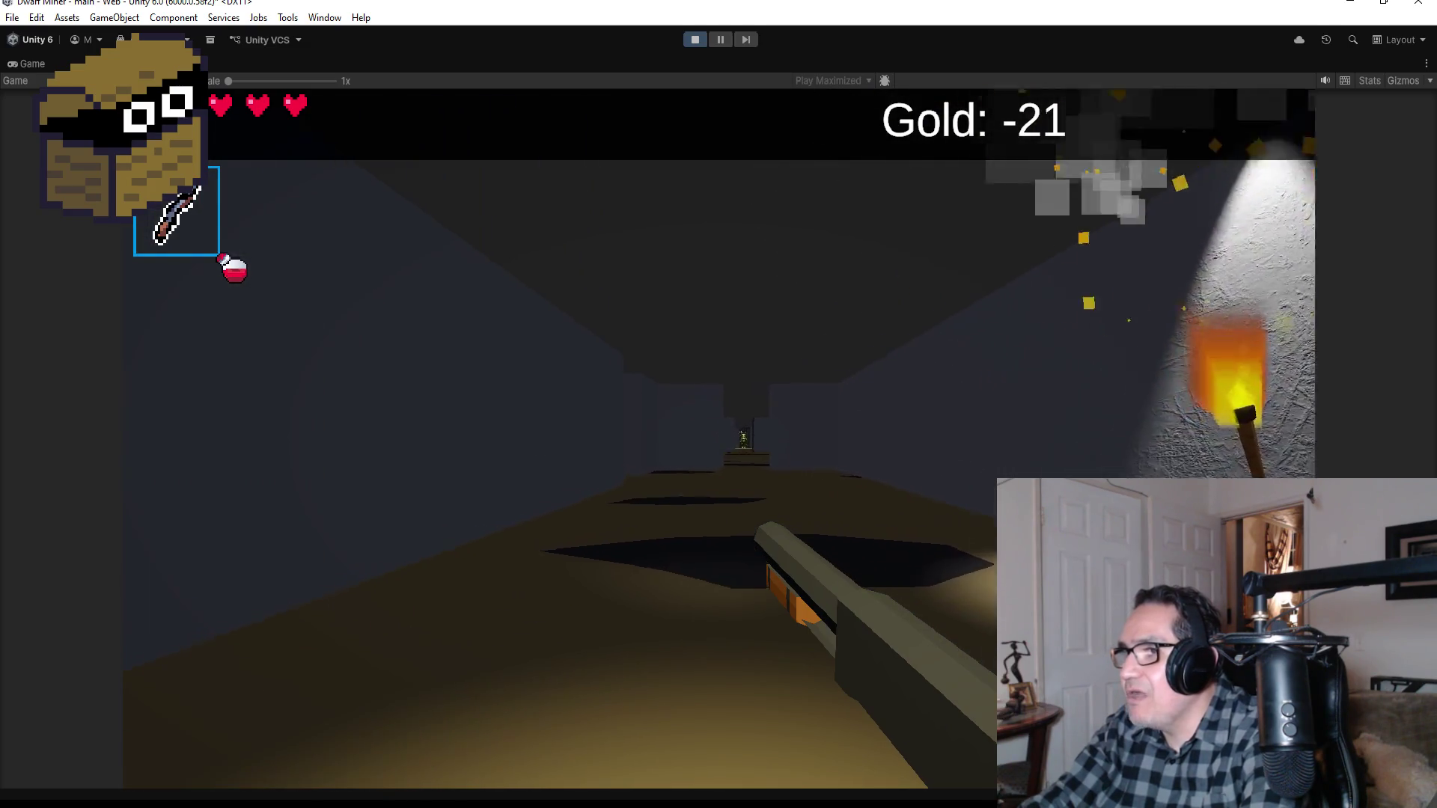
Step: Look around the lit wall, re-arm the gun and walk out into the goblin room
key("1")
key("a")
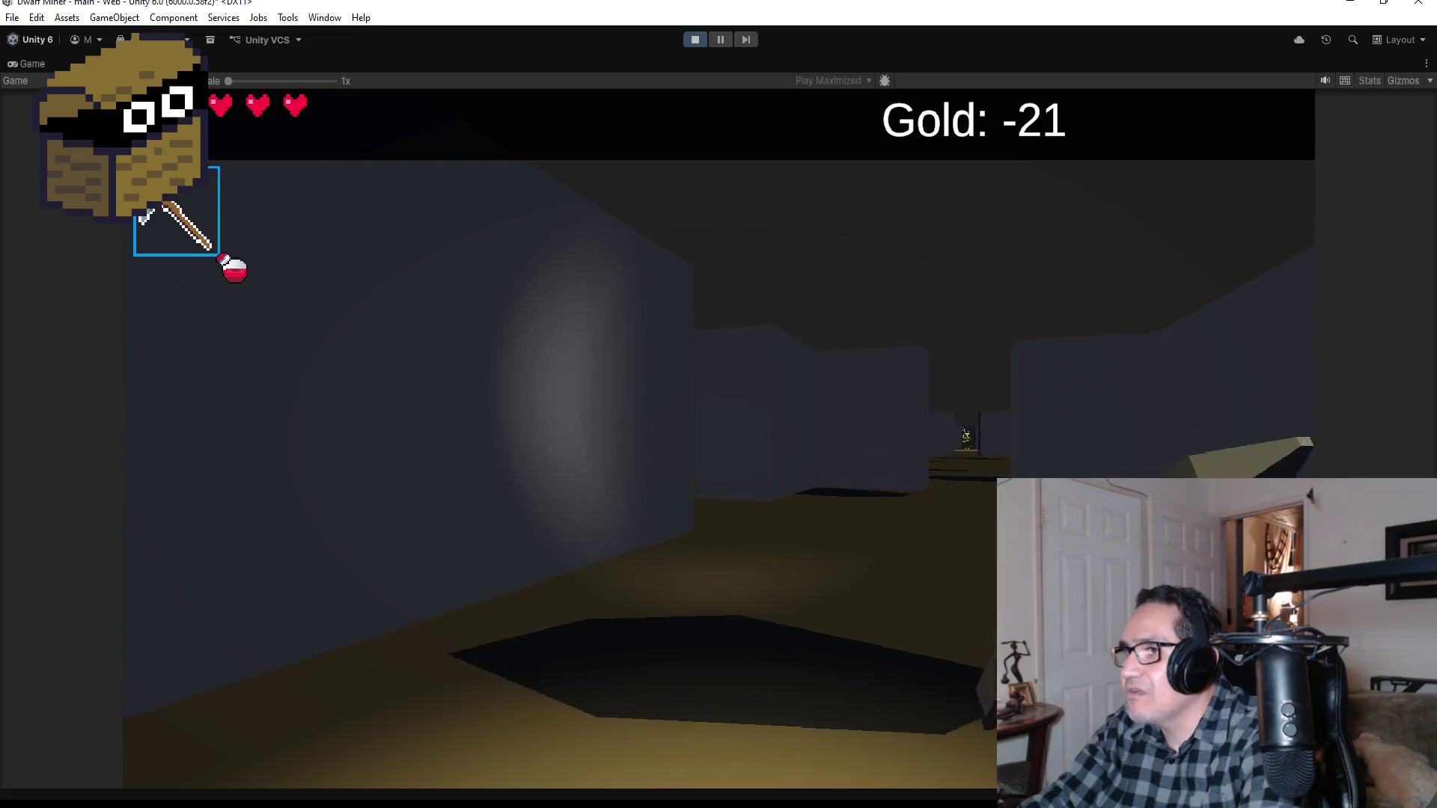
key("d")
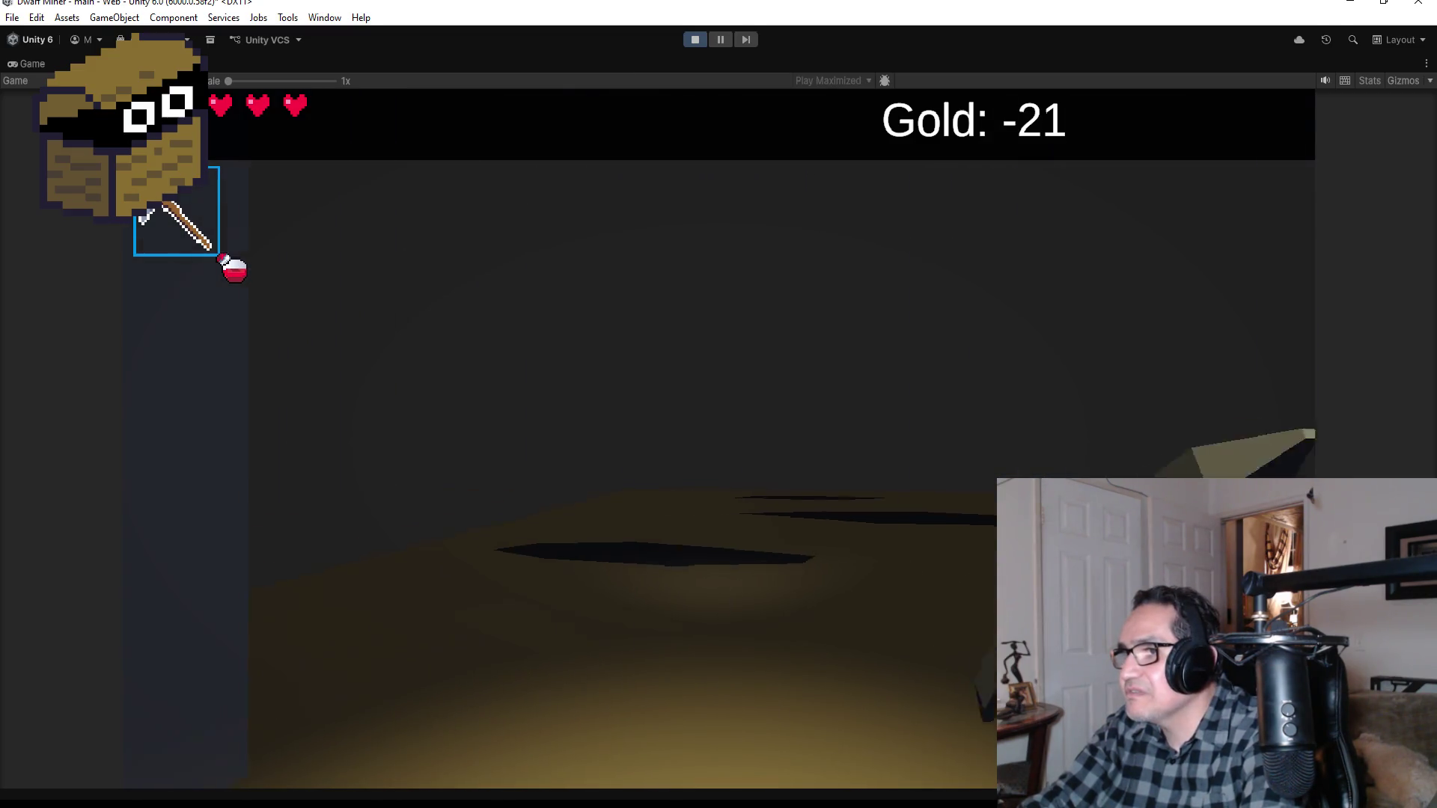
key("d")
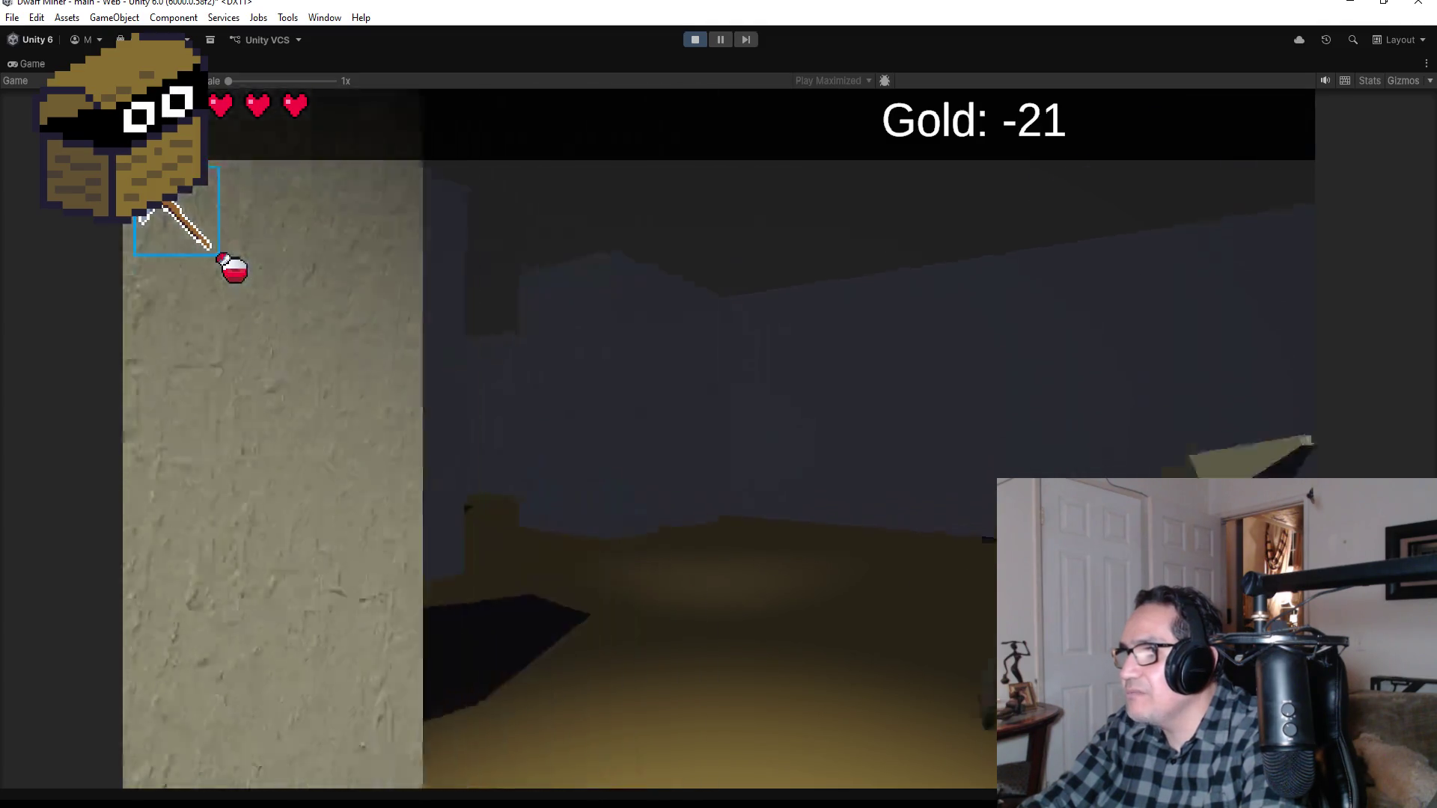
key("2")
key("a")
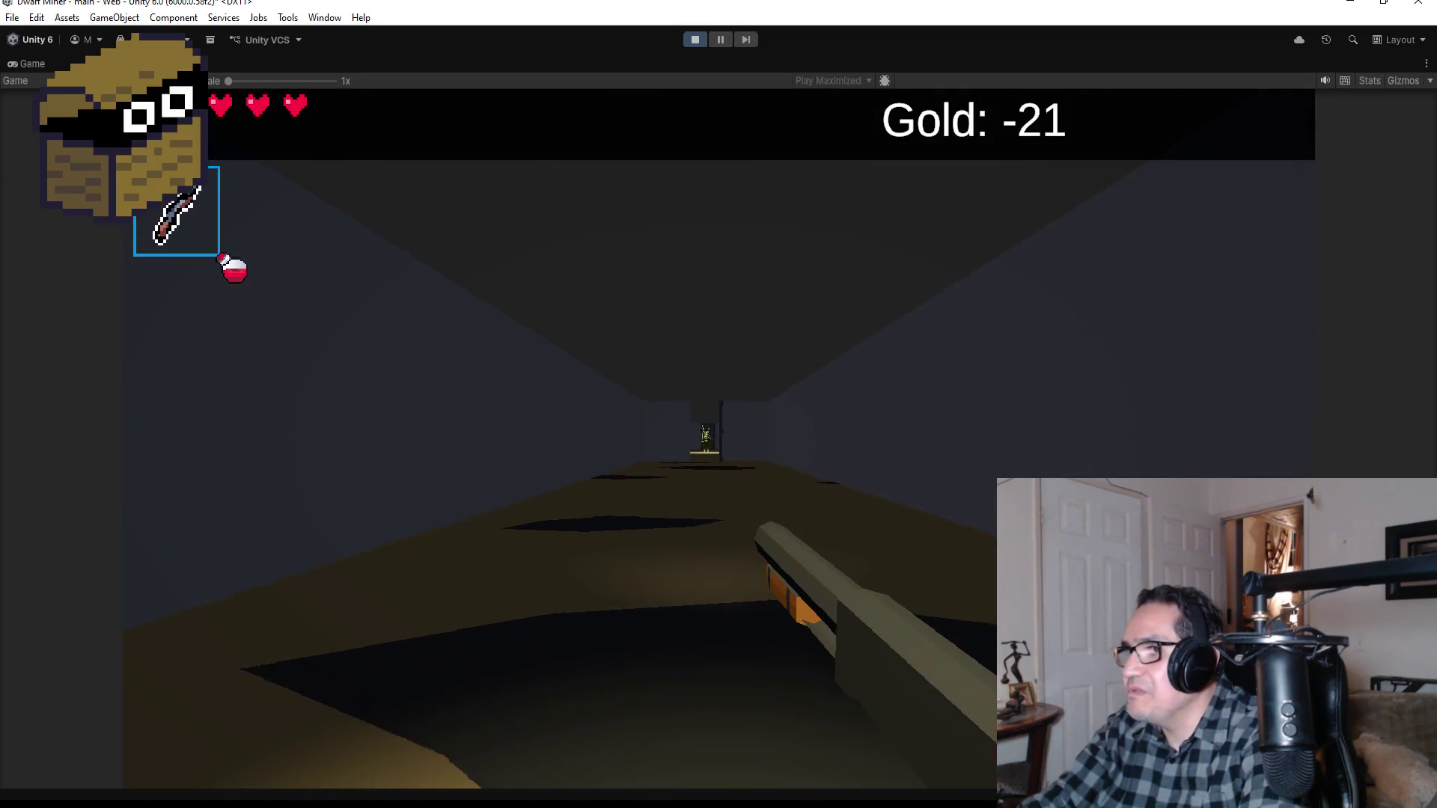
key("w")
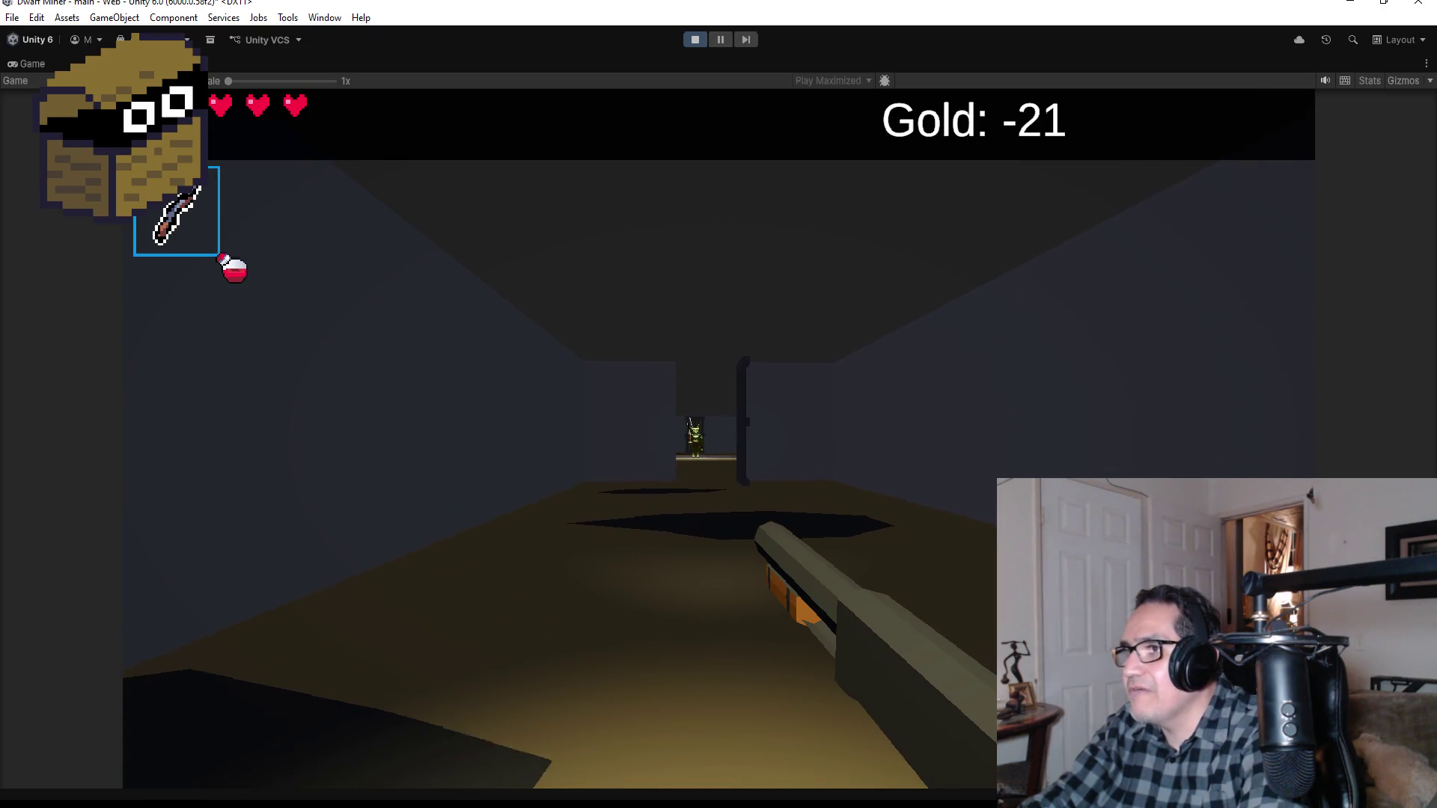
key("w")
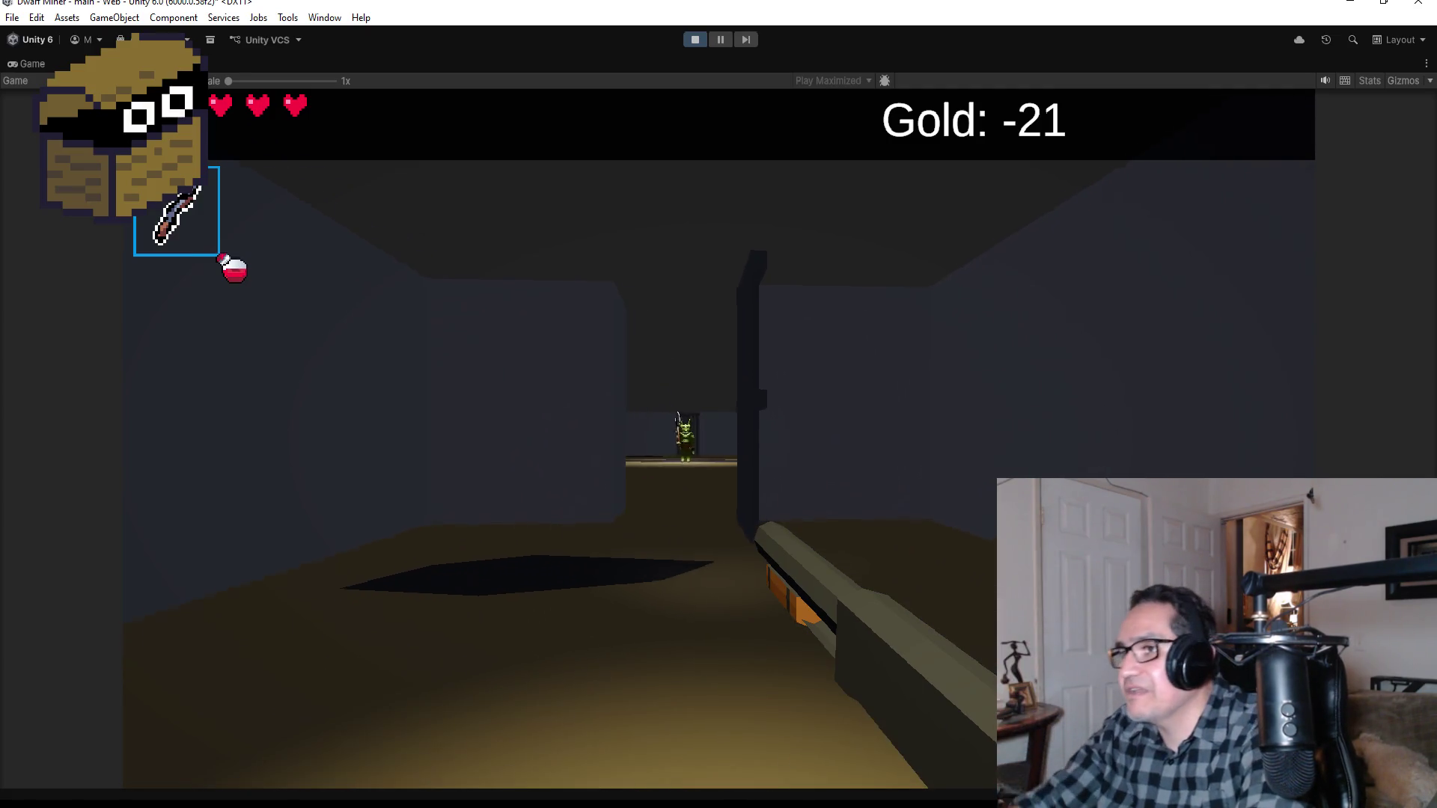
key("w")
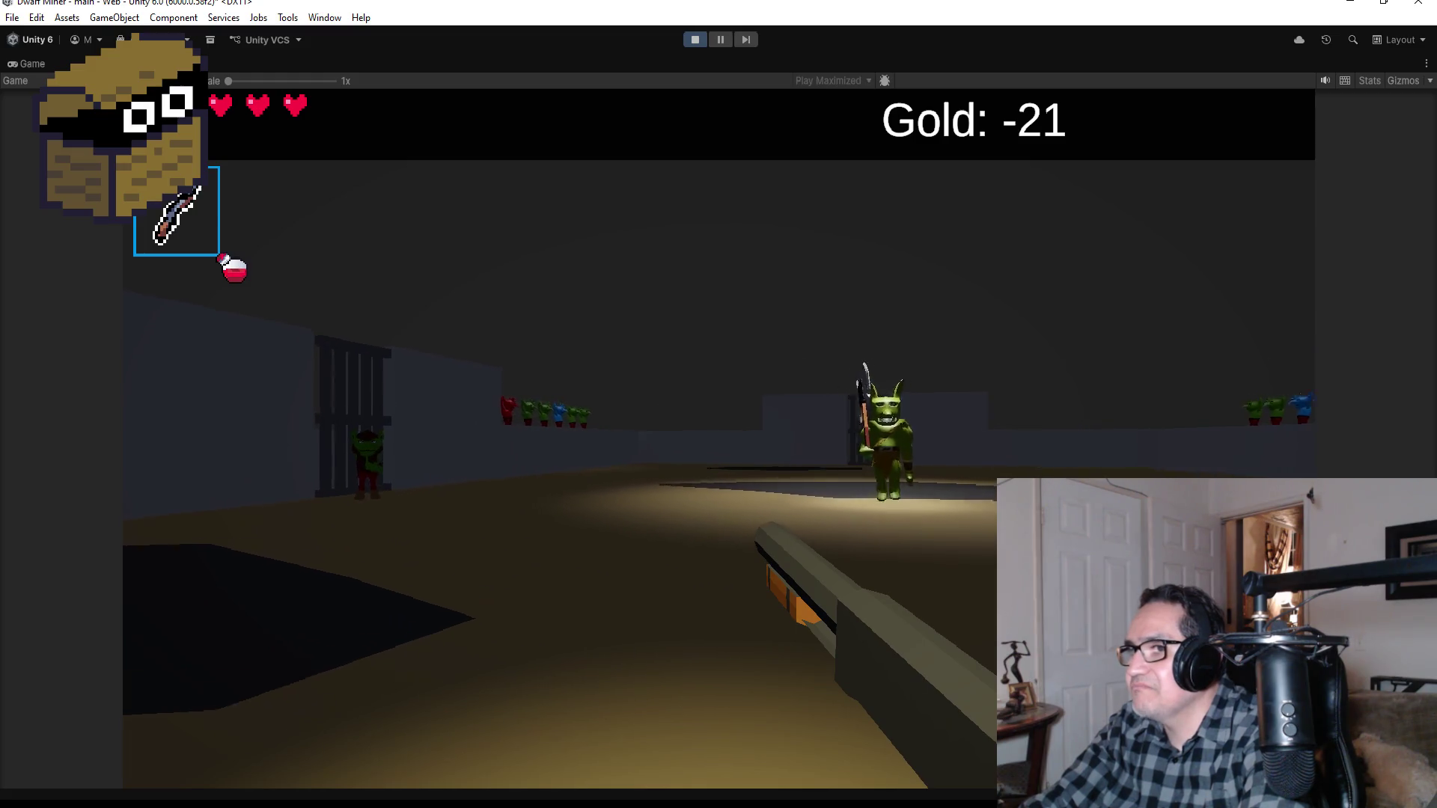
Step: Advance on the goblin near the pit and shoot it until it falls
key("w")
key("w")
left_click(718, 404)
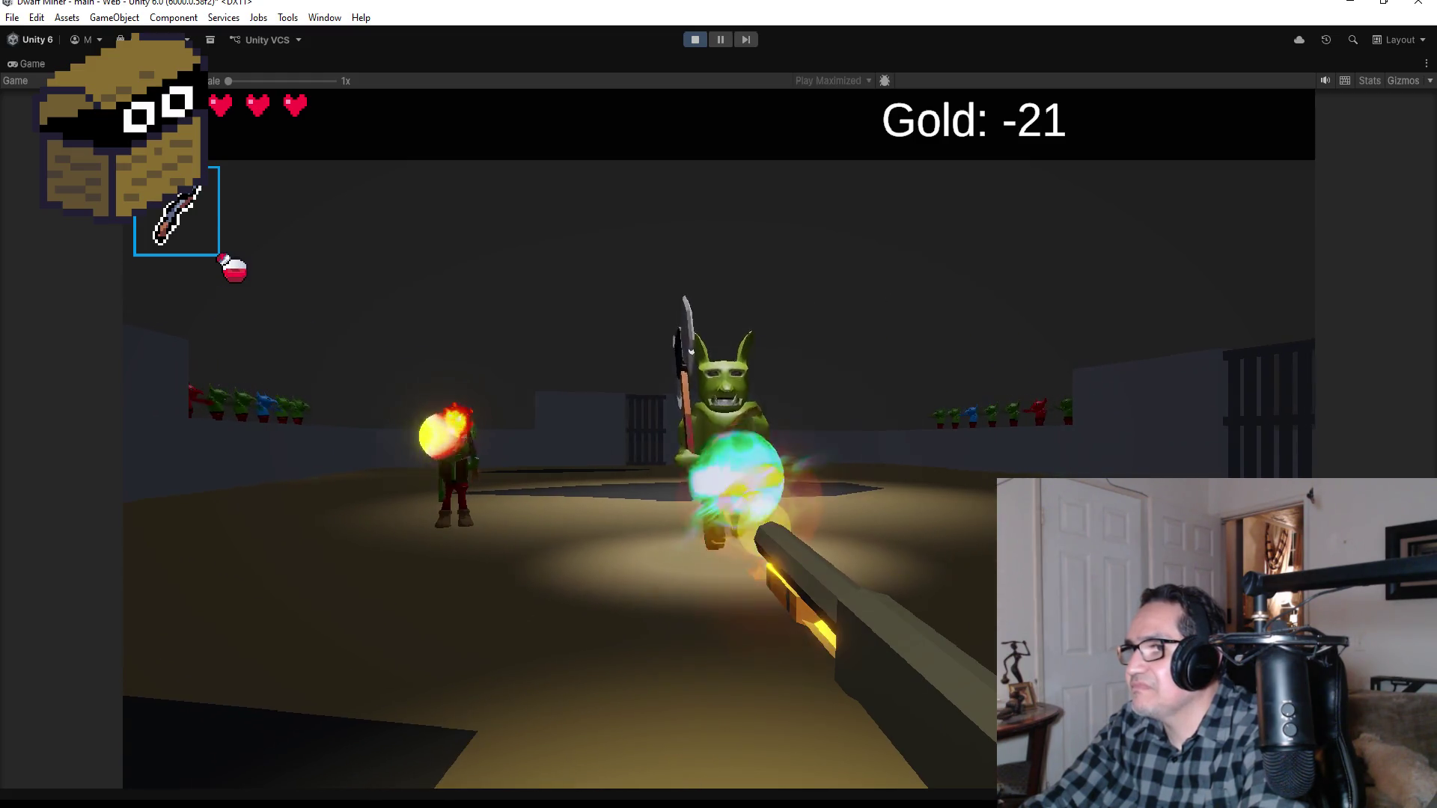
left_click(719, 404)
left_click(718, 405)
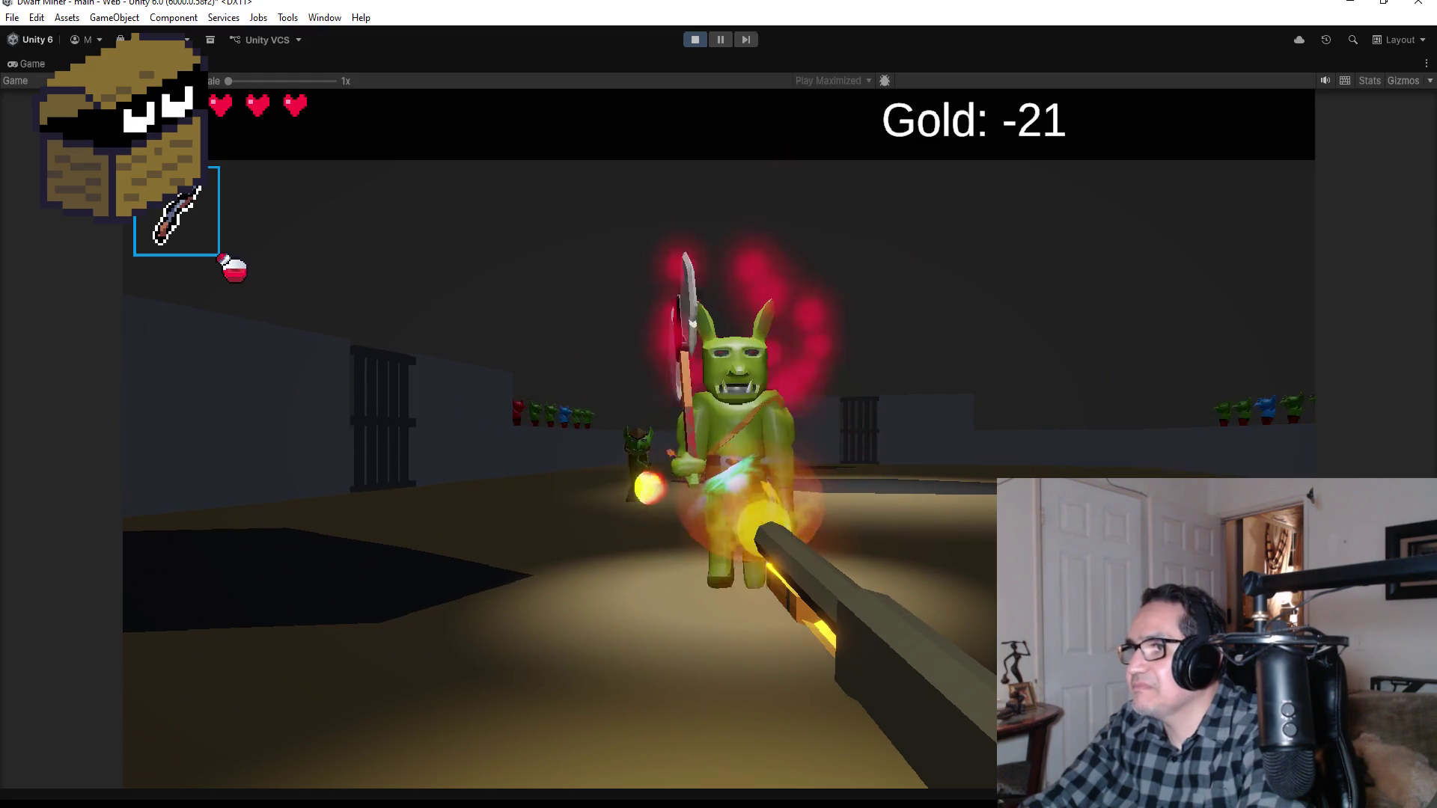
left_click(718, 404)
left_click(718, 404)
left_click(718, 404)
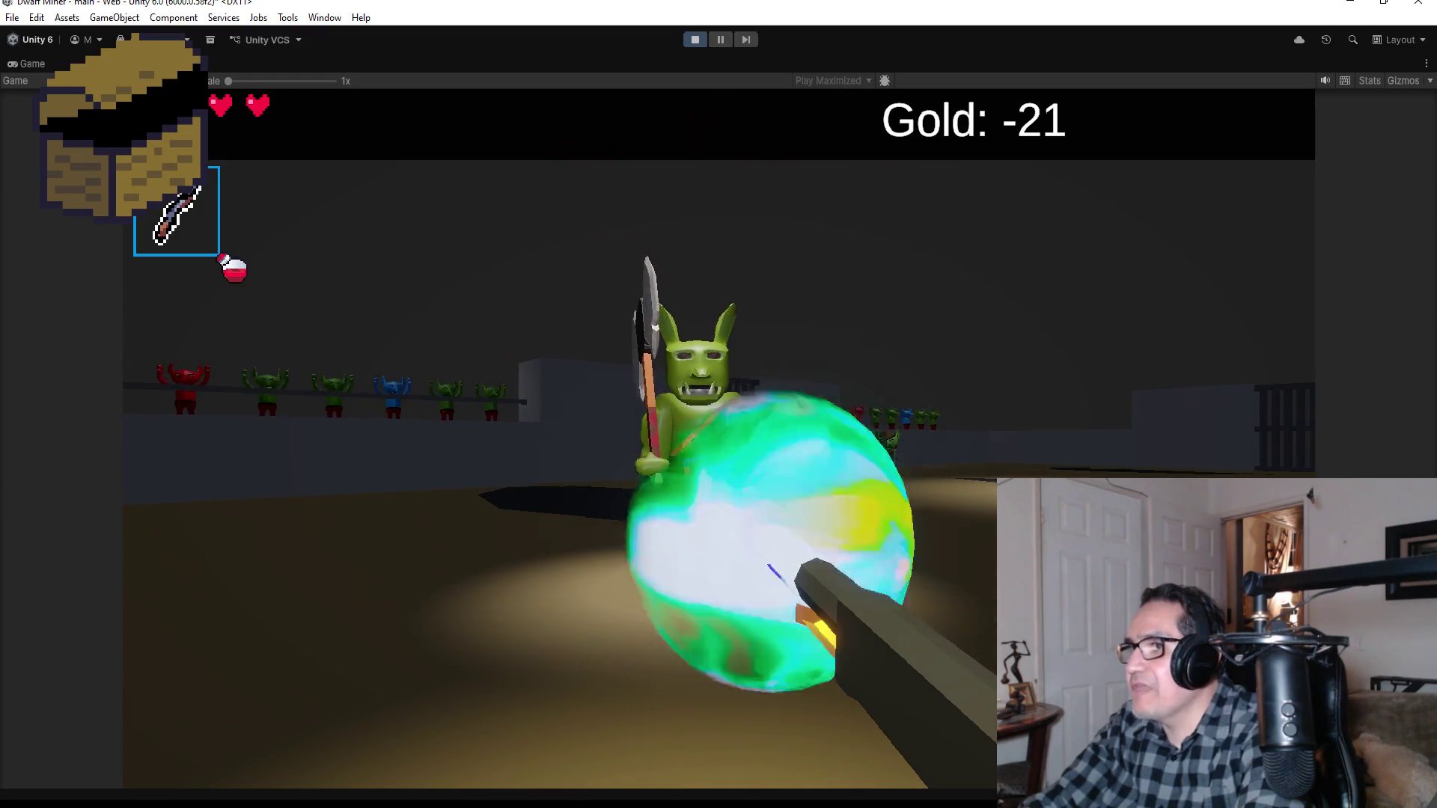
left_click(718, 404)
left_click(718, 404)
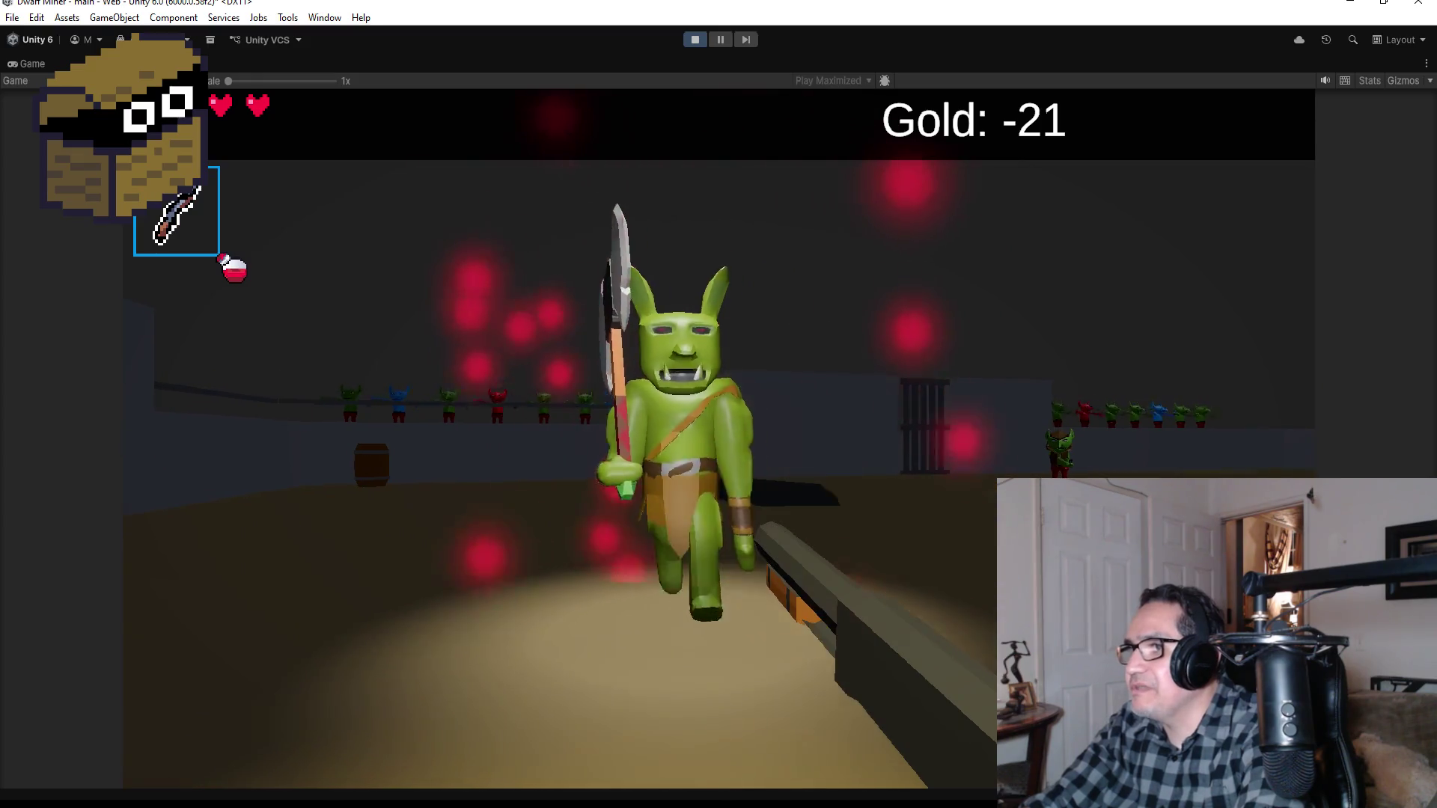
Step: Keep firing fireballs and energy blasts at the next goblin until Game Over
left_click(719, 404)
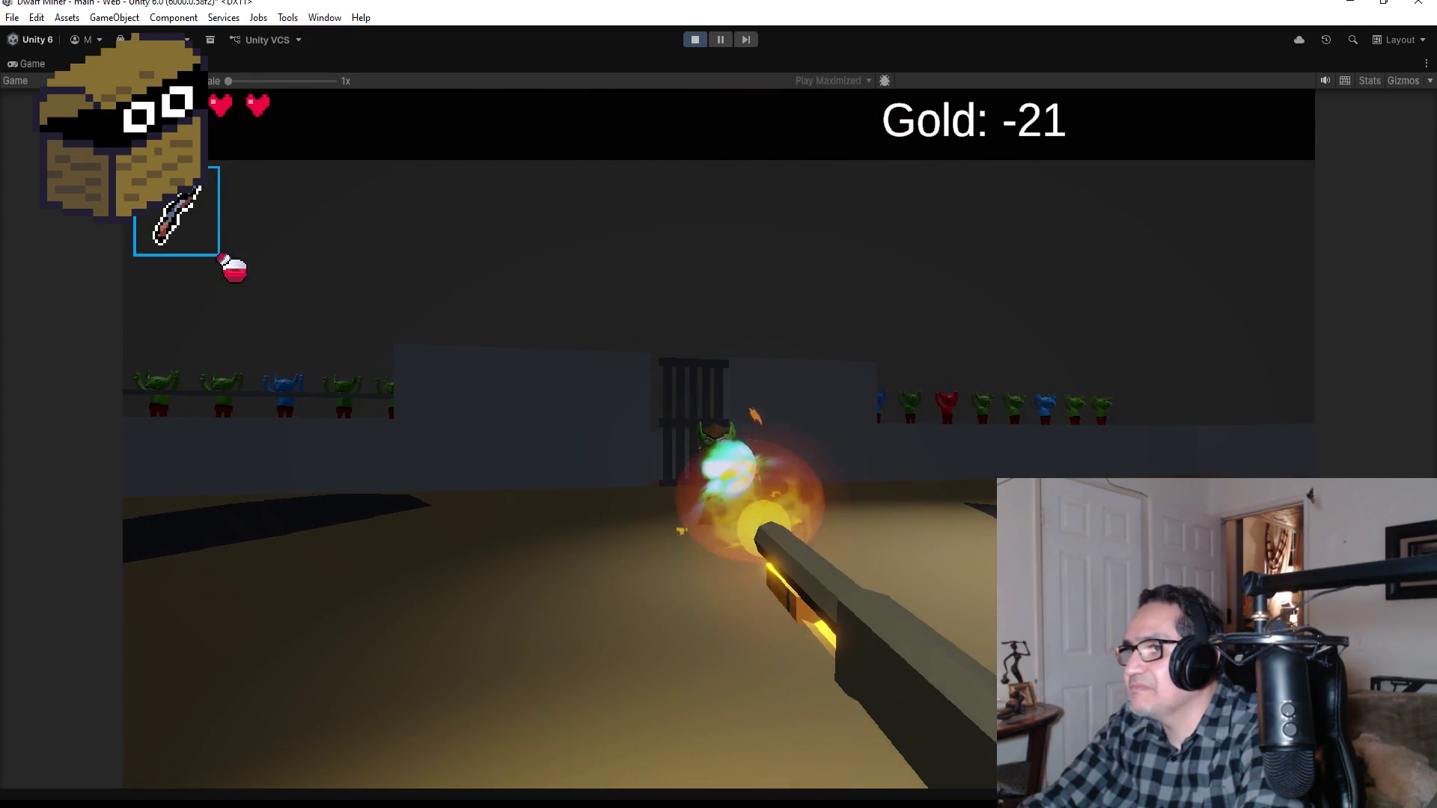
left_click(718, 404)
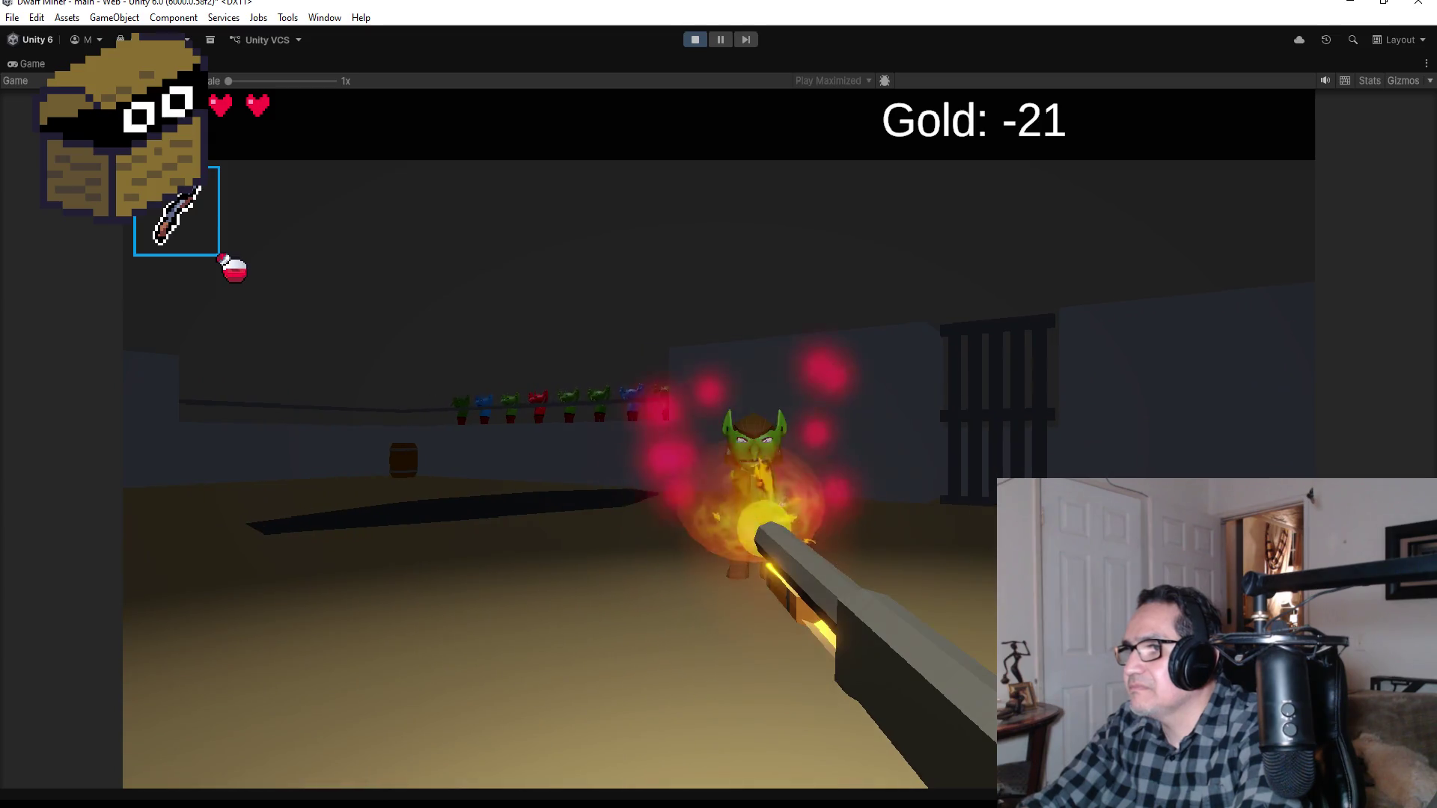
left_click(719, 405)
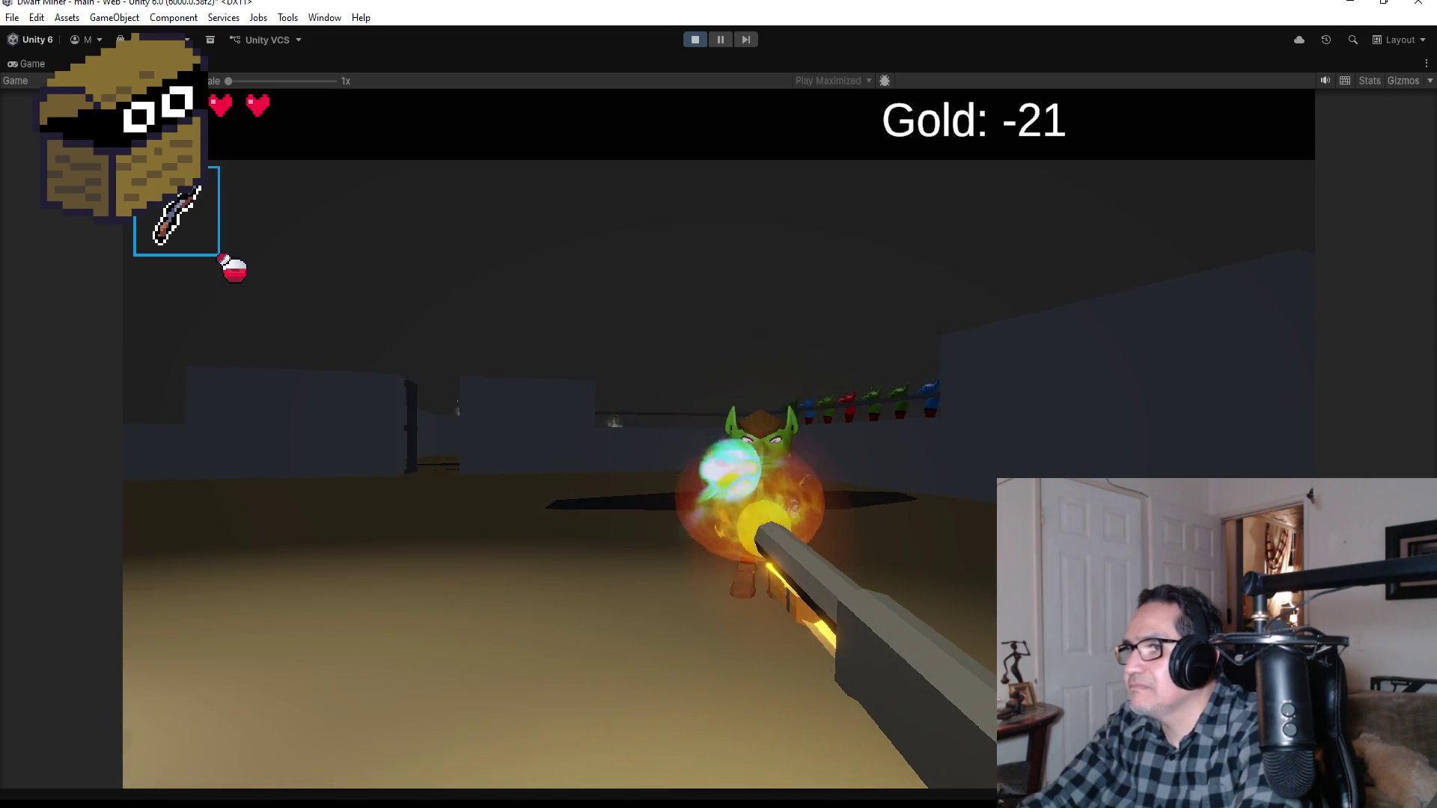
left_click(718, 404)
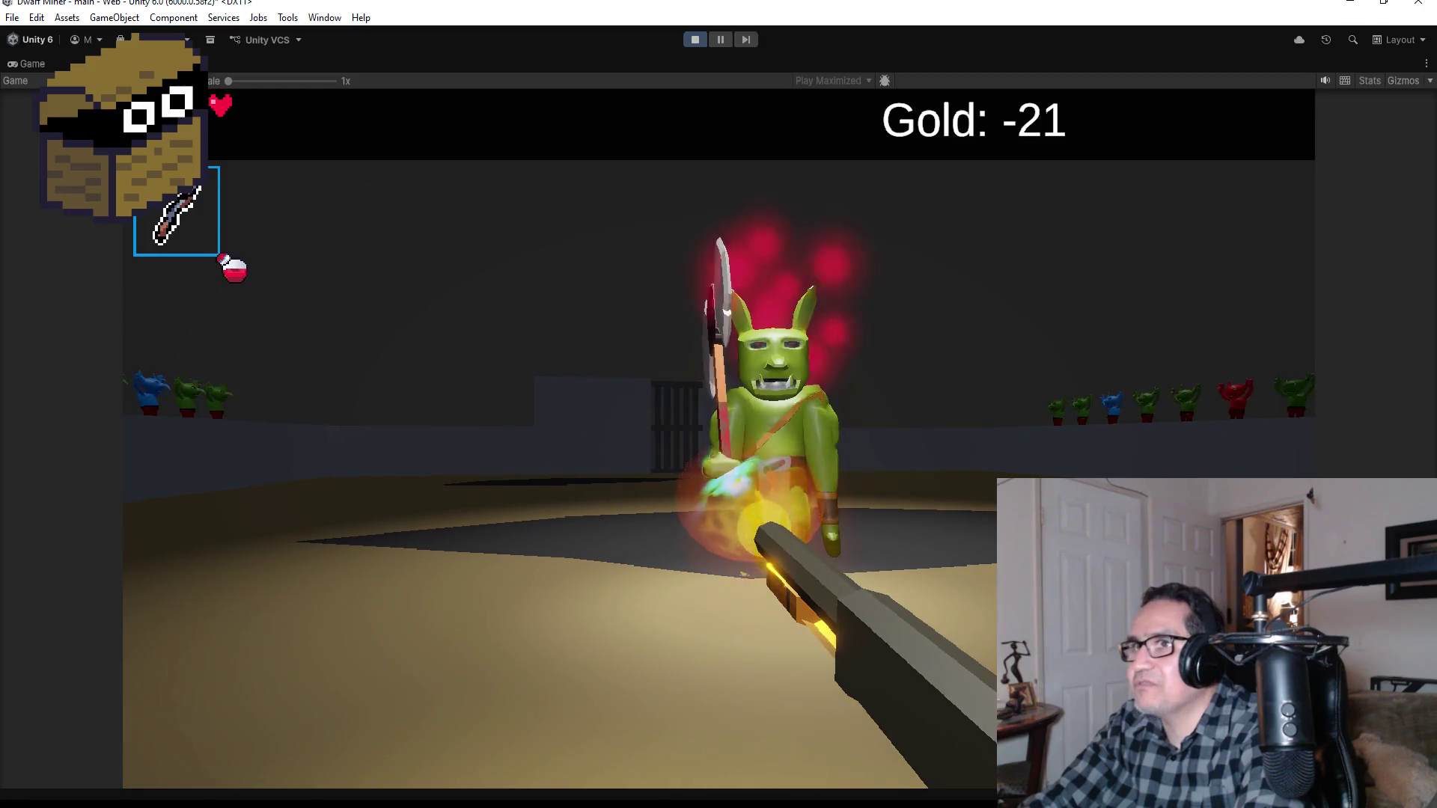
left_click(719, 404)
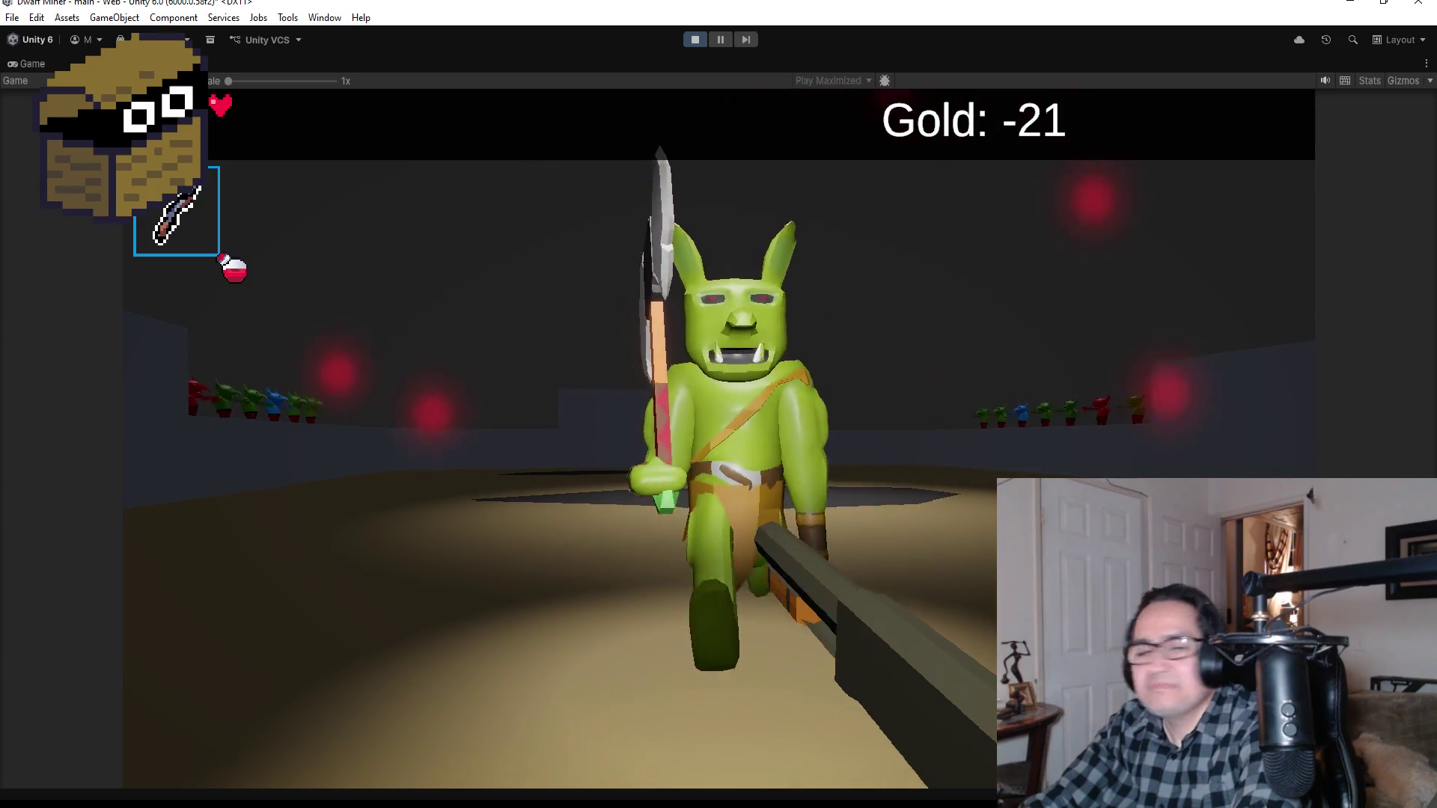
left_click(718, 404)
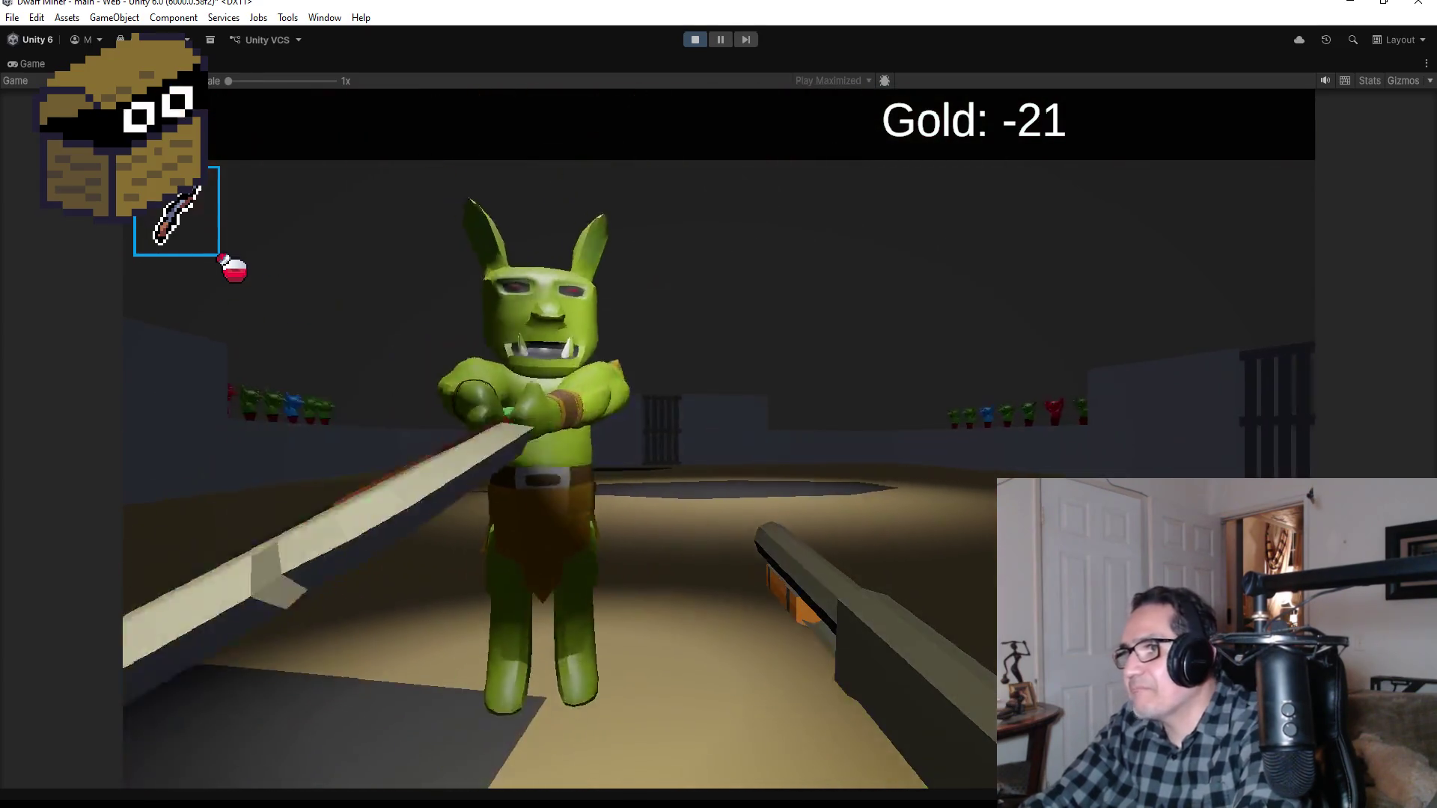
left_click(719, 404)
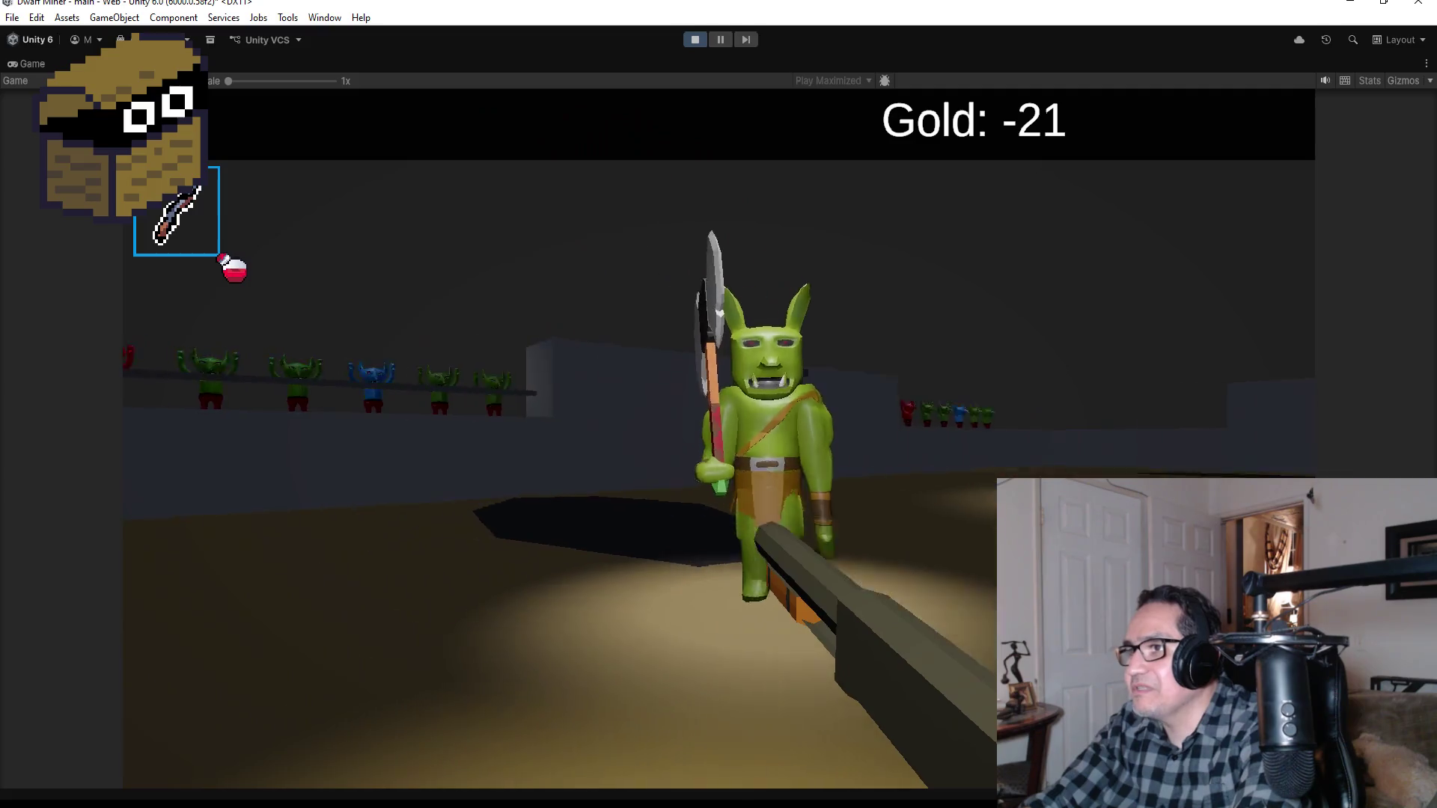
left_click(718, 404)
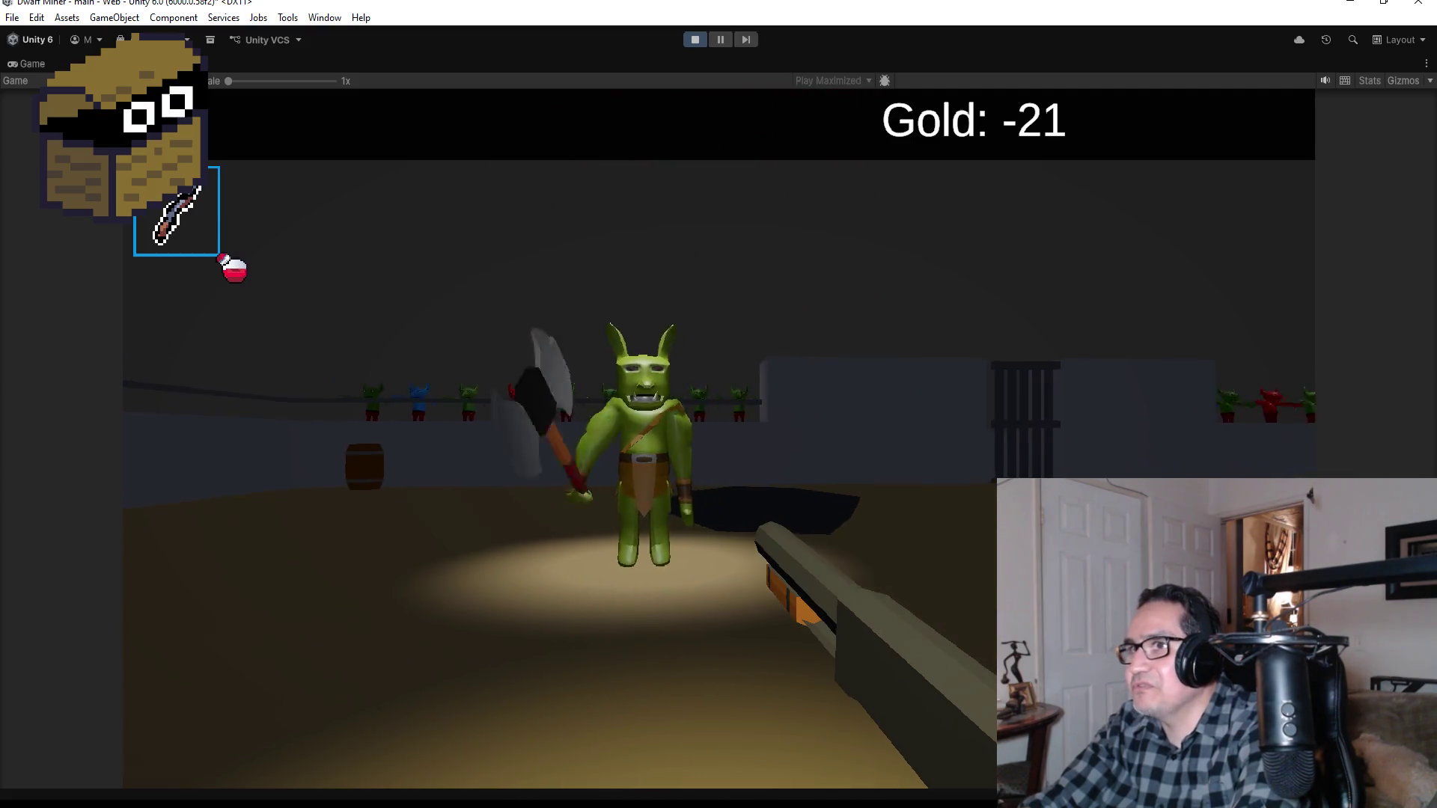
left_click(718, 404)
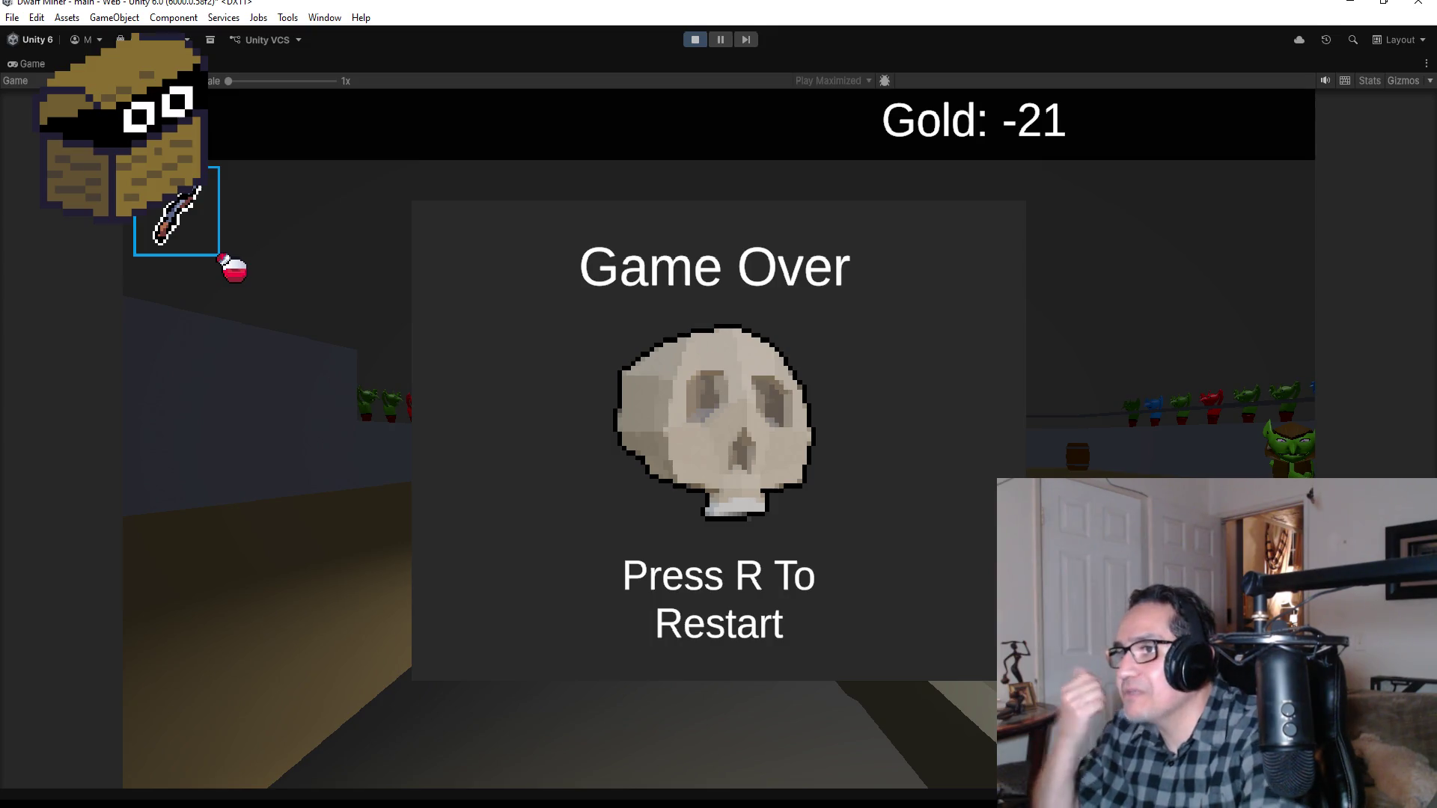
Step: Restart from Game Over, then stop the play test to return to editing
key("r")
key("Escape")
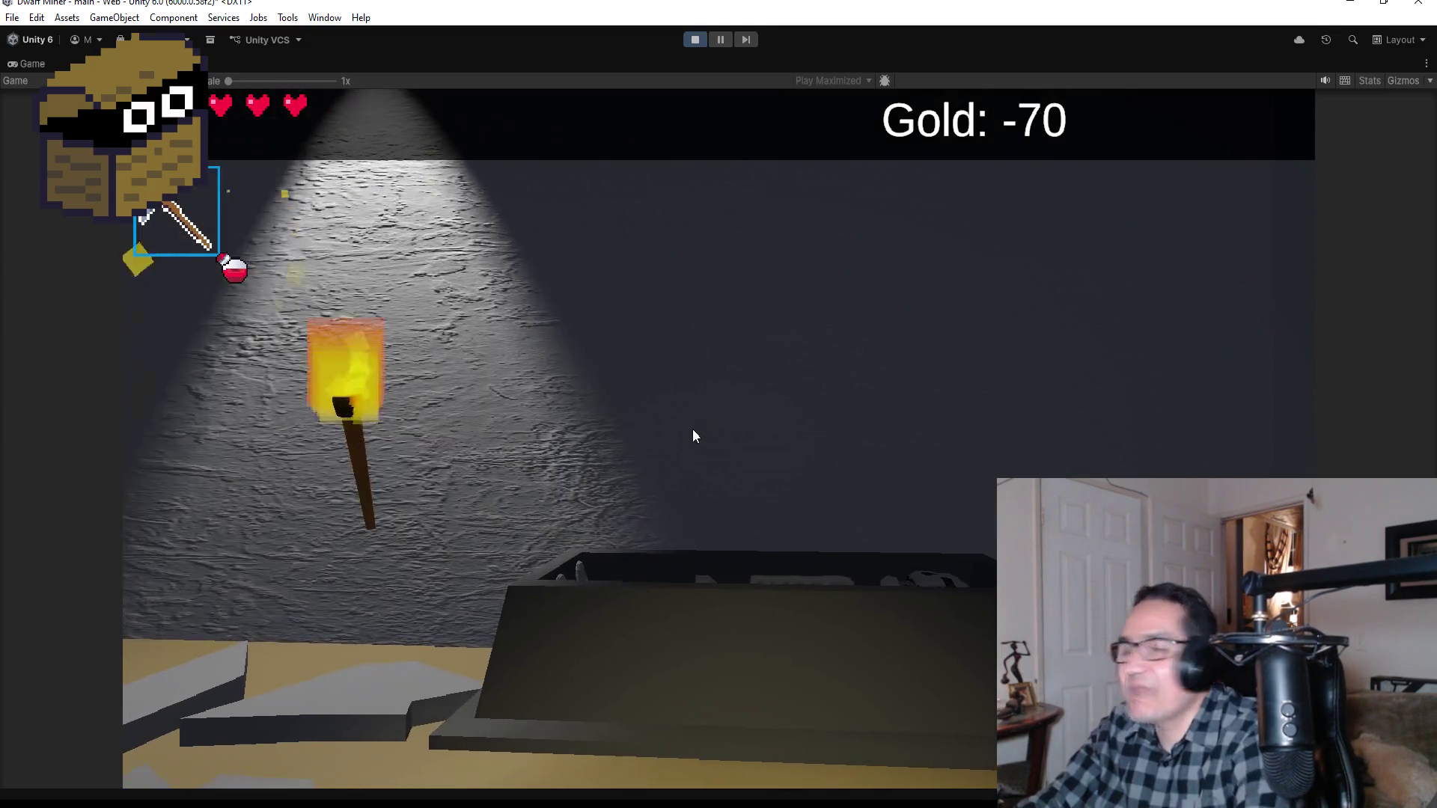
key("Escape")
left_click(699, 38)
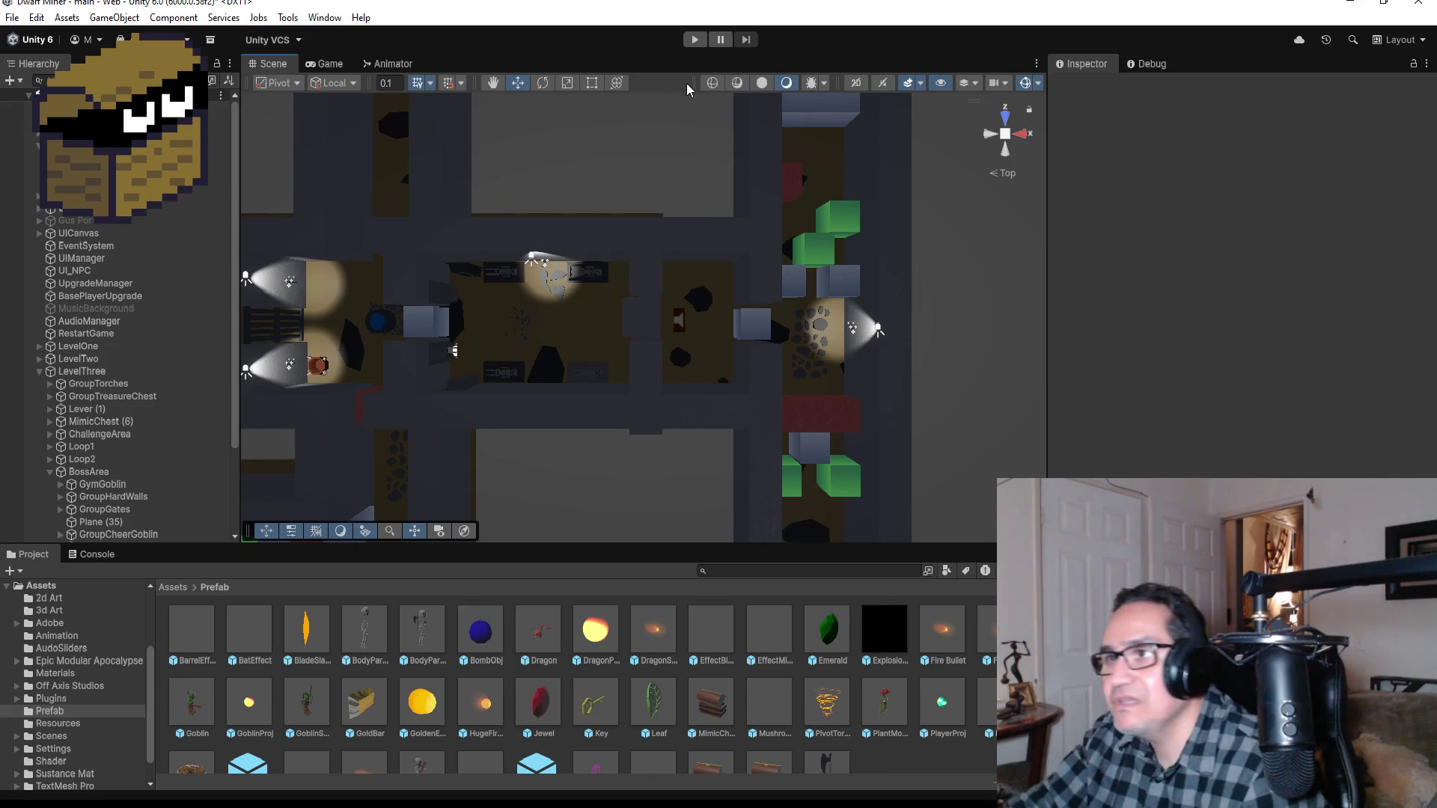
Step: Zoom the Scene view out to the top-down level layout and select the player object
scroll("down", 3)
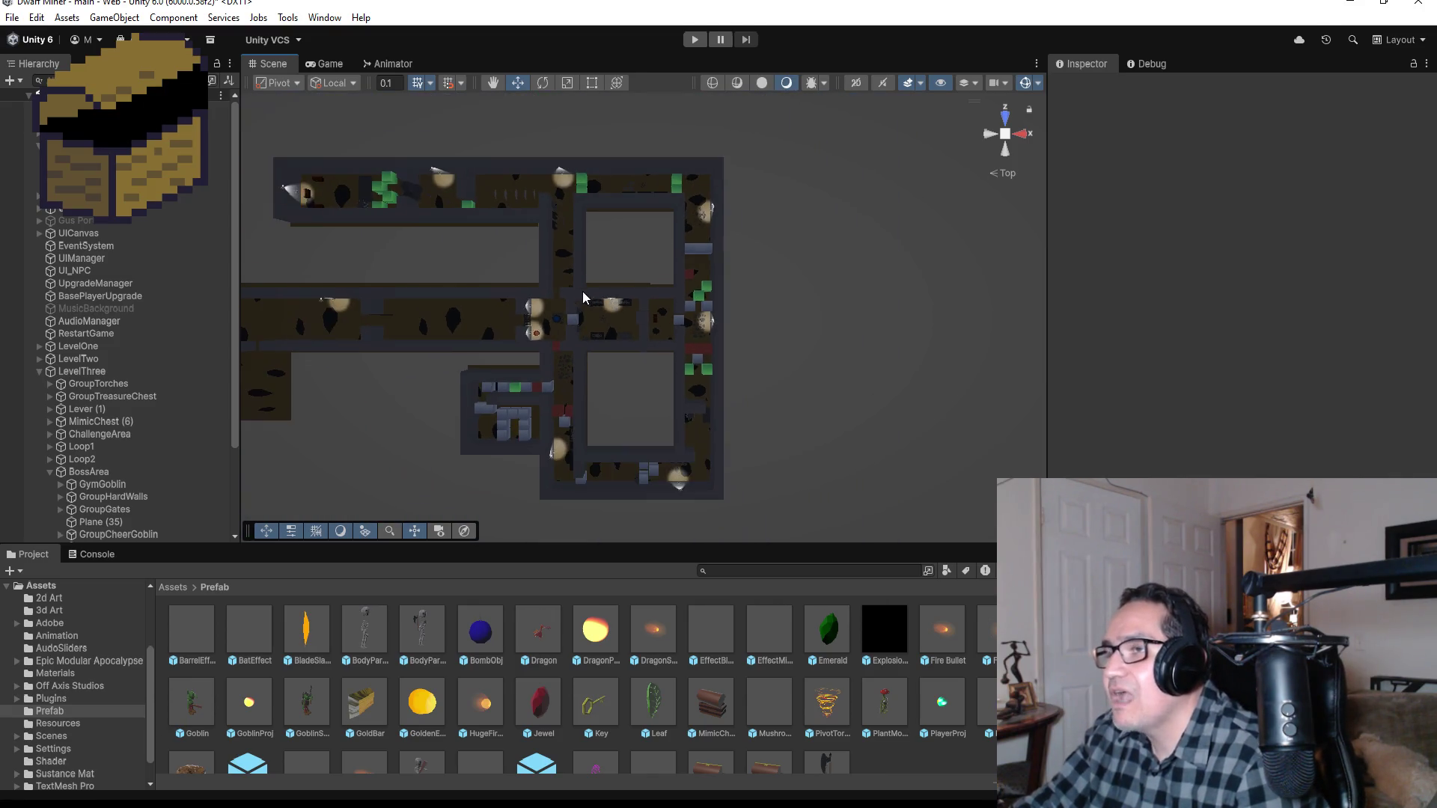
scroll("down", 3)
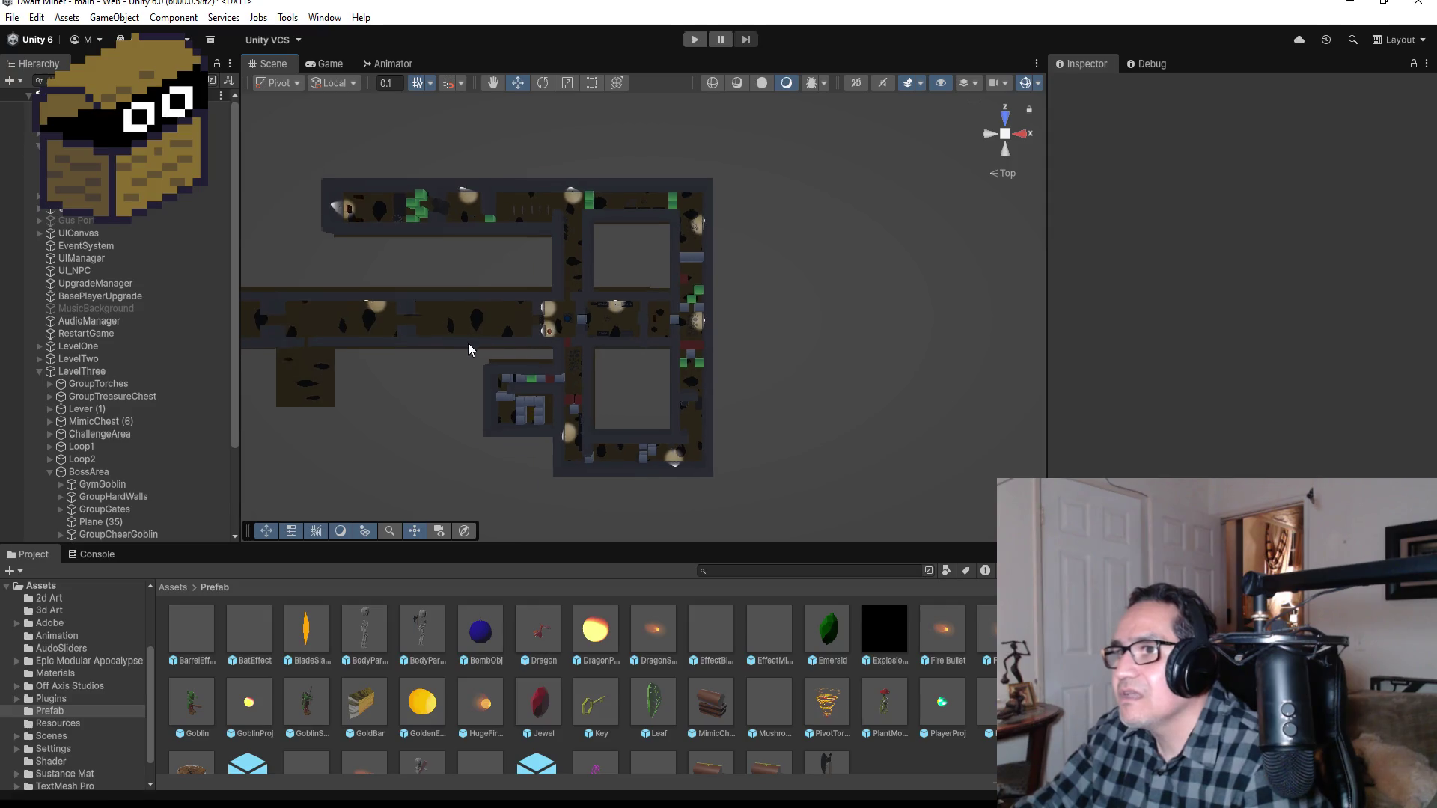
scroll("down", 3)
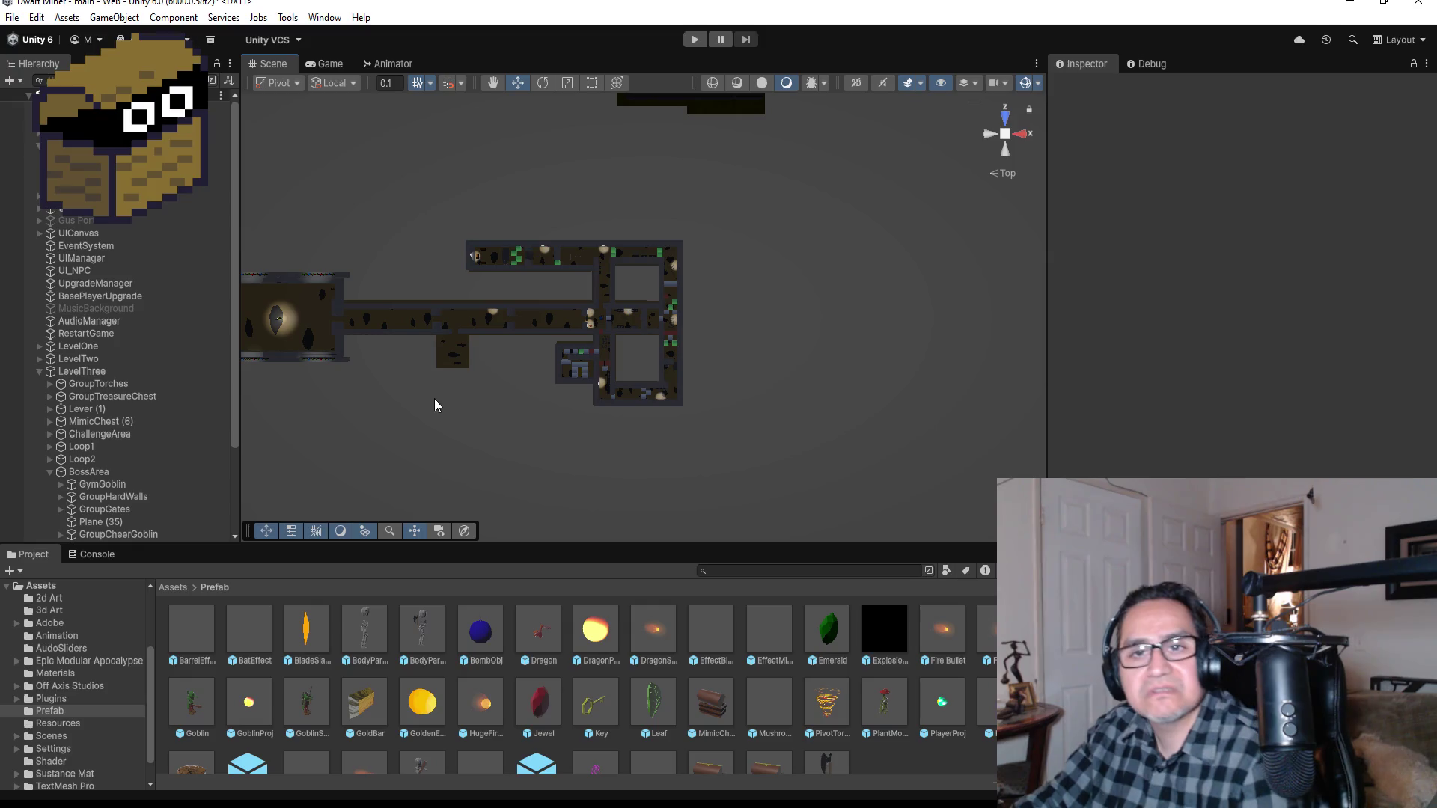
scroll("down", 3)
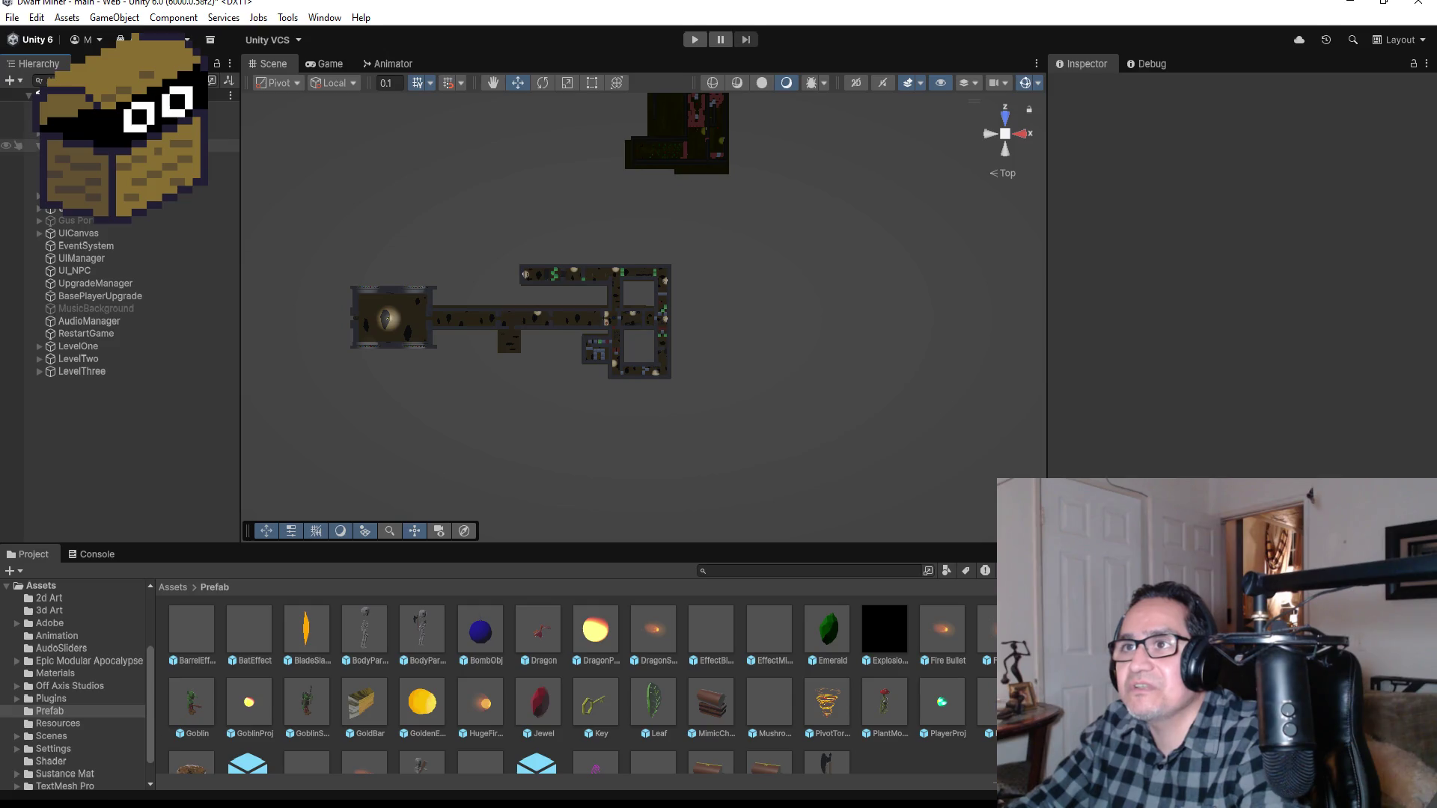
left_click(120, 133)
Step: Scroll the Inspector through the player object's components
scroll("down", 3)
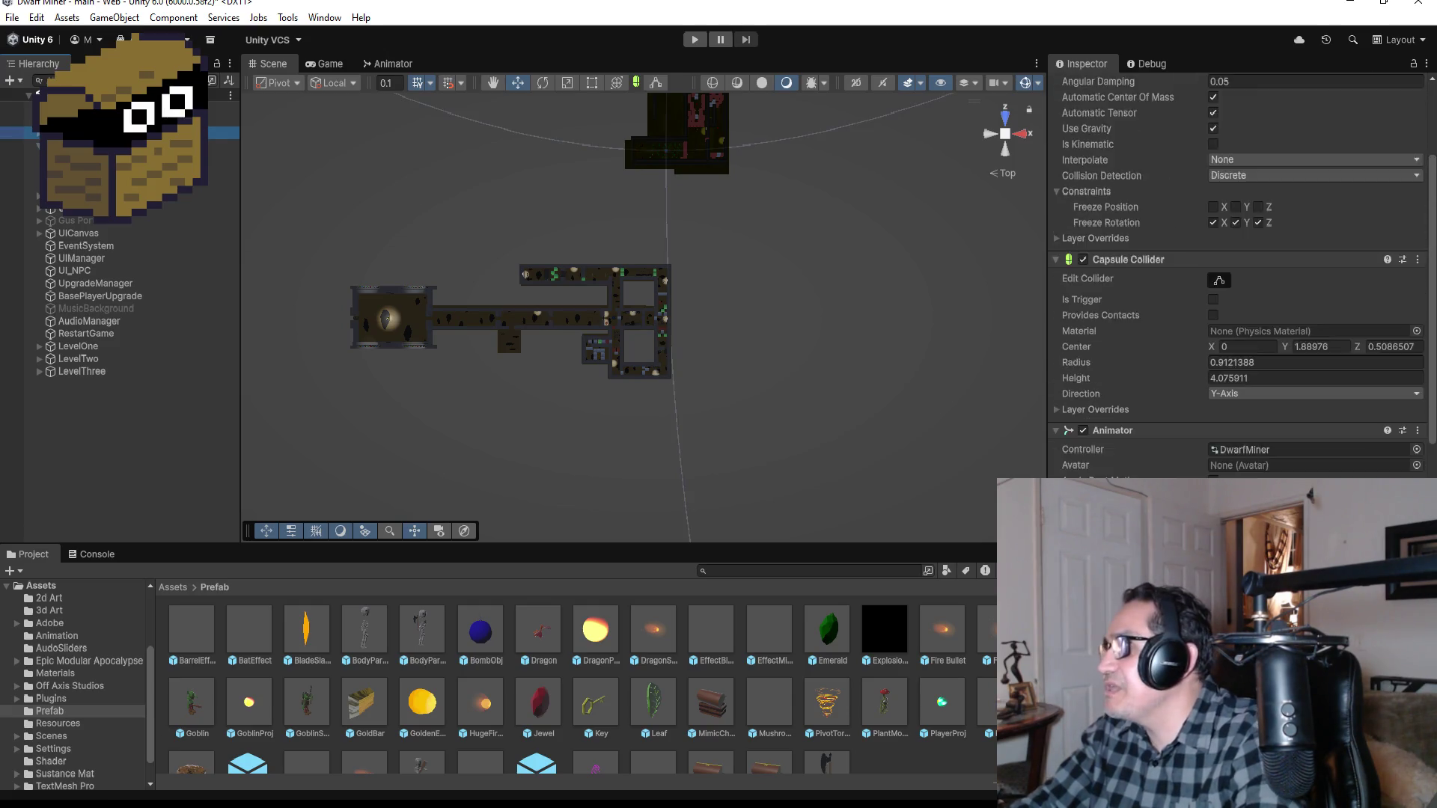
scroll("down", 3)
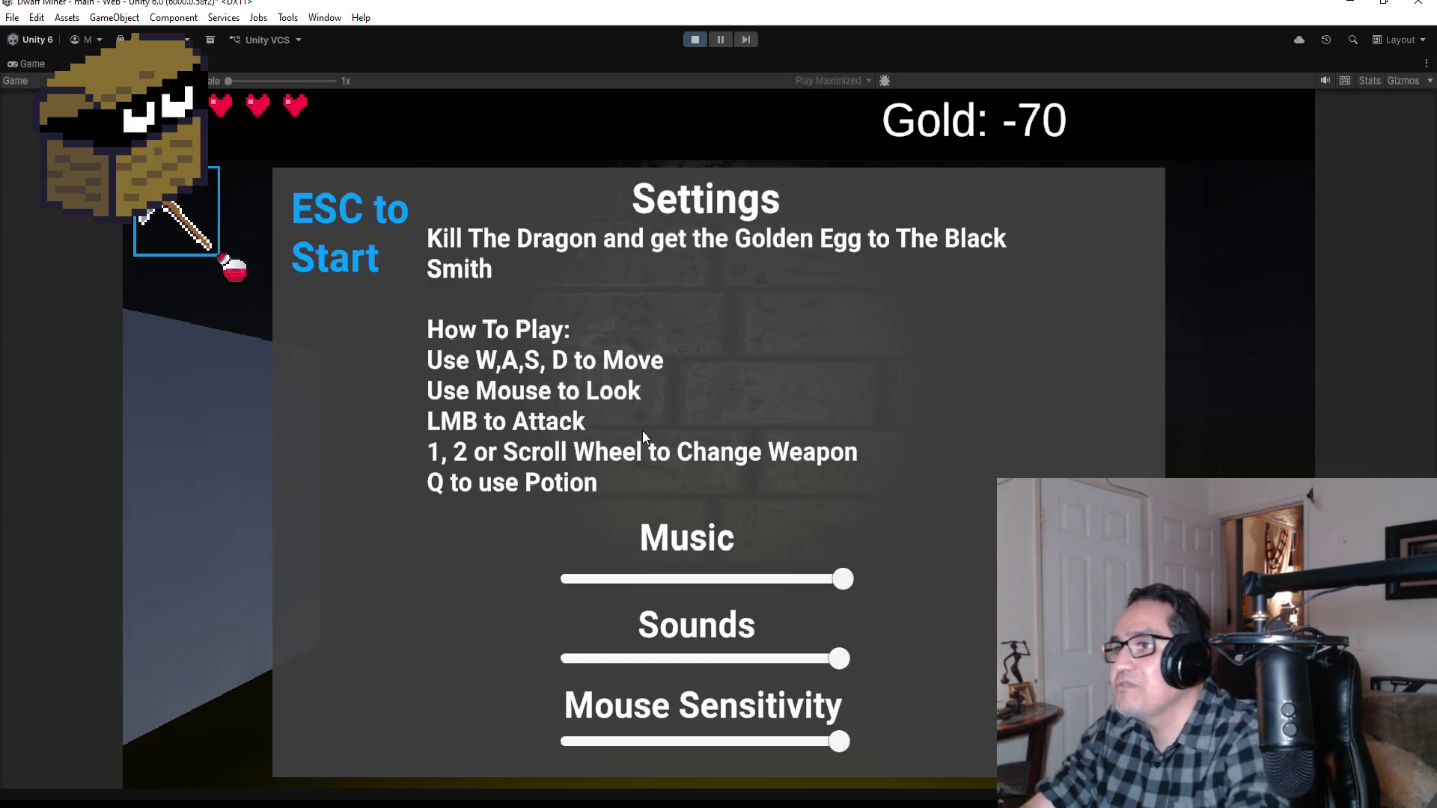
Step: Resume play, walk down the torch-lit corridor and shoot the green mushroom monster
key("Escape")
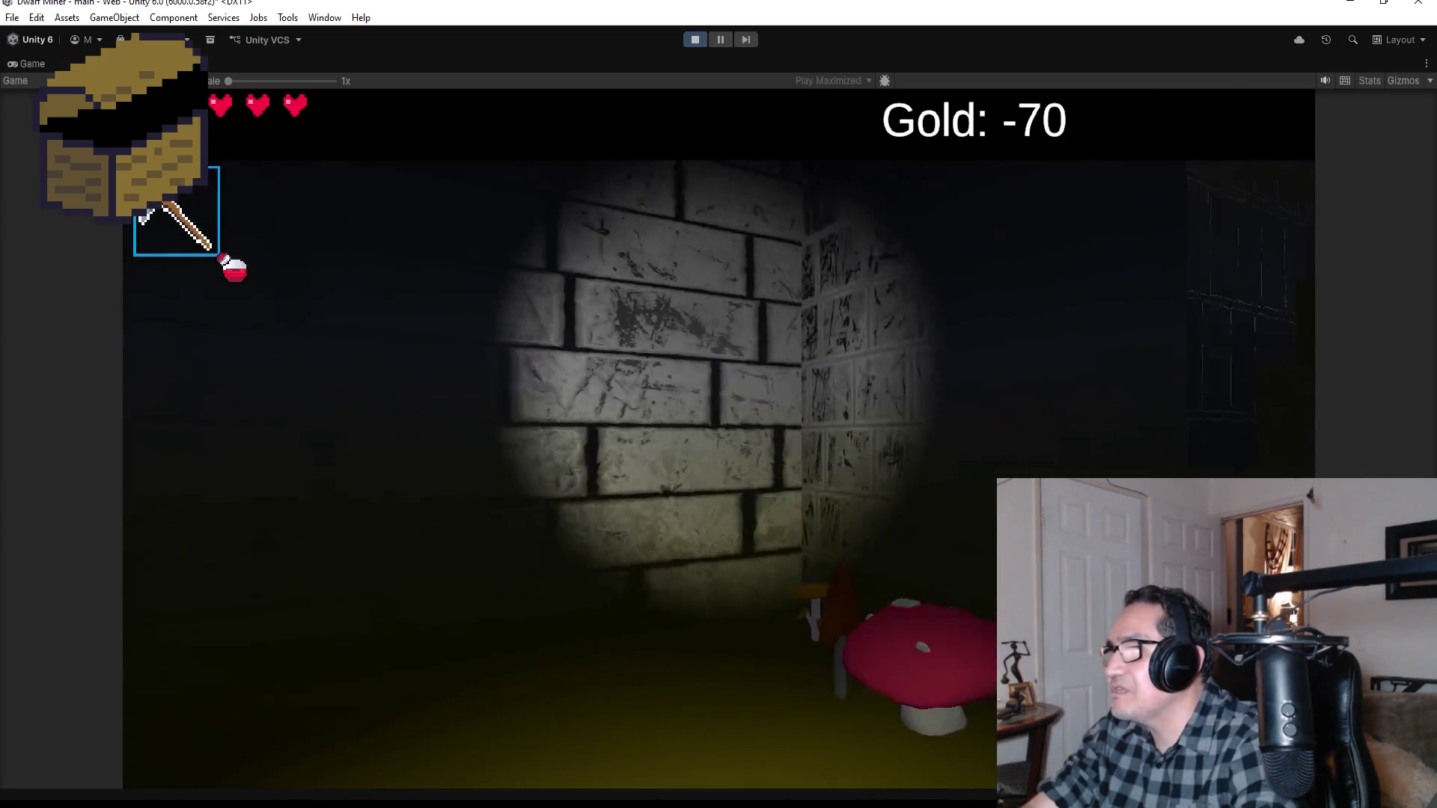
scroll("down", 3)
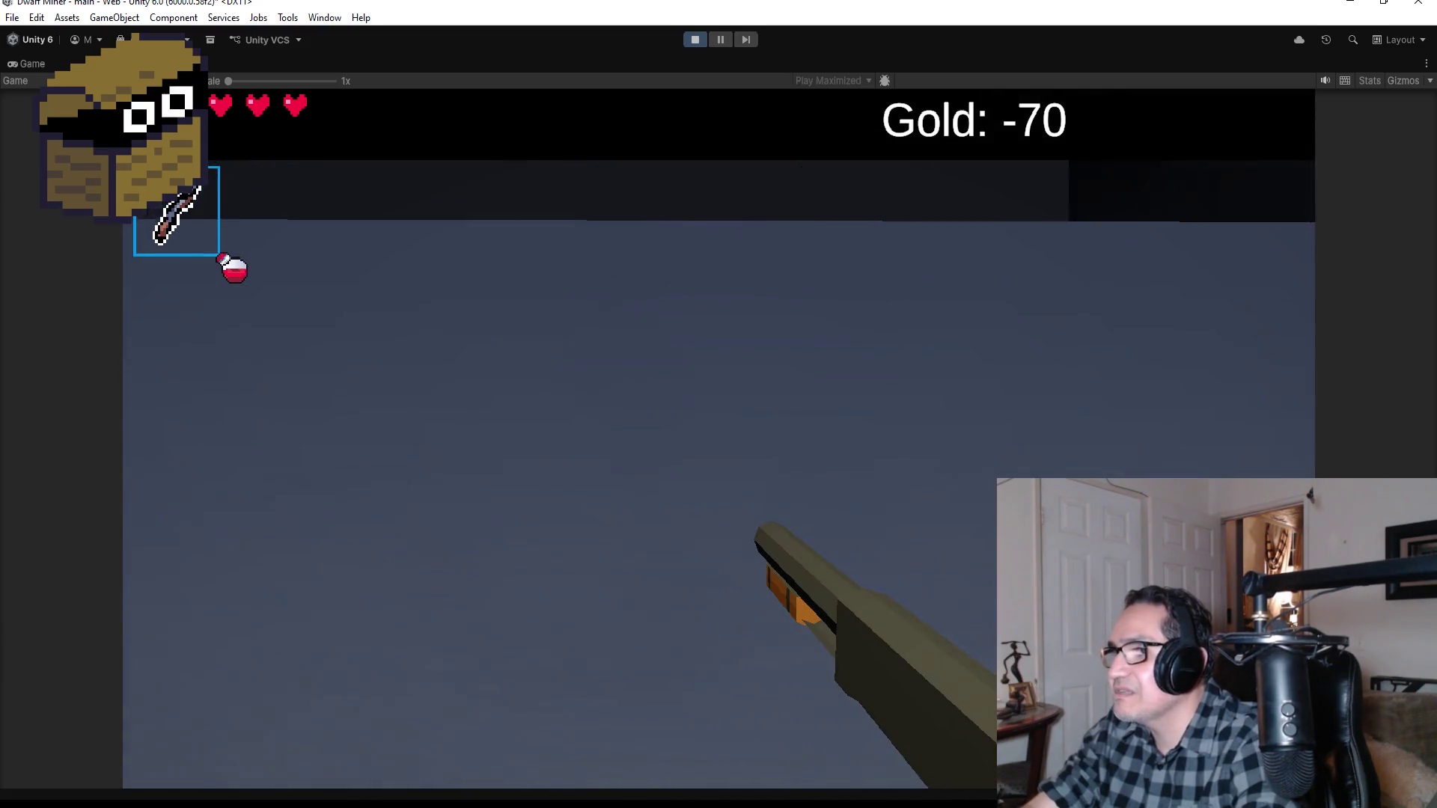
scroll("up", 3)
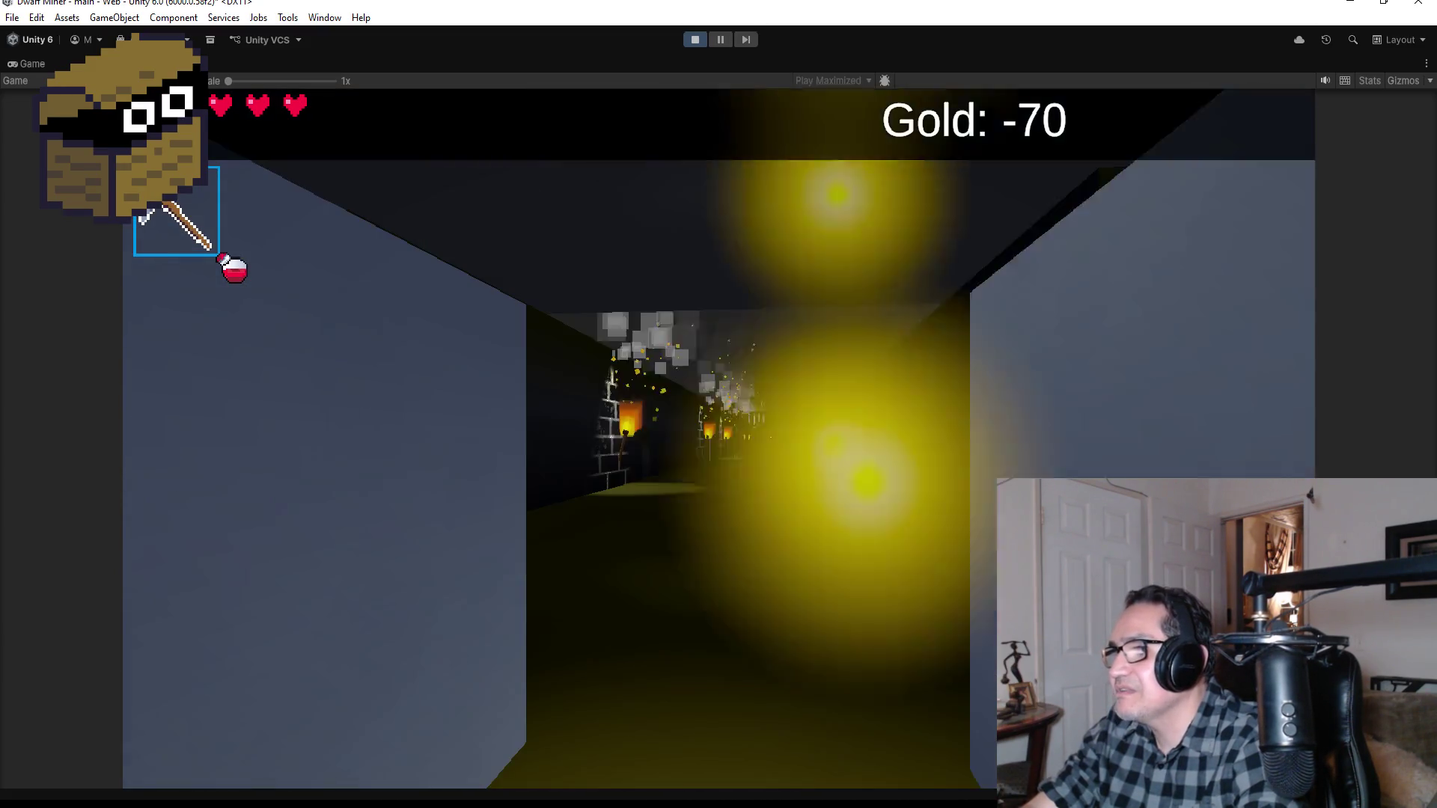
scroll("down", 3)
key("w")
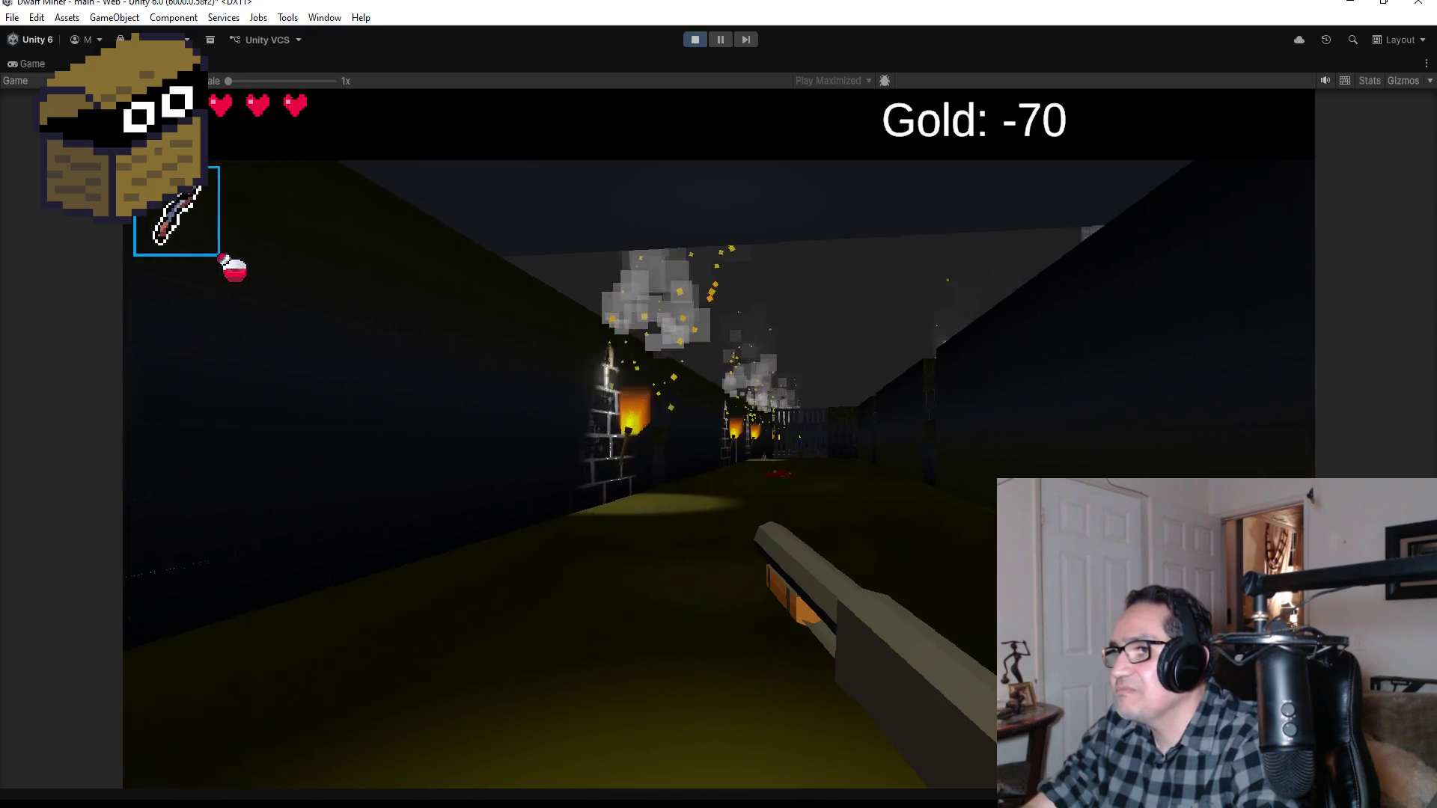
key("w")
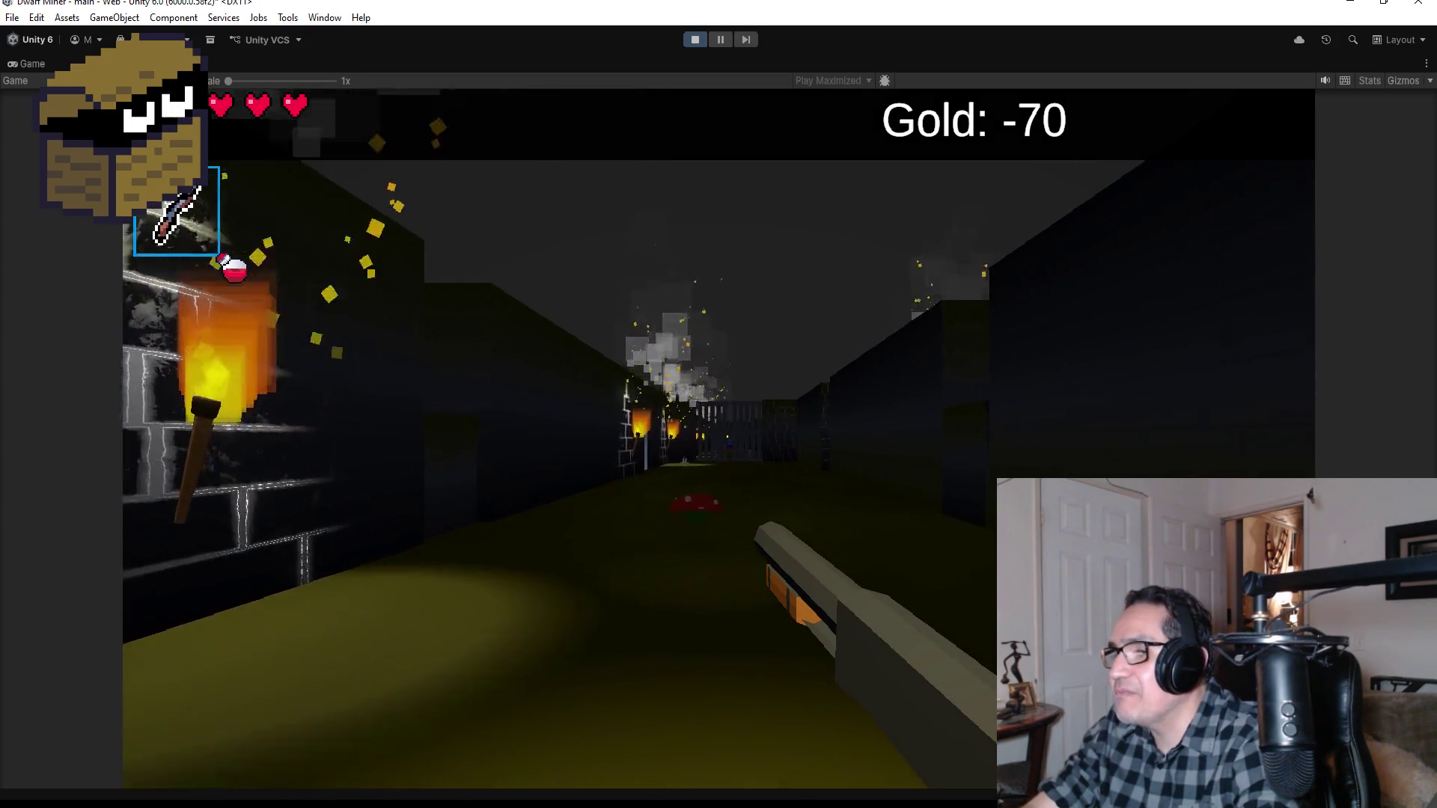
left_click(719, 405)
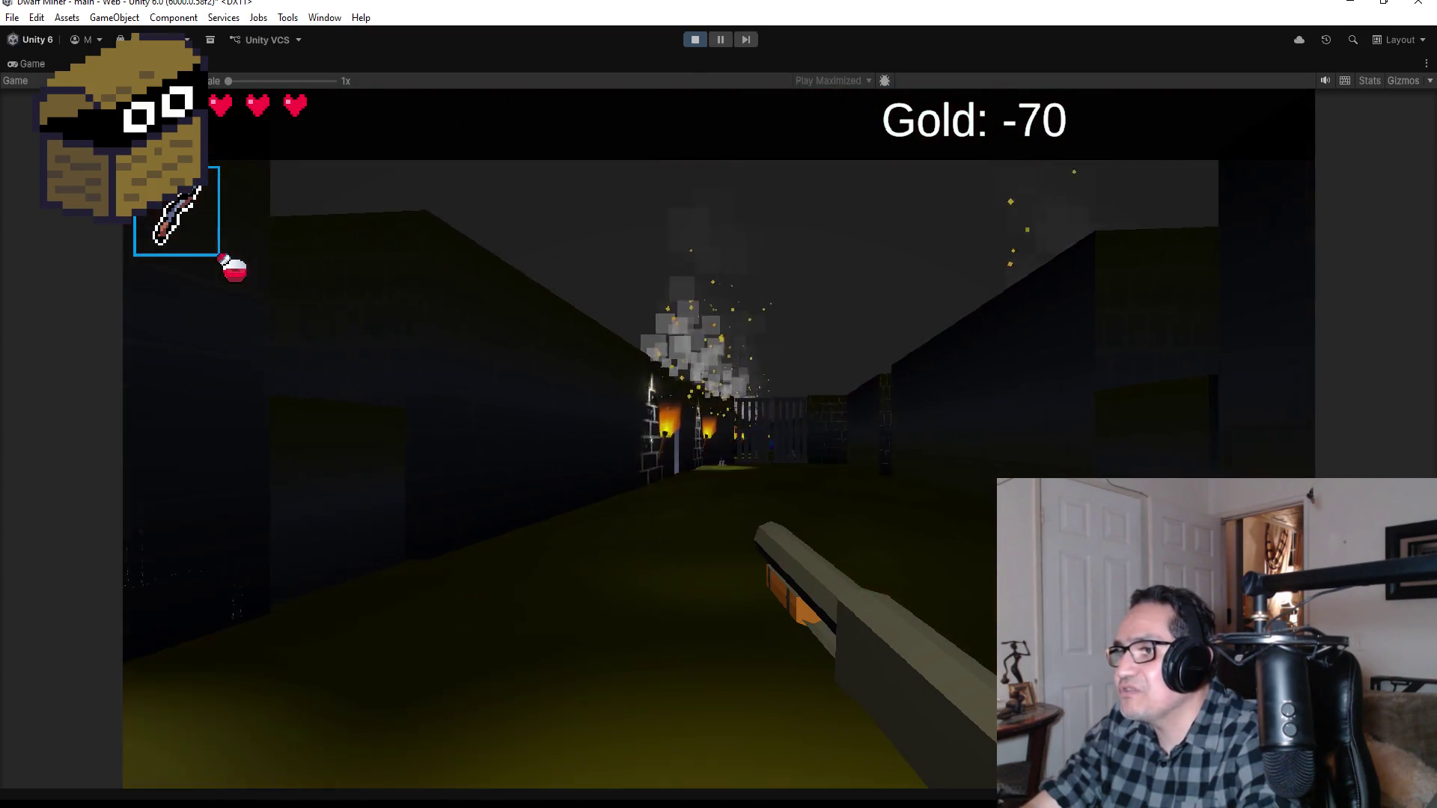
Step: Advance past the pink mushroom blocks, collecting gold from the golden rock
scroll("down", 3)
key("w")
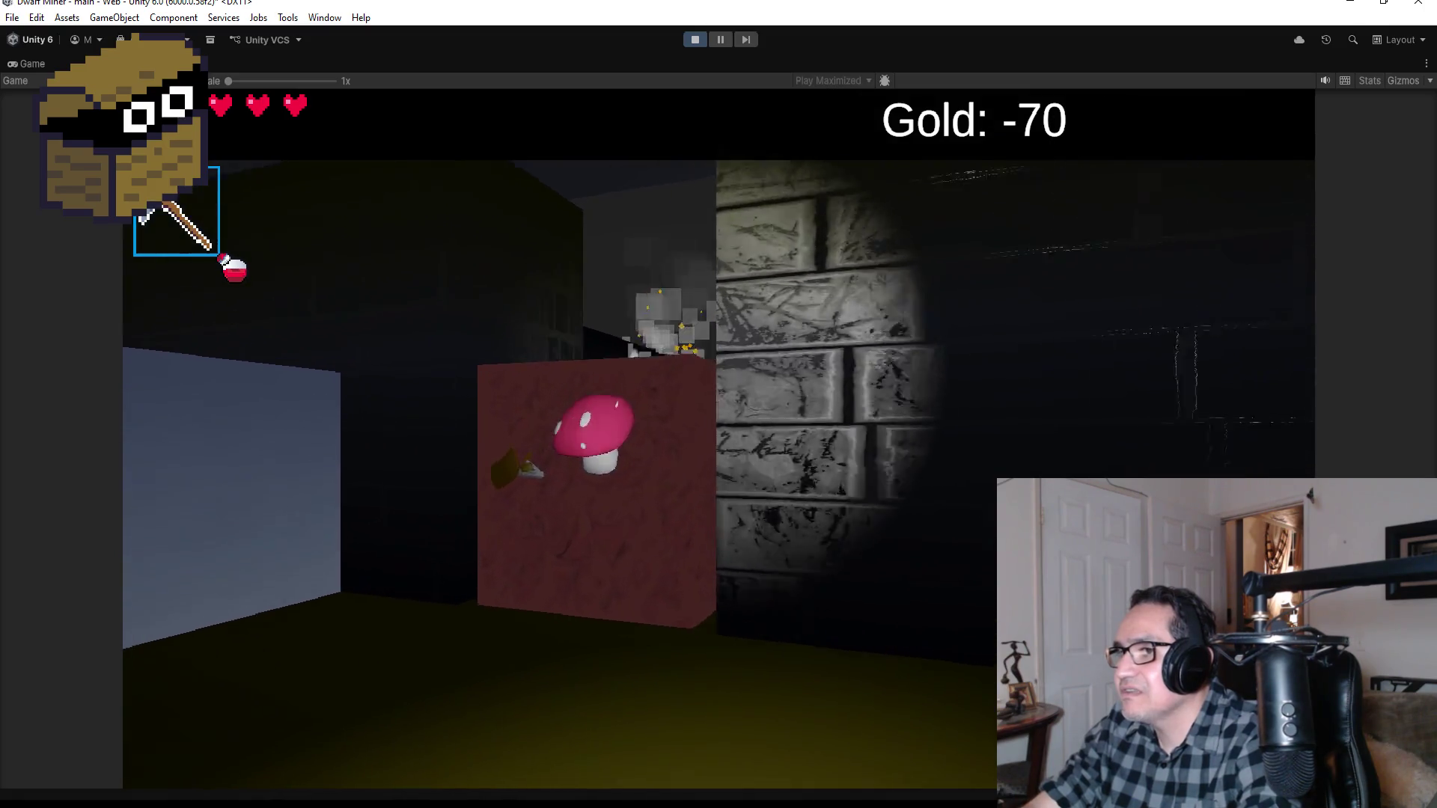
key("w")
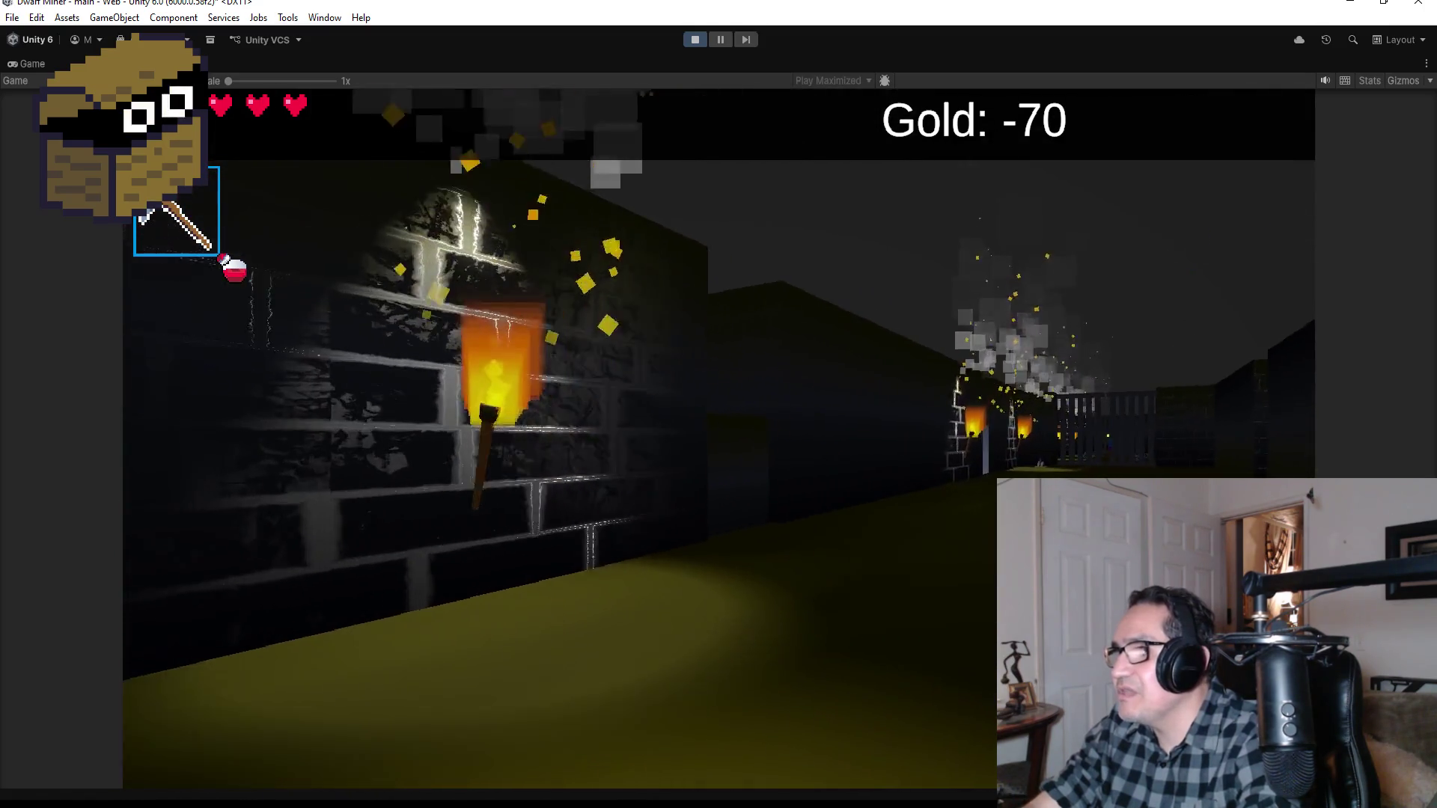
key("w")
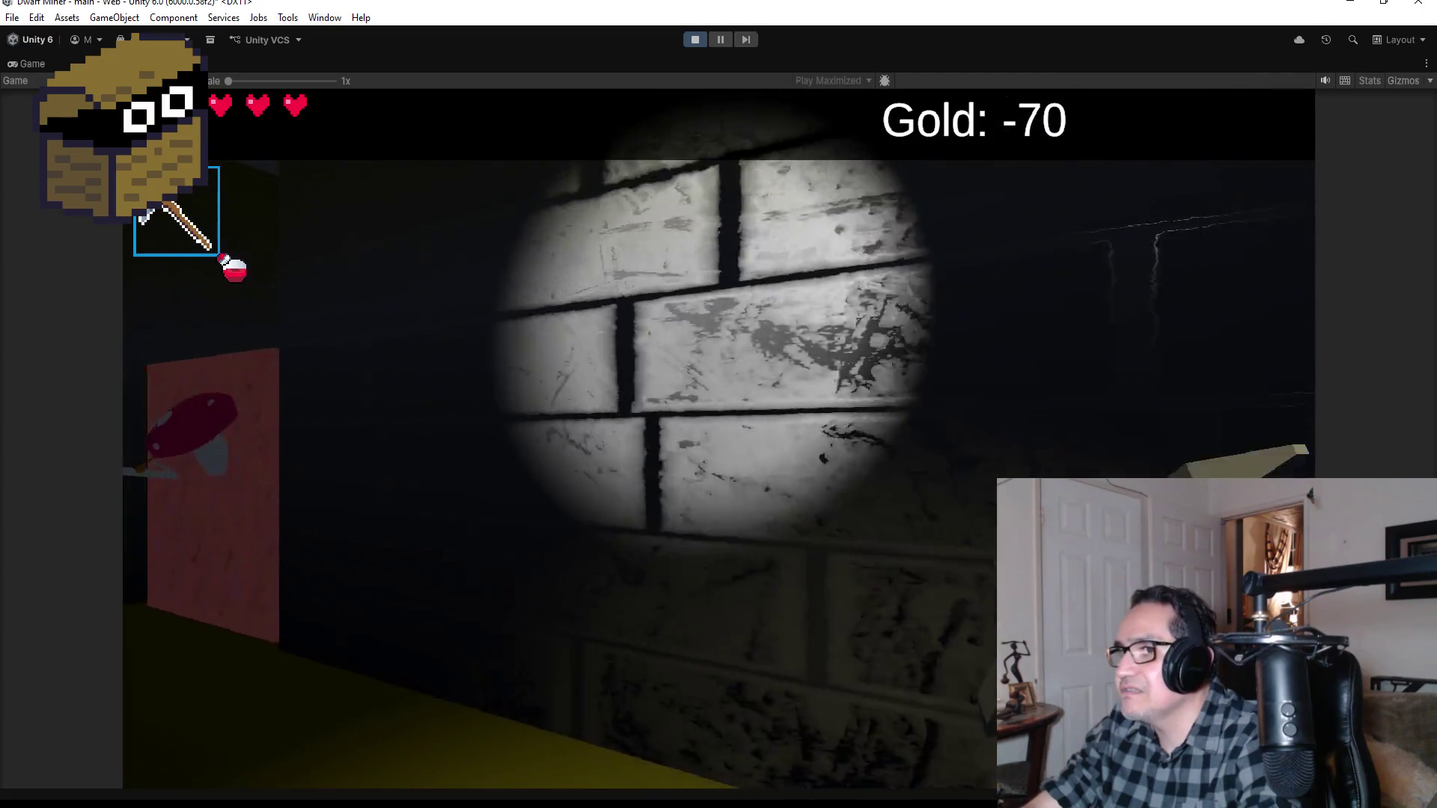
key("w")
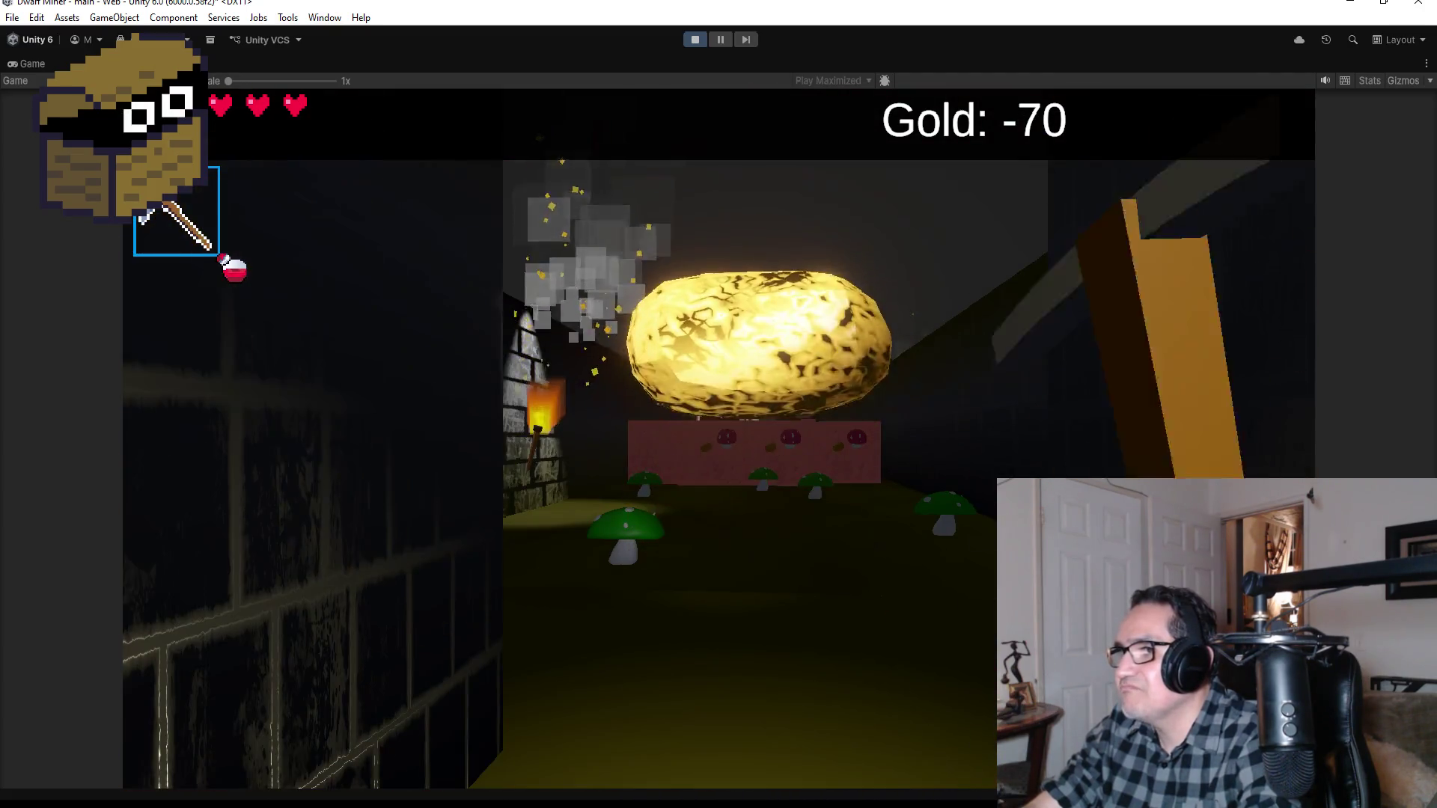
key("w")
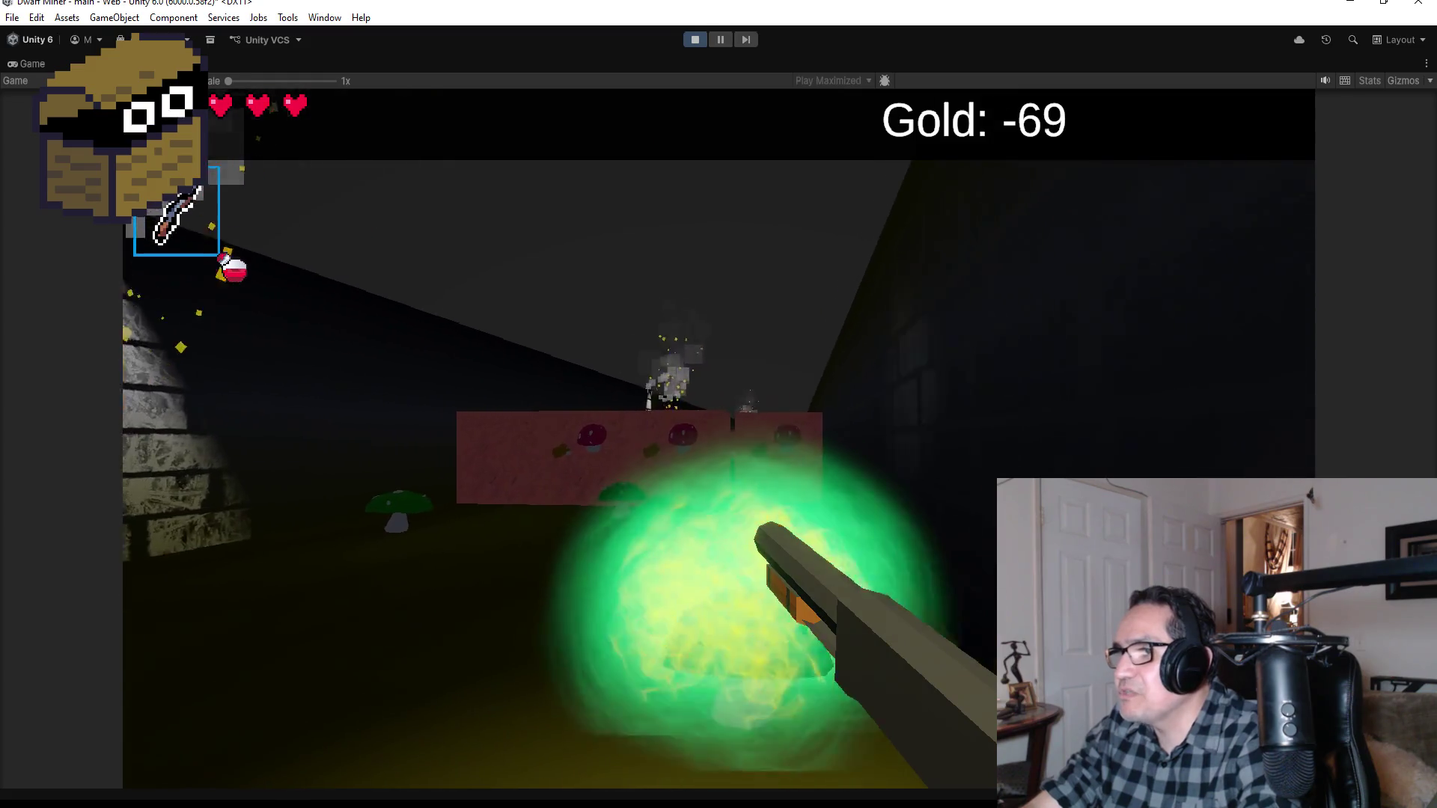
key("w")
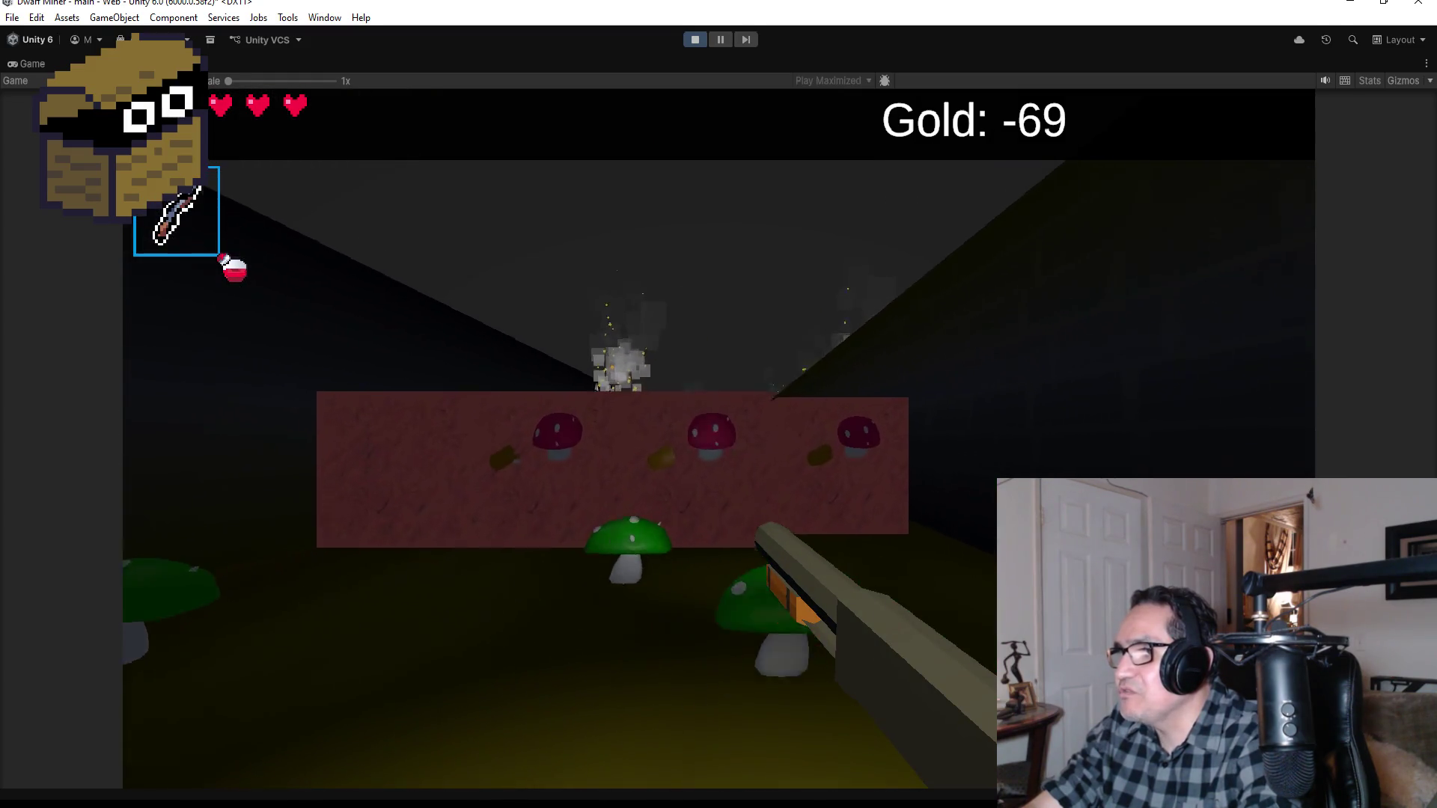
key("w")
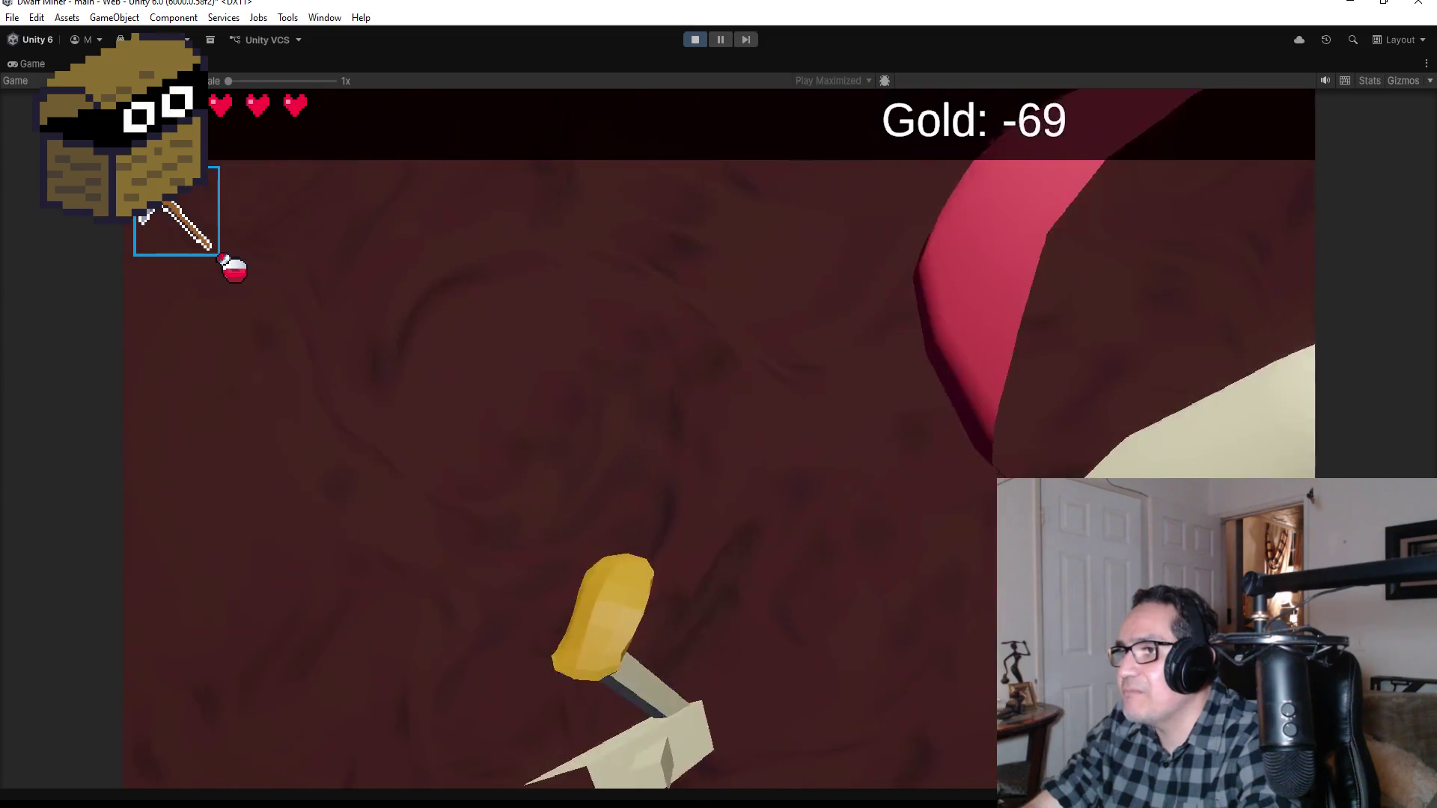
key("w")
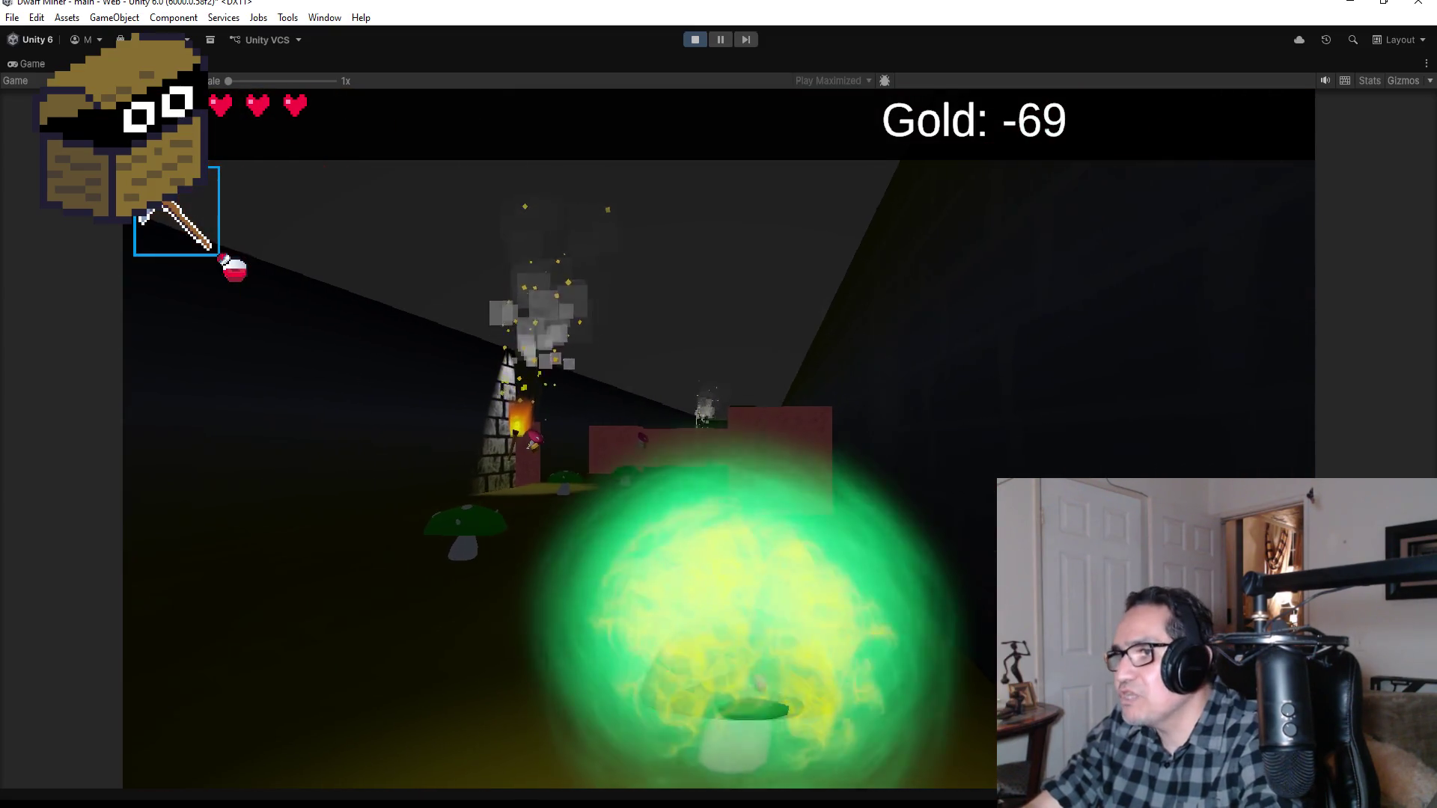
Step: Equip the gun, push toward the red walls and destroy the mushroom enemy
key("1")
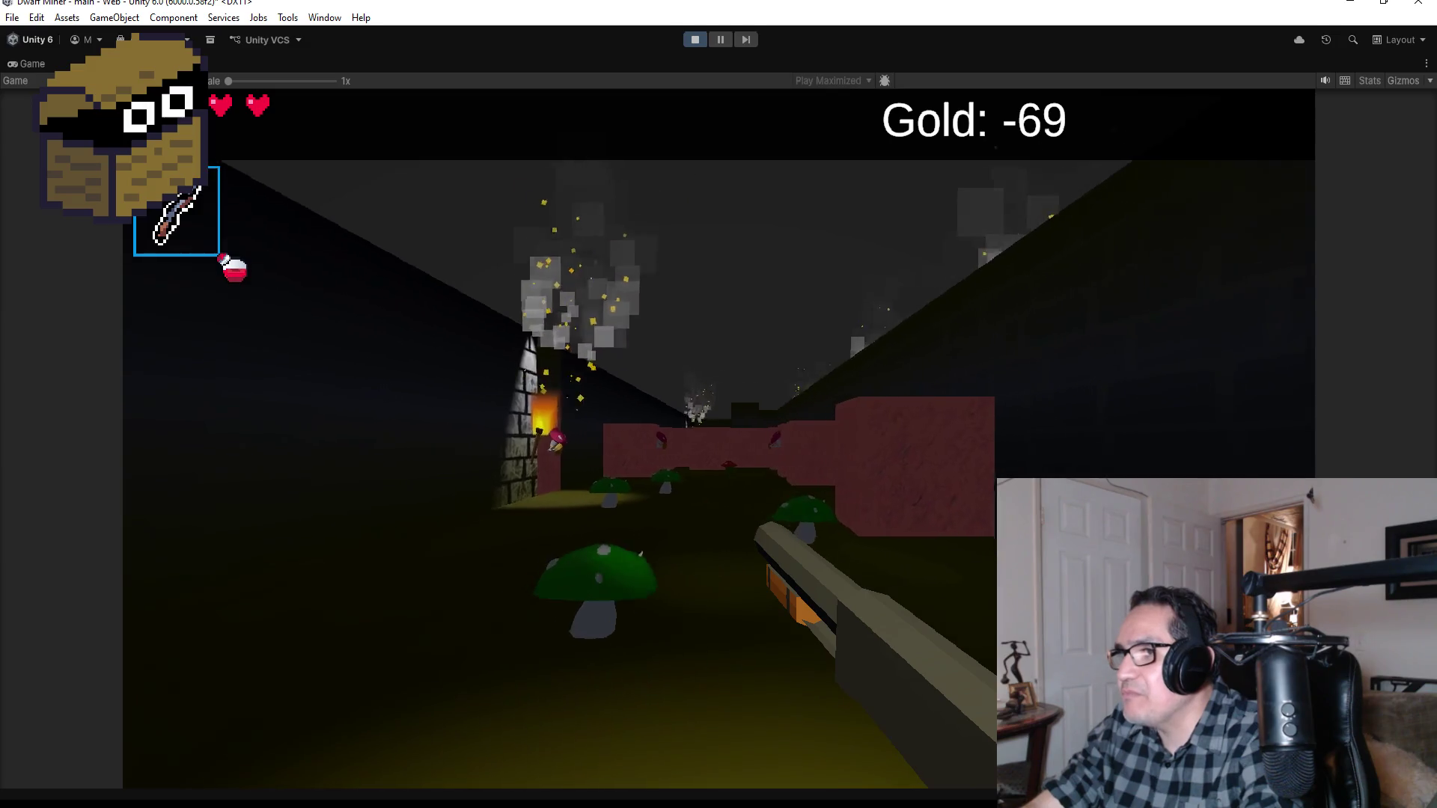
key("w")
key("2")
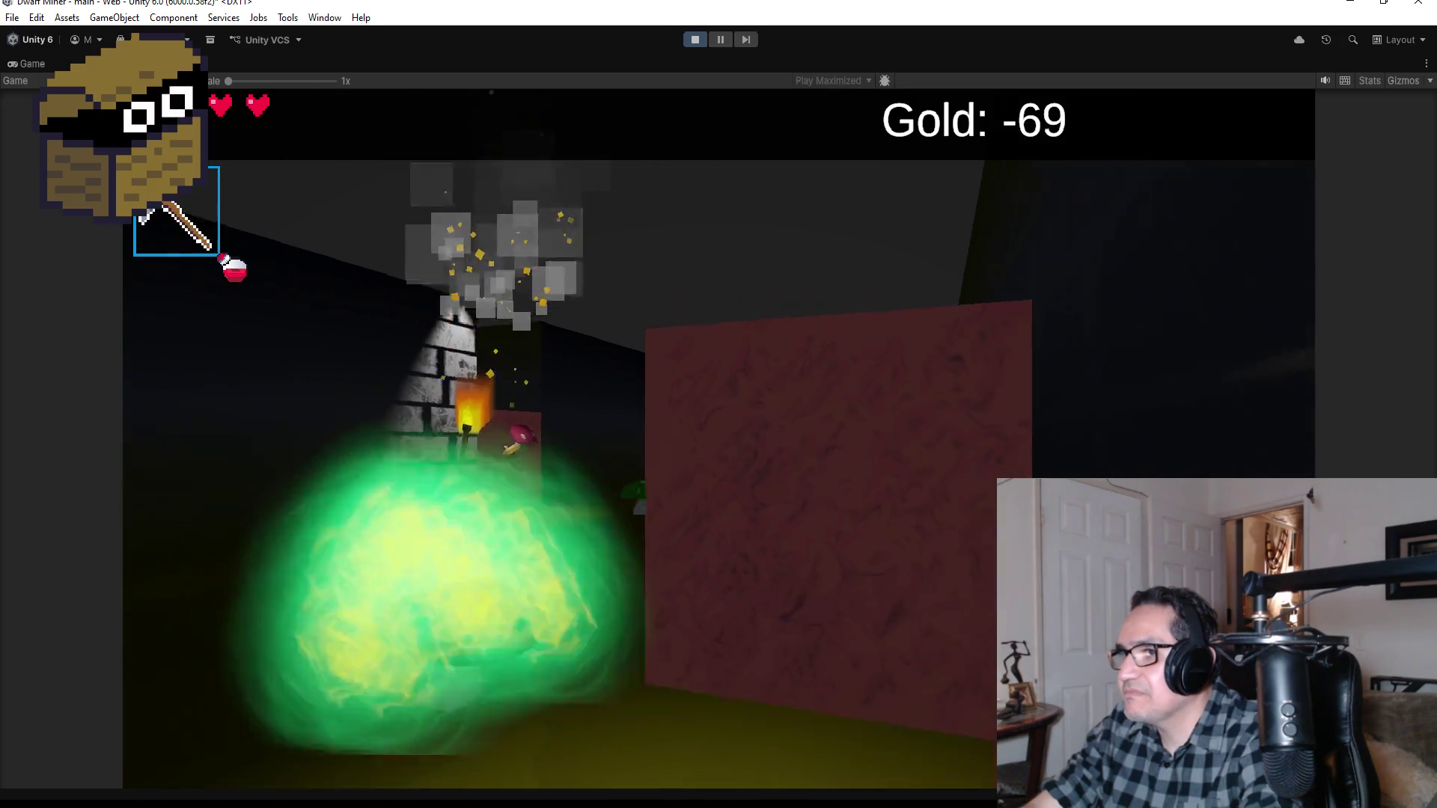
key("1")
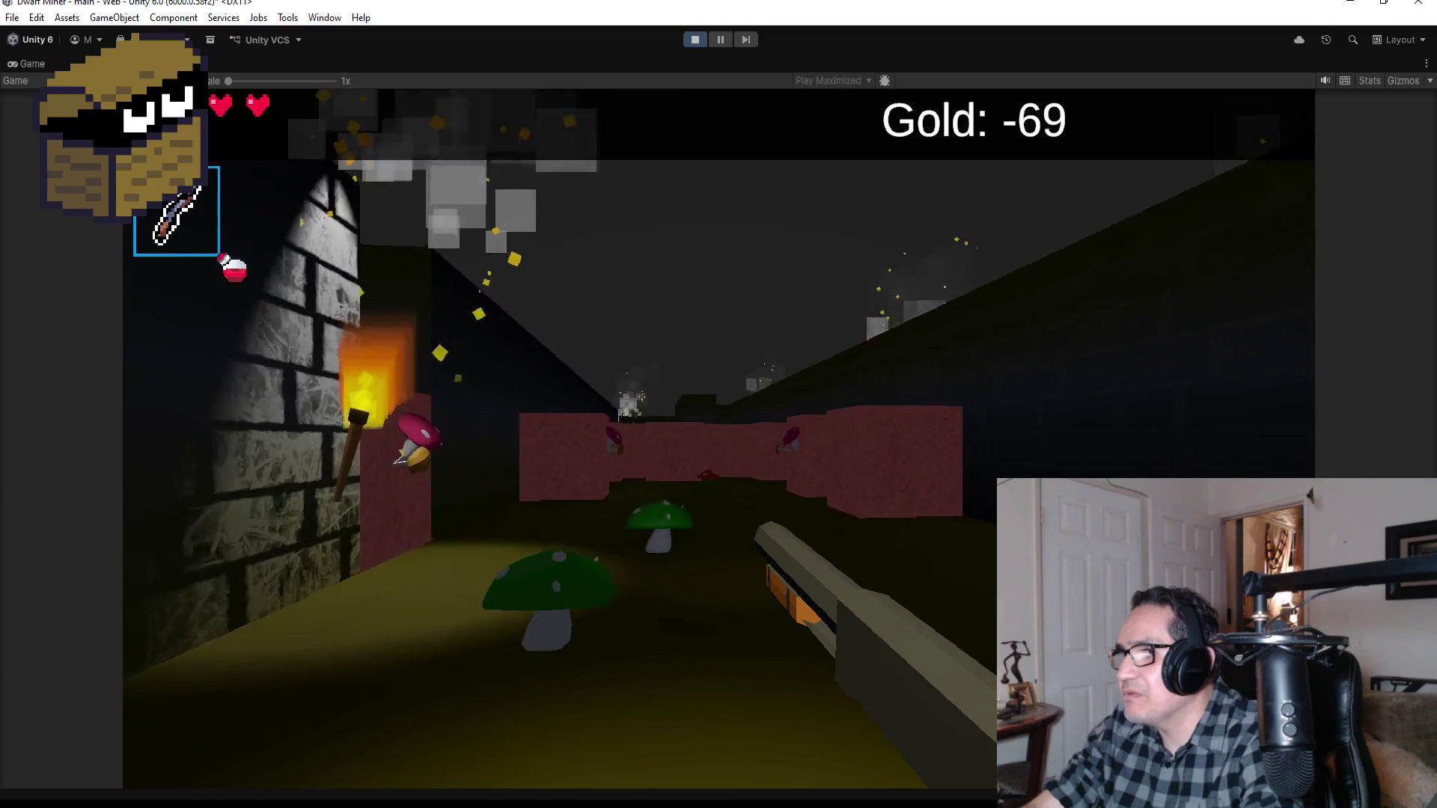
key("w")
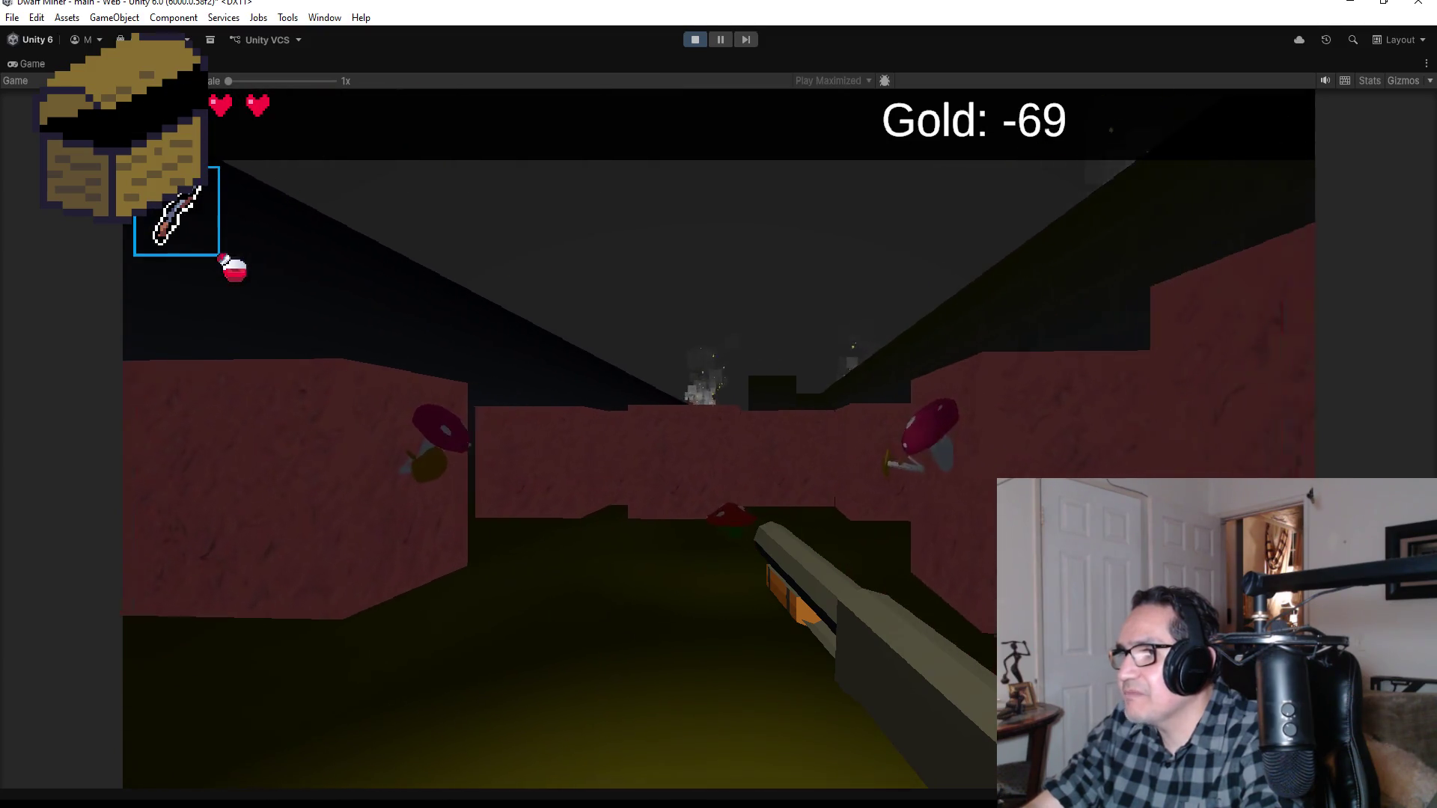
key("w")
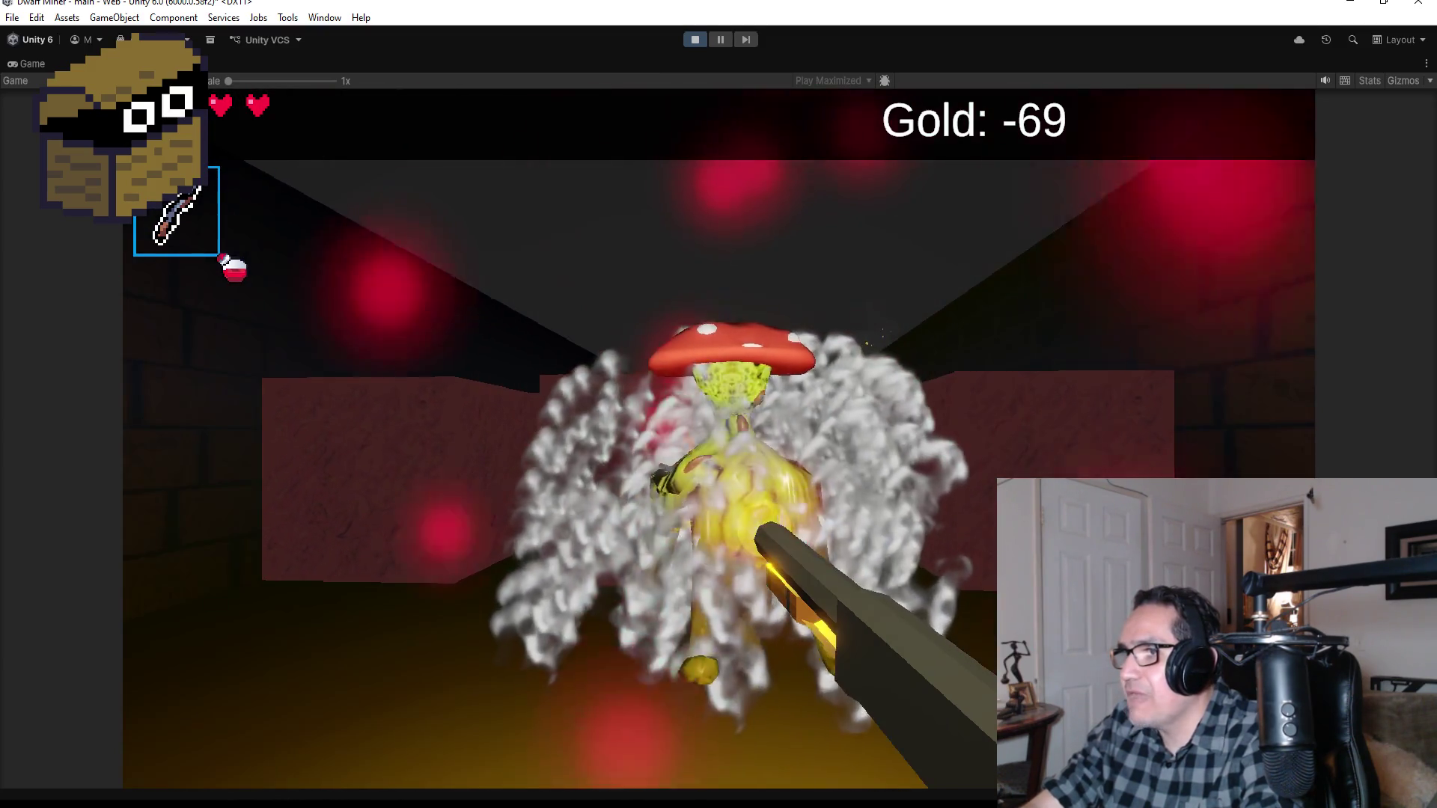
key("w")
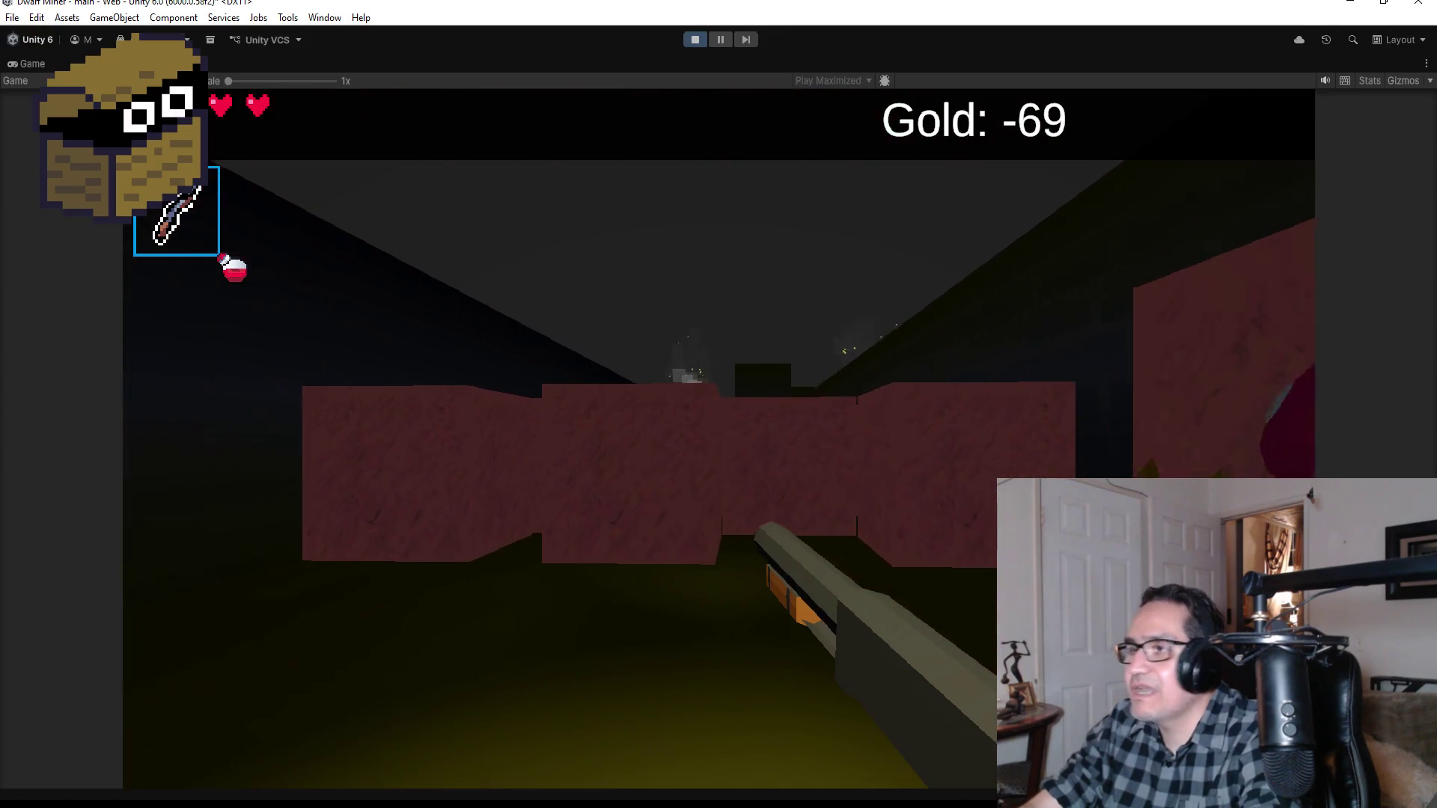
key("w")
Step: With the pickaxe, mine the nugget by the red wall and open the chest
key("2")
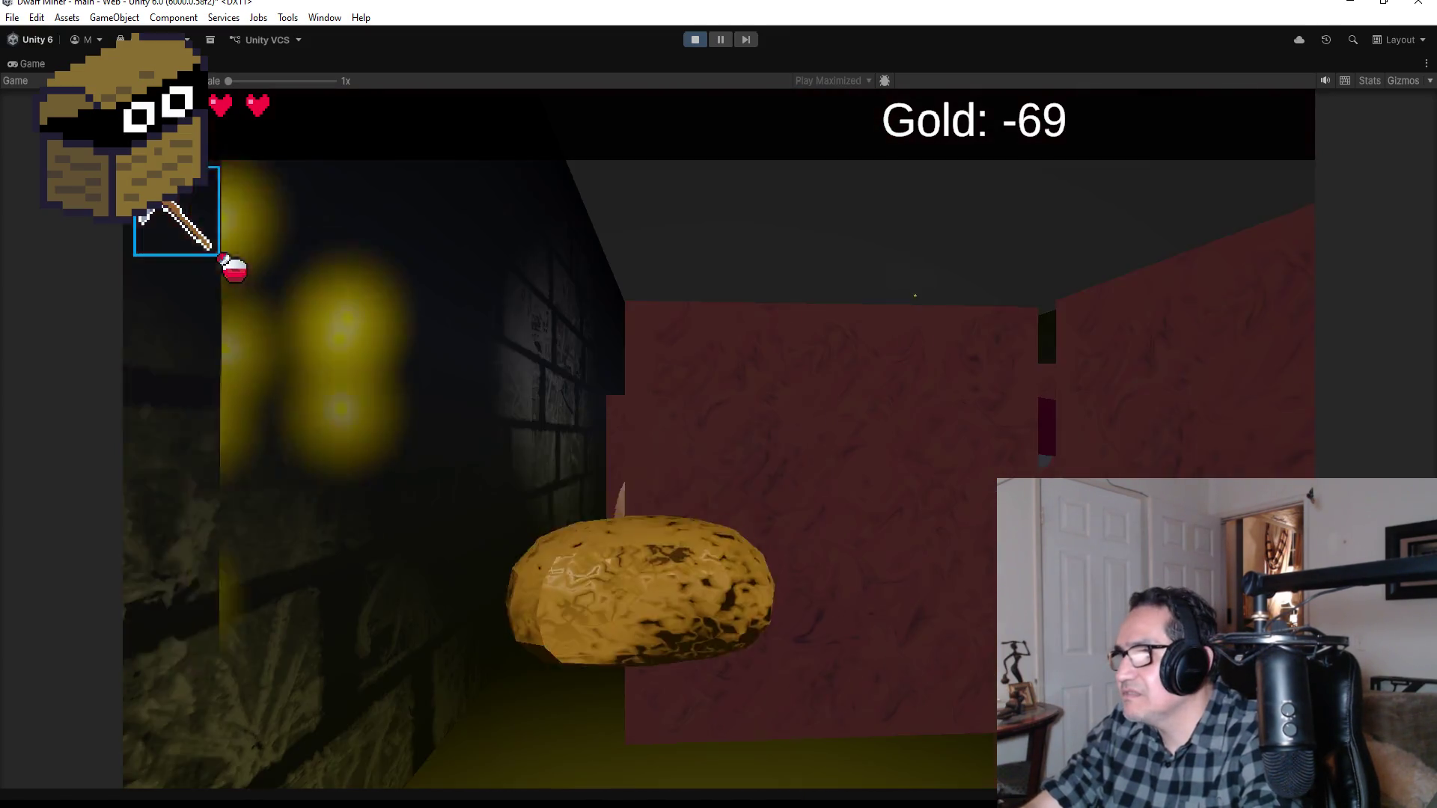
key("w")
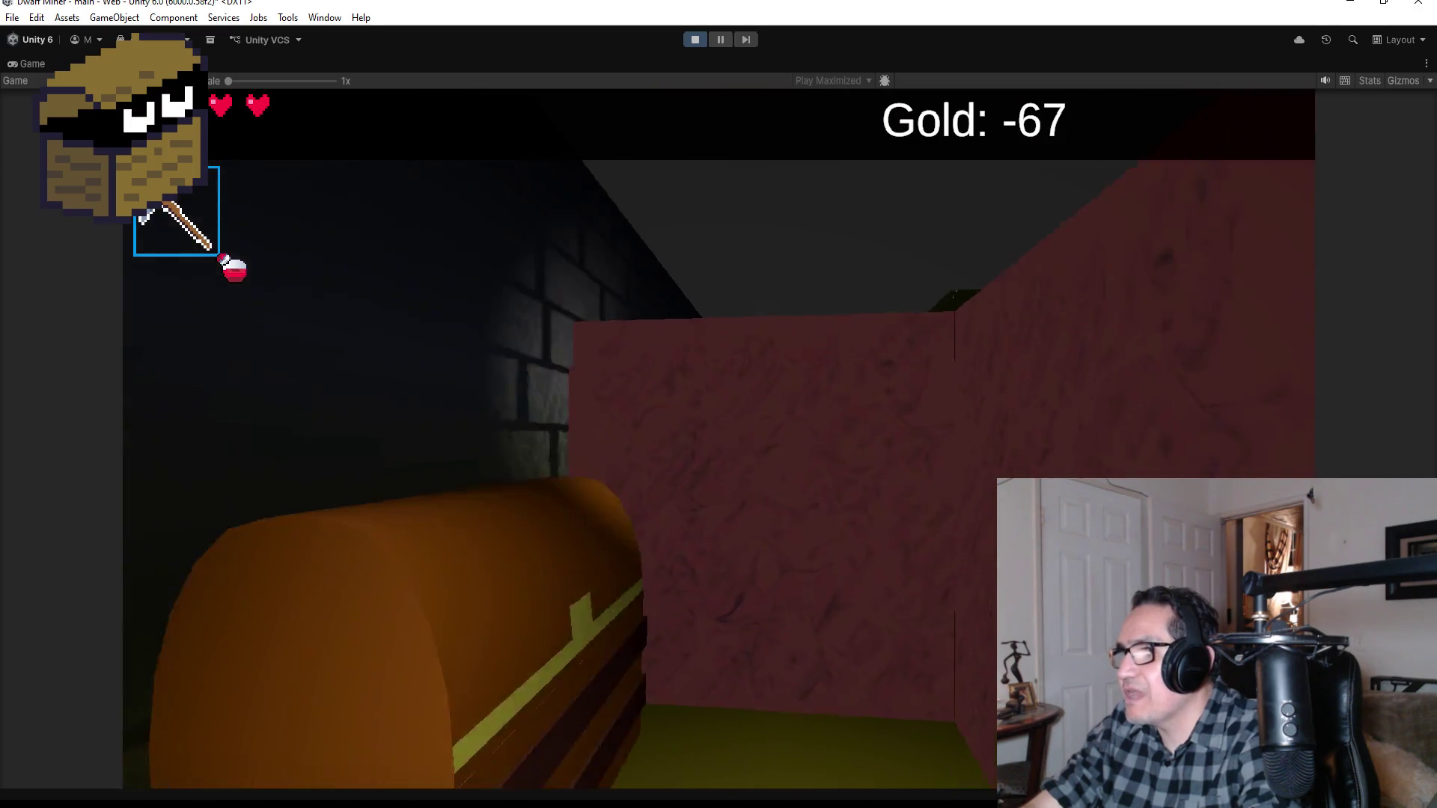
key("w")
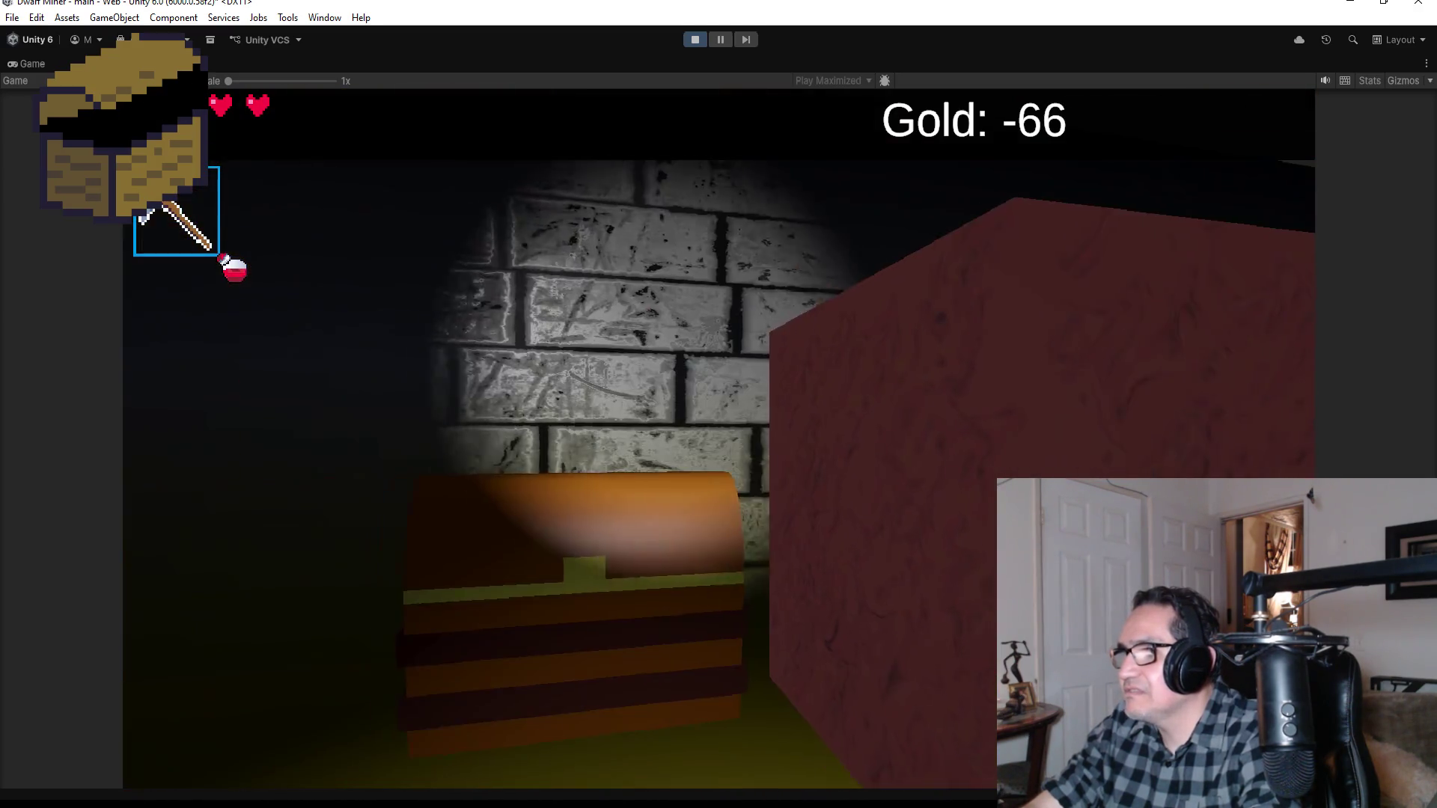
key("w")
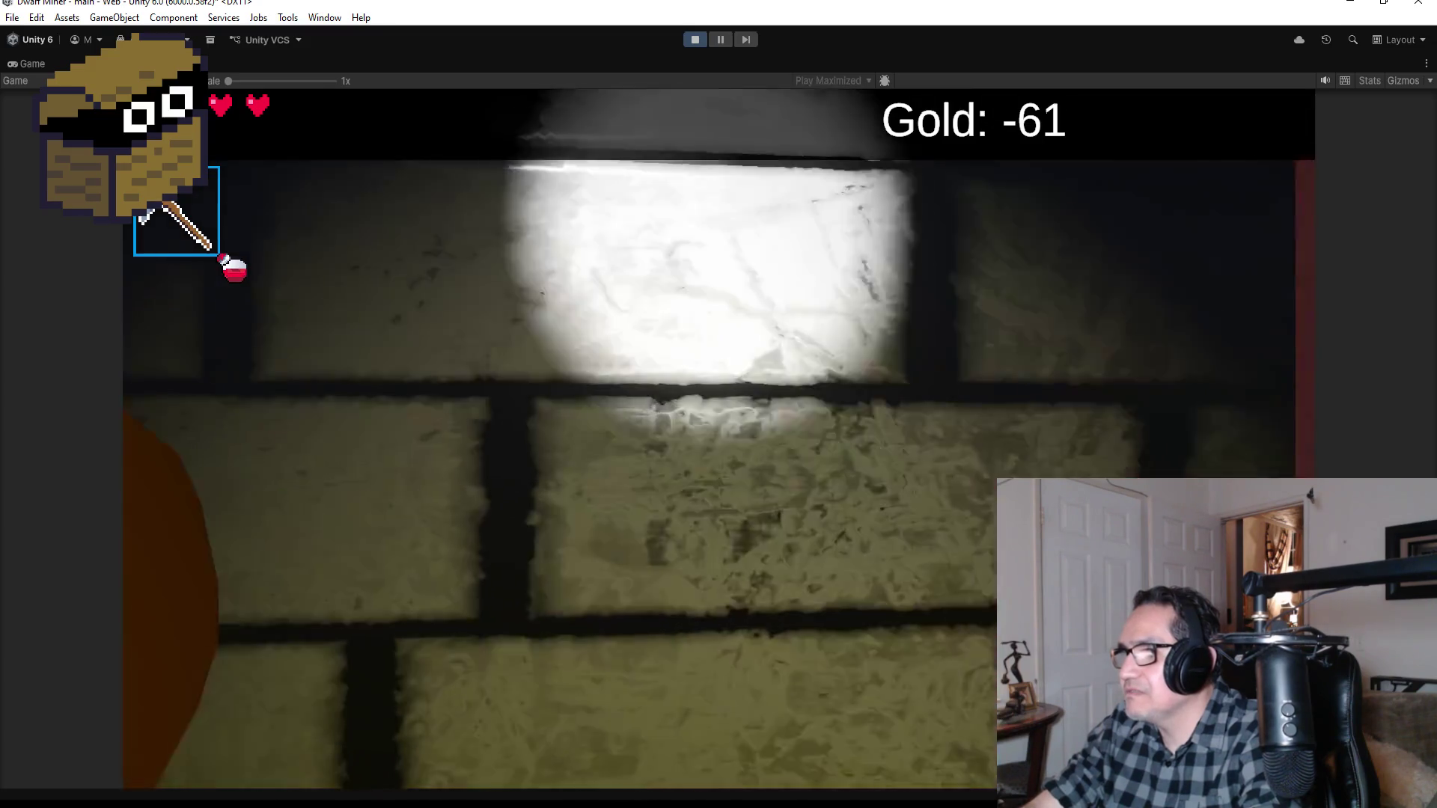
key("w")
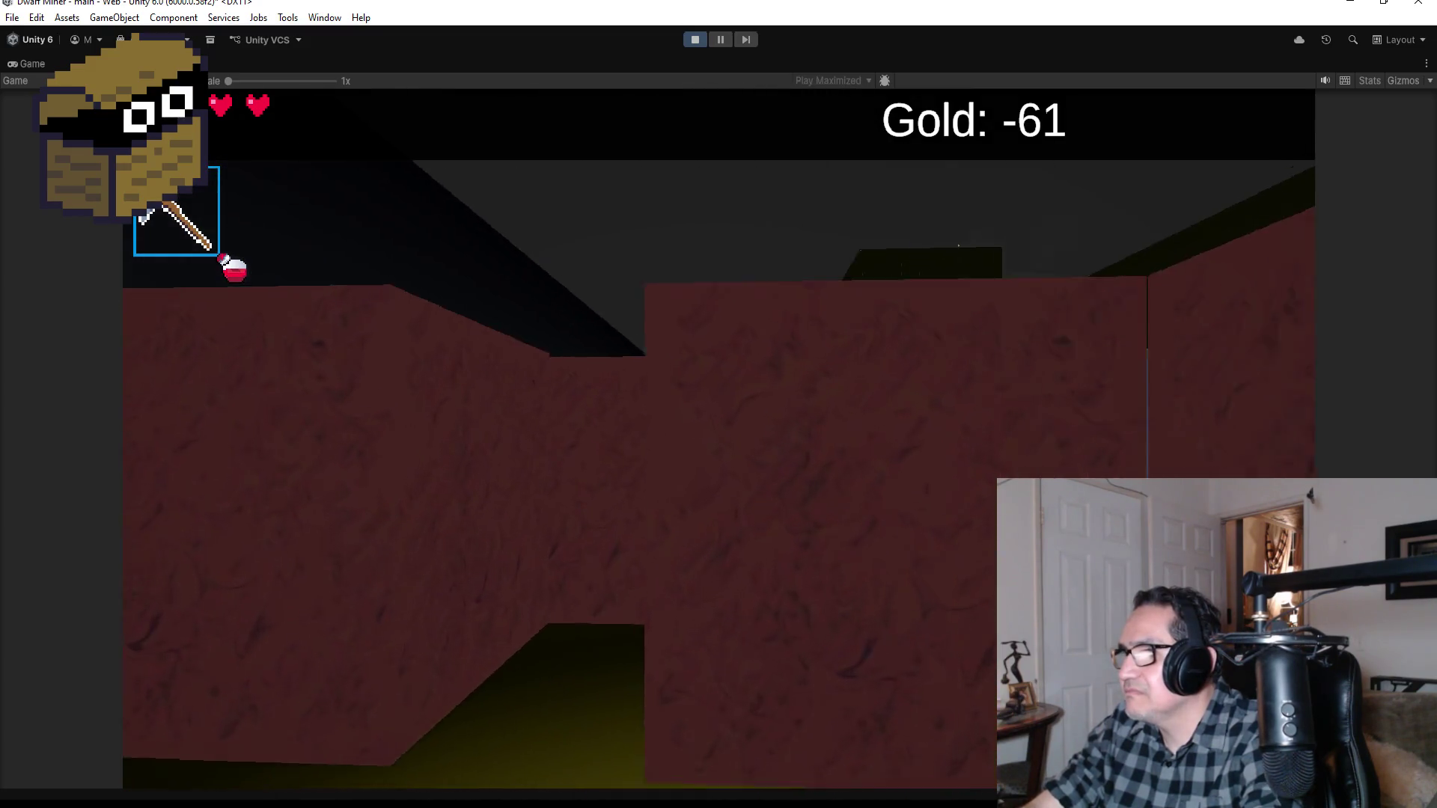
key("d")
key("w")
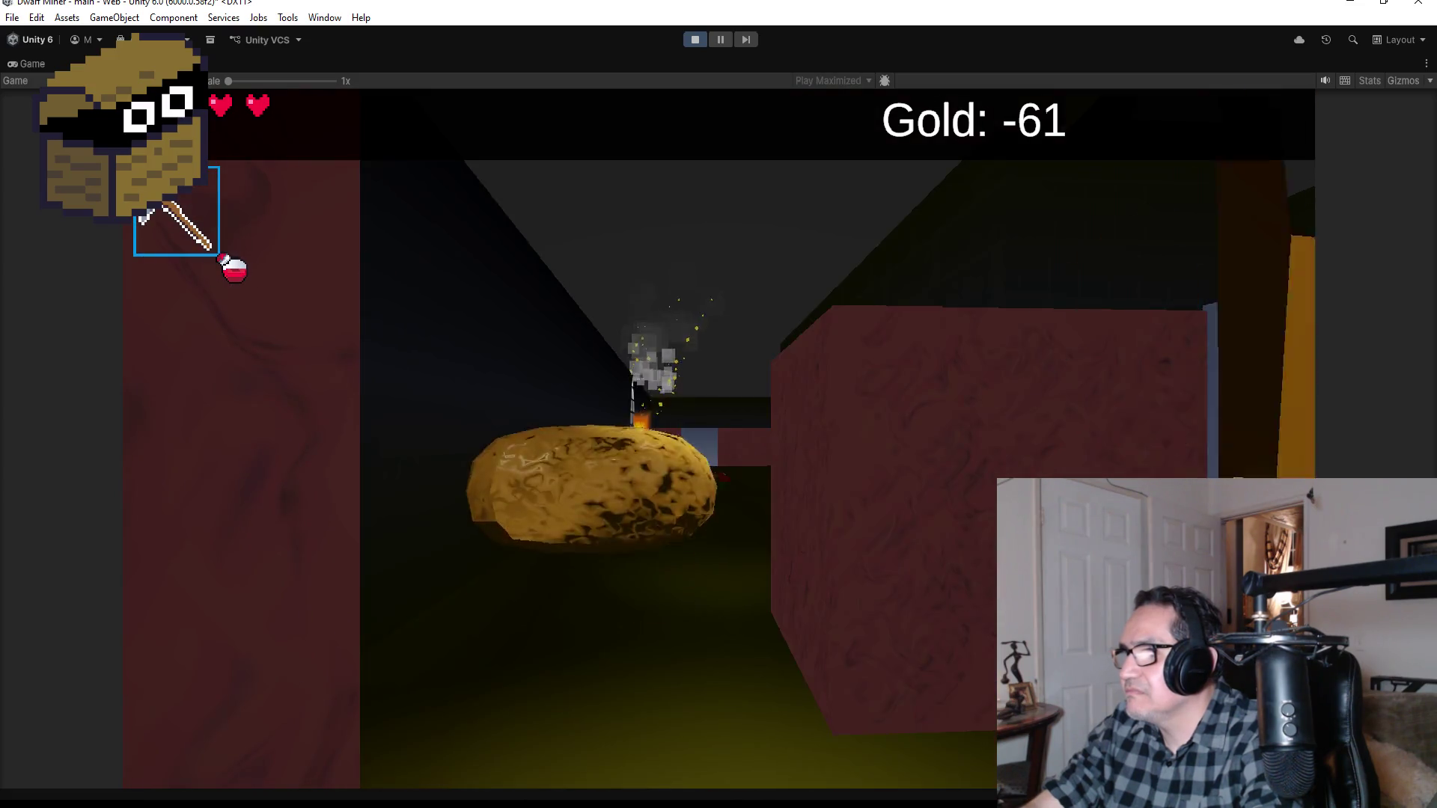
key("a")
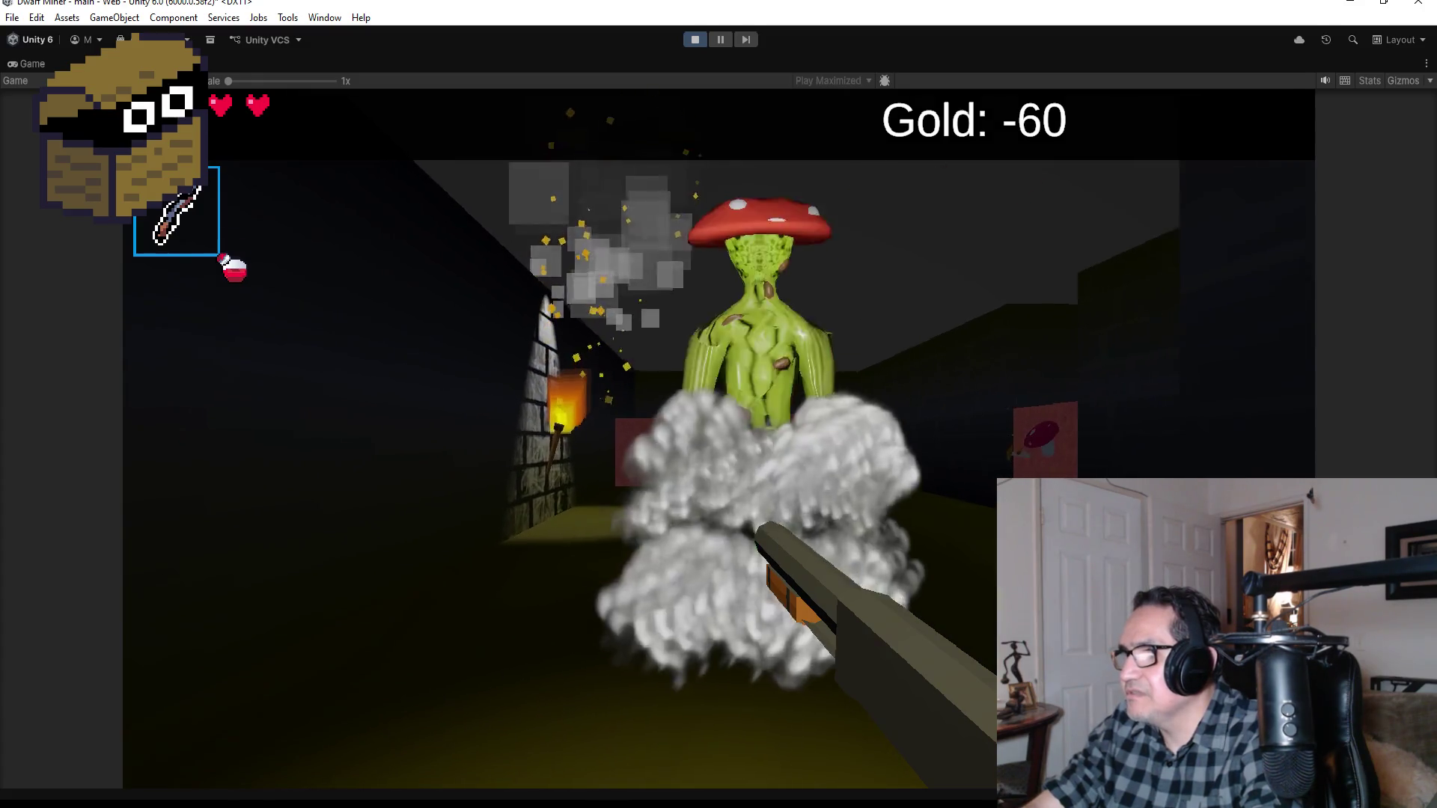
Step: Shoot the corridor's mushroom enemy, then mine the nuggets around the next chest
left_click(719, 404)
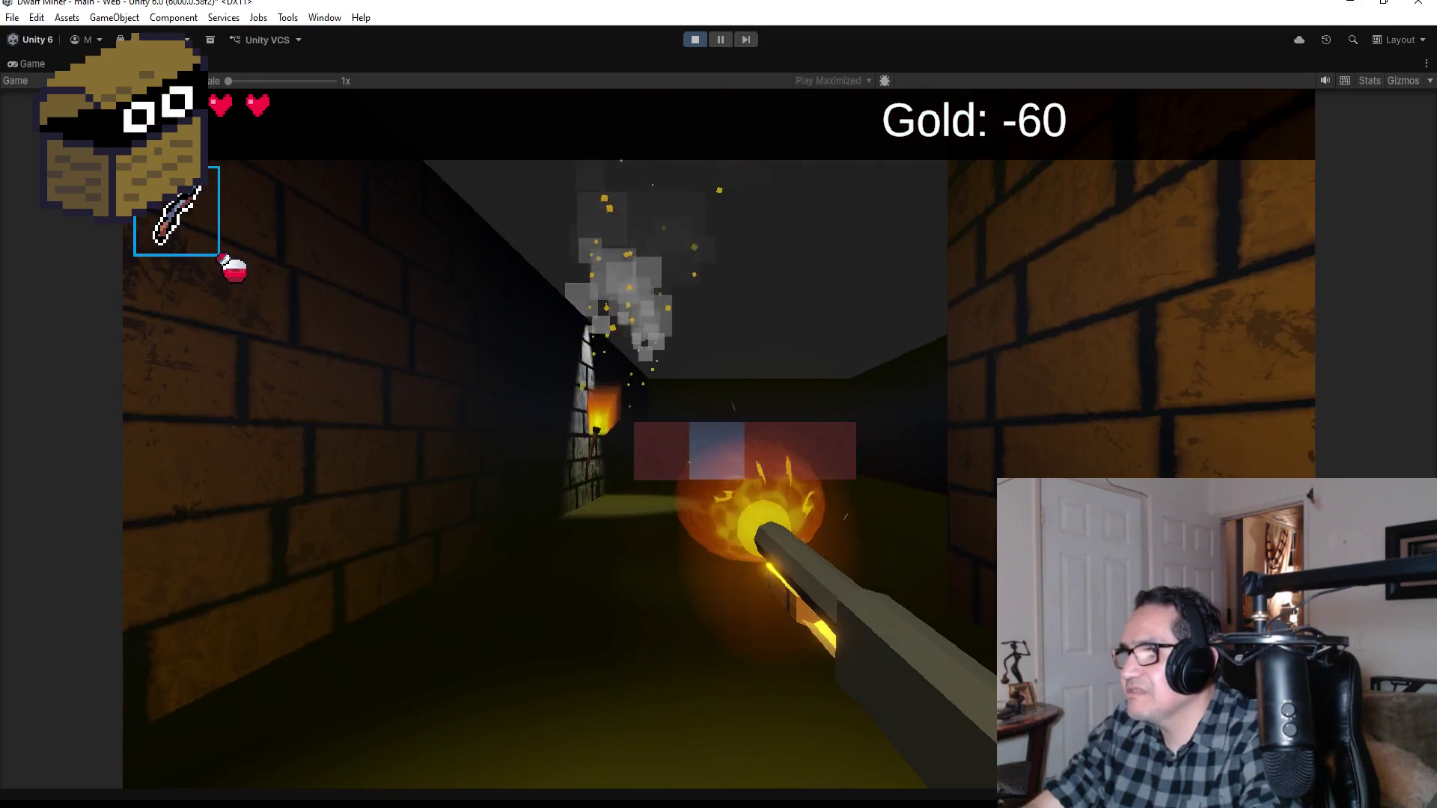
scroll("down", 3)
key("w")
key("d")
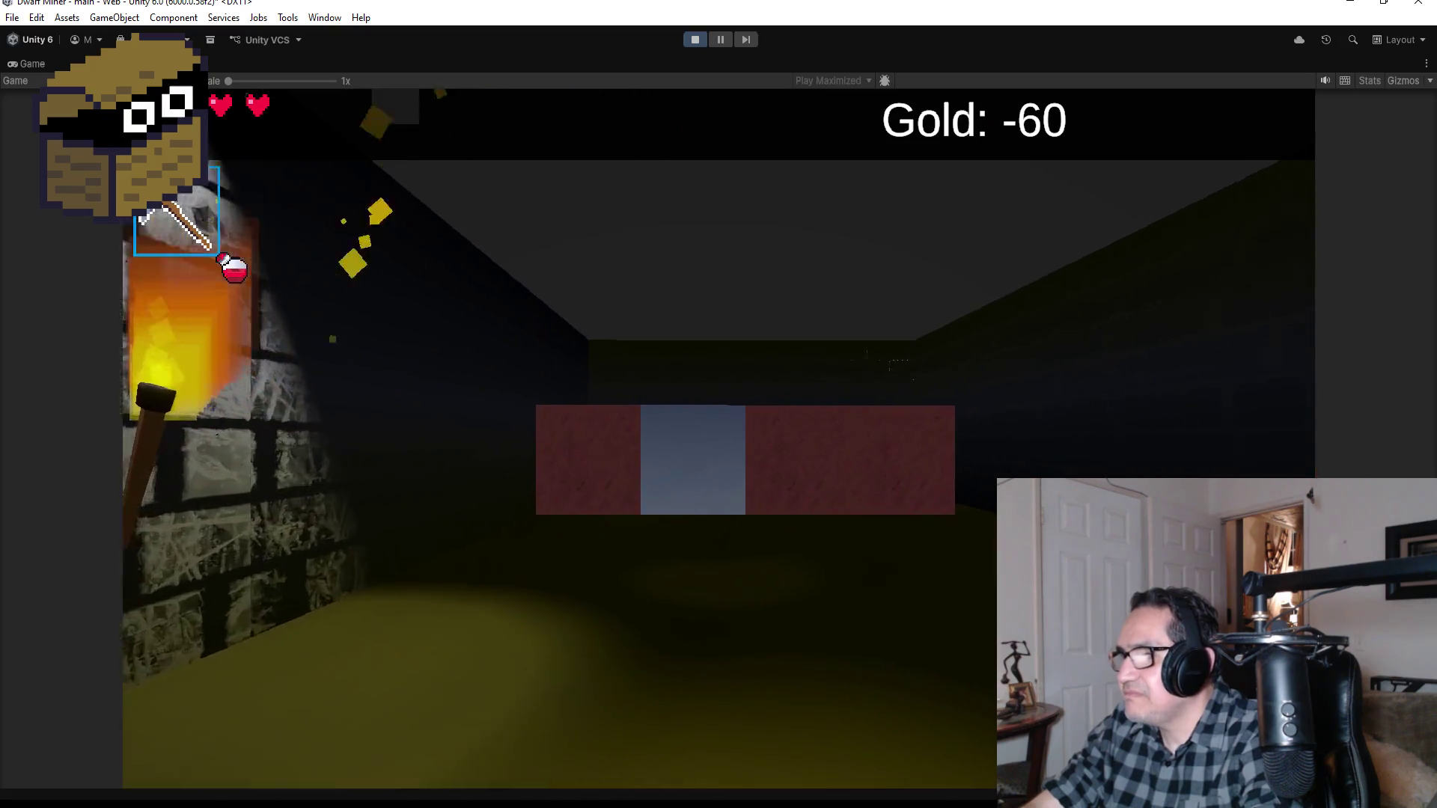
key("w")
key("w")
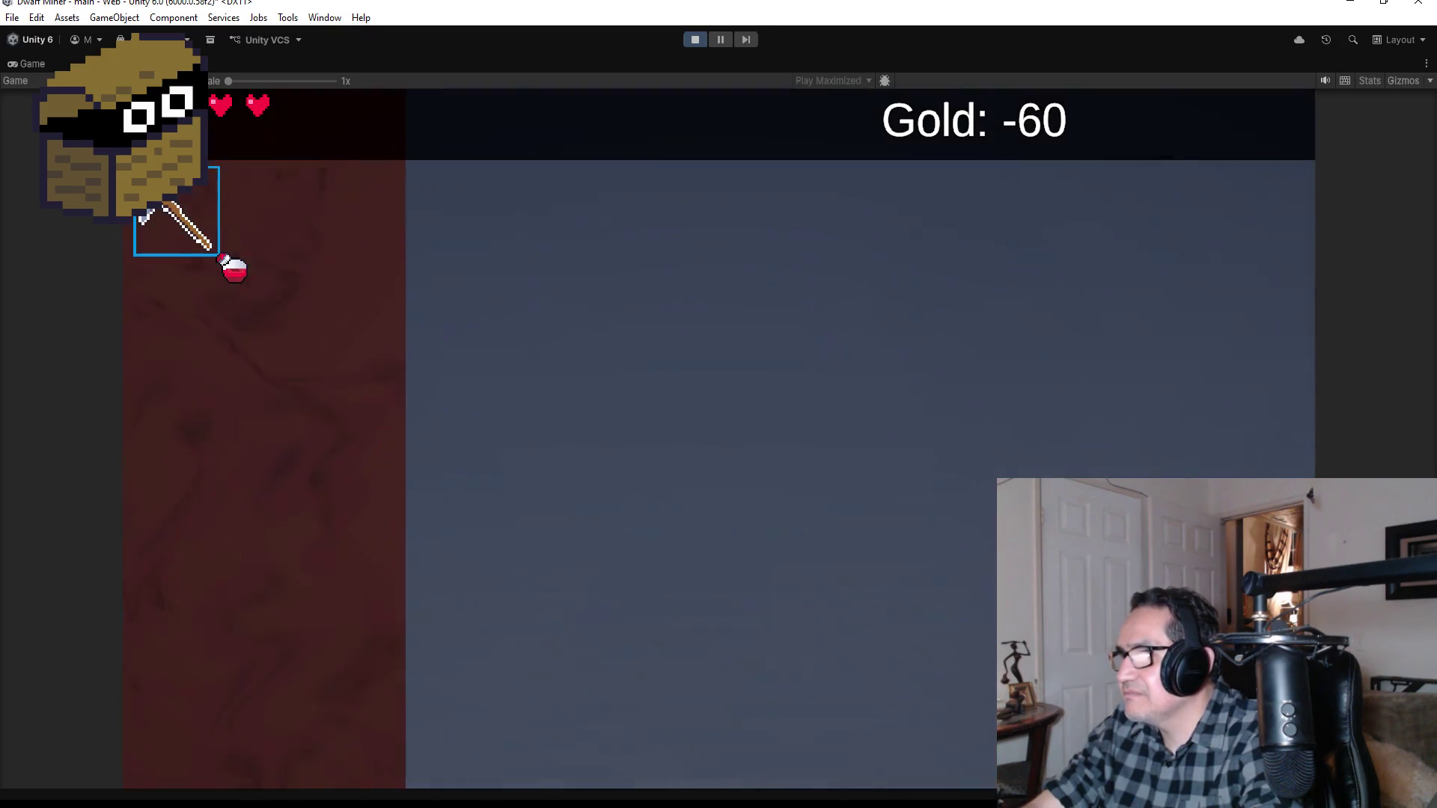
left_click(719, 404)
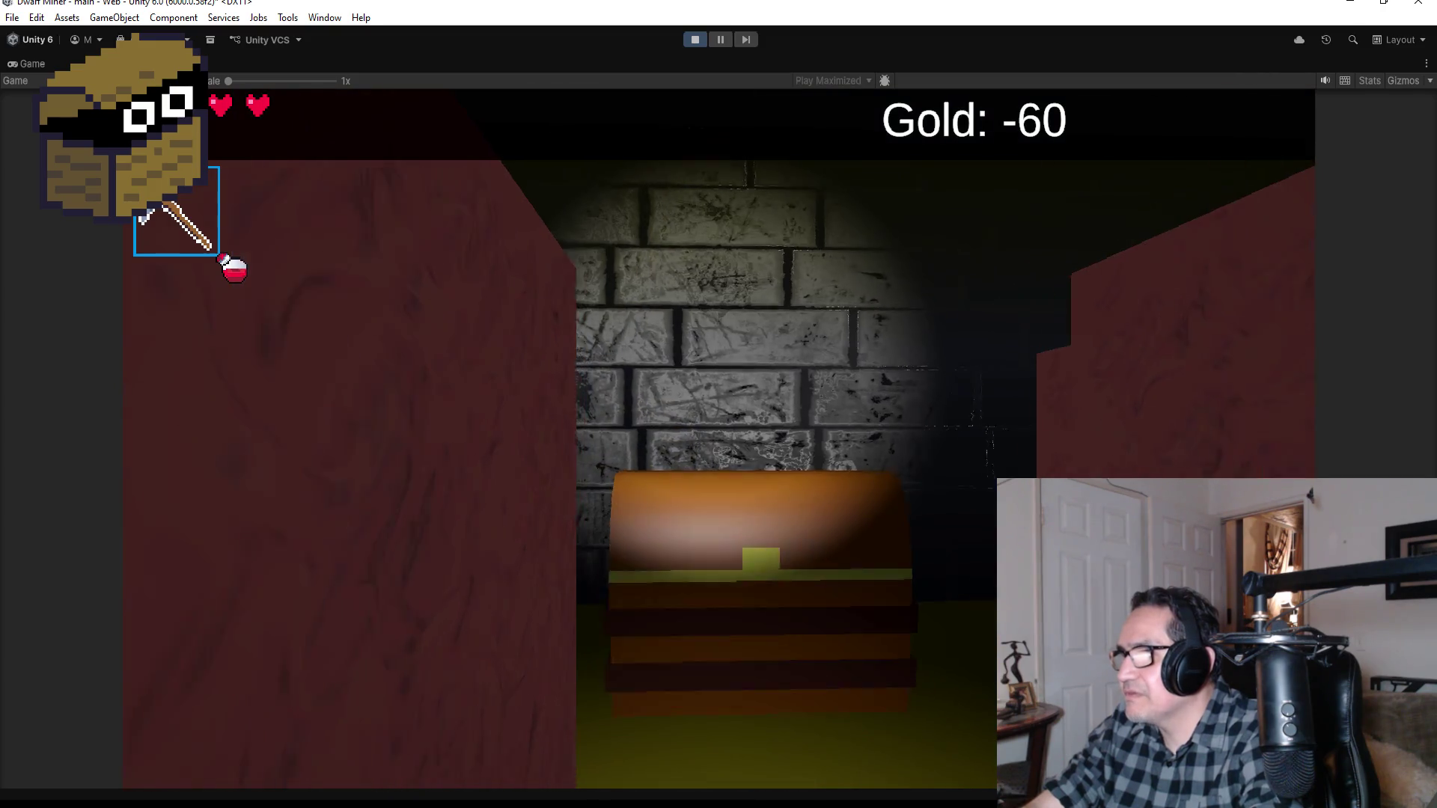
key("w")
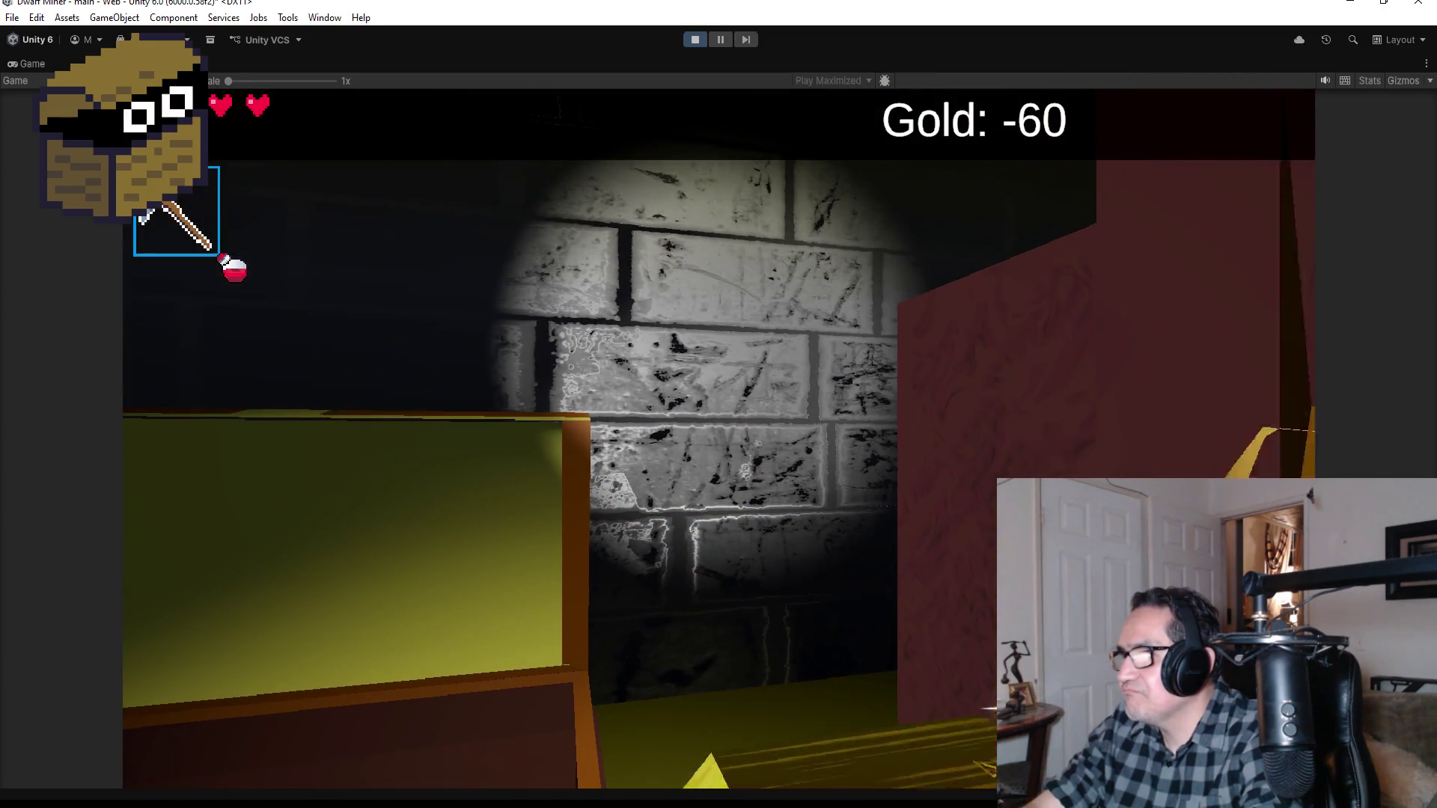
key("d")
key("a")
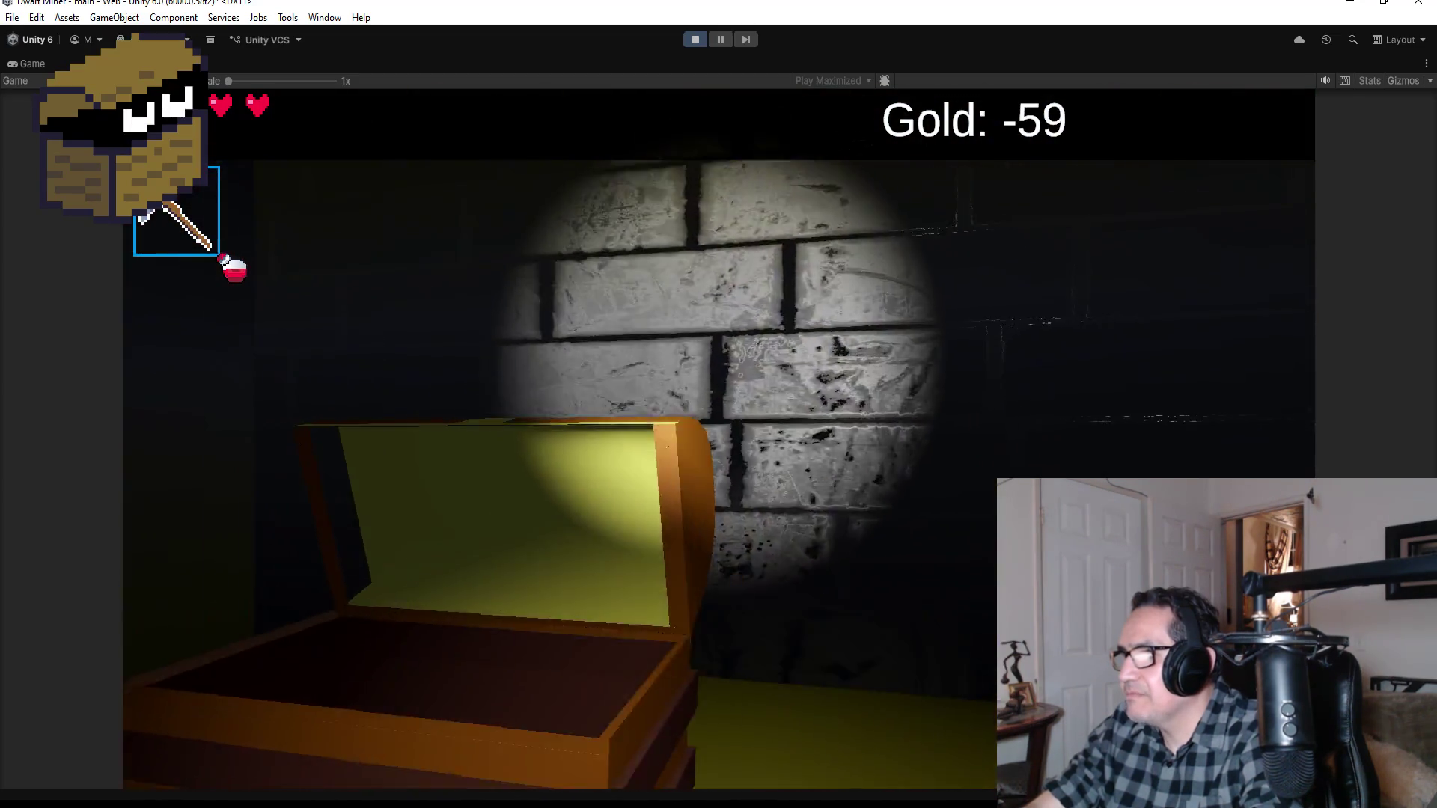
key("w")
key("a")
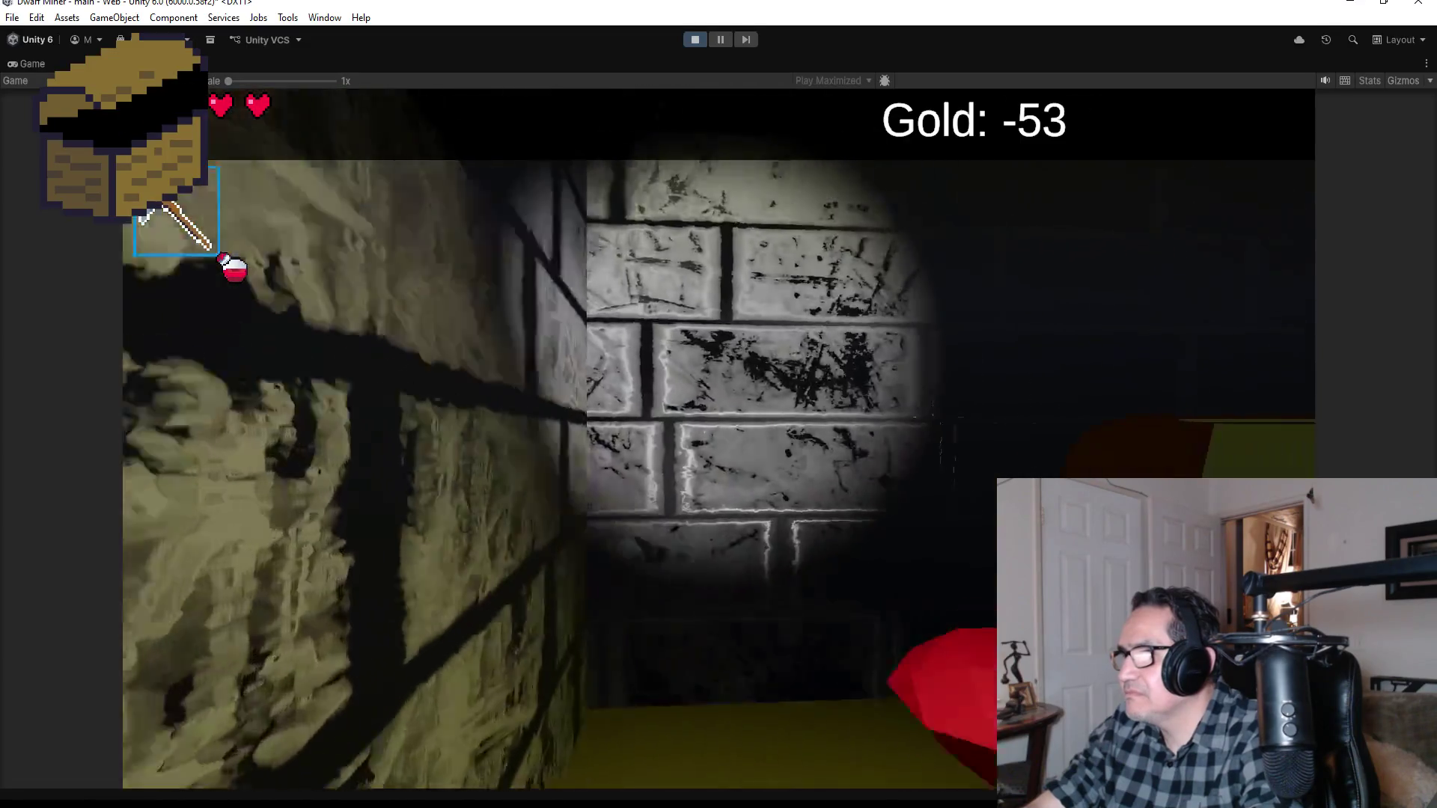
key("w")
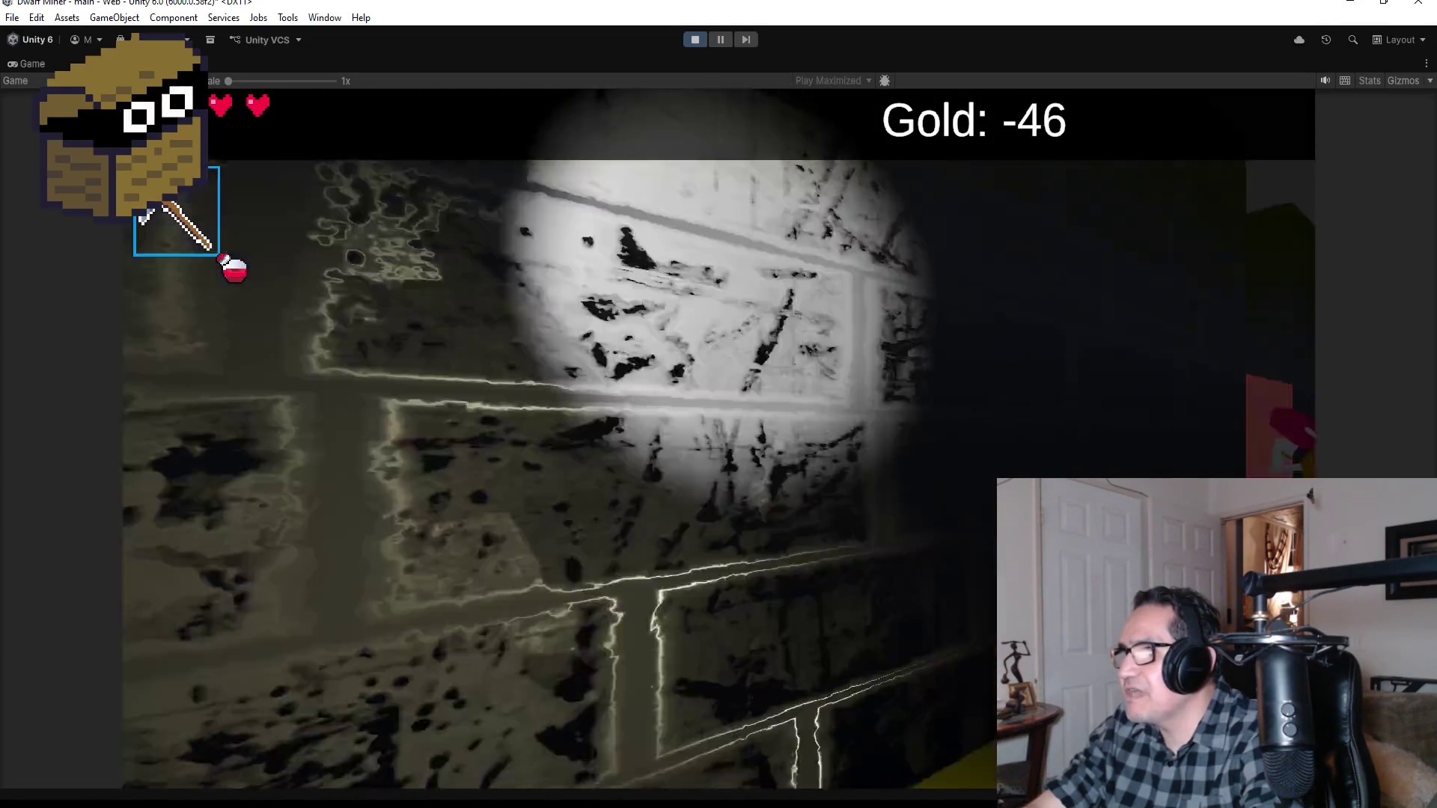
Step: Shoot the goblin, open the chest by the mushroom wall and collect the nugget
key("d")
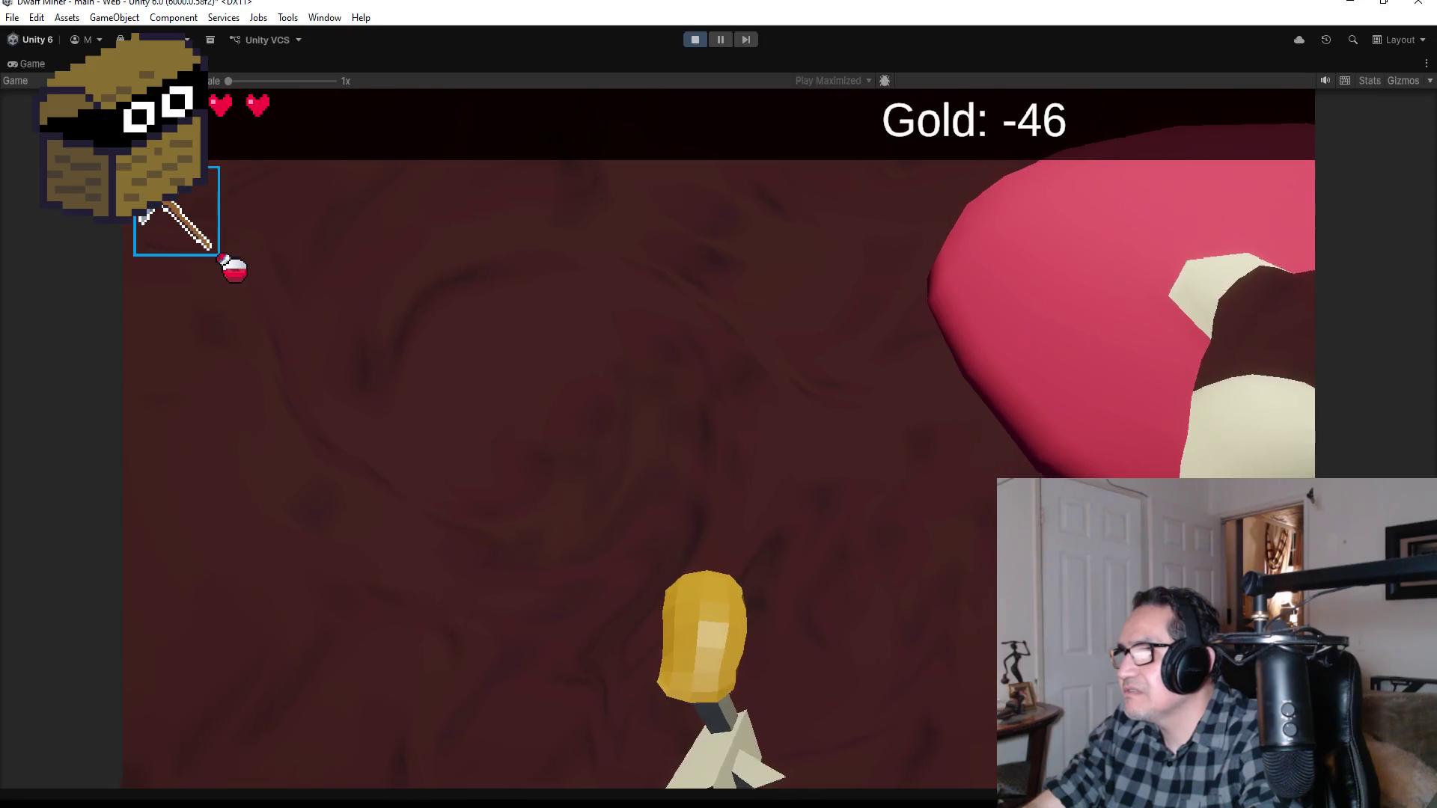
key("d")
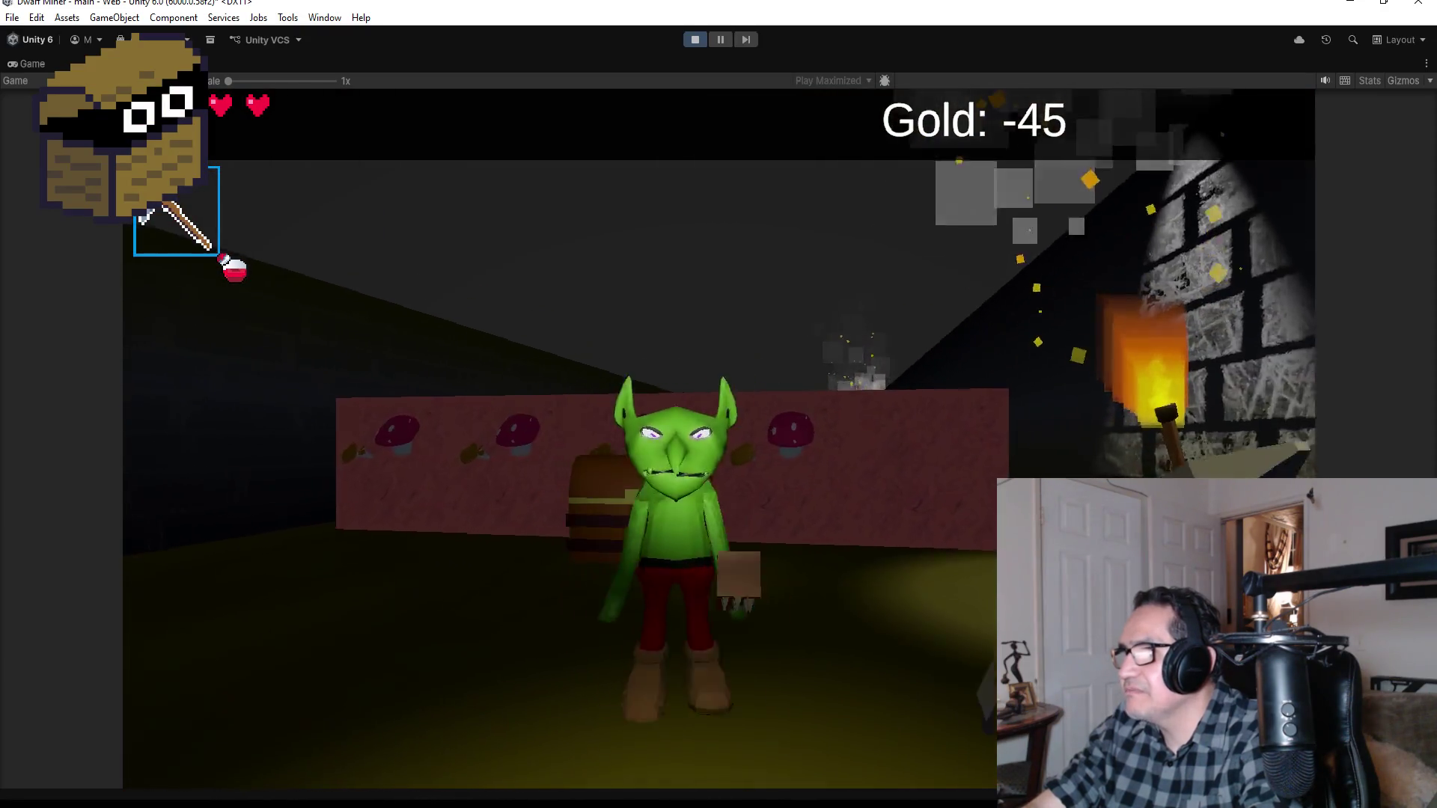
key("2")
left_click(718, 404)
key("a")
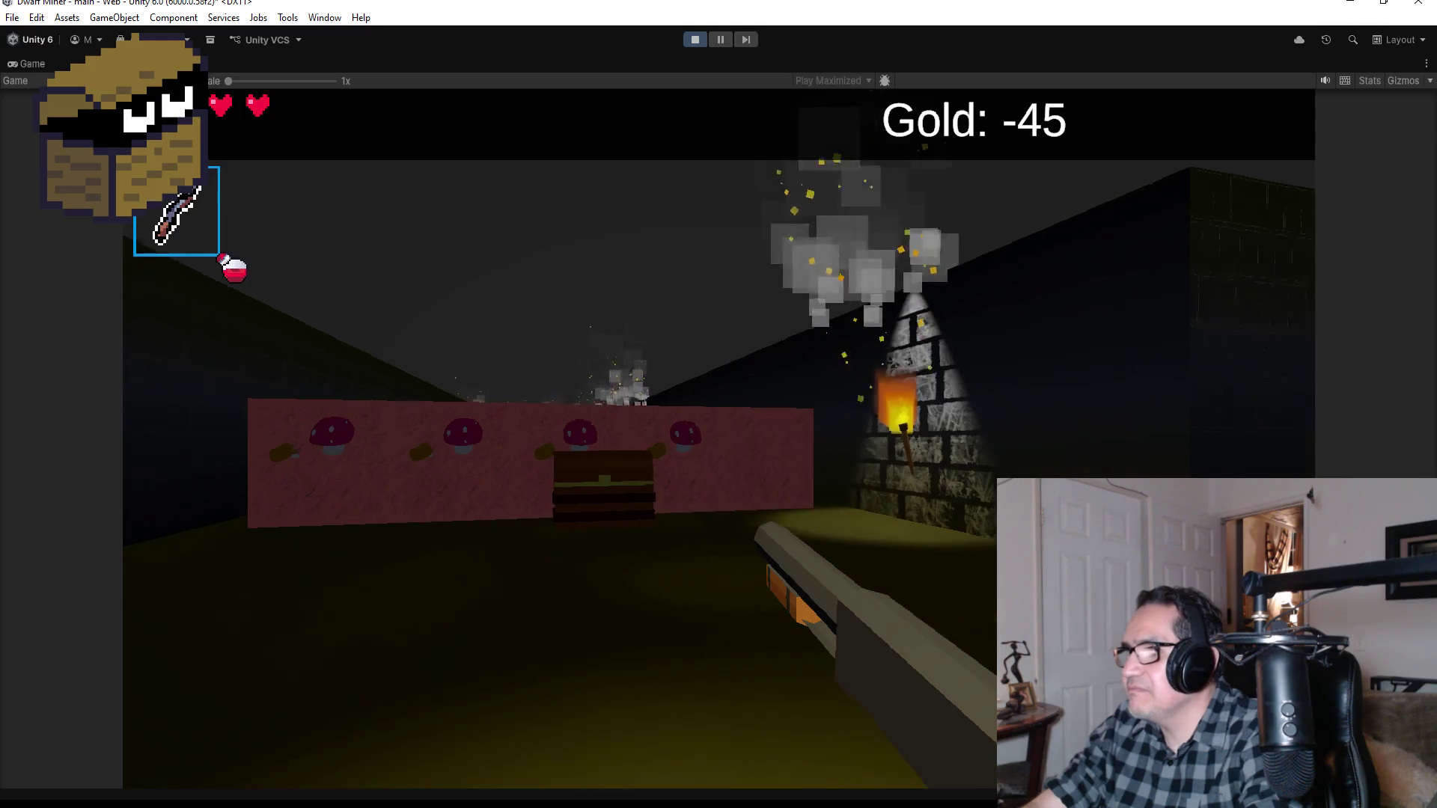
key("w")
key("1")
left_click(718, 404)
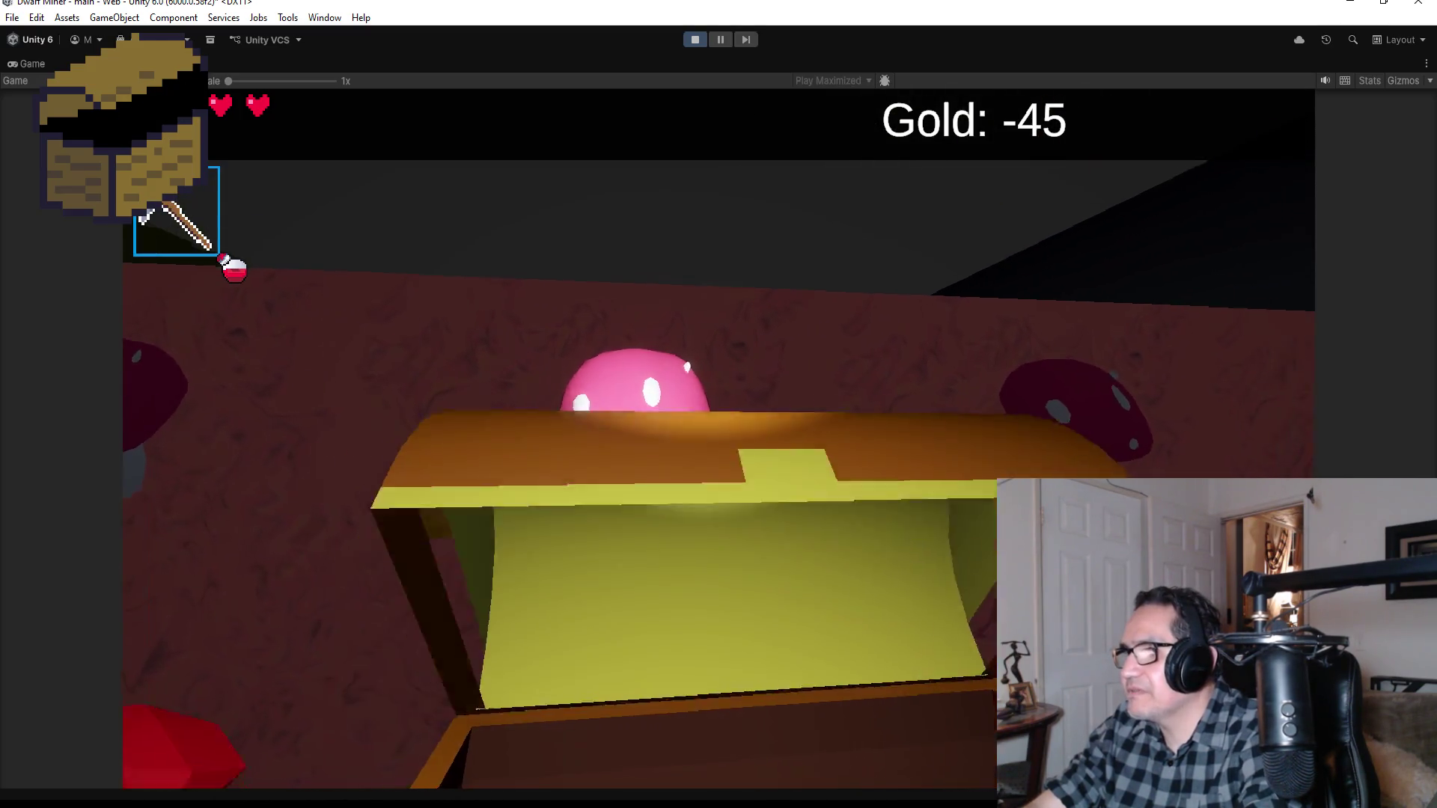
key("w")
key("a")
key("w")
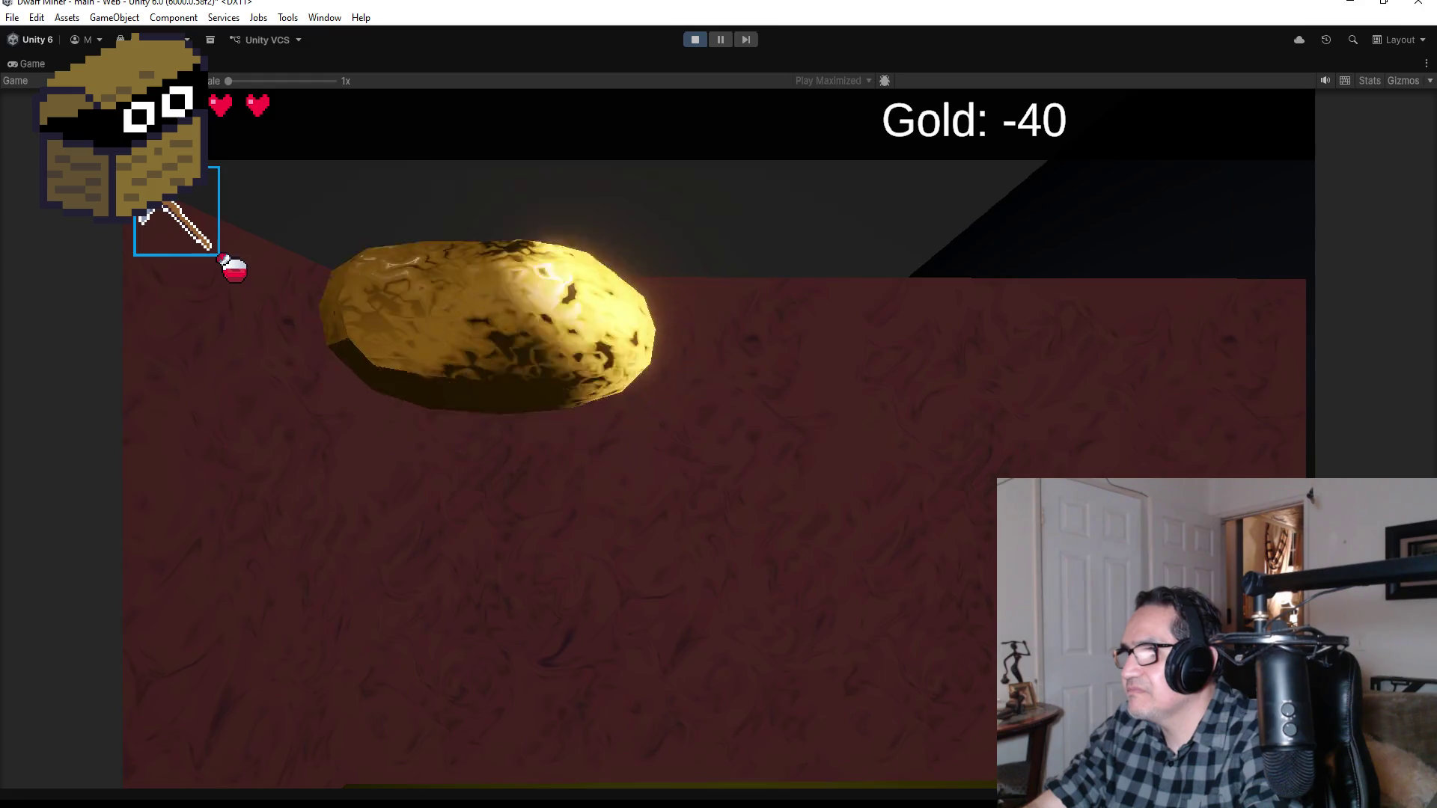
key("a")
Step: Check the gap by the grey wall, then shoot the mushroom creature and continue down the corridor
key("w")
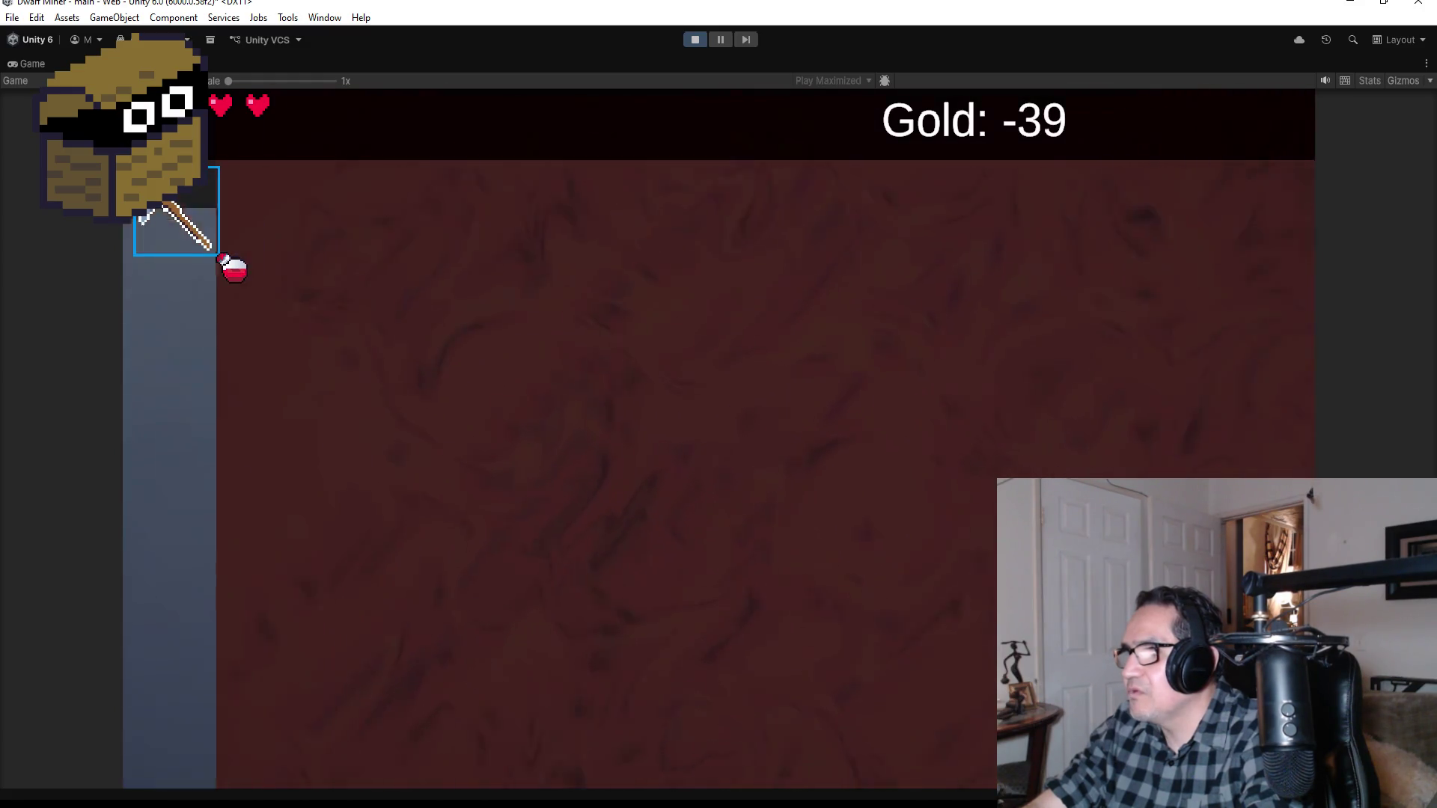
key("a")
key("a")
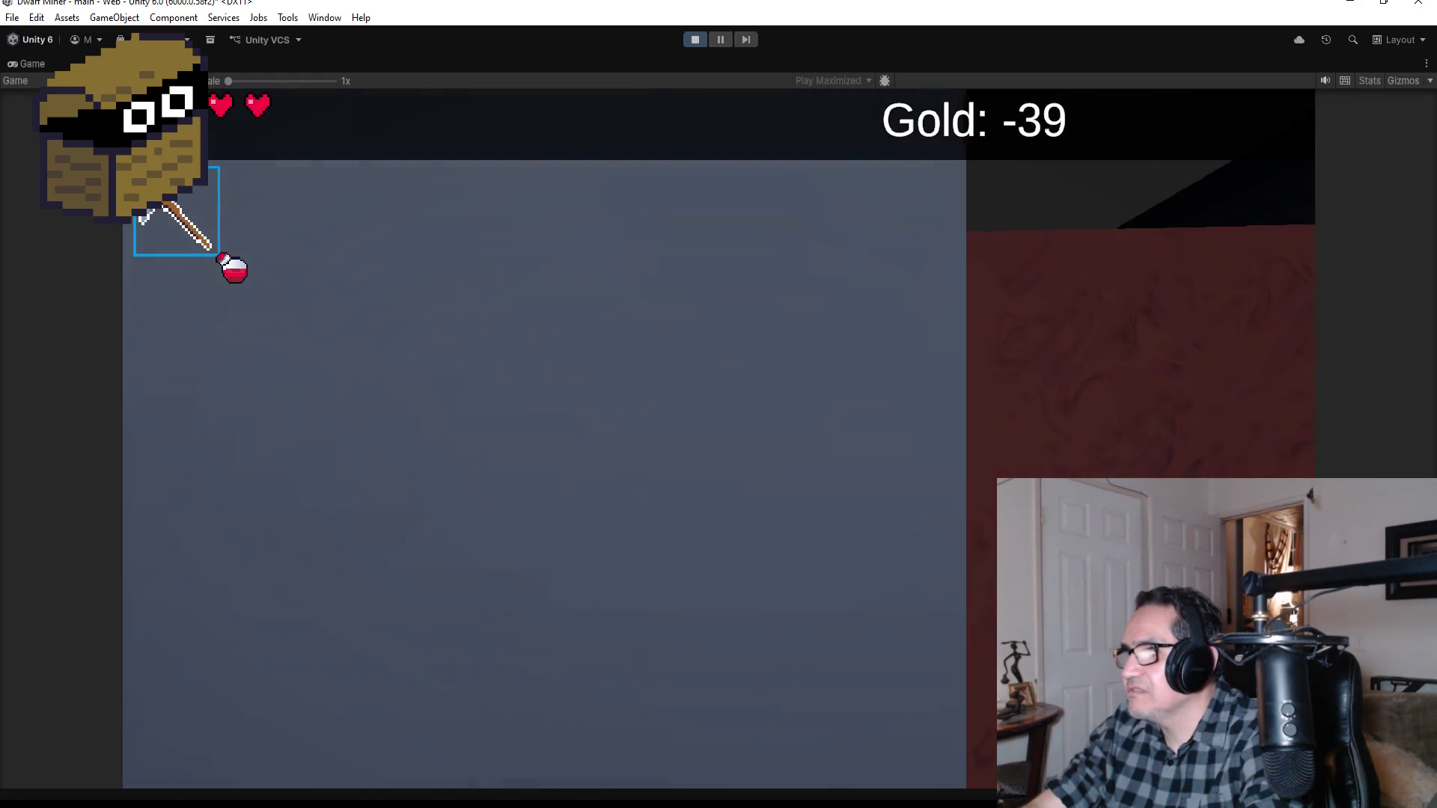
key("s")
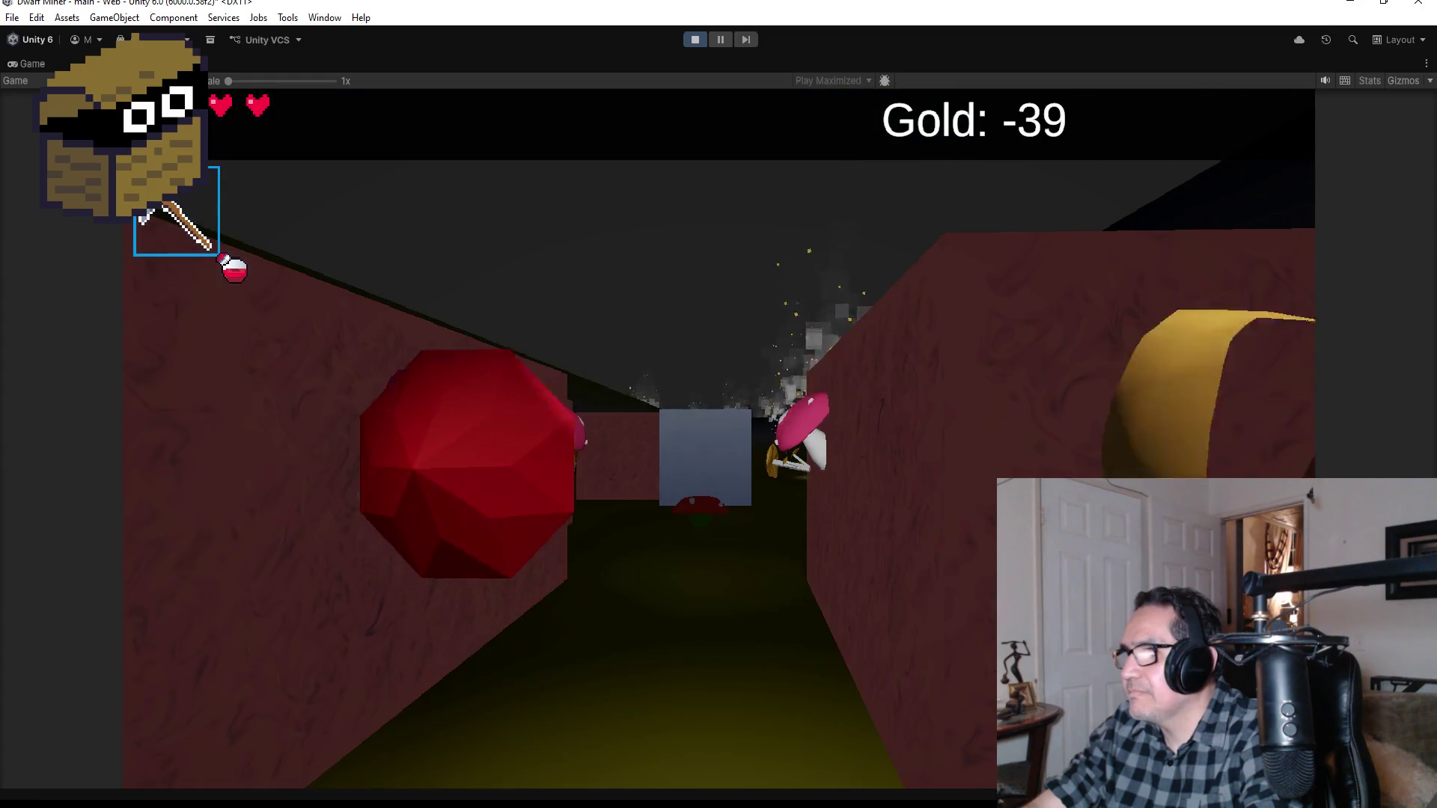
key("2")
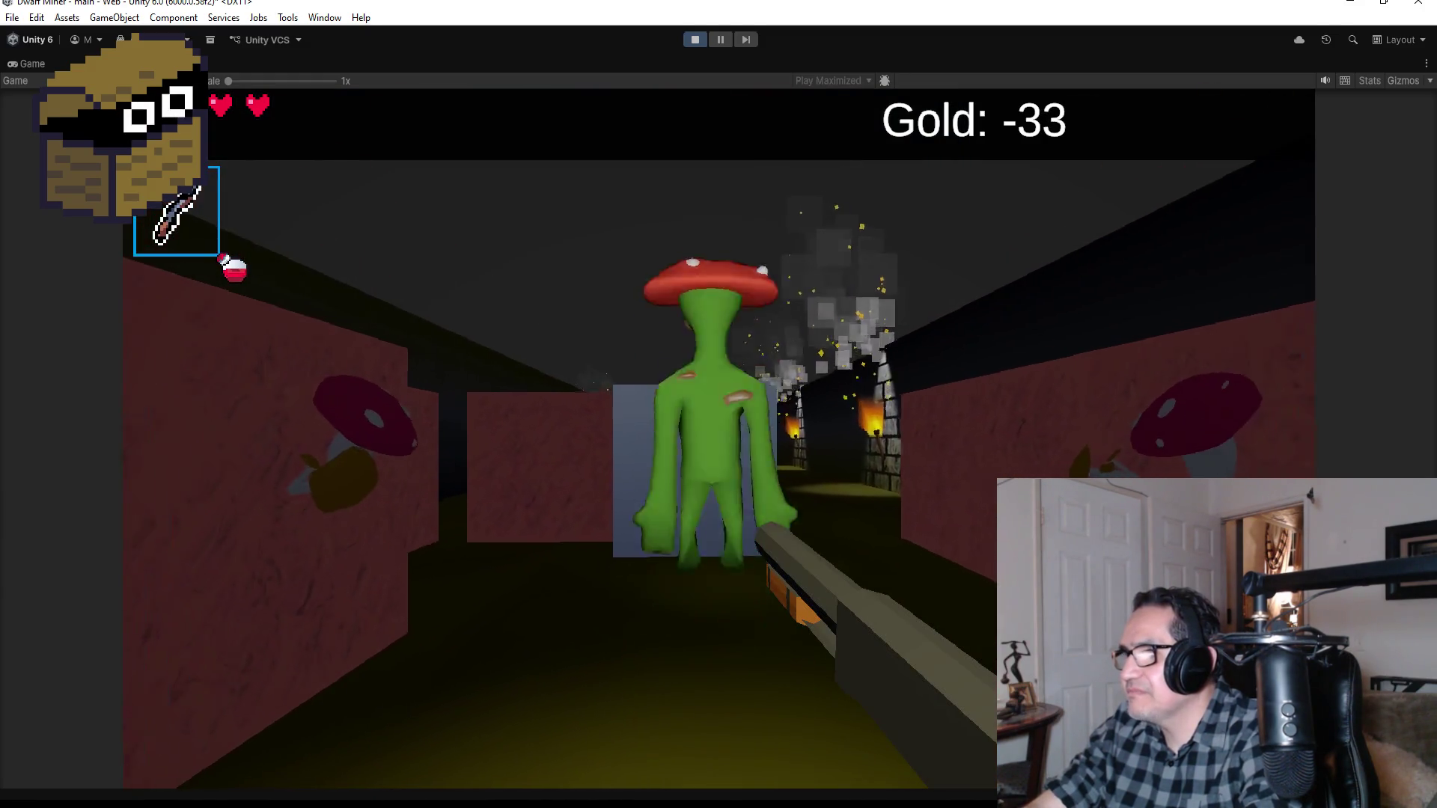
key("w")
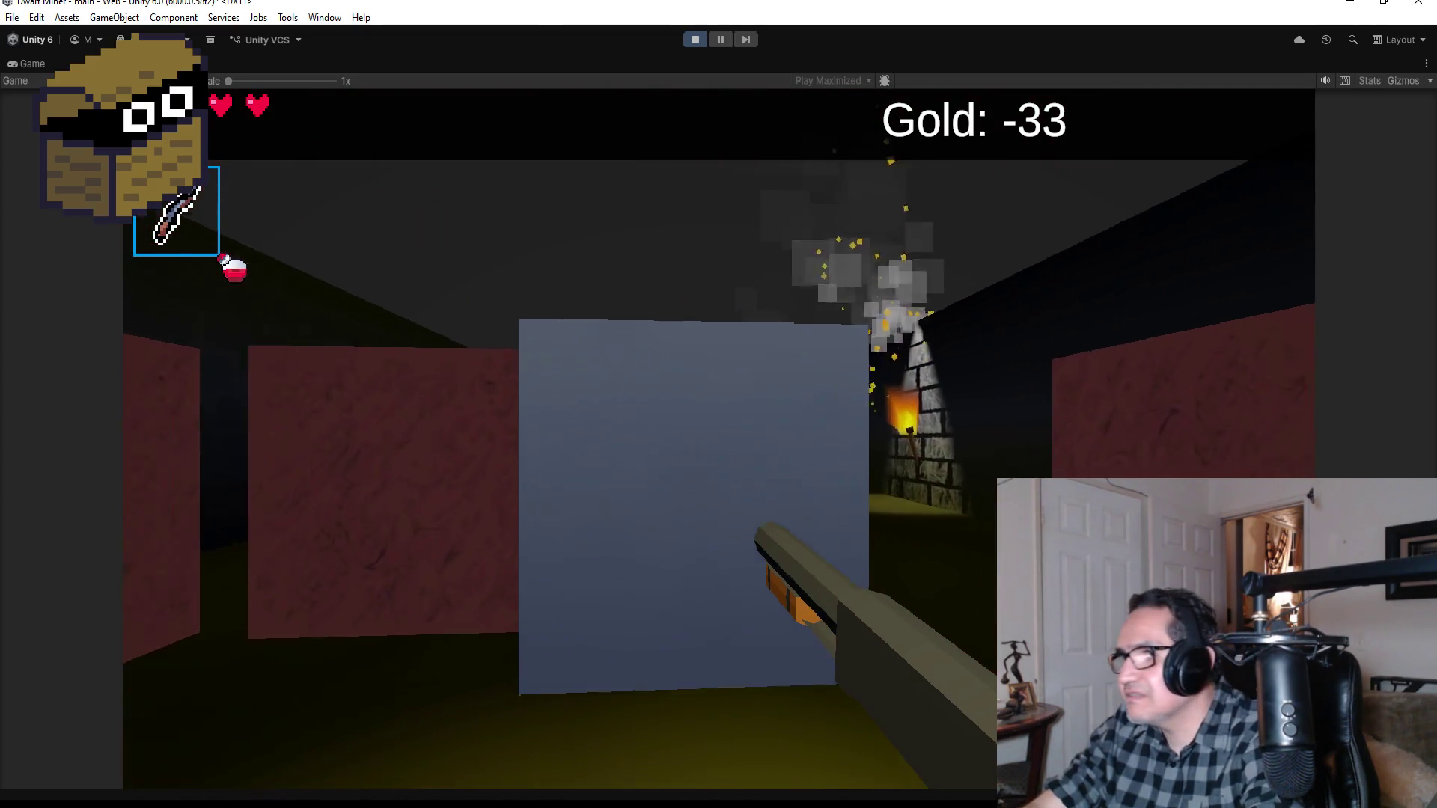
key("d")
key("w")
key("a")
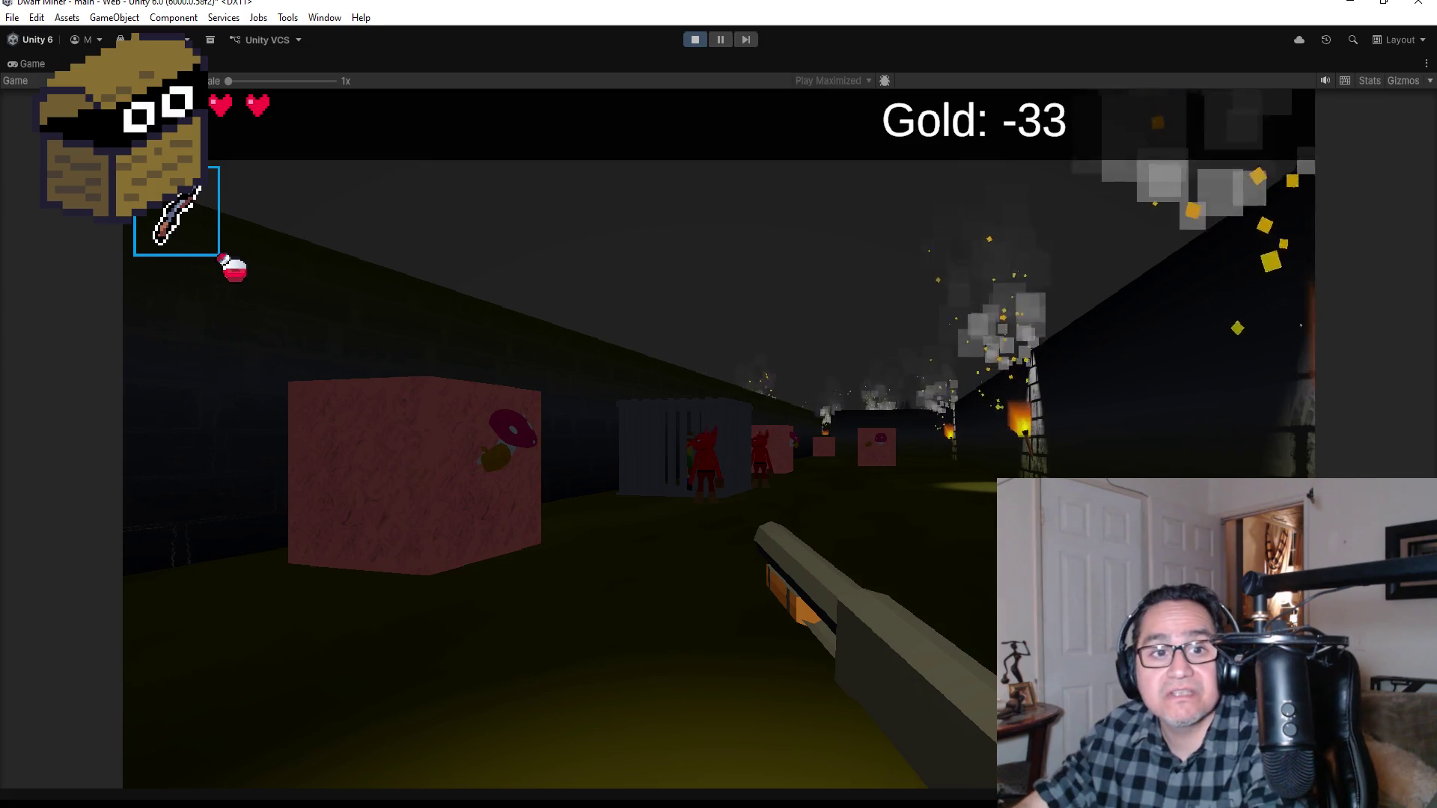
Step: Gun down the charging red demons and pick up the dropped key
key("w")
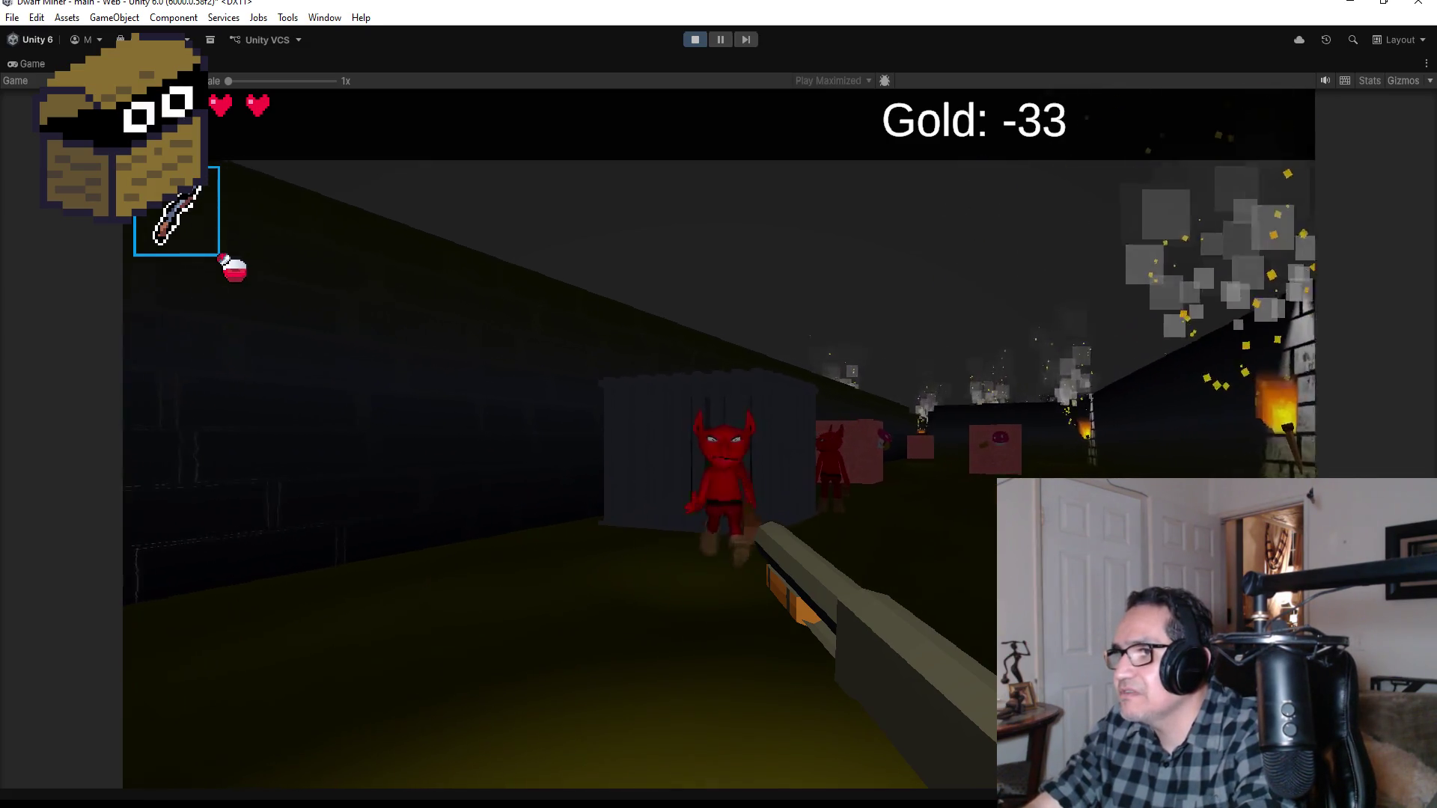
left_click(718, 437)
left_click(718, 437)
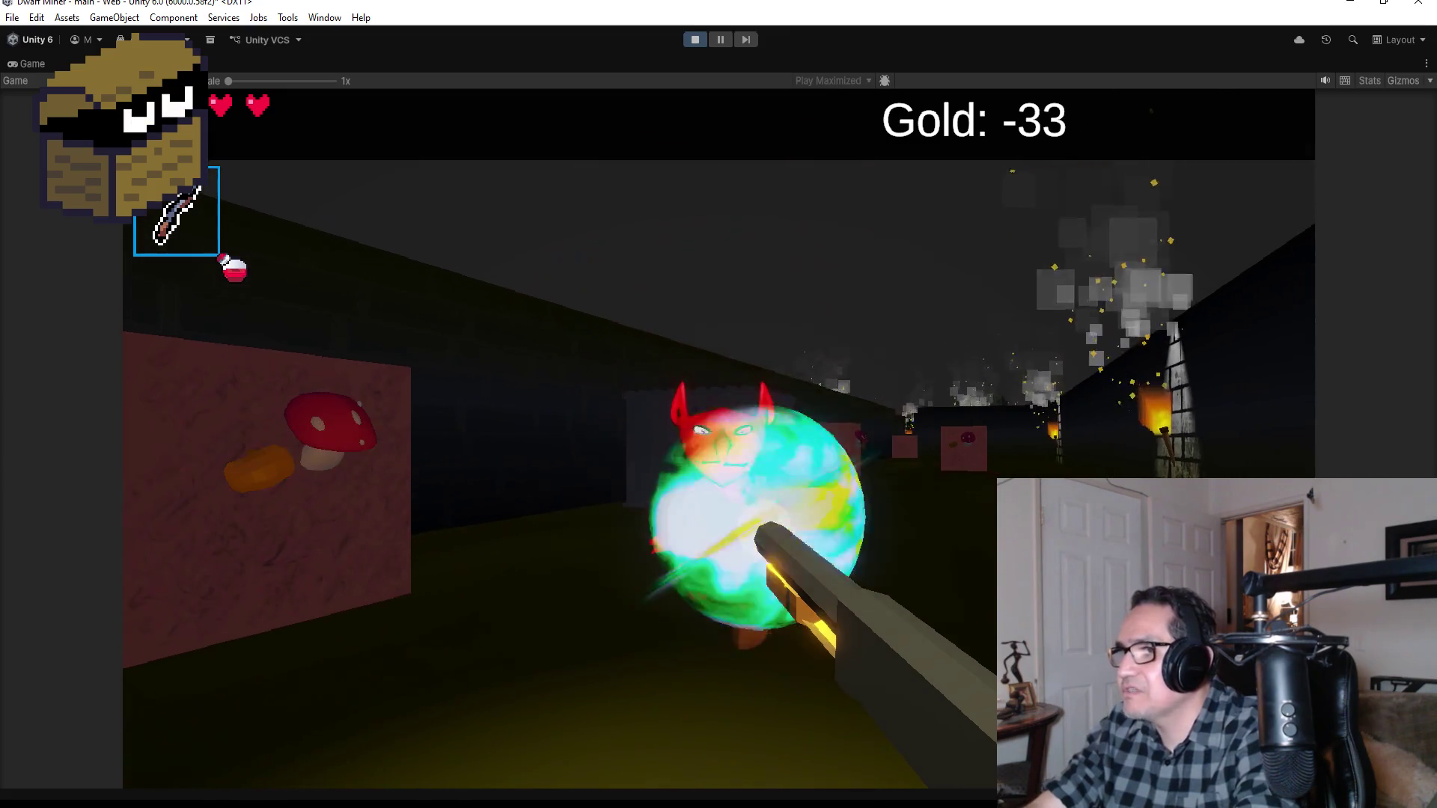
left_click(718, 438)
key("w")
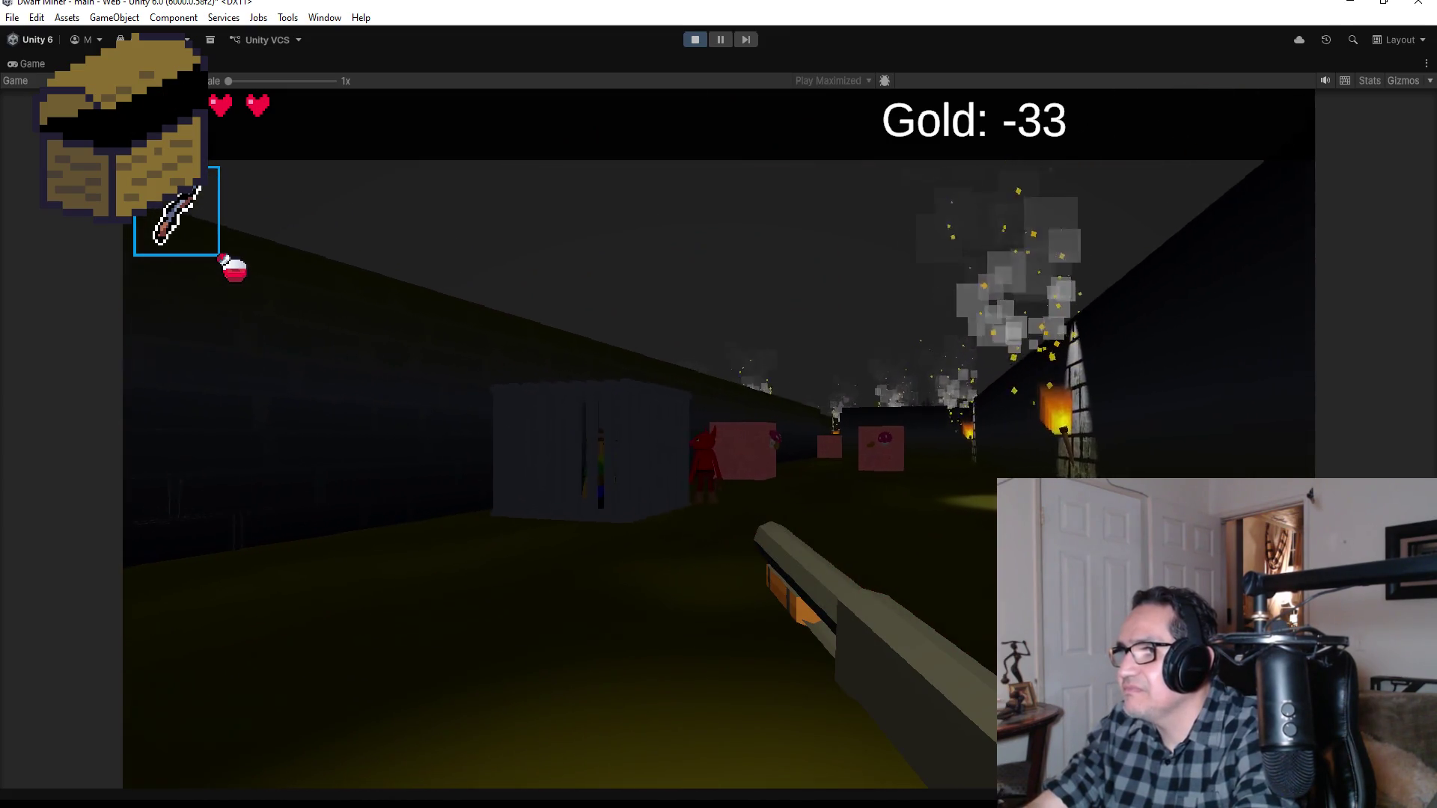
left_click(719, 438)
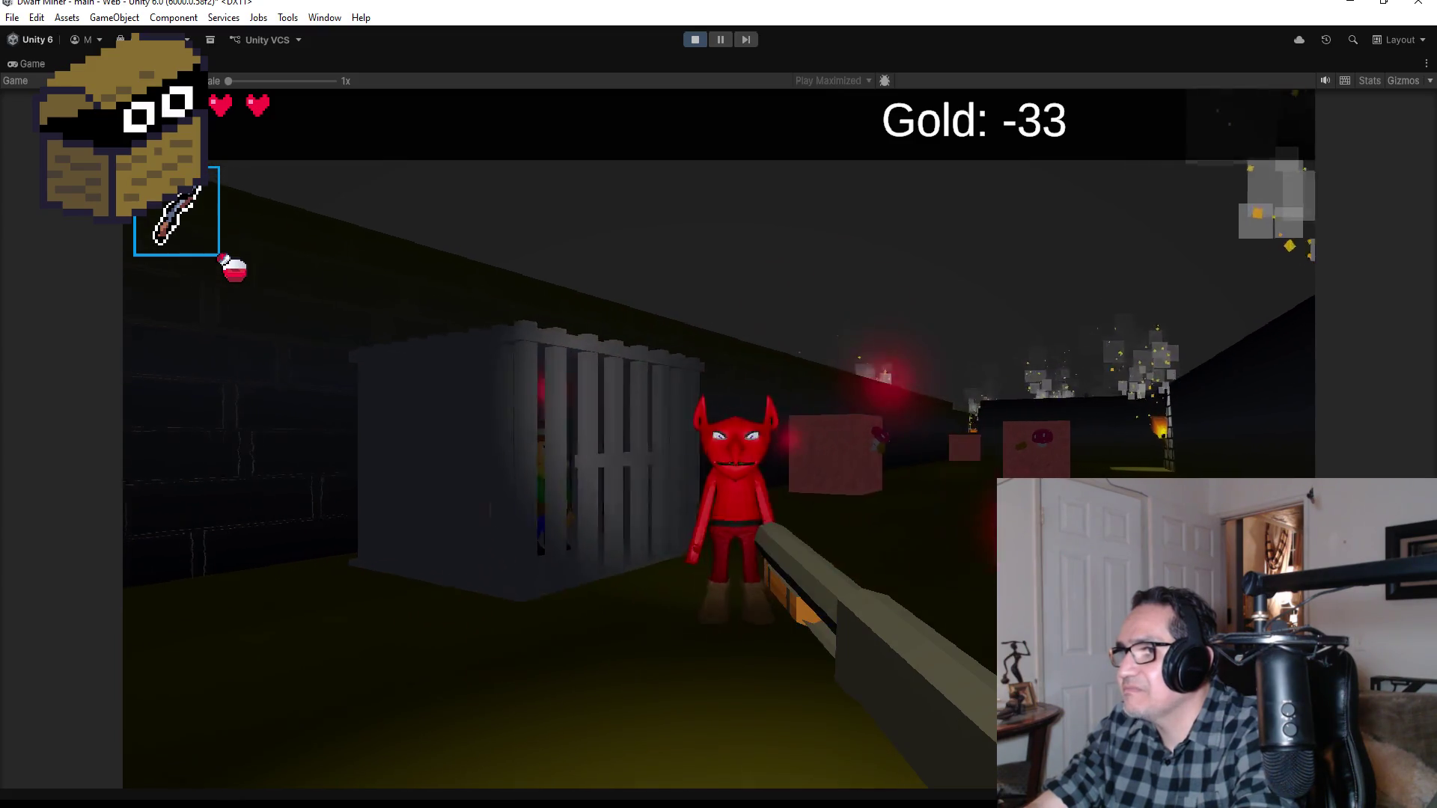
left_click(719, 438)
left_click(718, 438)
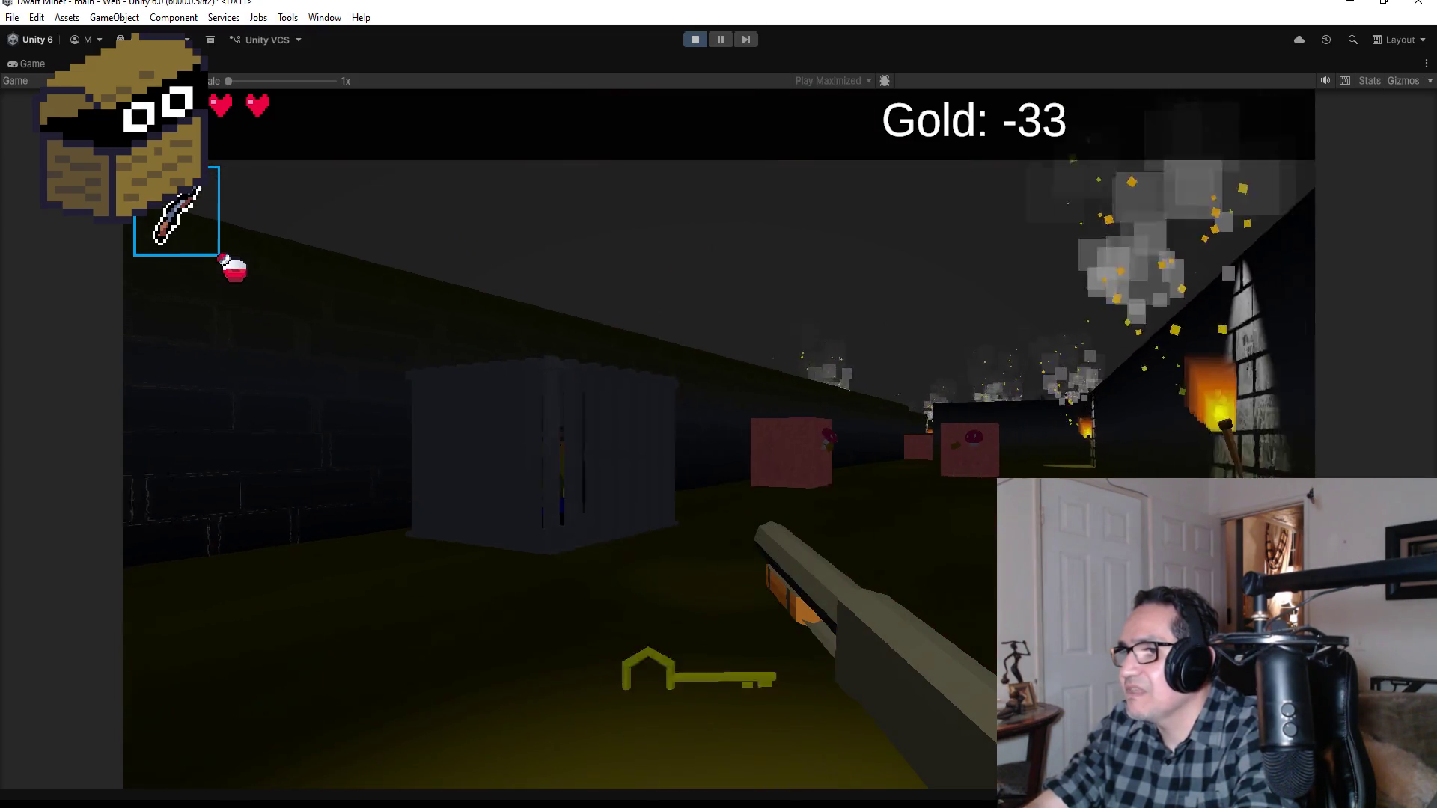
key("w")
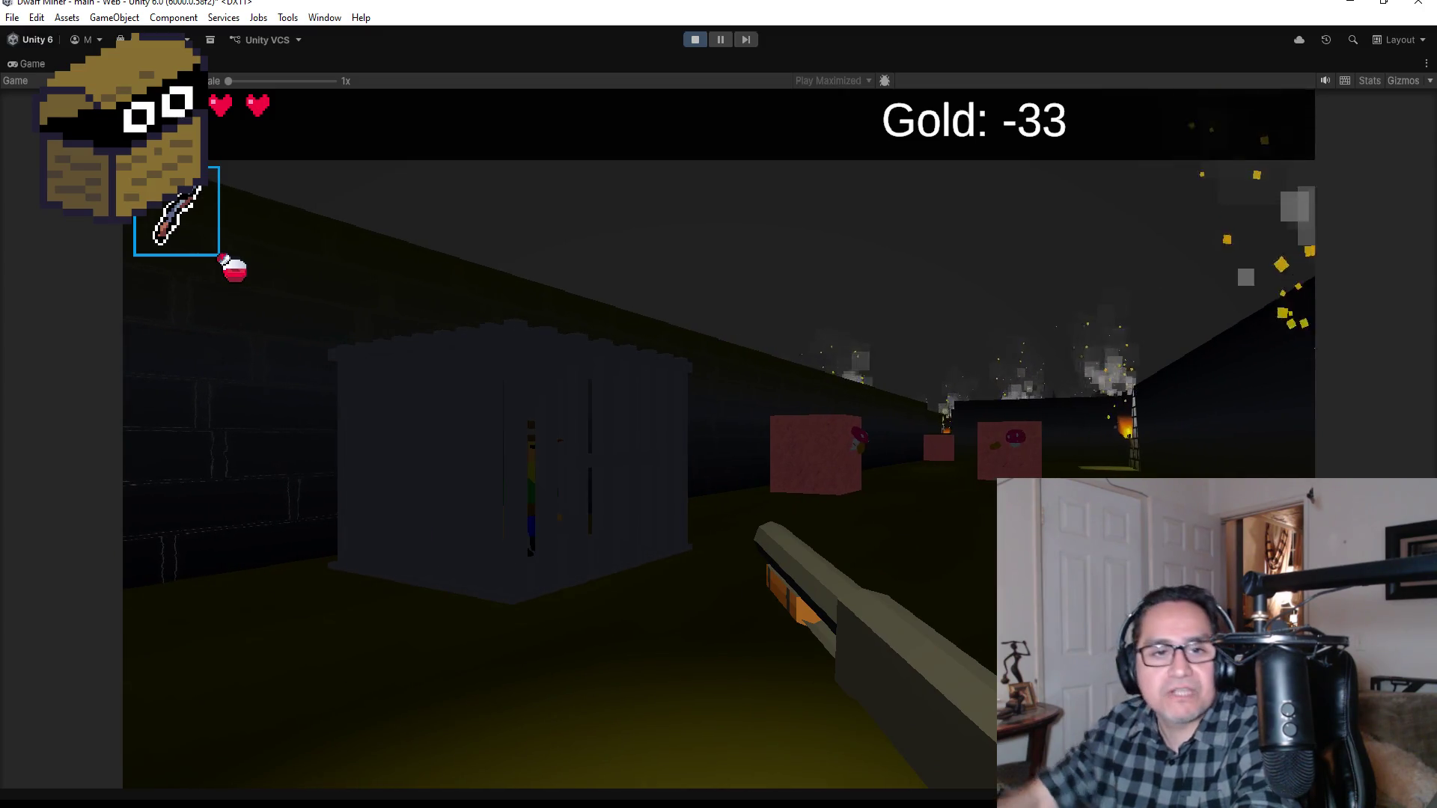
Step: Visit the caged dwarf, pass through the purple portal to the cave entrance, and open Settings
key("a")
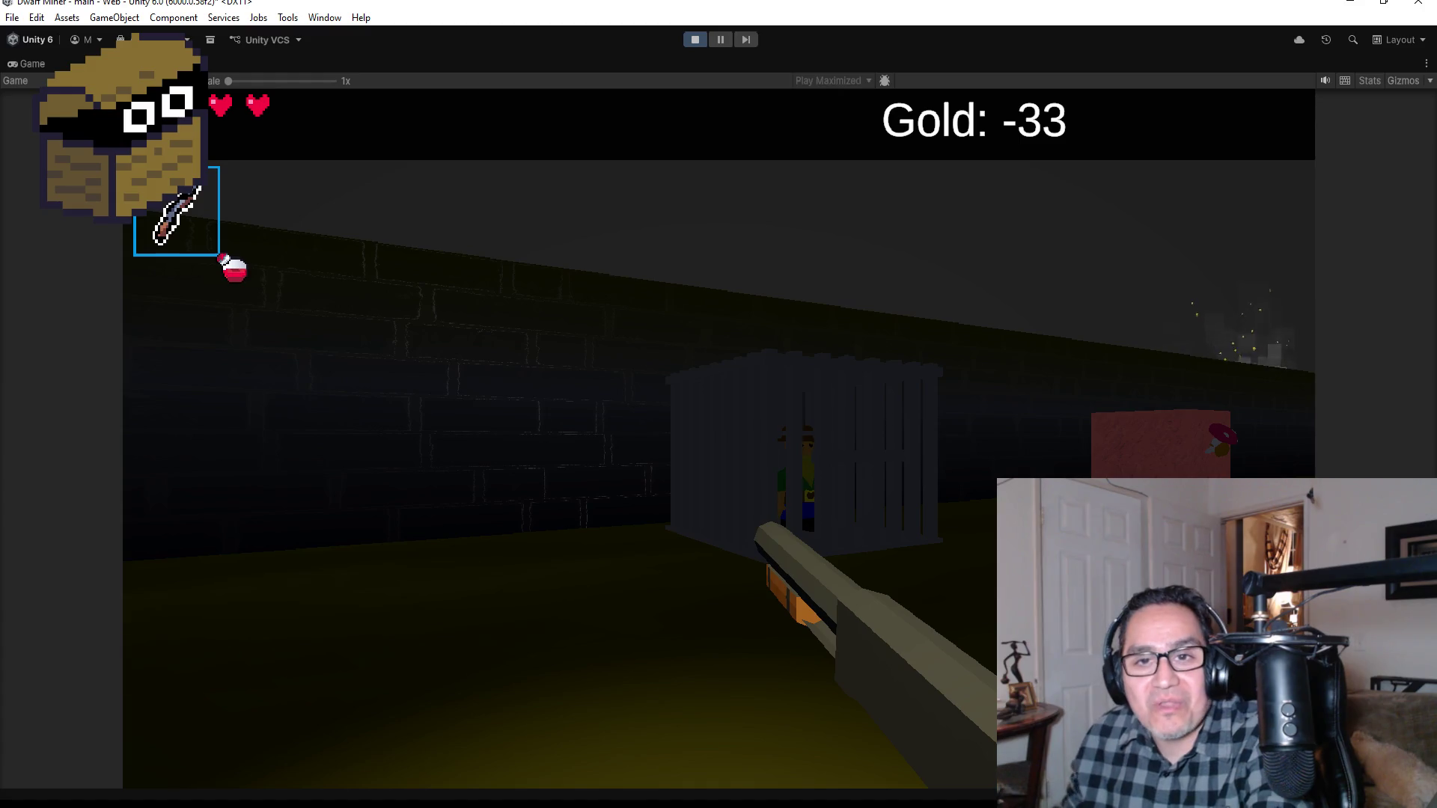
key("w")
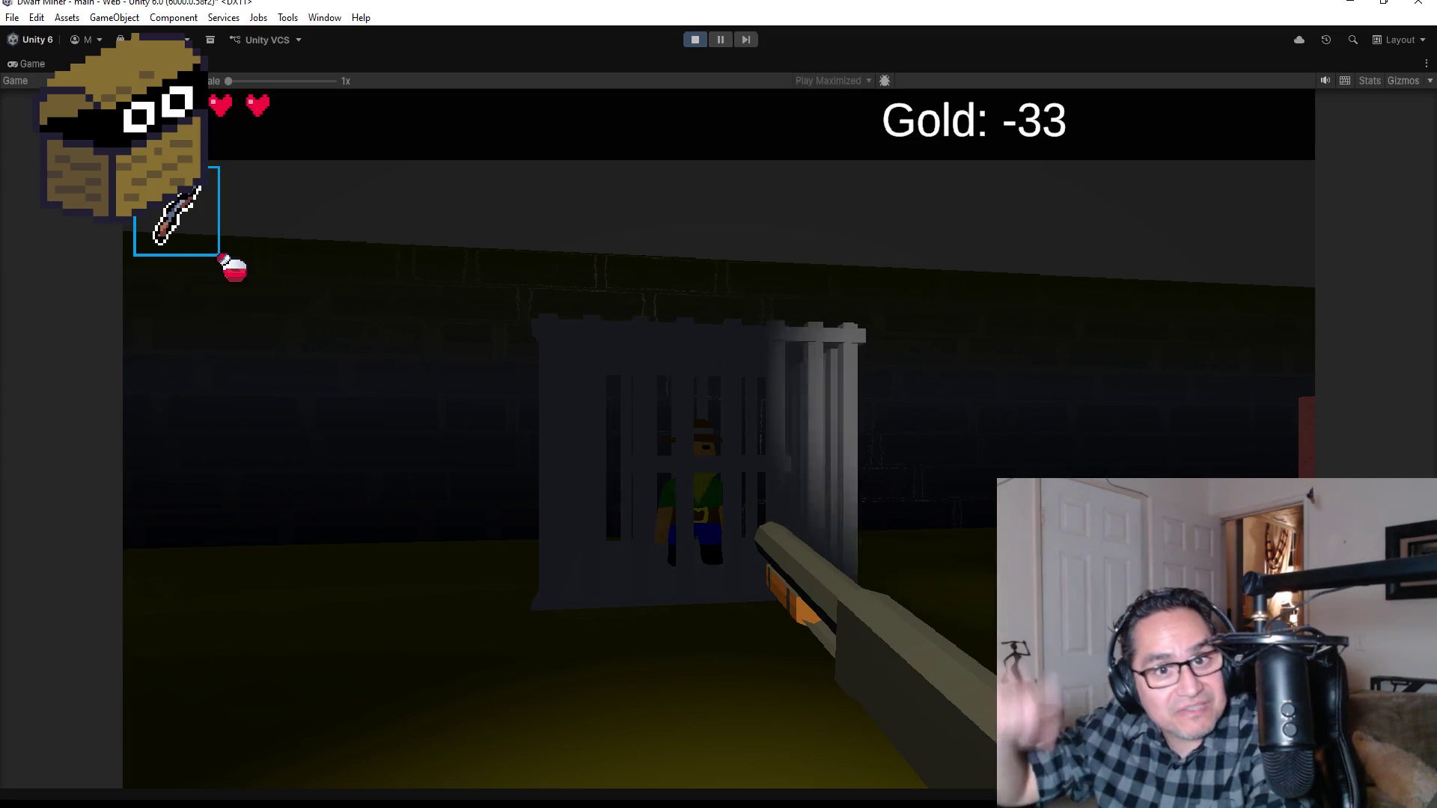
key("w")
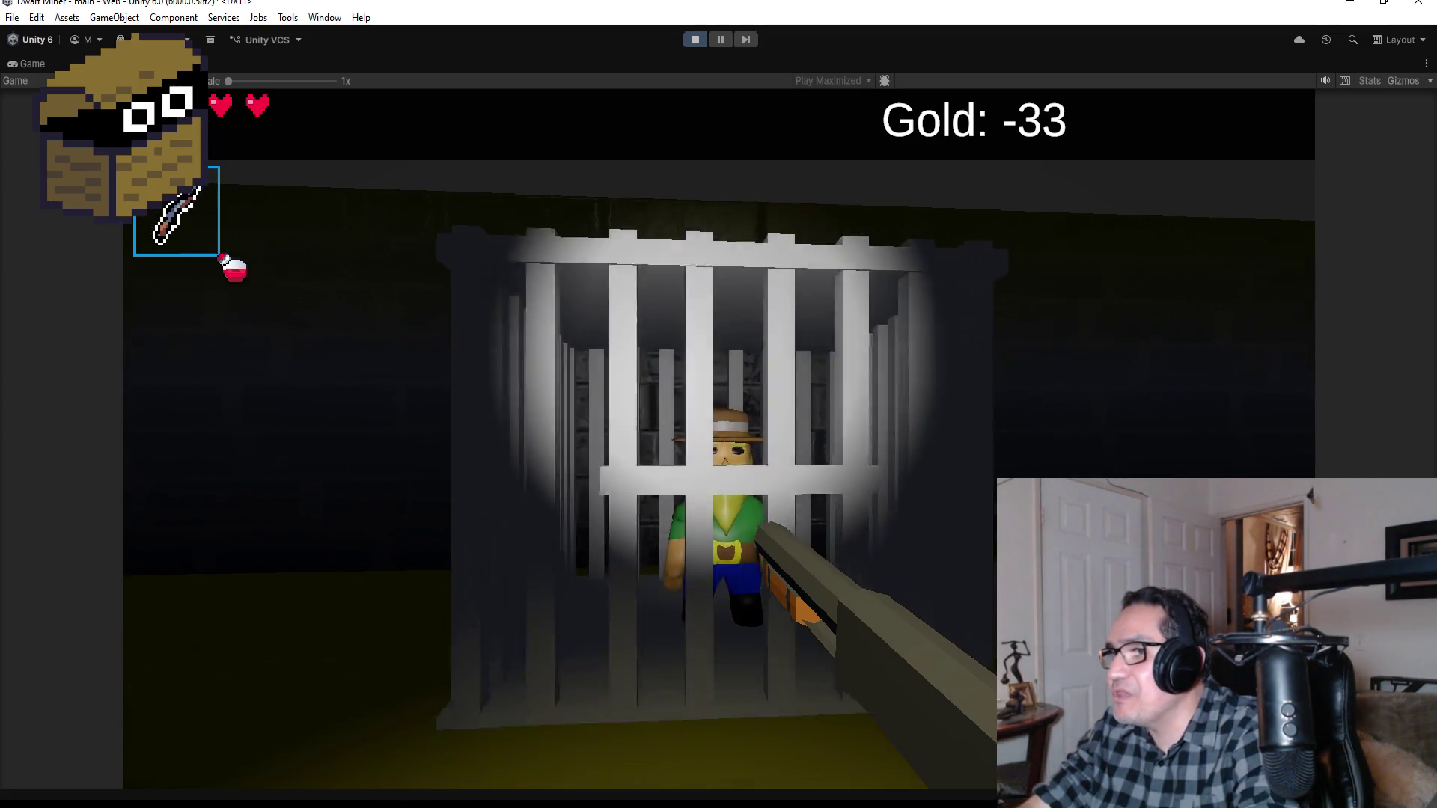
key("s")
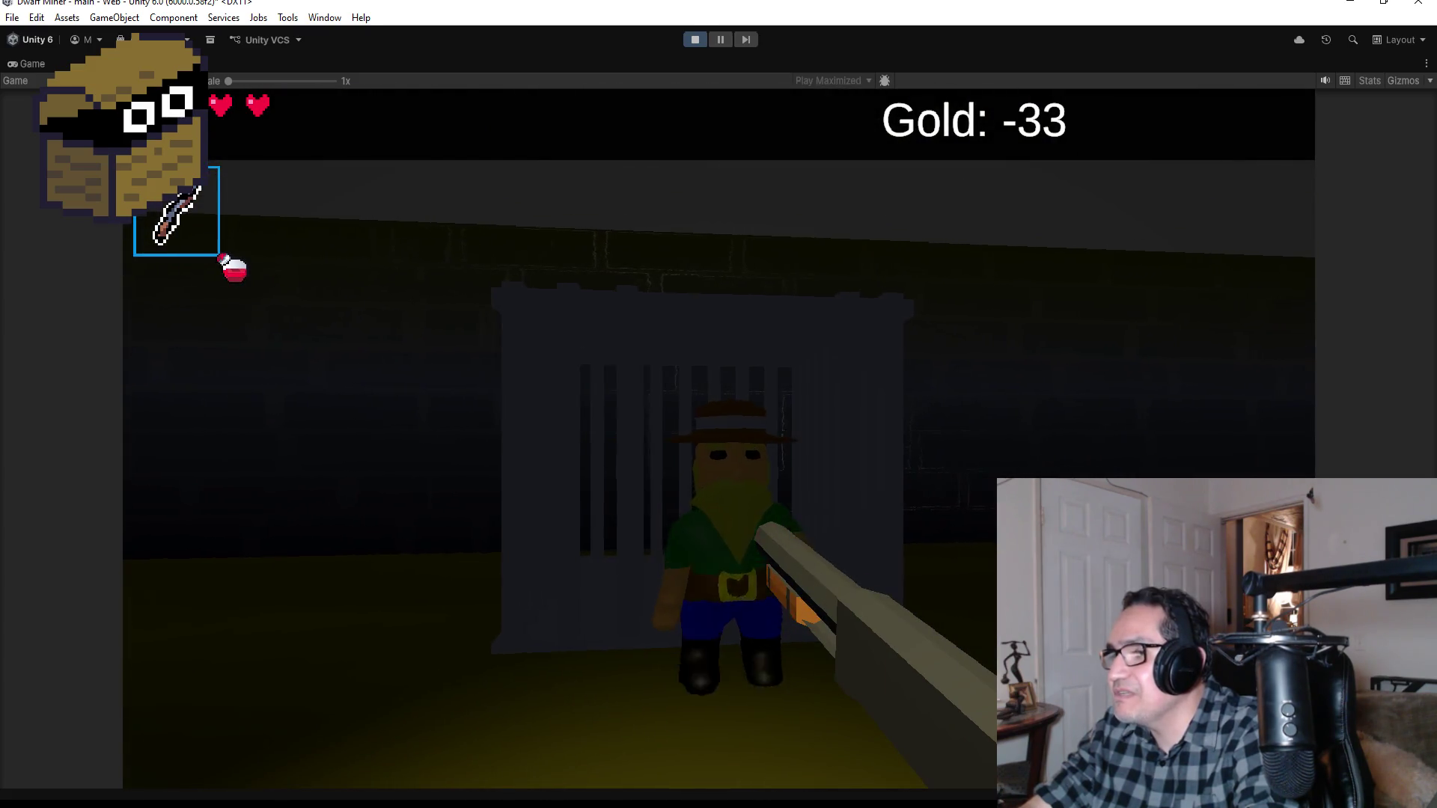
key("s")
key("d")
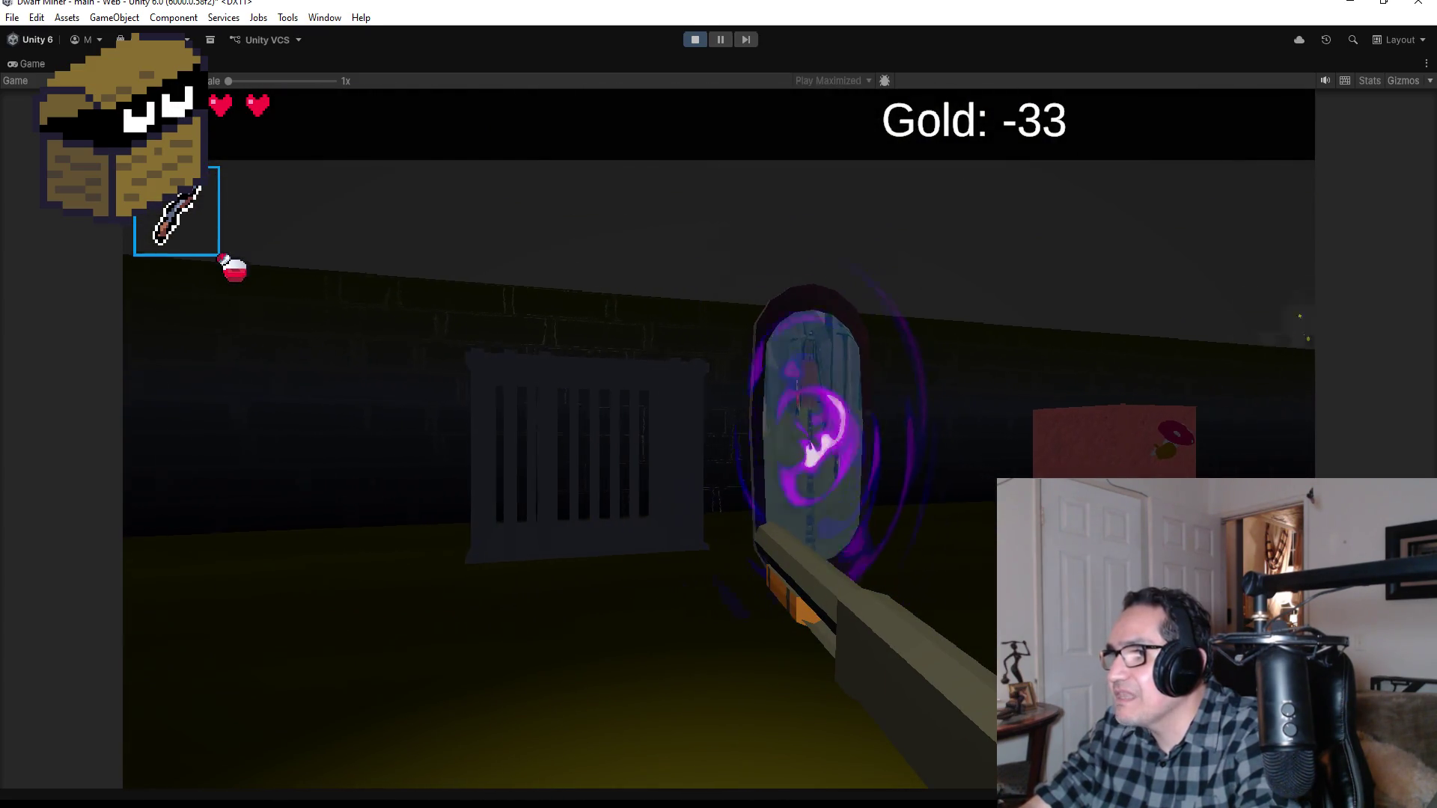
key("w")
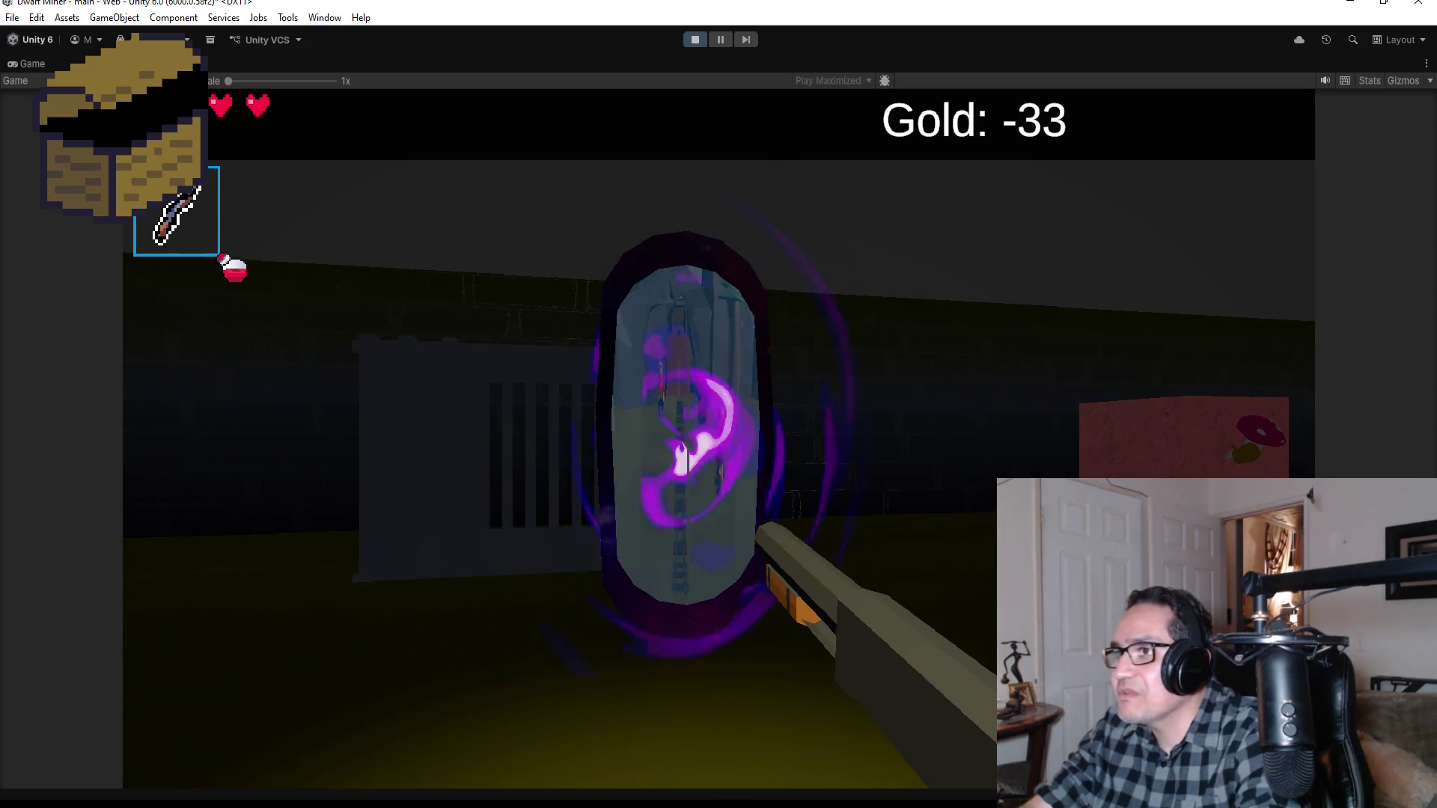
key("w")
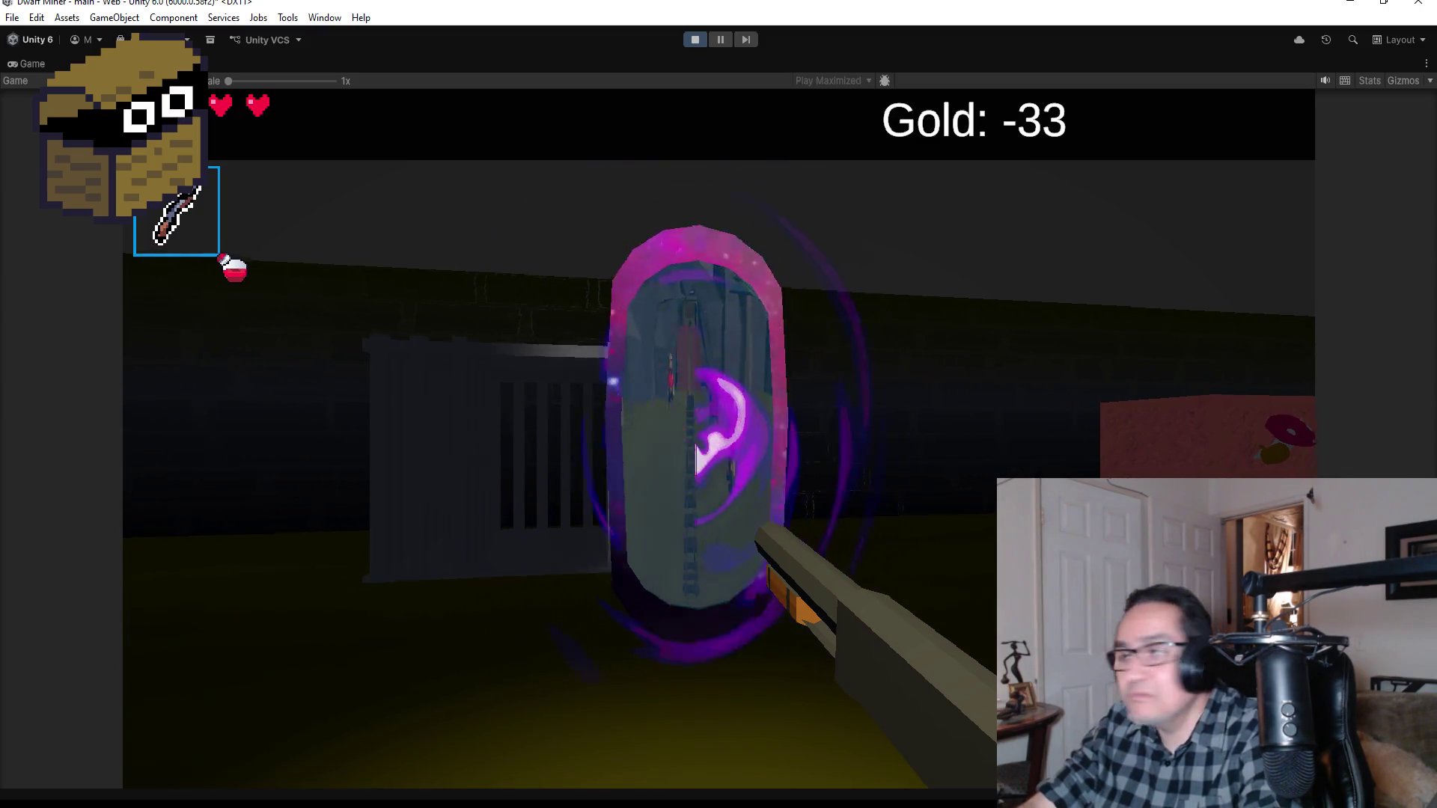
key("w")
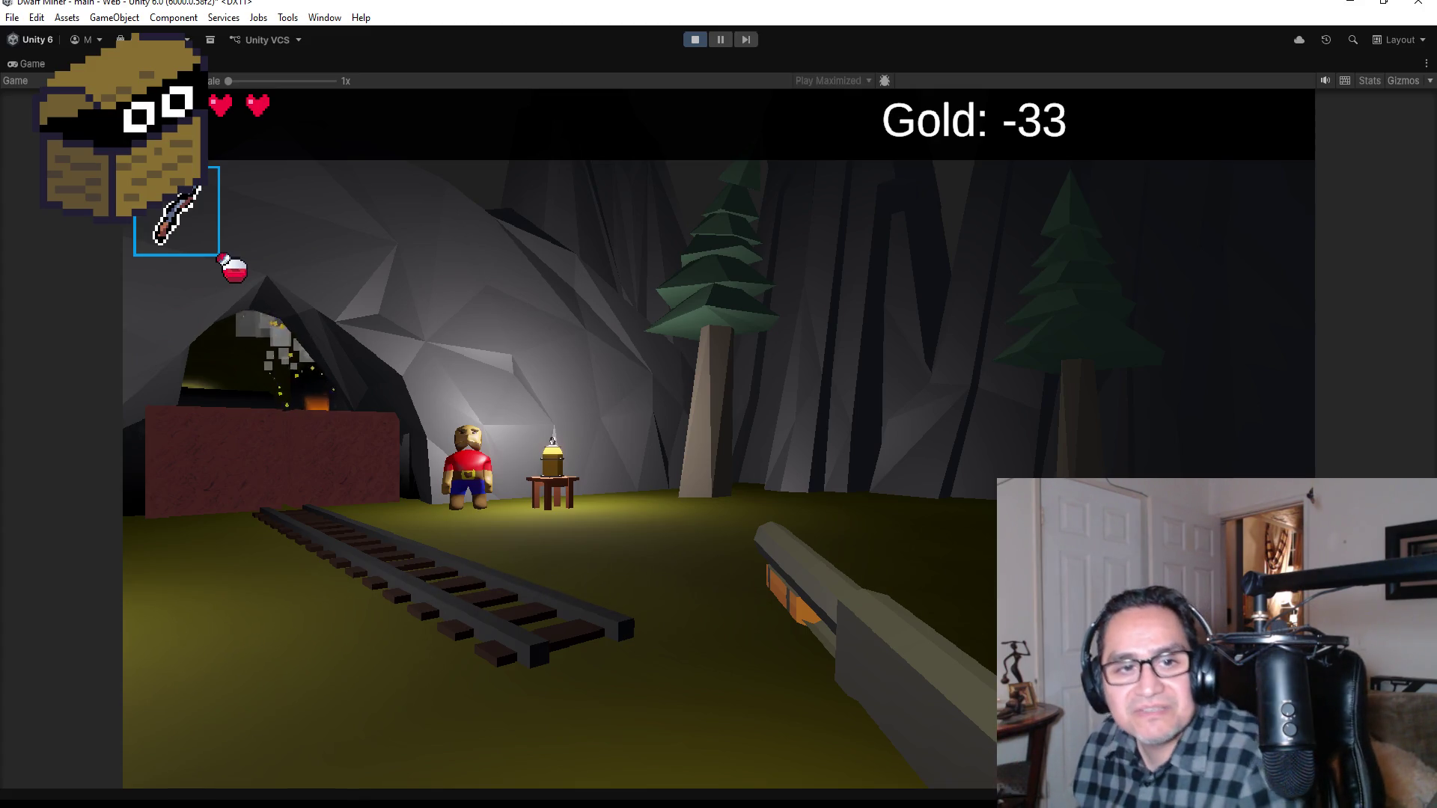
key("Escape")
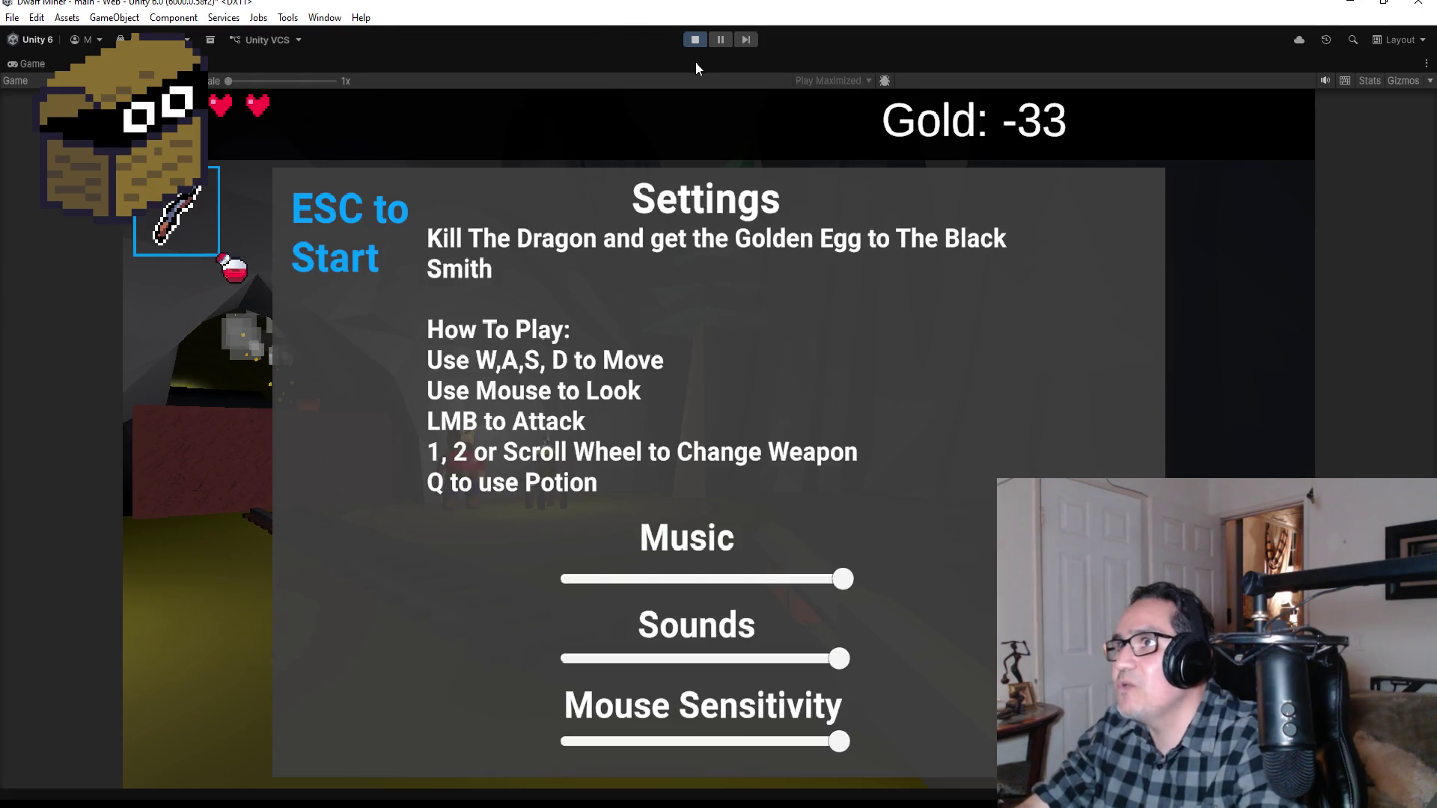
Step: Stop playing, activate Gus Port, and inspect DwarfMiner's Player script Pos Level and Is Dev Travel fields
left_click(695, 41)
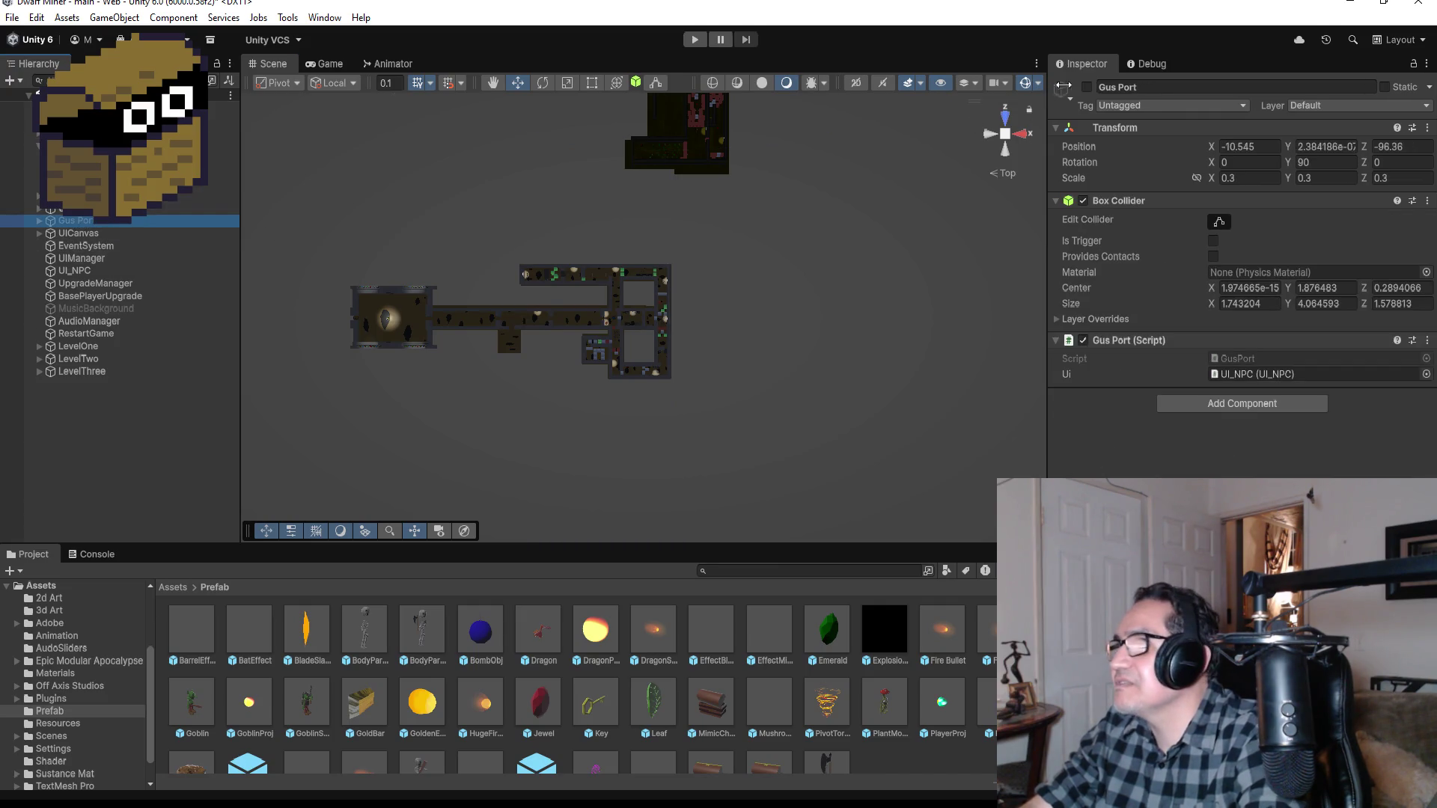
left_click(1087, 88)
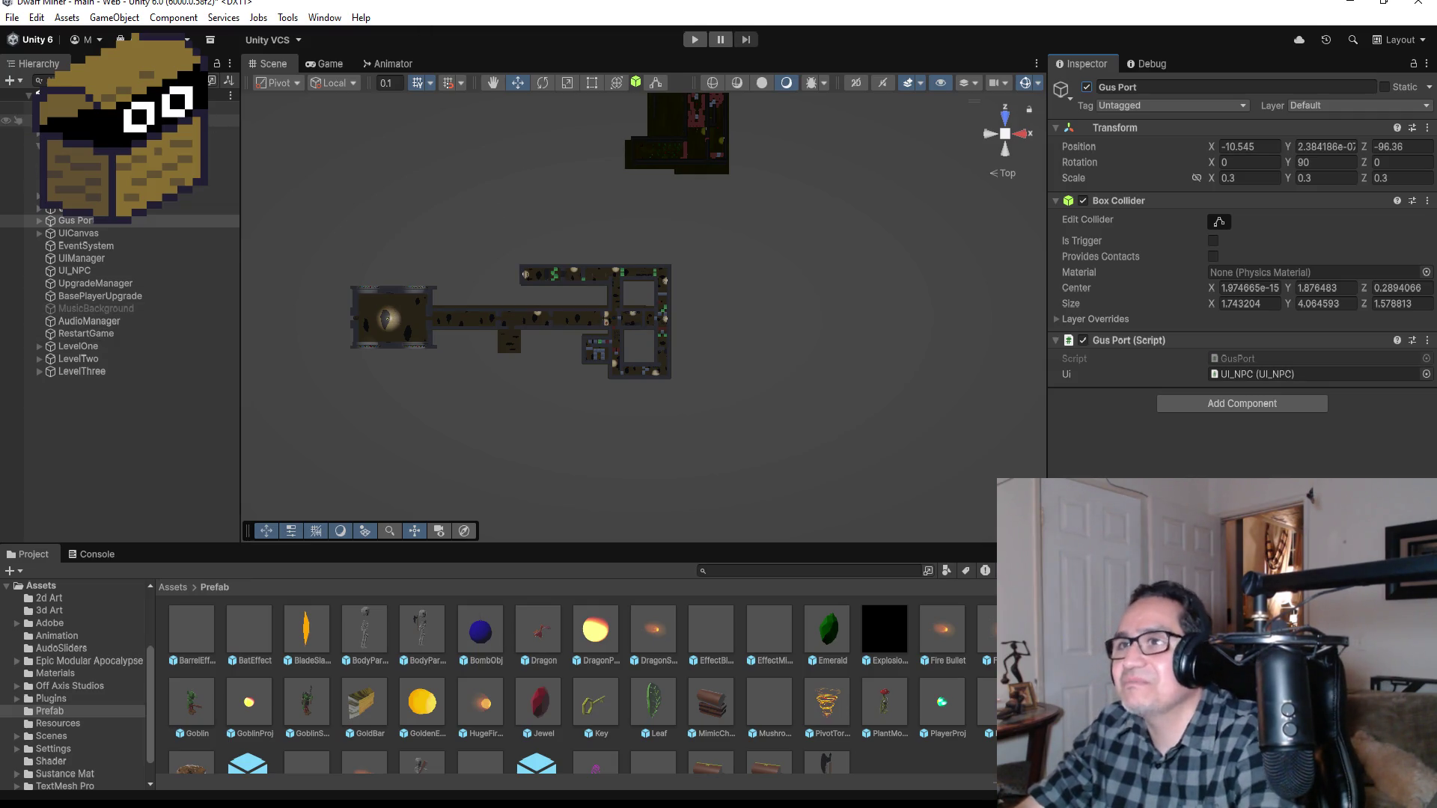
left_click(75, 145)
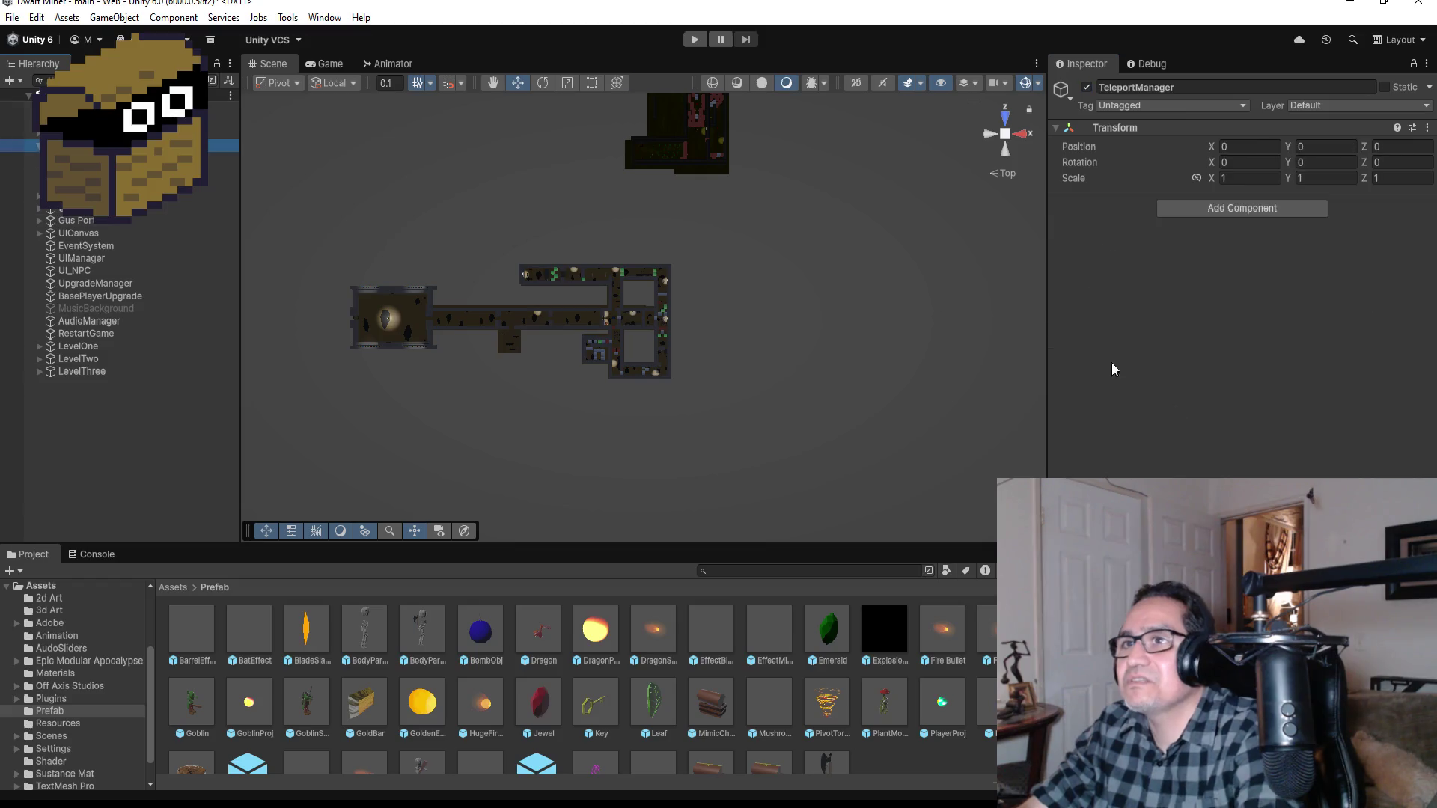
key("Up")
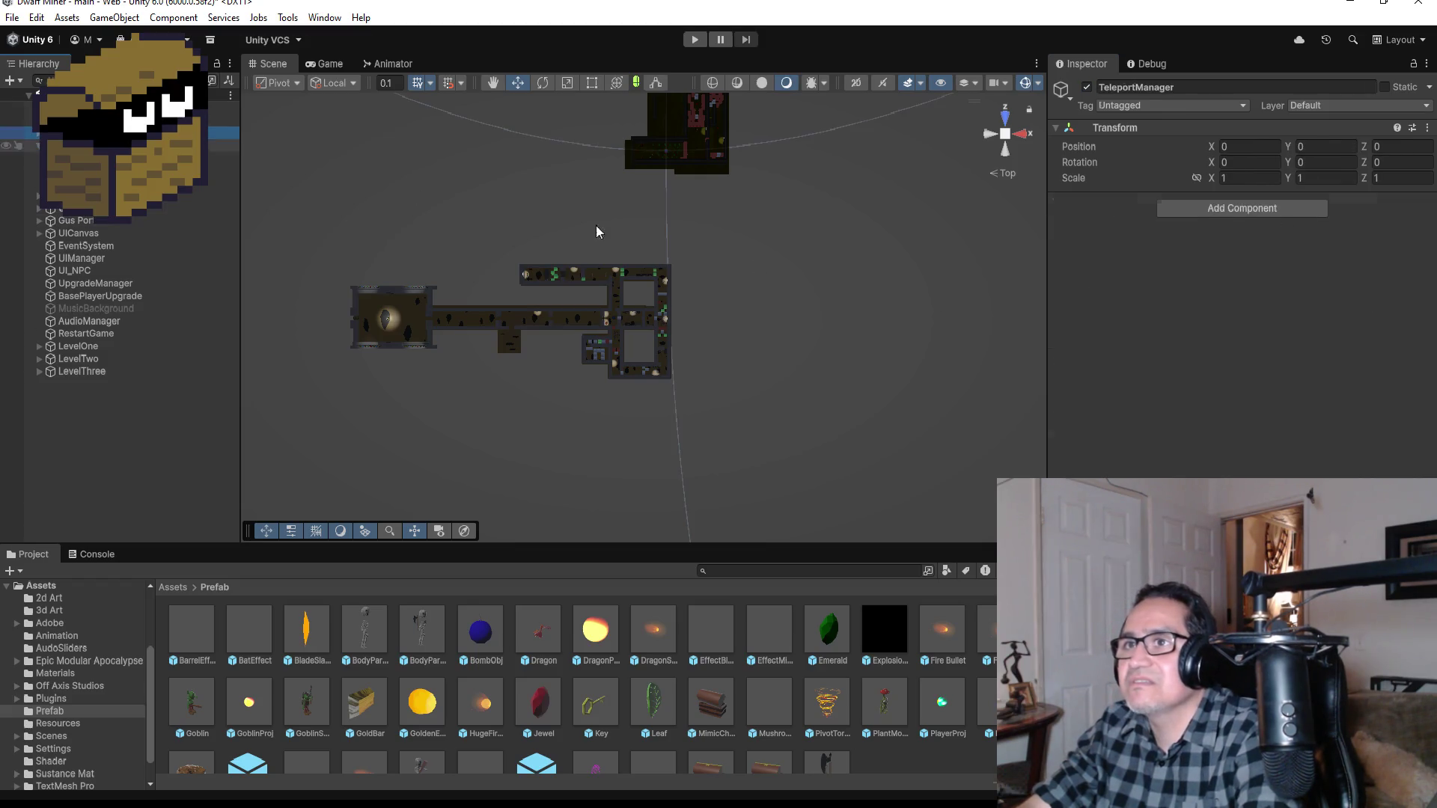
scroll("down", 3)
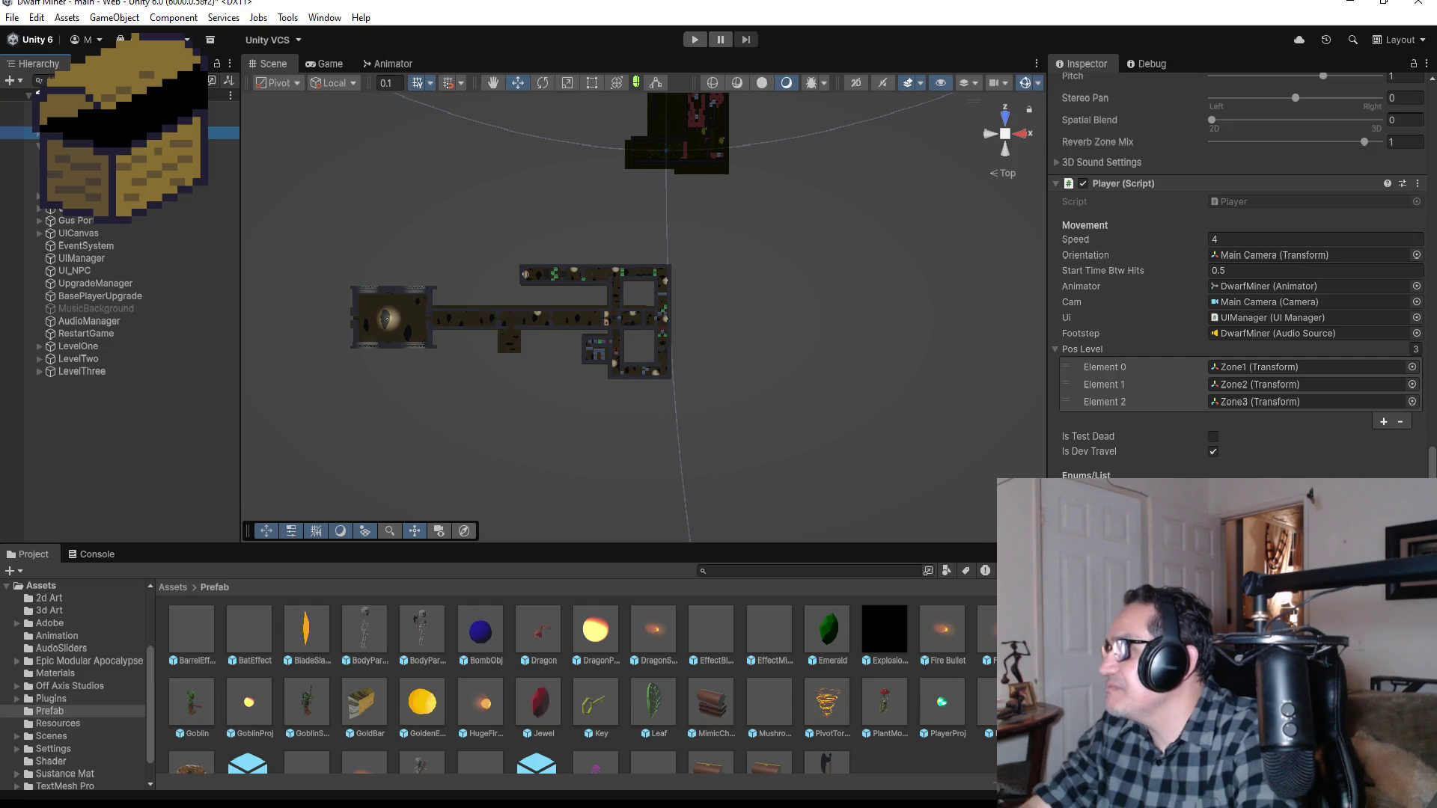
left_click(1078, 470)
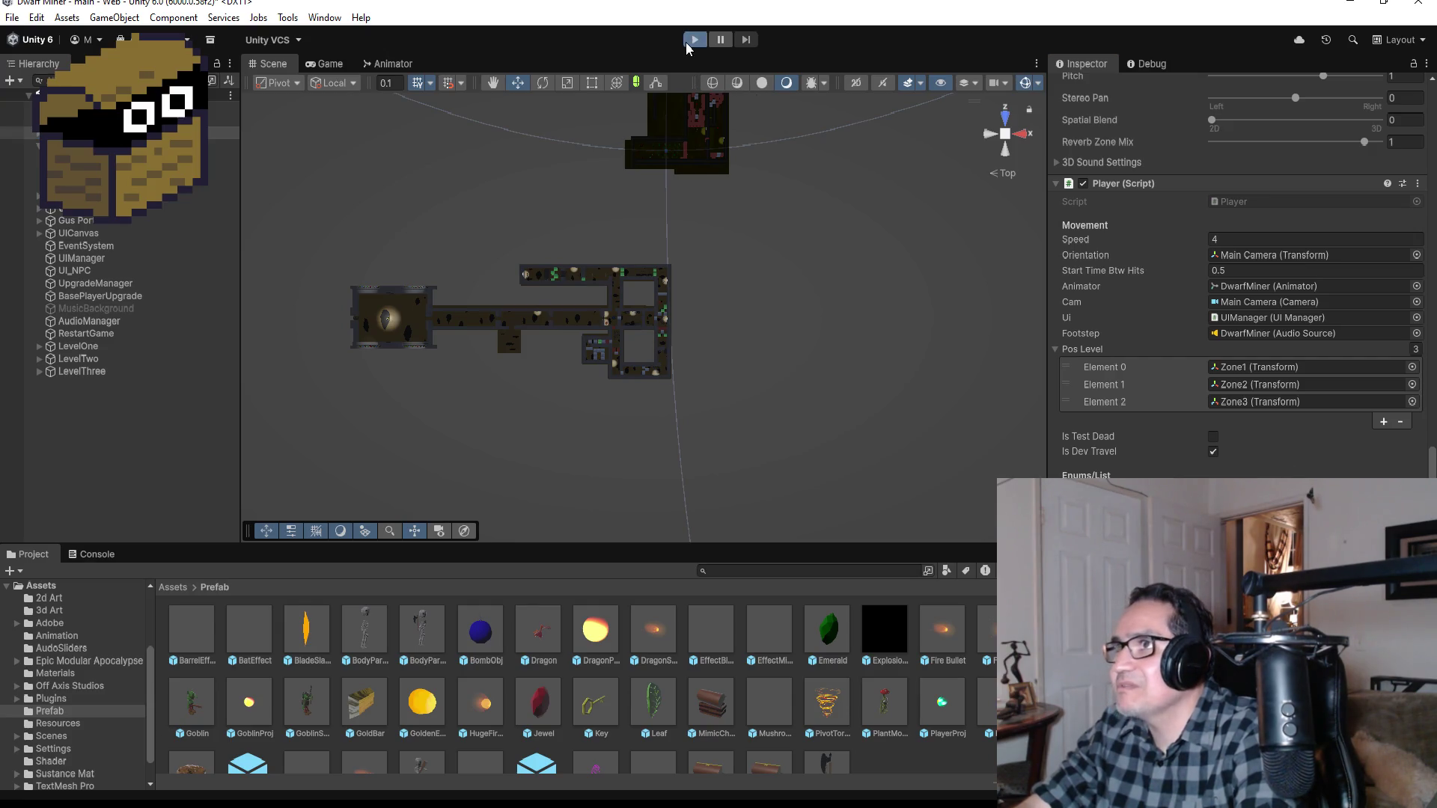
Step: Relaunch the play test, dismiss Settings, and walk to Gus Port for the Stone Town Teleport
left_click(689, 43)
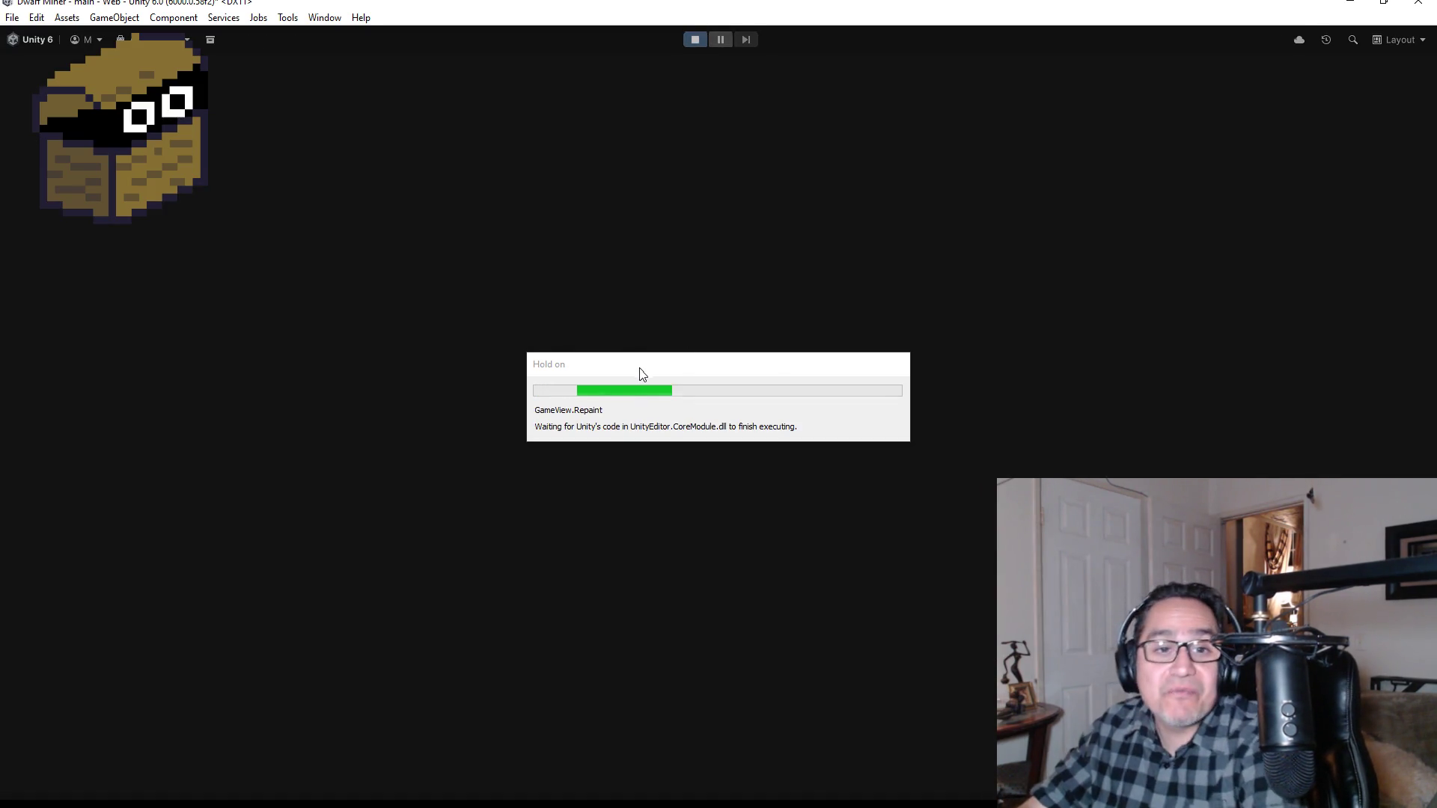
key("Escape")
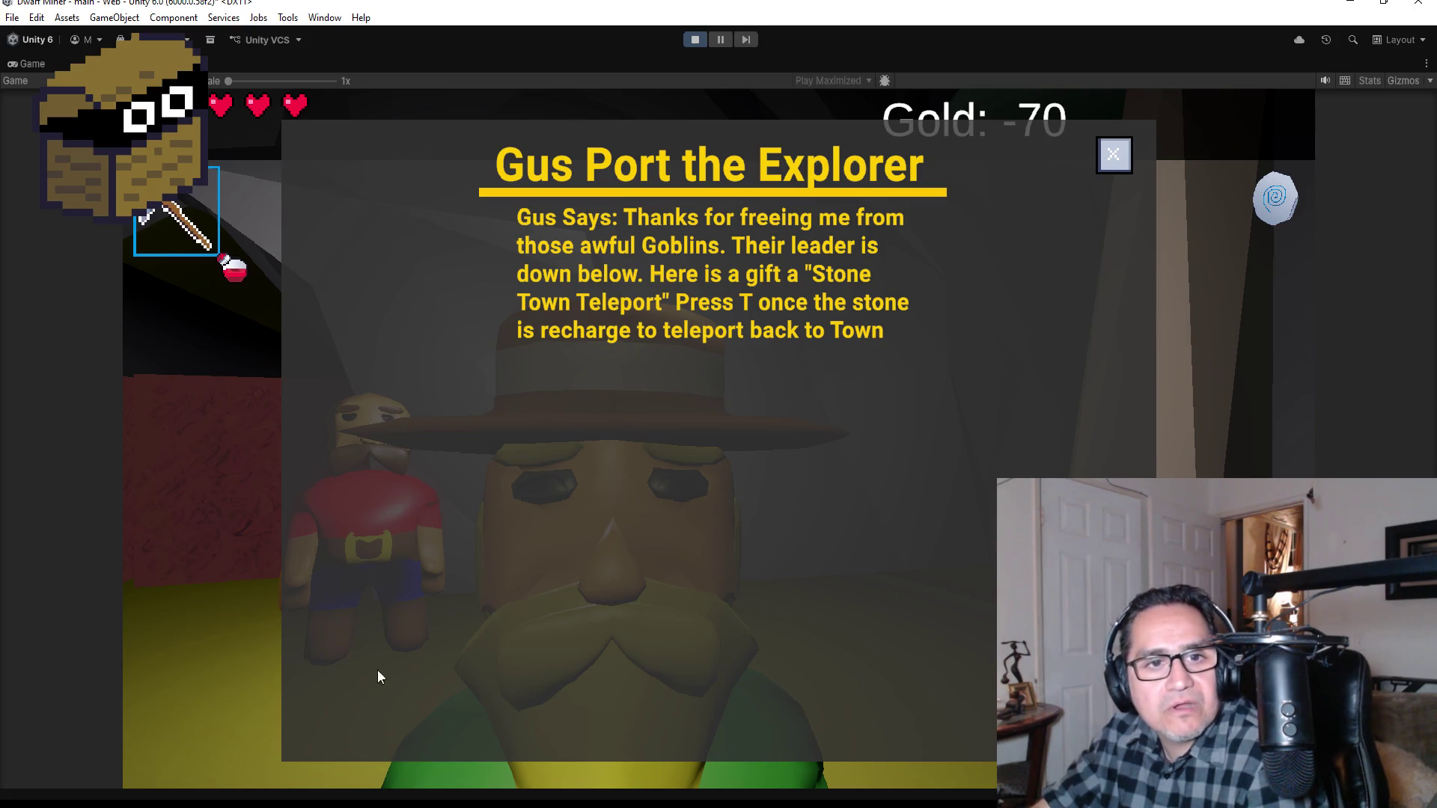
Step: Close Gus Port's dialog and exit Play mode back to the Scene view
left_click(1113, 155)
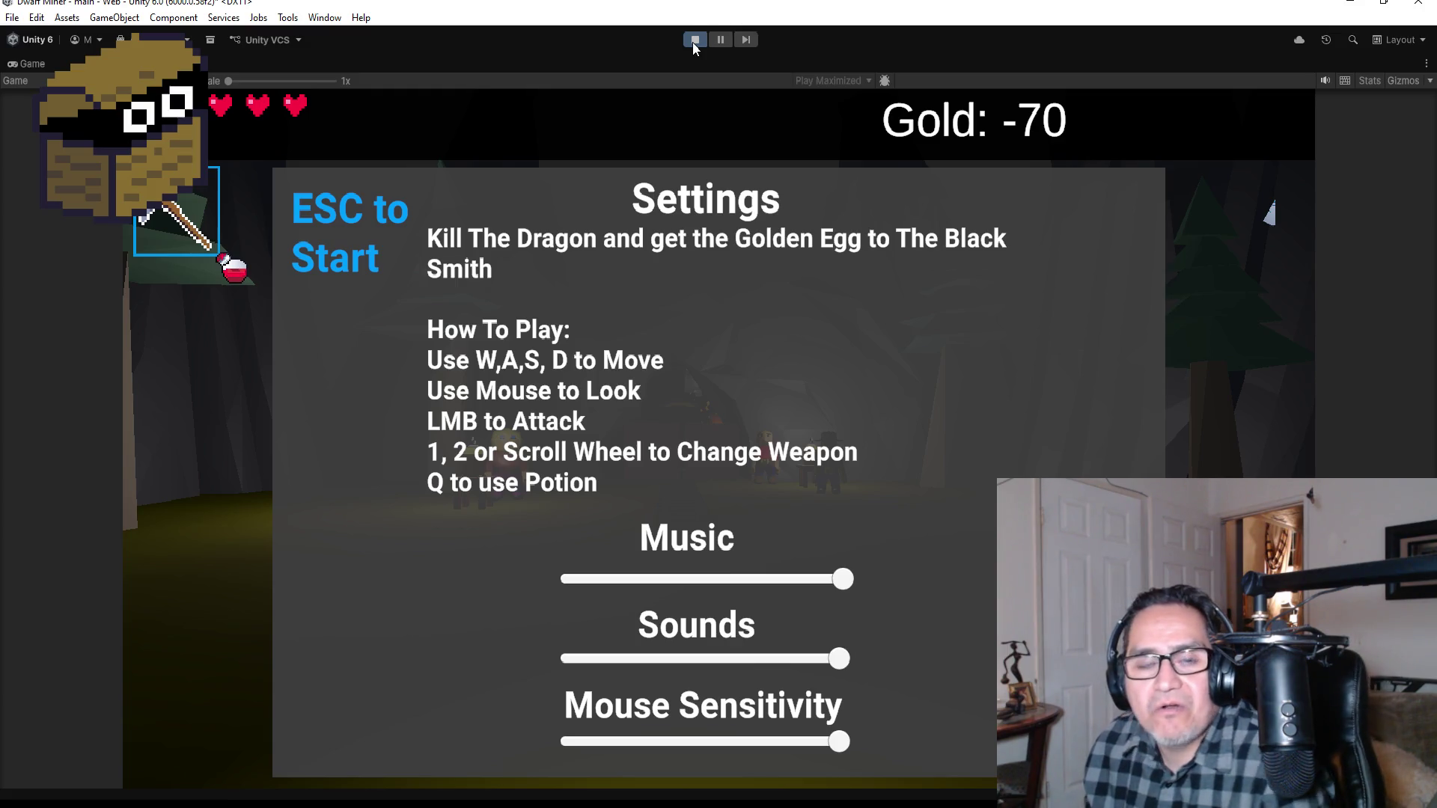
left_click(693, 47)
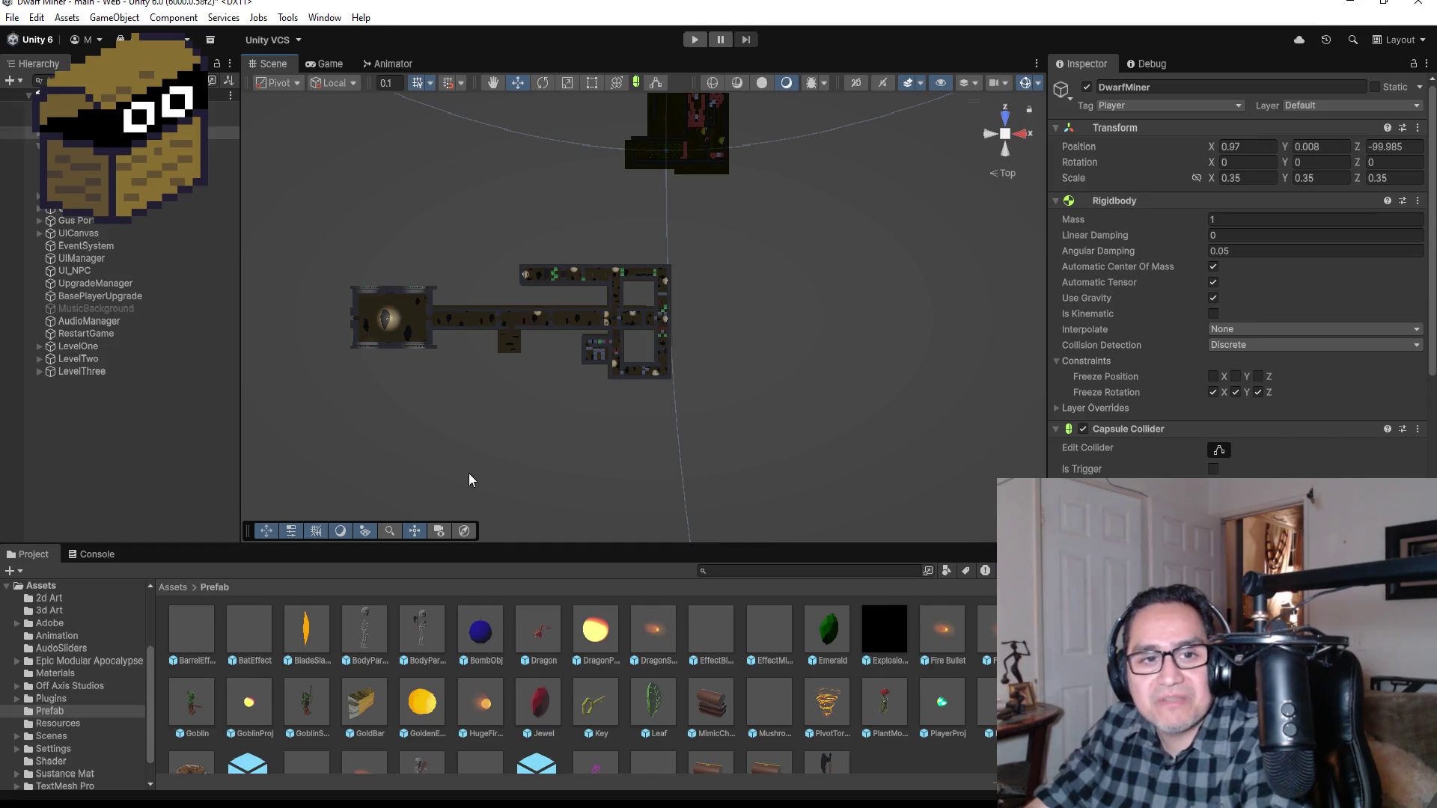
scroll("up", 3)
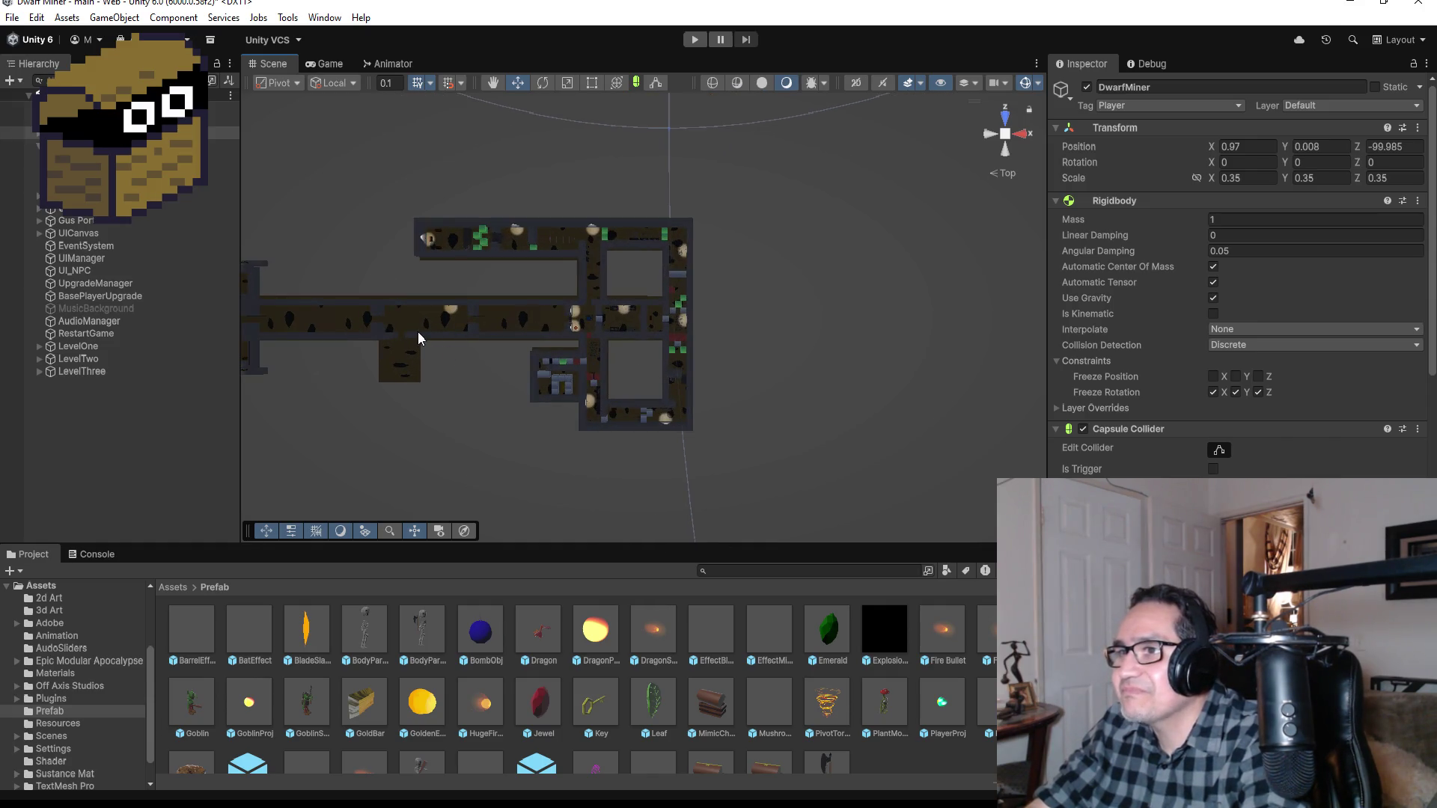
Step: Select Plane (14) and frame HardWall (109), then zoom out and pick HardWall (59) and HardWall (96)
left_click(441, 339)
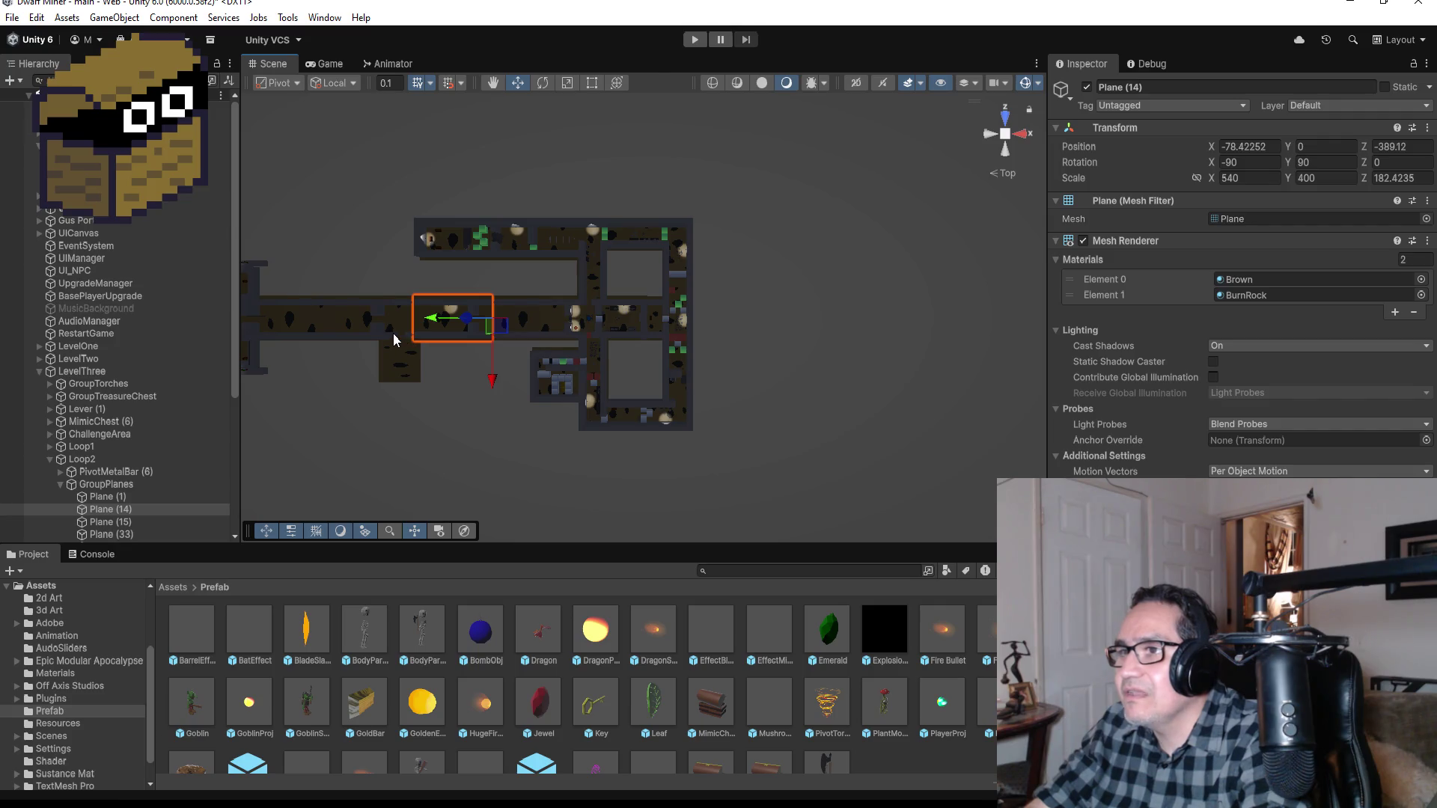
left_click(393, 334)
key("f")
scroll("down", 3)
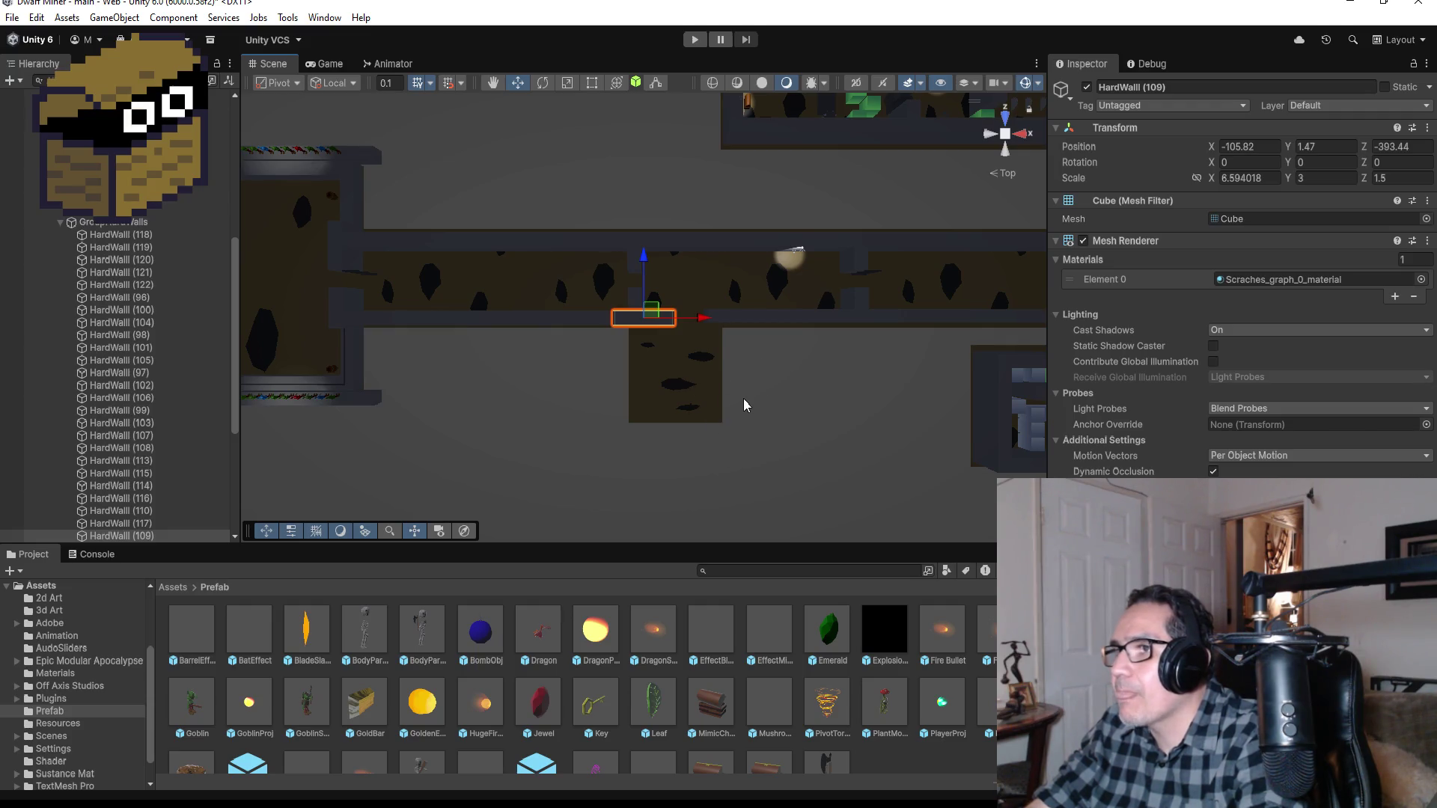
scroll("down", 3)
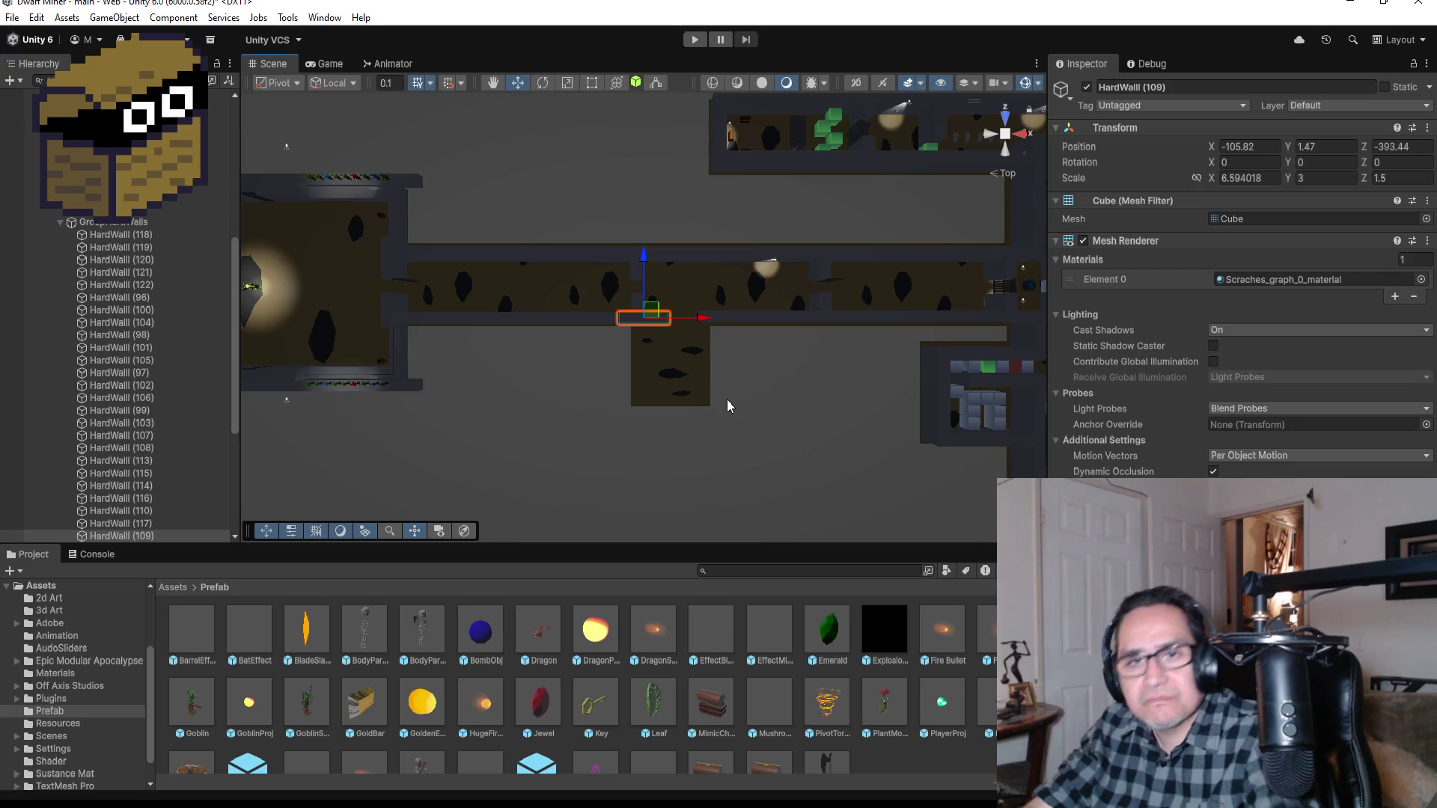
scroll("down", 3)
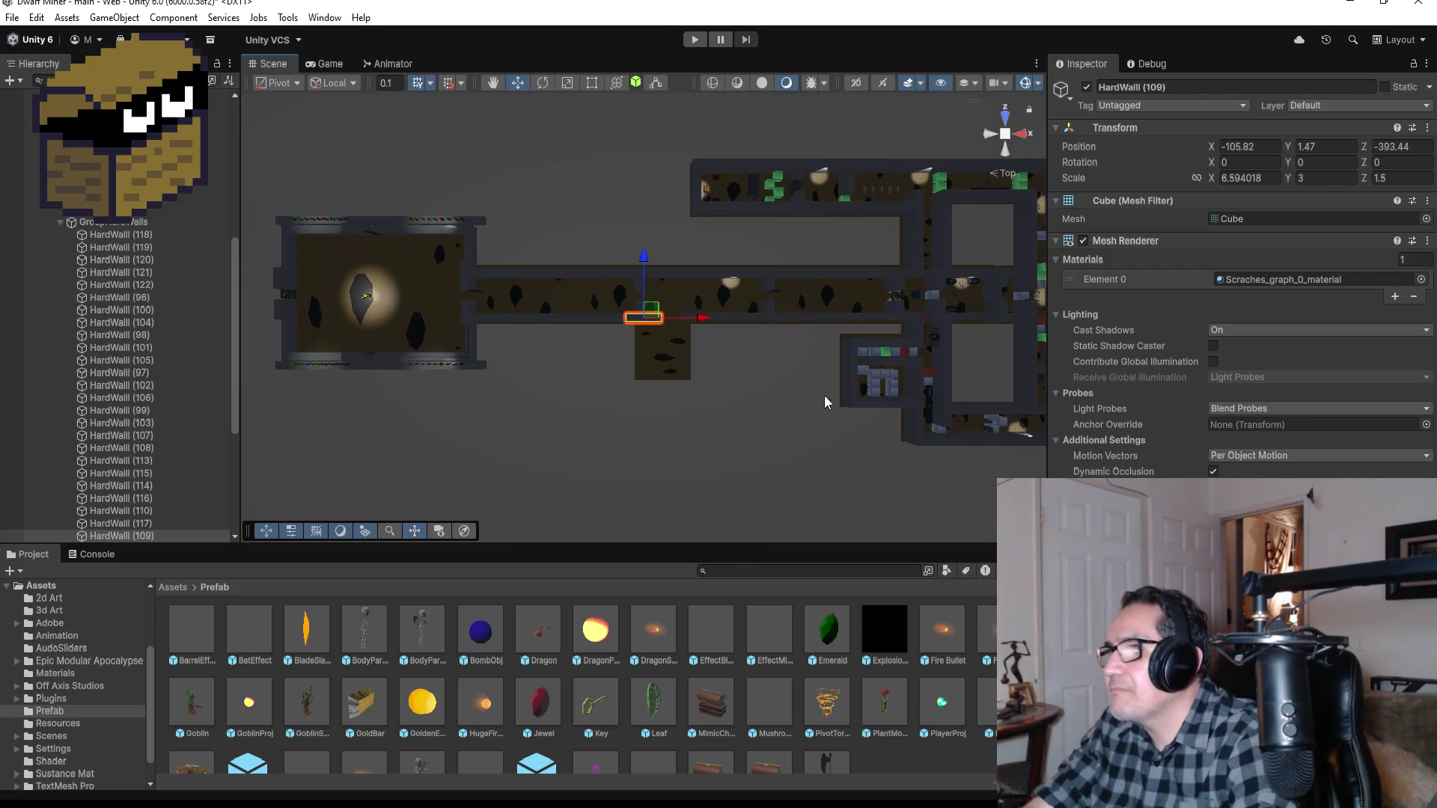
left_click(851, 366)
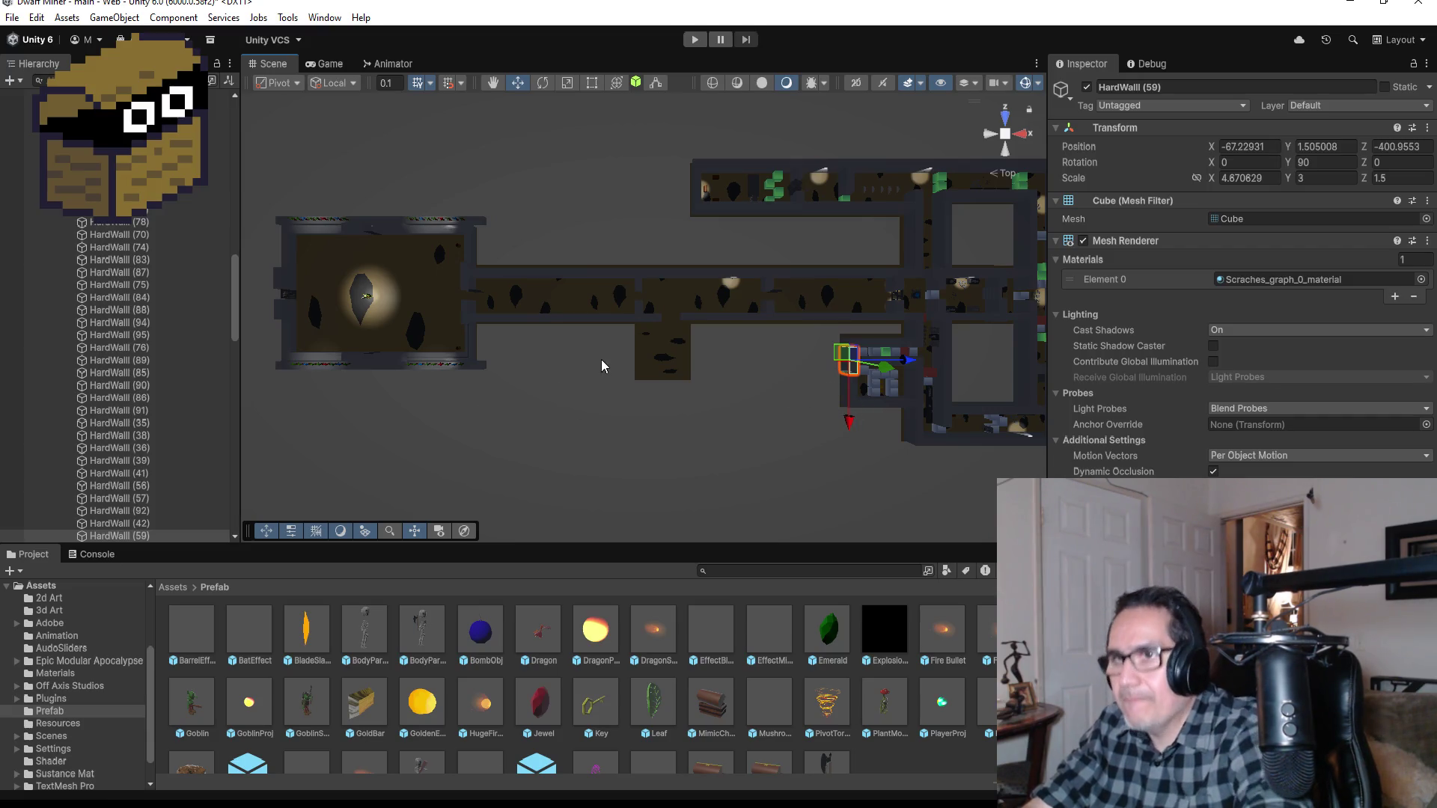
left_click(903, 362)
Step: Drag HardWall (96) to the alcove's left edge at X -106.72, Y 1.47, Z -398.3252
left_click_drag(904, 362, 698, 362)
left_click_drag(643, 419, 645, 400)
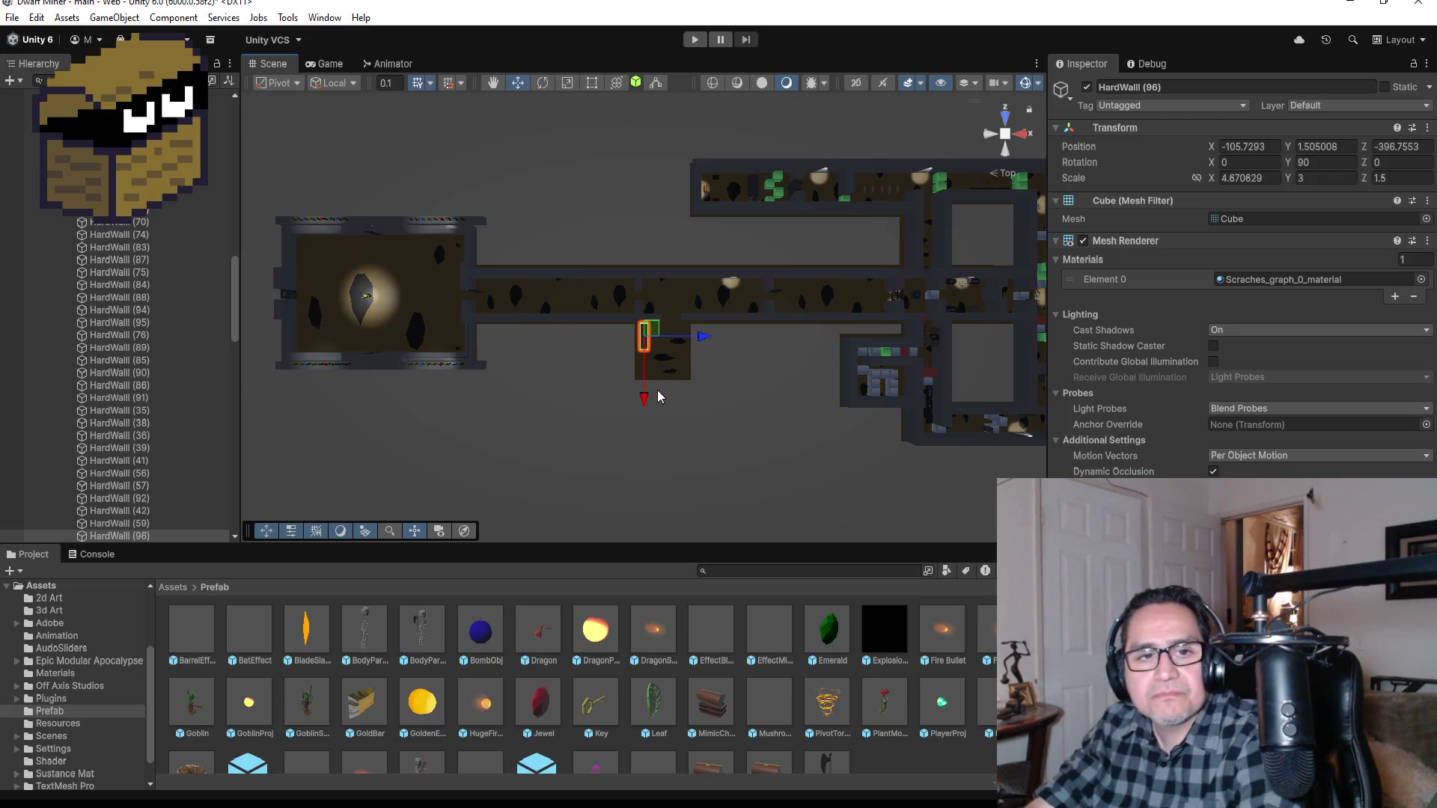
key("f")
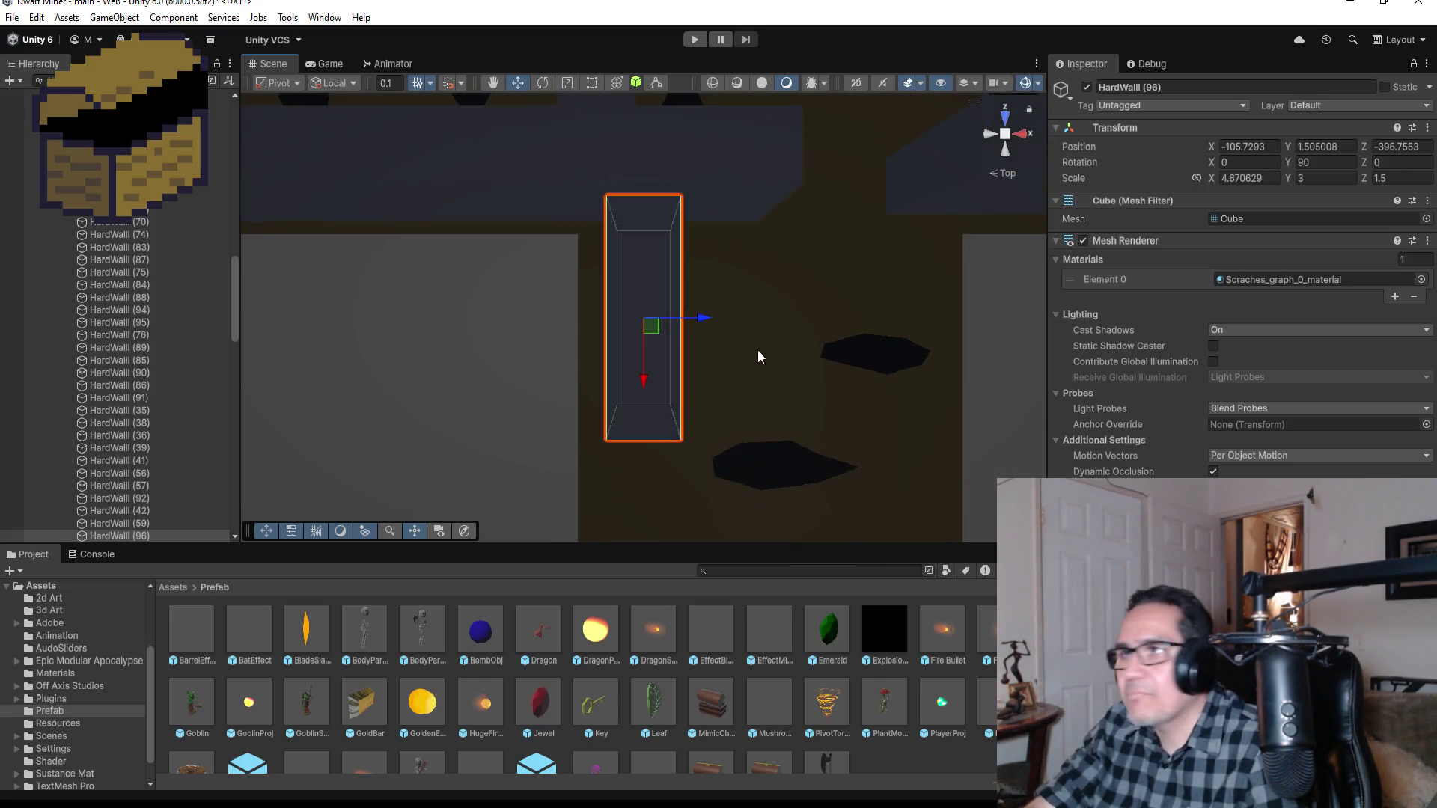
scroll("down", 3)
left_click_drag(699, 321, 908, 263)
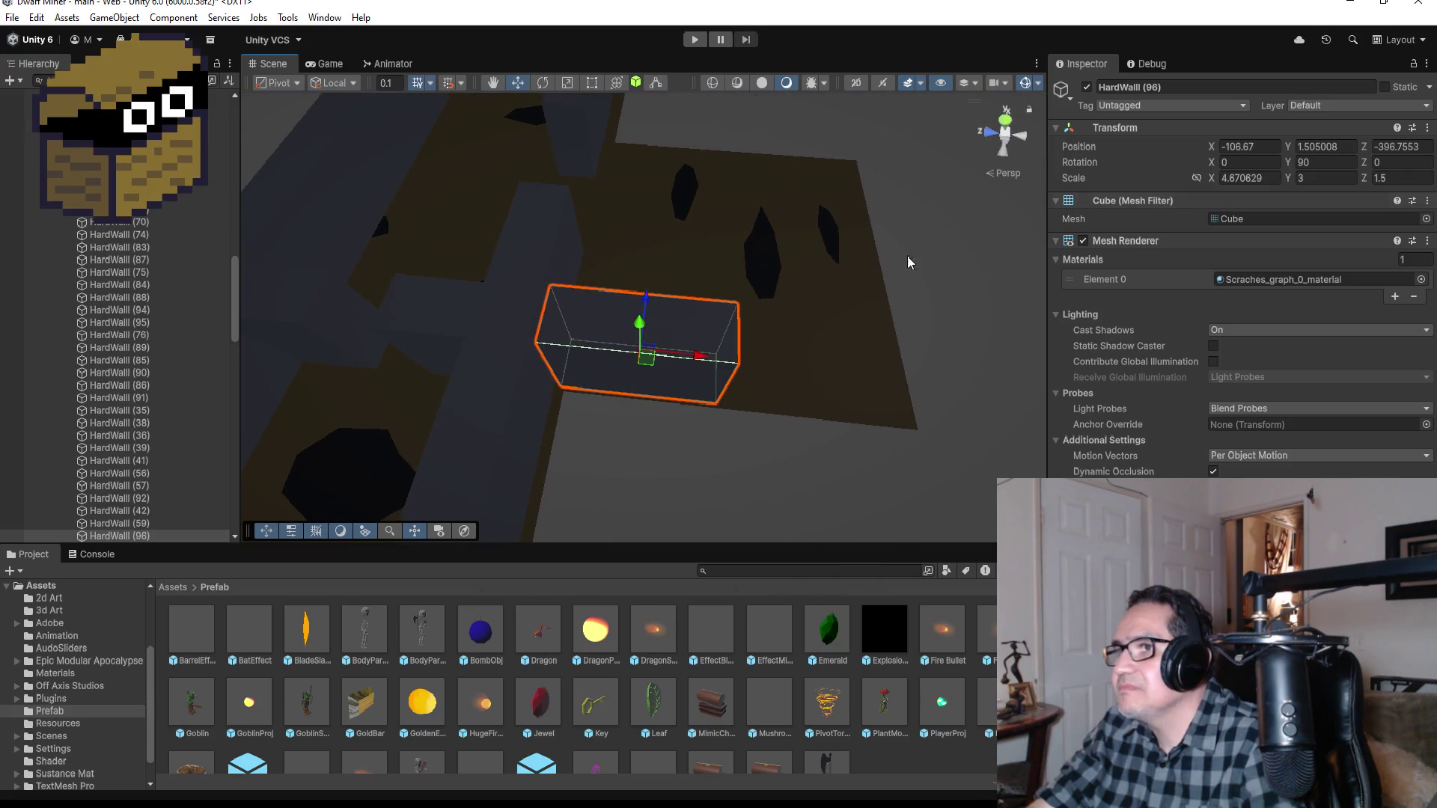
left_click_drag(562, 393, 552, 391)
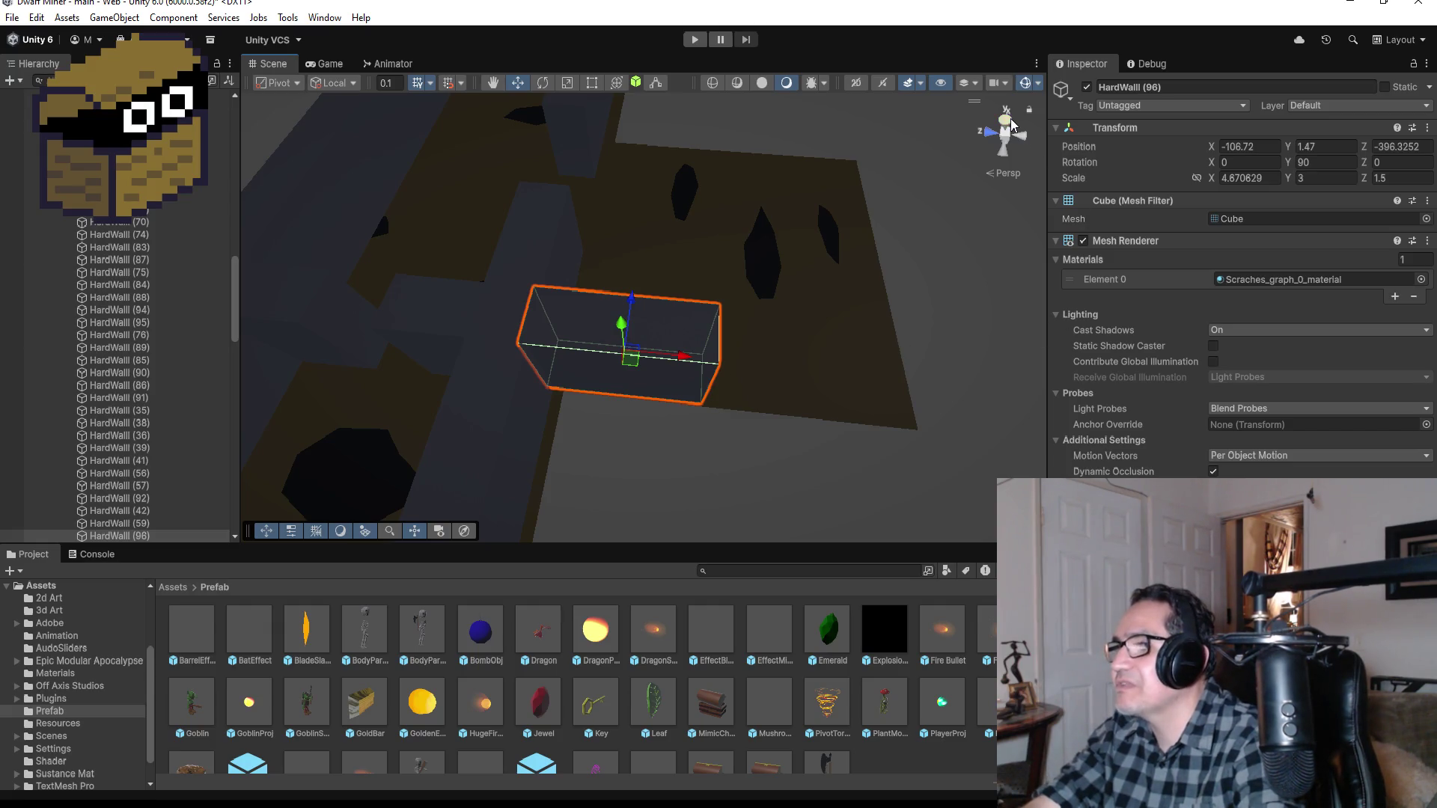
left_click(1008, 122)
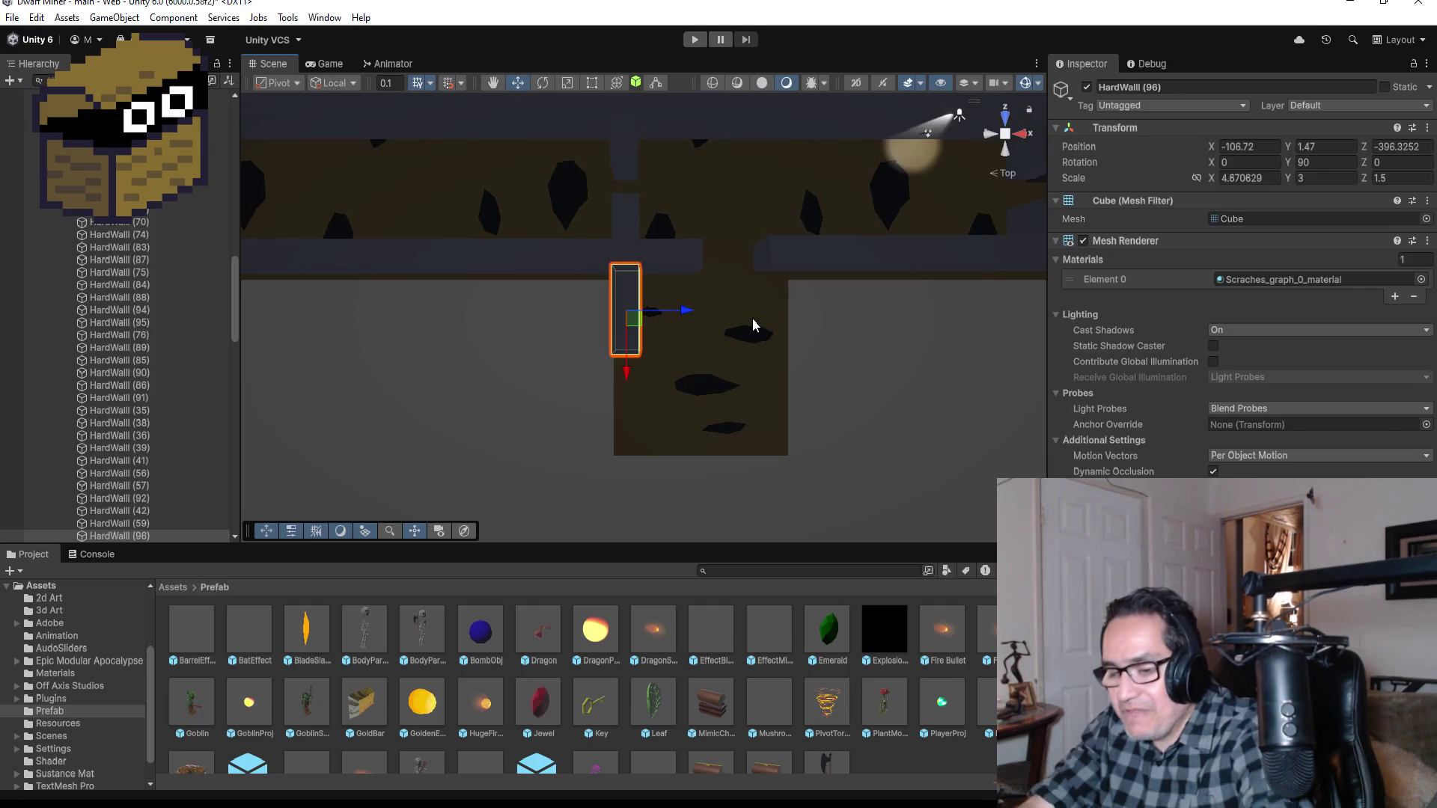
Step: Duplicate HardWall (96) as HardWall (97) and vertex-snap it below, at Z -400.9959
key("ctrl+d")
left_click_drag(627, 379, 654, 485)
left_click_drag(595, 419, 676, 401)
scroll("up", 3)
key("v")
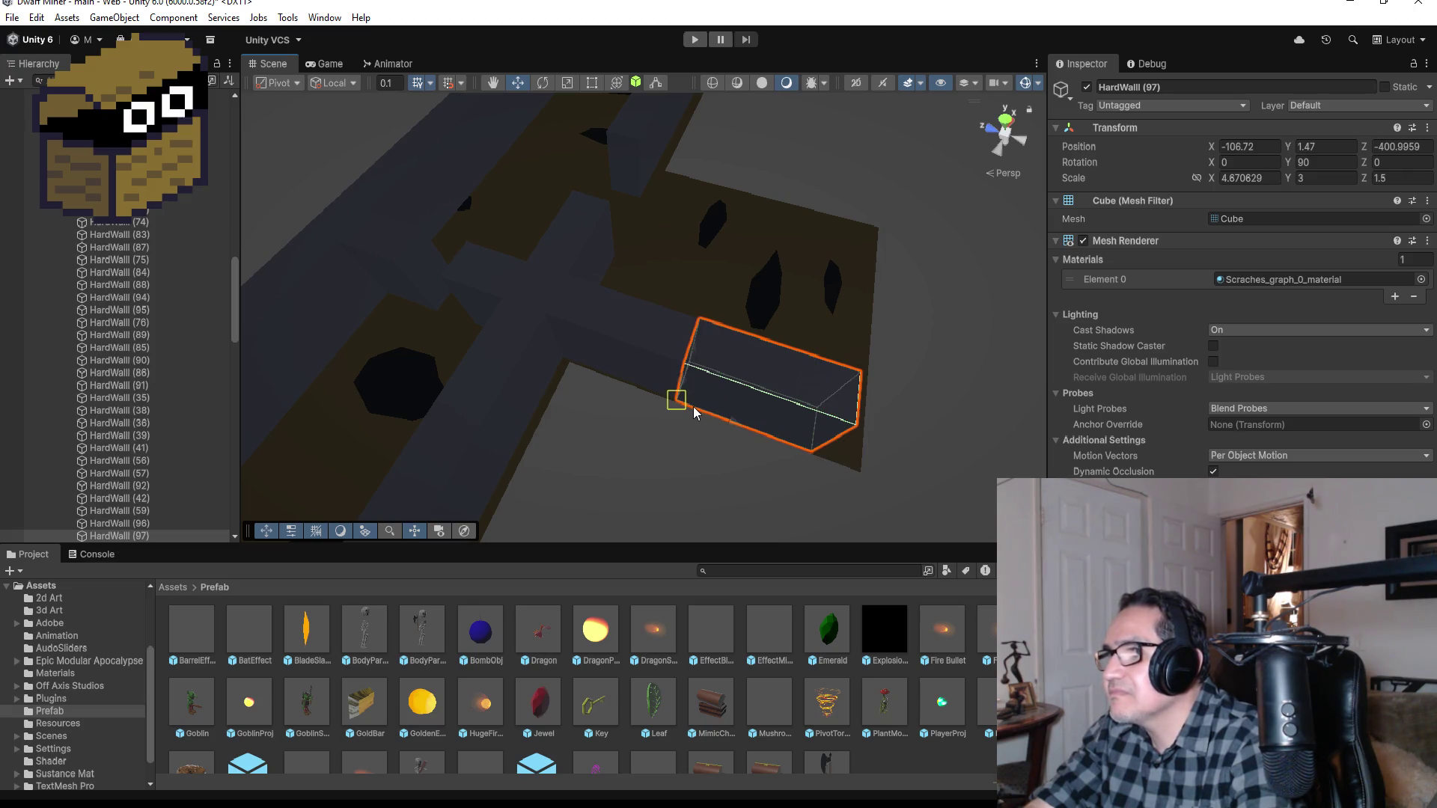
left_click_drag(957, 342, 591, 329)
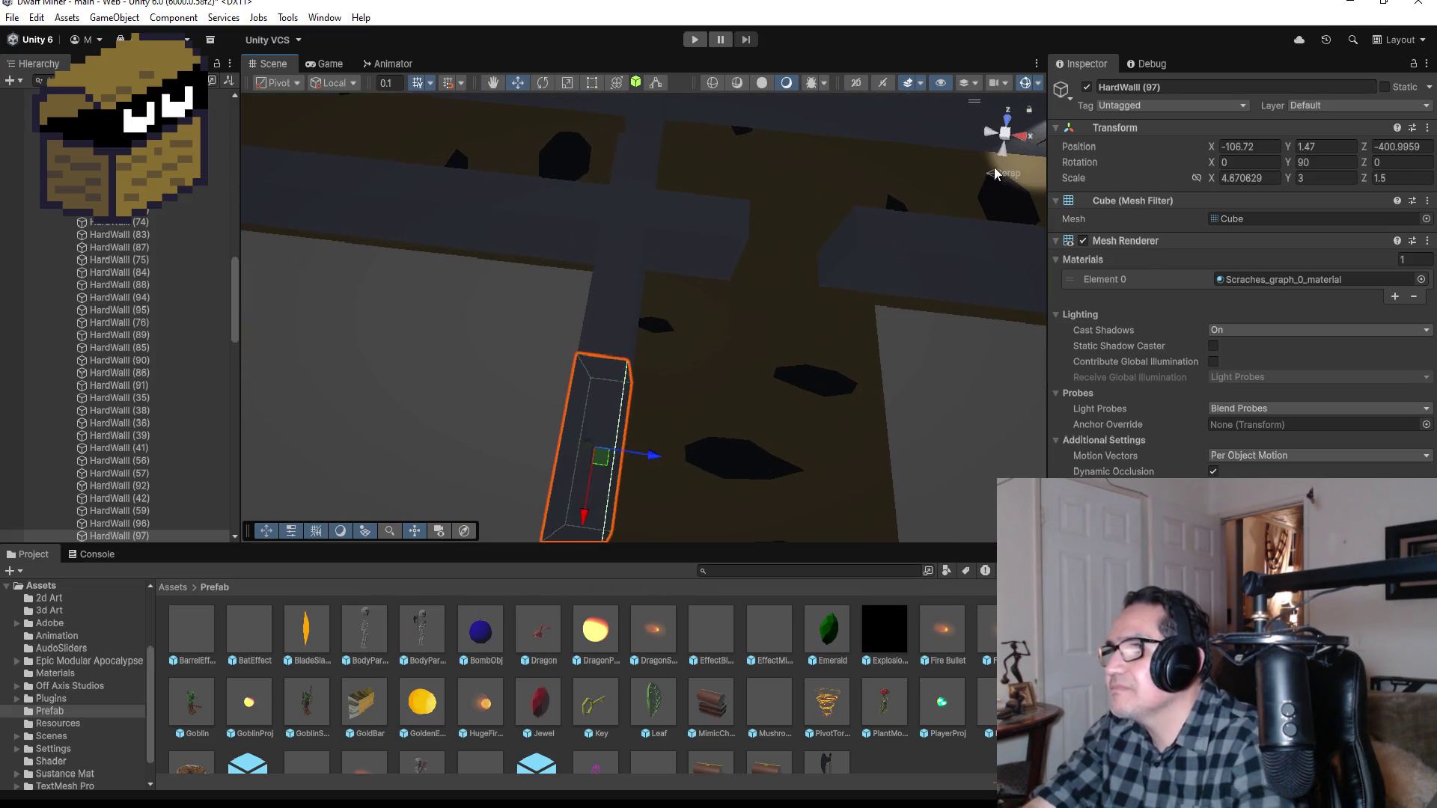
left_click(1010, 125)
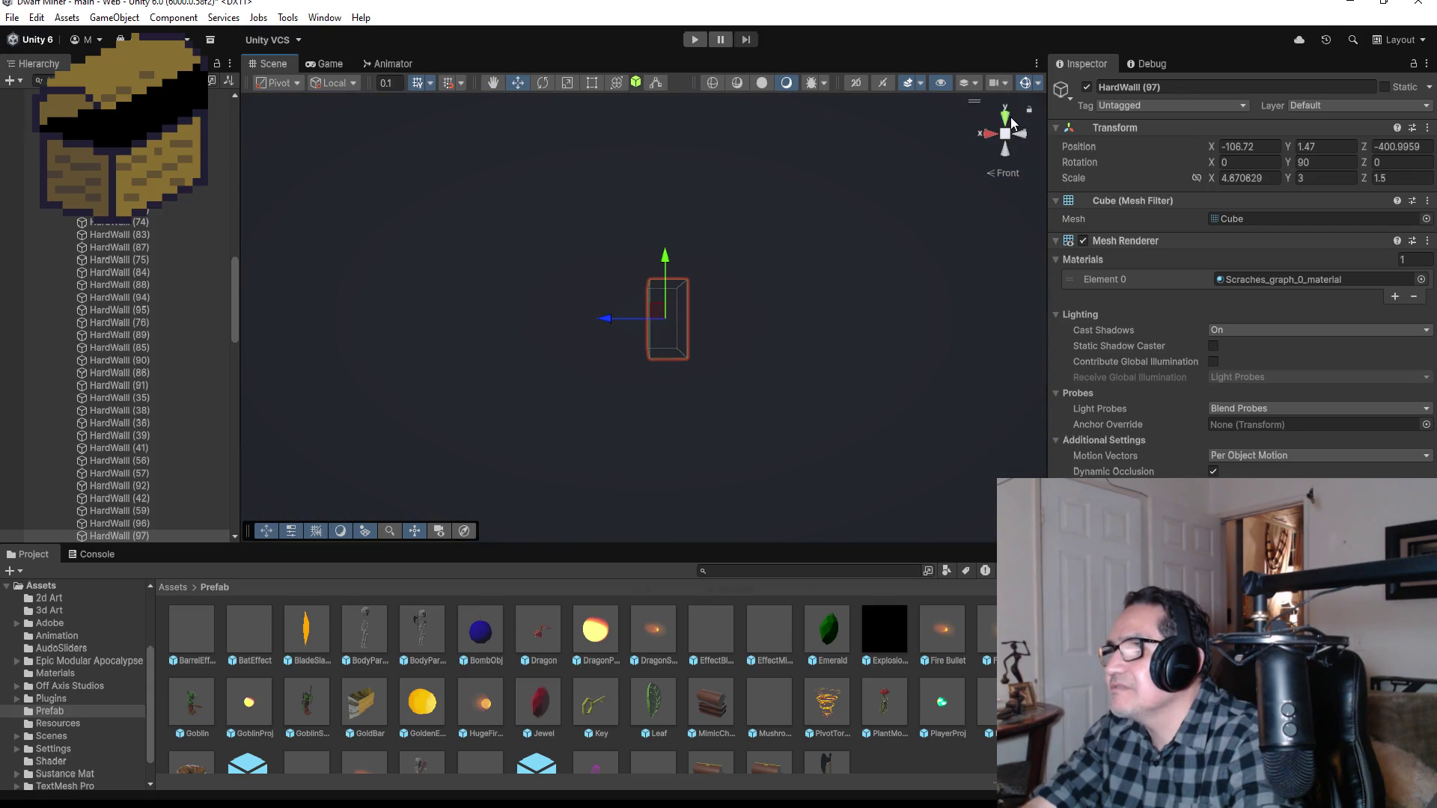
left_click(1007, 120)
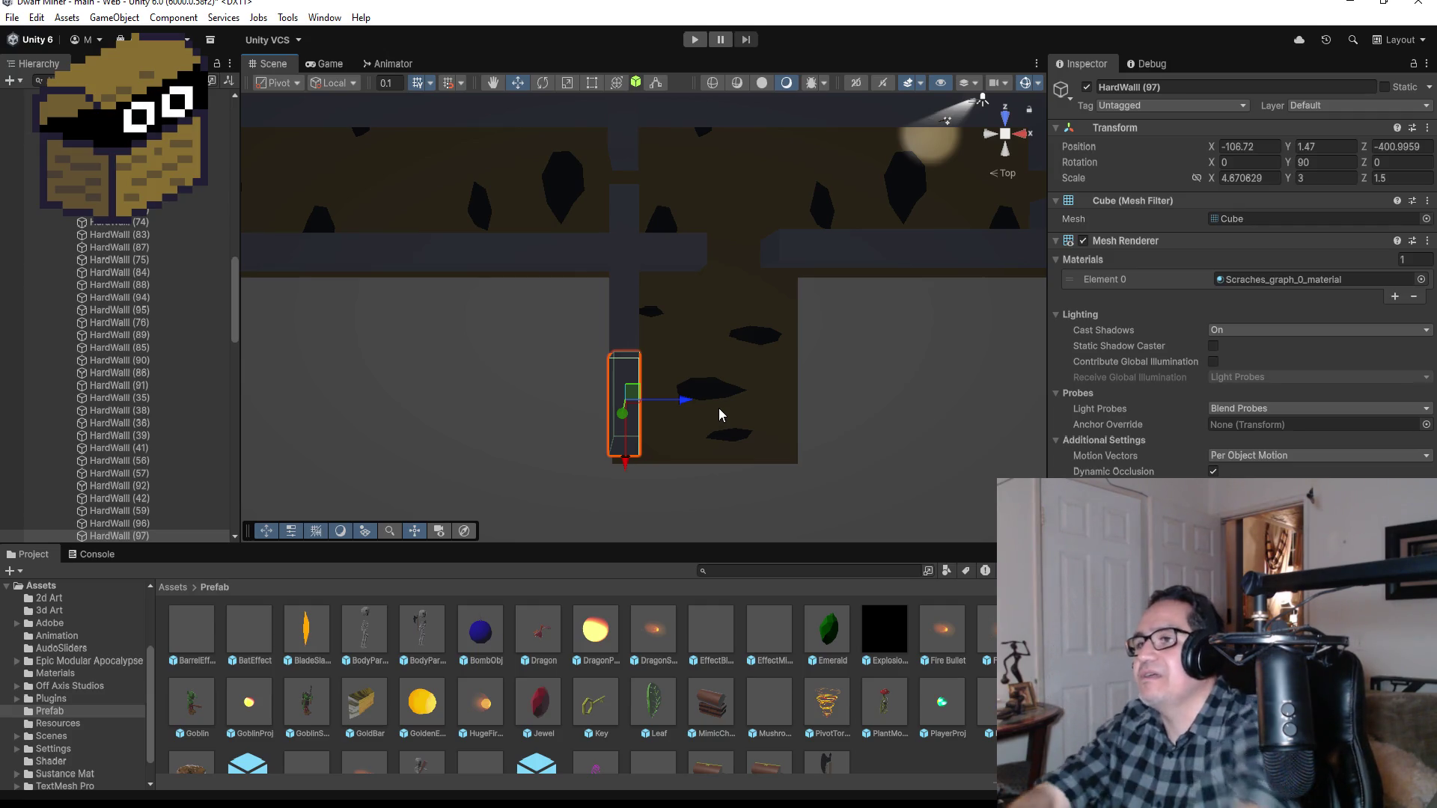
Step: Duplicate HardWall (109) as HardWall (123) and snap it across the alcove bottom at X -102.673, Z -402.5812
left_click(678, 244)
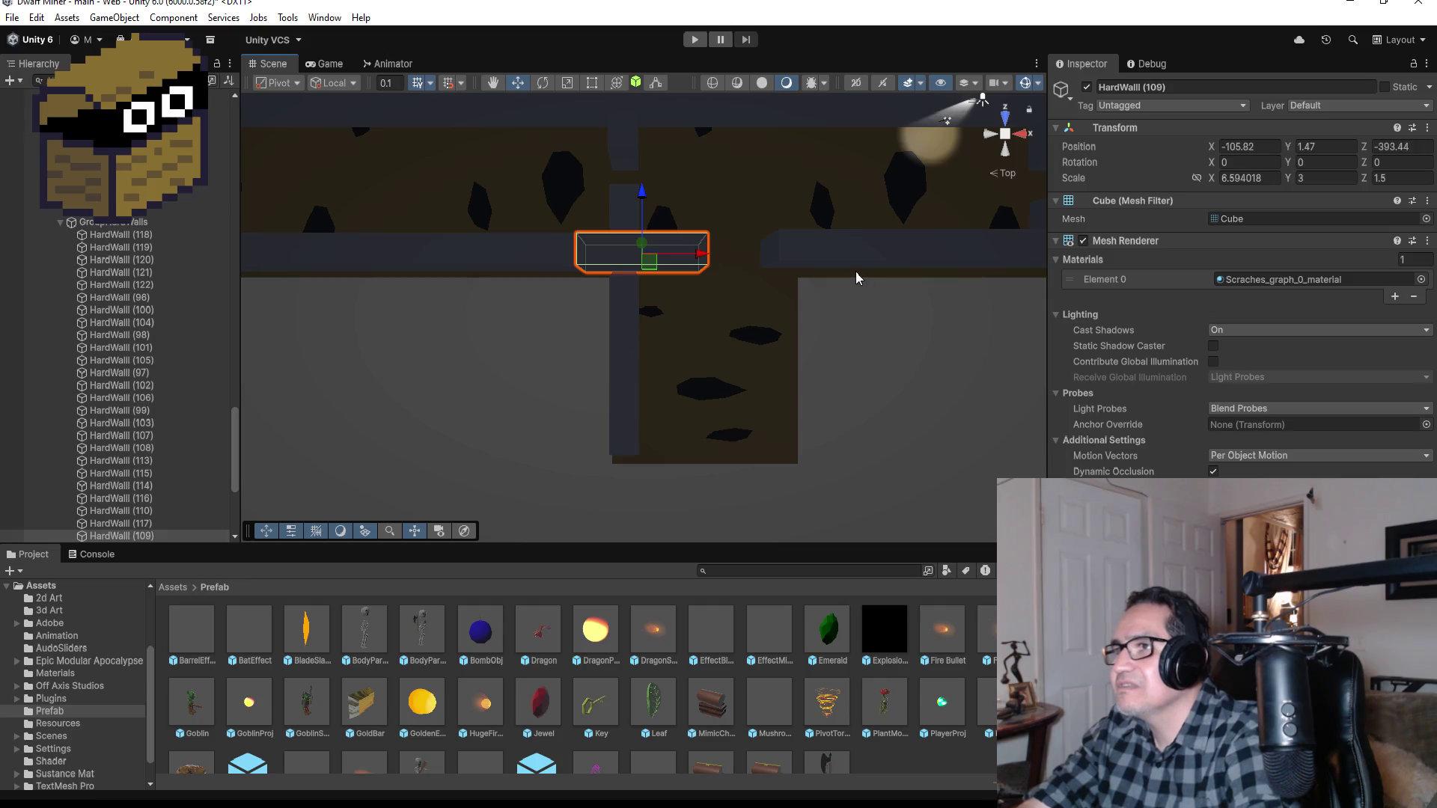
key("ctrl+d")
left_click_drag(641, 196, 641, 386)
left_click_drag(693, 434, 765, 438)
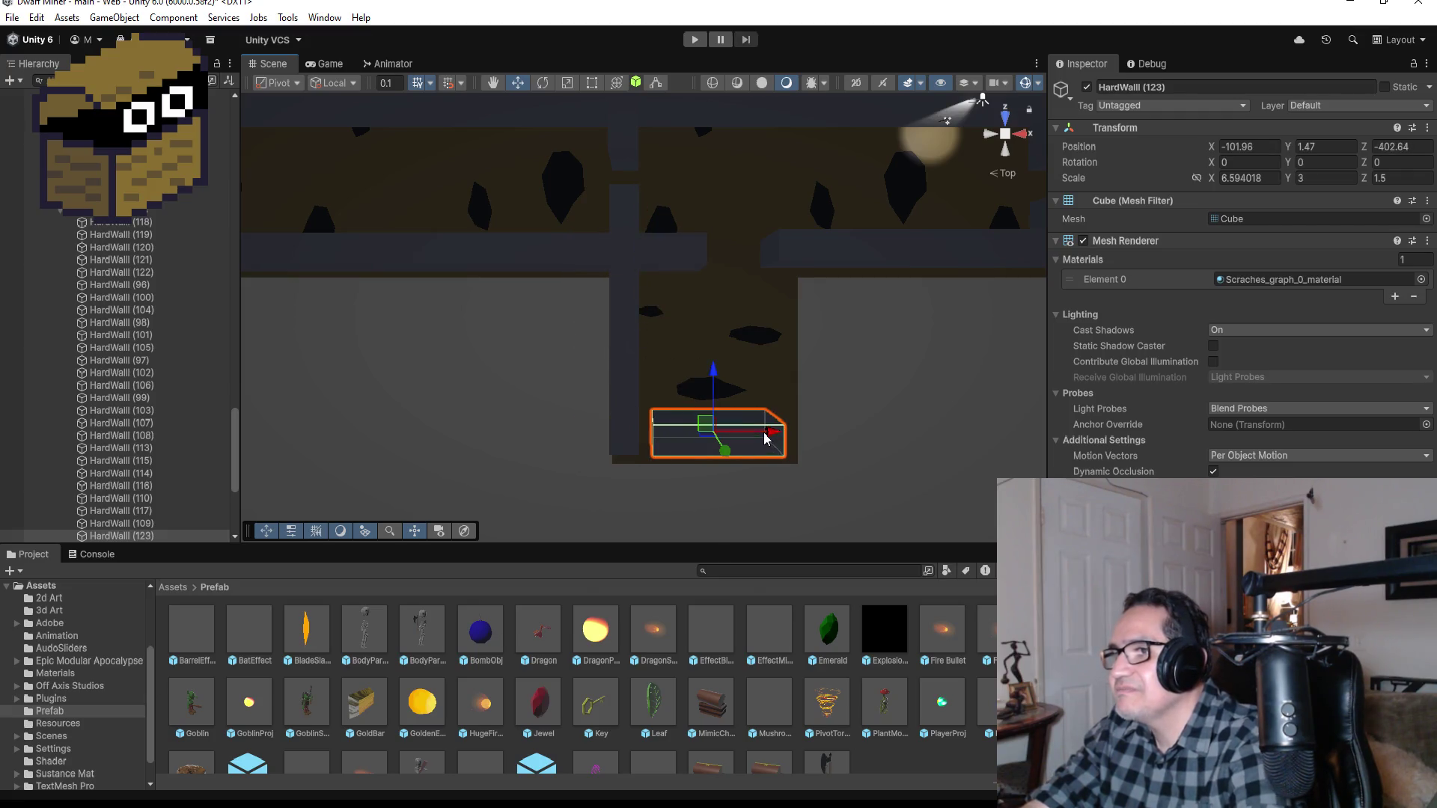
key("f")
left_click_drag(584, 364, 700, 168)
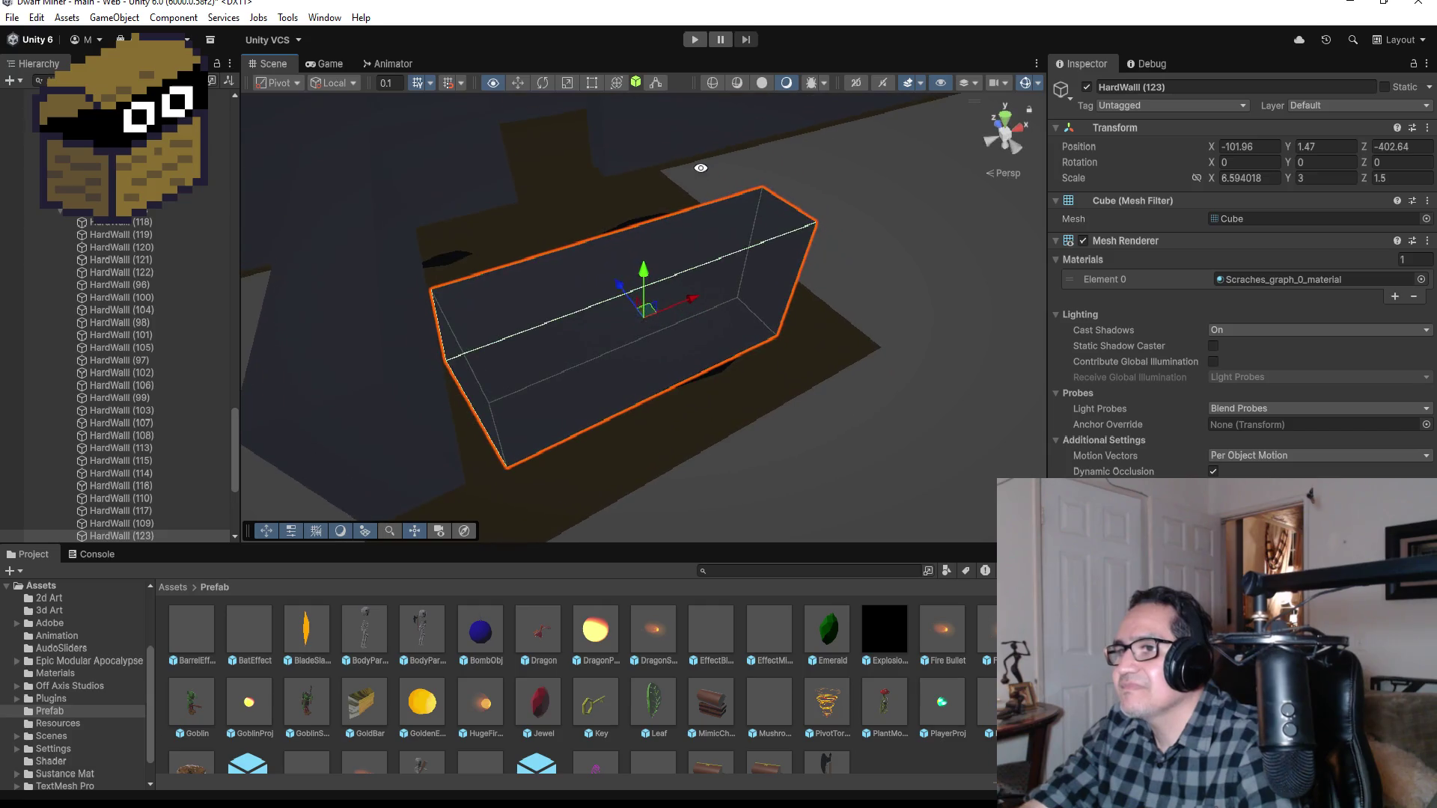
key("v")
left_click_drag(503, 468, 797, 381)
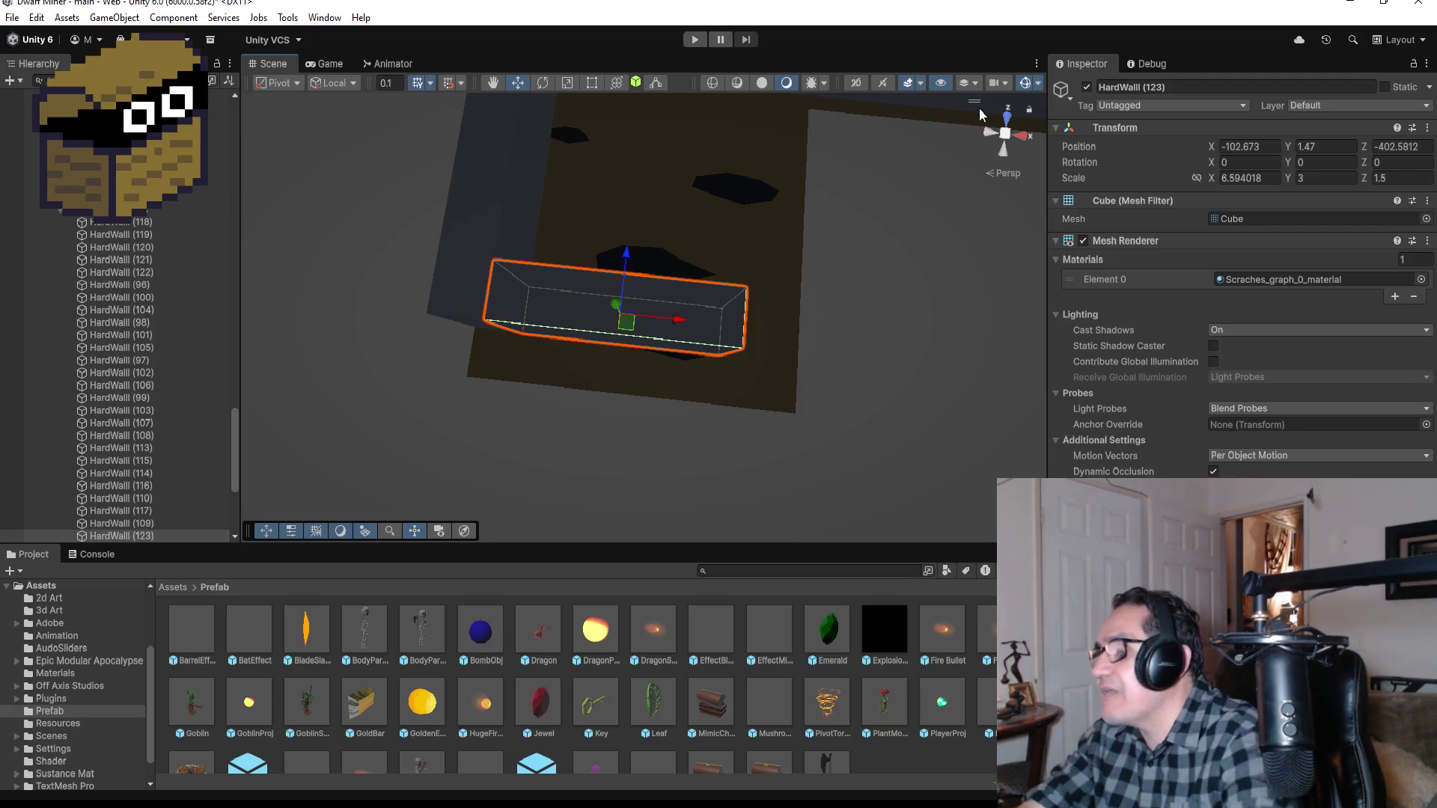
left_click(1007, 120)
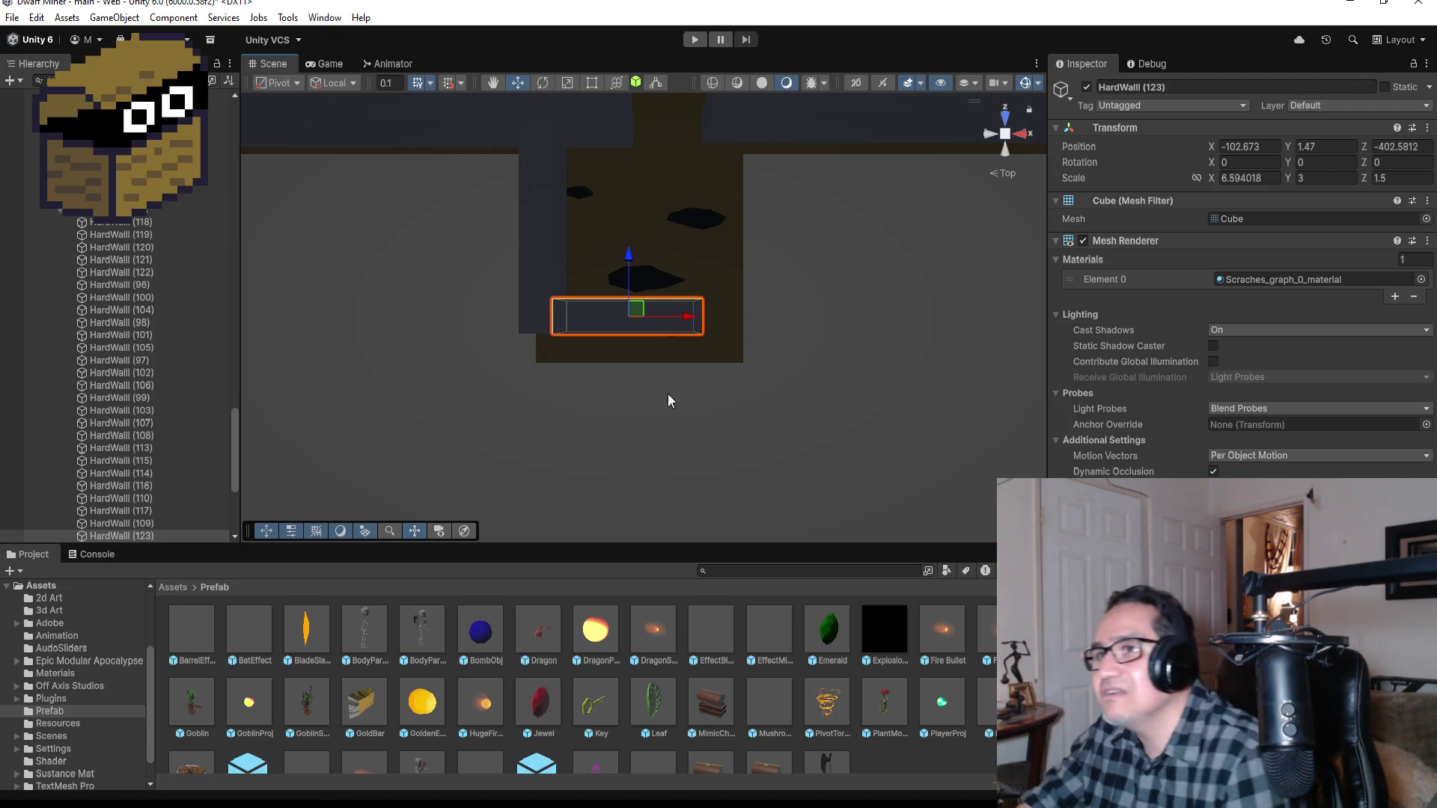
Step: Duplicate HardWall (97) into HardWall (98) and place it on the alcove's far side
left_click(550, 251)
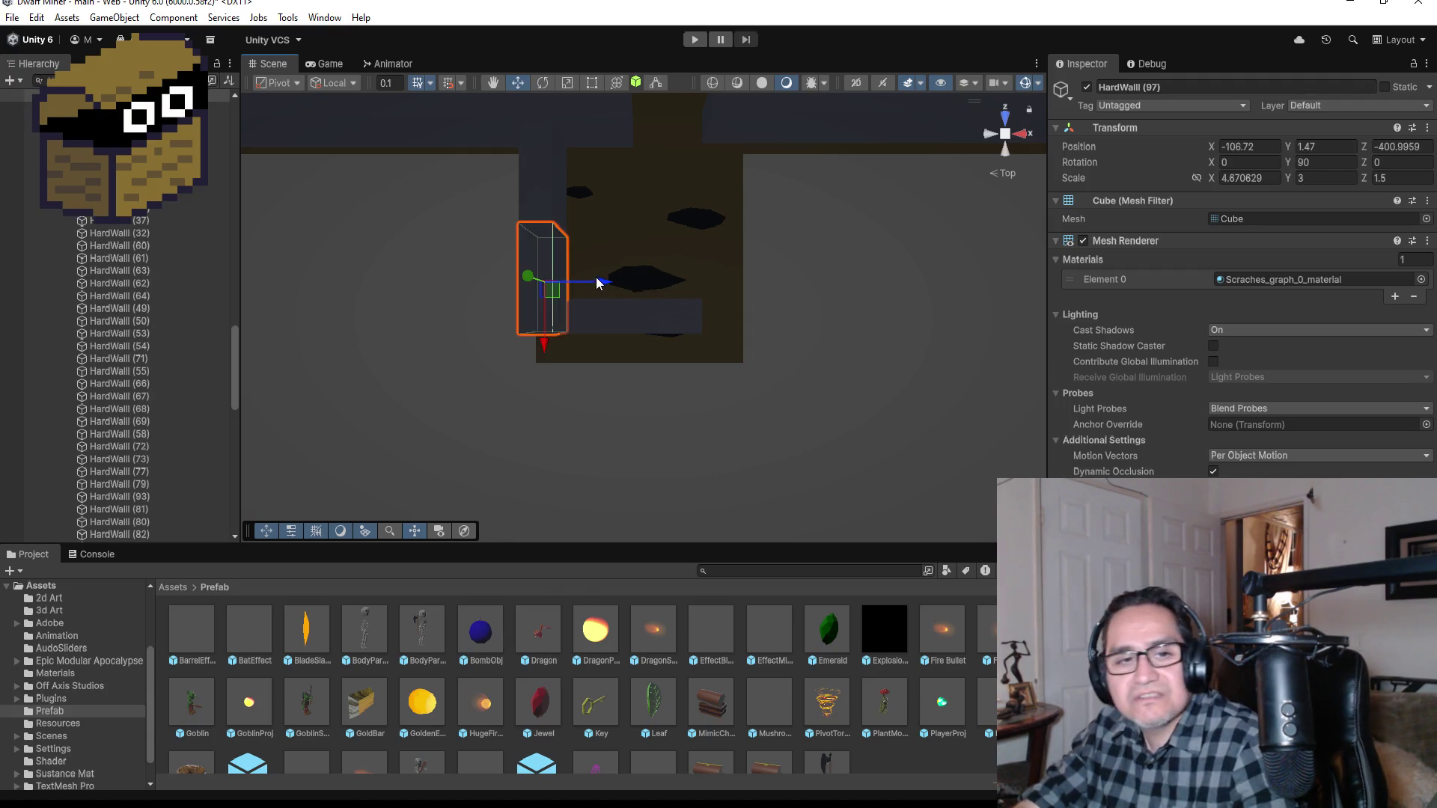
key("ctrl+d")
left_click_drag(593, 283, 621, 443)
key("f")
left_click_drag(830, 232, 693, 330)
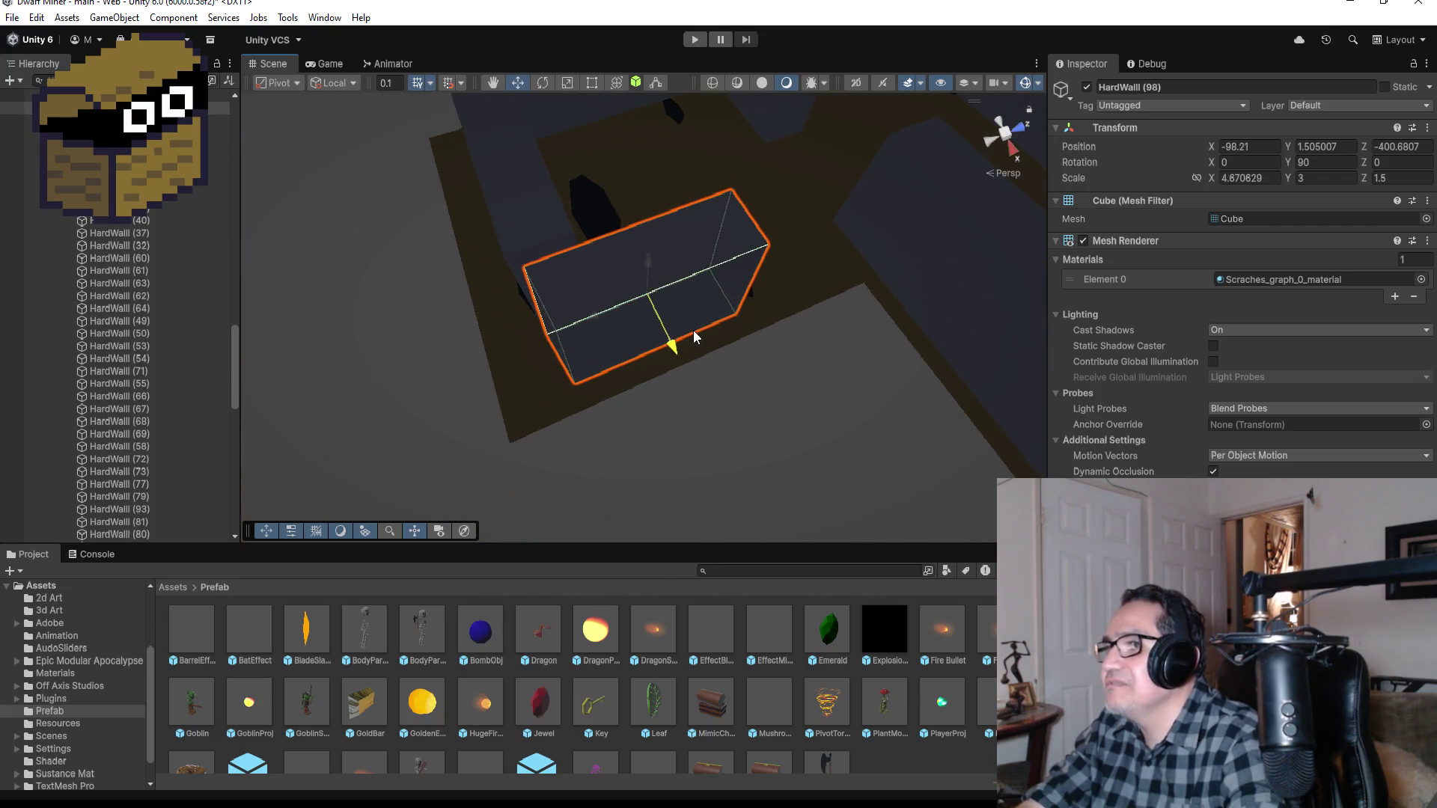
left_click_drag(595, 316, 430, 353)
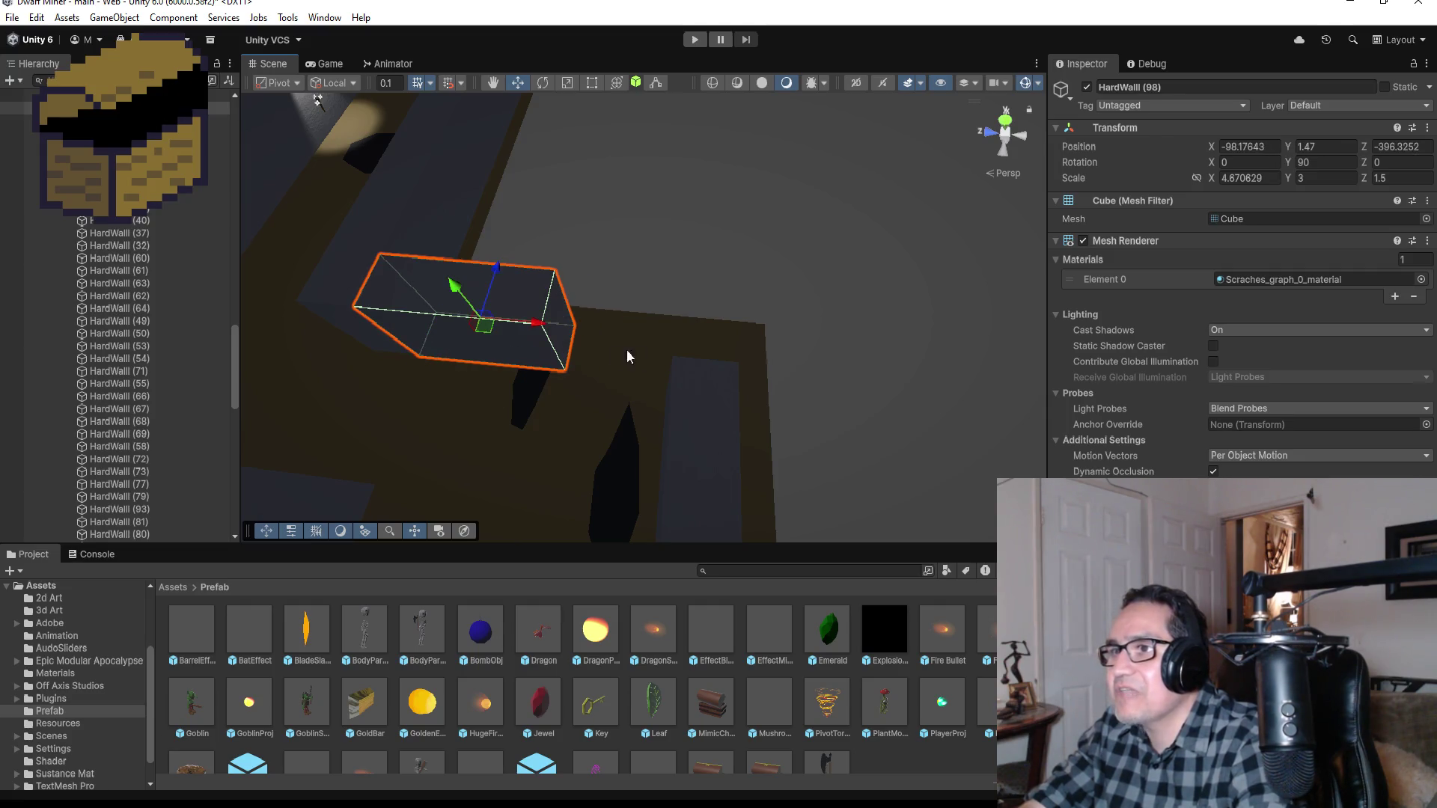
left_click(1005, 120)
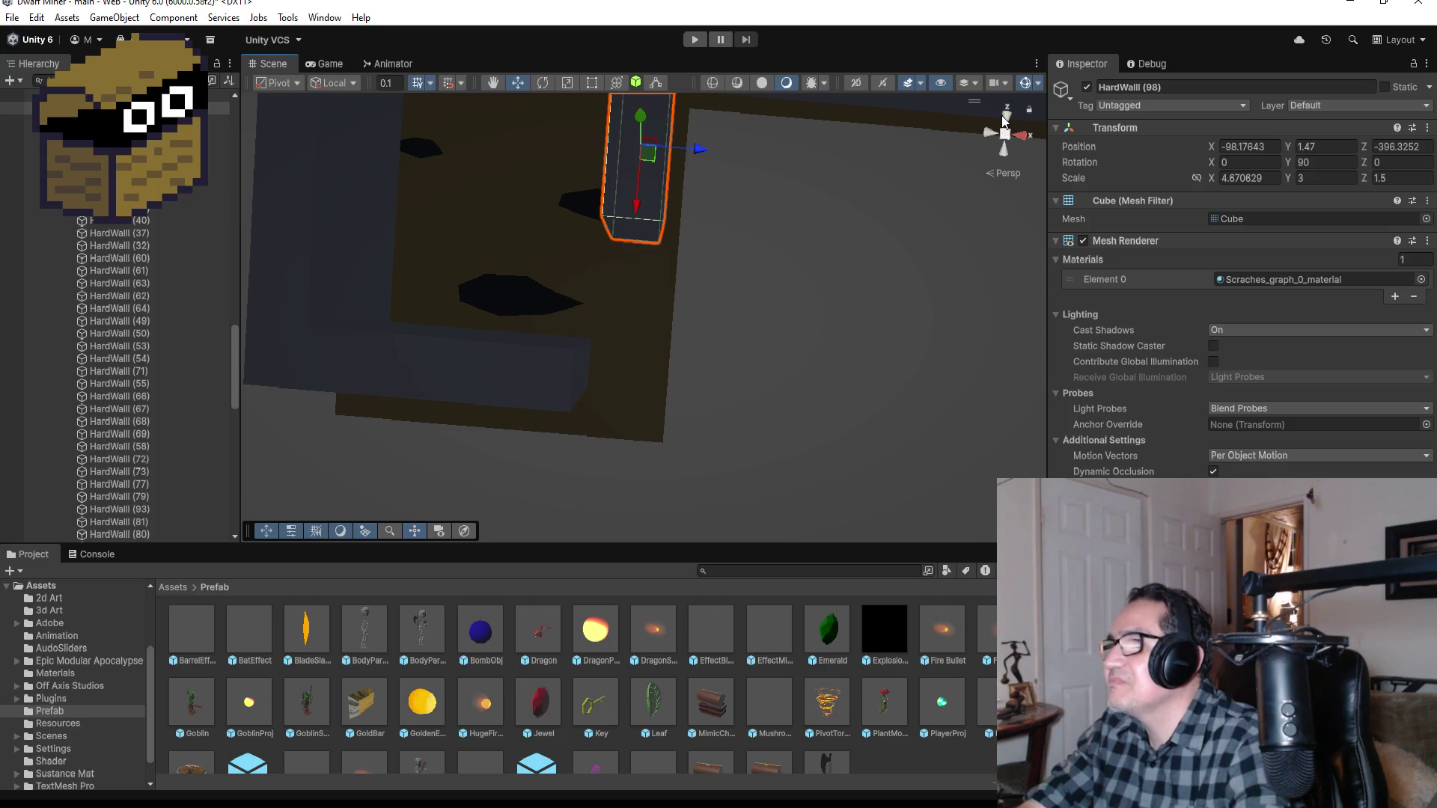
left_click(1005, 116)
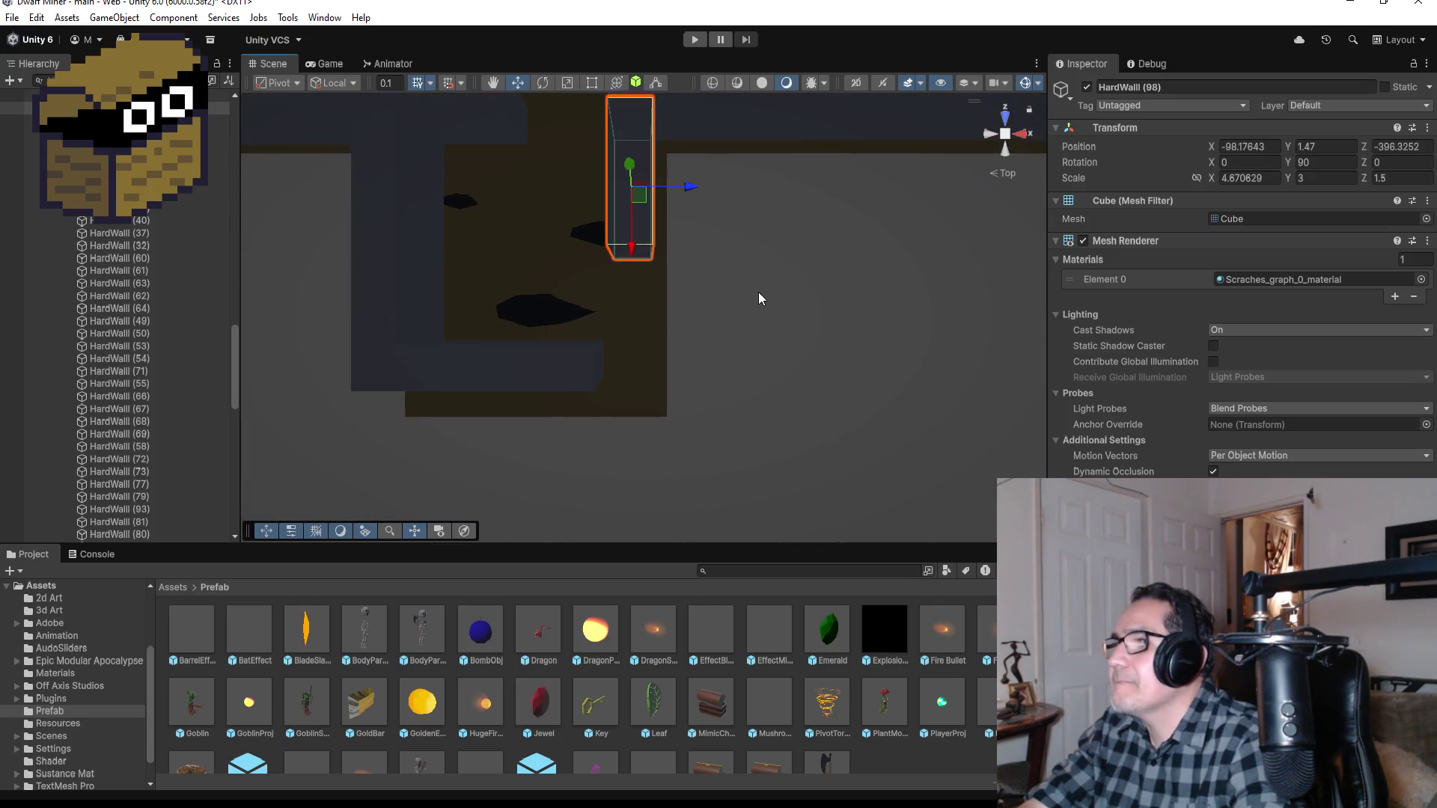
Step: Duplicate HardWall (98) into HardWall (99) and line it up further along the alcove side
key("ctrl+d")
left_click_drag(636, 273, 636, 425)
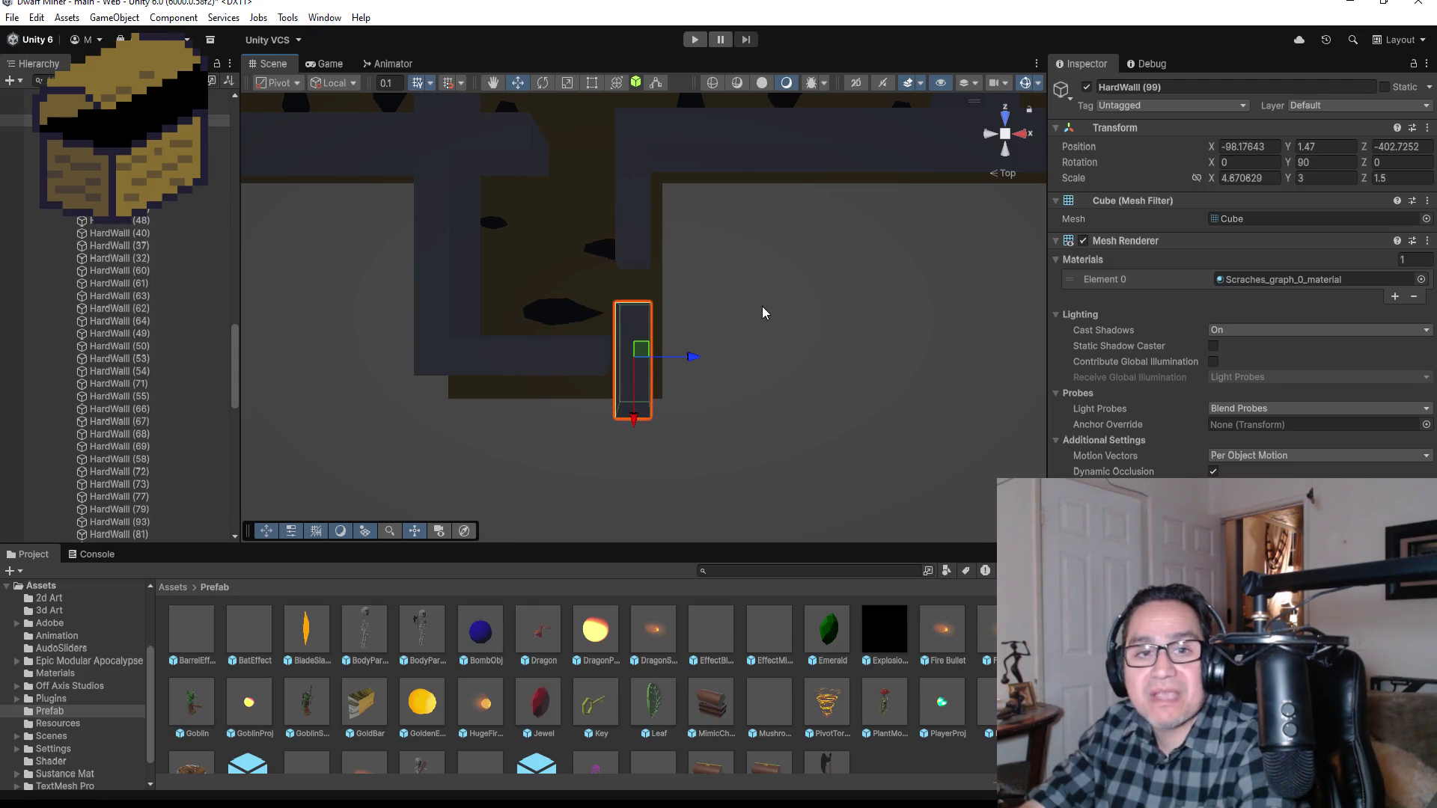
key("f")
left_click_drag(889, 241, 748, 314)
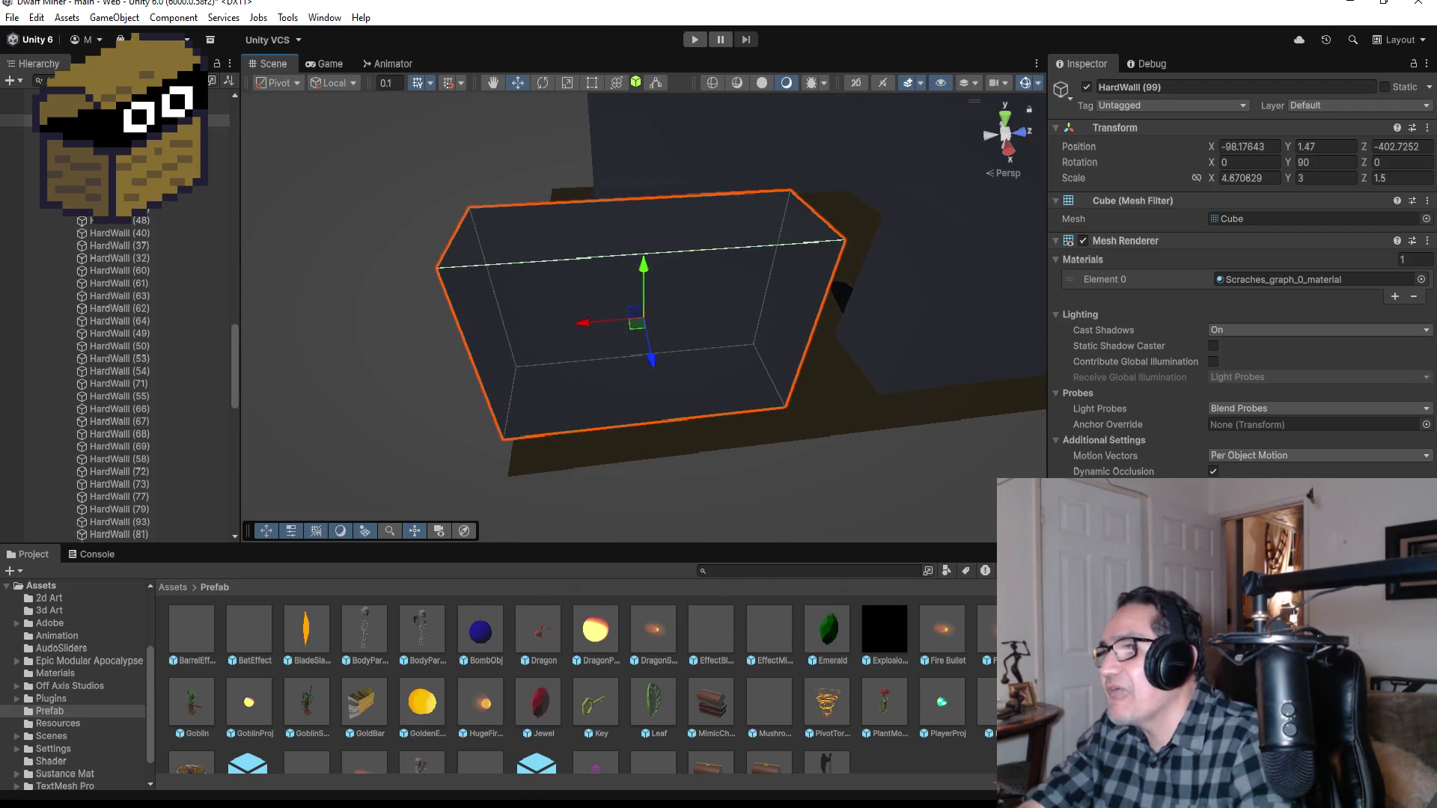
left_click_drag(790, 402, 855, 412)
left_click_drag(631, 242, 569, 396)
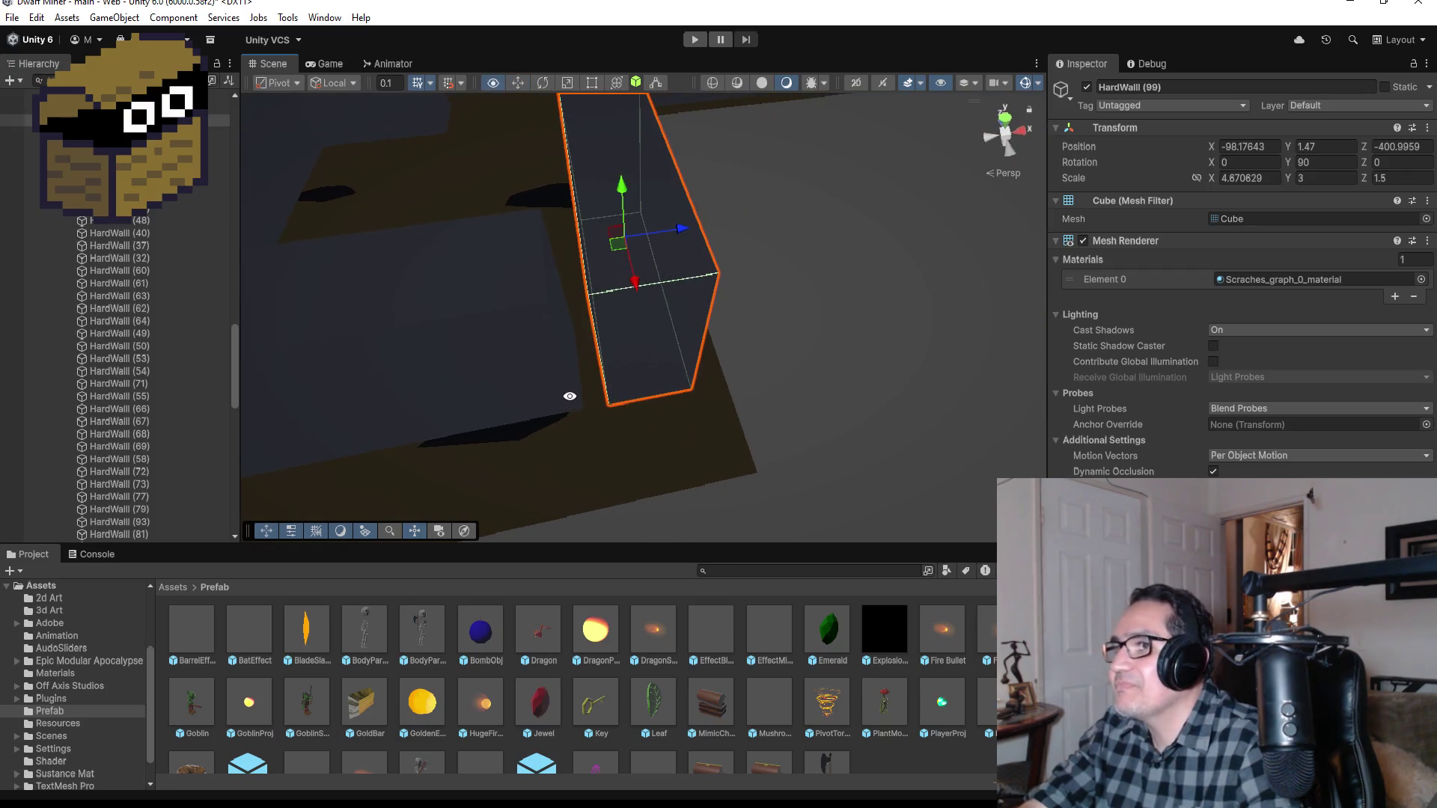
Step: Stretch HardWall (123) to X scale 7.57 so it spans the alcove's bottom
left_click(480, 339)
left_click(1006, 118)
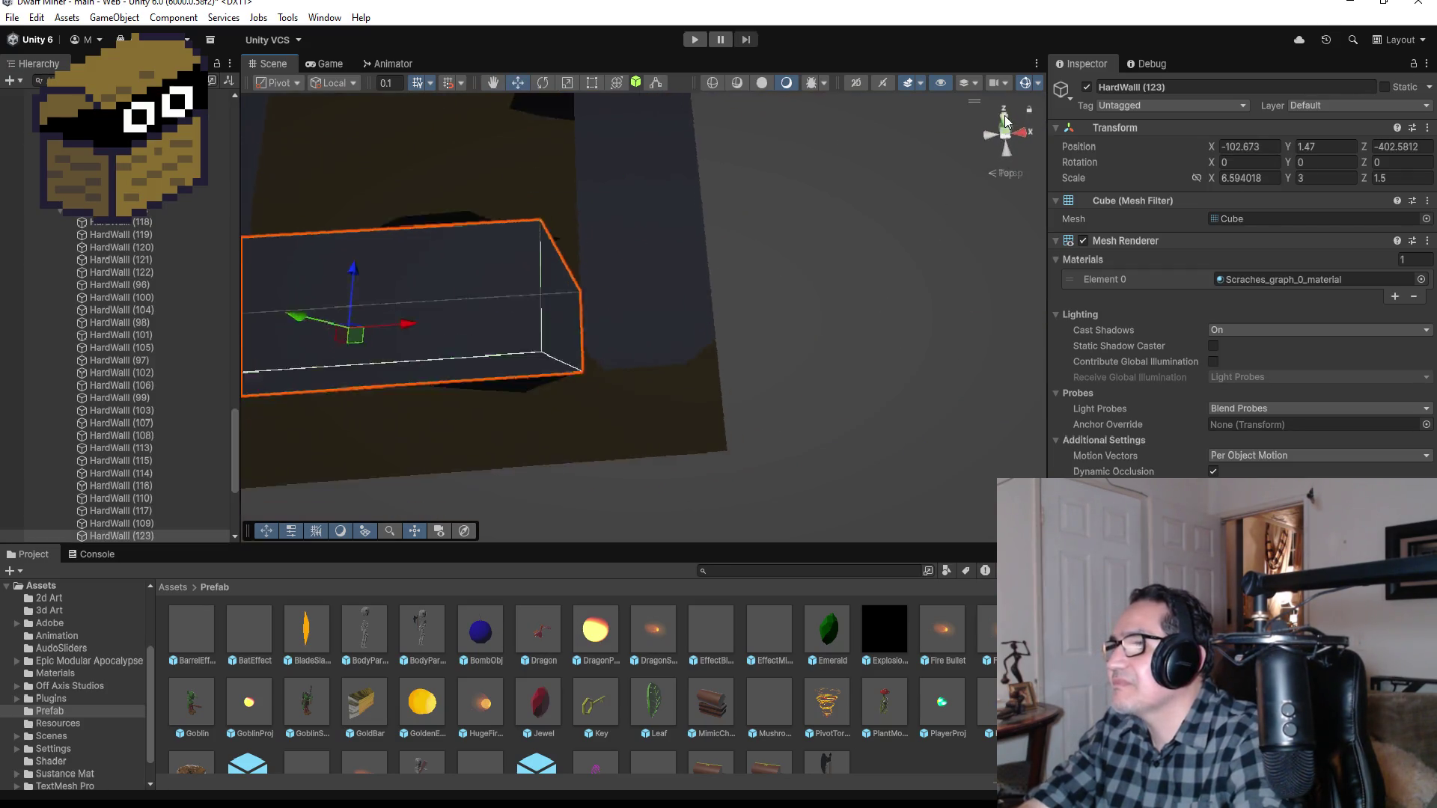
left_click(591, 82)
left_click_drag(598, 312, 637, 308)
scroll("down", 3)
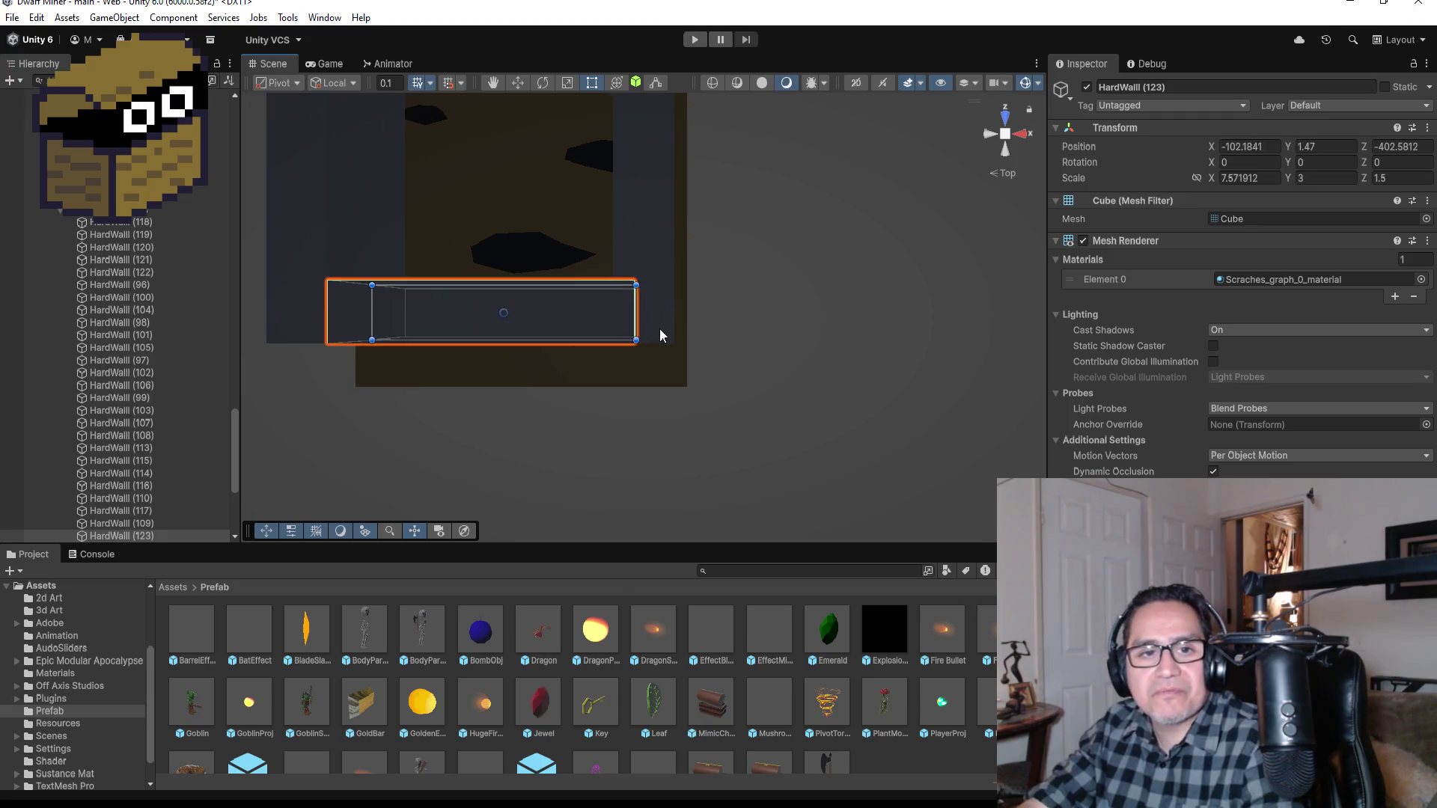
scroll("down", 3)
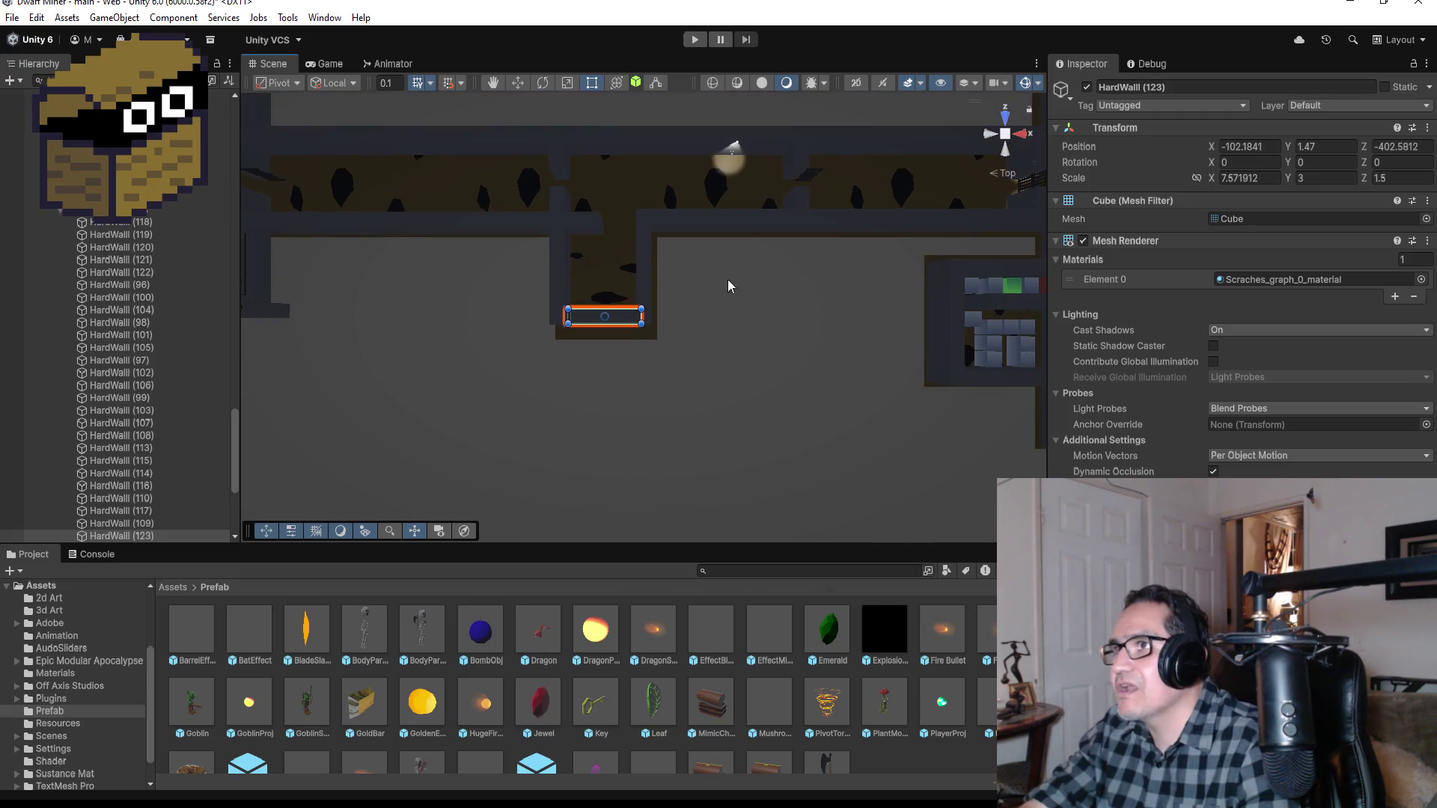
Step: Select HardWall (96) and orbit to review the enclosed alcove in perspective
left_click_drag(817, 280, 656, 129)
left_click_drag(784, 253, 783, 374)
left_click(750, 408)
left_click_drag(769, 428, 761, 473)
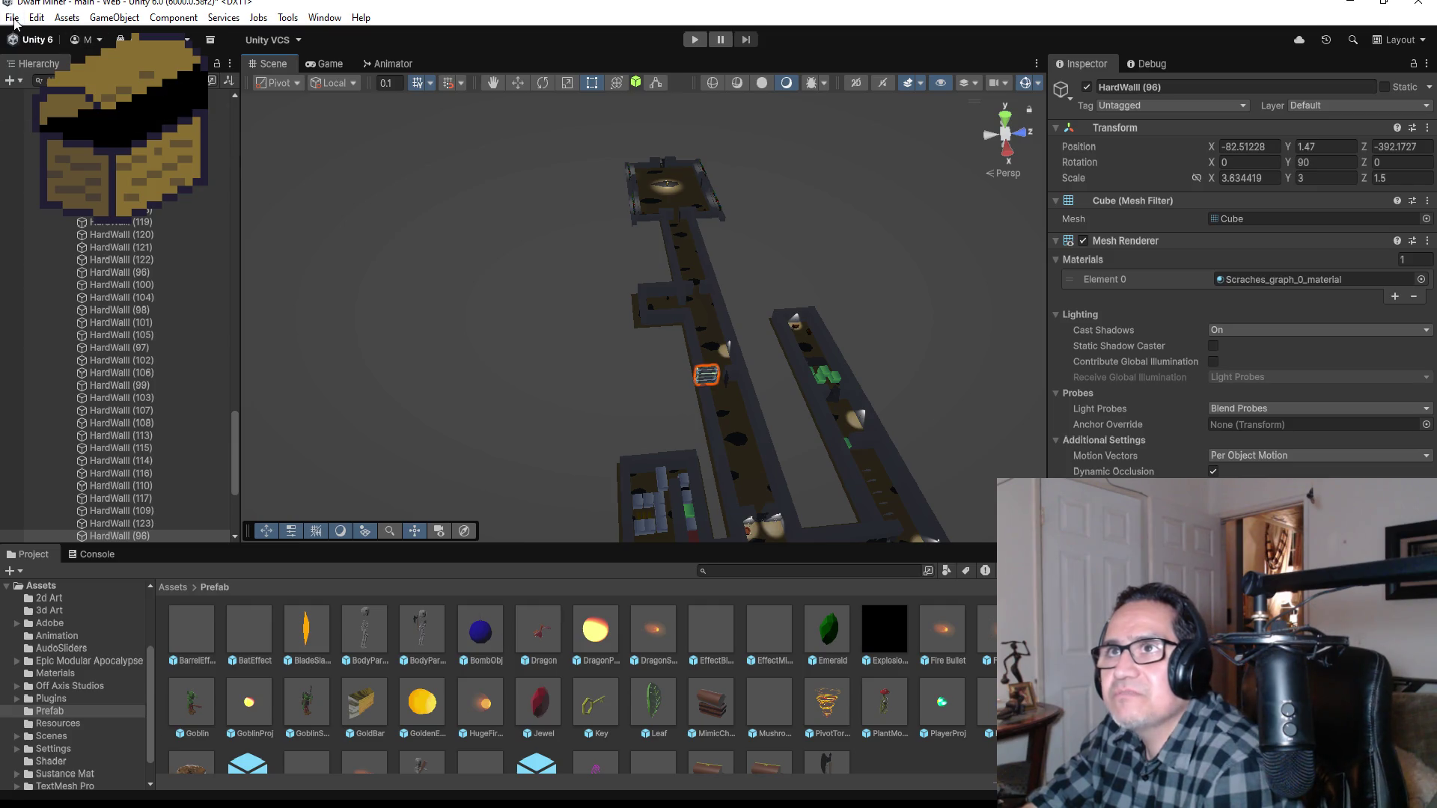
left_click(13, 18)
left_click(746, 429)
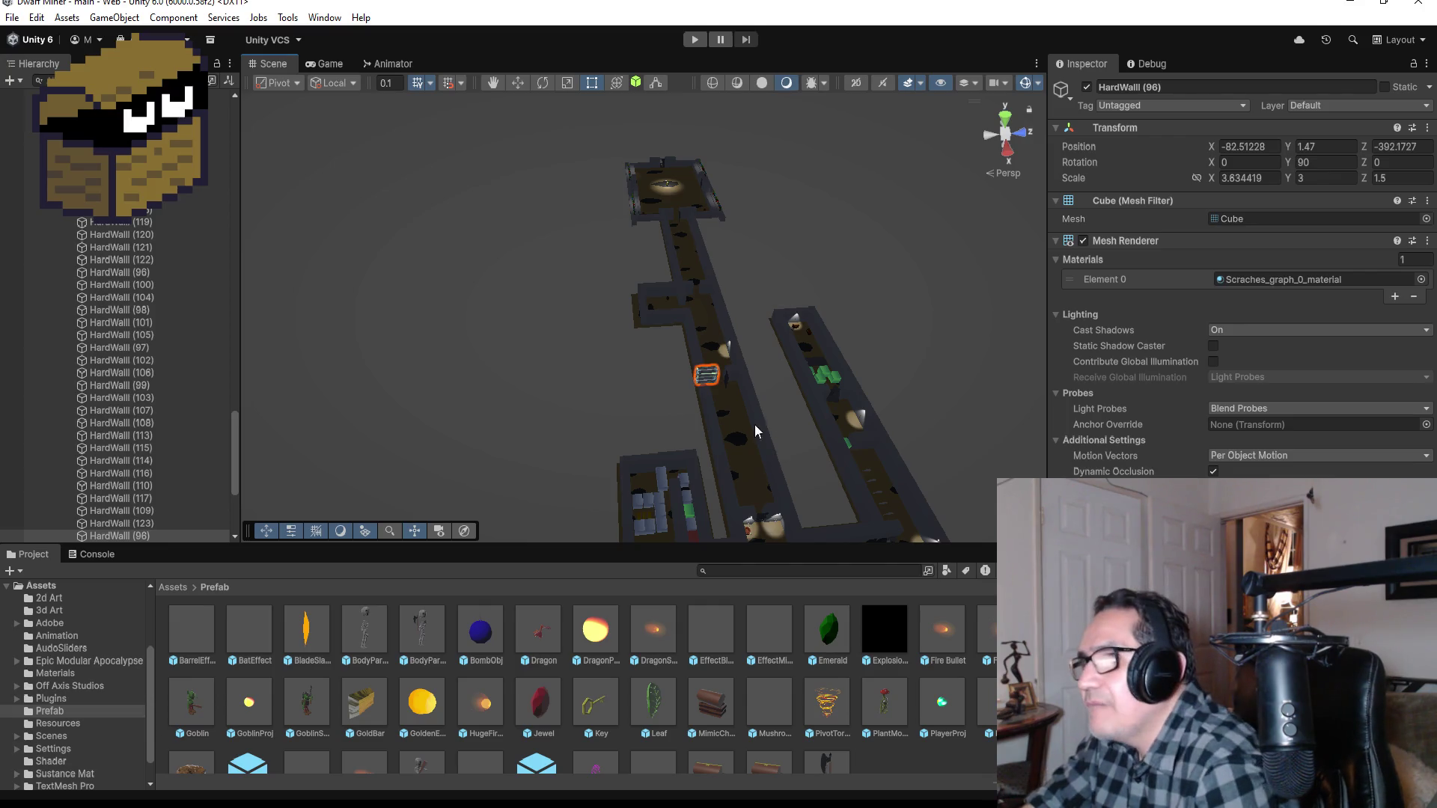
scroll("down", 3)
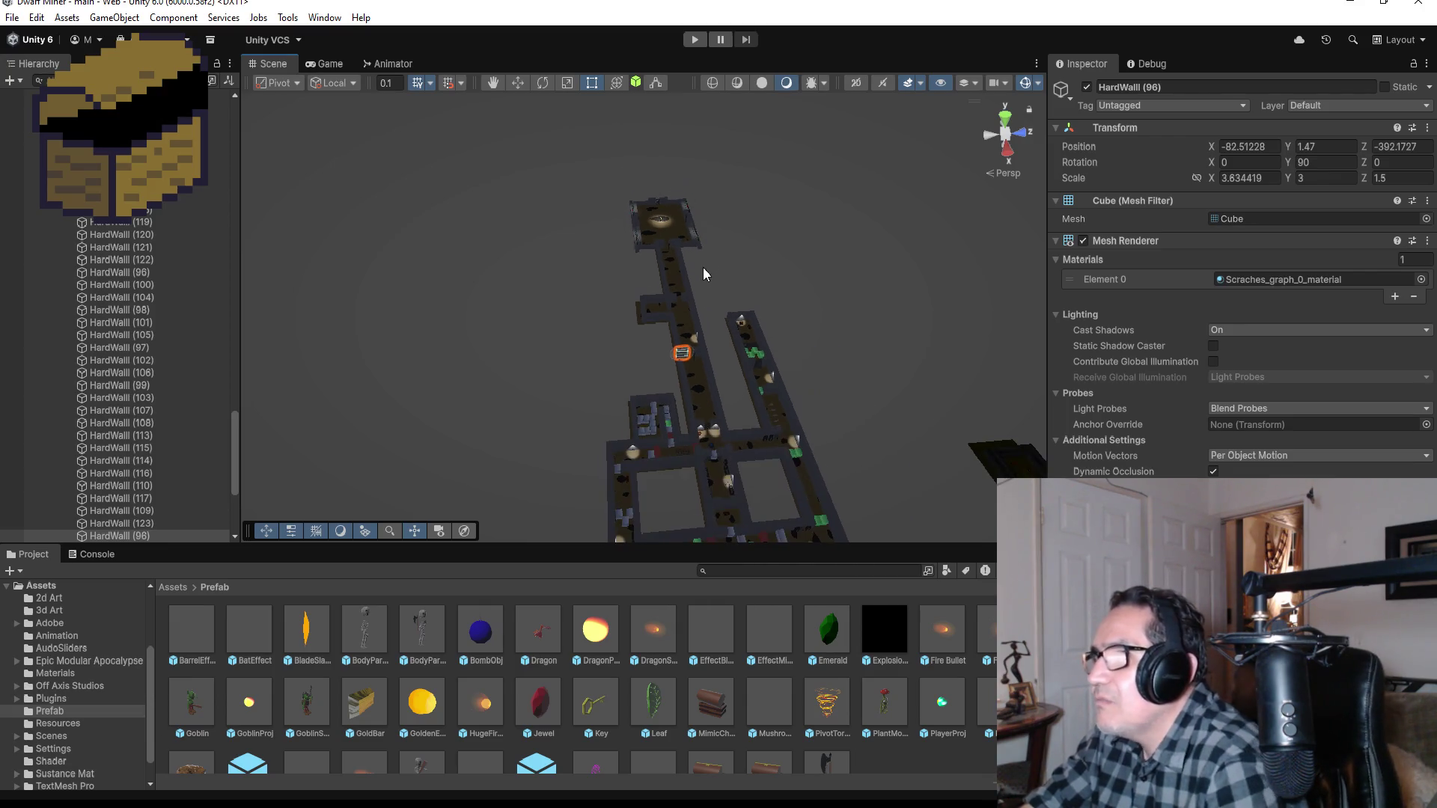
scroll("down", 3)
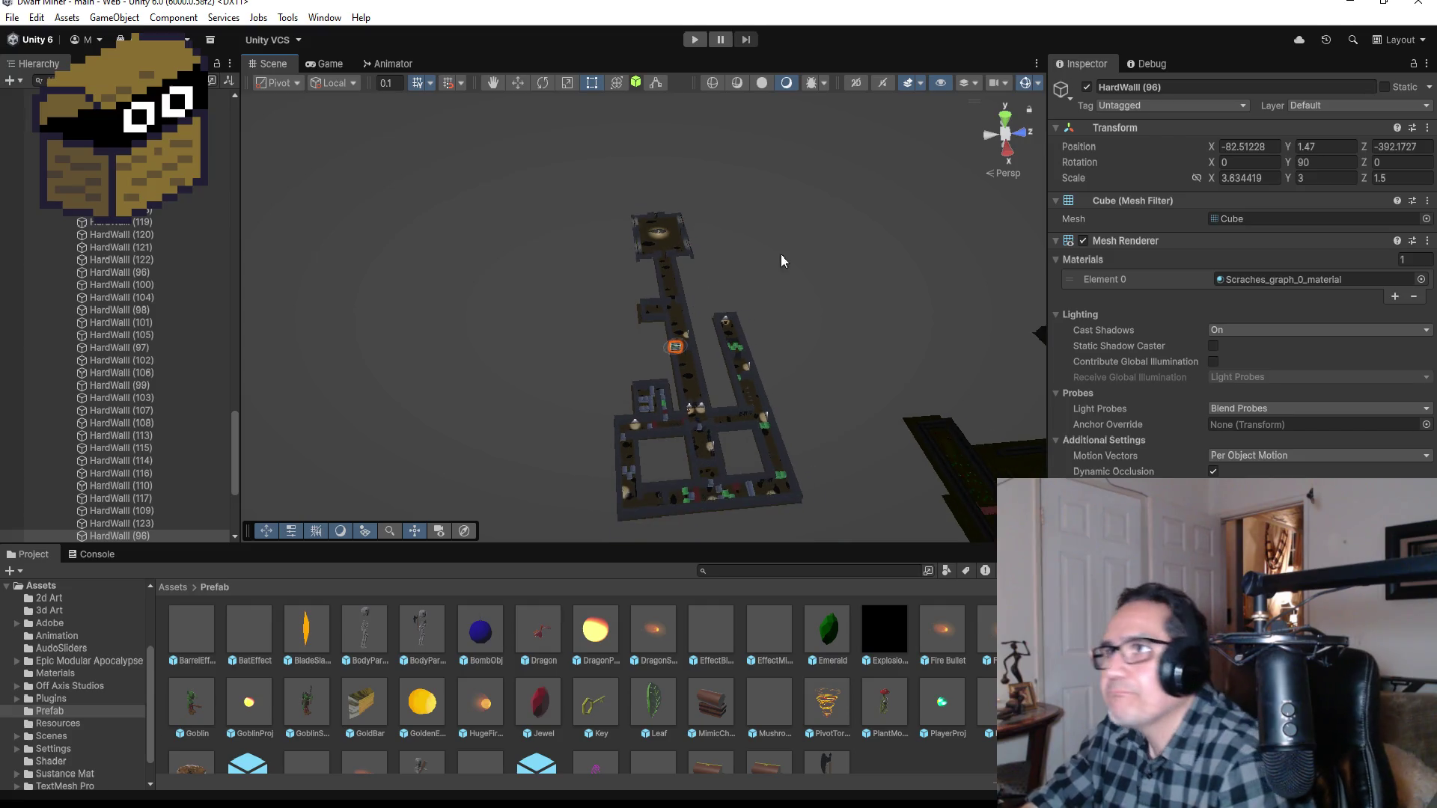
left_click(1007, 116)
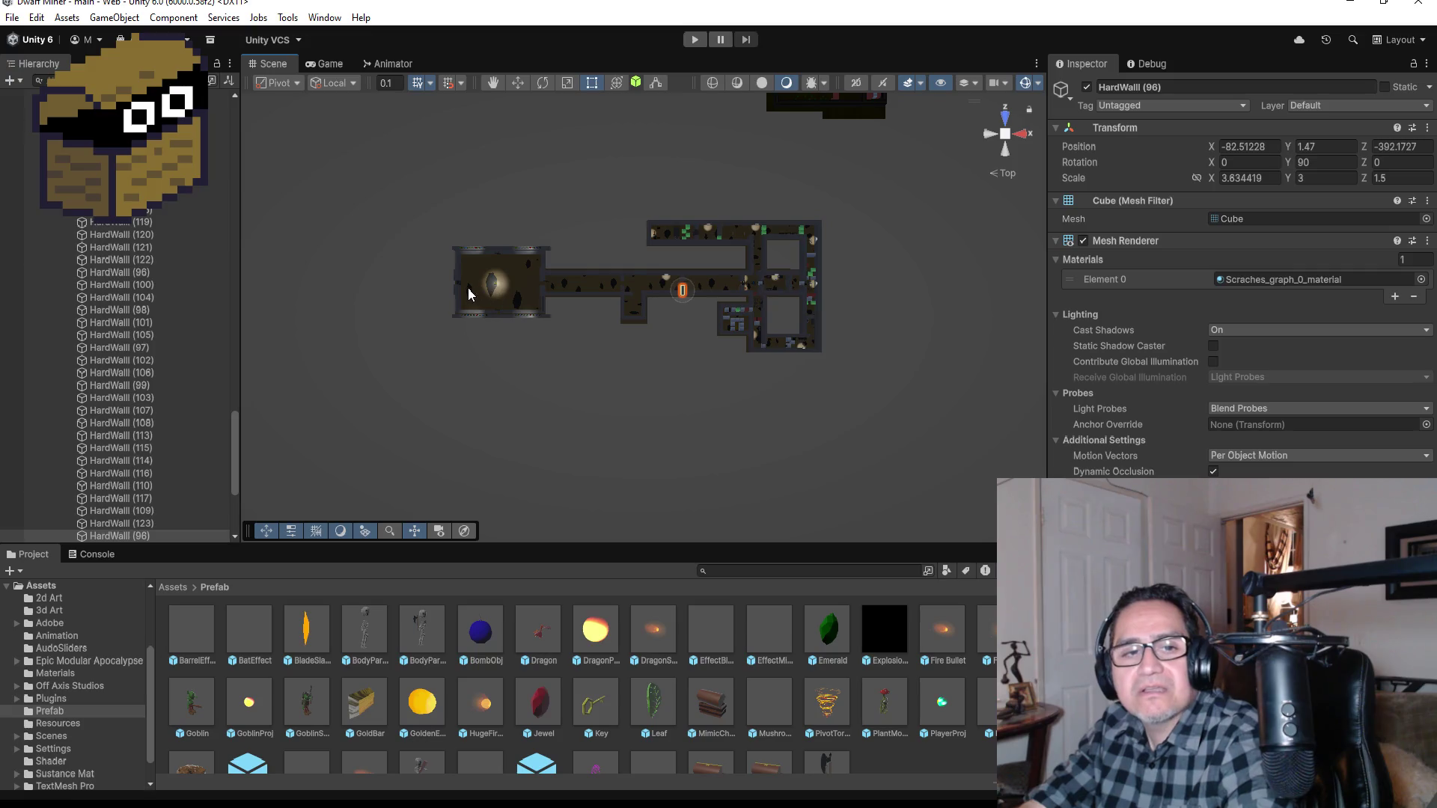
left_click(454, 298)
key("f")
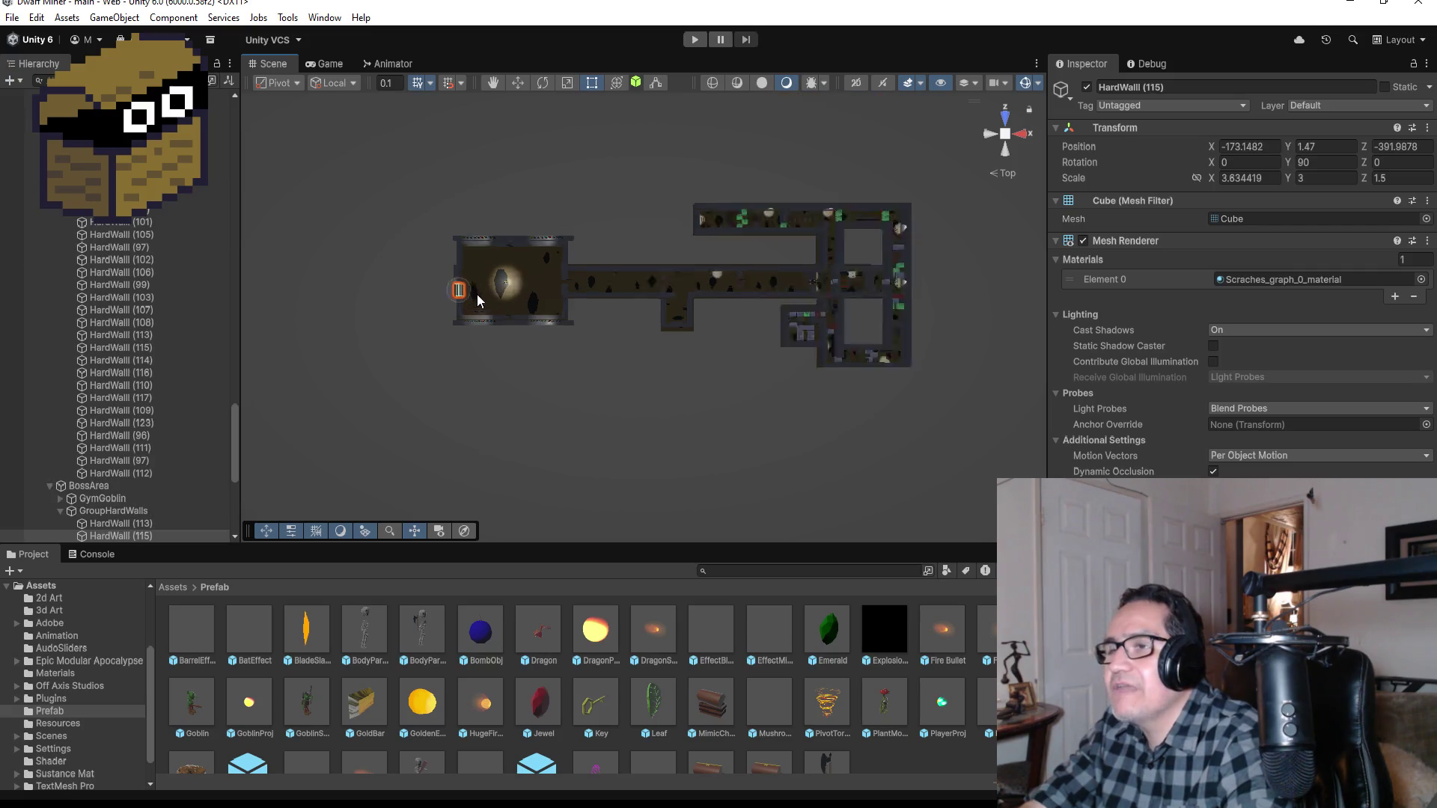
scroll("down", 3)
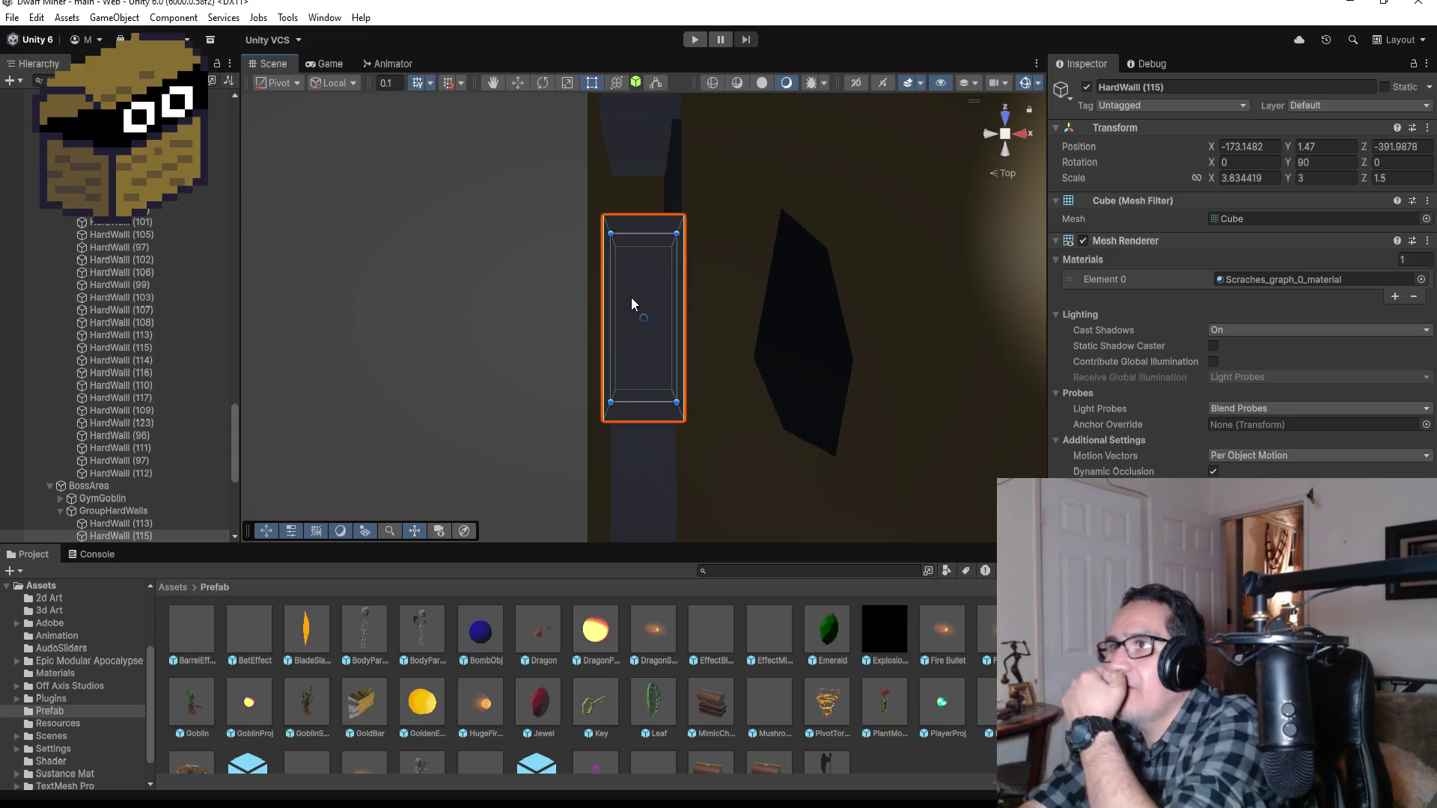
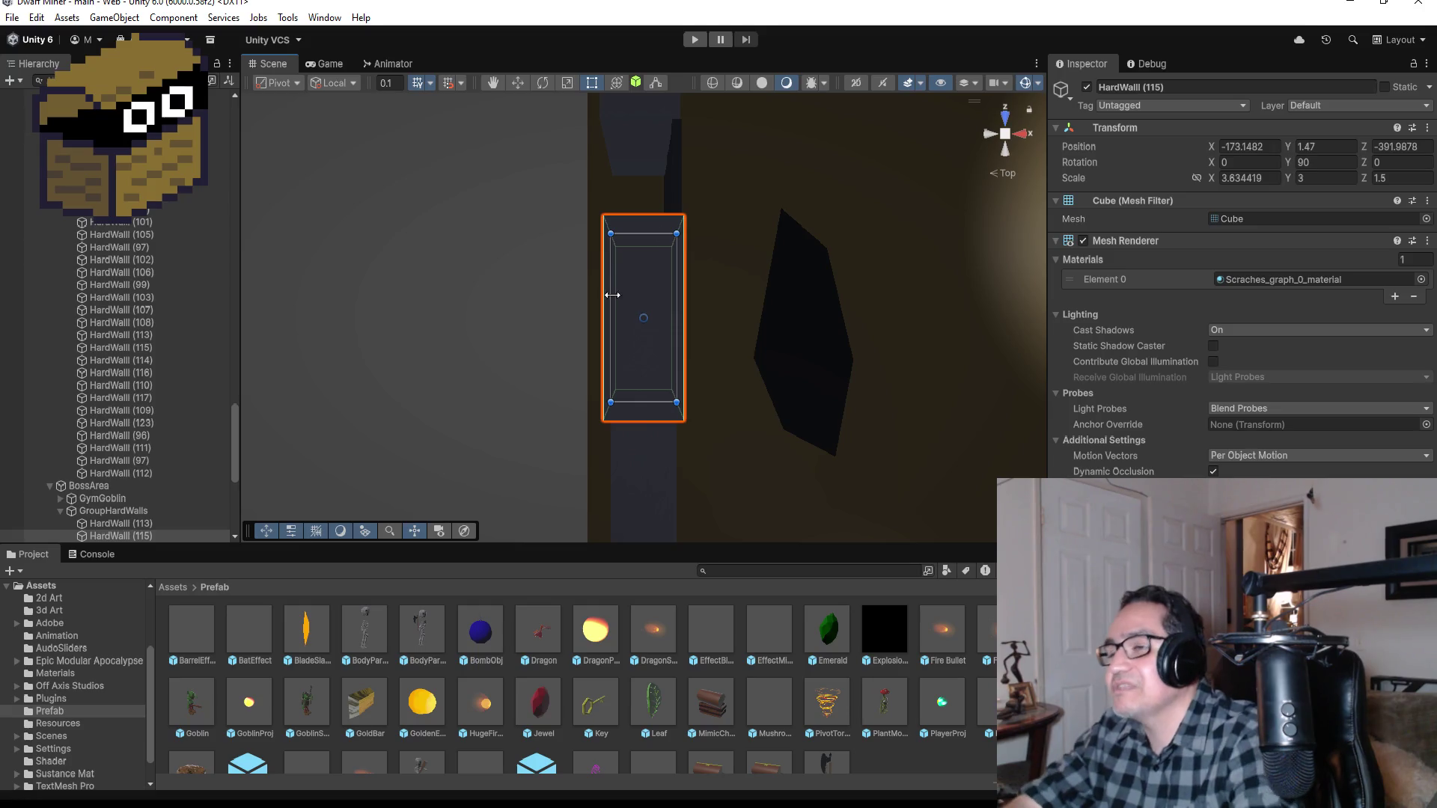
Step: Duplicate the corridor floor Plane (34) and slide the copy left of the arena
scroll("down", 3)
scroll("down", 3)
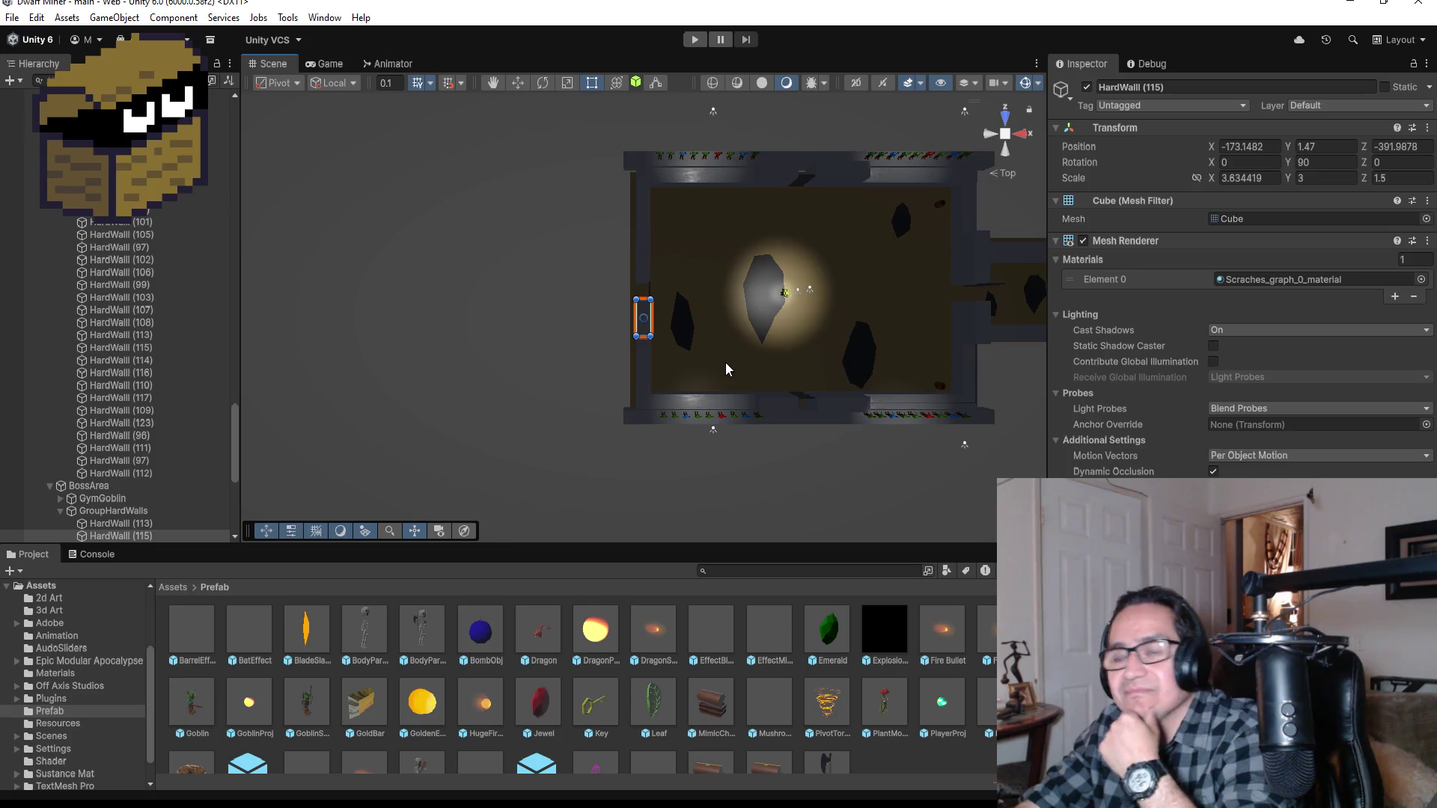
scroll("down", 3)
left_click(897, 299)
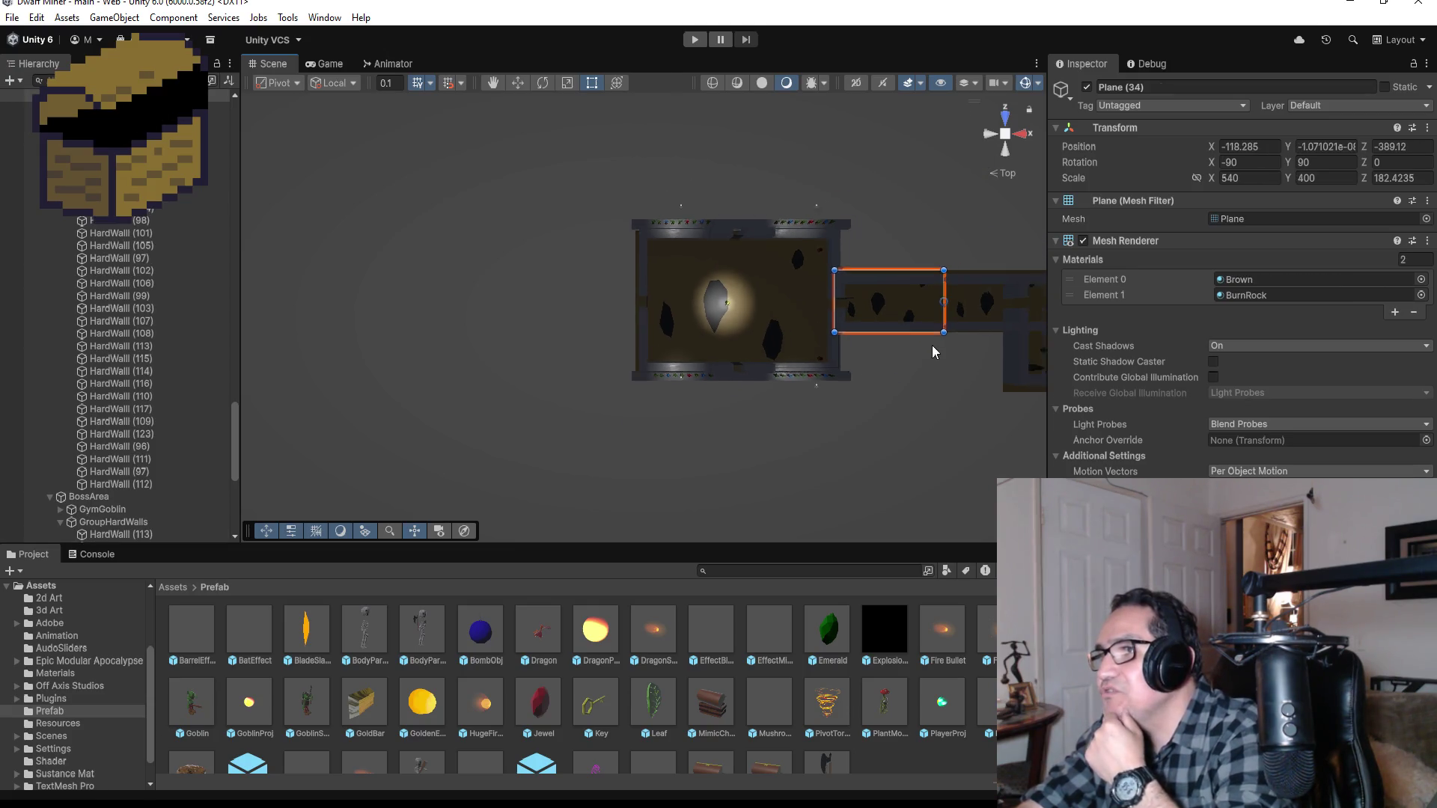
scroll("down", 3)
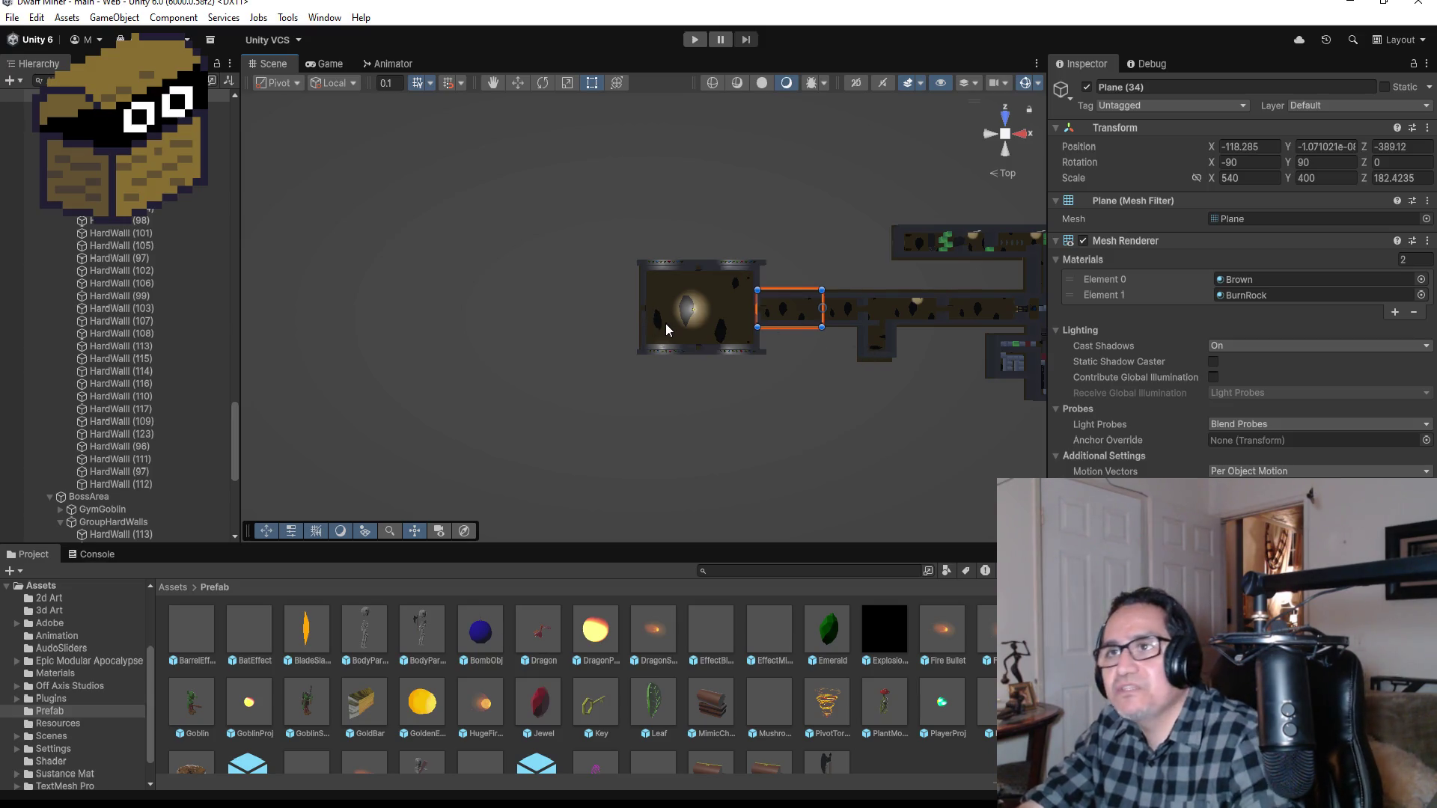
key("ctrl+d")
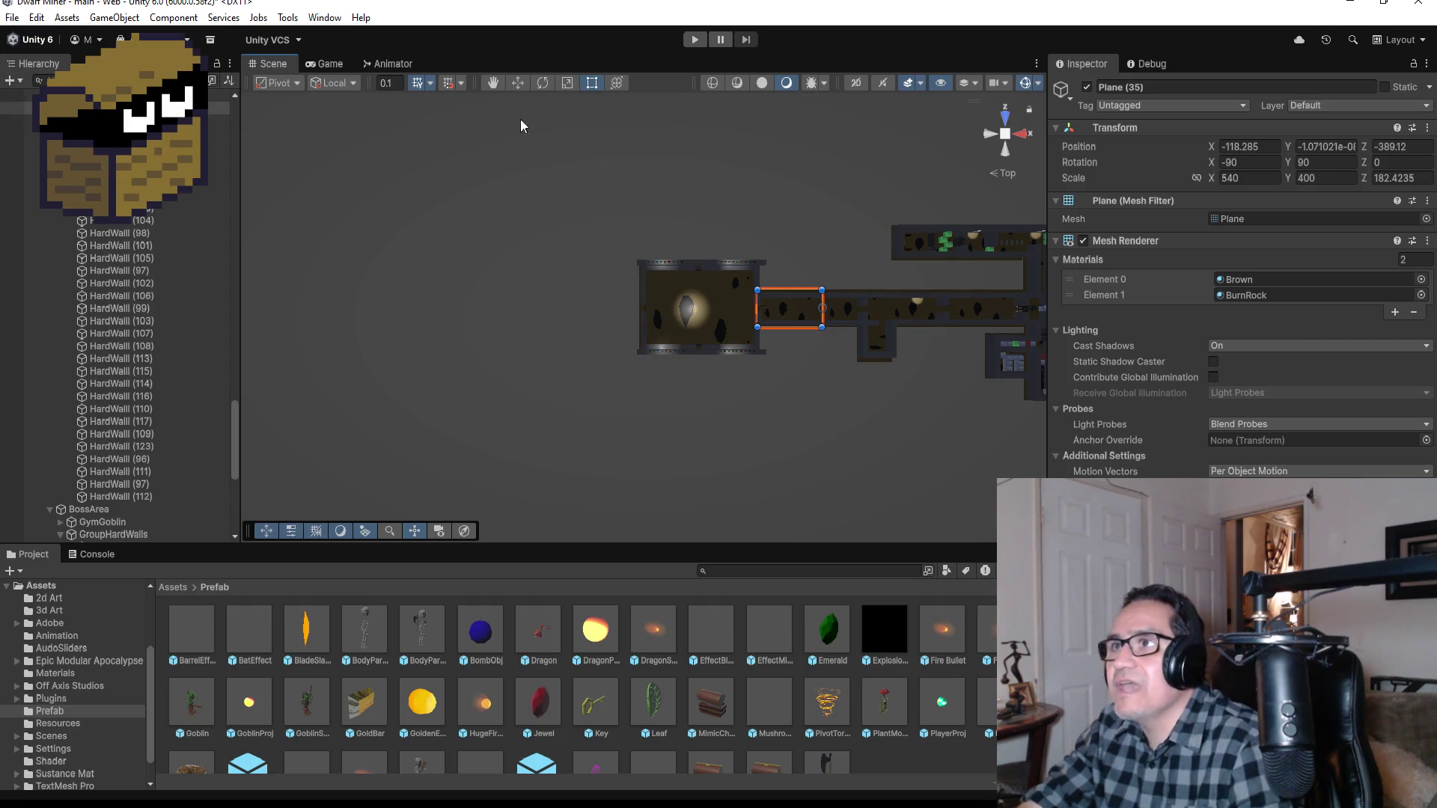
left_click(517, 83)
left_click_drag(761, 308, 575, 299)
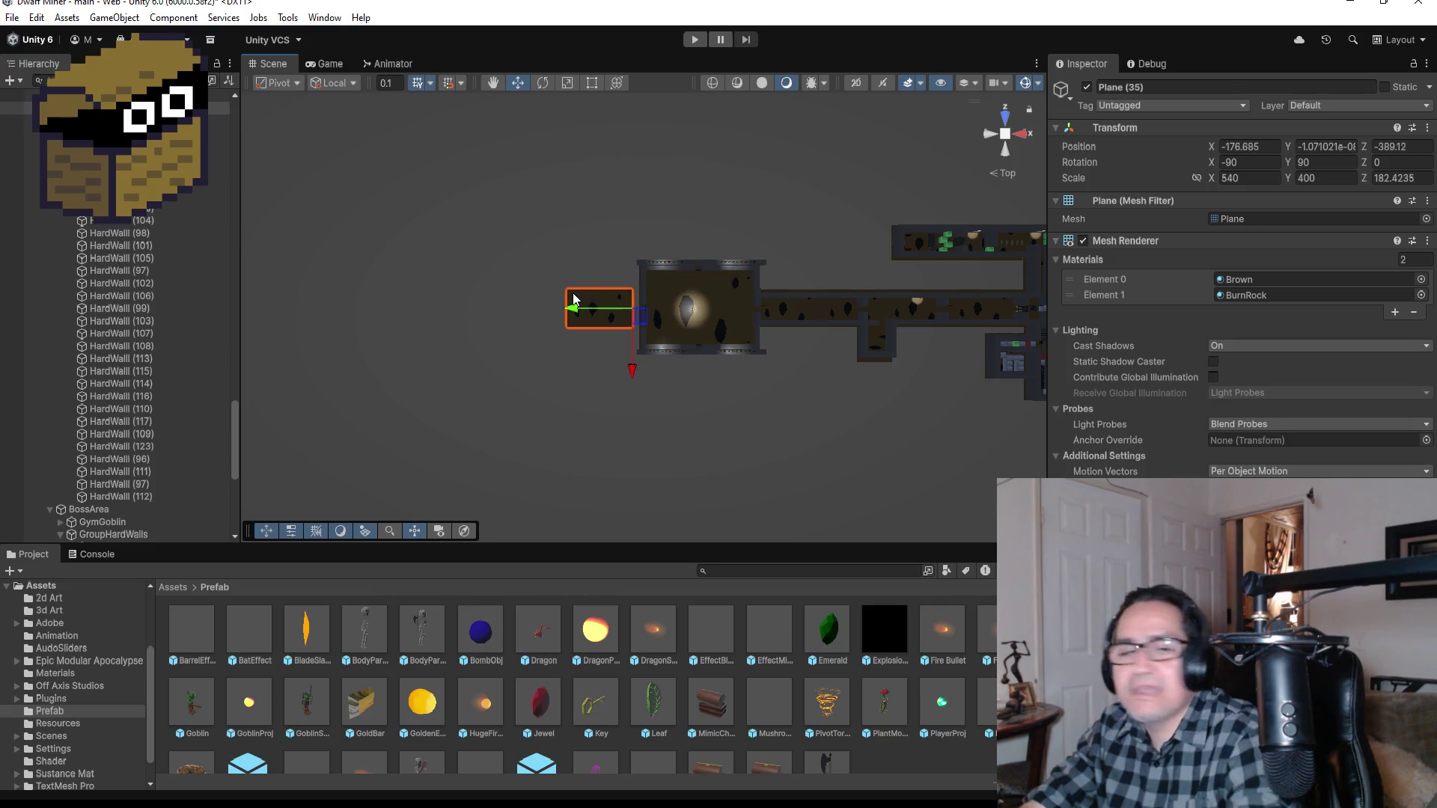
Step: In top view, narrow the new Plane (35) from its left edge, cutting Y scale from 400 to 288
key("f")
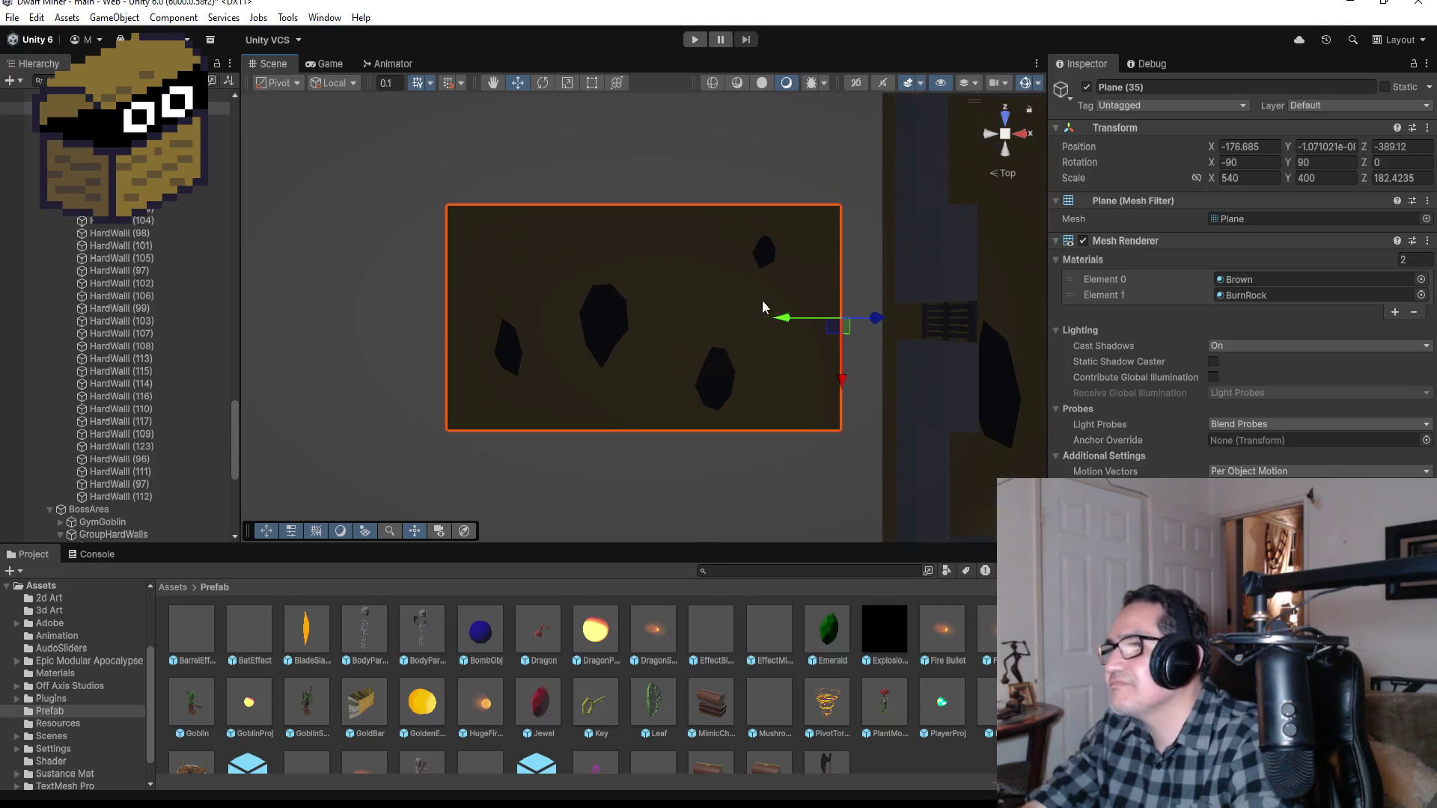
left_click_drag(838, 393, 867, 315)
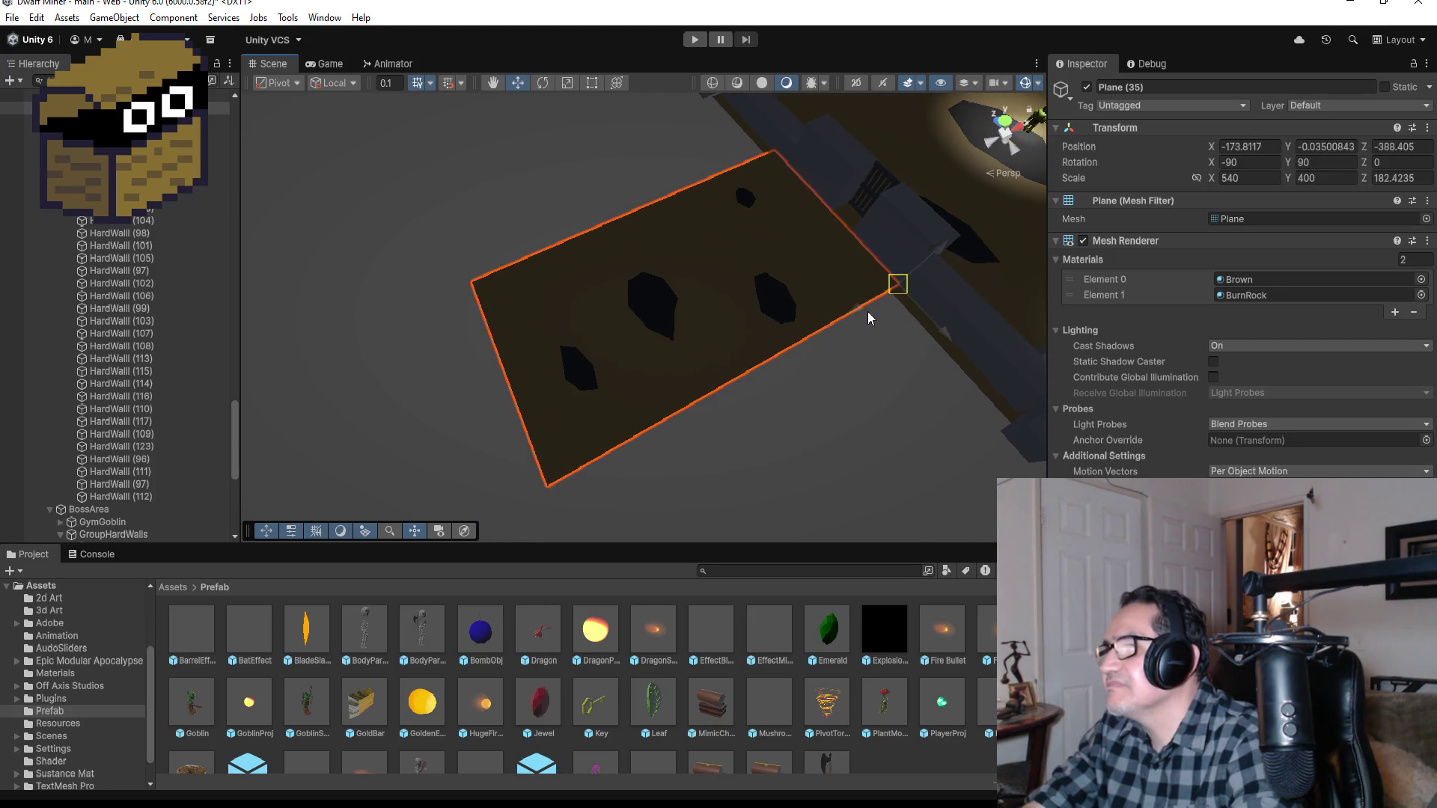
left_click(1004, 122)
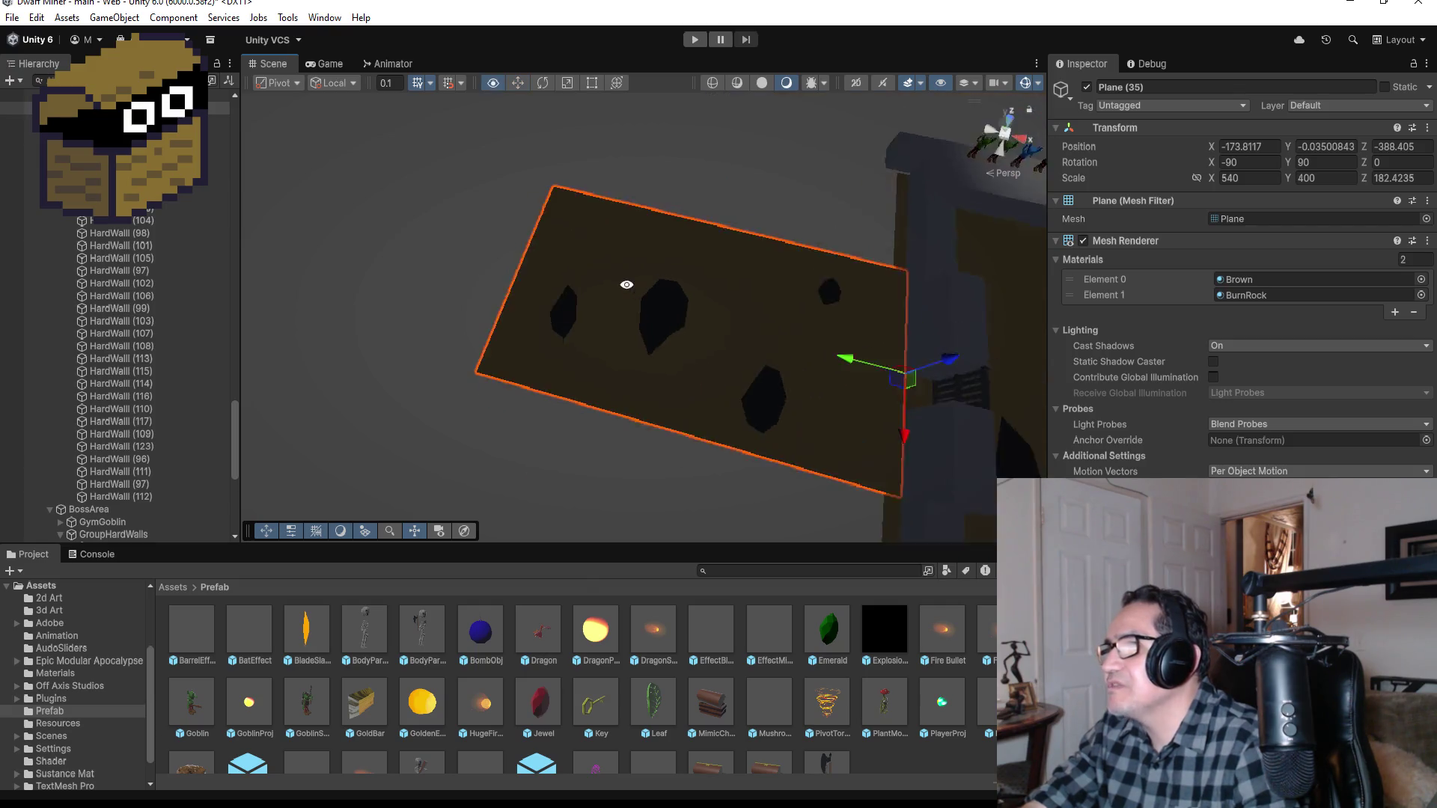
left_click(1008, 127)
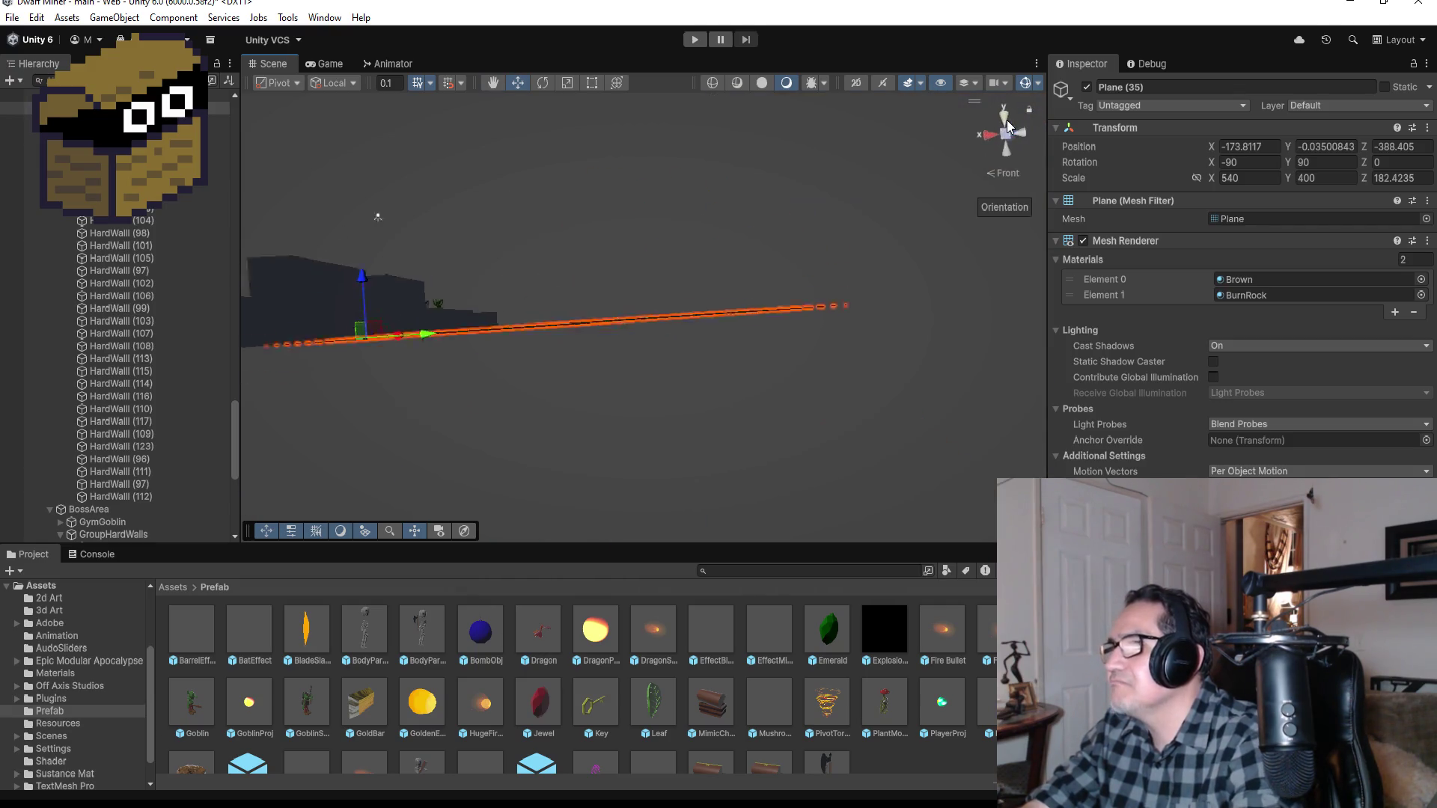
left_click(1007, 121)
scroll("down", 3)
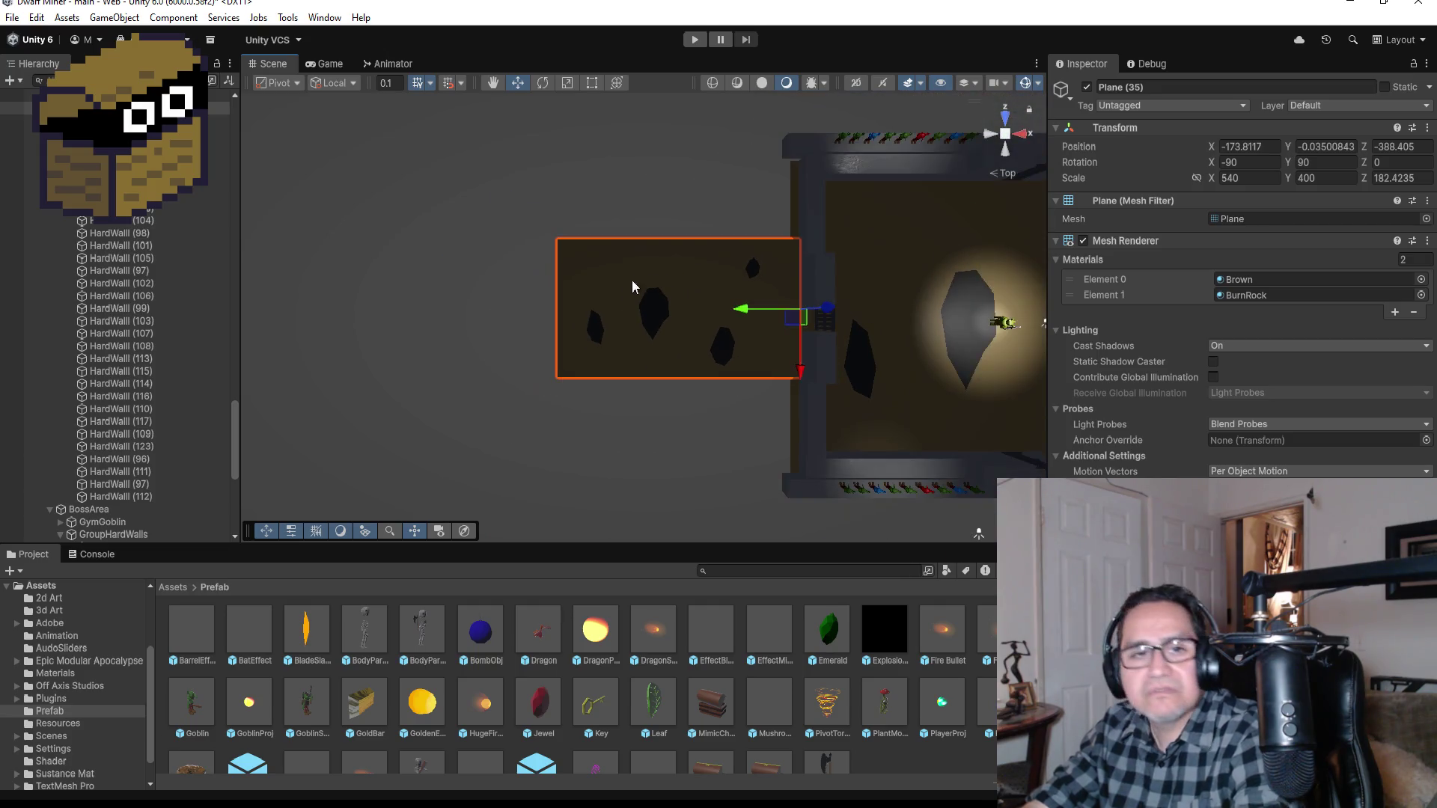
left_click(591, 83)
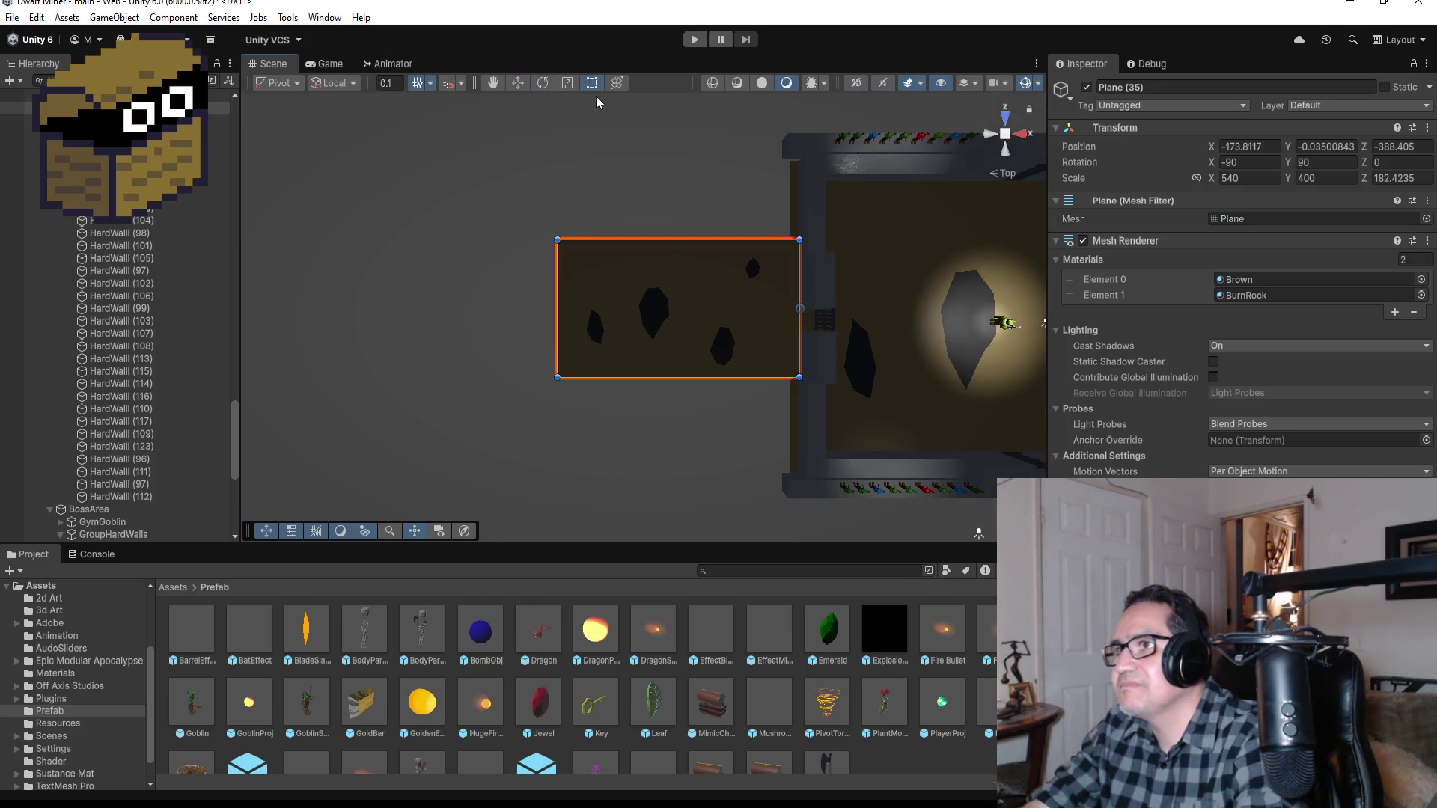
left_click_drag(561, 305, 627, 304)
scroll("down", 3)
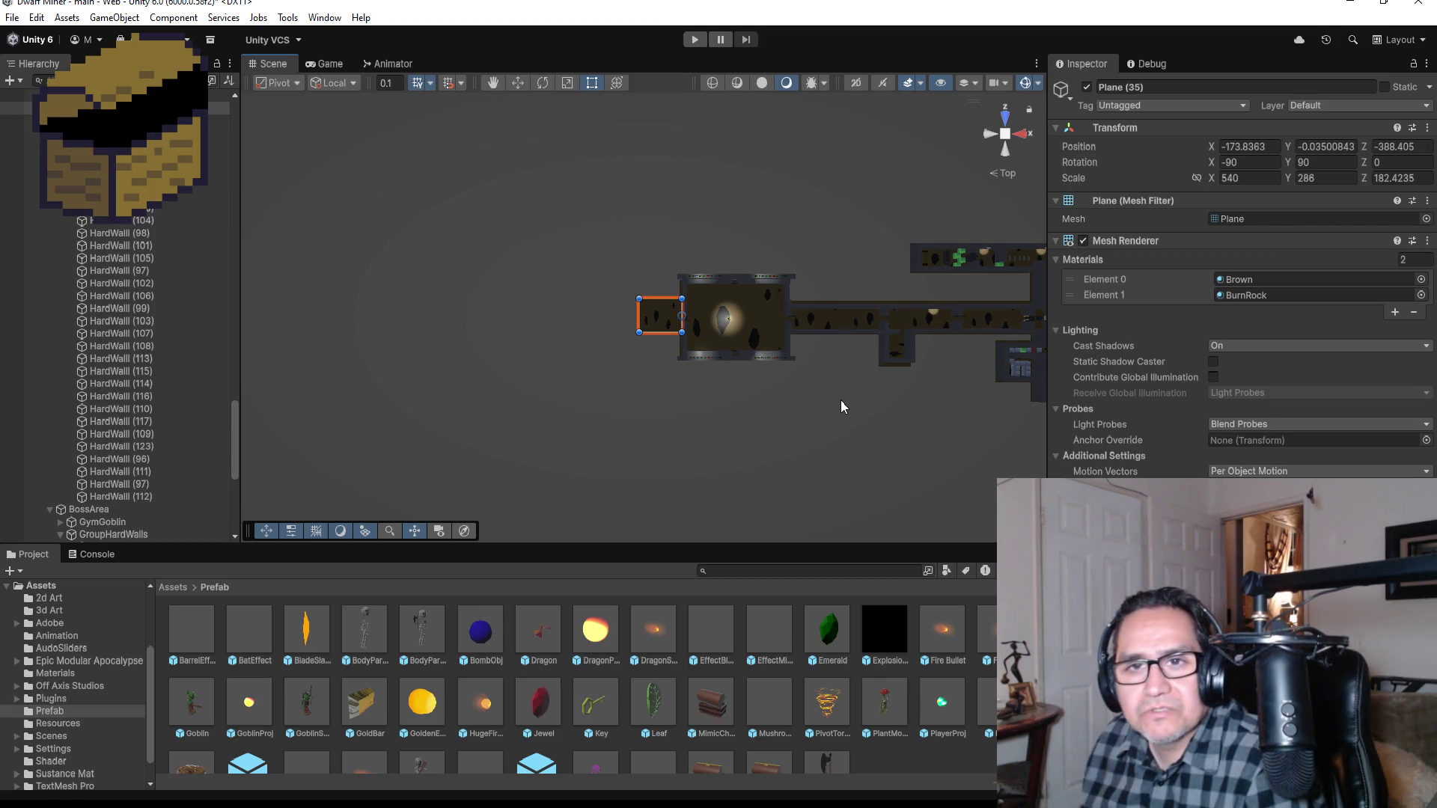
Step: Frame the side-room floor Plane (33) and save the scene
left_click(898, 341)
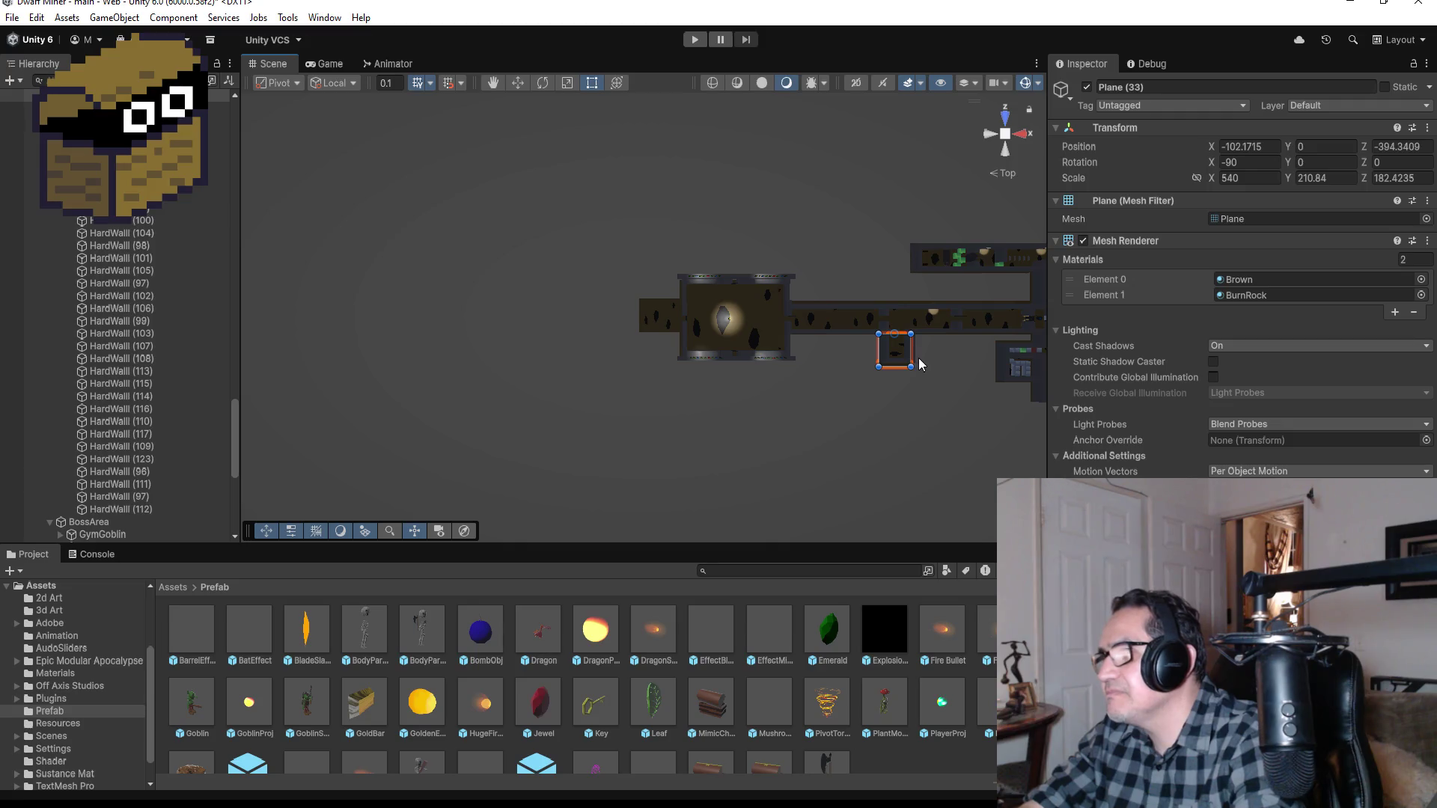
key("f")
scroll("down", 3)
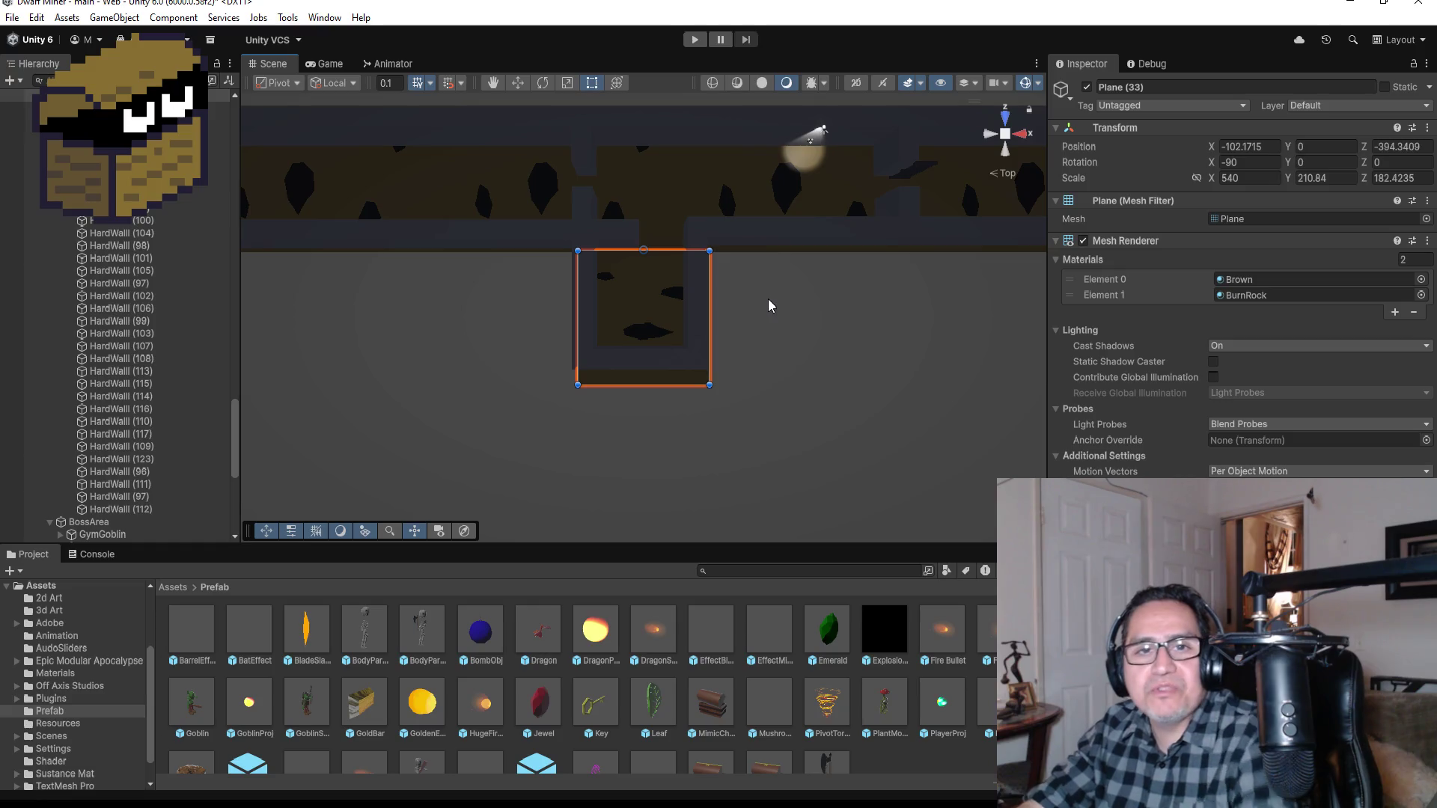
scroll("down", 3)
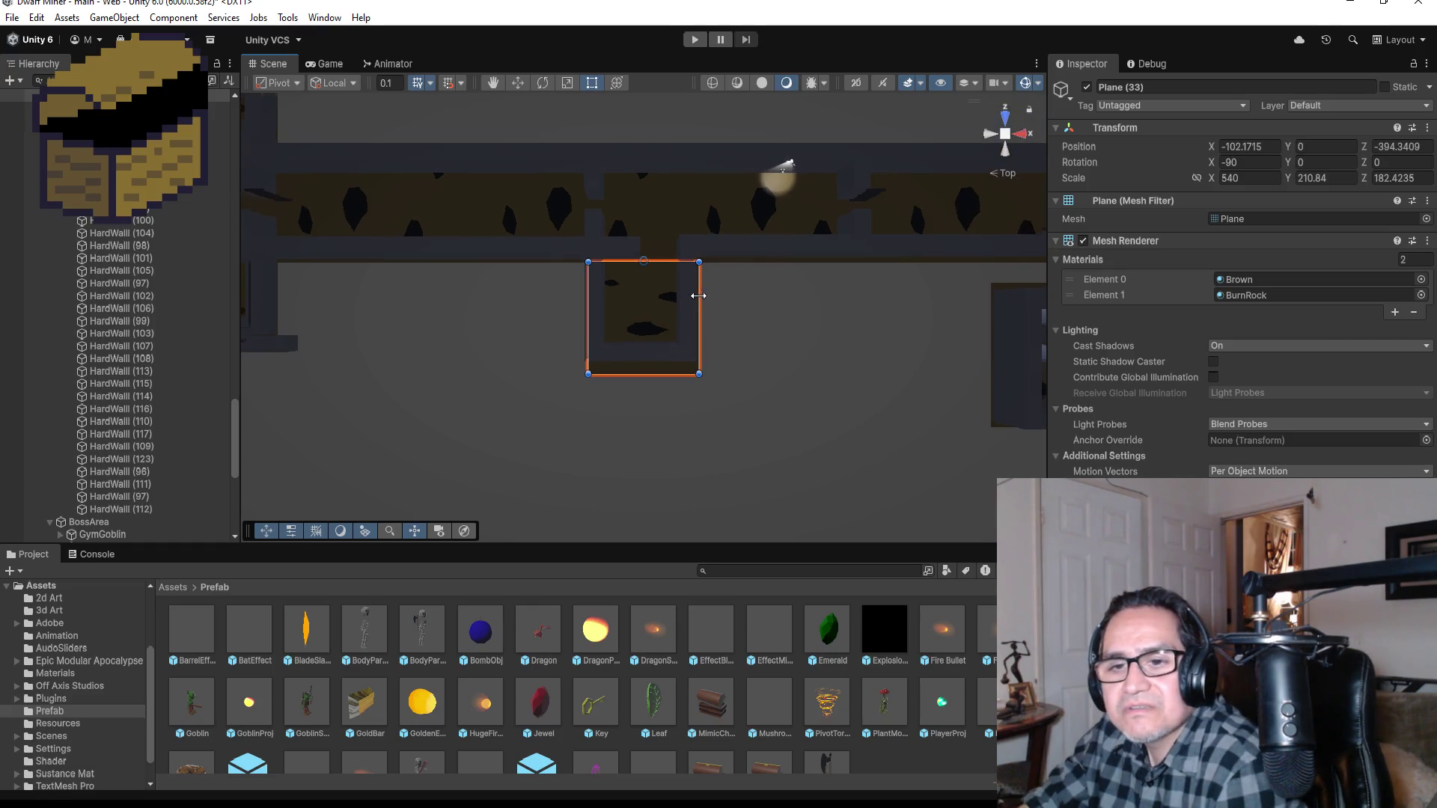
scroll("down", 3)
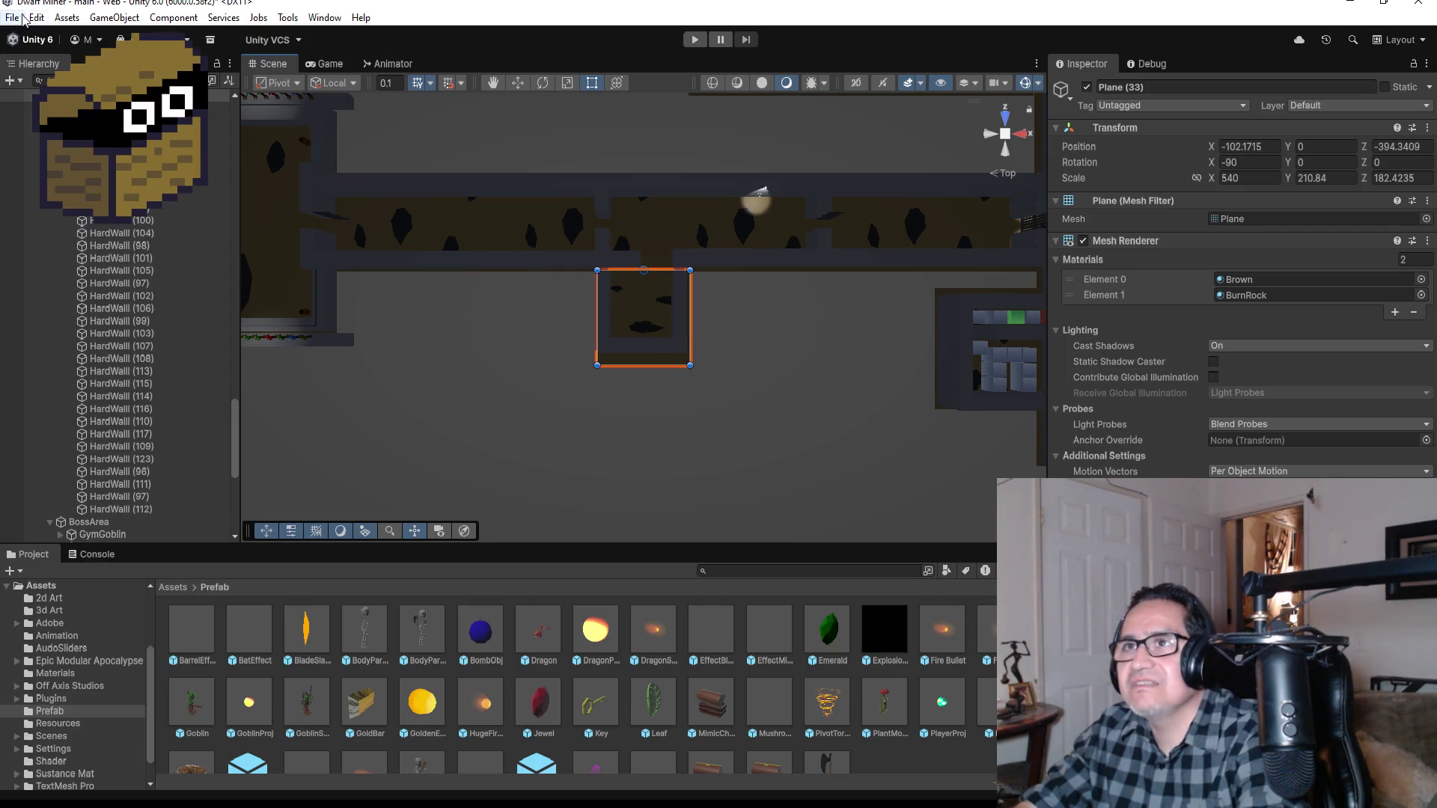
left_click(16, 19)
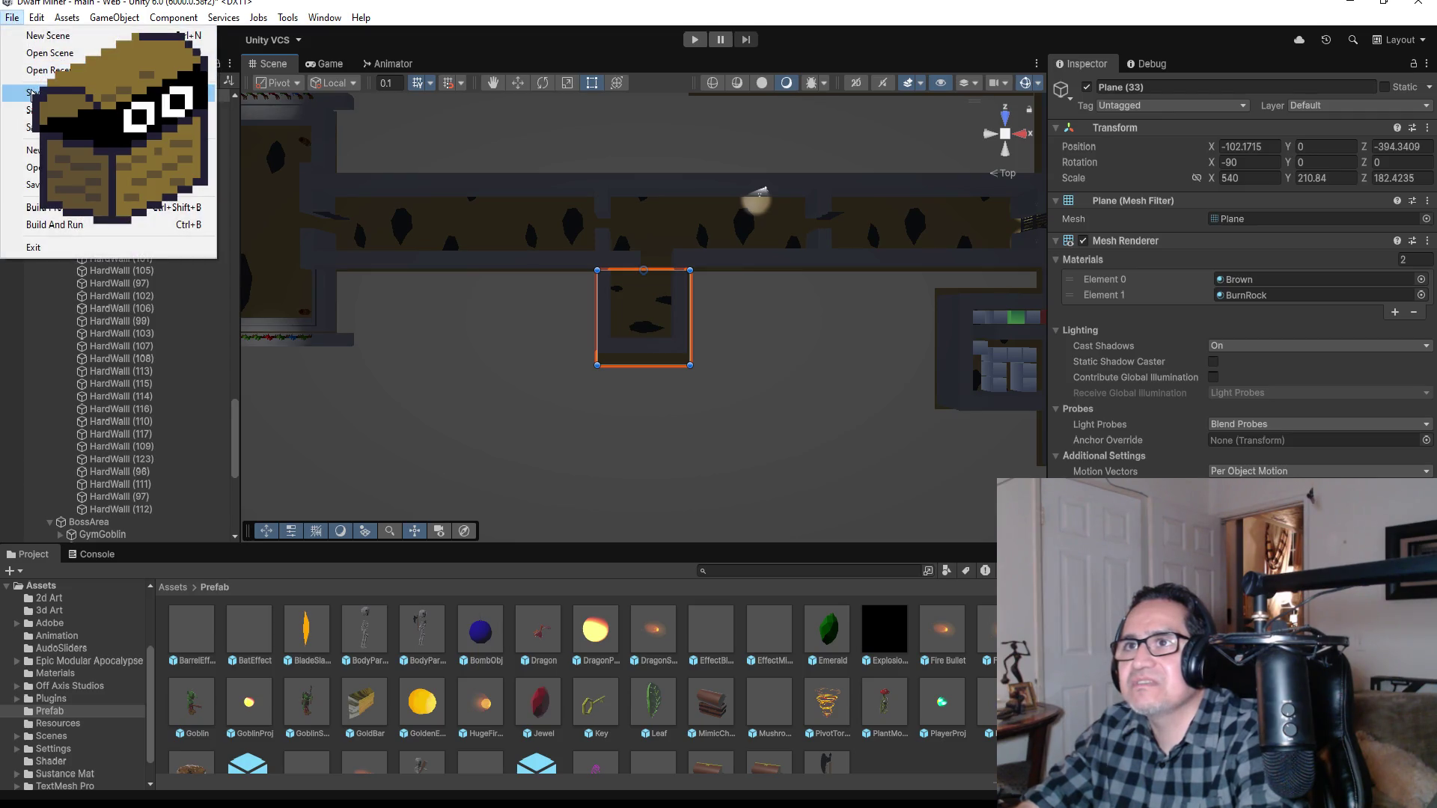
left_click(33, 94)
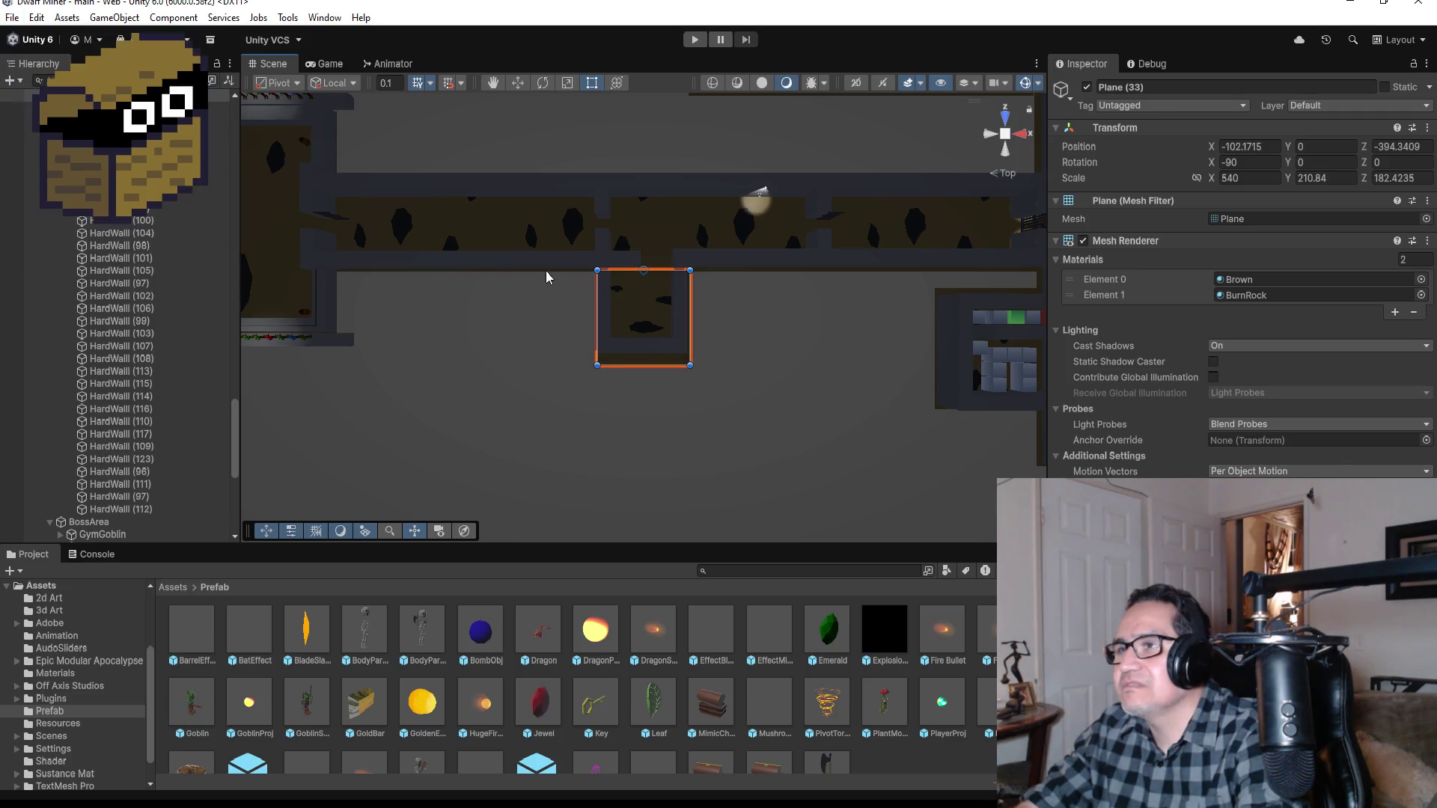
Step: Select and frame the long corridor floor Plane (1)
scroll("down", 3)
scroll("down", 3)
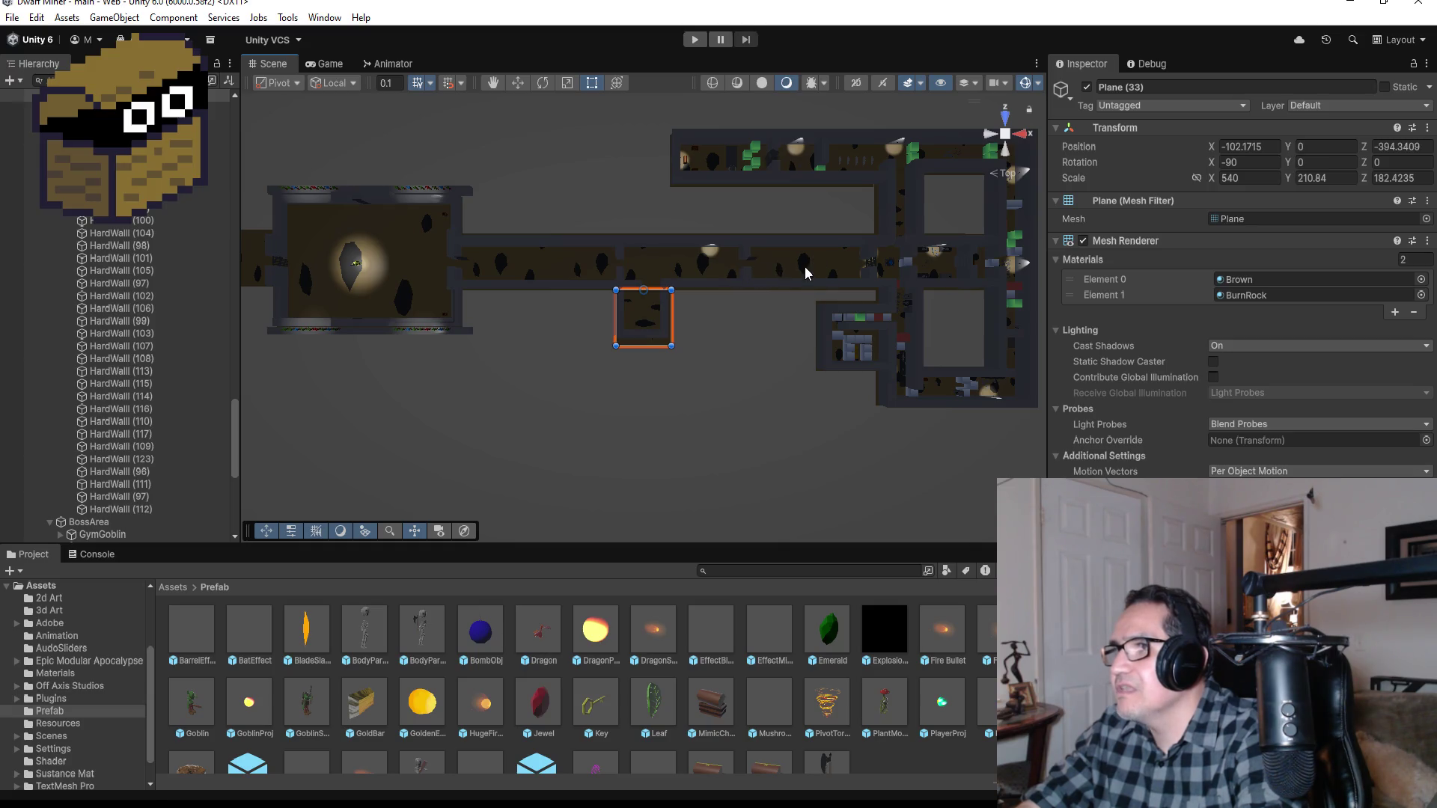
left_click(808, 258)
key("f")
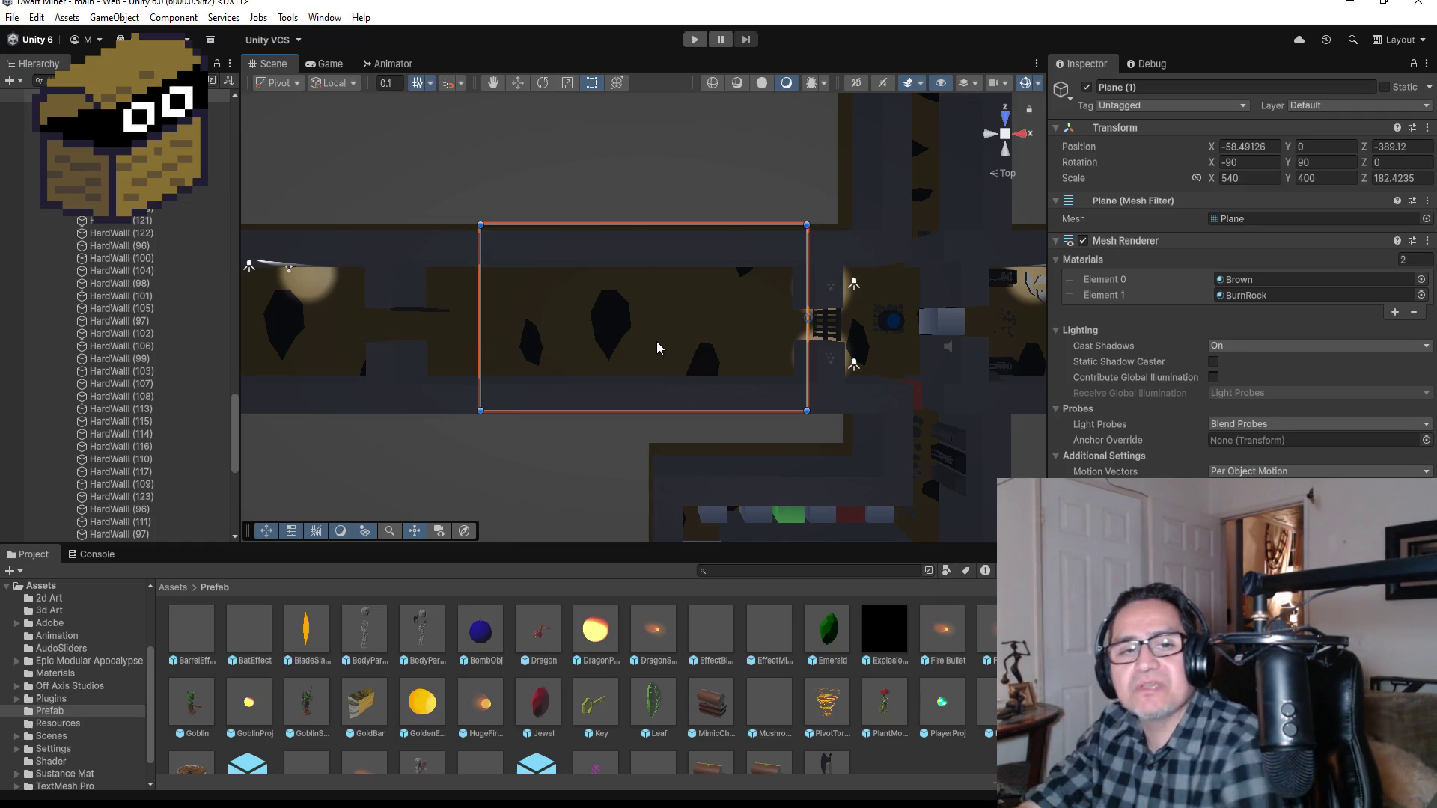
Step: Set PivotMetalBar (6) rotation Y to 0, leaving its rotation at 0, 0, 0
left_click(438, 318)
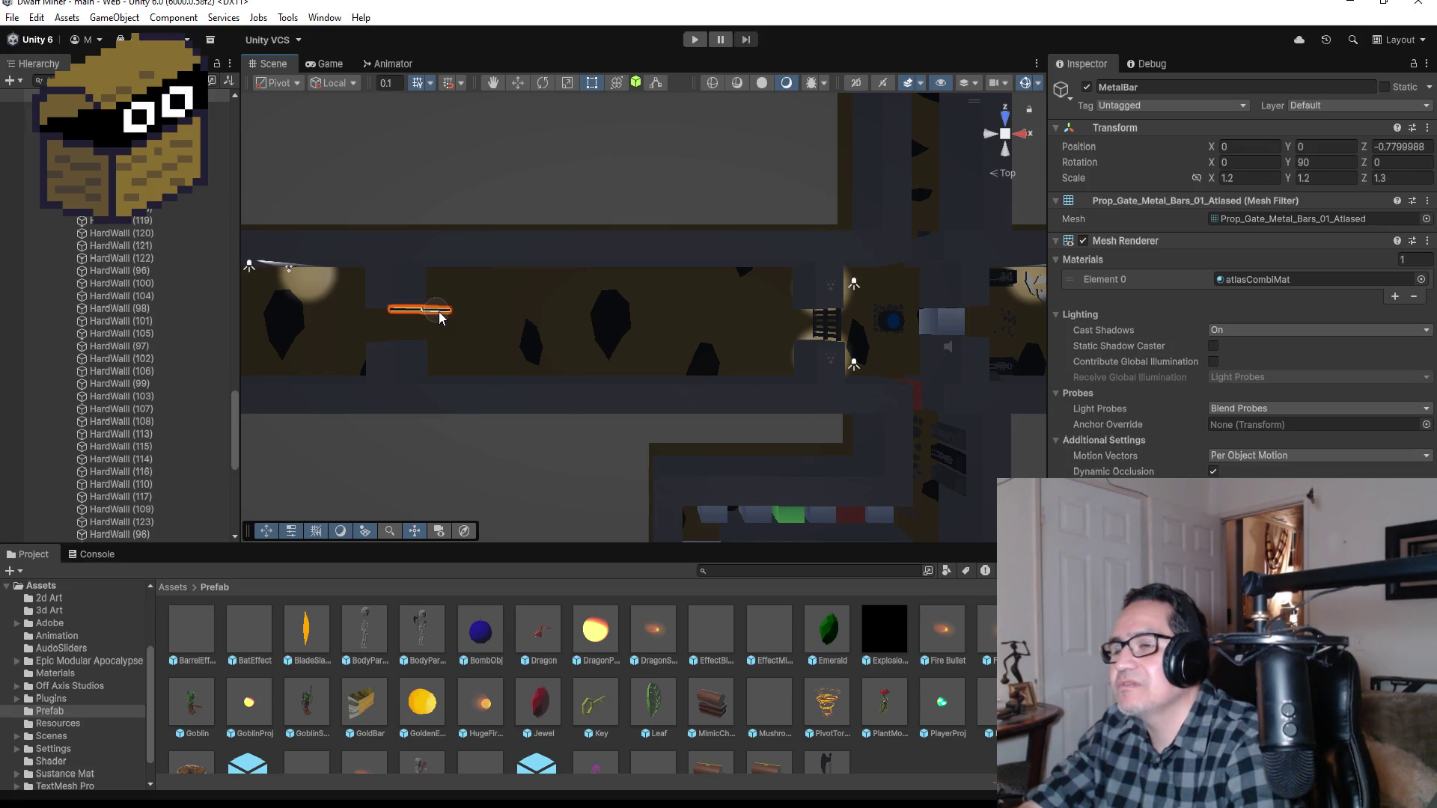
key("f")
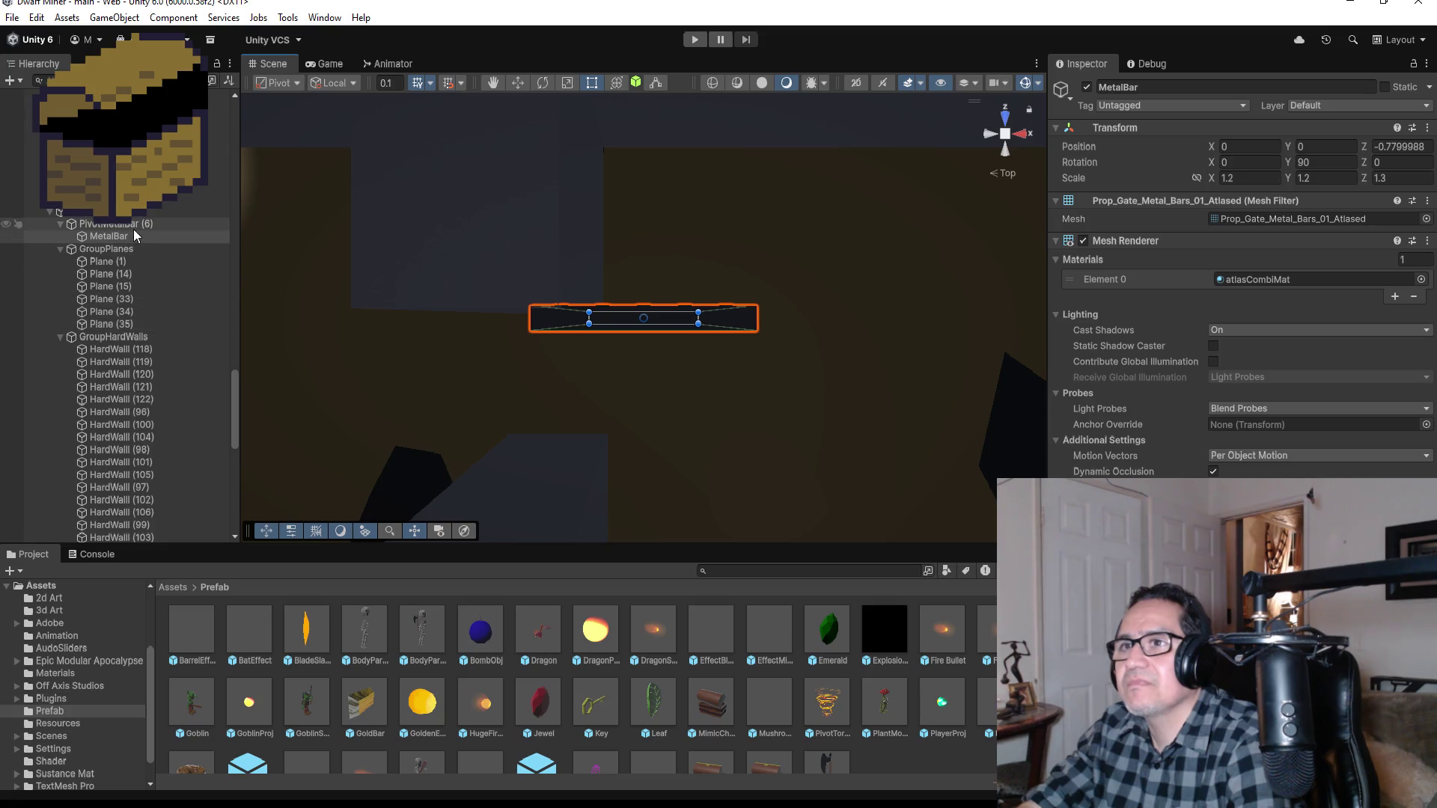
left_click(133, 227)
left_click(60, 224)
scroll("down", 3)
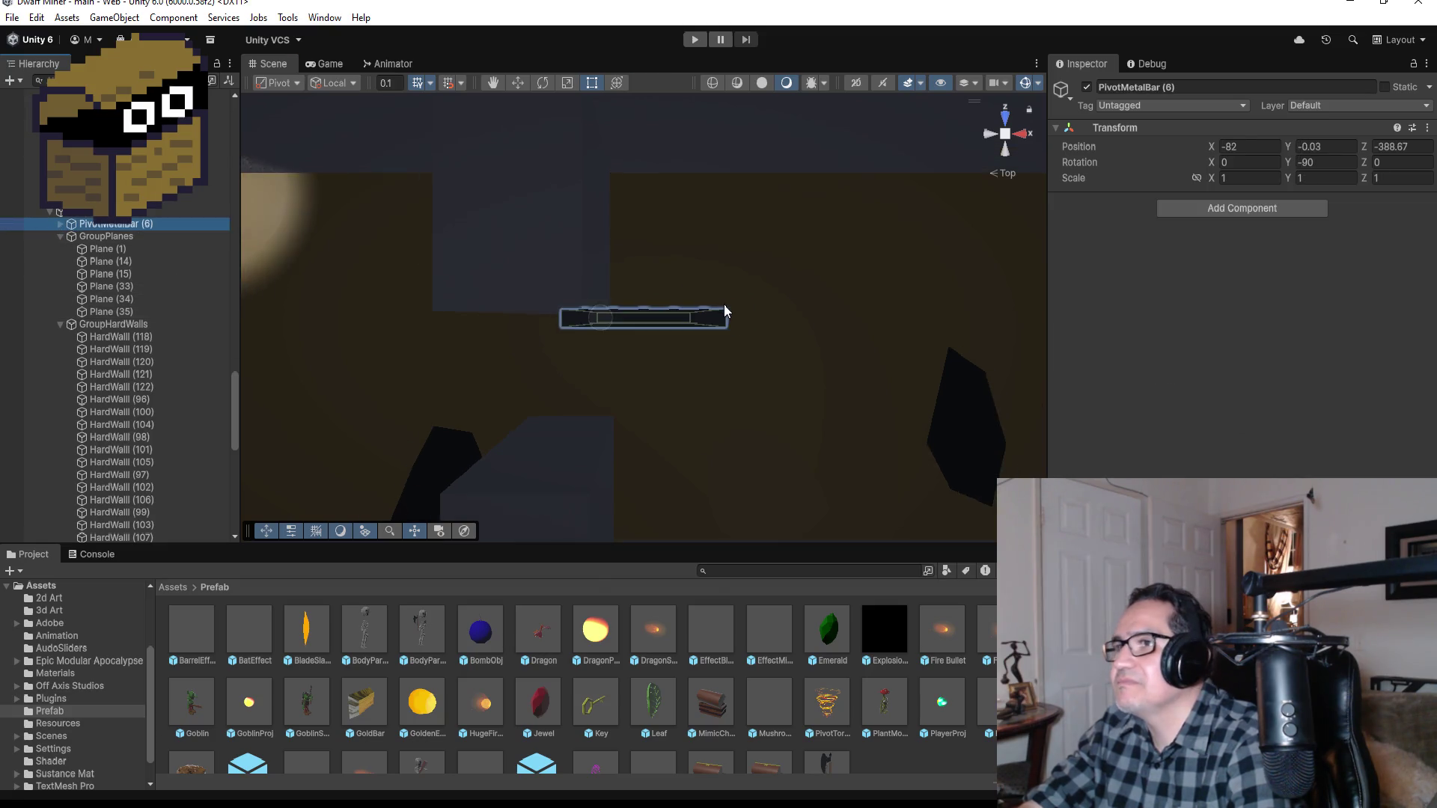
left_click(542, 82)
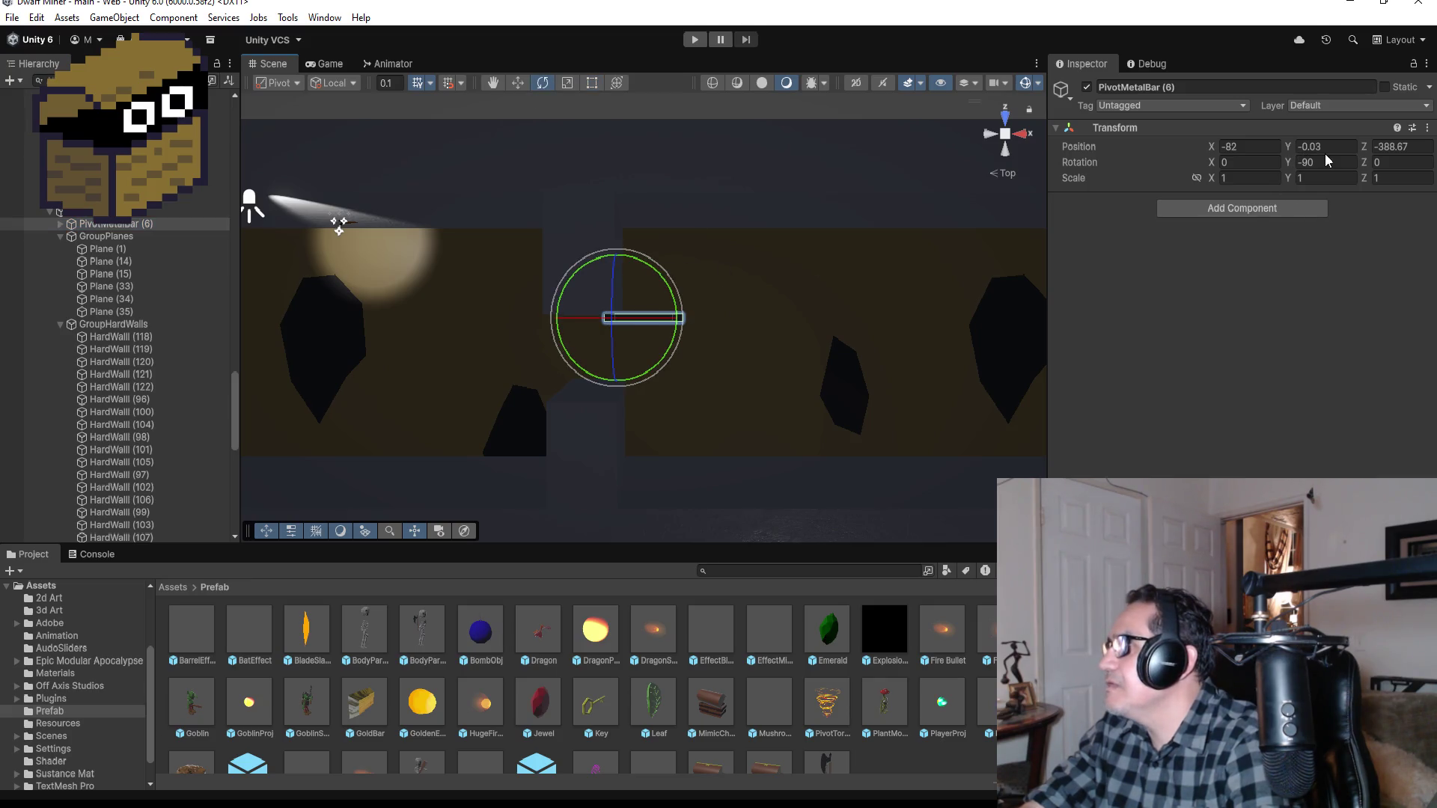
type("0")
scroll("down", 3)
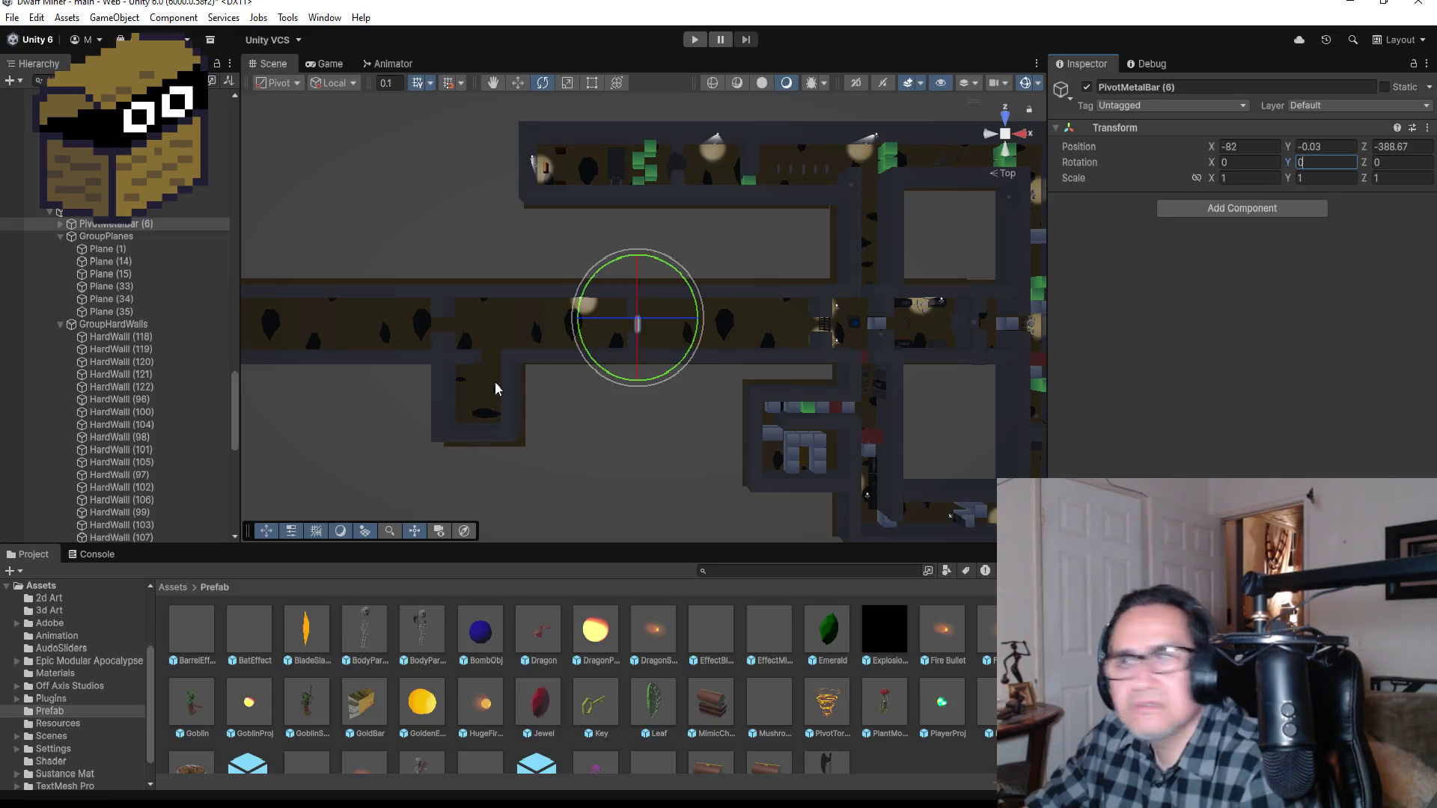
scroll("down", 3)
scroll("down", 3)
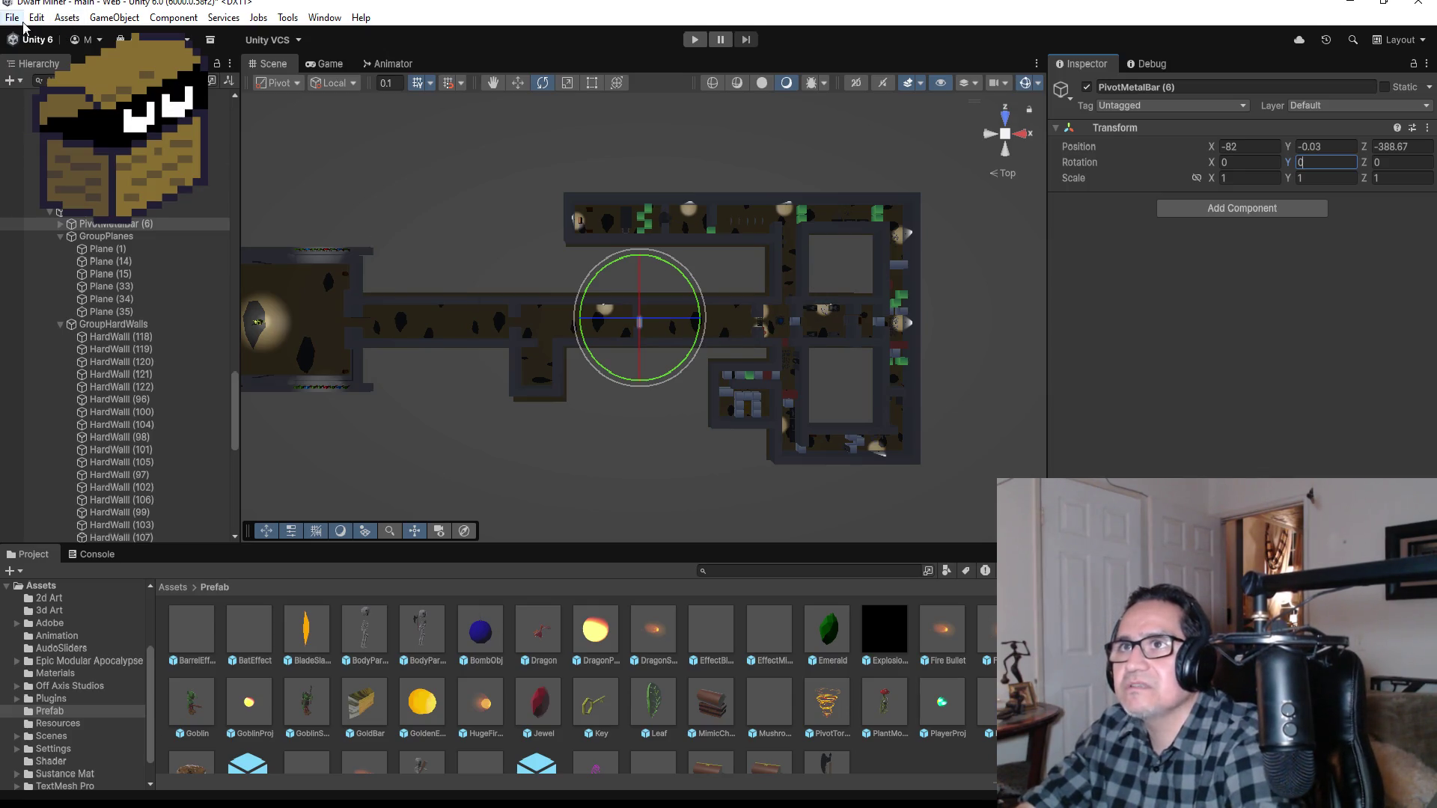
Step: Save the scene with the straightened gate bar
left_click(36, 17)
mouse_move(12, 17)
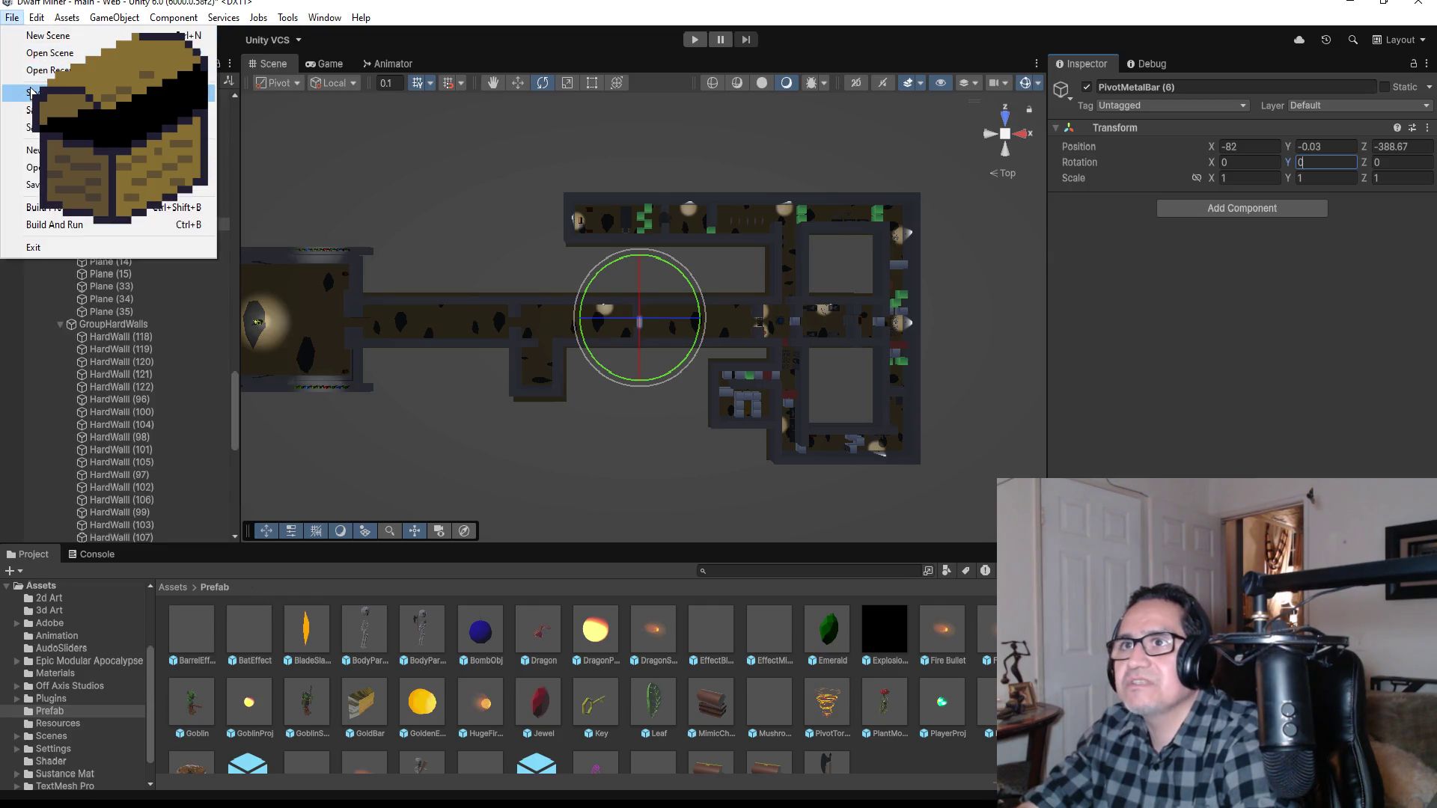
left_click(32, 91)
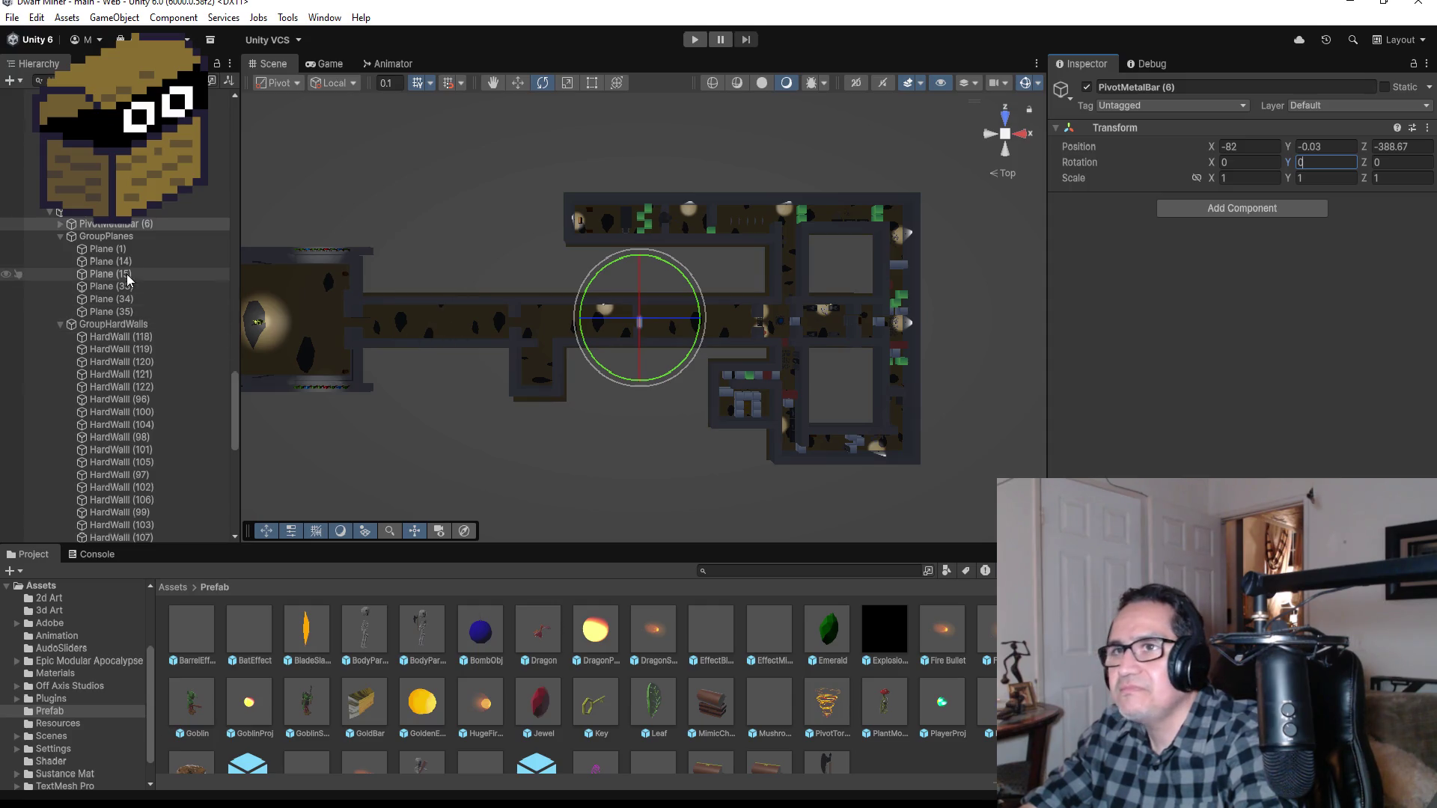
Step: Collapse GroupPlanes, GroupSpikeBlock, Loop1 and Loop2 in the Hierarchy and expand BossArea
left_click(64, 224)
left_click(61, 236)
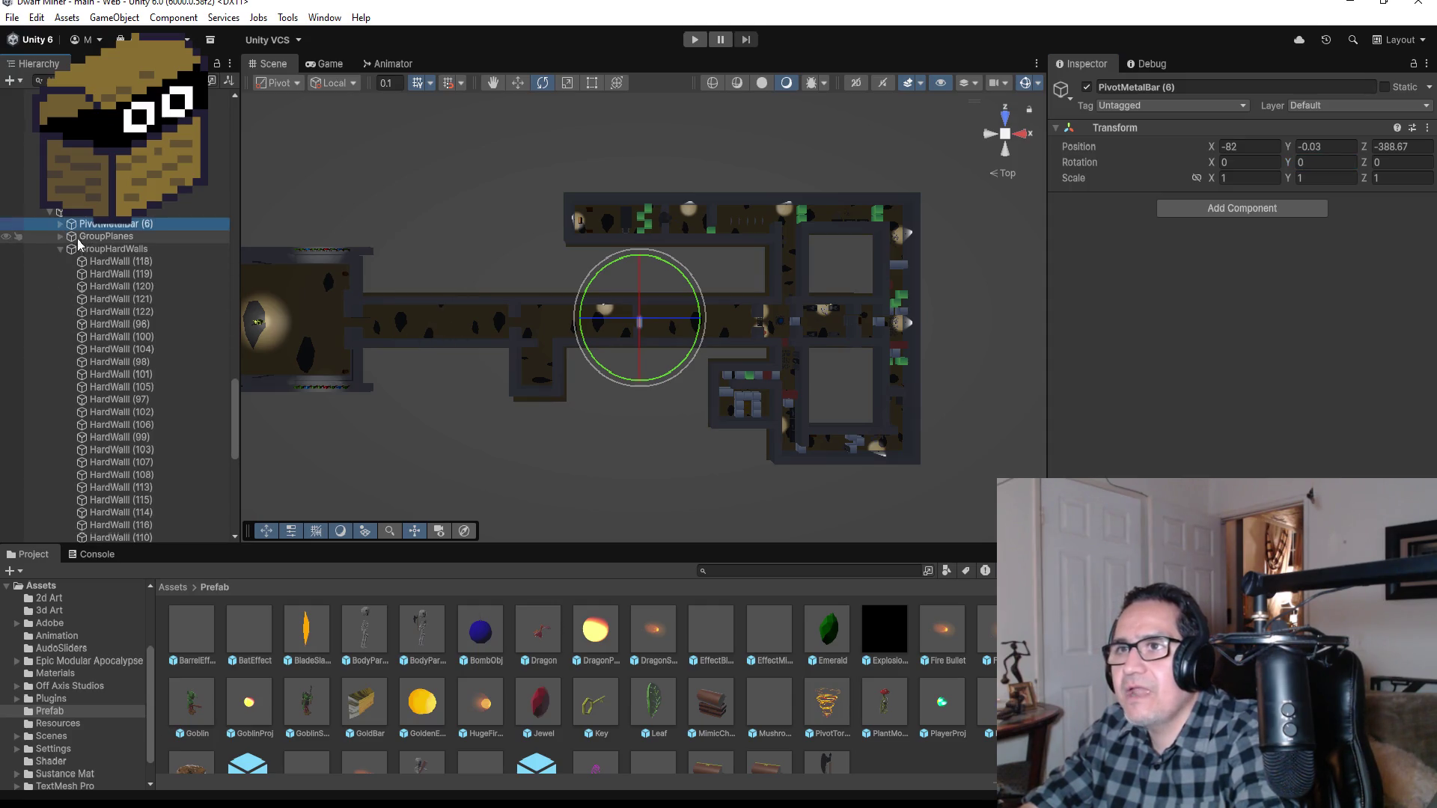
scroll("up", 3)
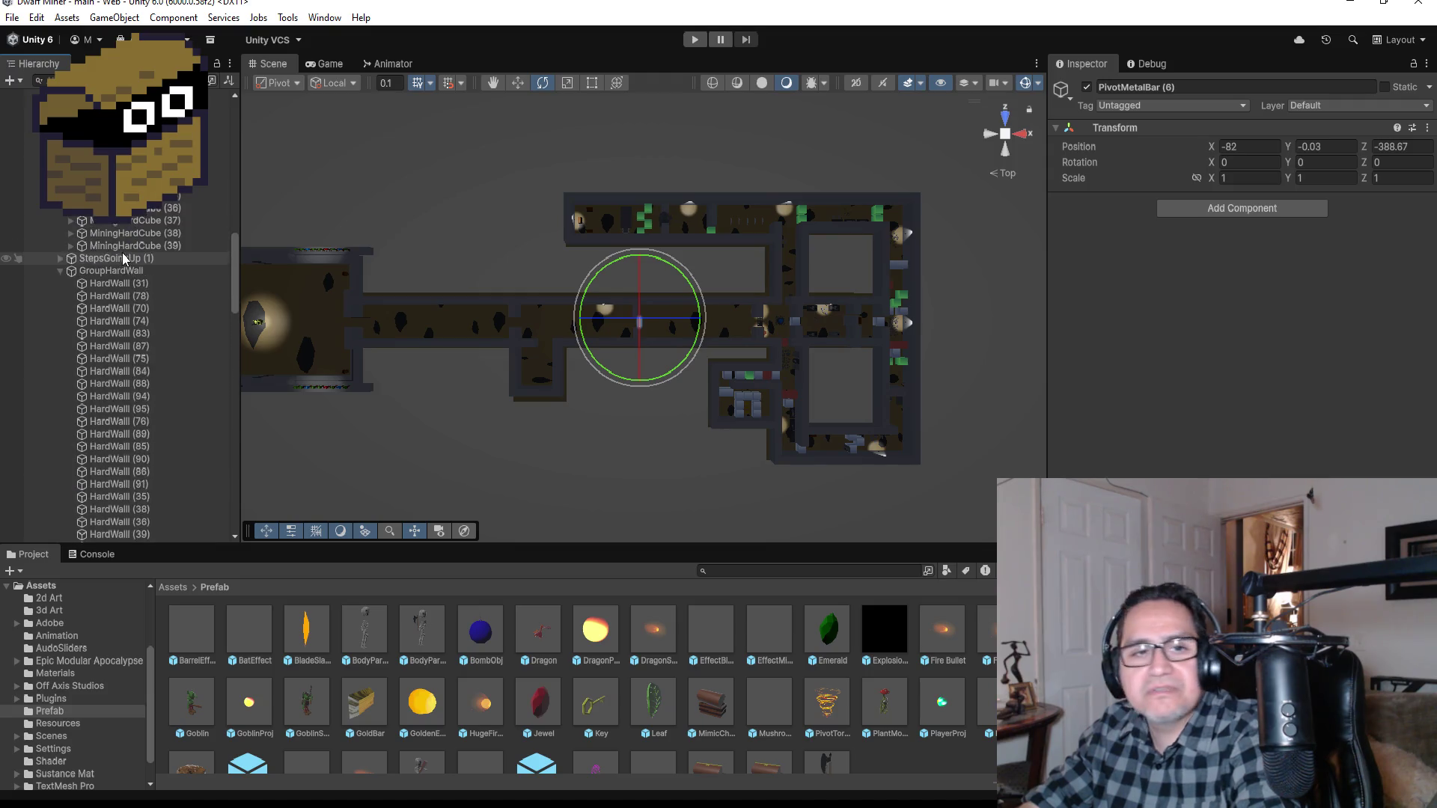
scroll("up", 3)
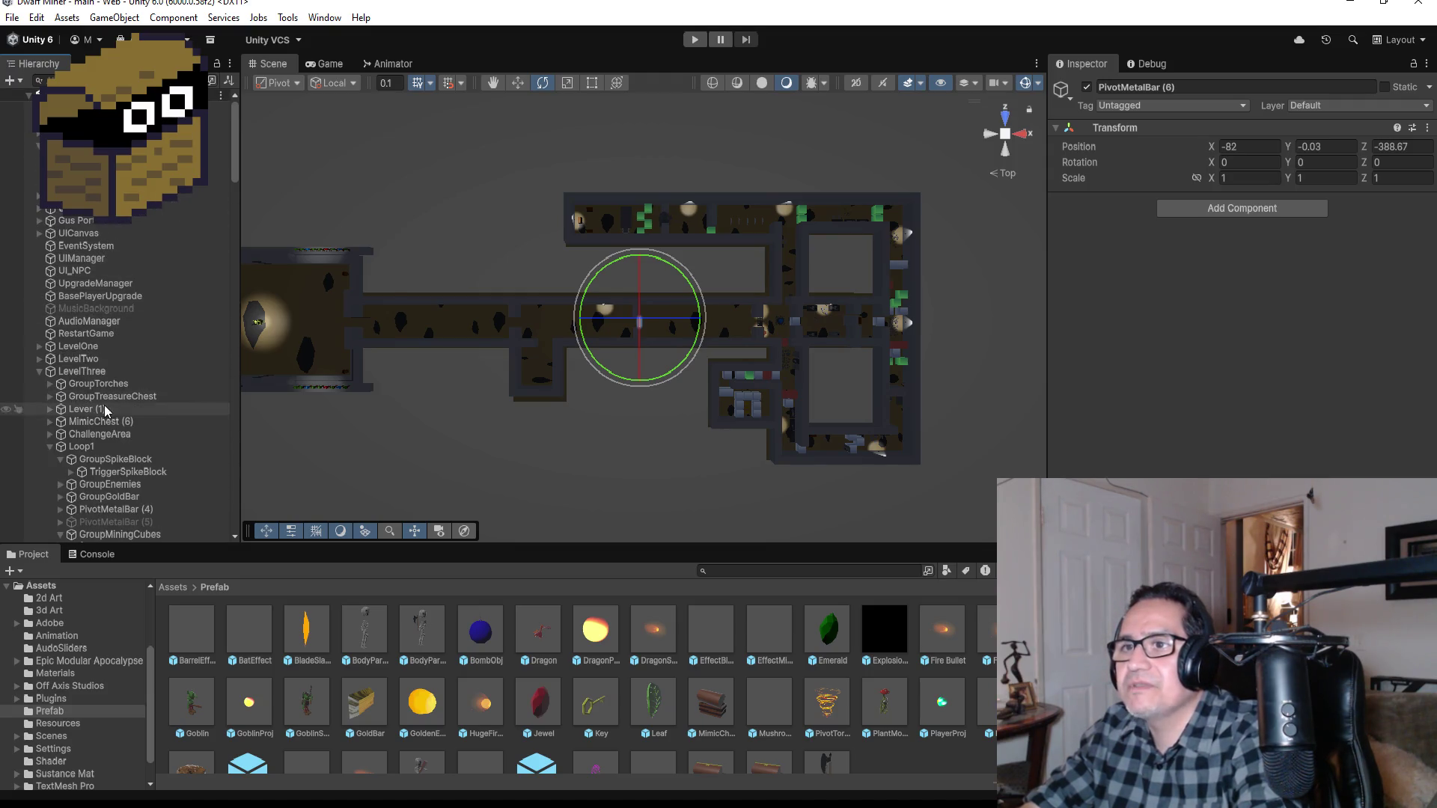
left_click(61, 459)
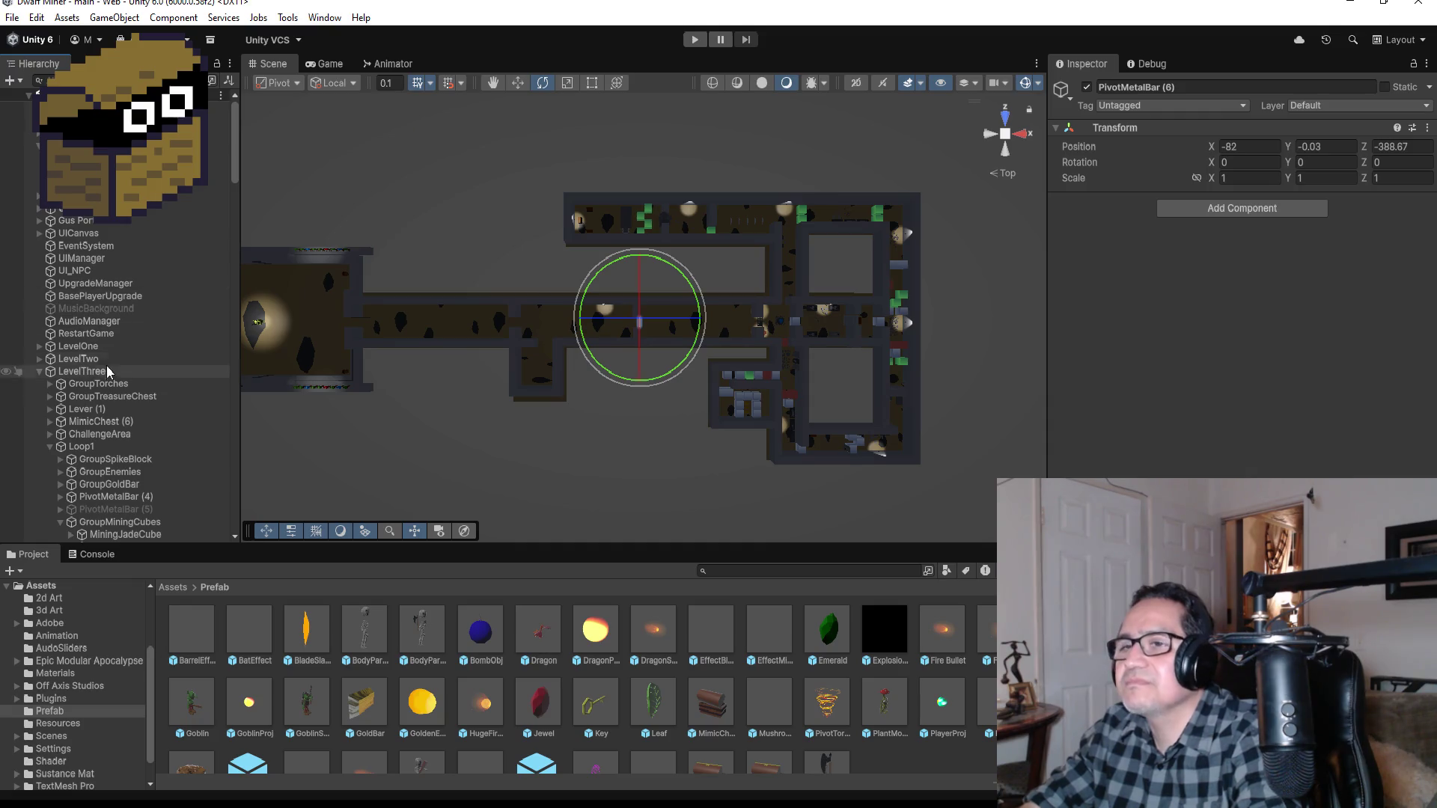
left_click(50, 447)
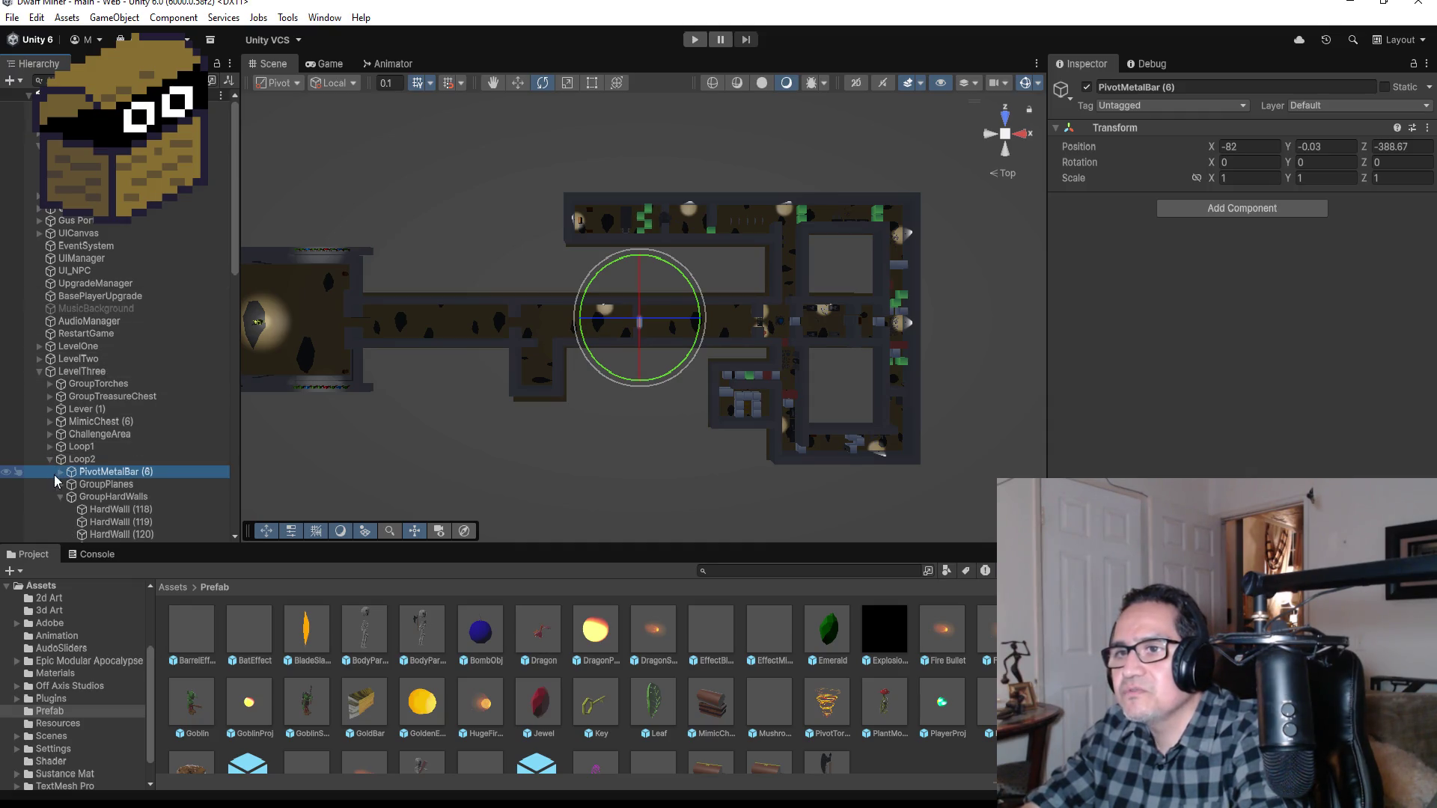
left_click(50, 459)
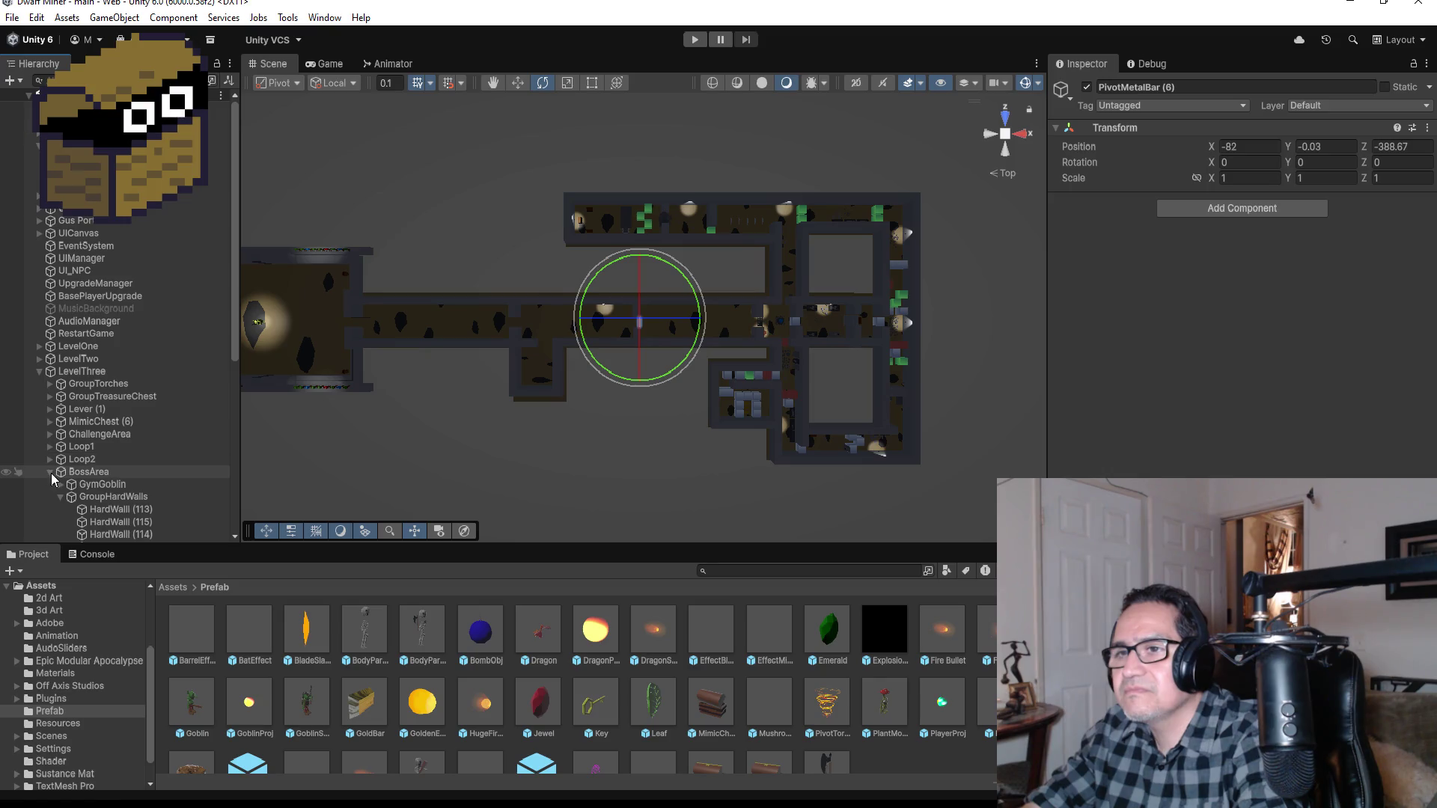
left_click(50, 471)
left_click(60, 497)
scroll("down", 3)
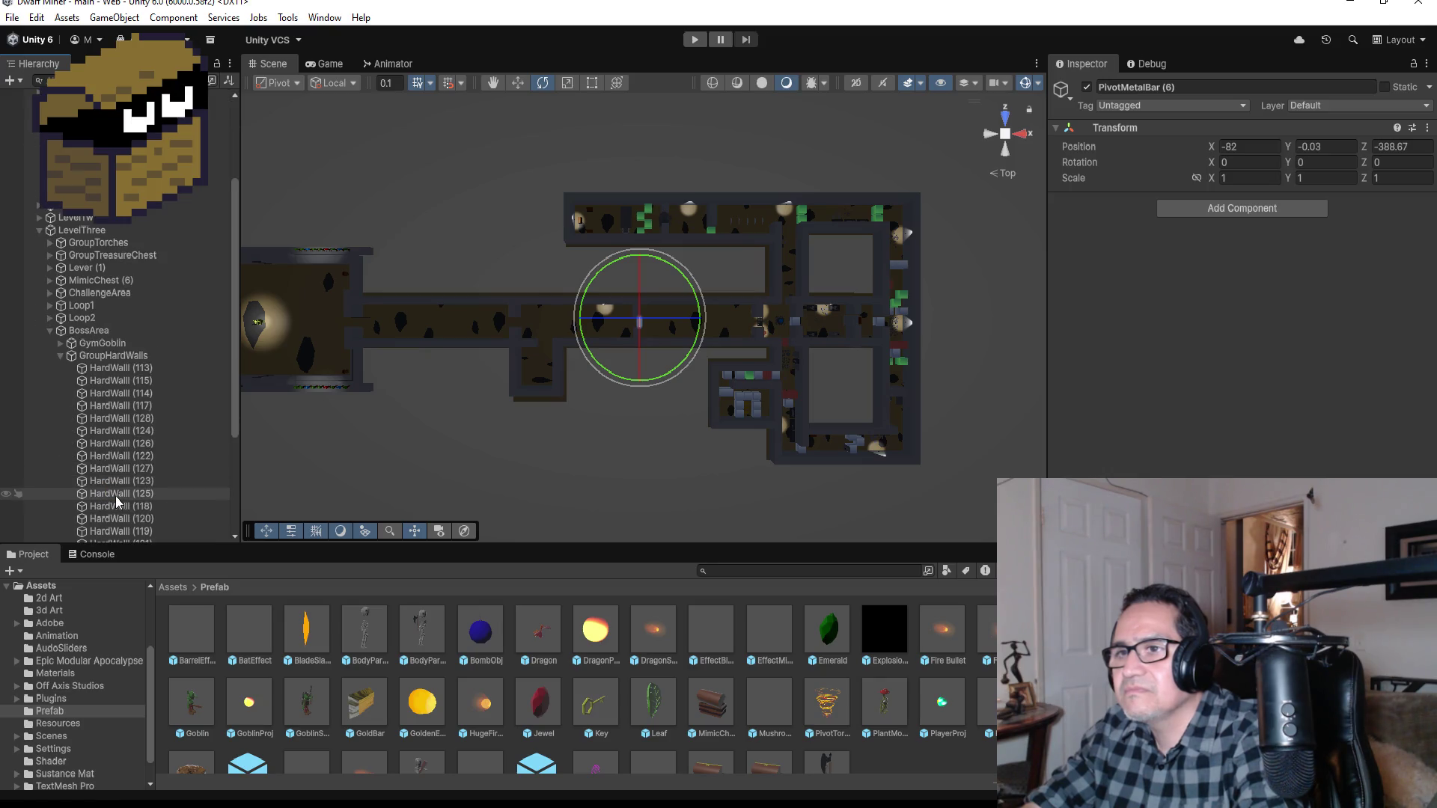
left_click(60, 343)
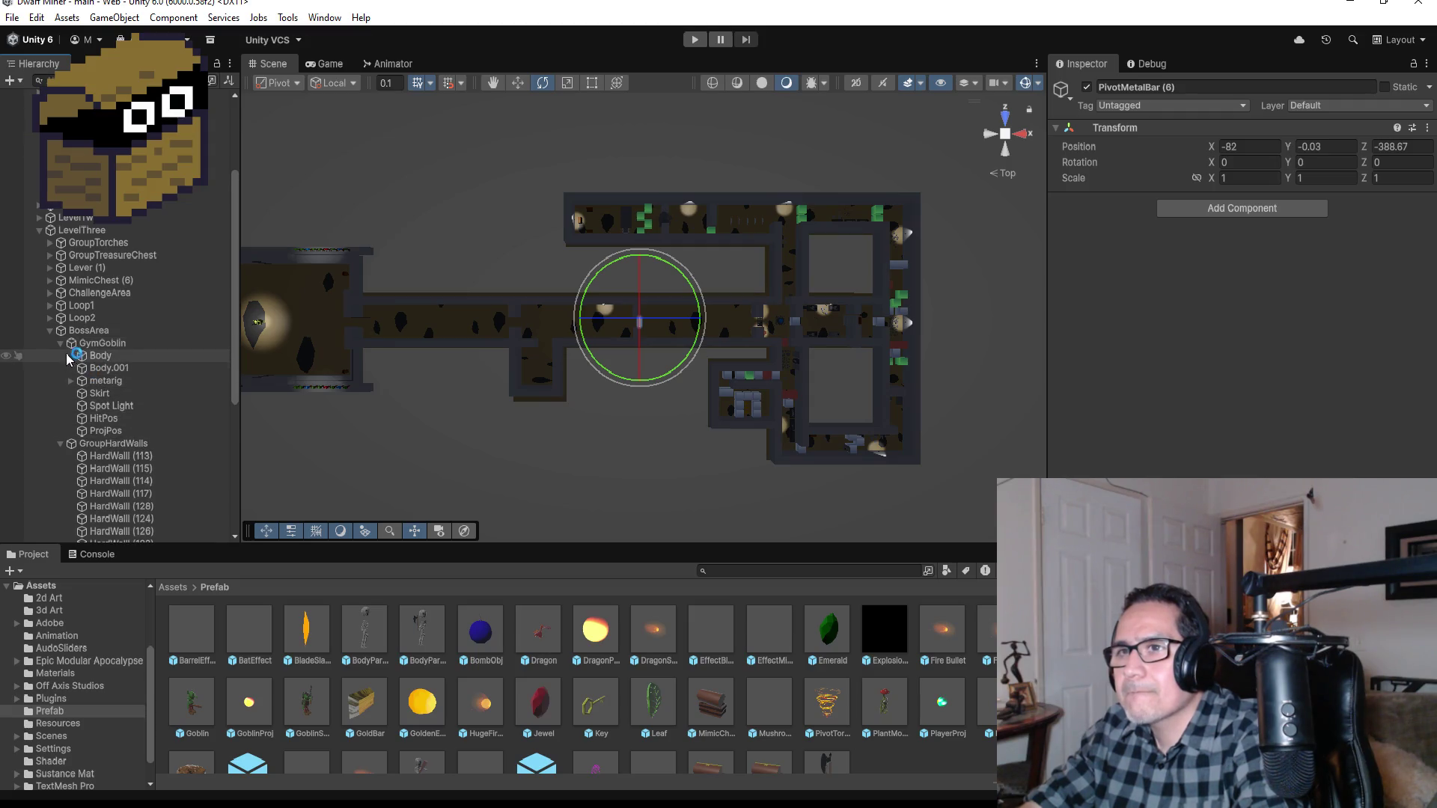
left_click(61, 342)
scroll("up", 3)
Step: Drag Zone3 left along X into the leftmost room, to X -129.7
left_click(836, 315)
left_click(518, 82)
scroll("down", 3)
scroll("down", 3)
left_click_drag(836, 320, 584, 314)
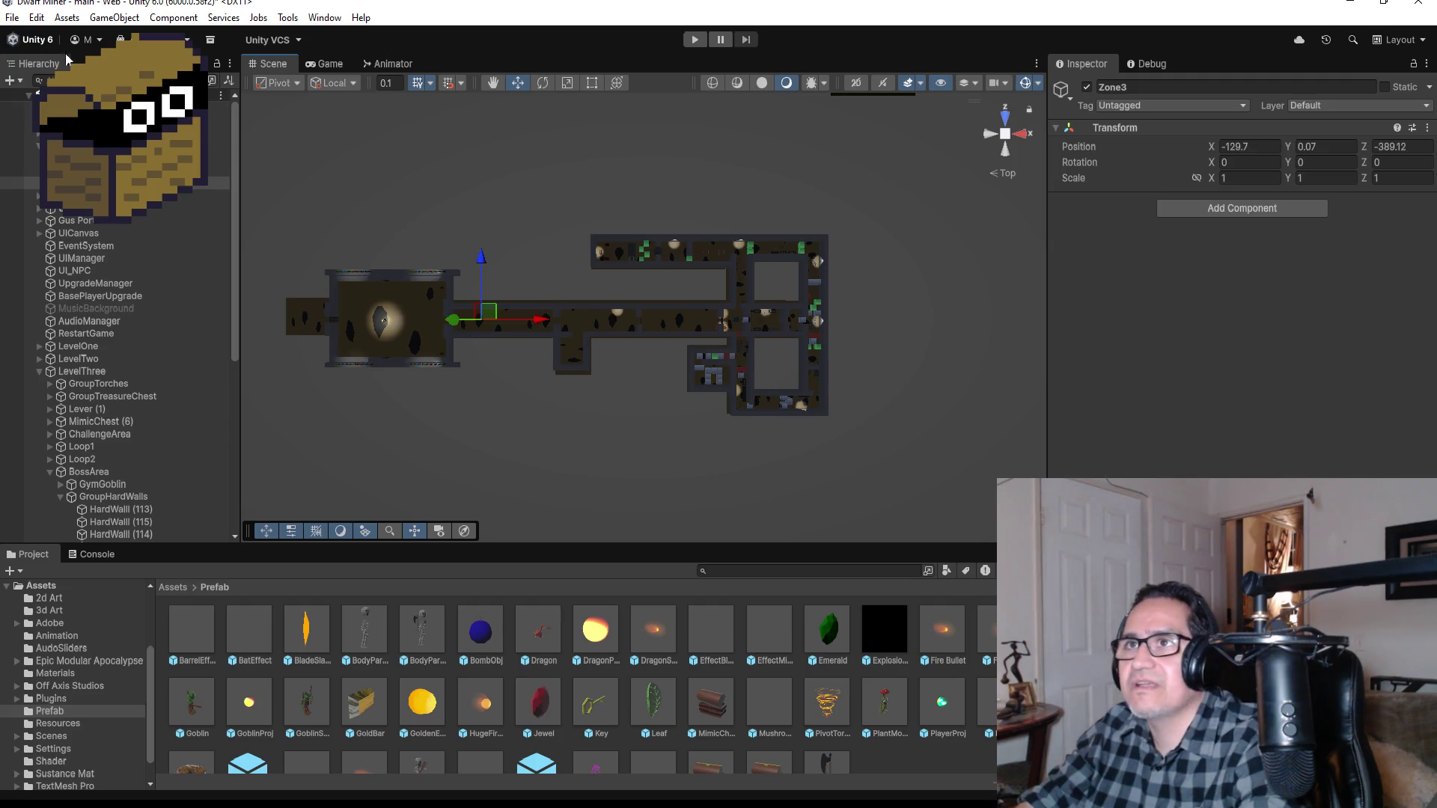
Step: Save the scene with Zone3 in its new position
left_click(12, 19)
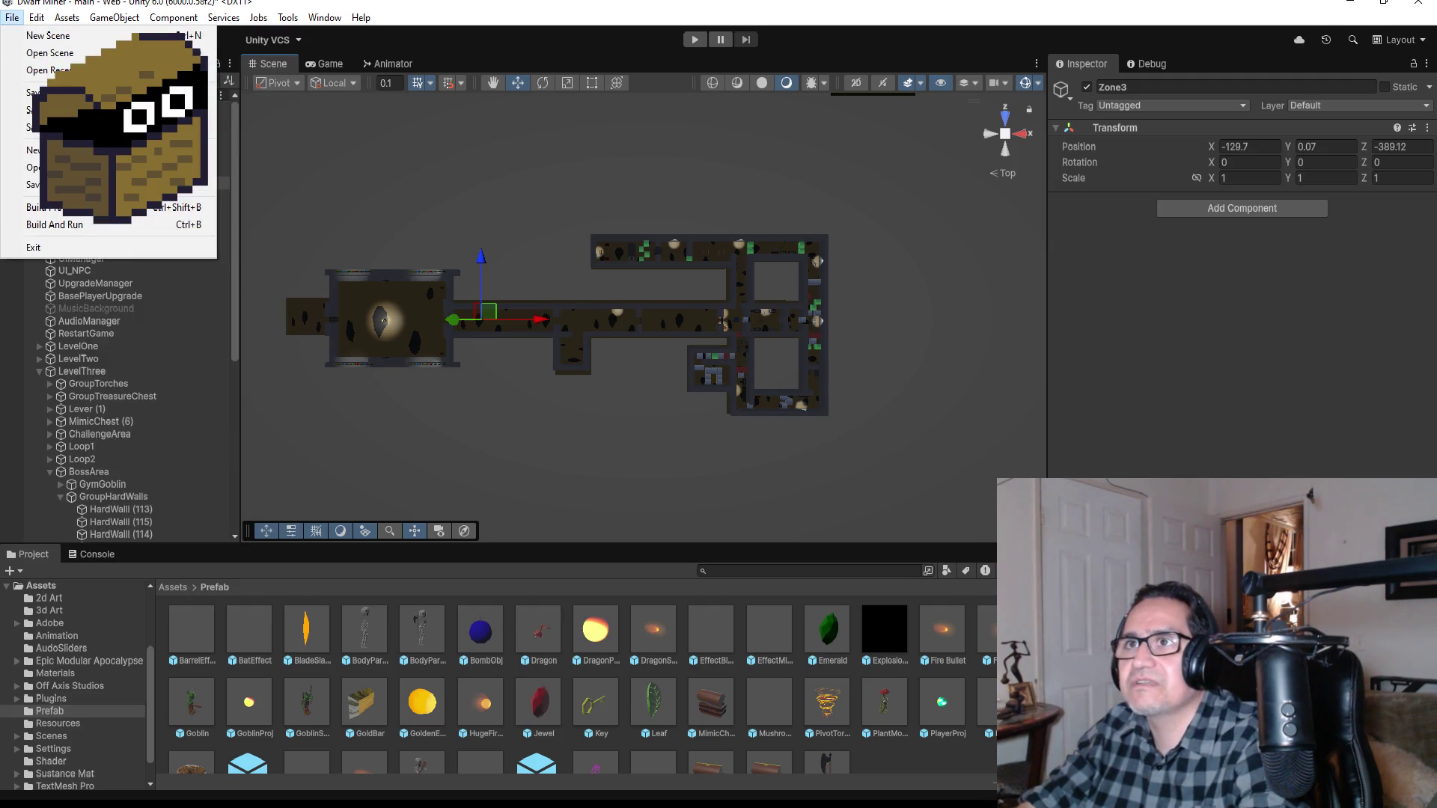
left_click(90, 92)
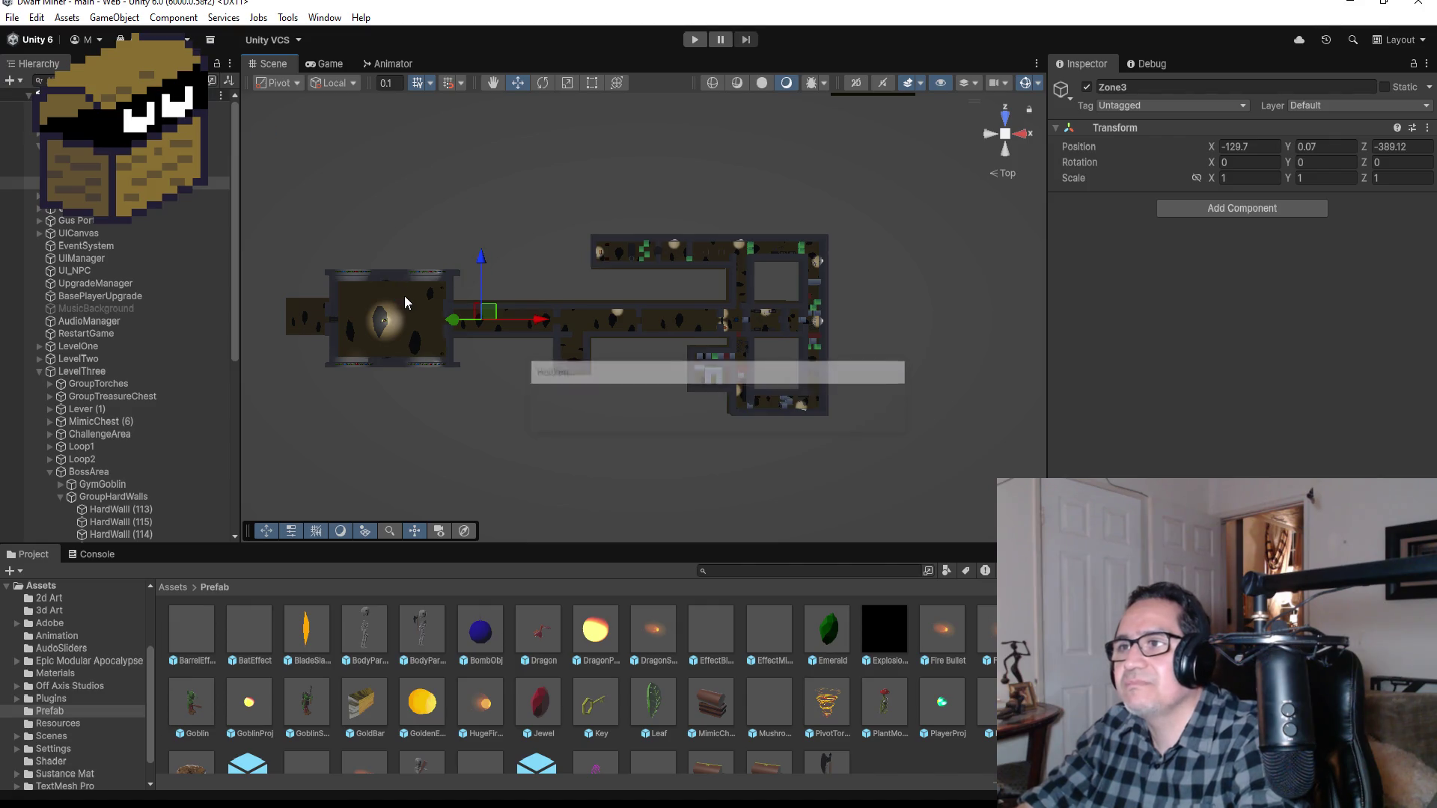
scroll("up", 3)
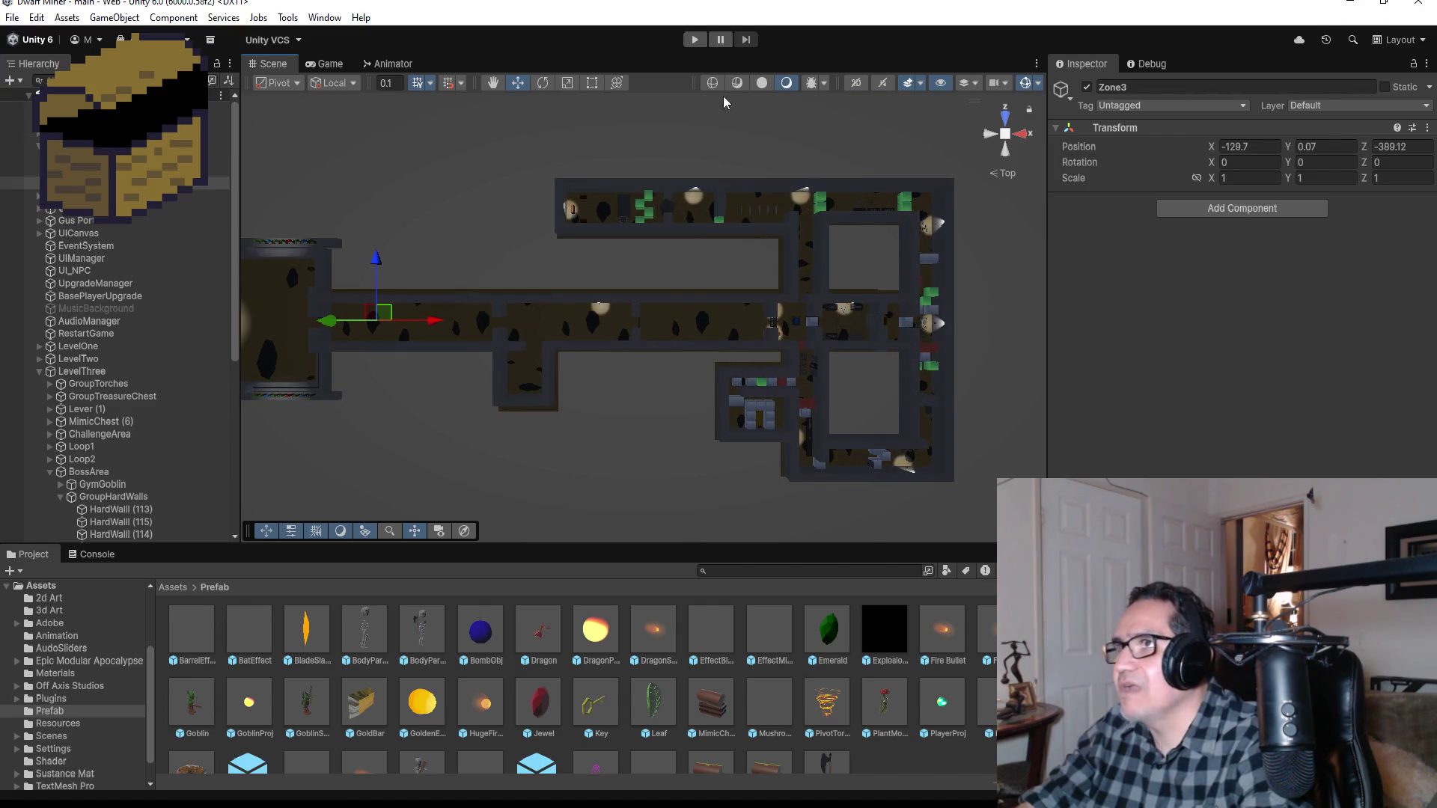
Step: Run one play test, then re-enable the MusicBackground object
left_click(693, 41)
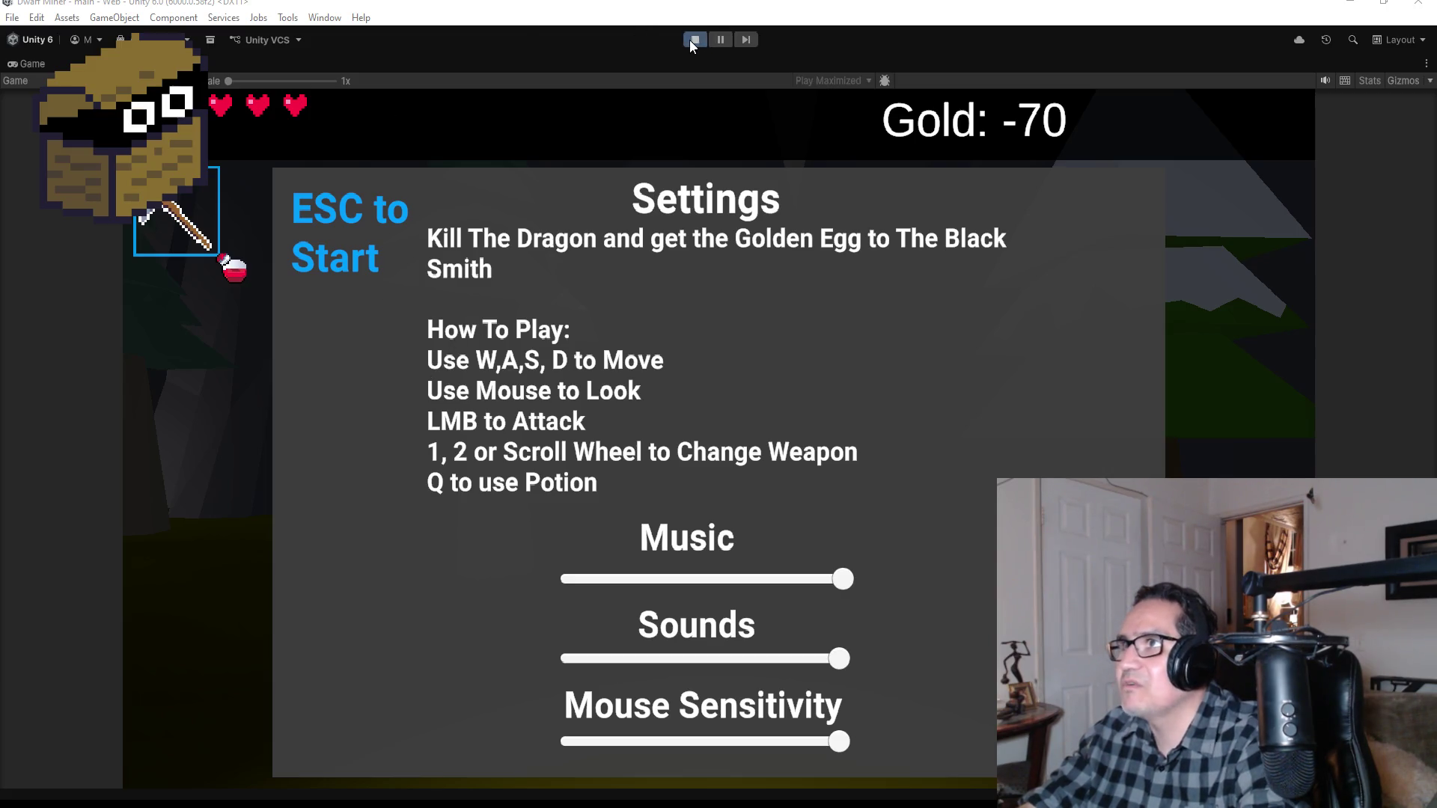
left_click(690, 43)
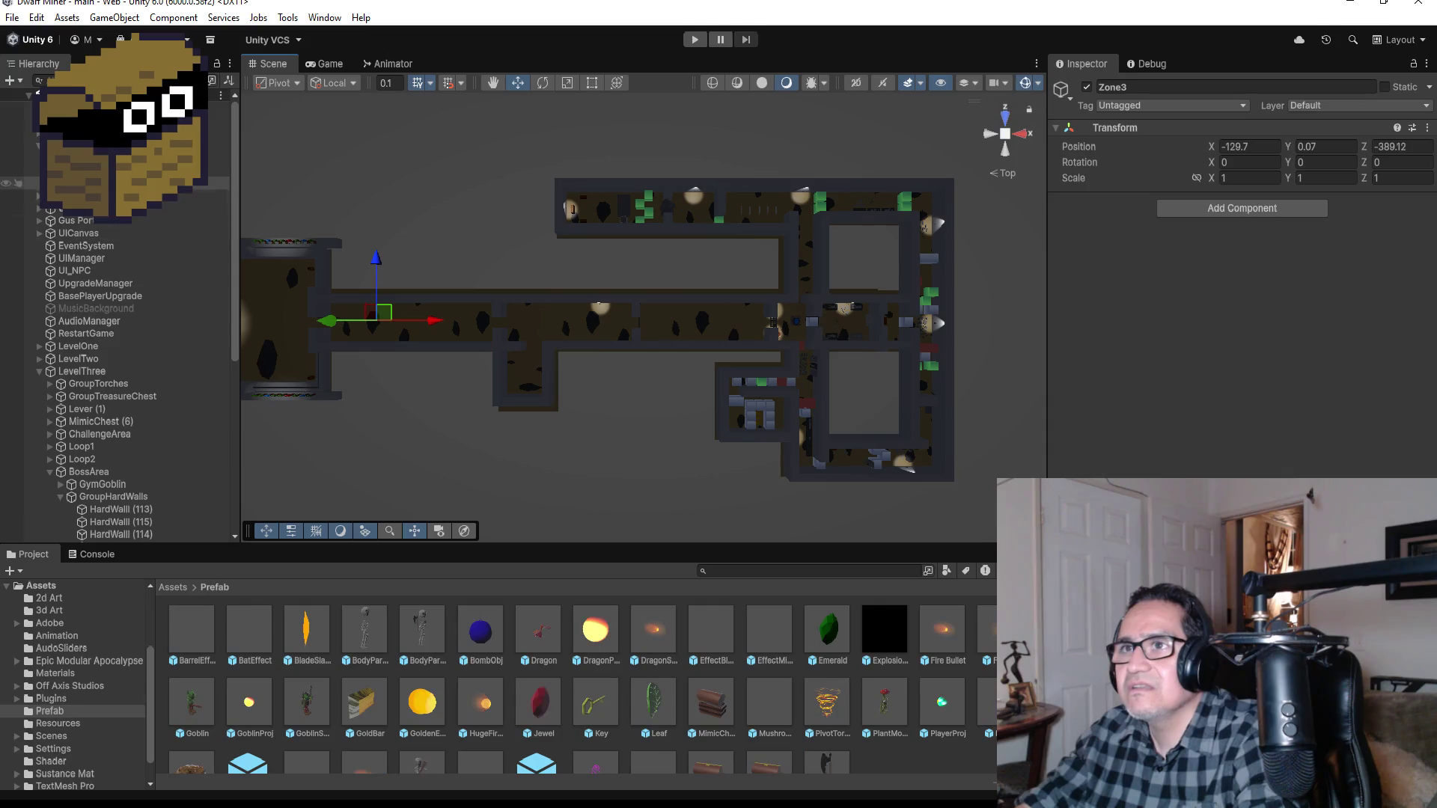
left_click(136, 307)
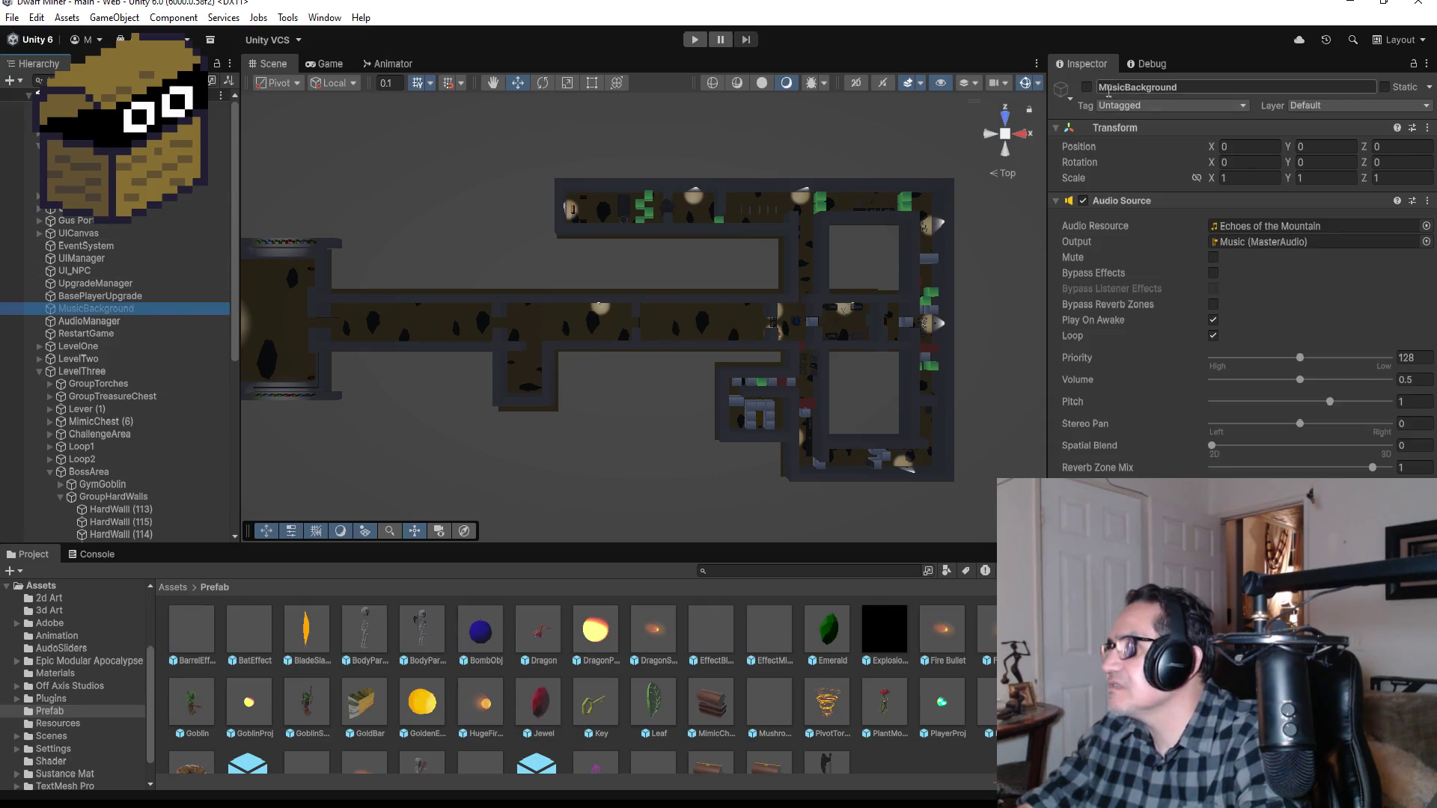
left_click(1087, 87)
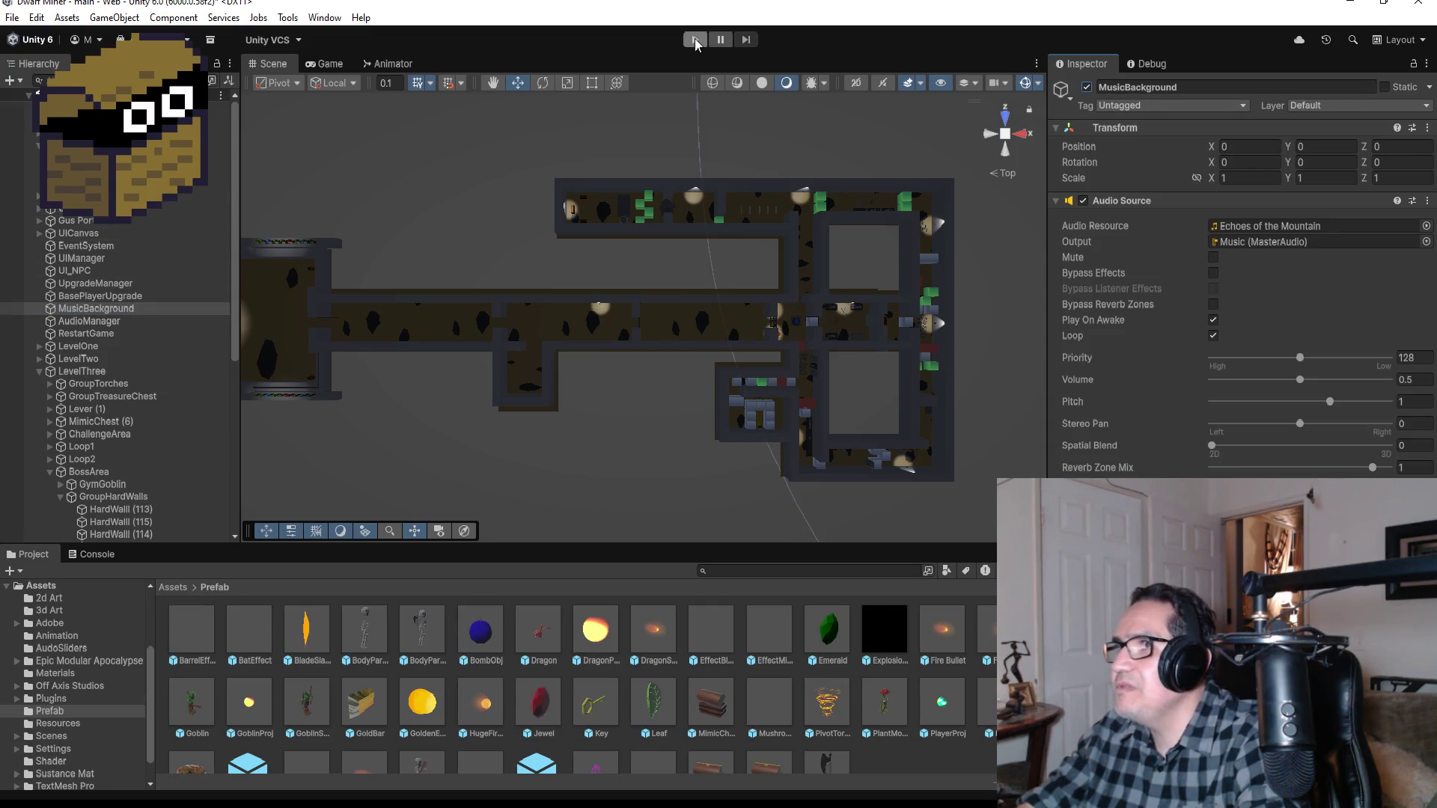
left_click(695, 38)
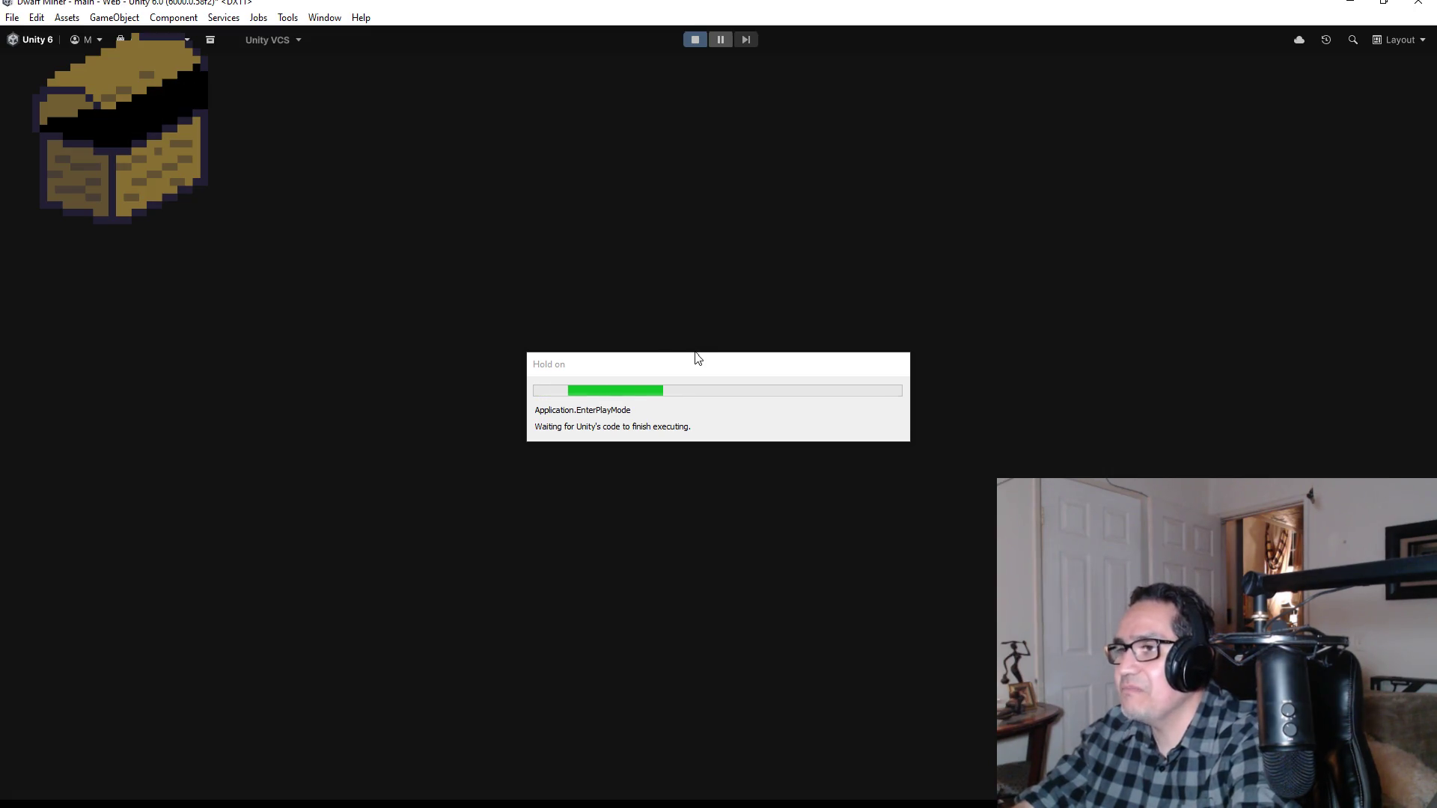
key("Escape")
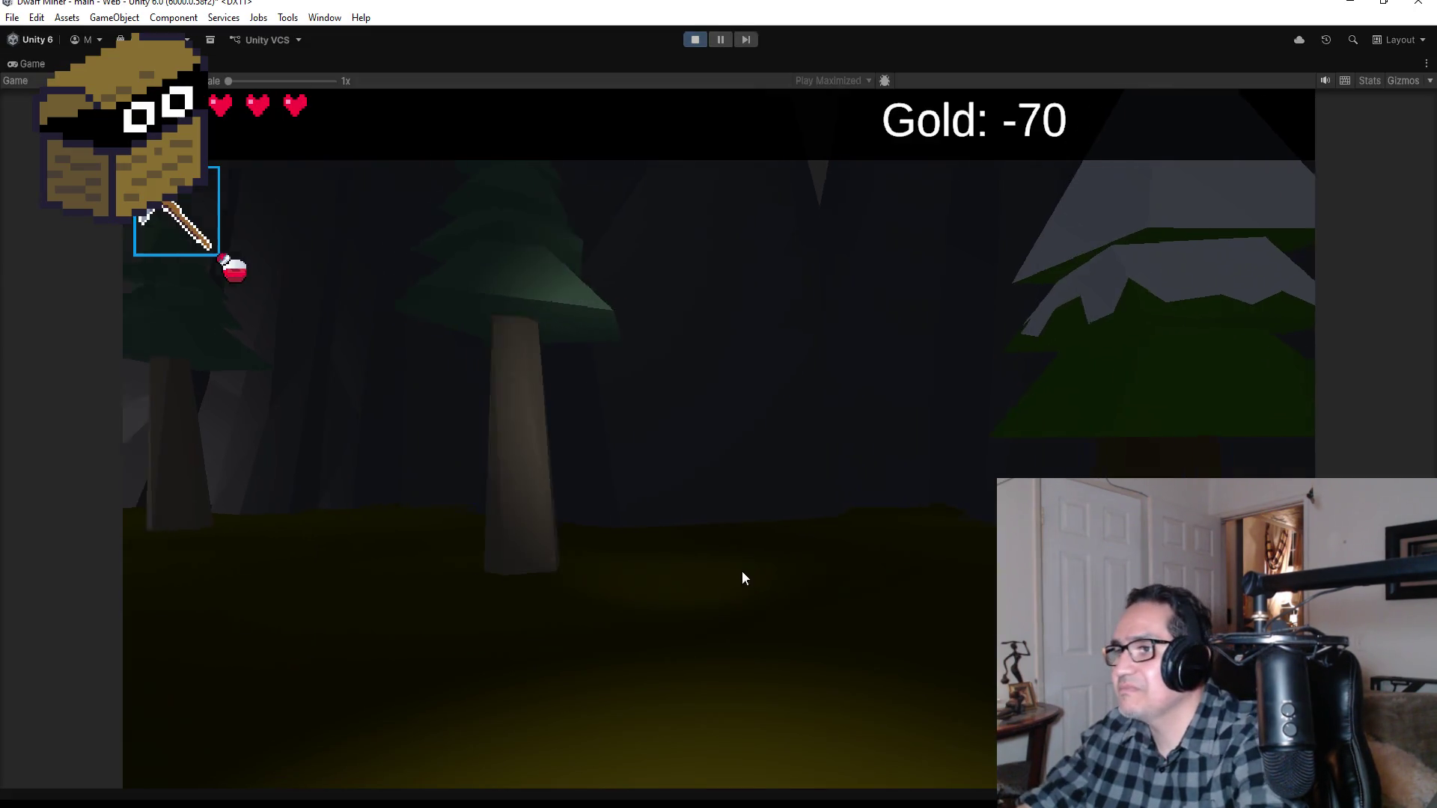
left_click(694, 42)
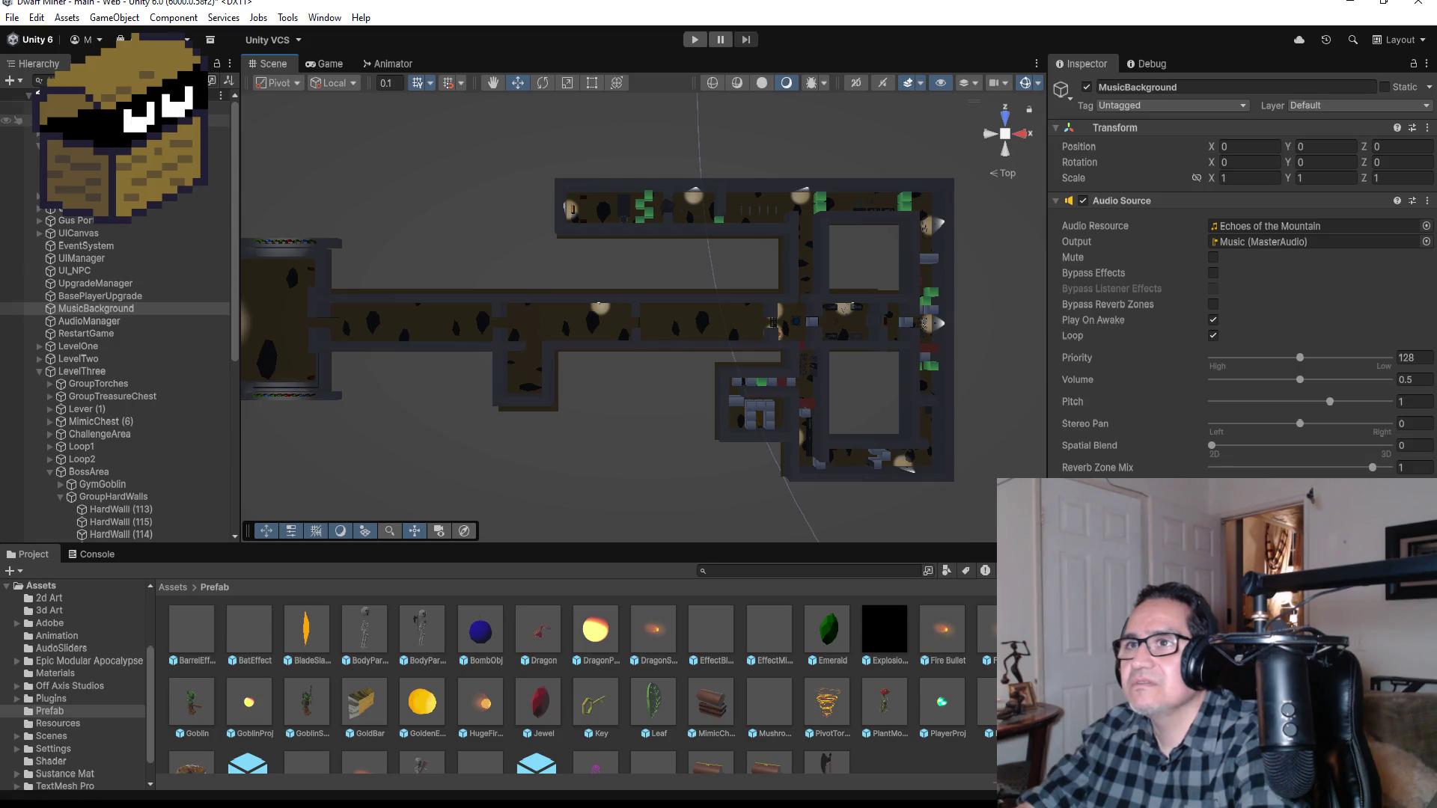
Step: Confirm the Player script's Pp starting zone is Zone 3 and start a play test
left_click(112, 131)
scroll("down", 3)
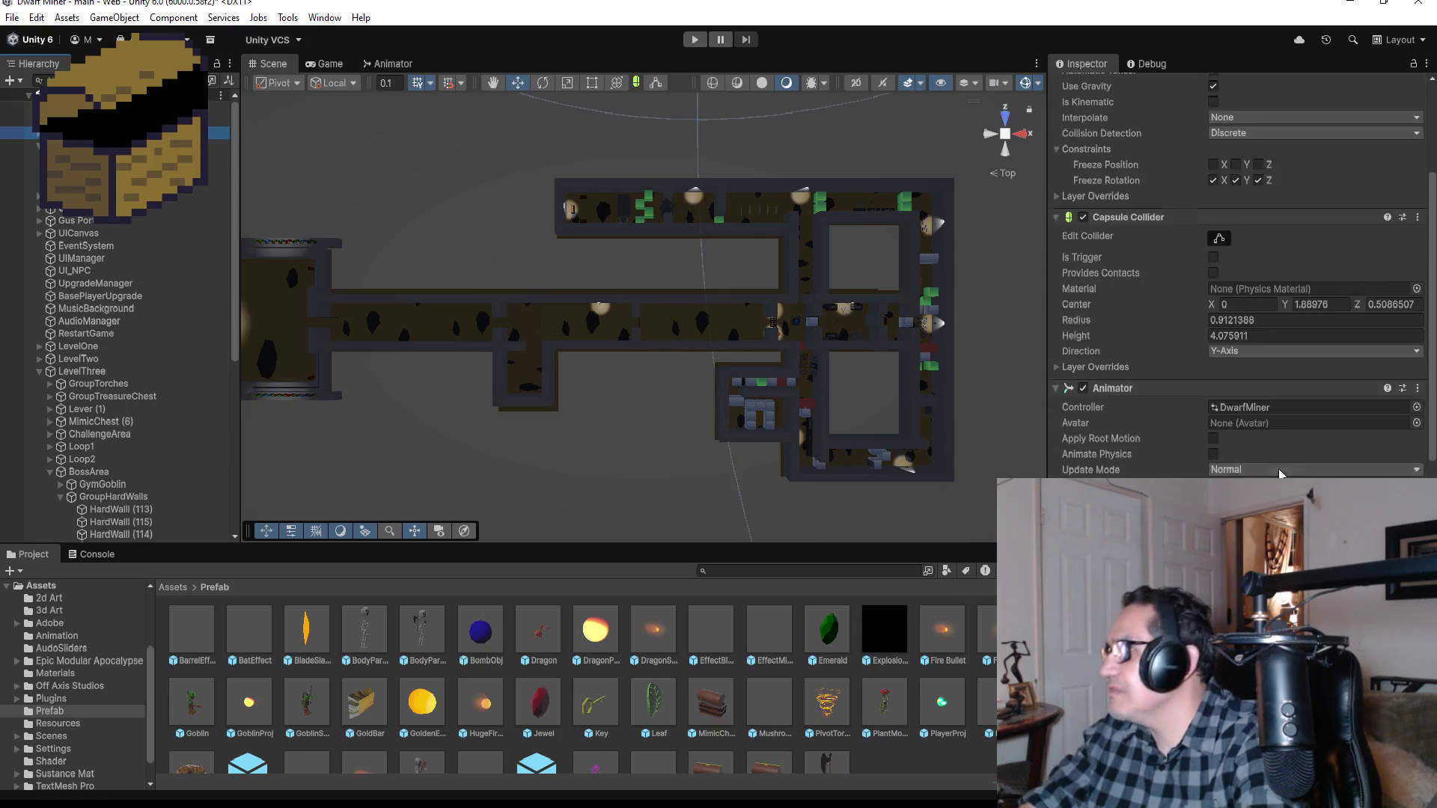
scroll("down", 3)
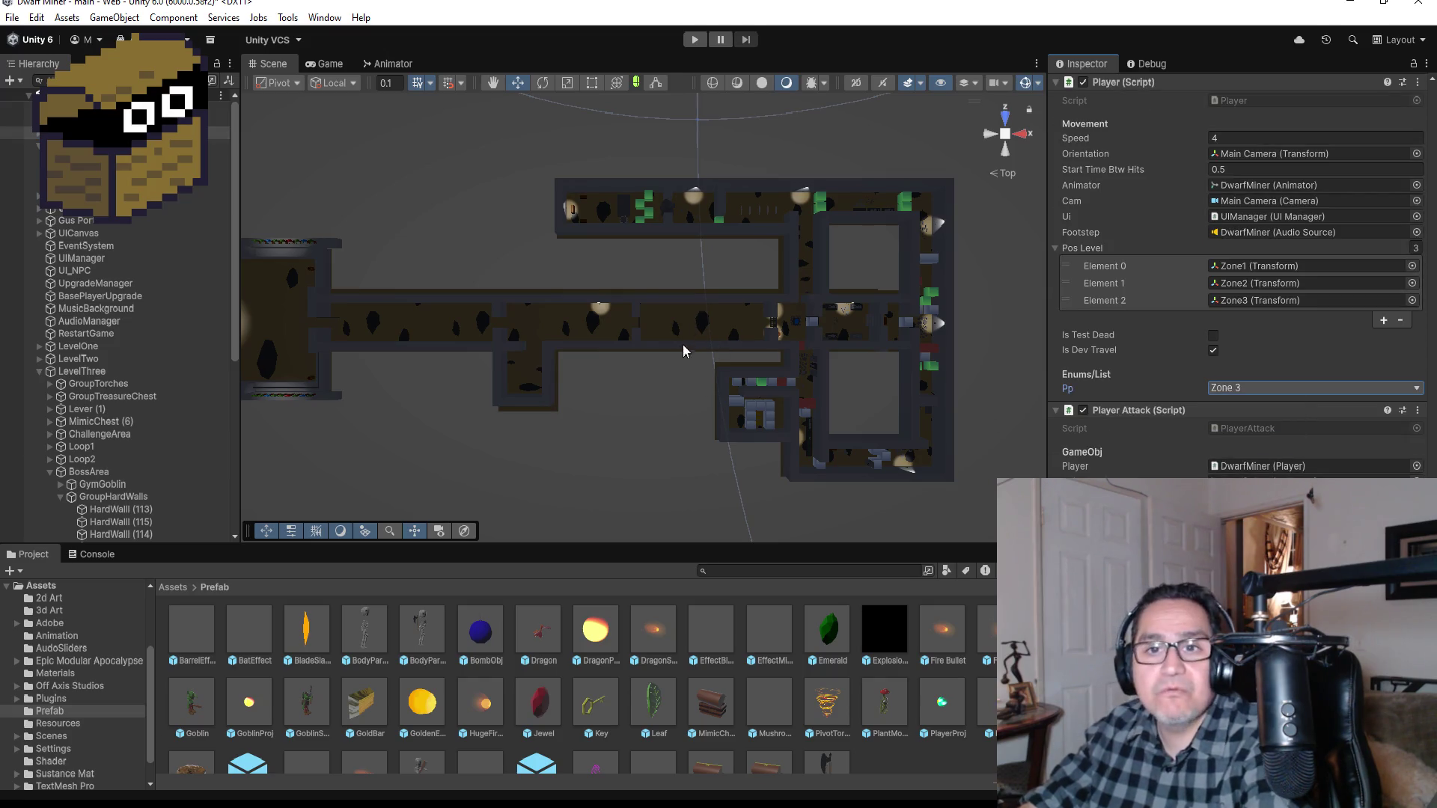
left_click(693, 42)
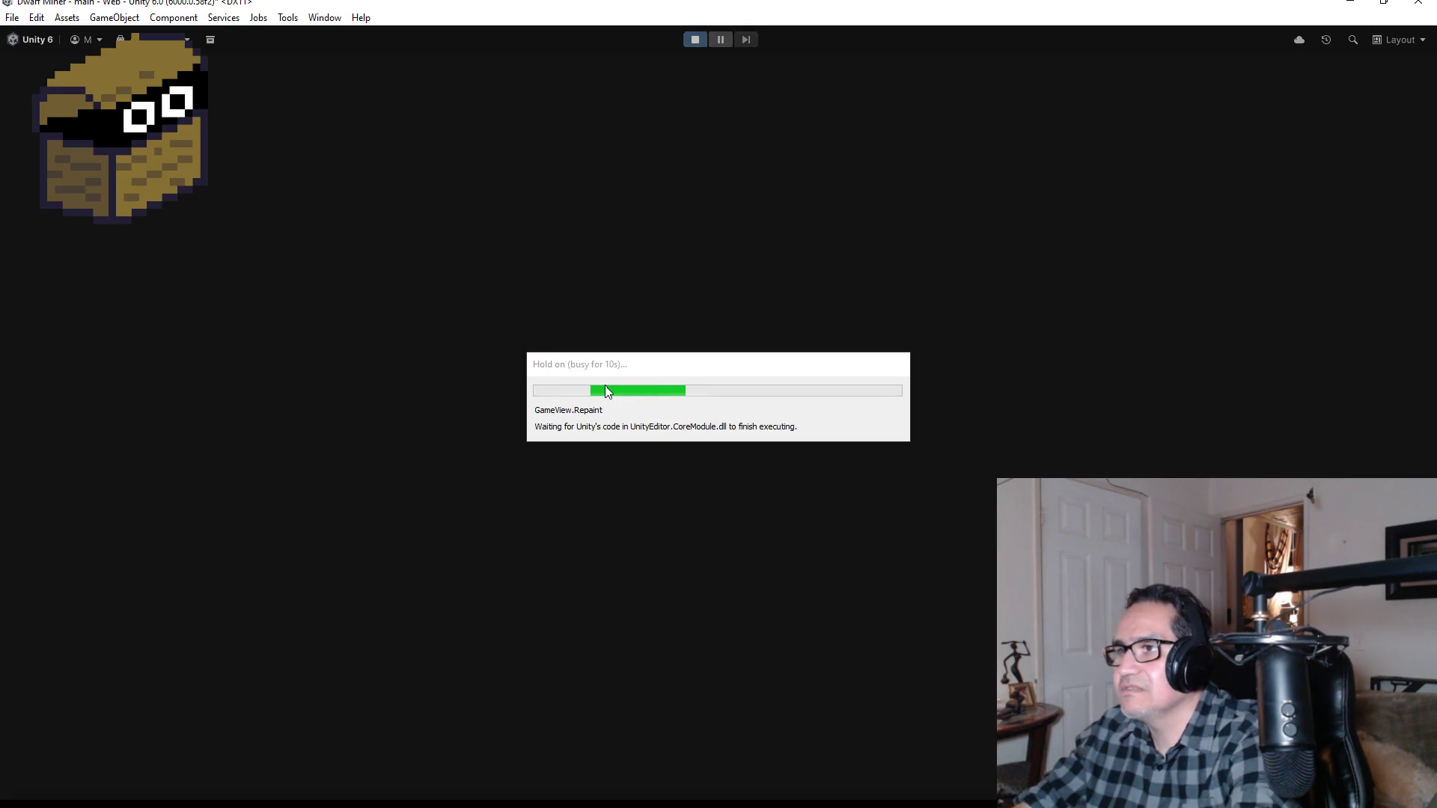
Step: Dismiss the settings screen, walk into the boss arena and switch to the gun
key("Escape")
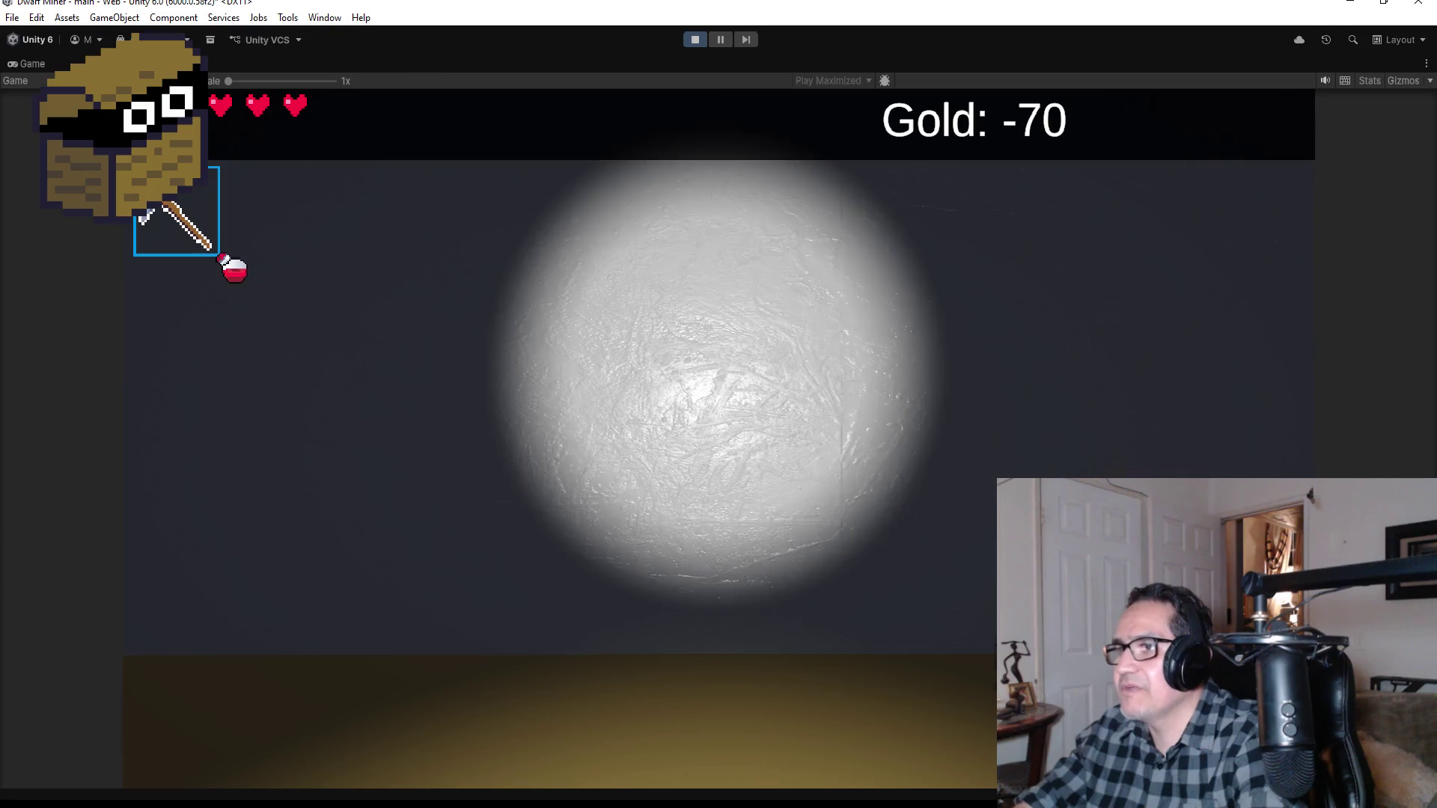
key("w")
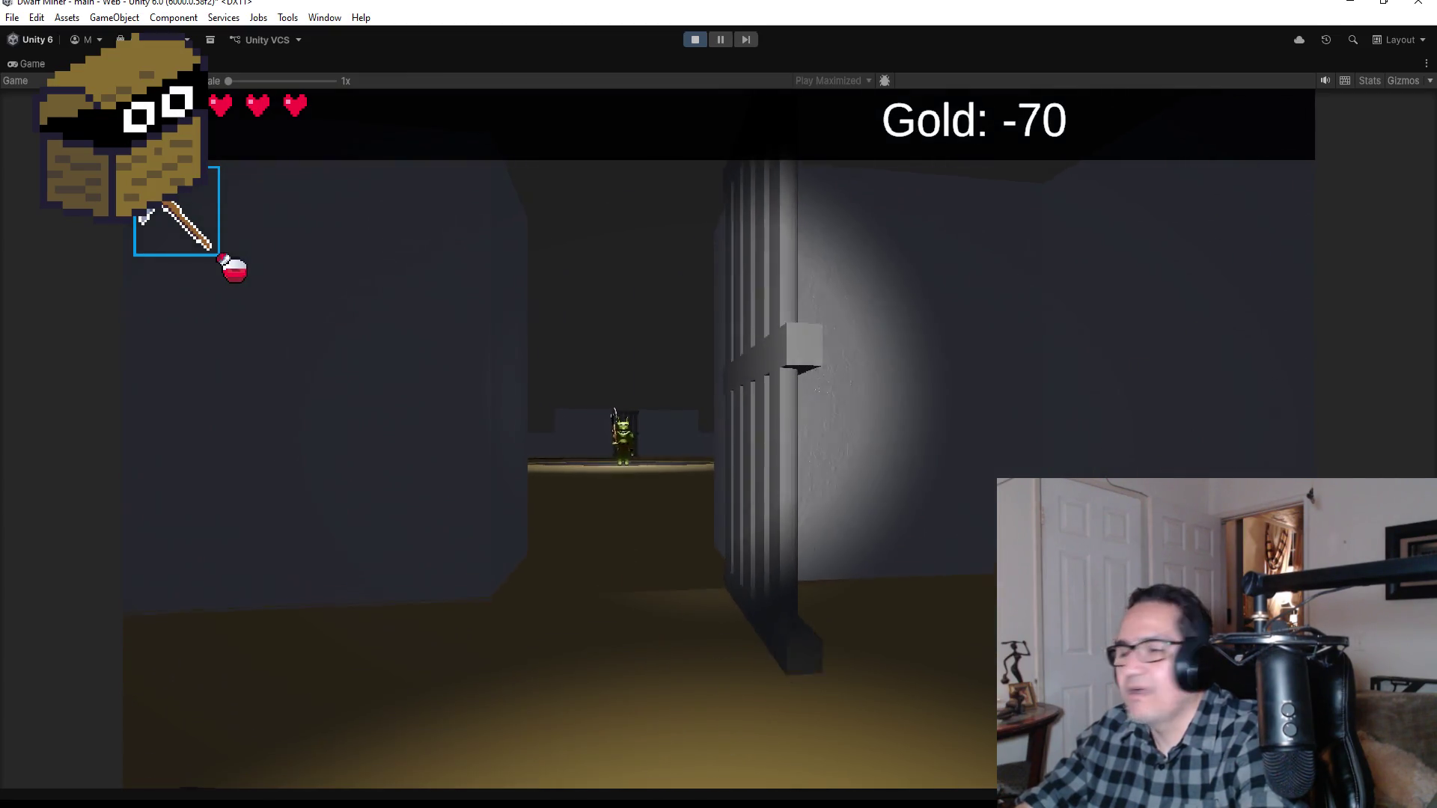
key("w")
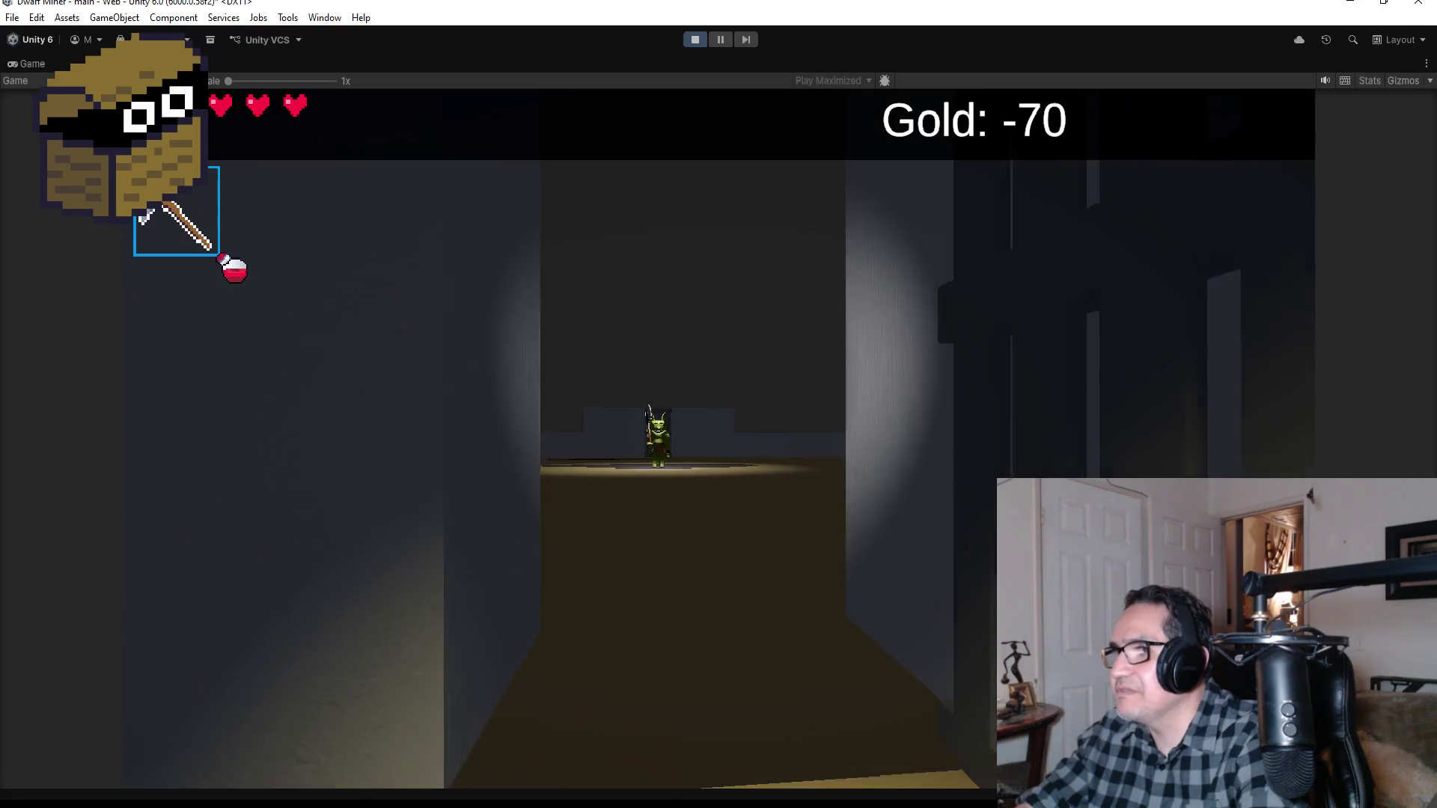
key("w")
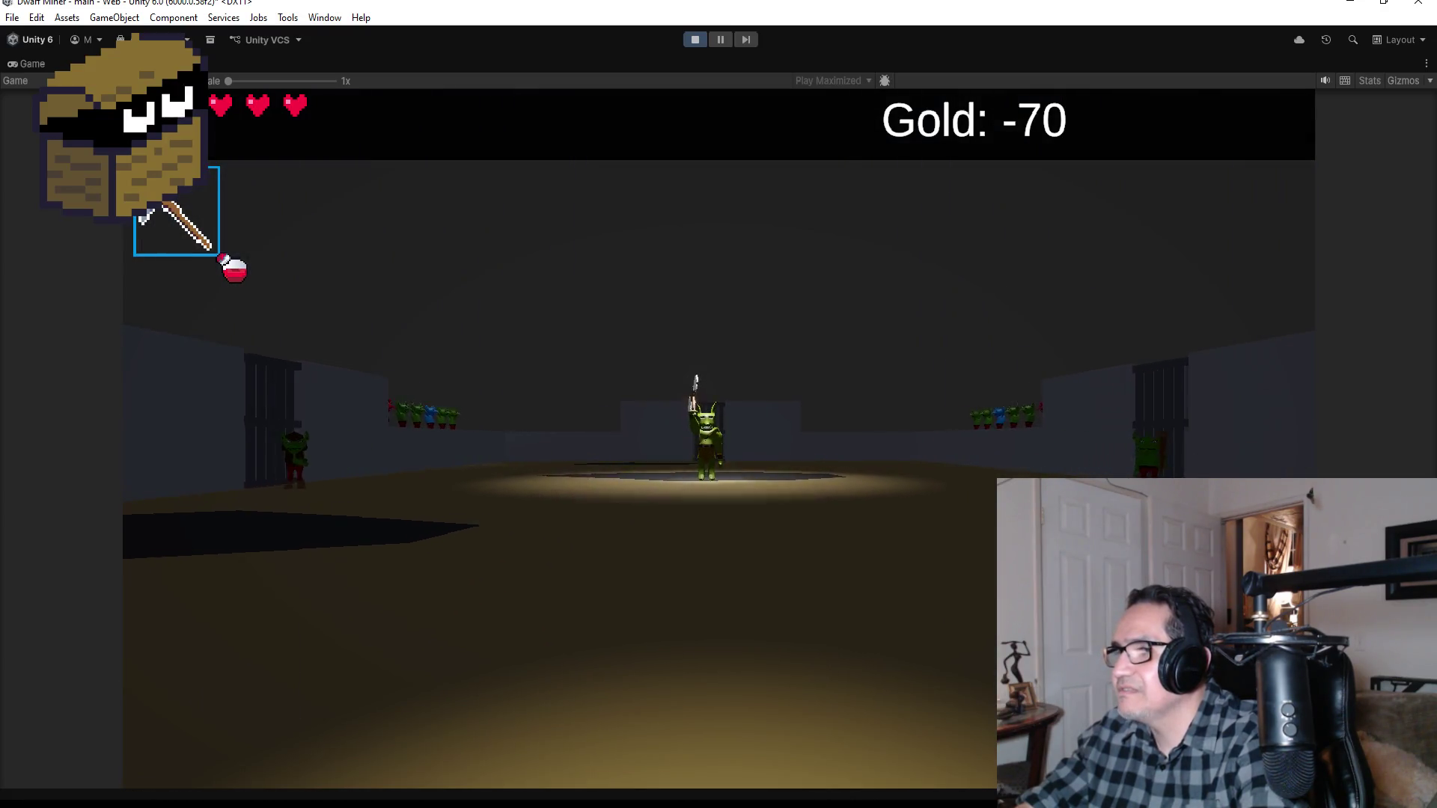
key("w")
scroll("down", 3)
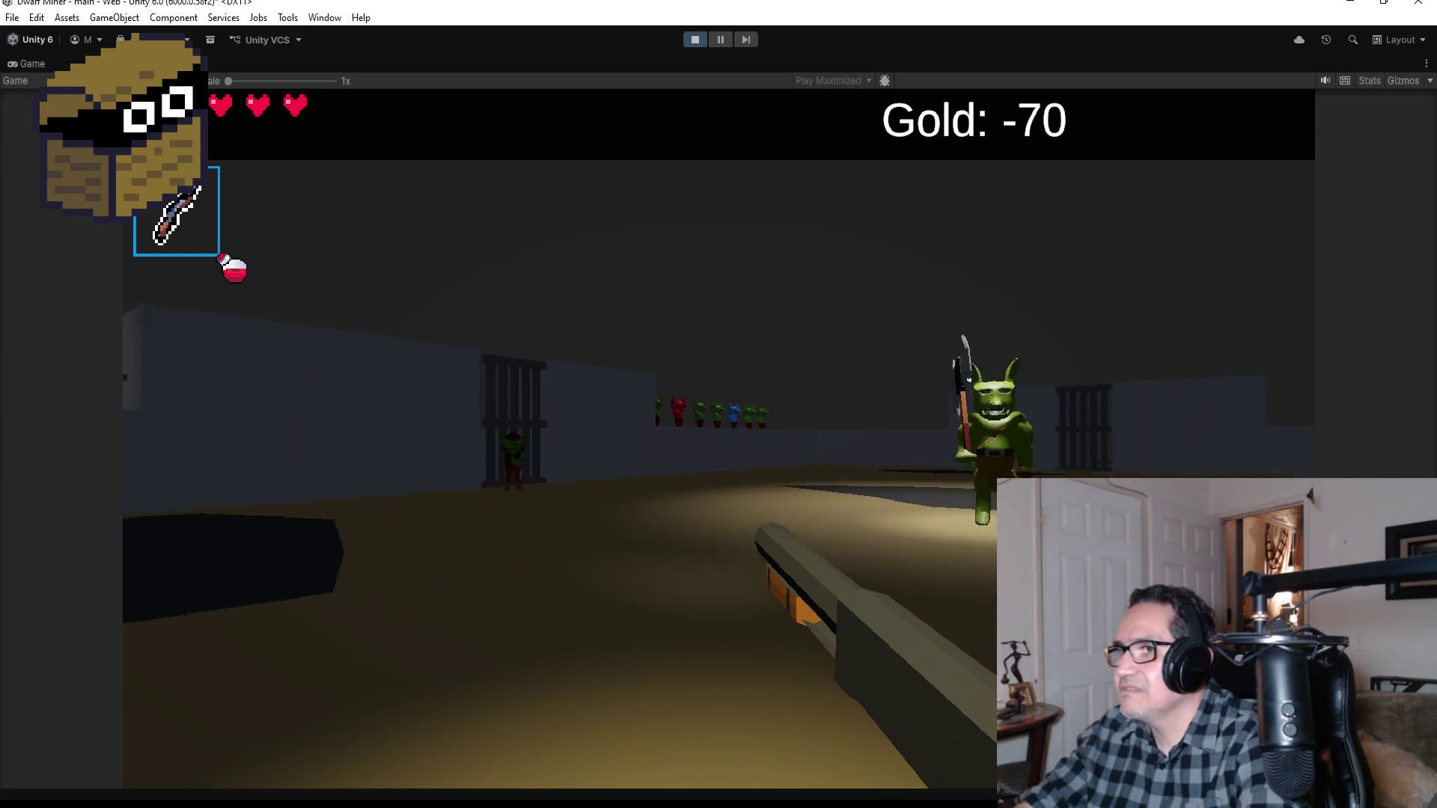
Step: Shoot energy balls at the goblin boss and the surrounding goblins
left_click(718, 404)
left_click(719, 404)
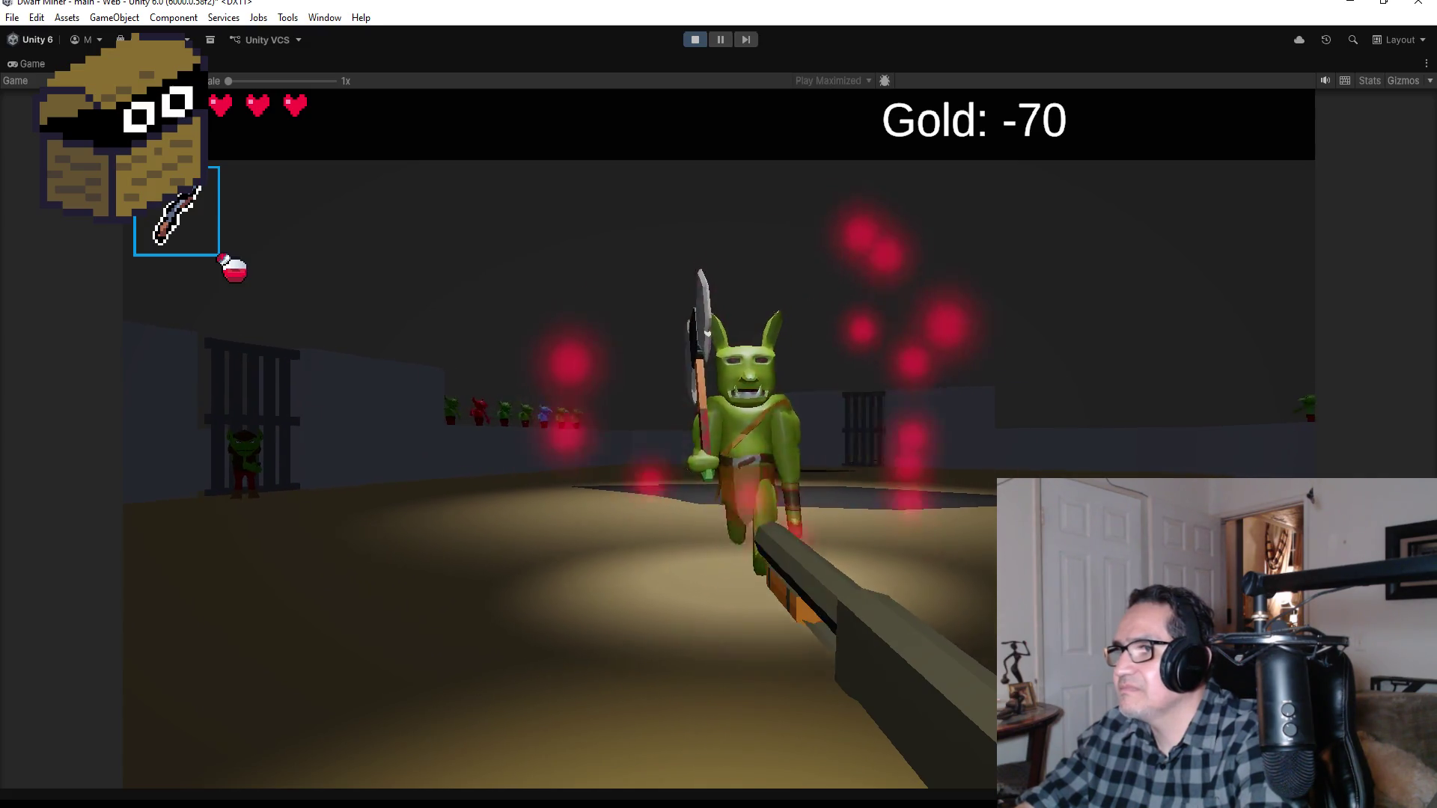
left_click(719, 404)
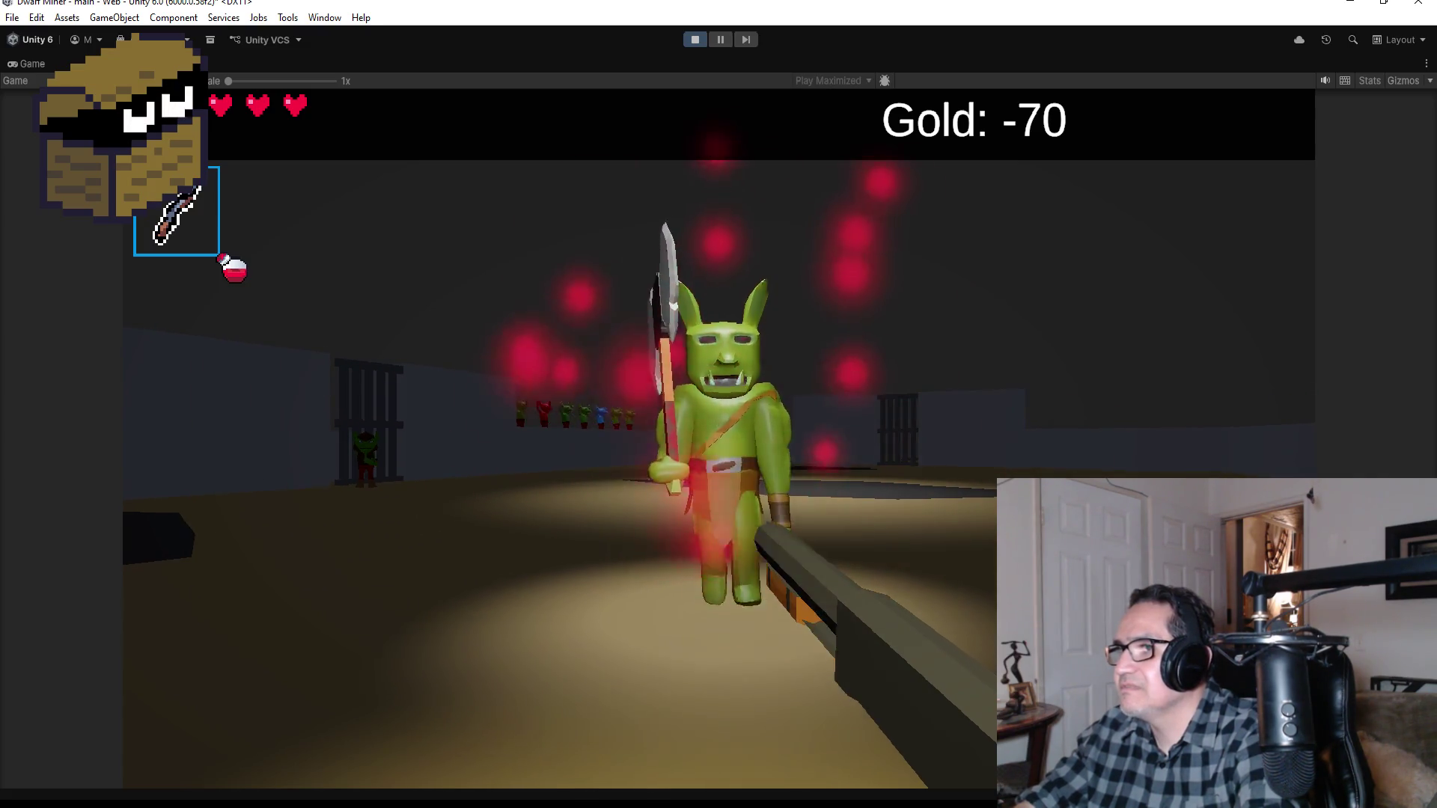
left_click(718, 404)
left_click(718, 404)
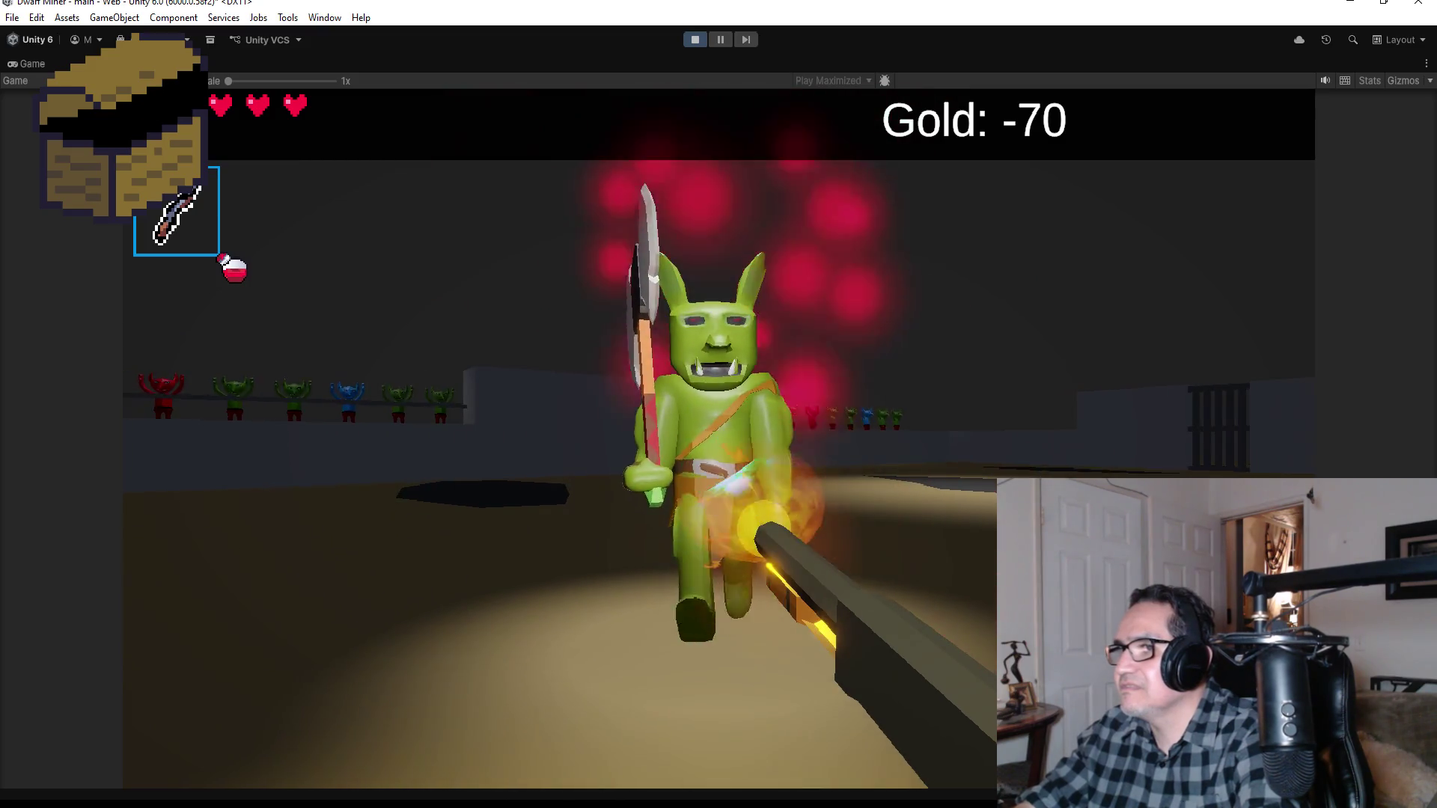
left_click(719, 404)
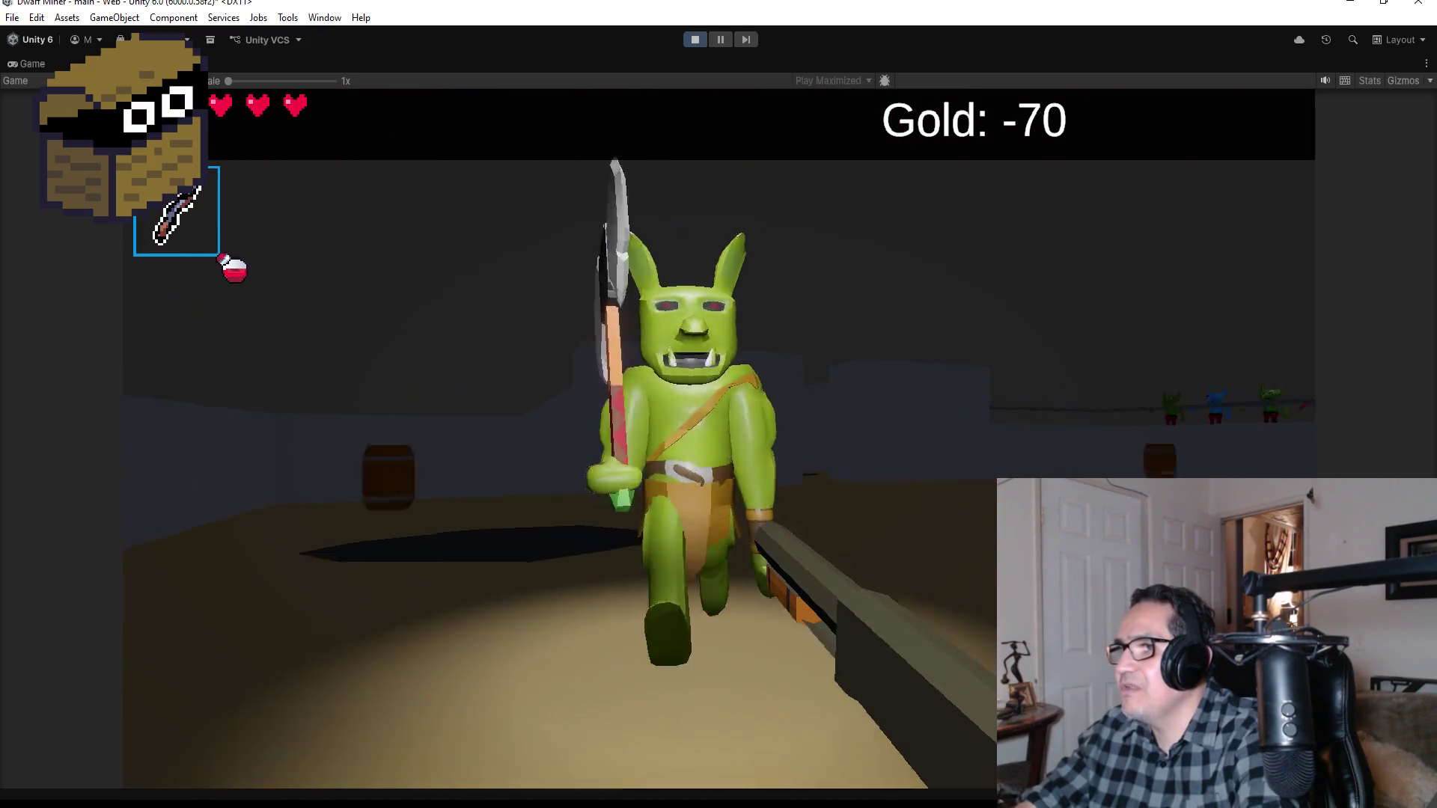
left_click(718, 404)
left_click(718, 404)
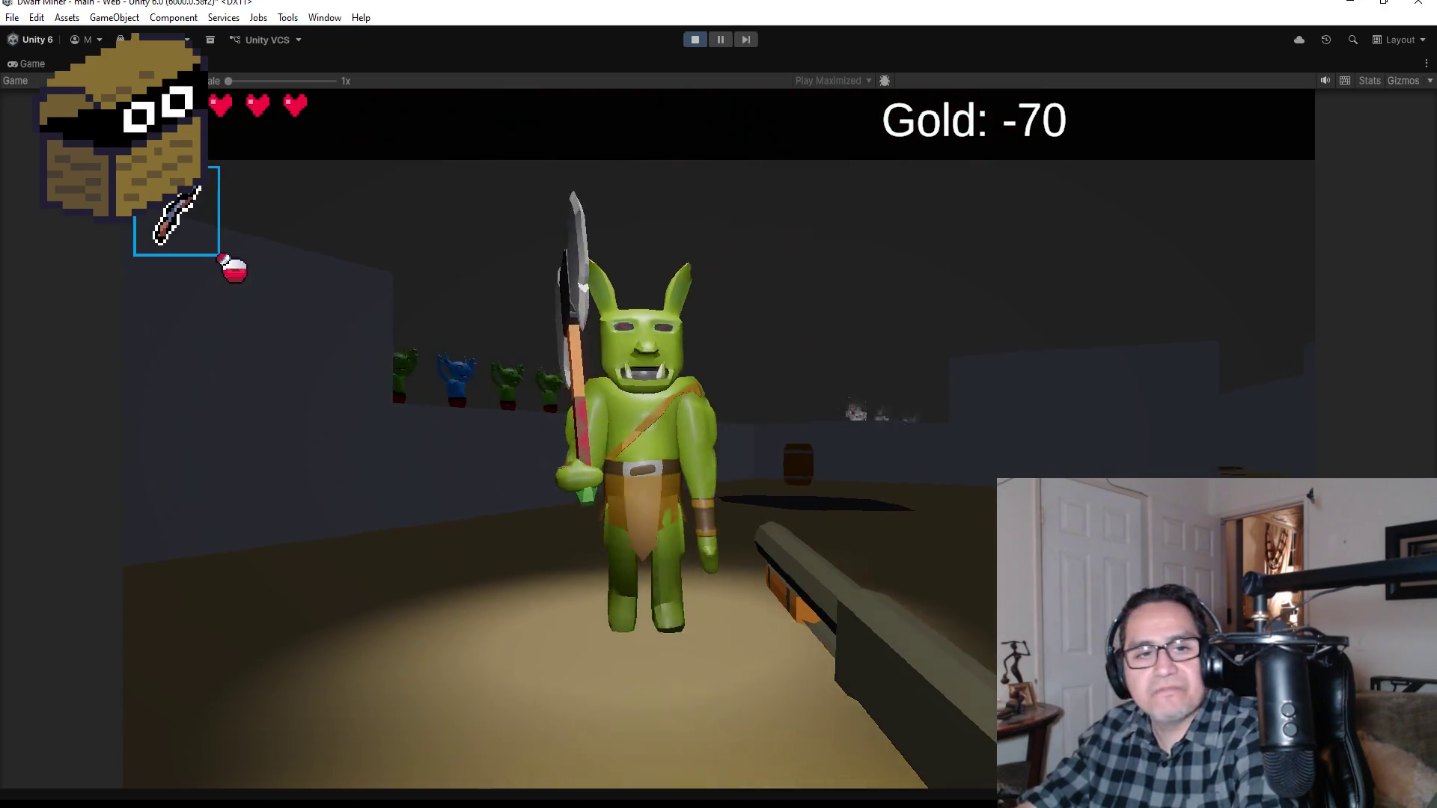
left_click(718, 404)
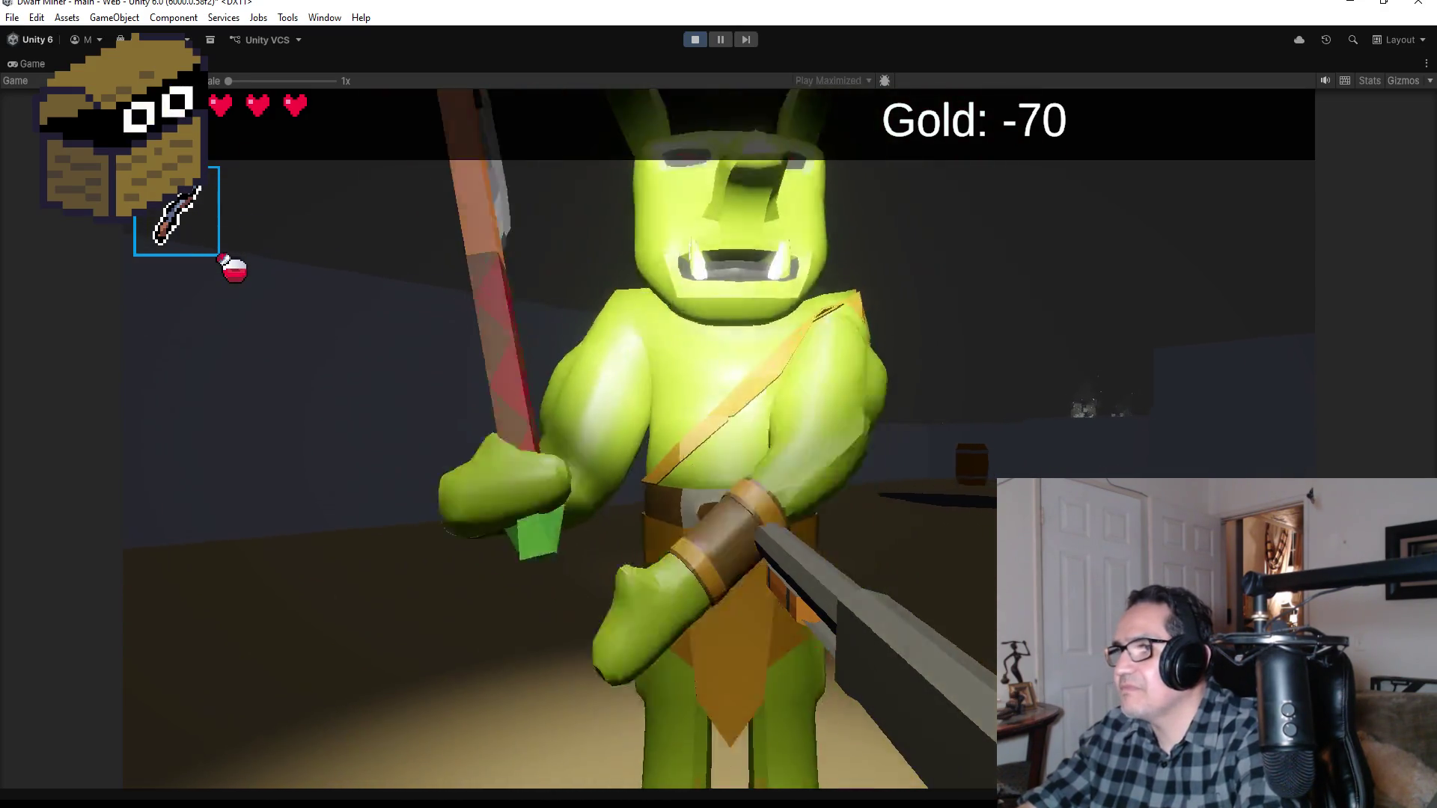
left_click(718, 404)
left_click(718, 404)
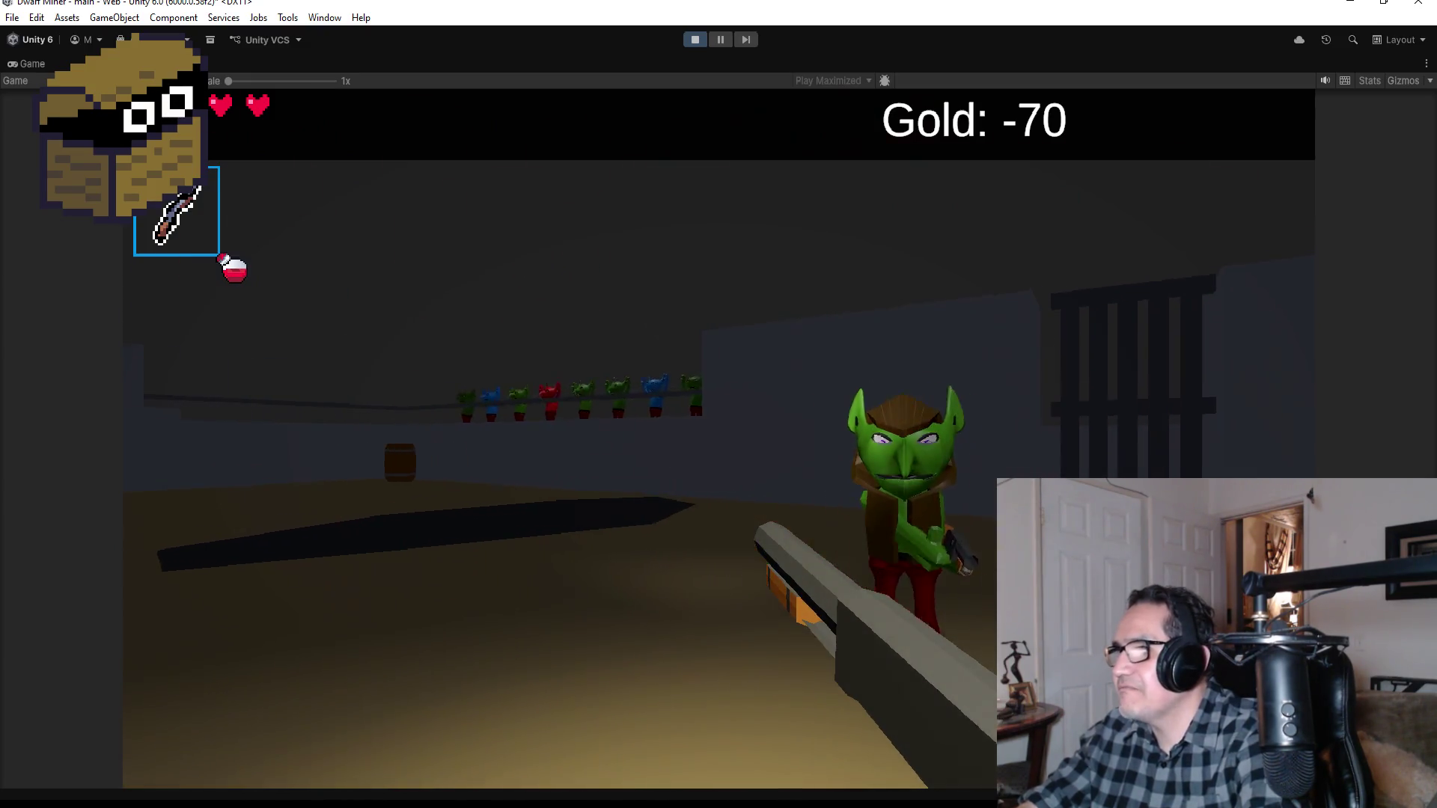
left_click(718, 404)
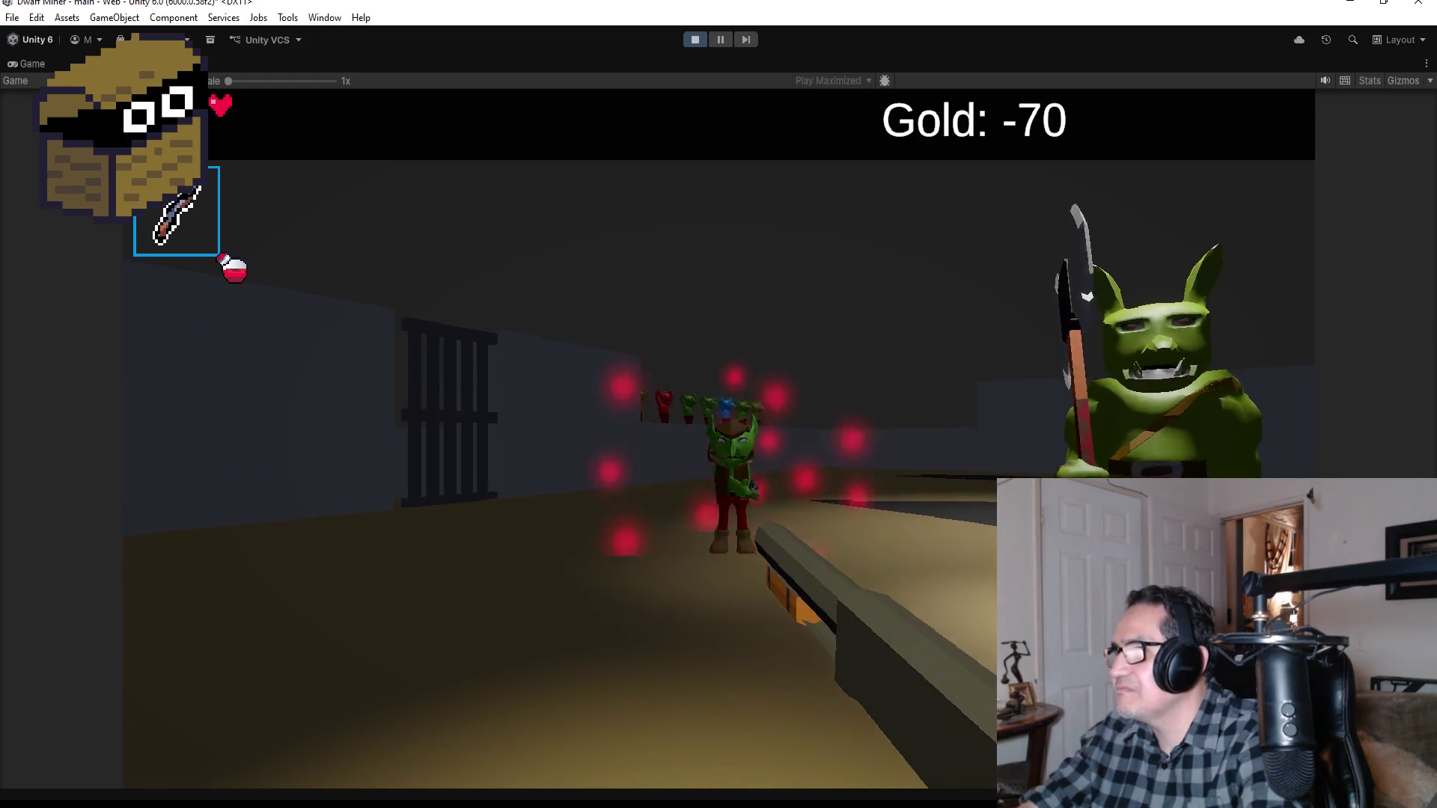
left_click(718, 404)
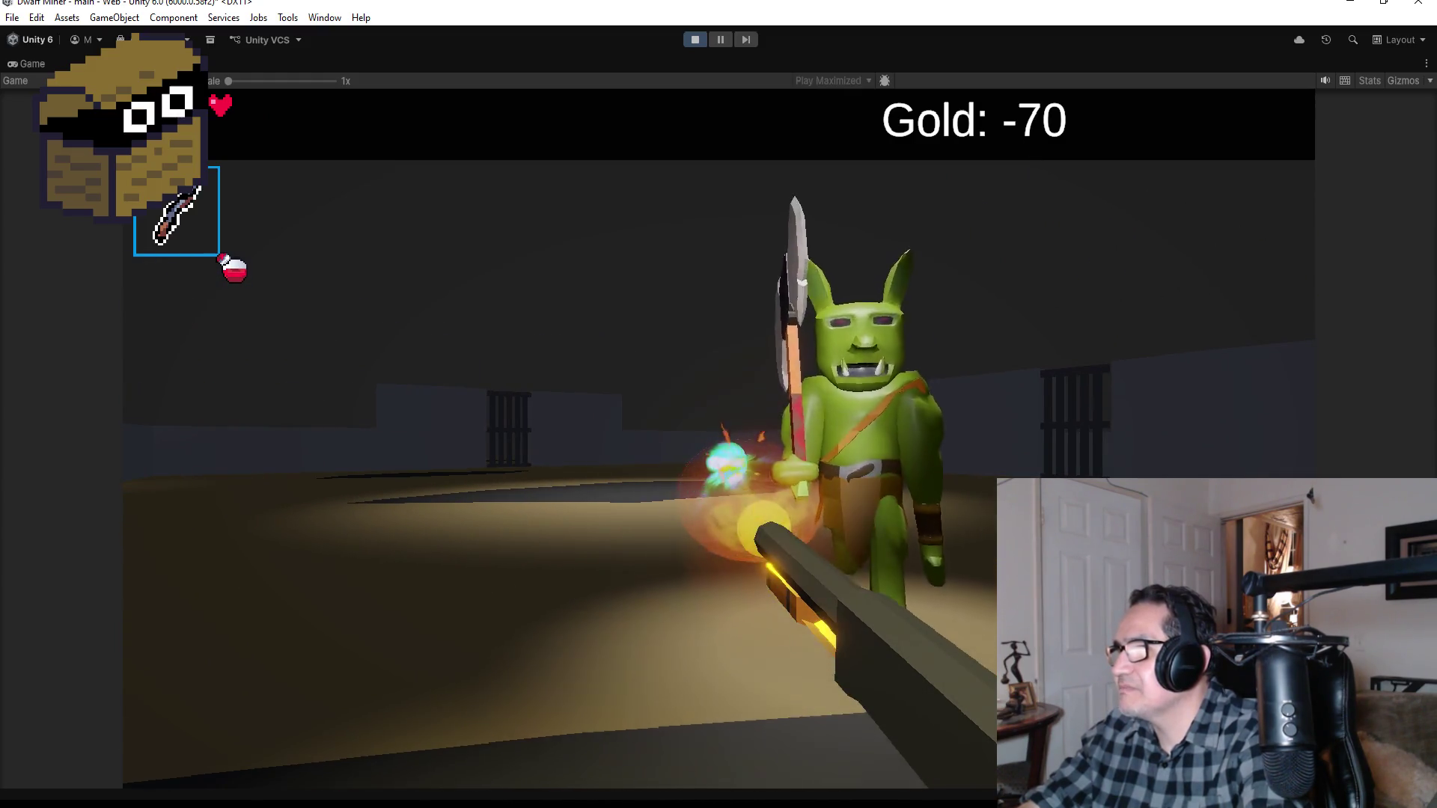
left_click(718, 405)
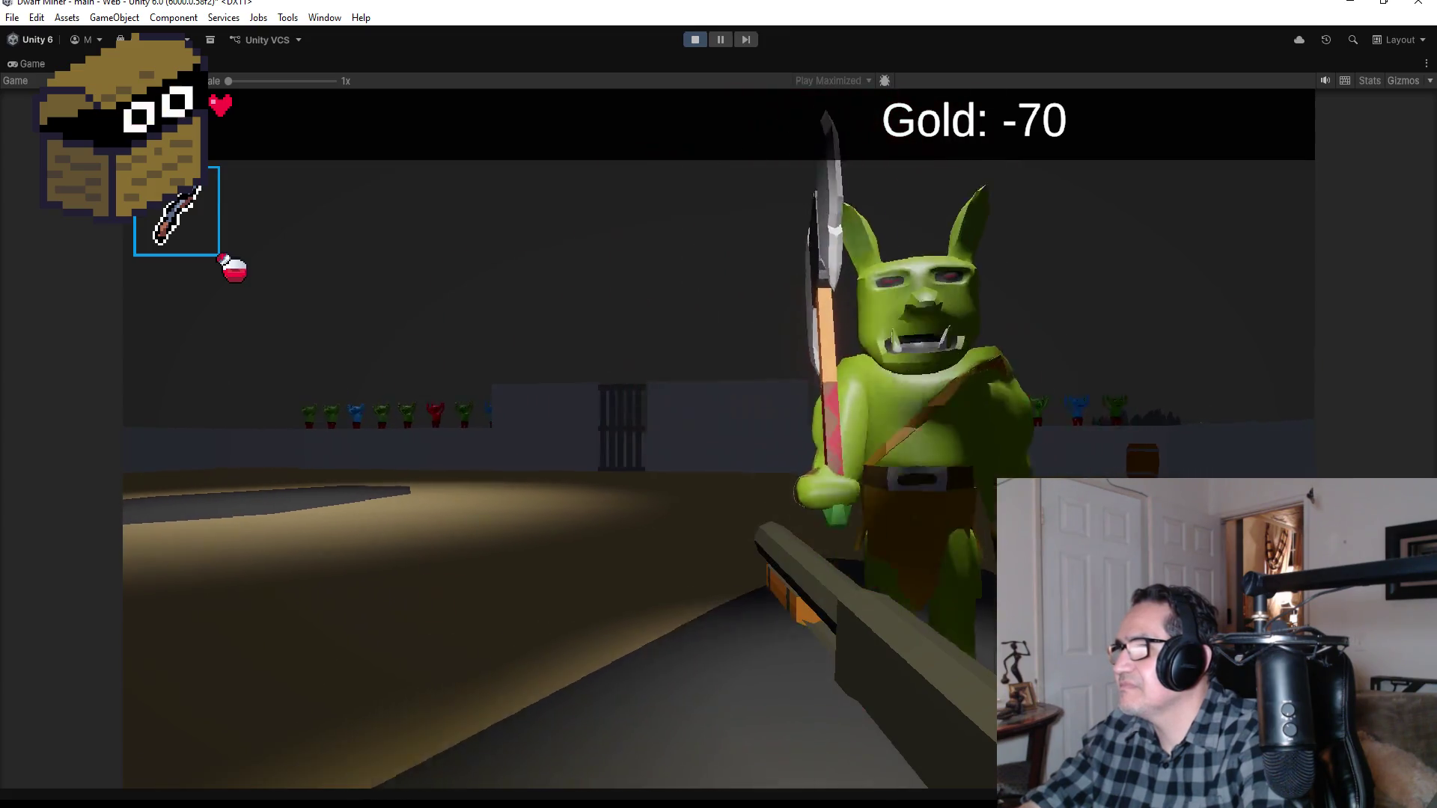
left_click(719, 404)
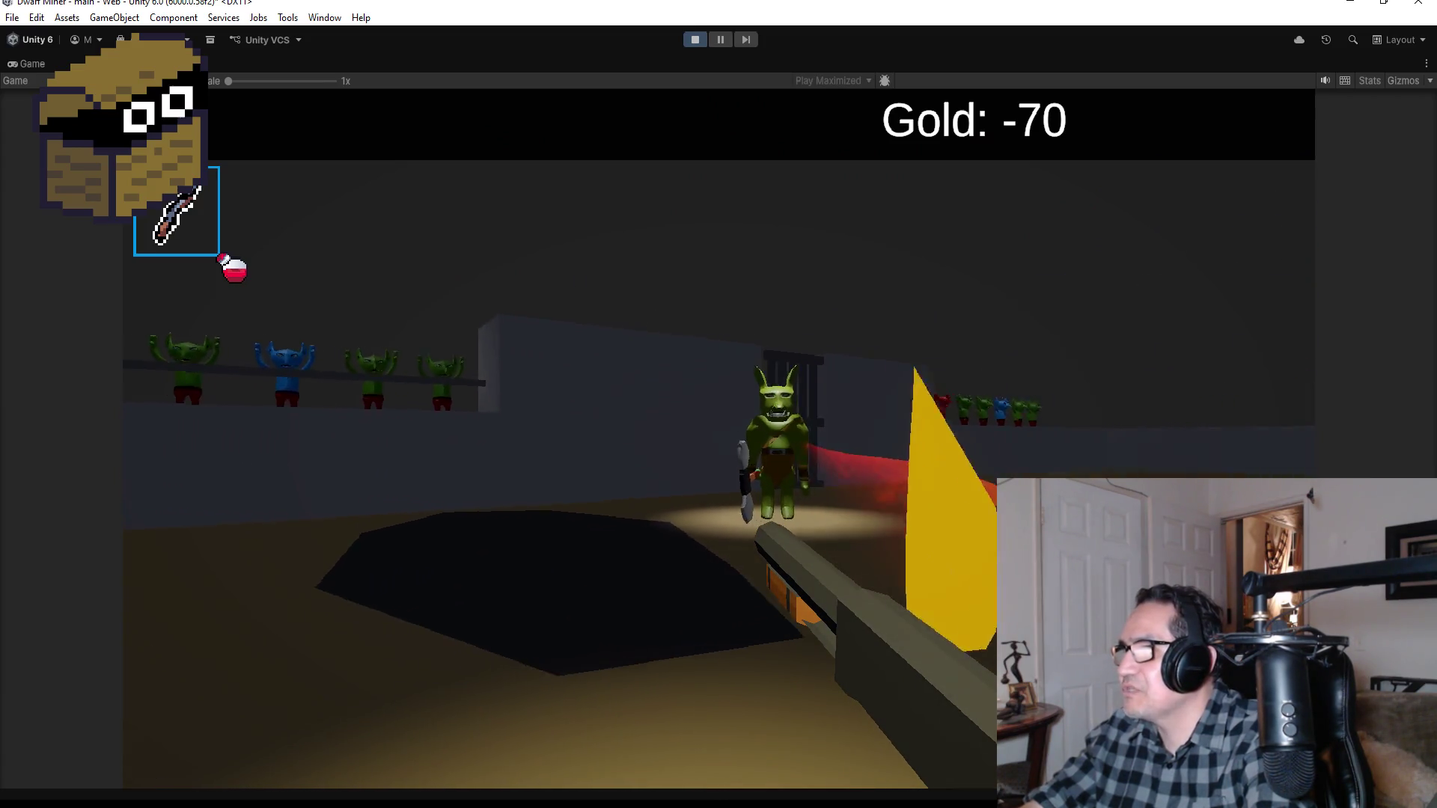
Step: Keep shooting the axe goblin through its spinning attack until the player dies and Game Over appears
left_click(718, 404)
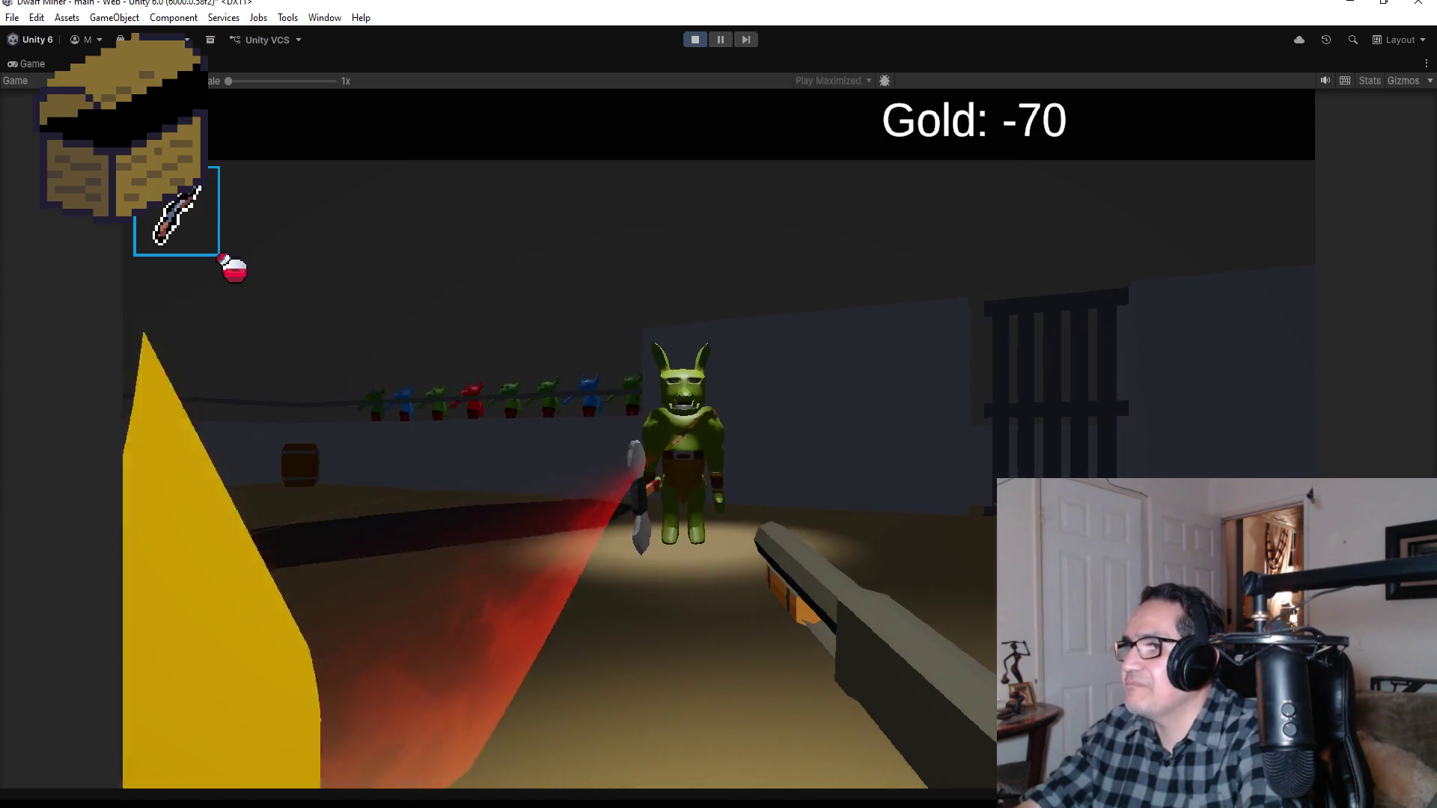
left_click(718, 404)
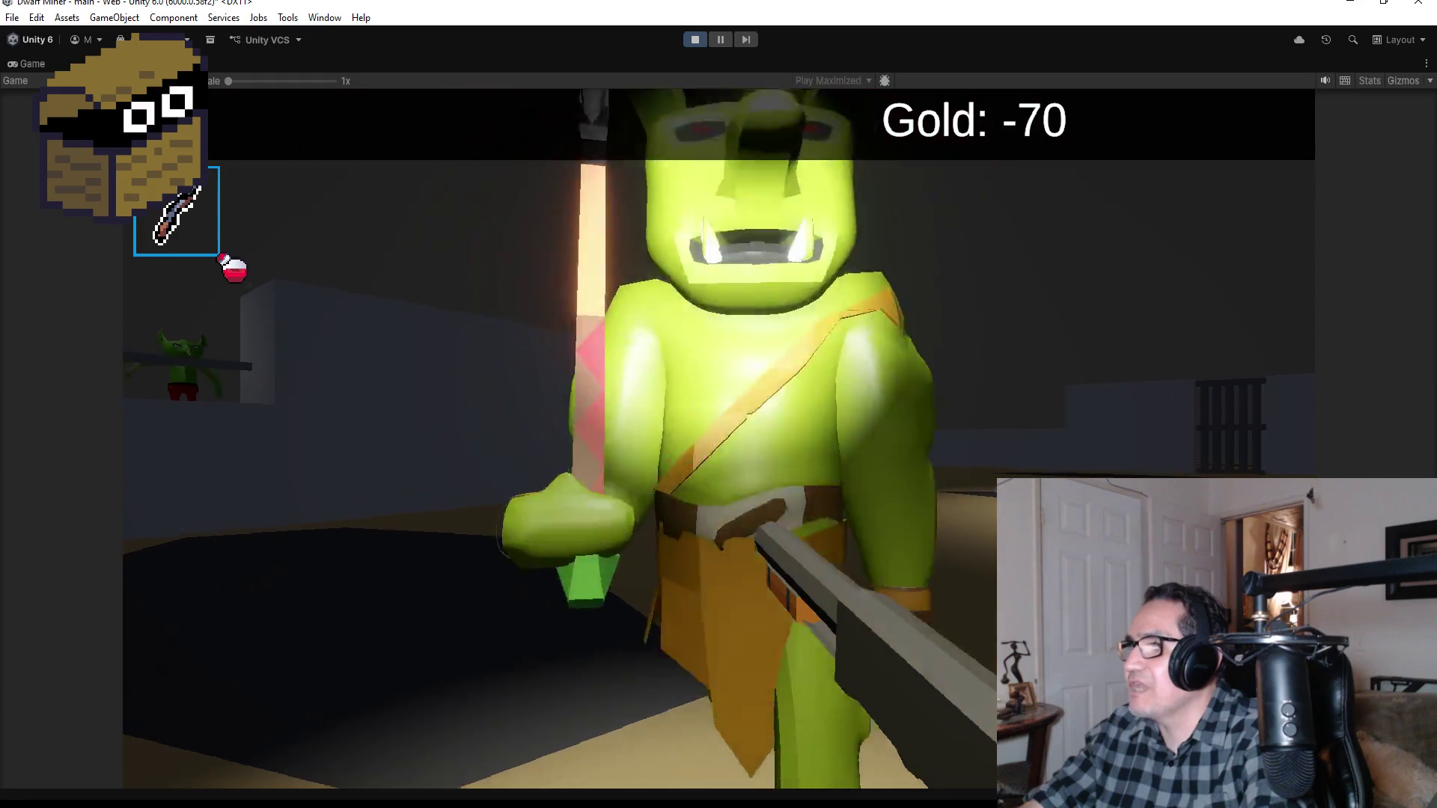
left_click(718, 405)
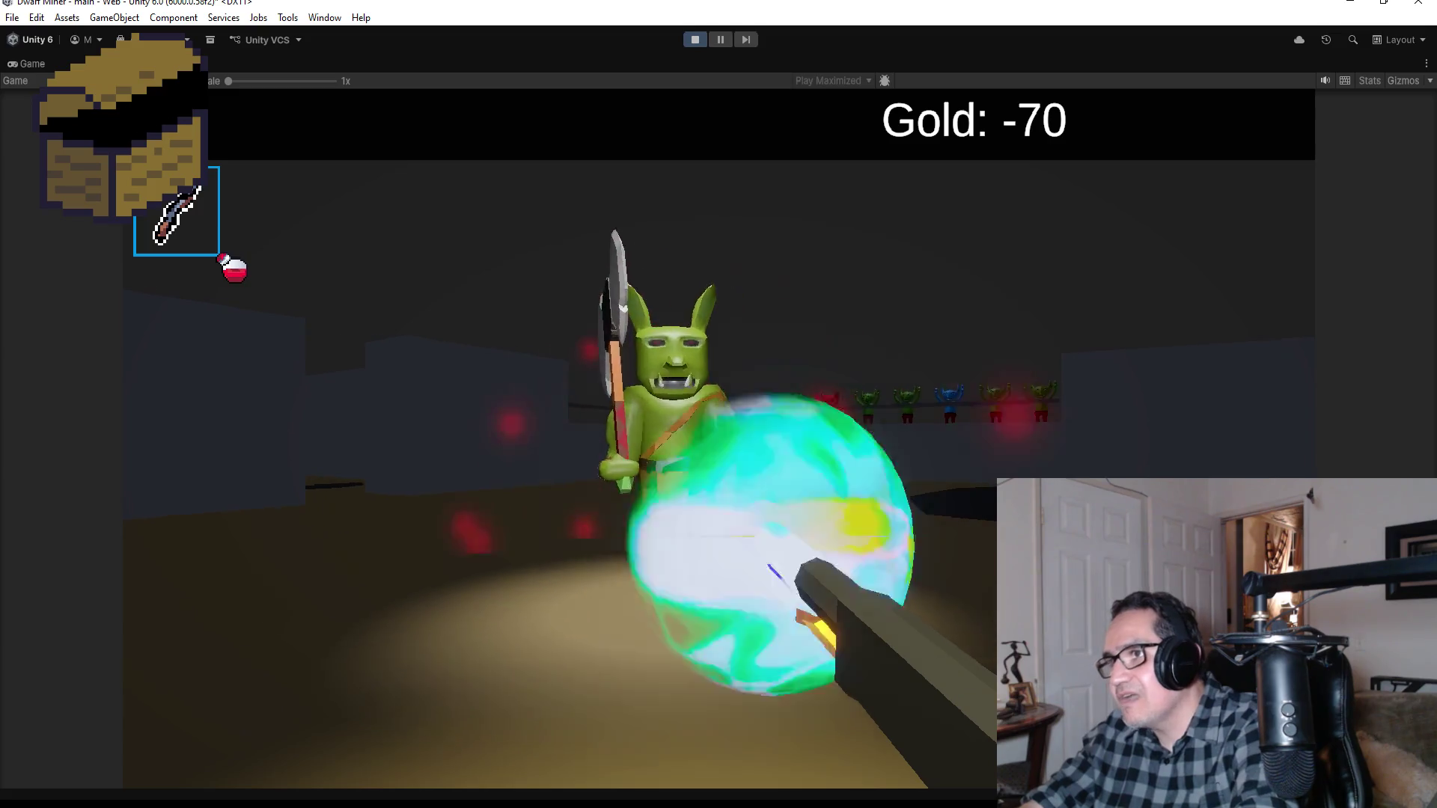
left_click(718, 404)
left_click(718, 404)
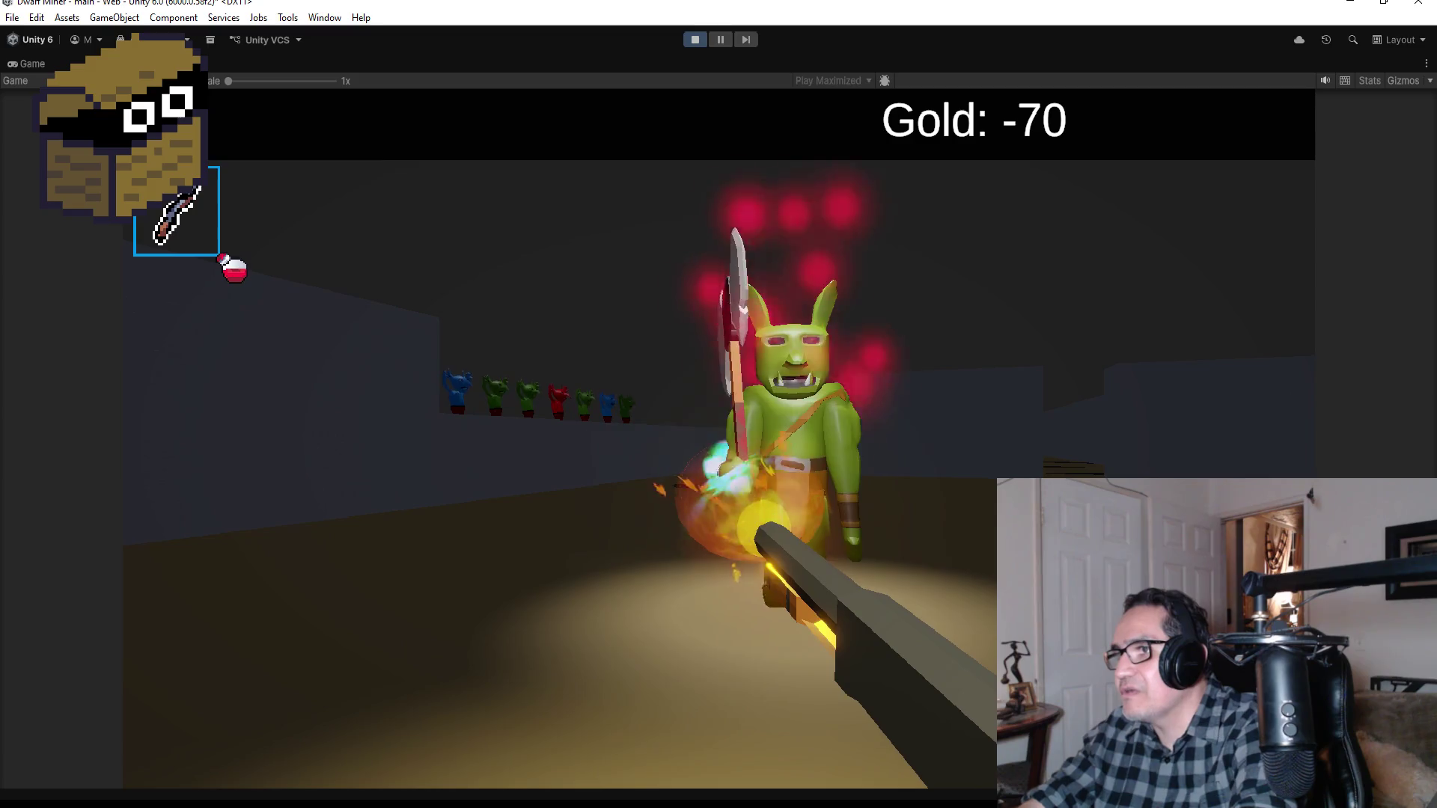
left_click(719, 404)
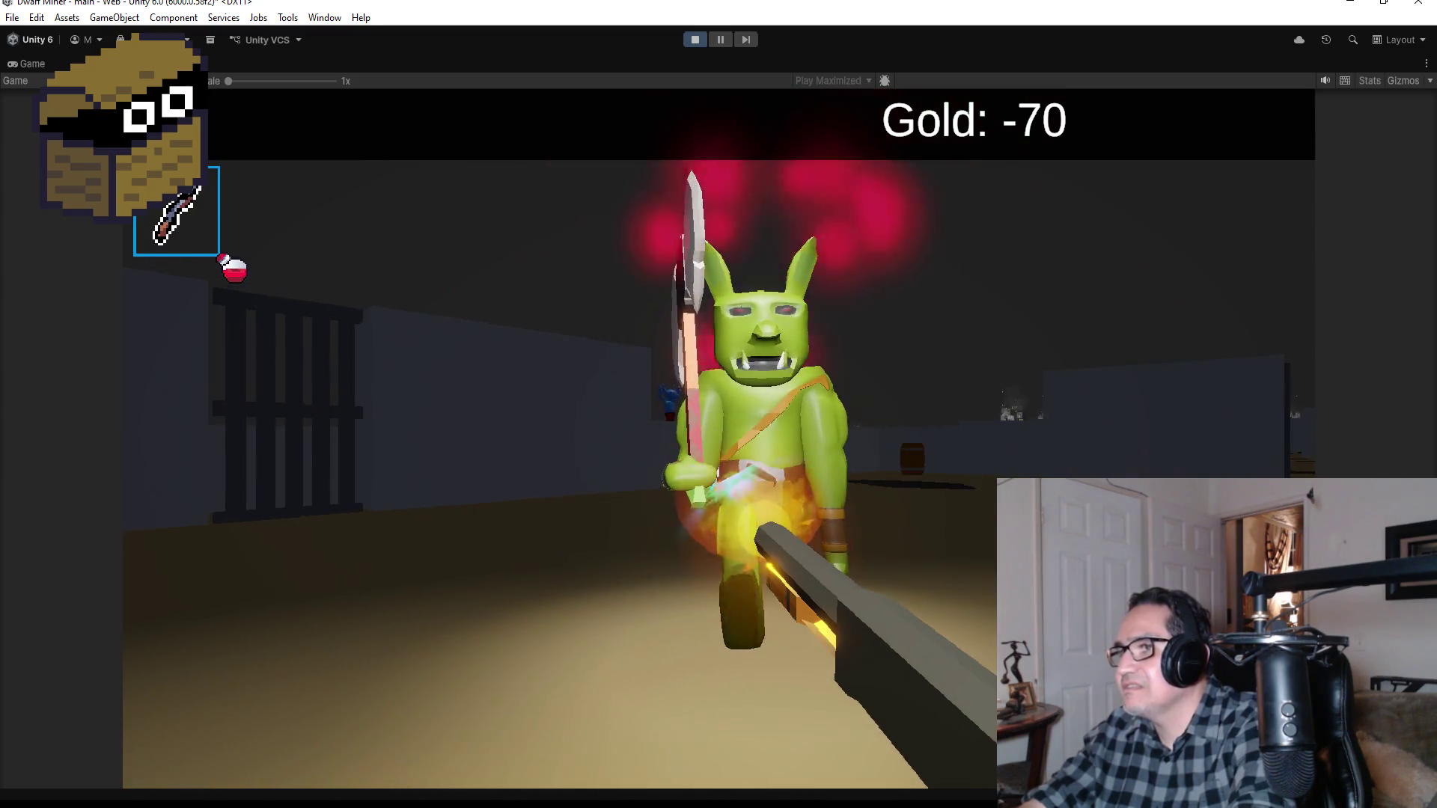
left_click(718, 404)
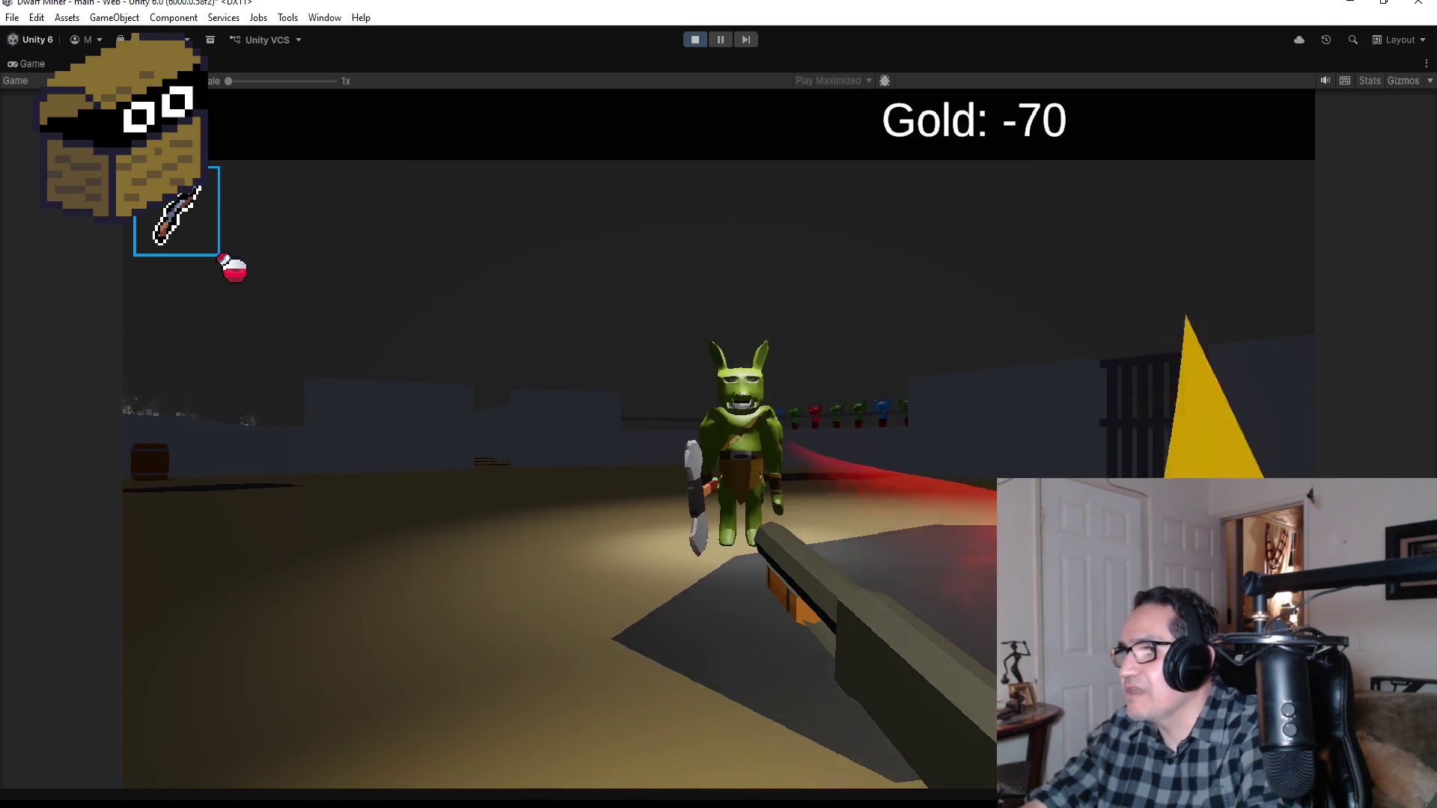
left_click(719, 404)
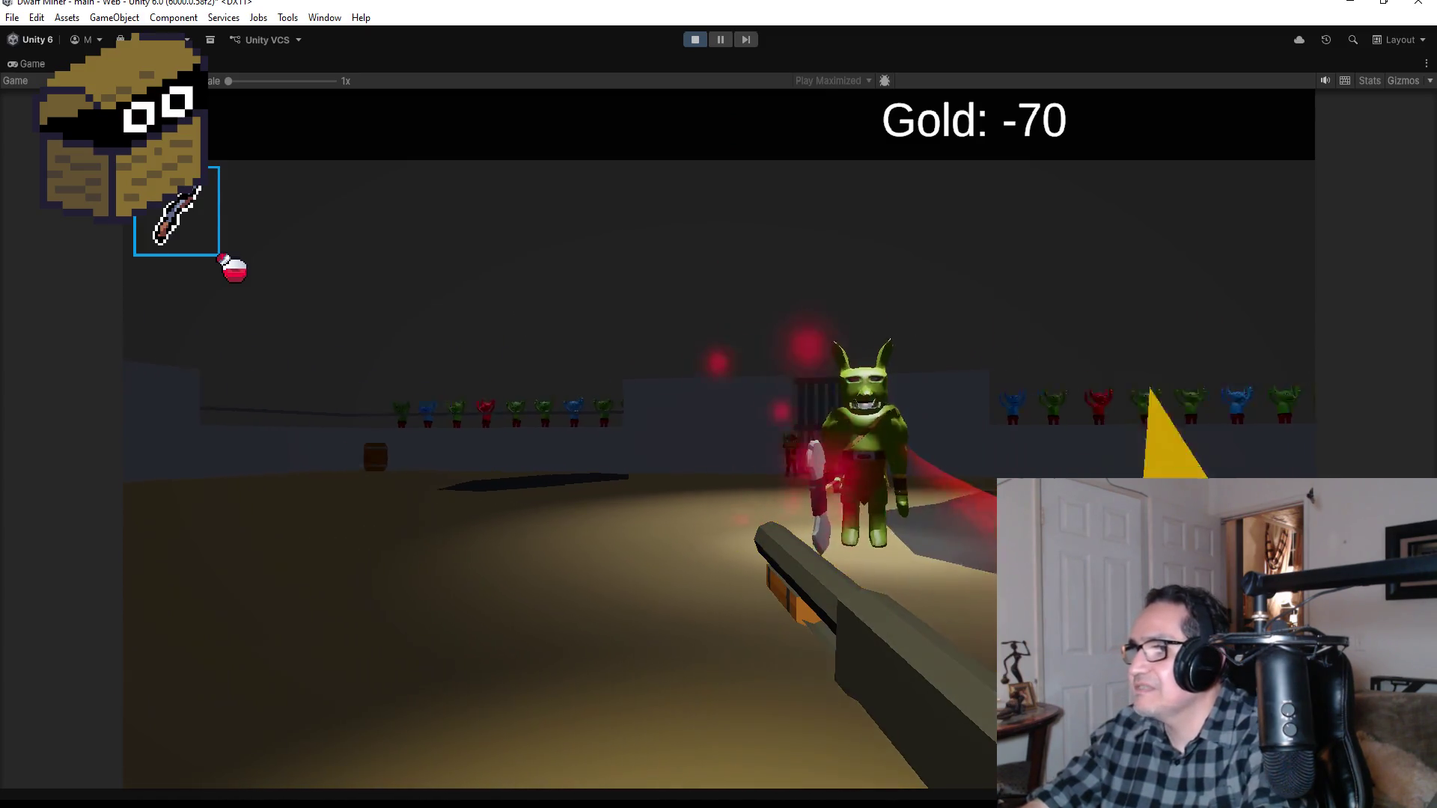
left_click(718, 404)
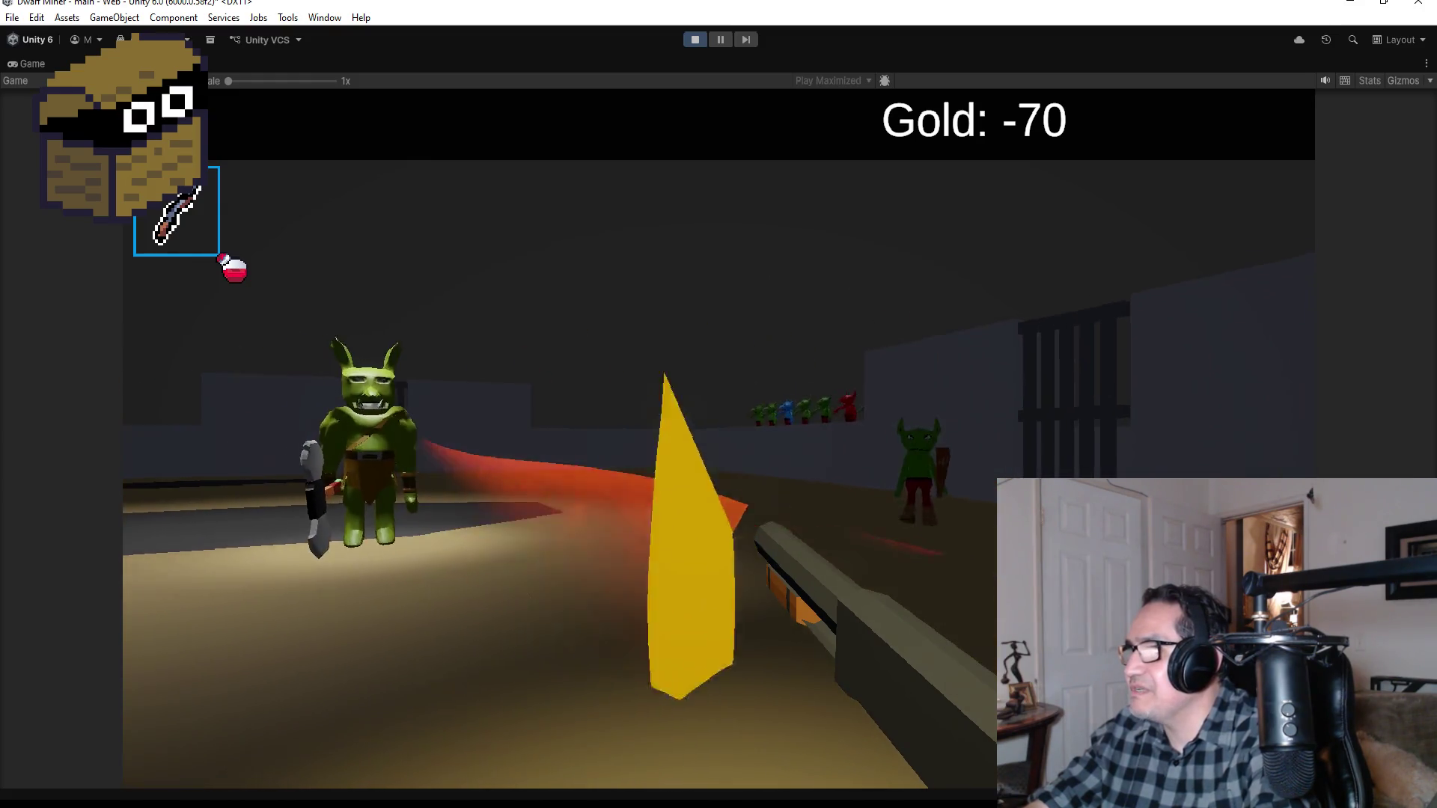
left_click(718, 405)
left_click(718, 405)
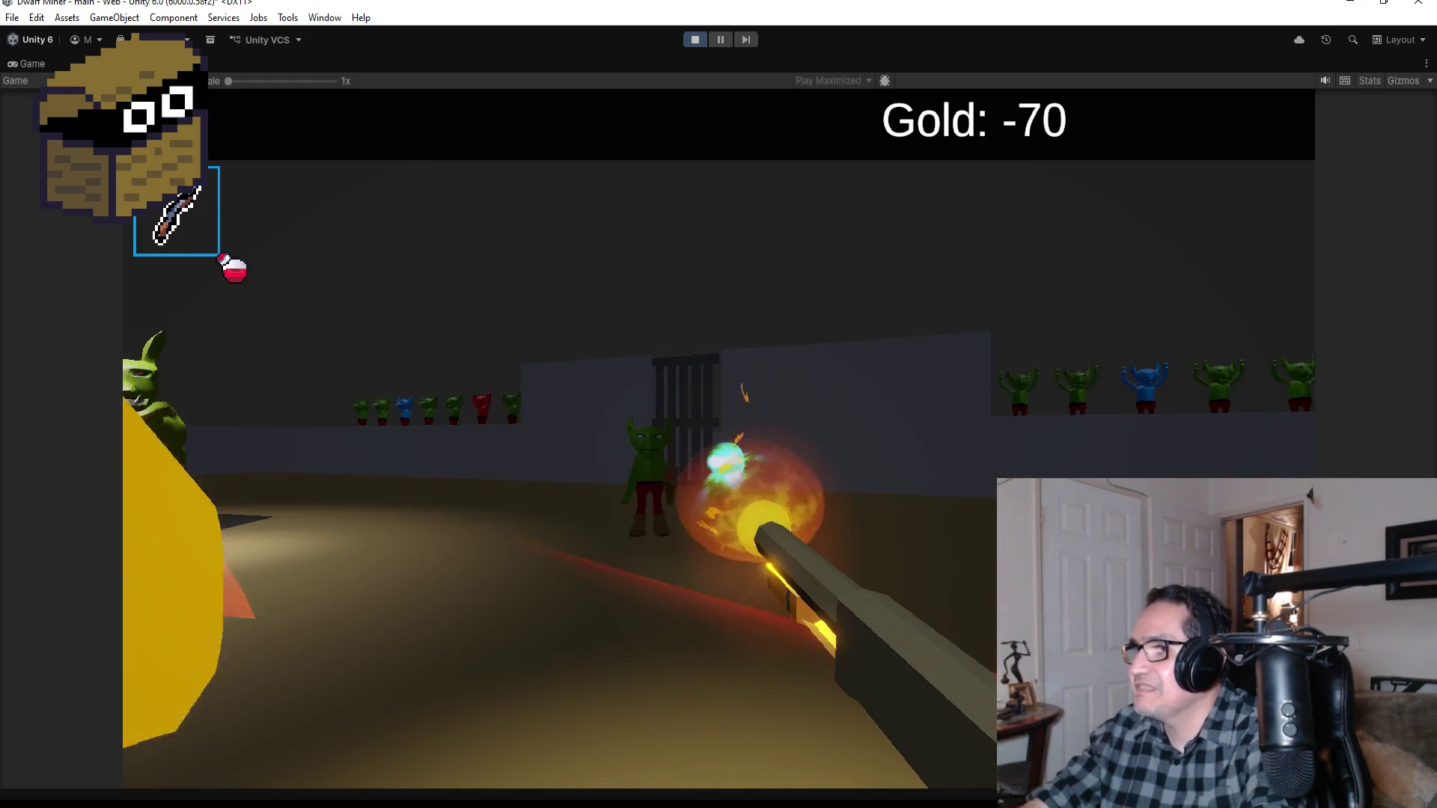
left_click(718, 404)
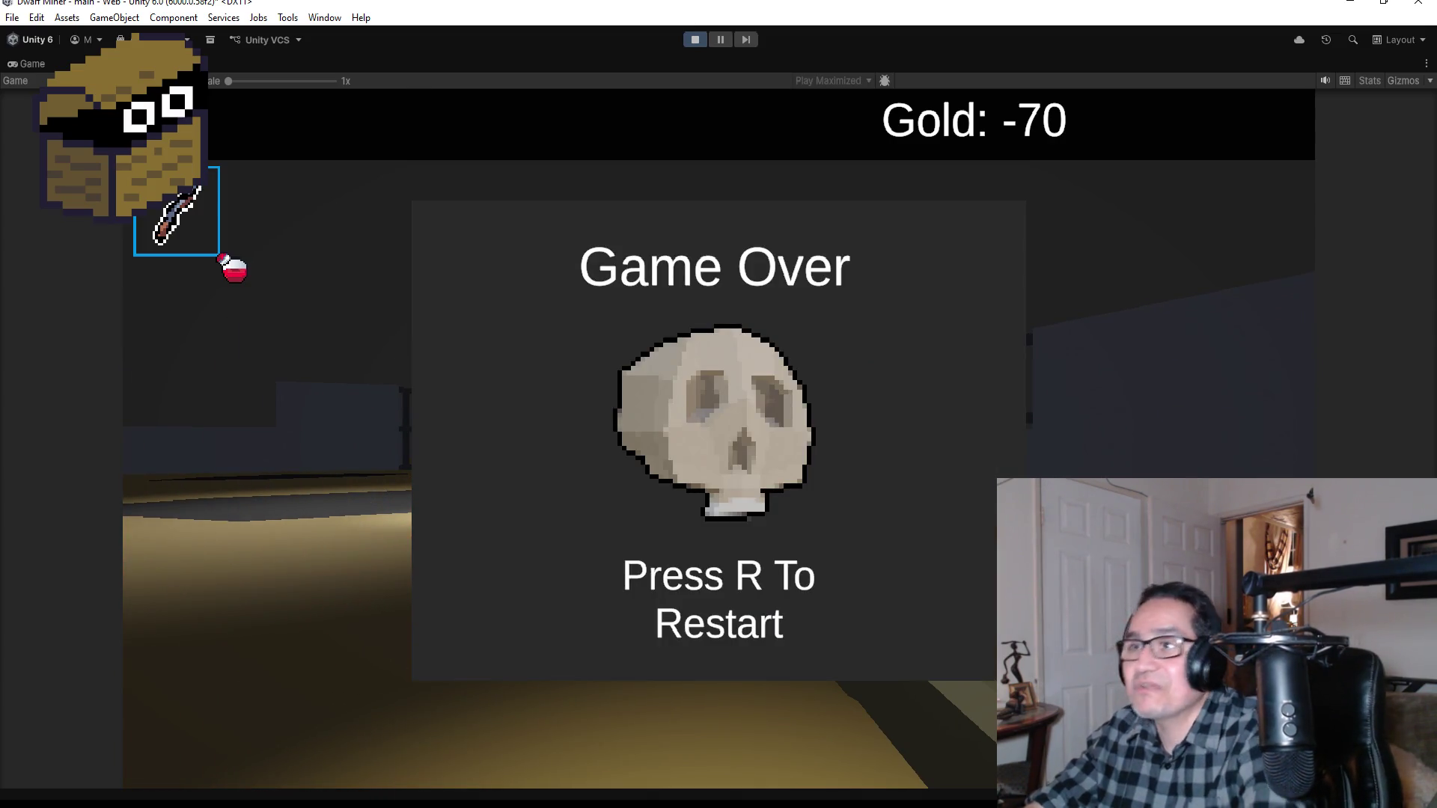
Step: Restart after Game Over, start playing, equip the shotgun and walk into the goblin room
key("r")
key("Escape")
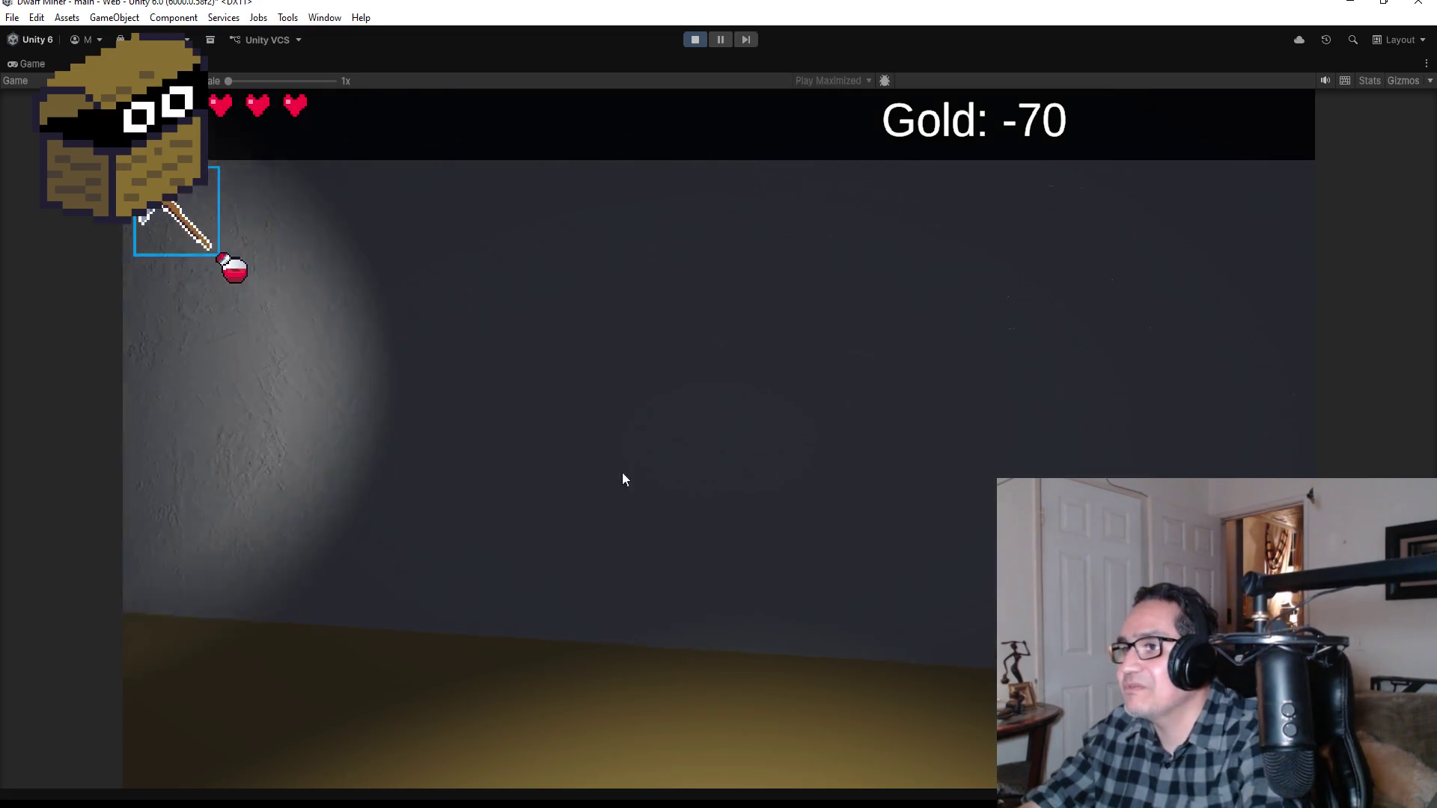
key("2")
key("w")
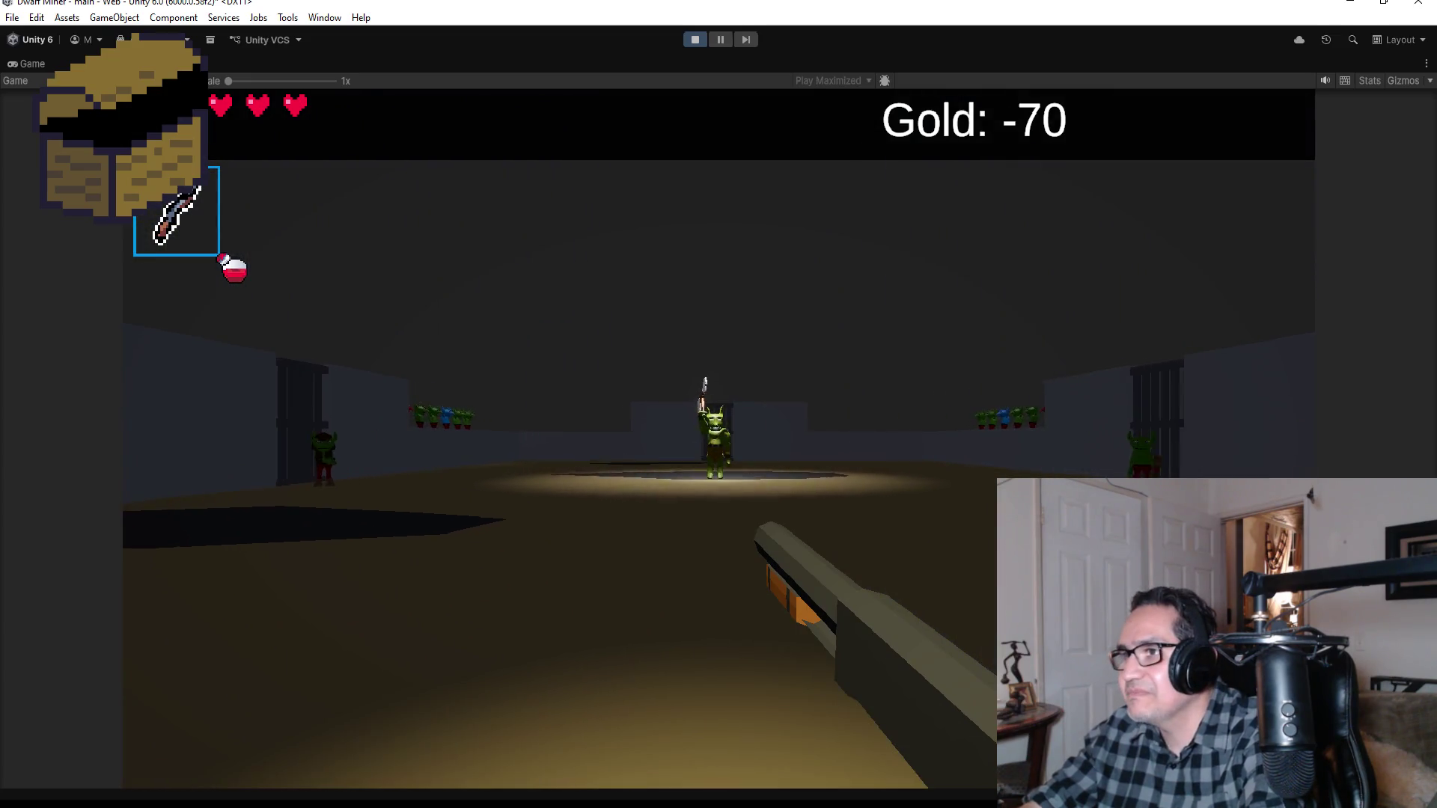
Step: Shoot the axe goblin boss and nearby goblins repeatedly as they close in
mouse_move(719, 404)
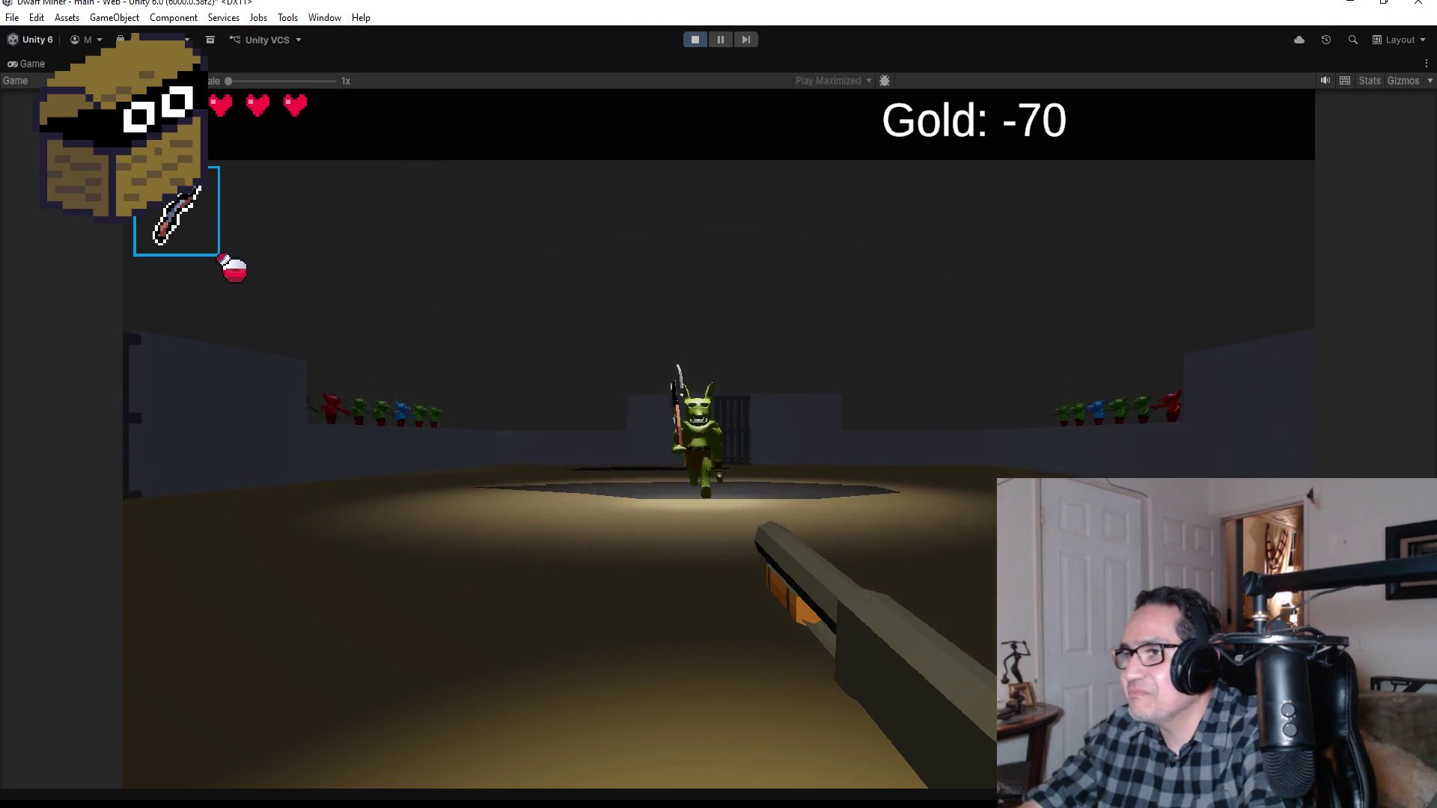
left_click(718, 404)
left_click(719, 404)
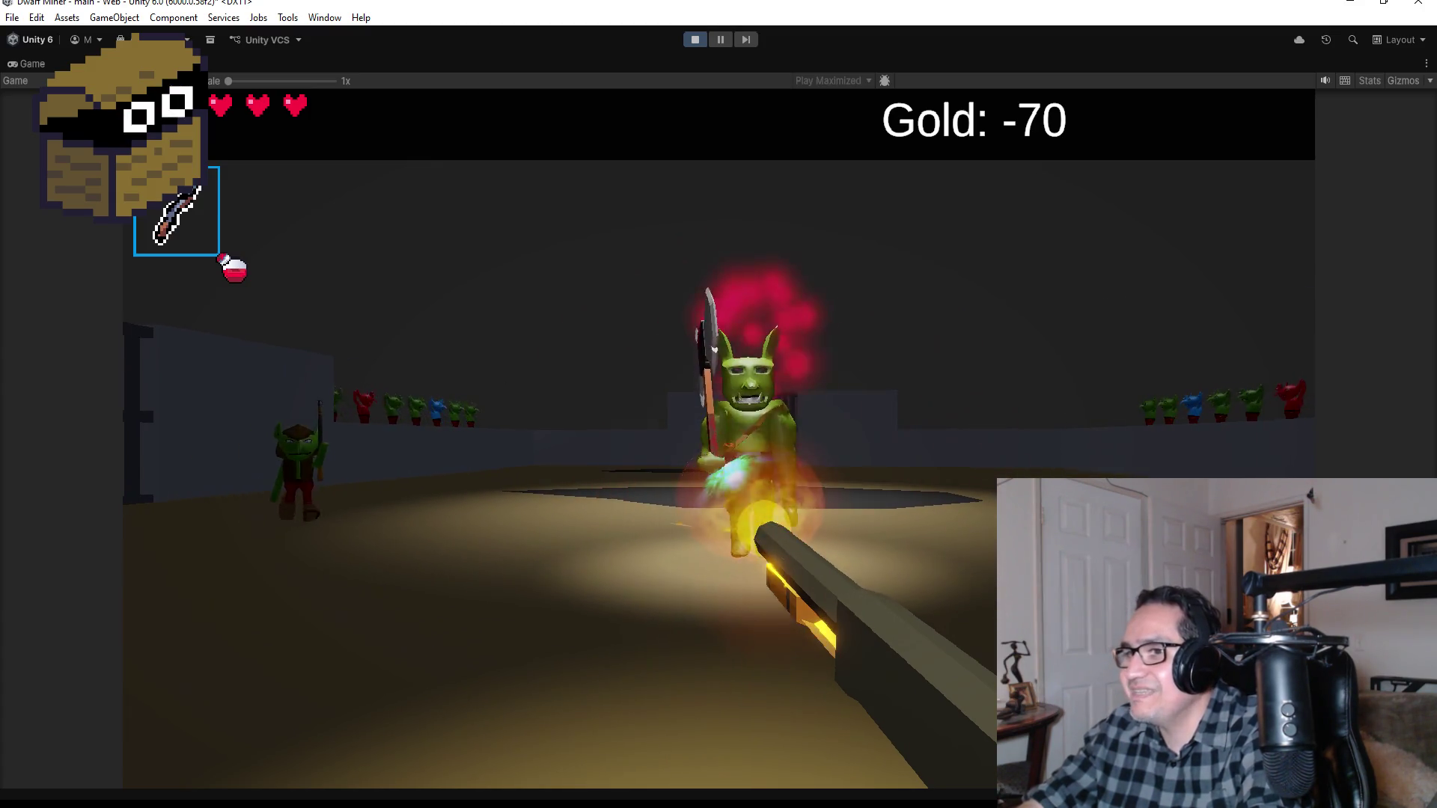
left_click(718, 404)
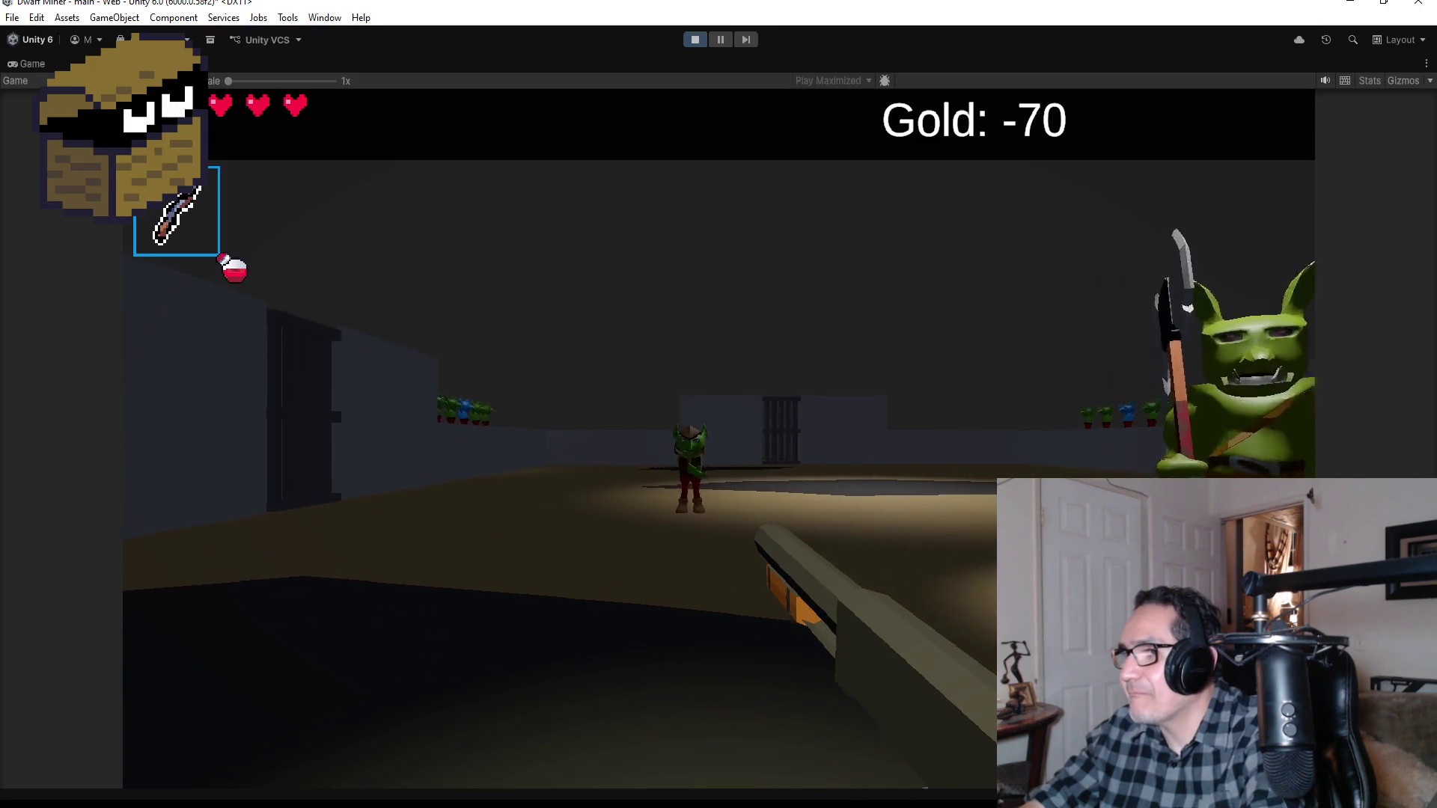
left_click(719, 404)
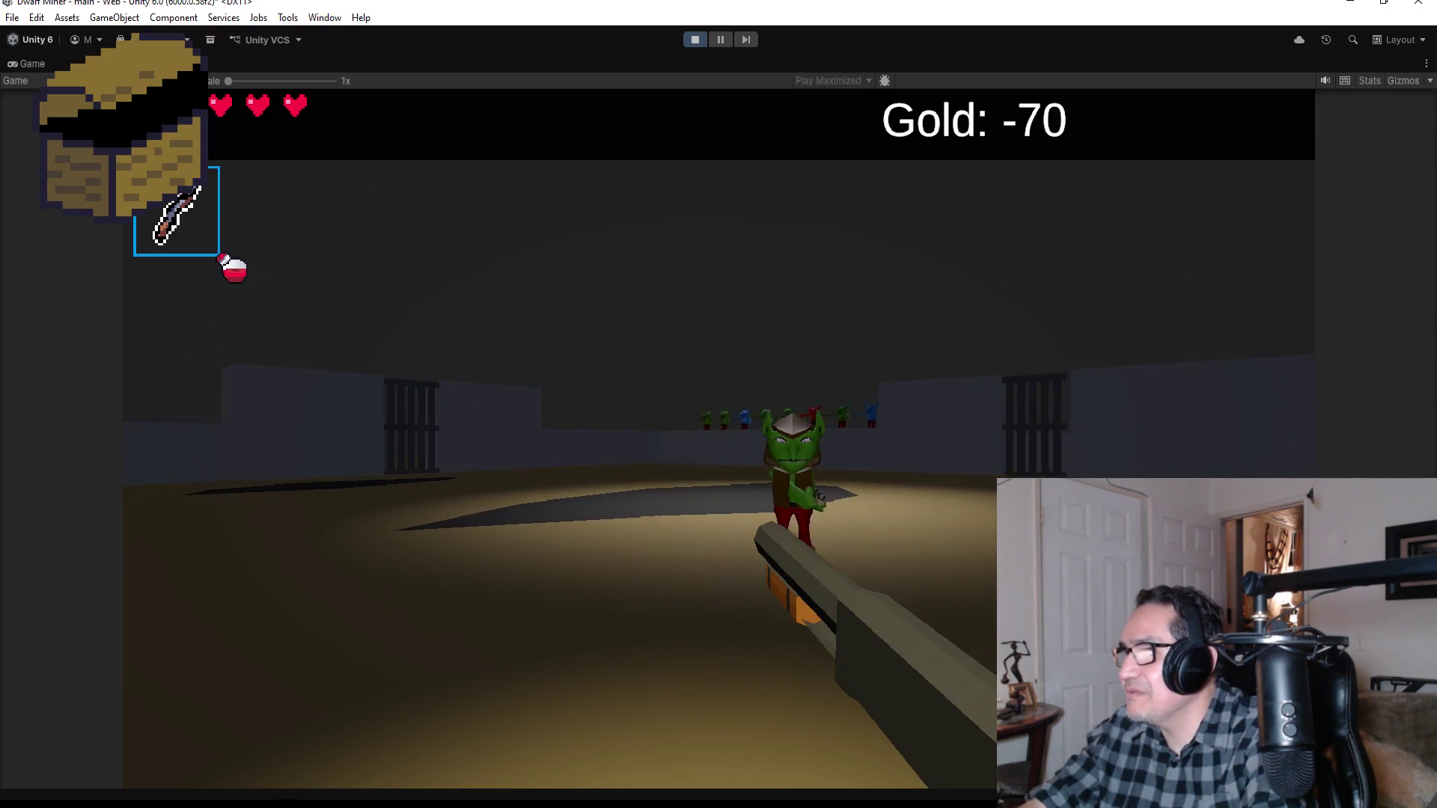
left_click(718, 404)
left_click(718, 404)
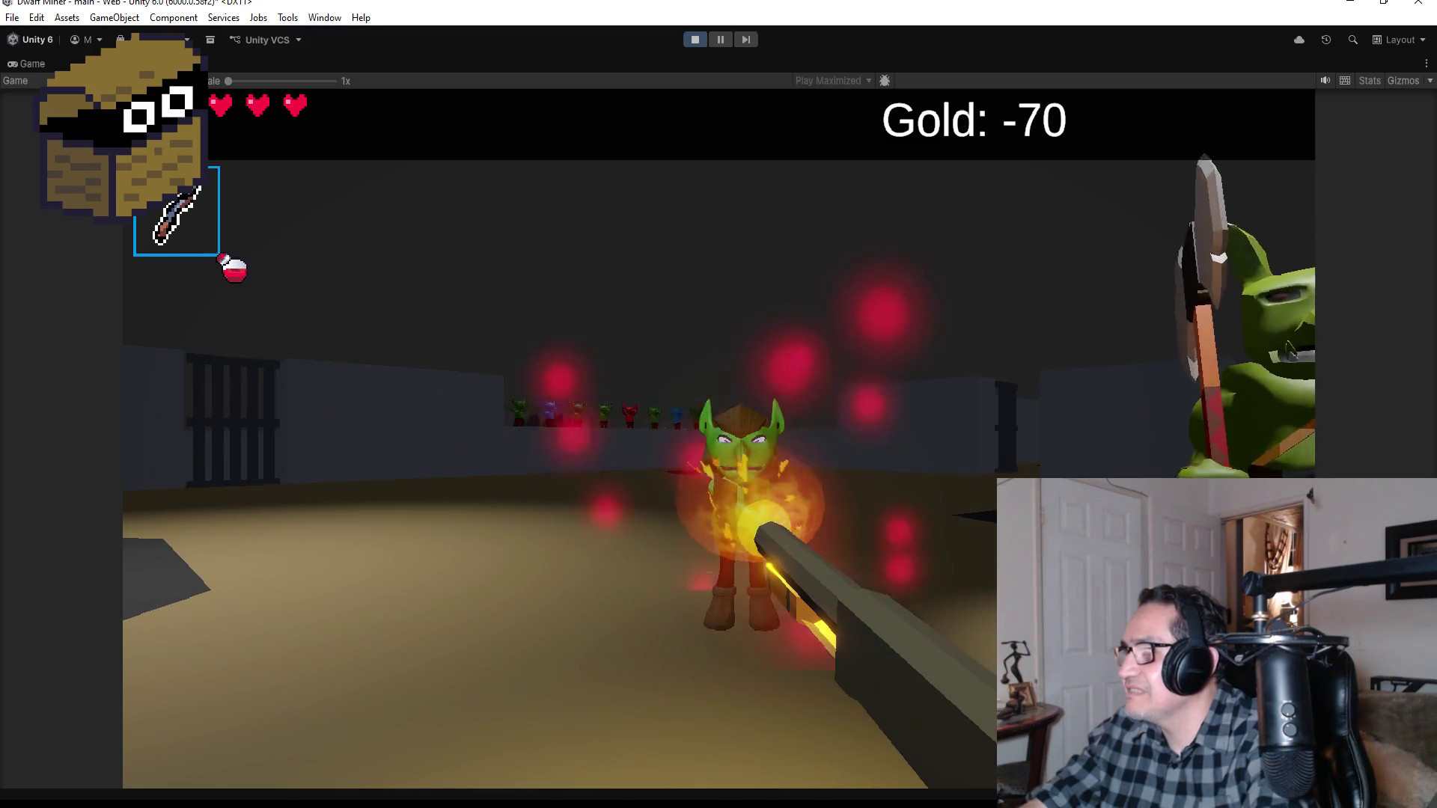
left_click(718, 404)
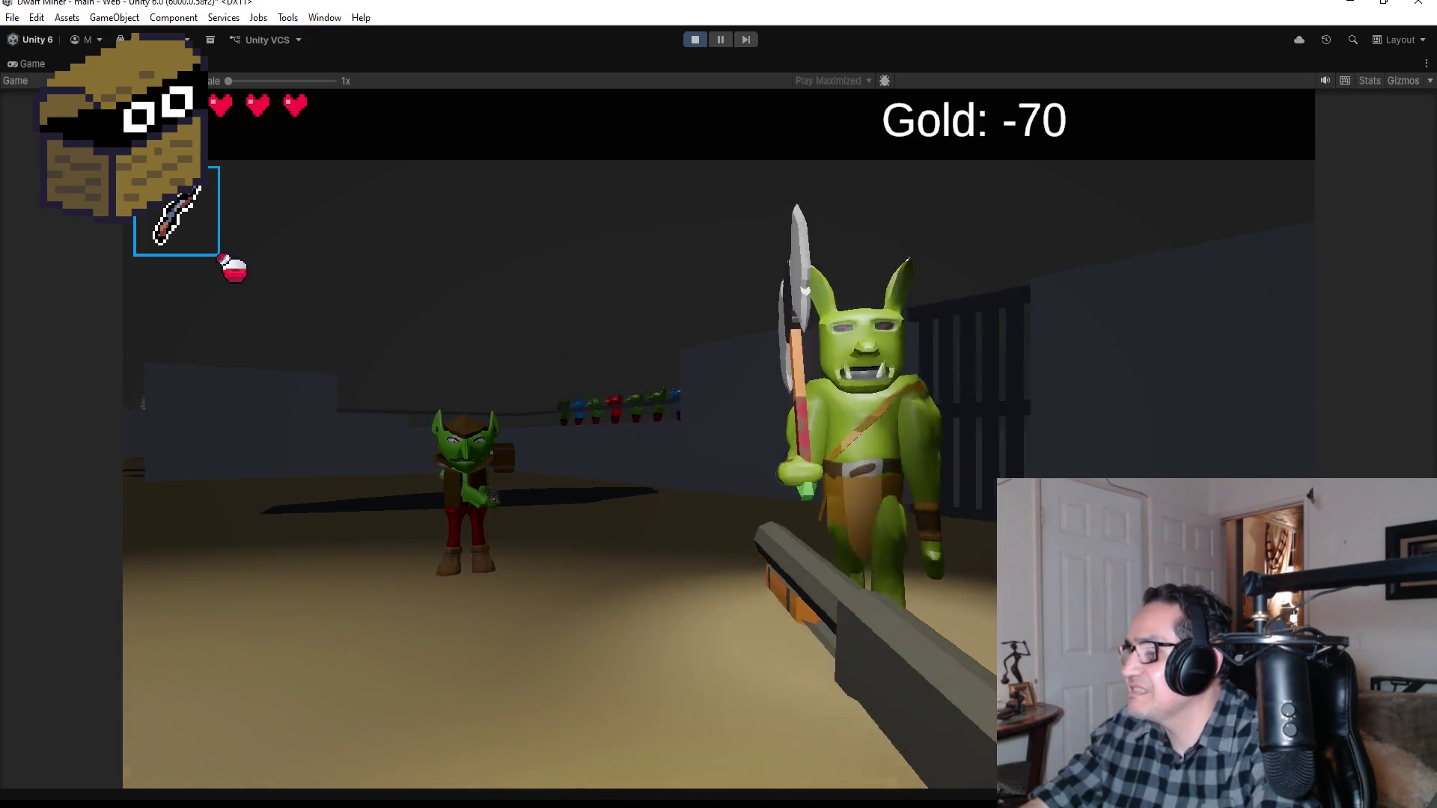
left_click(718, 404)
left_click(718, 404)
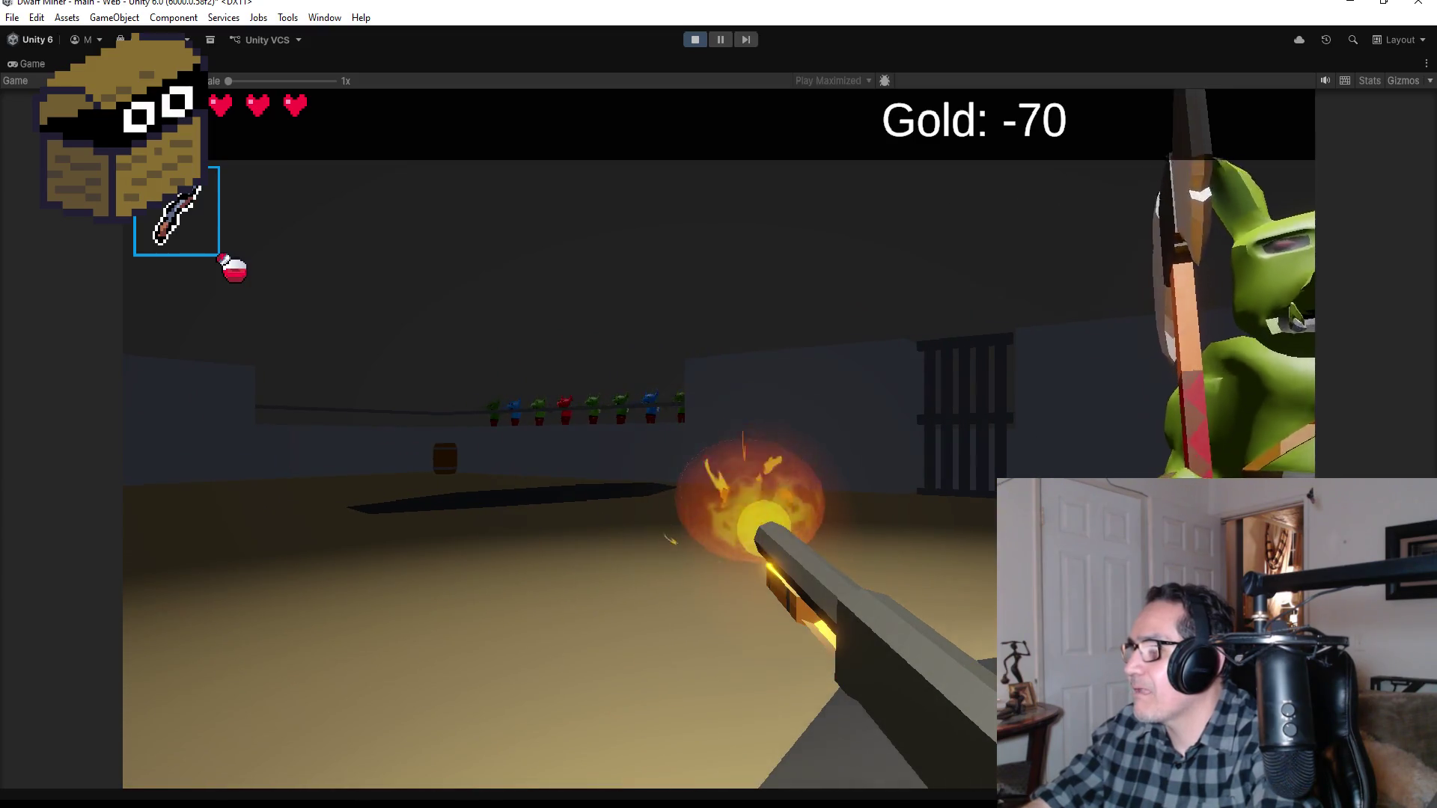
left_click(718, 404)
left_click(718, 404)
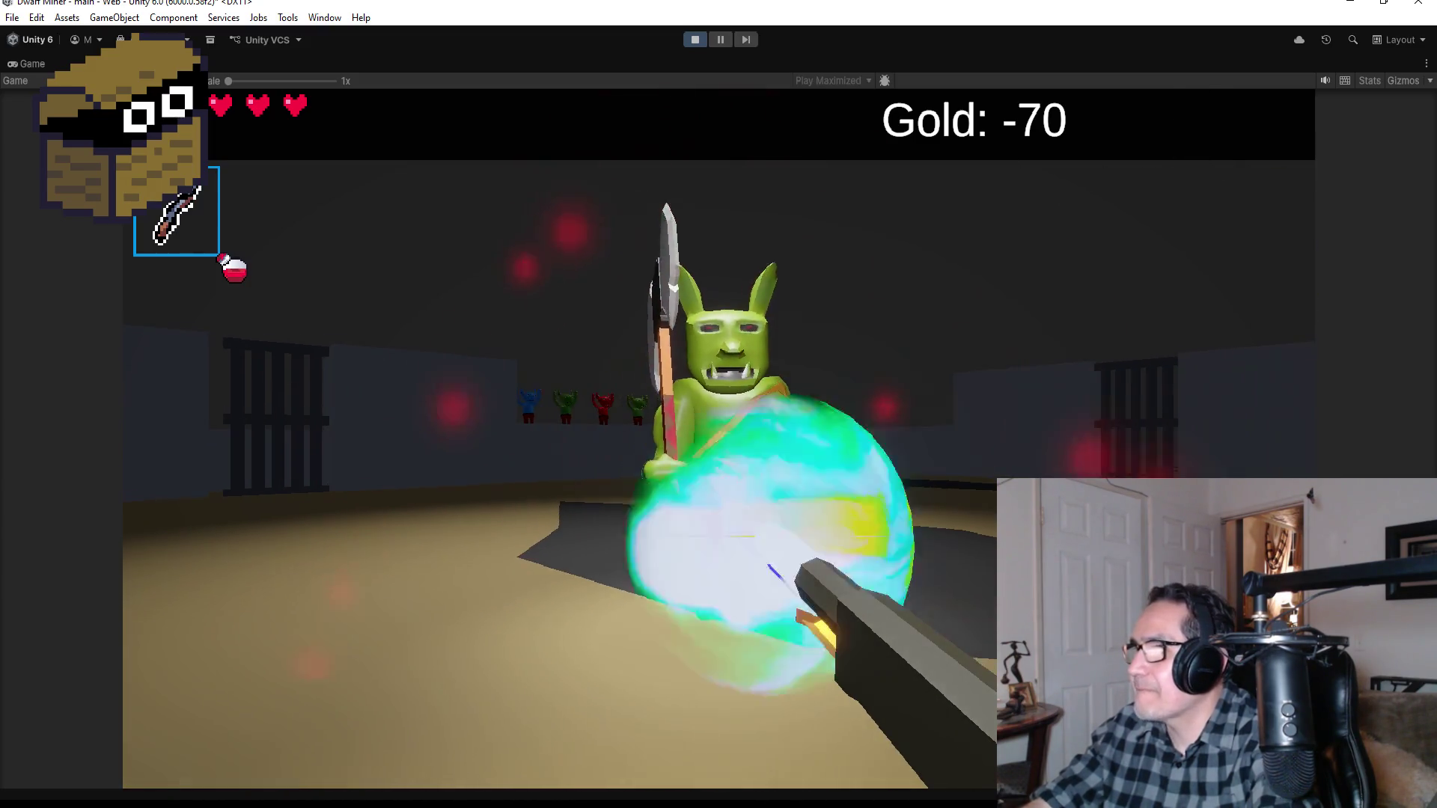
left_click(718, 404)
left_click(718, 404)
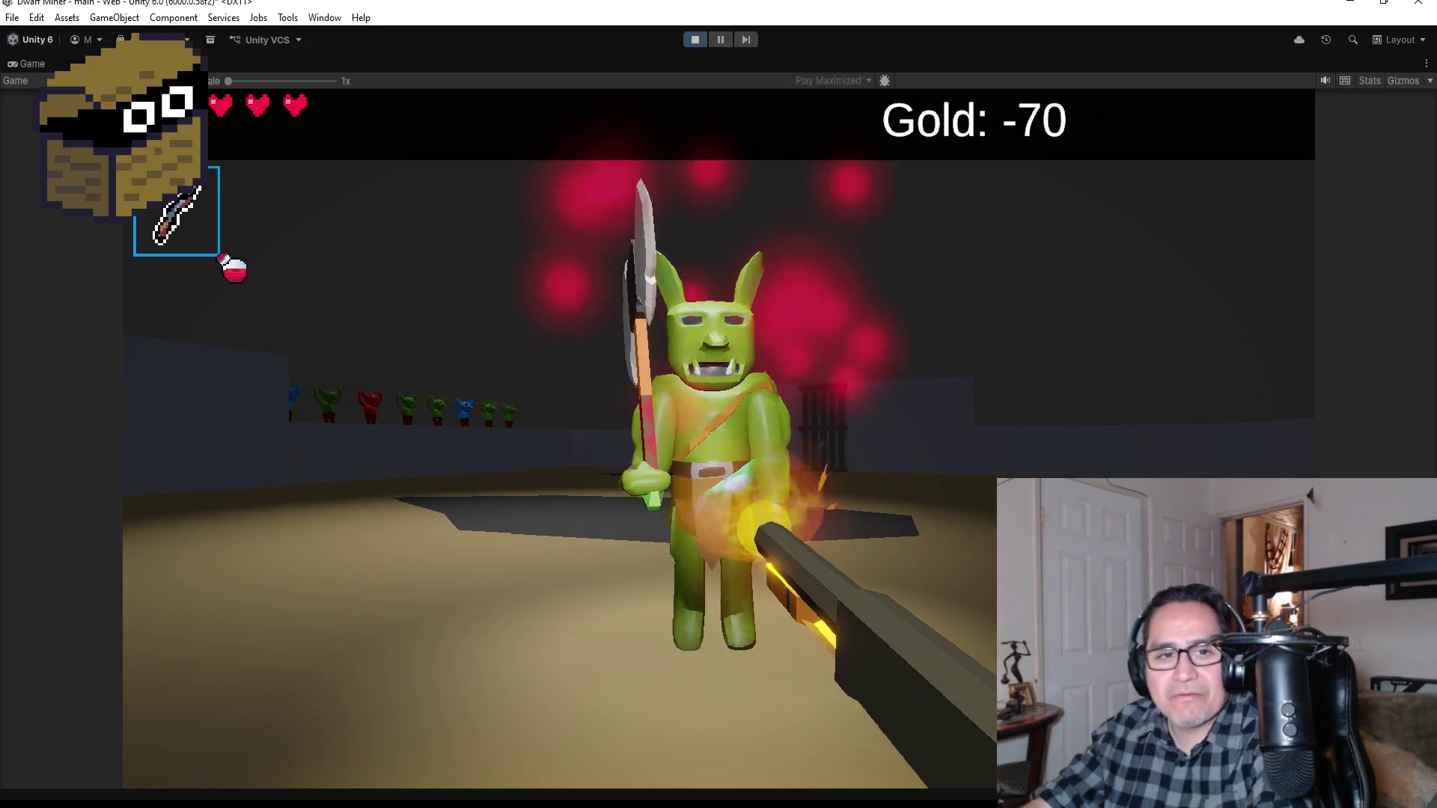
left_click(719, 405)
left_click(719, 404)
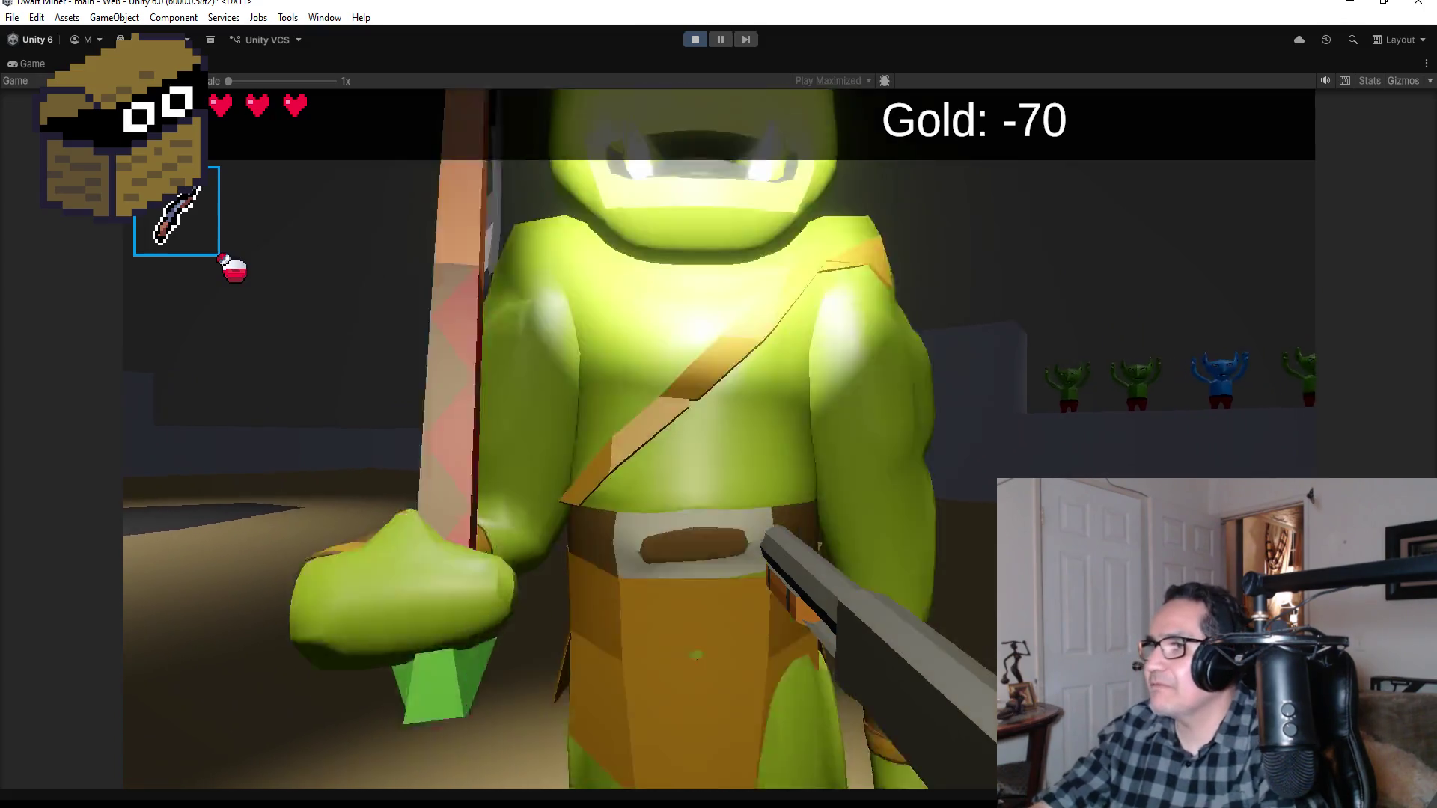
left_click(719, 404)
left_click(718, 404)
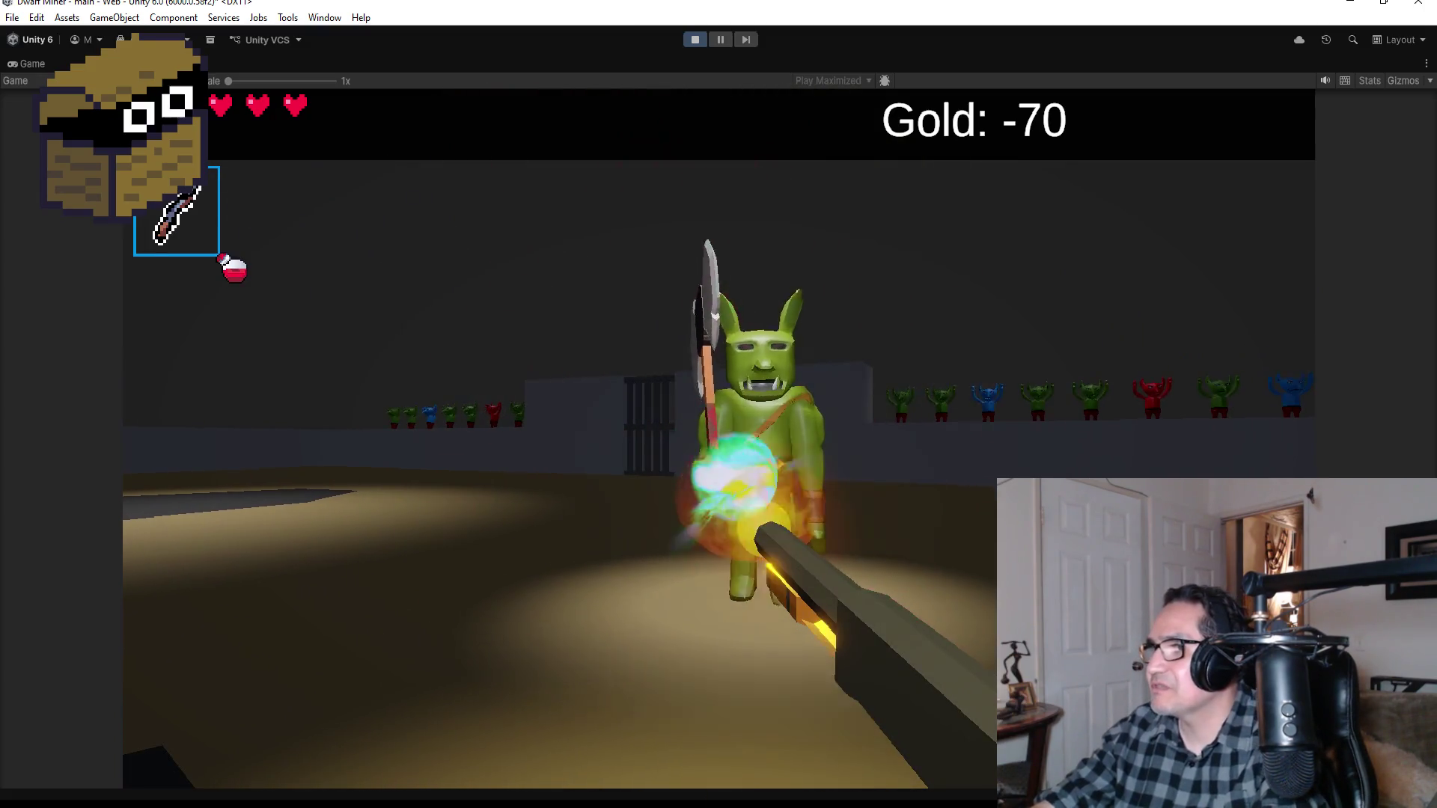
left_click(719, 404)
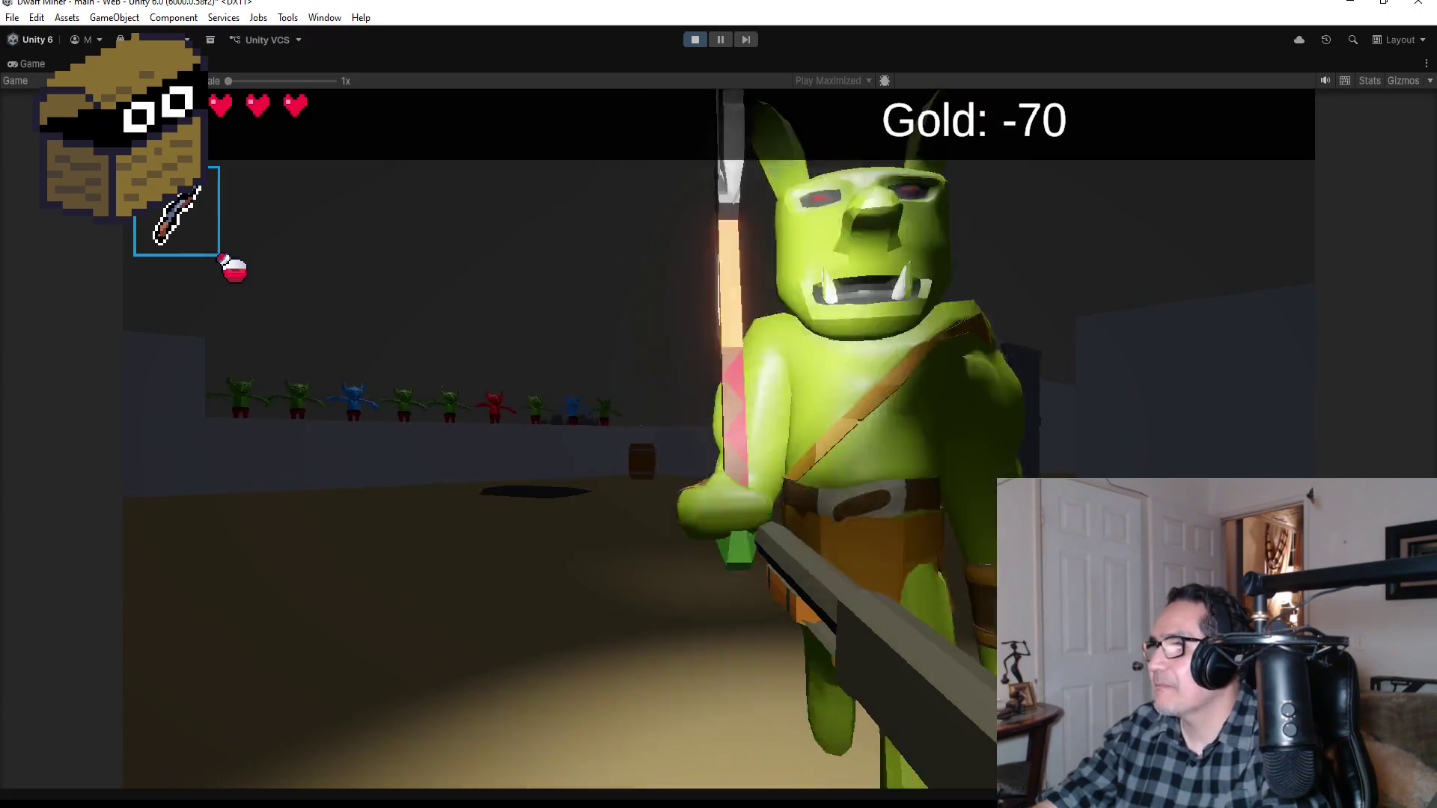
left_click(718, 404)
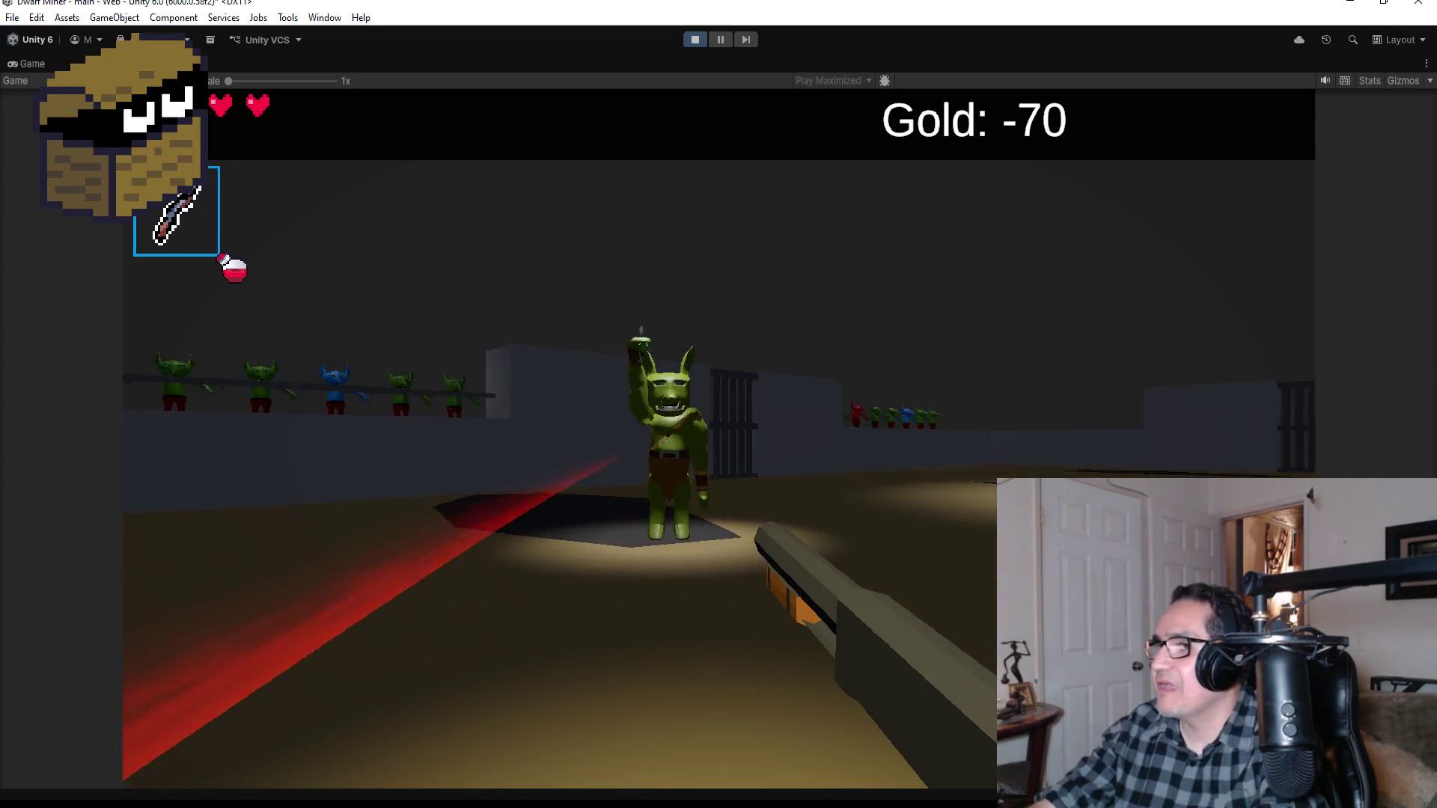
Step: Keep firing energy orbs at the advancing goblin boss and the goblin group
left_click(718, 404)
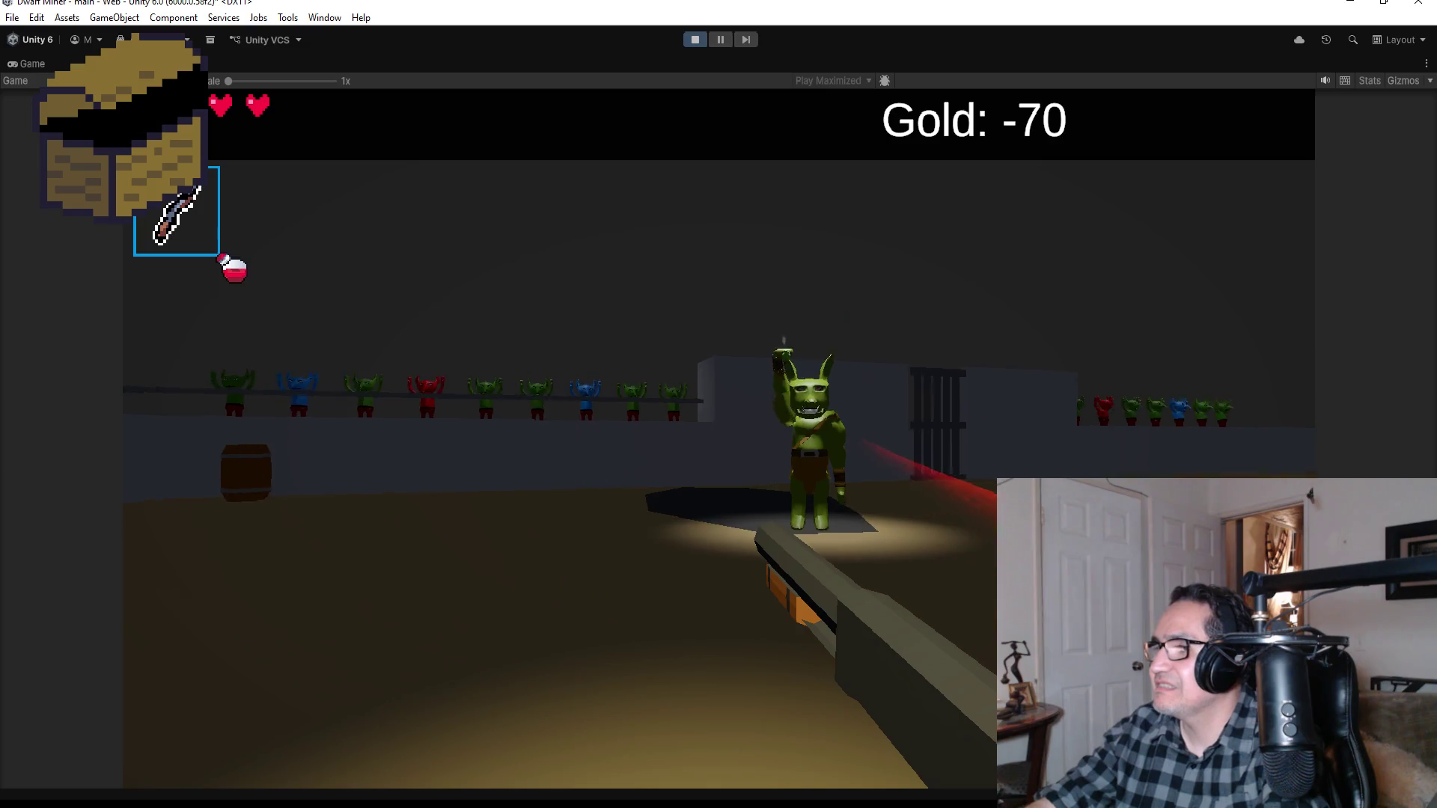
left_click(719, 404)
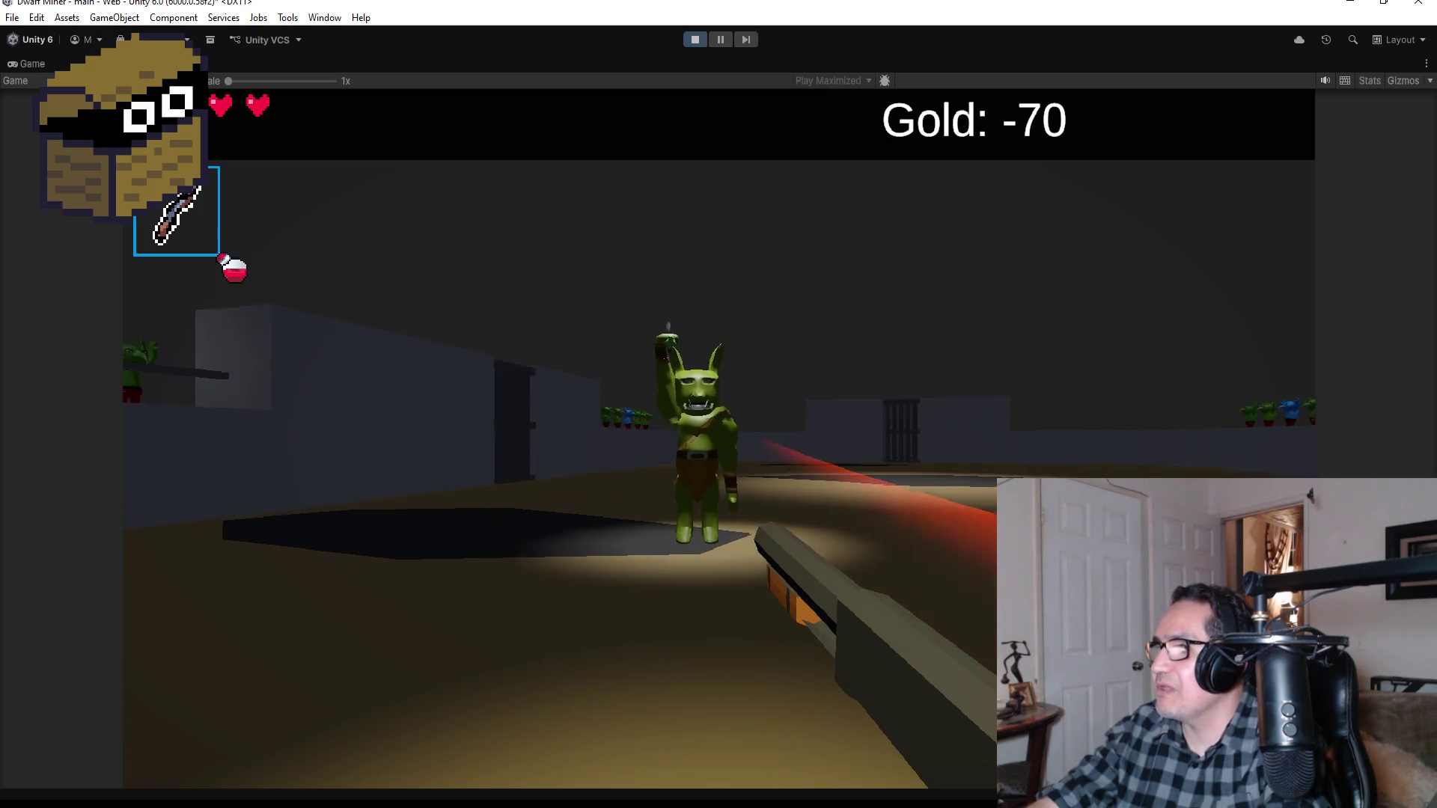
left_click(719, 404)
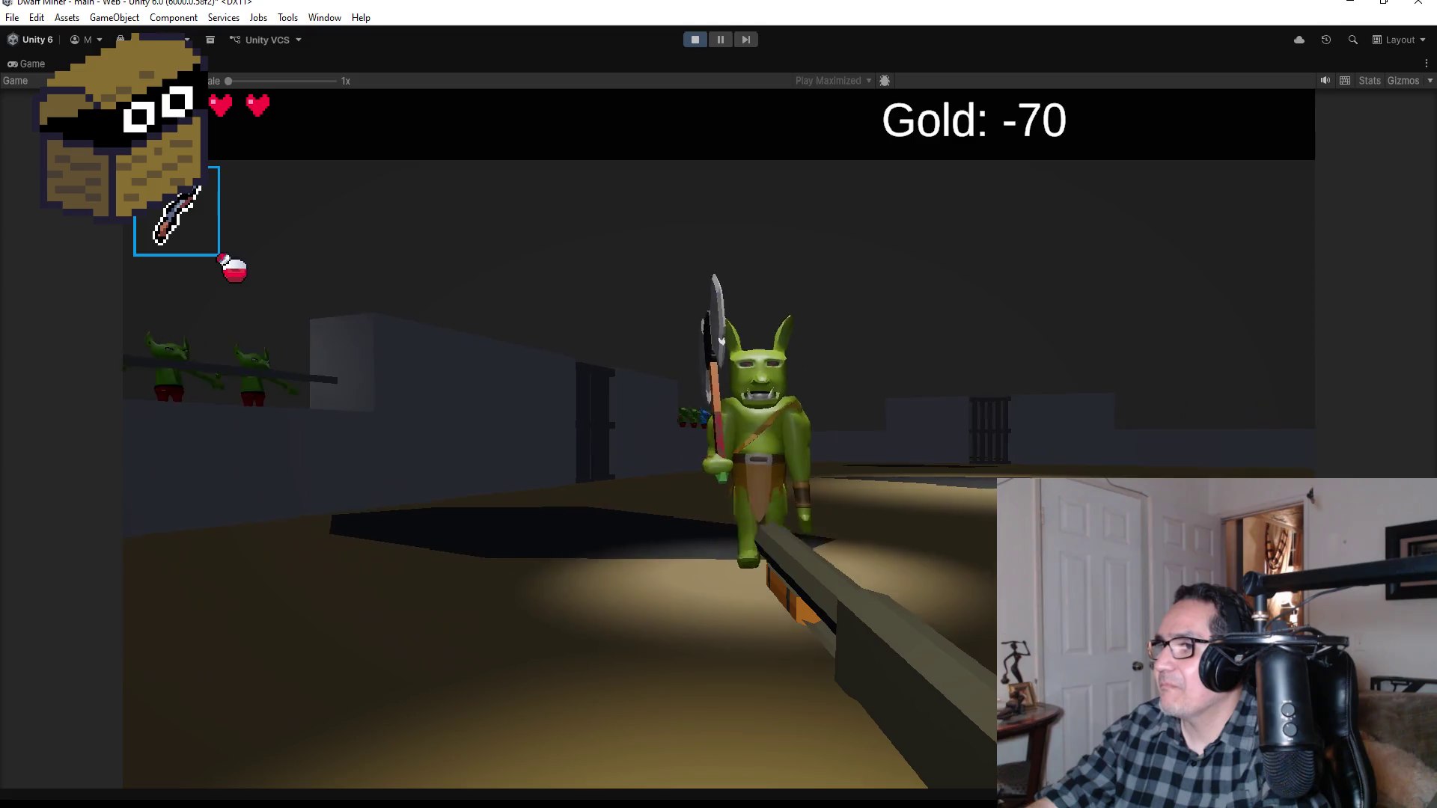
left_click(719, 404)
left_click(719, 404)
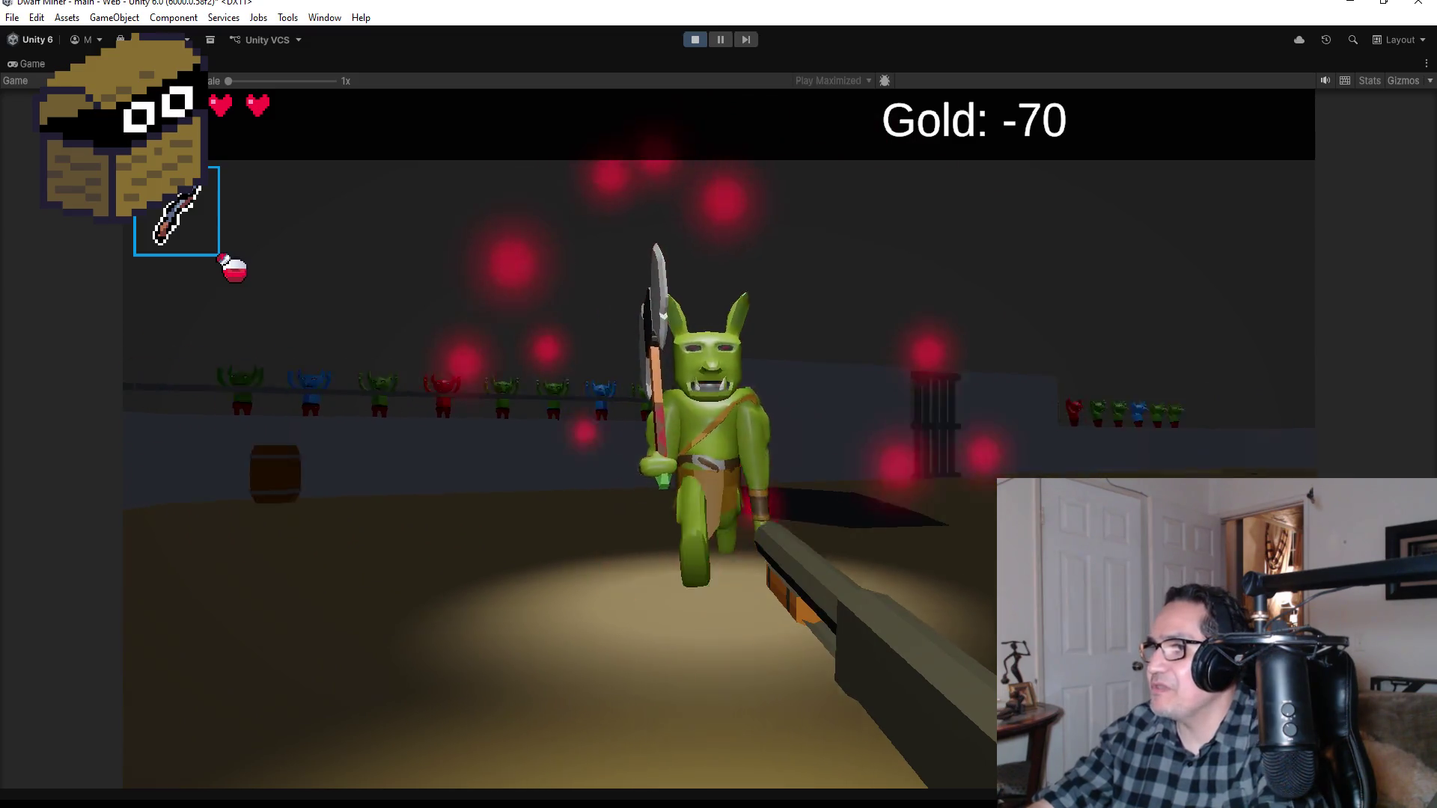
left_click(718, 404)
left_click(719, 404)
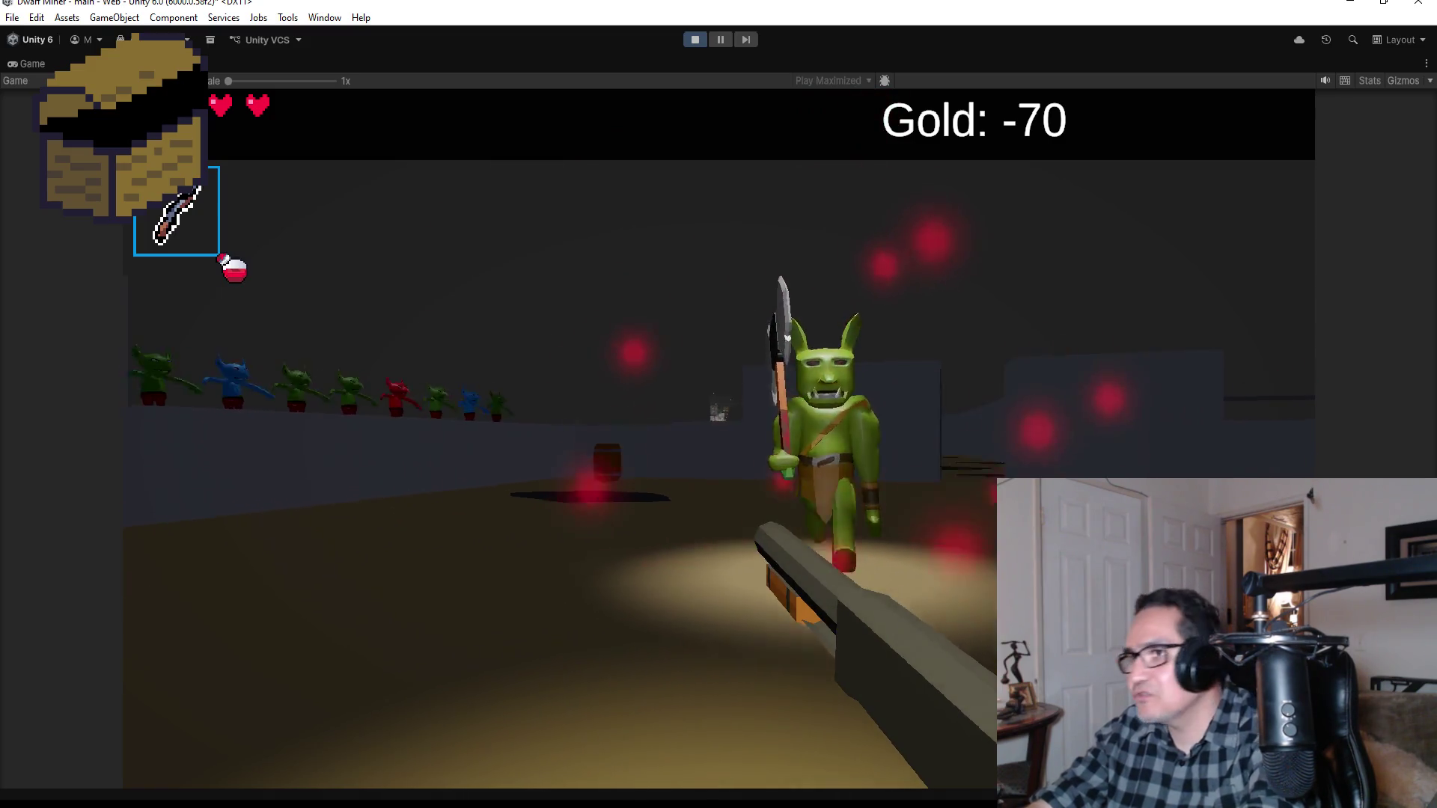
left_click(718, 404)
left_click(718, 404)
left_click(718, 404)
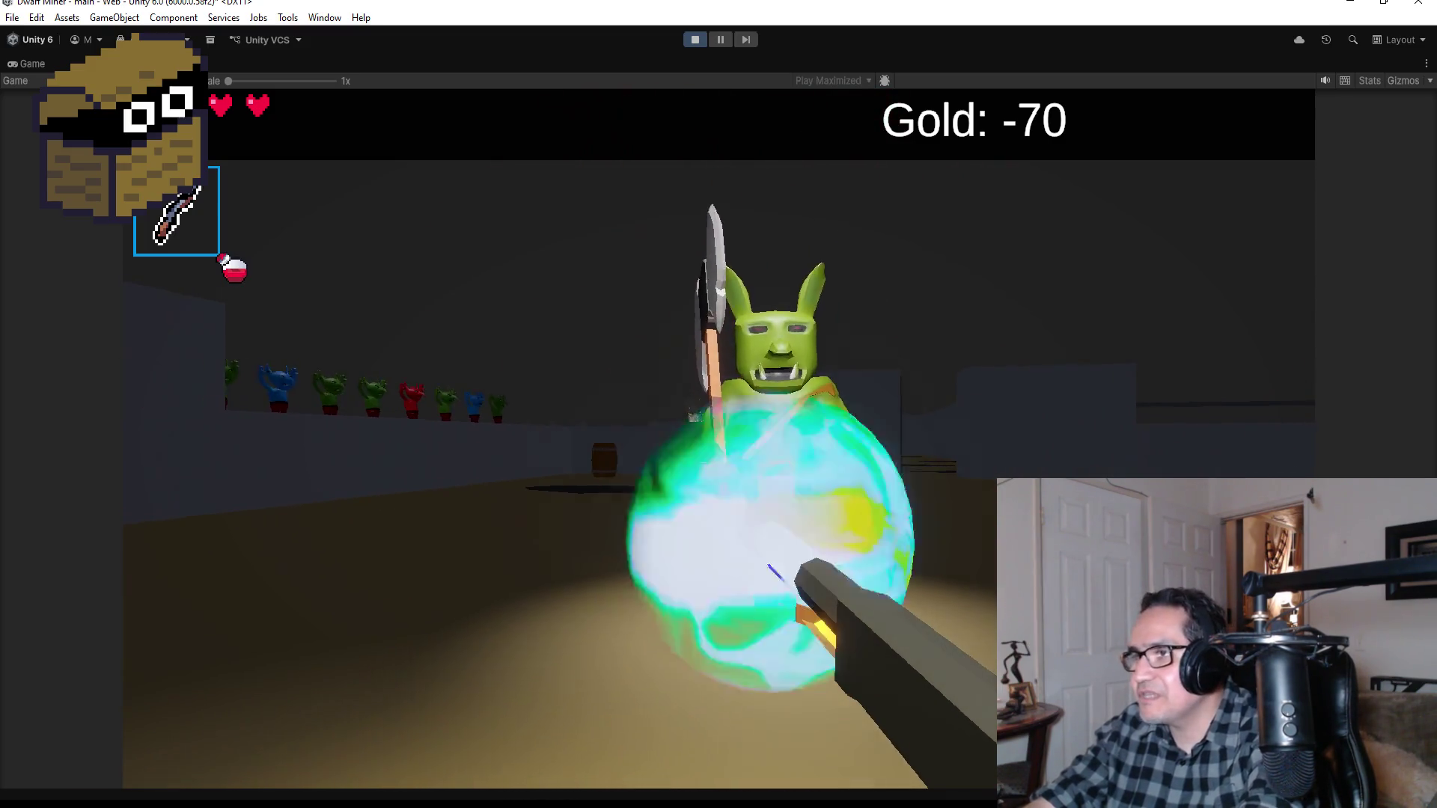
left_click(718, 404)
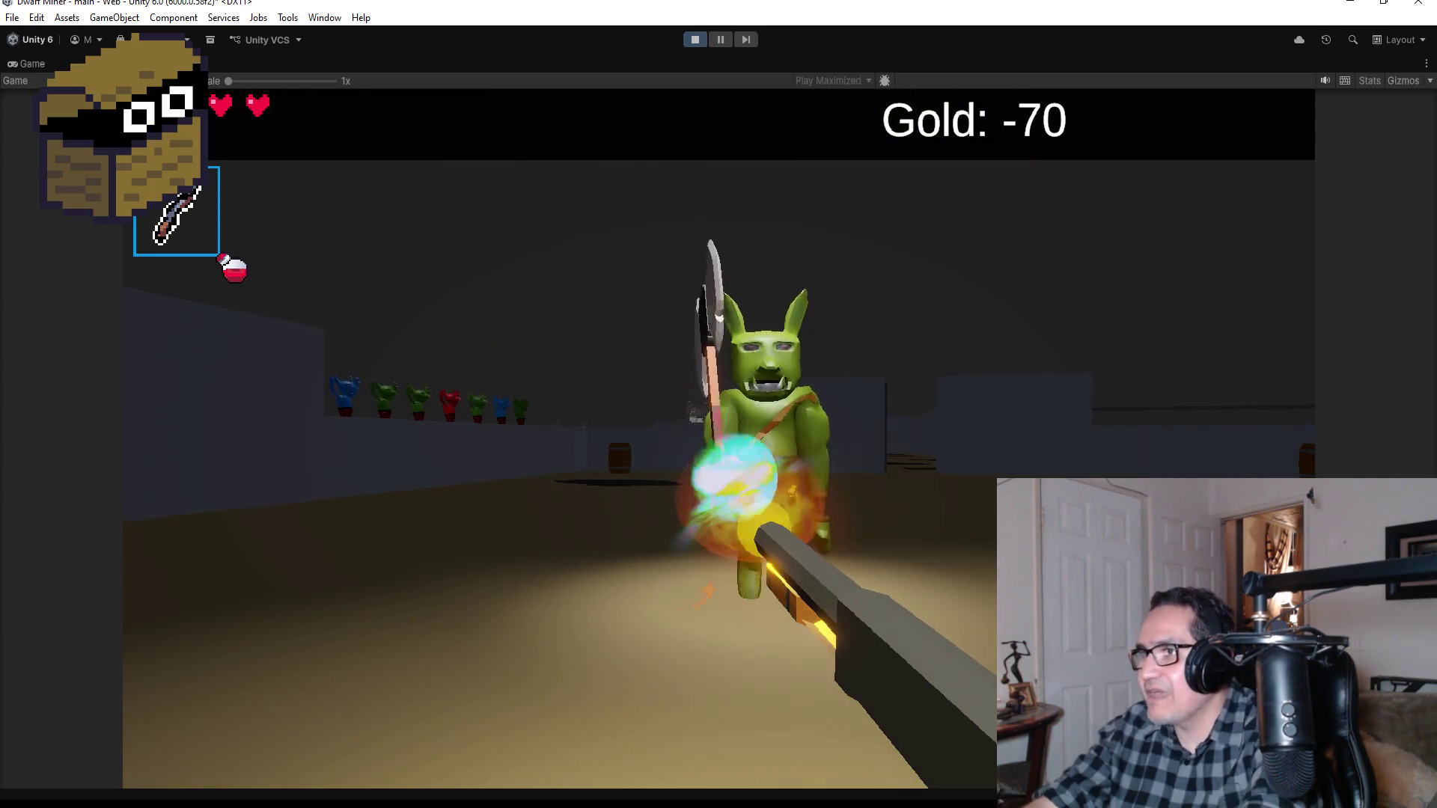
left_click(718, 404)
left_click(718, 404)
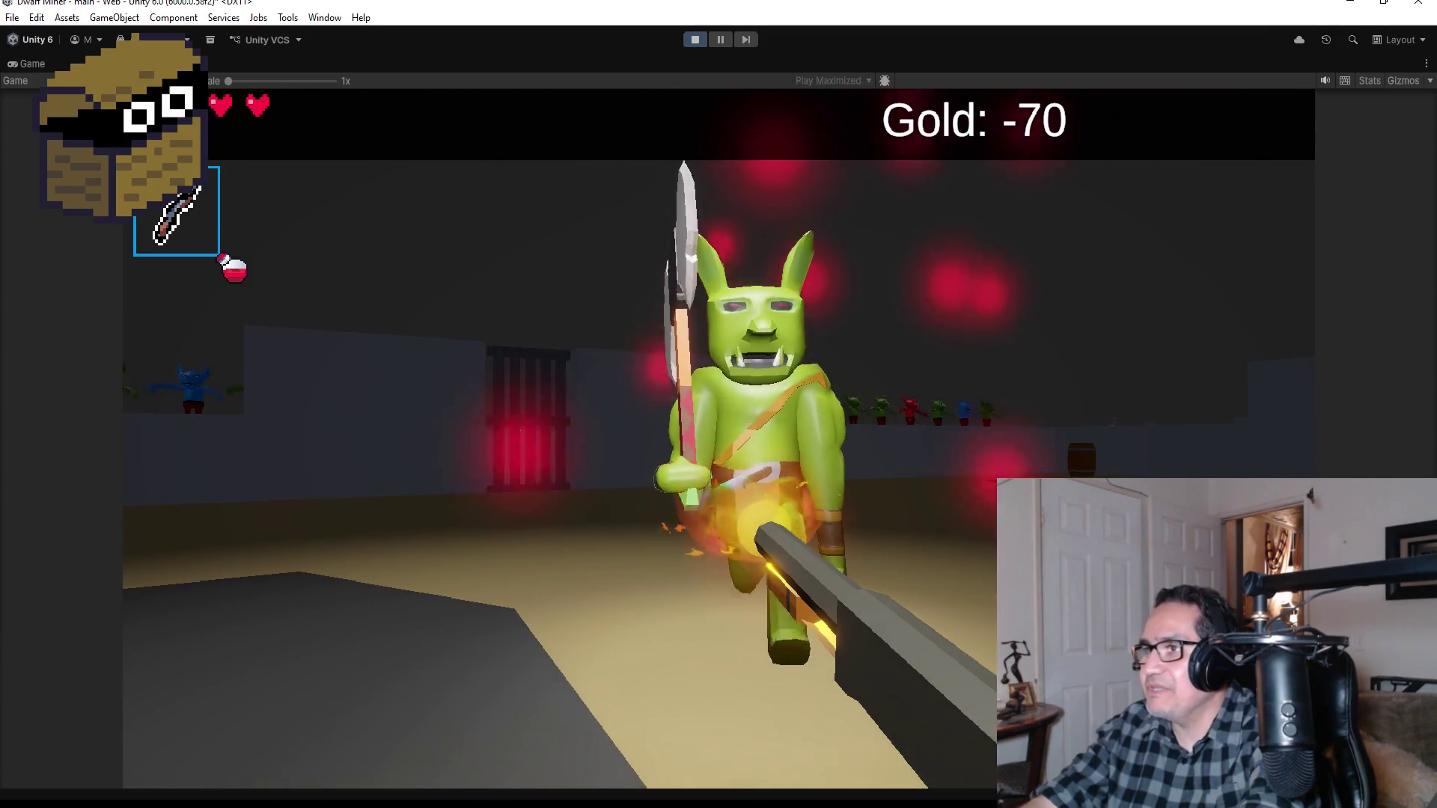
left_click(718, 404)
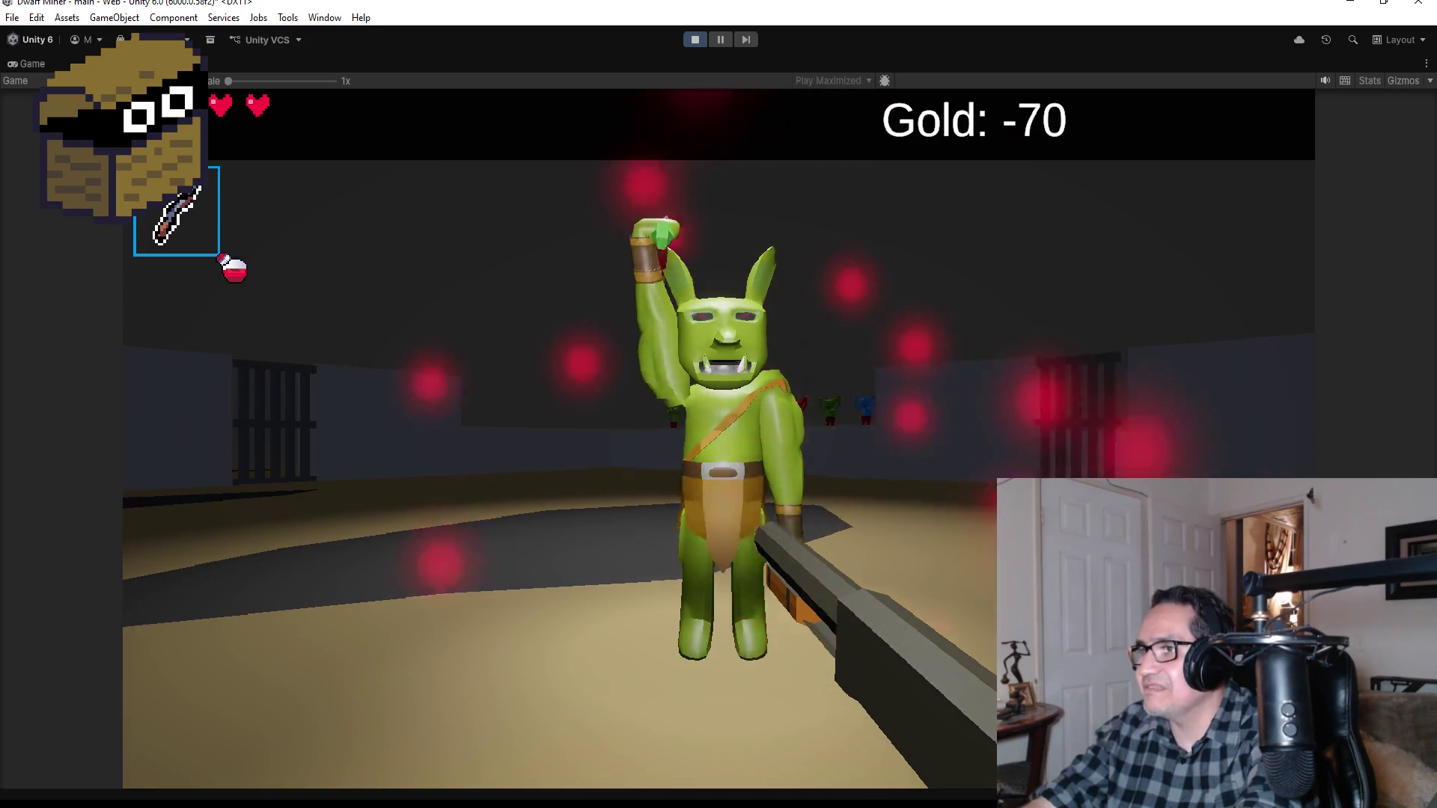
left_click(718, 404)
left_click(718, 404)
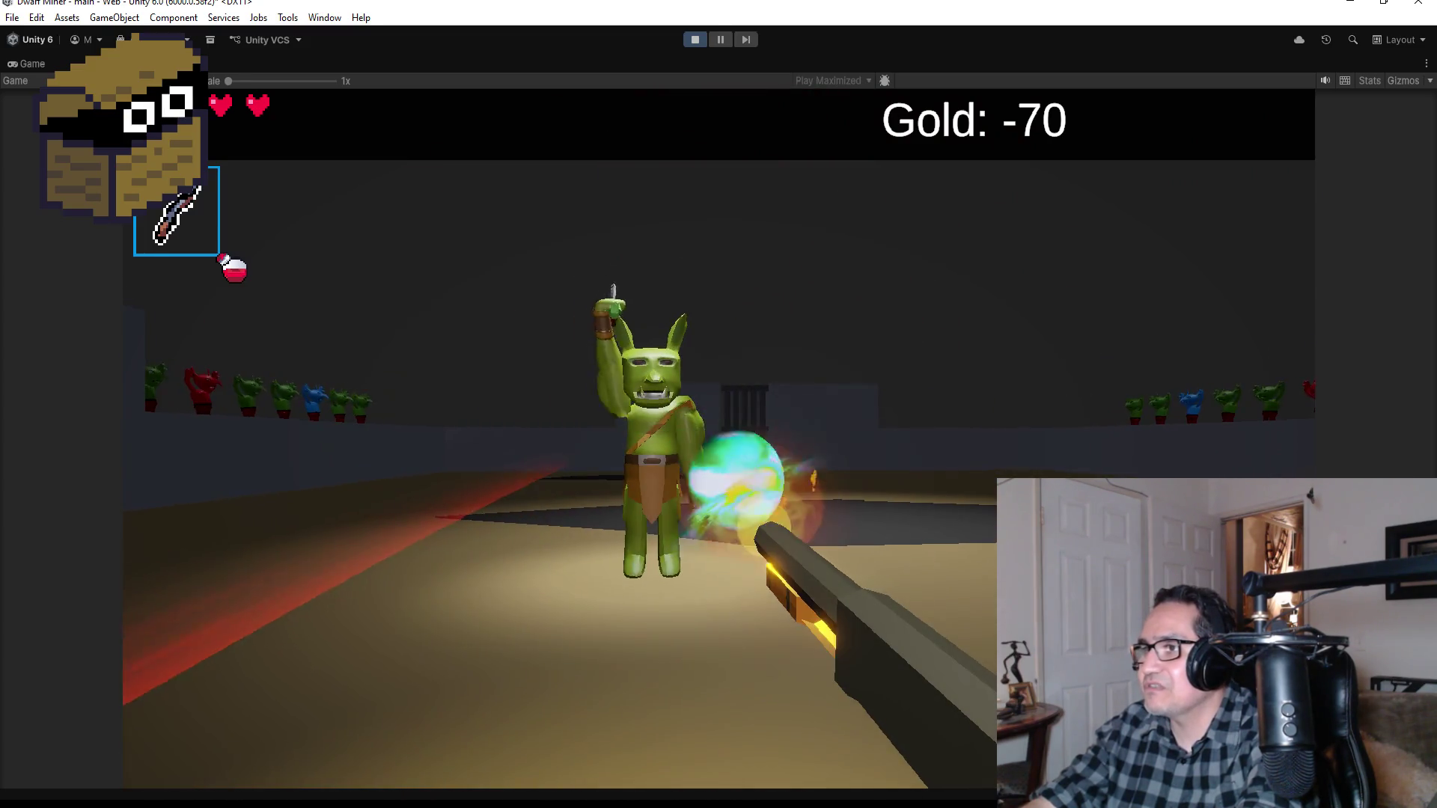
left_click(719, 404)
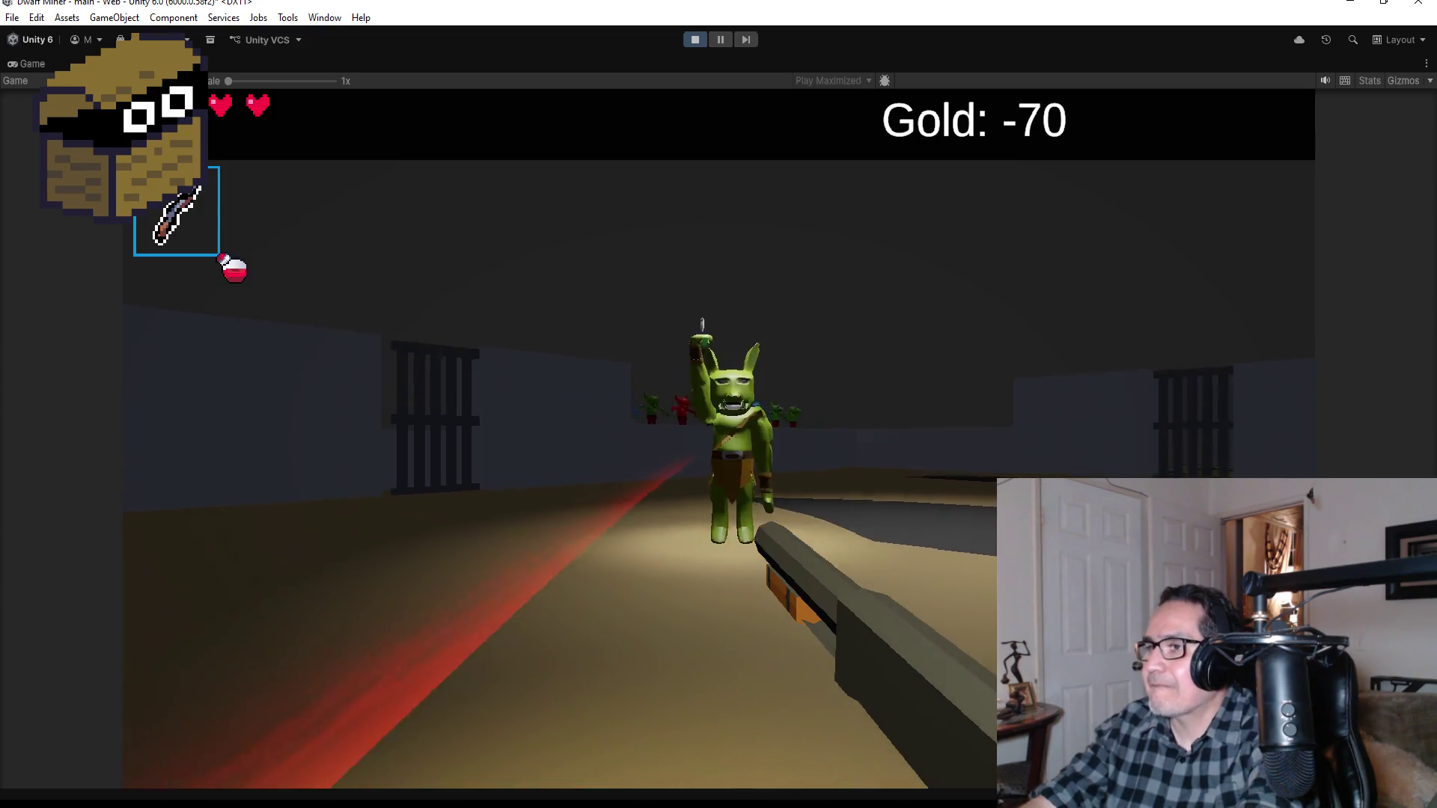
left_click(719, 404)
left_click(718, 404)
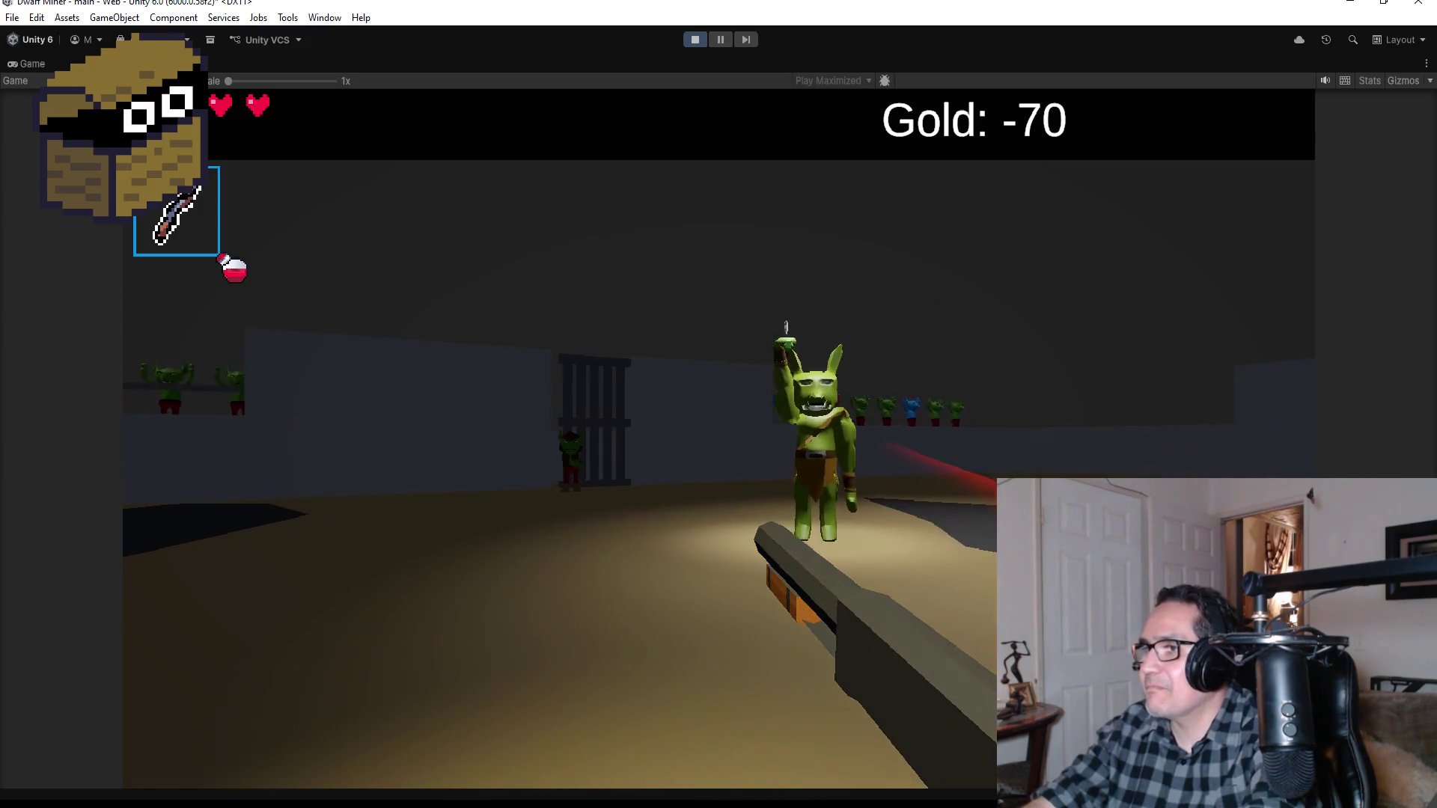
left_click(718, 405)
left_click(719, 404)
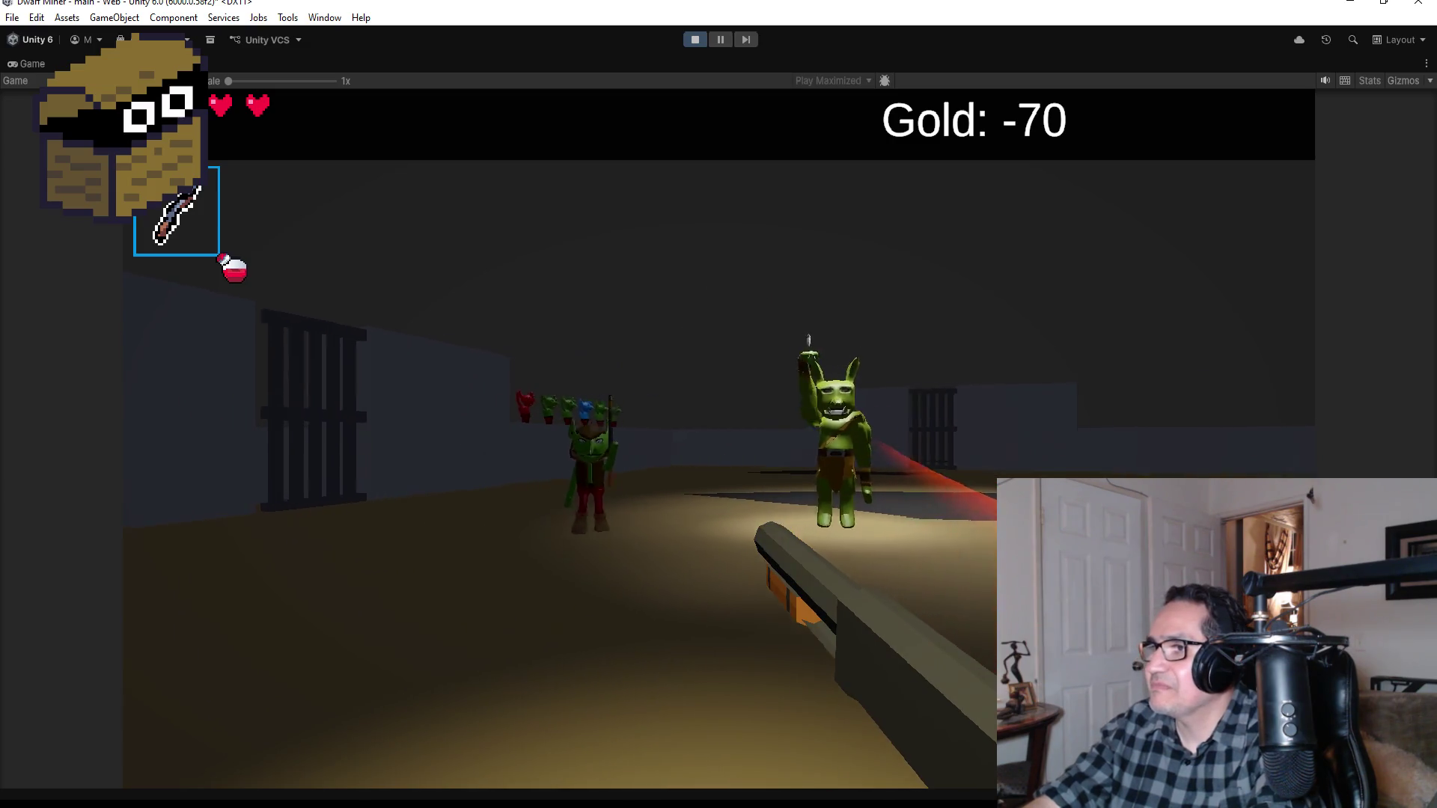
left_click(719, 404)
left_click(719, 404)
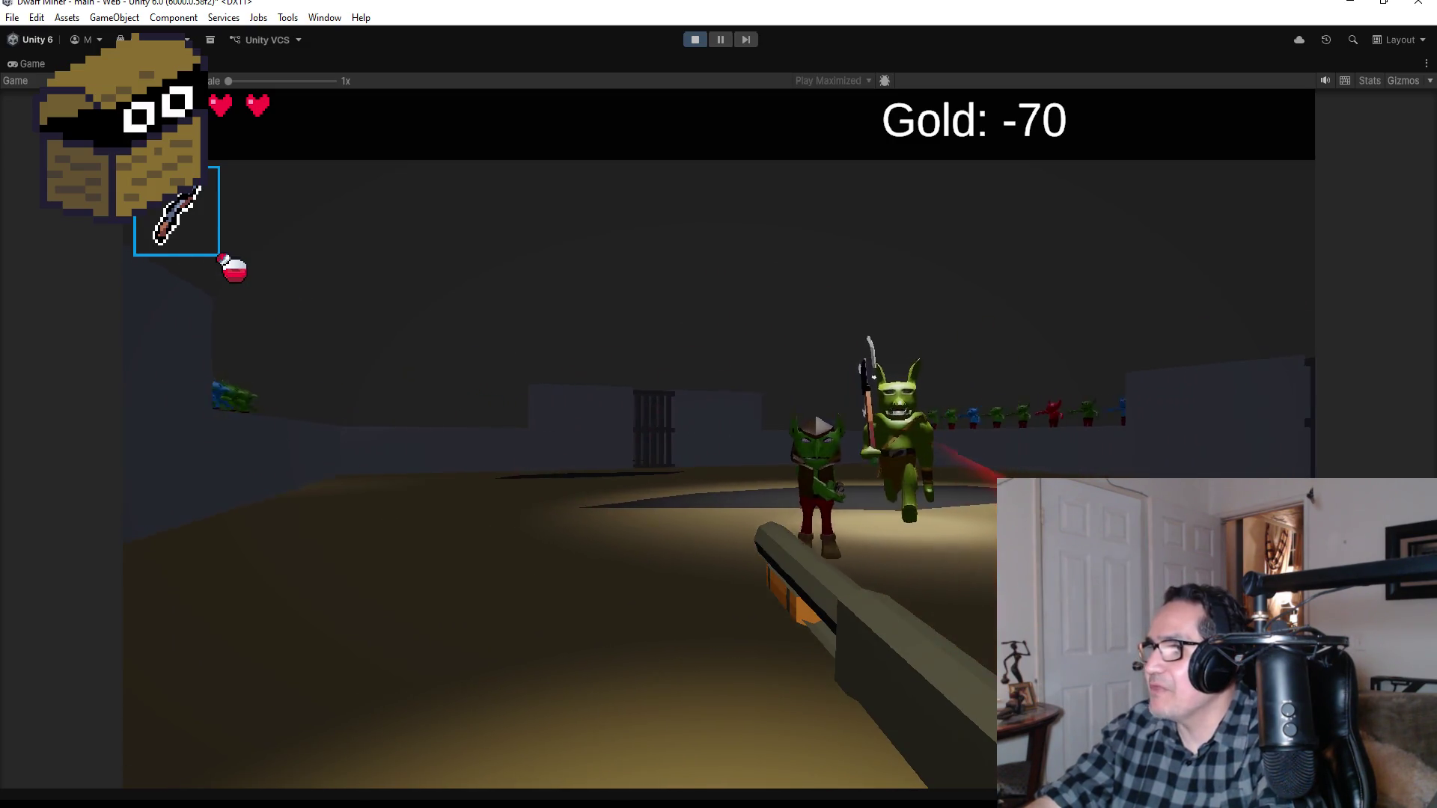
left_click(718, 404)
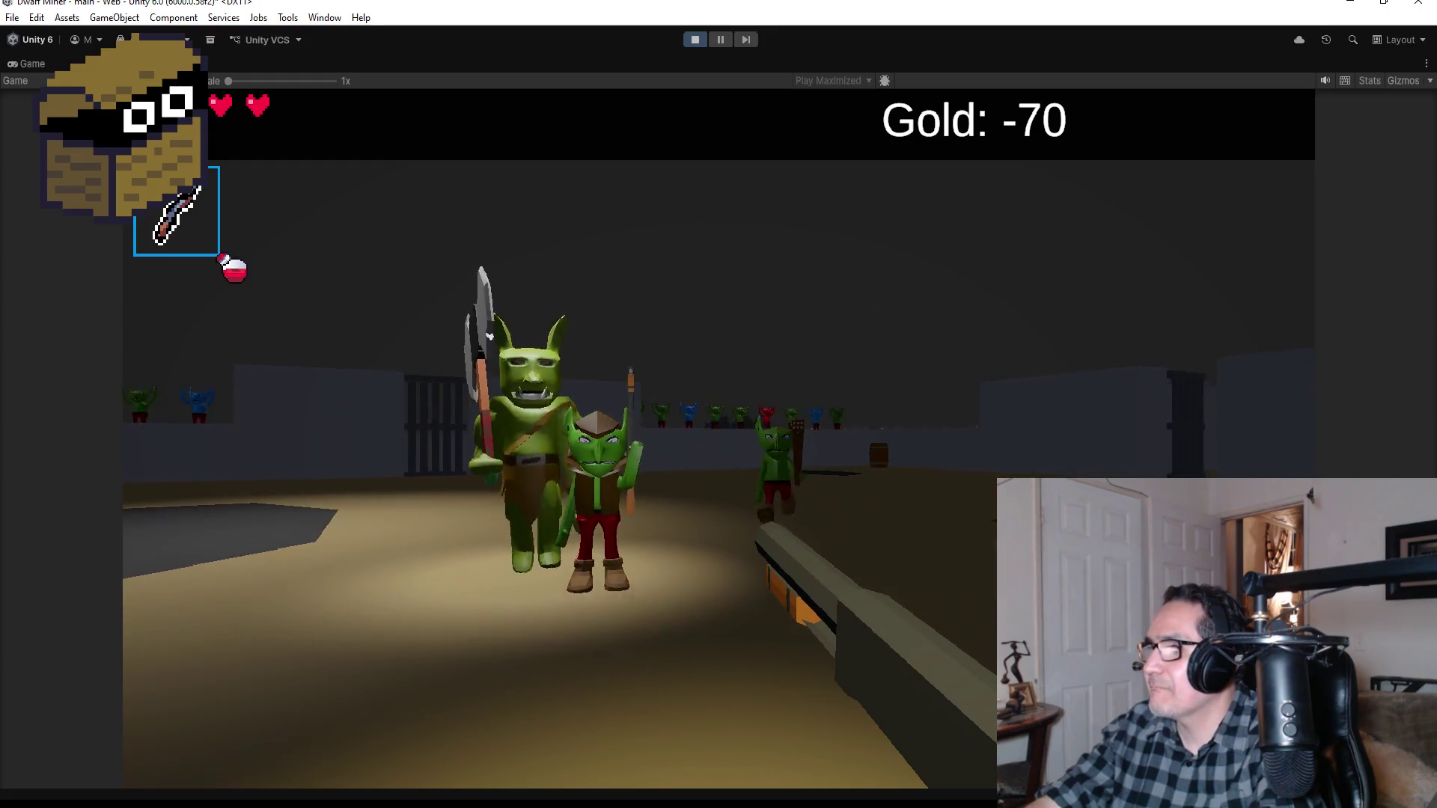
left_click(719, 404)
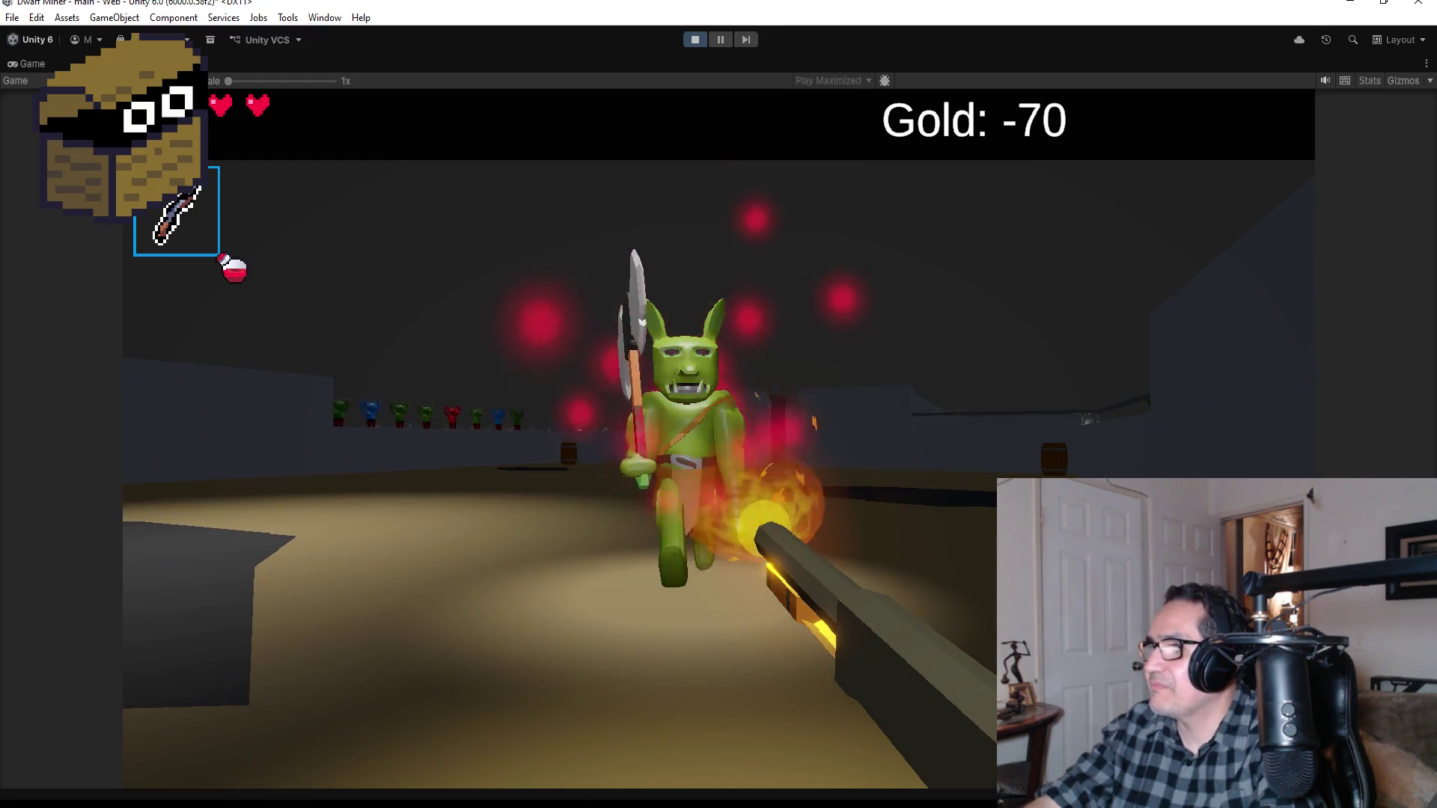
left_click(719, 404)
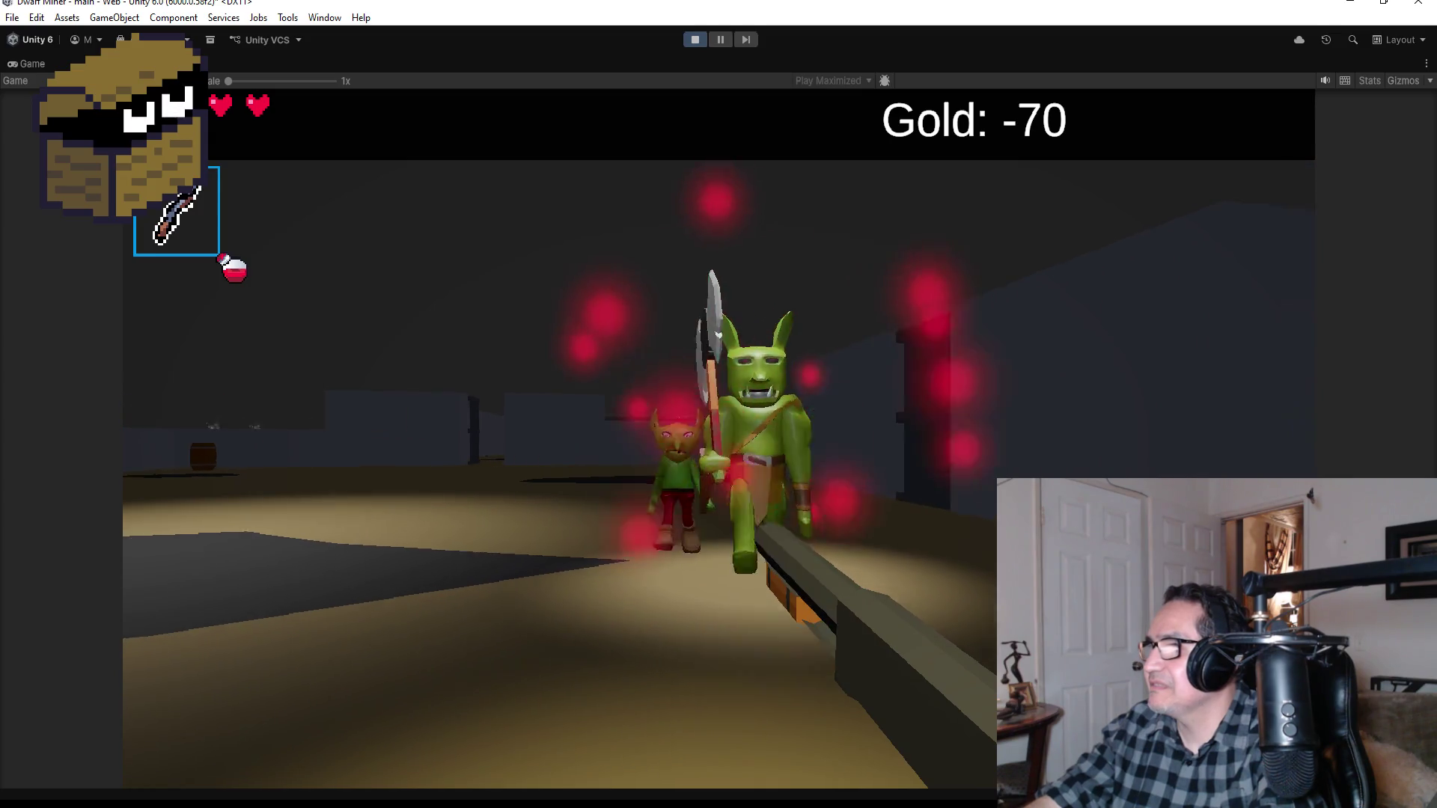
left_click(719, 404)
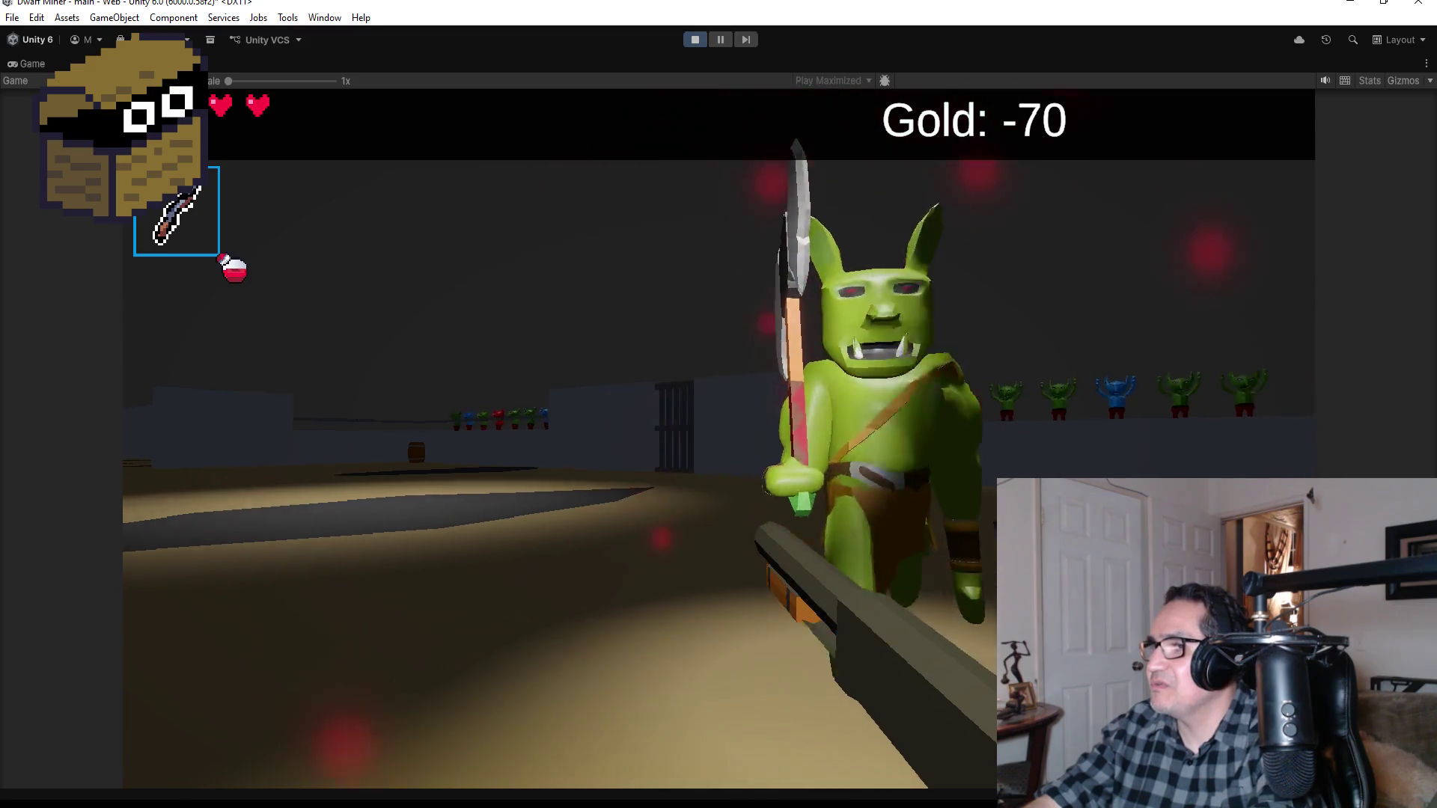
left_click(718, 404)
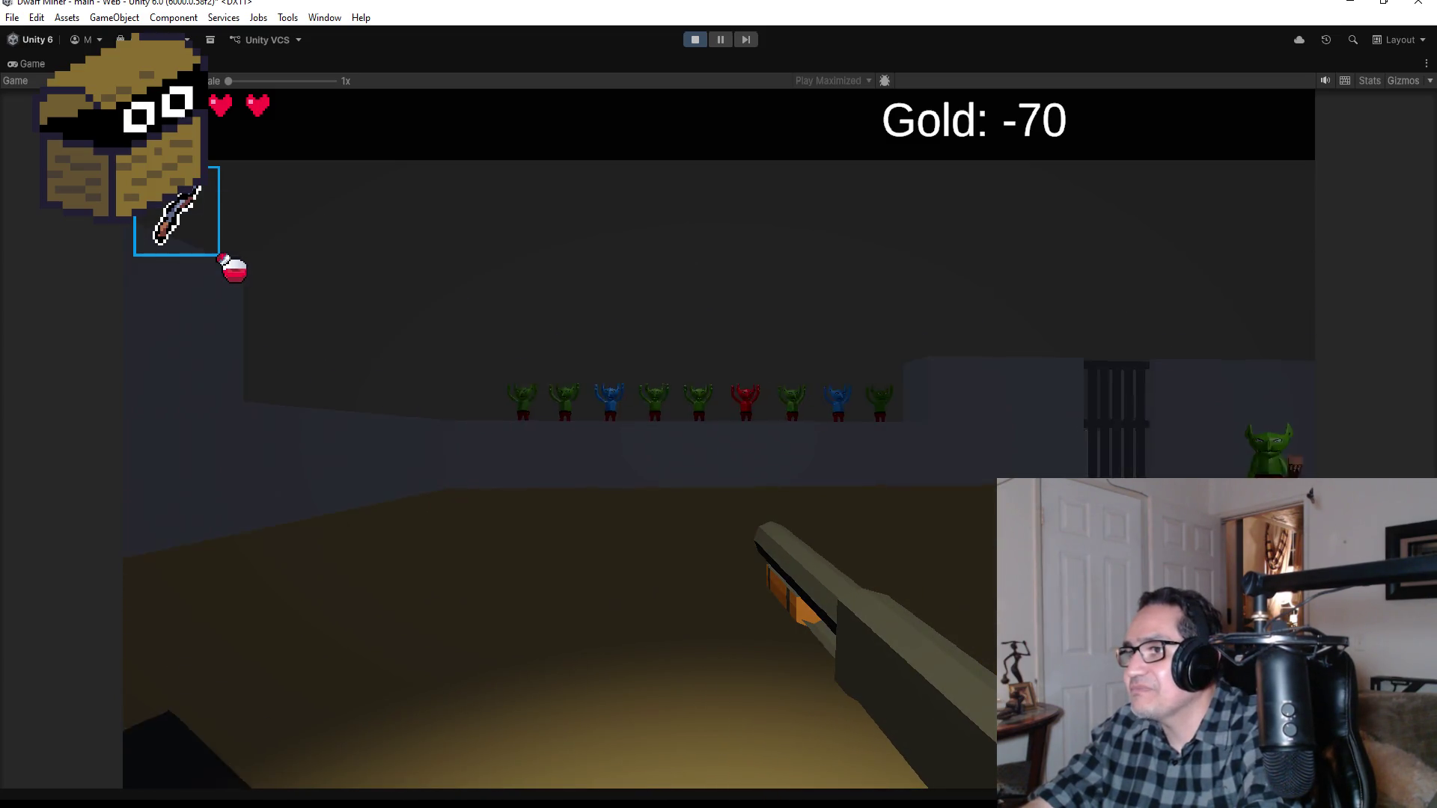
Step: Pause the game to show the Settings screen with the Golden Egg goal and controls
key("Escape")
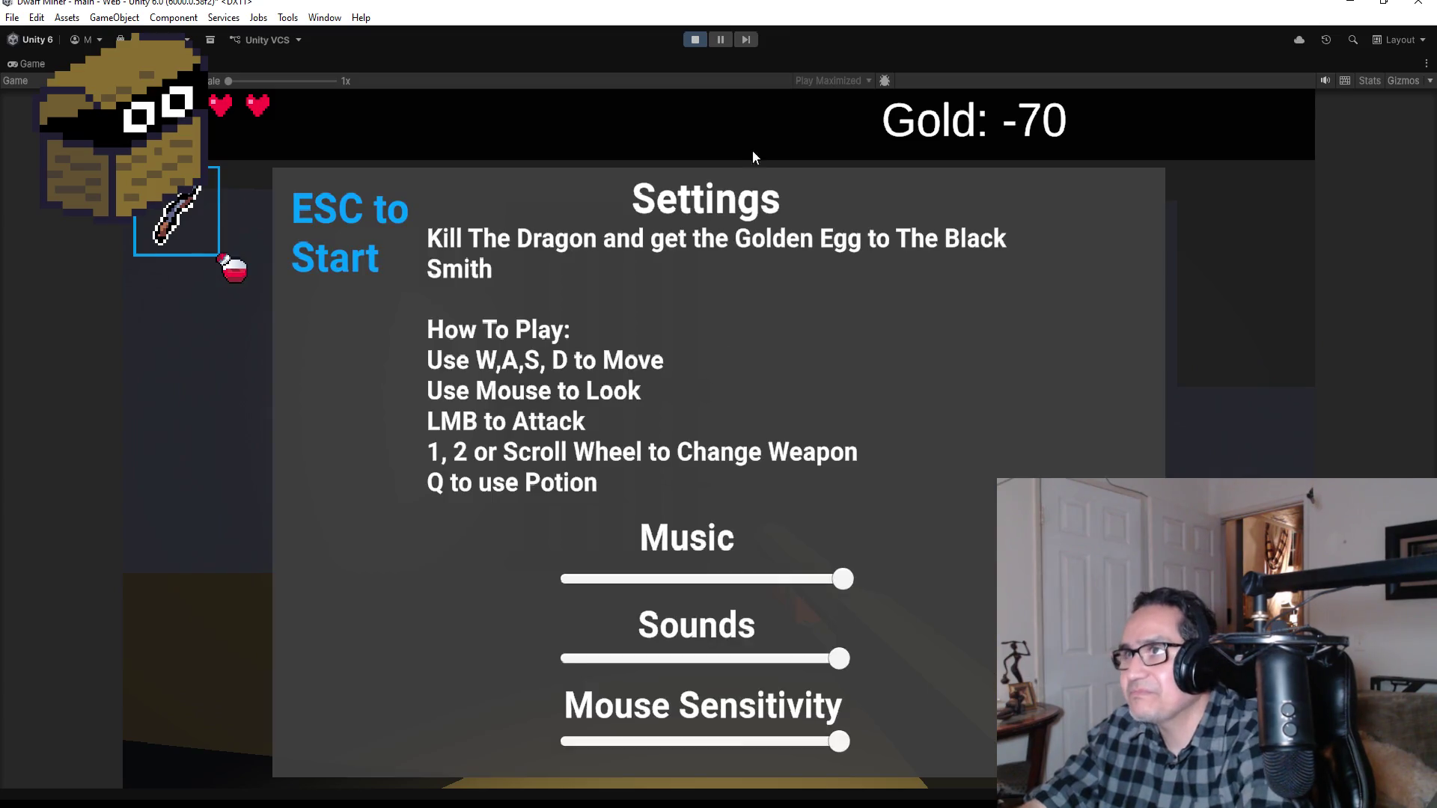
Step: Stop the playtest and select GymGoblin under BossArea in the Hierarchy
left_click(695, 39)
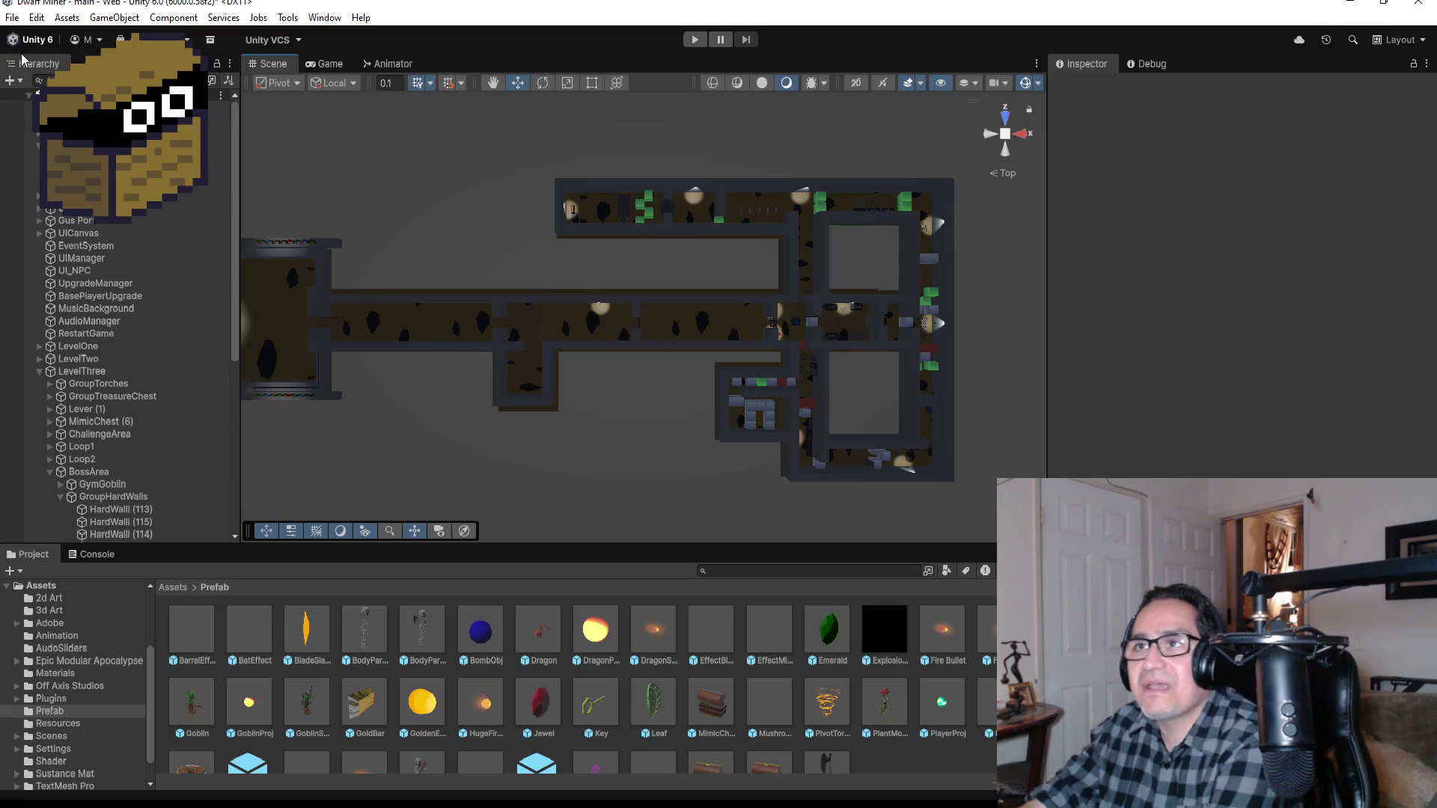
left_click(14, 17)
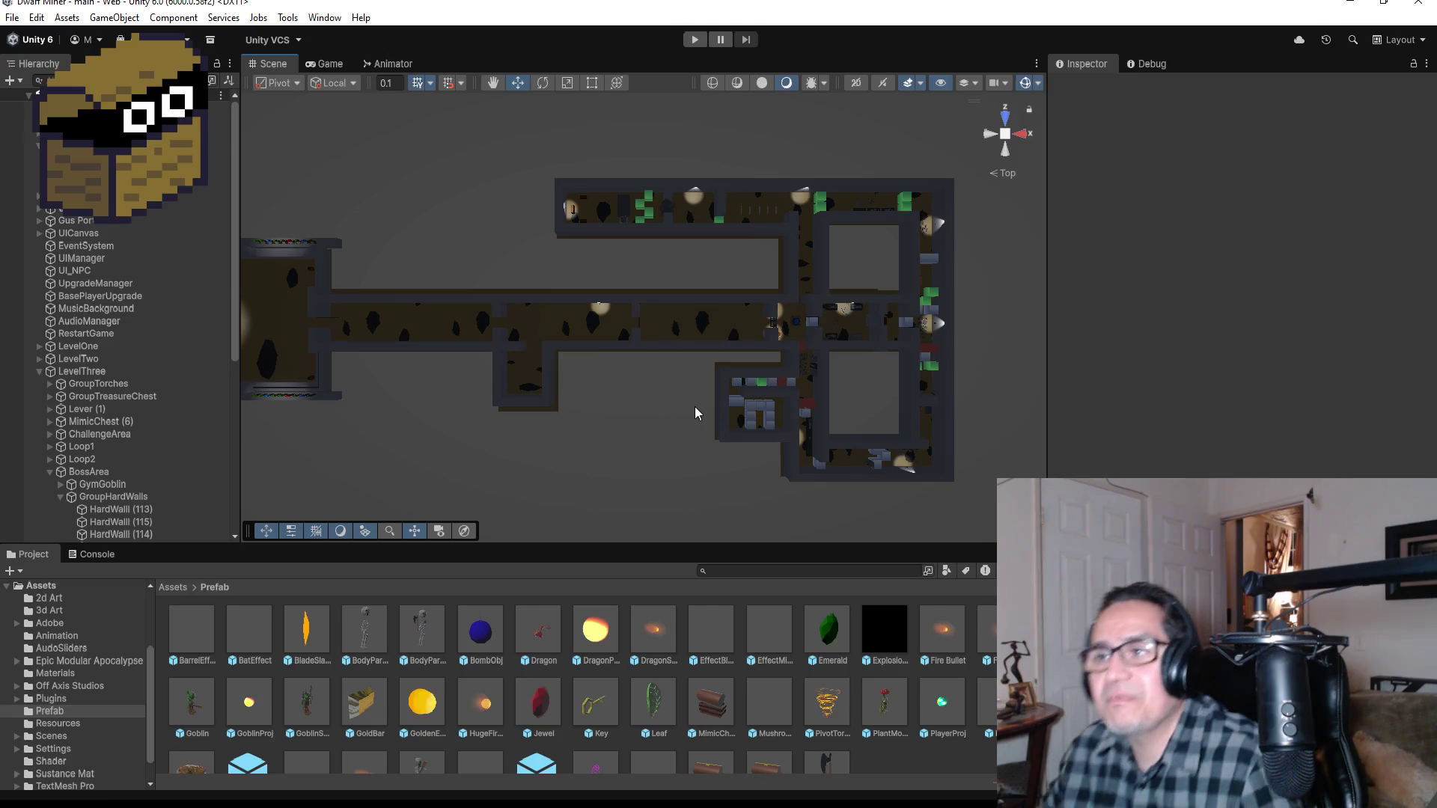
scroll("down", 3)
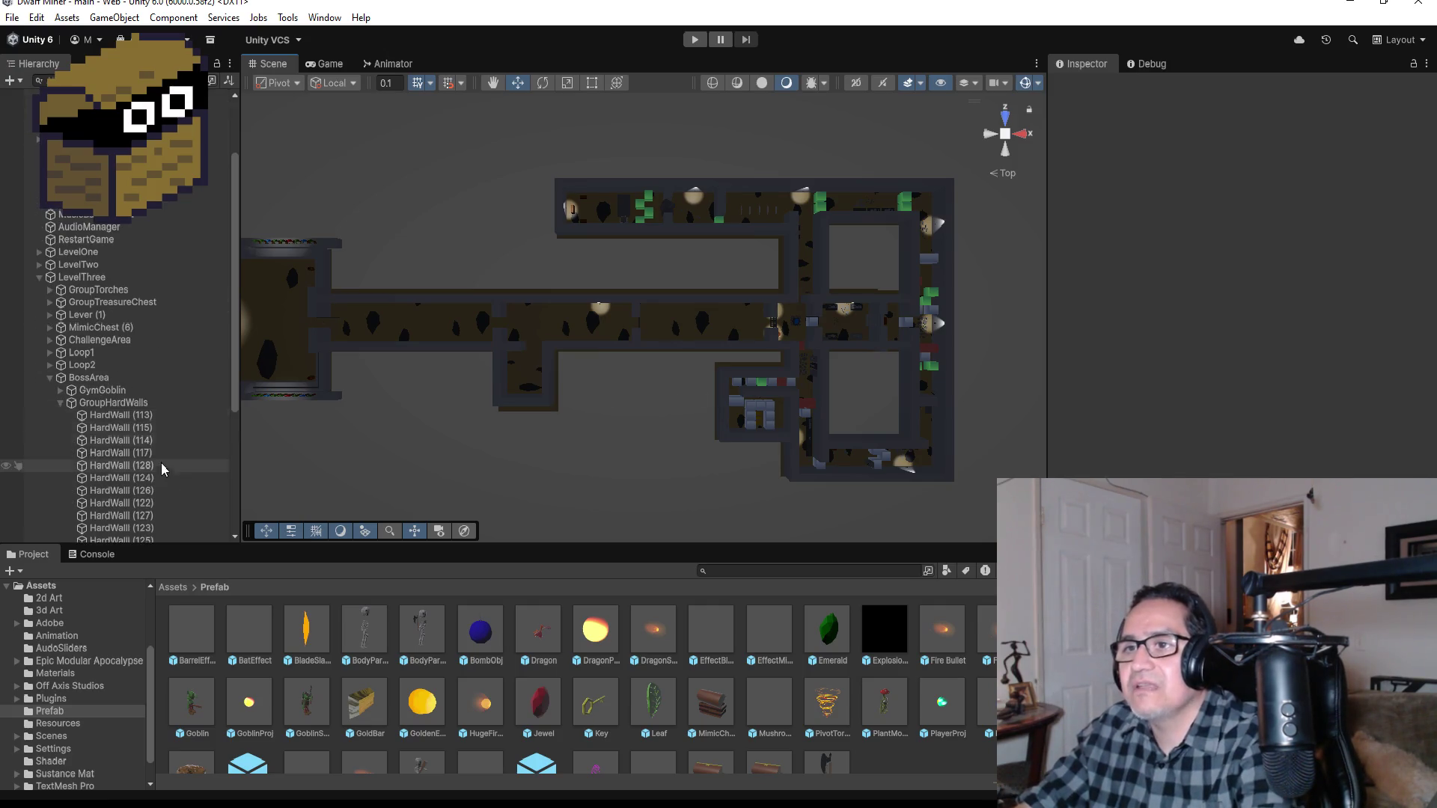
left_click(88, 378)
left_click(103, 390)
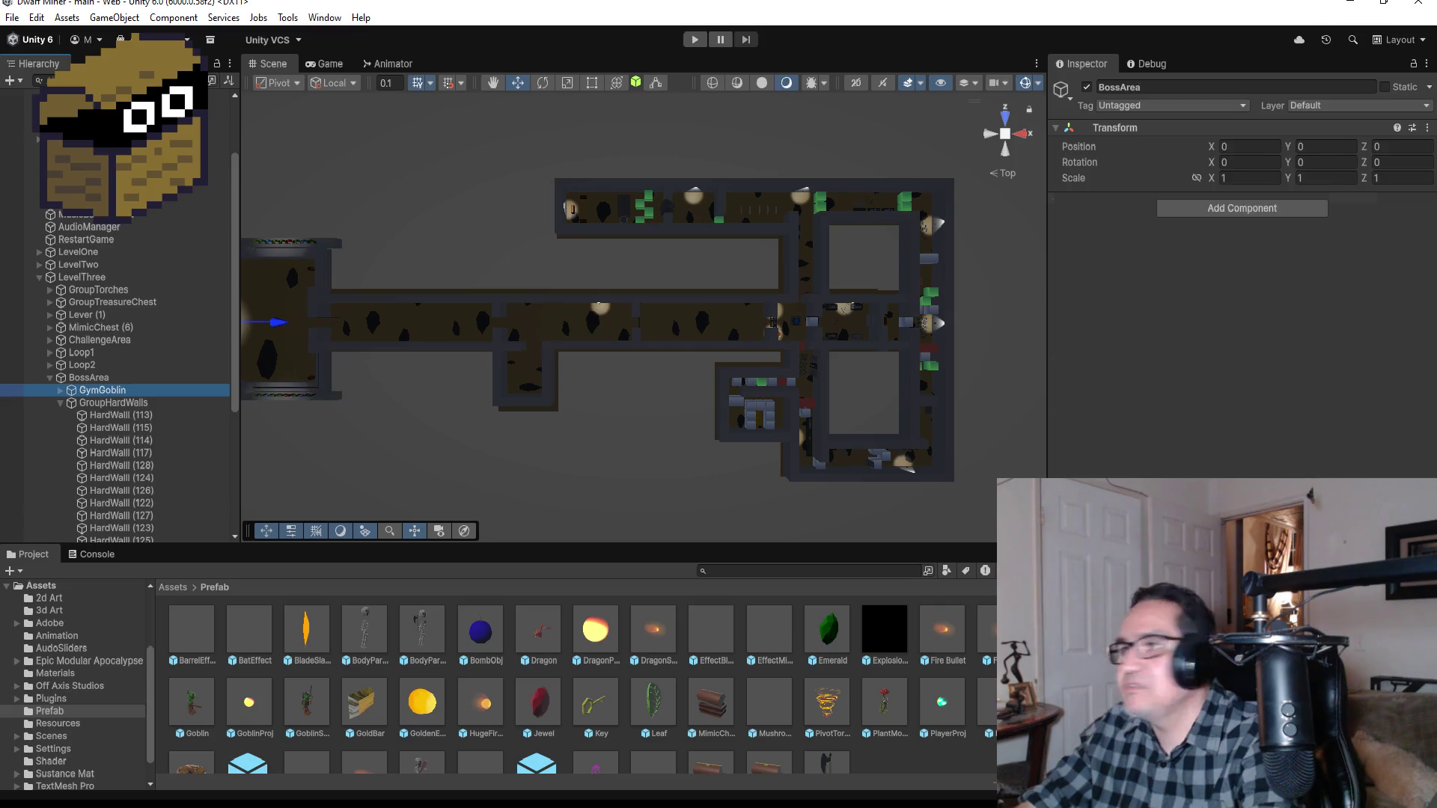
scroll("down", 3)
left_click_drag(102, 389, 105, 396)
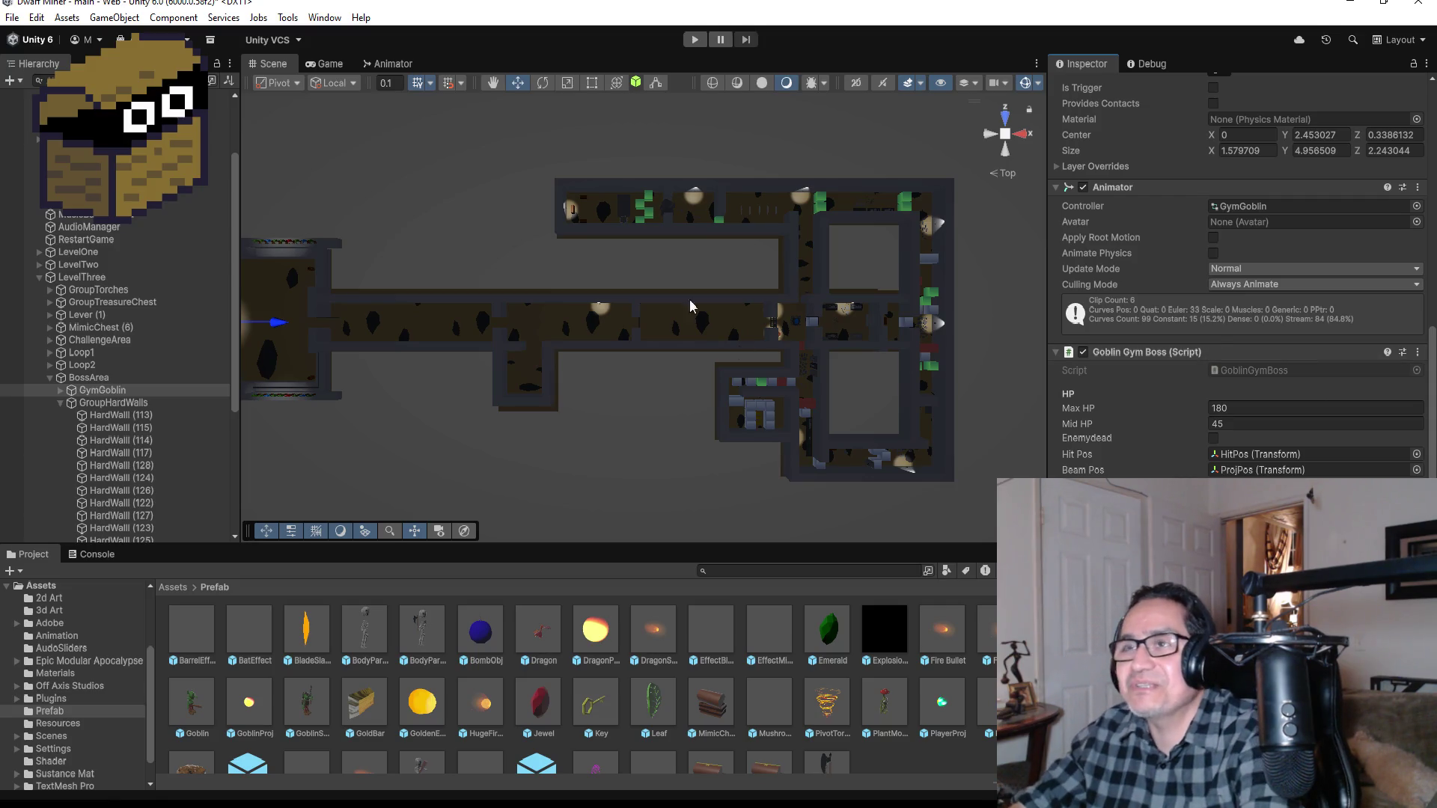
Step: Save the current scene and frame the goblin boss in the Scene view
left_click(12, 17)
left_click(33, 93)
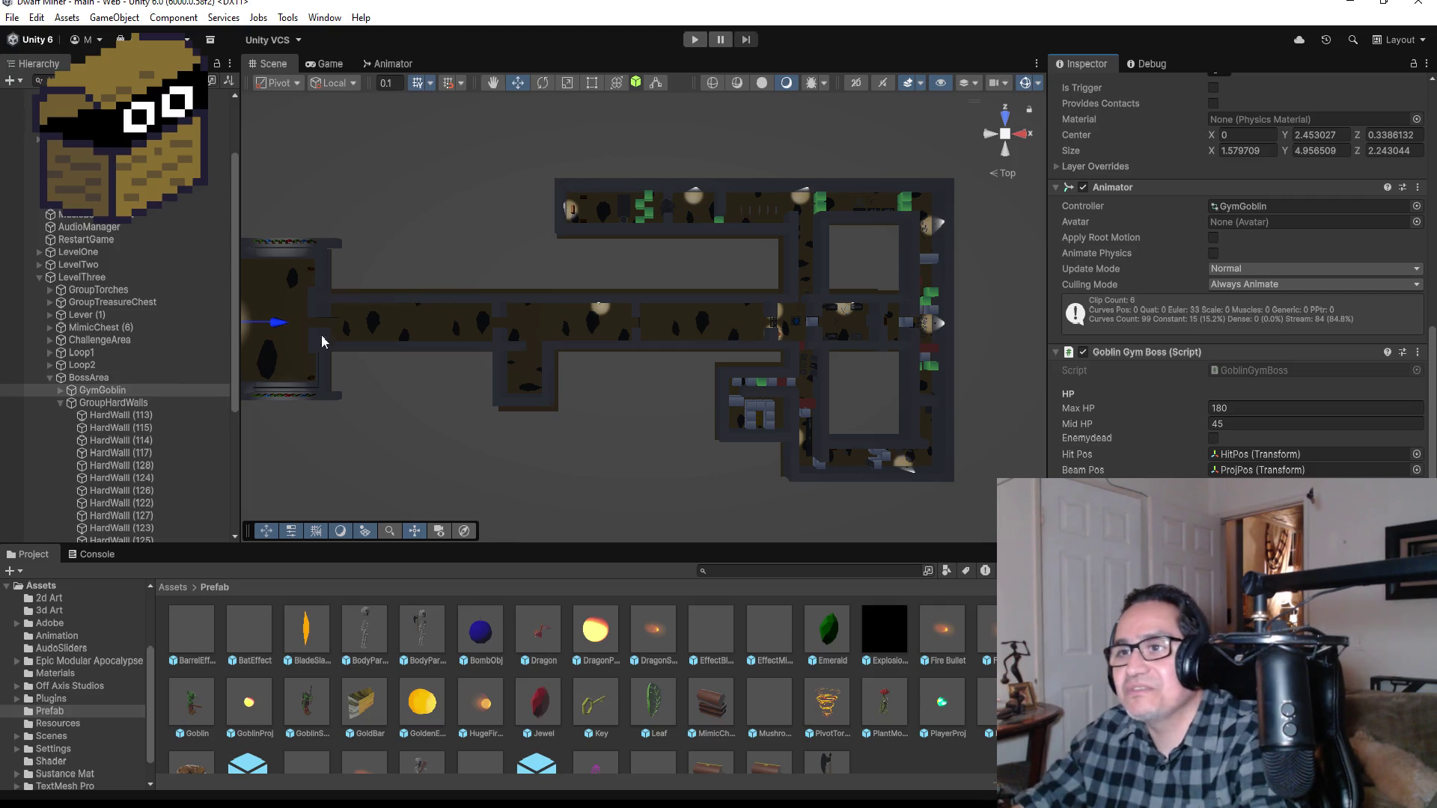
double_click(142, 390)
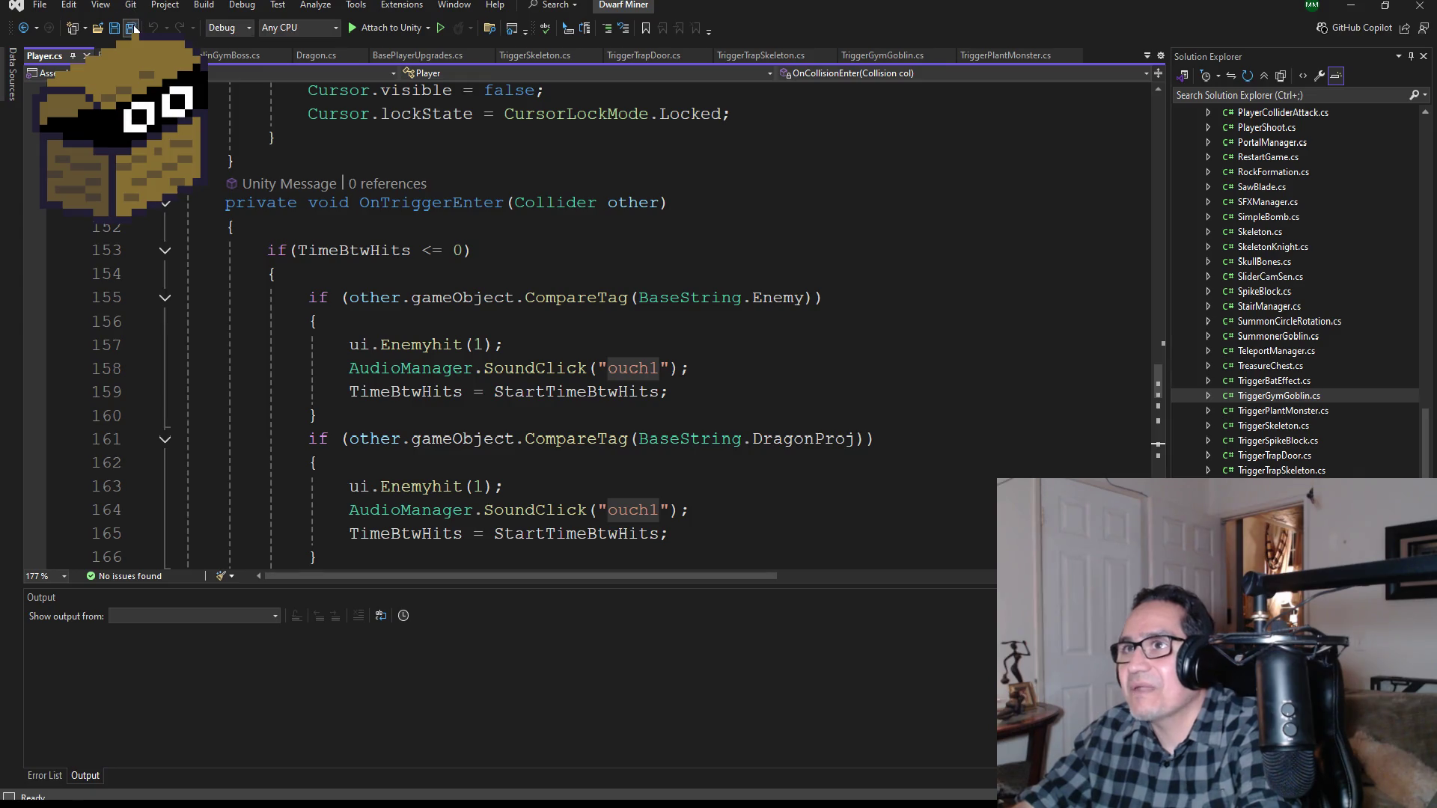
Step: Save all open scripts and bring up GoblinGymBoss.cs
left_click(131, 27)
scroll("up", 3)
scroll("up", 3)
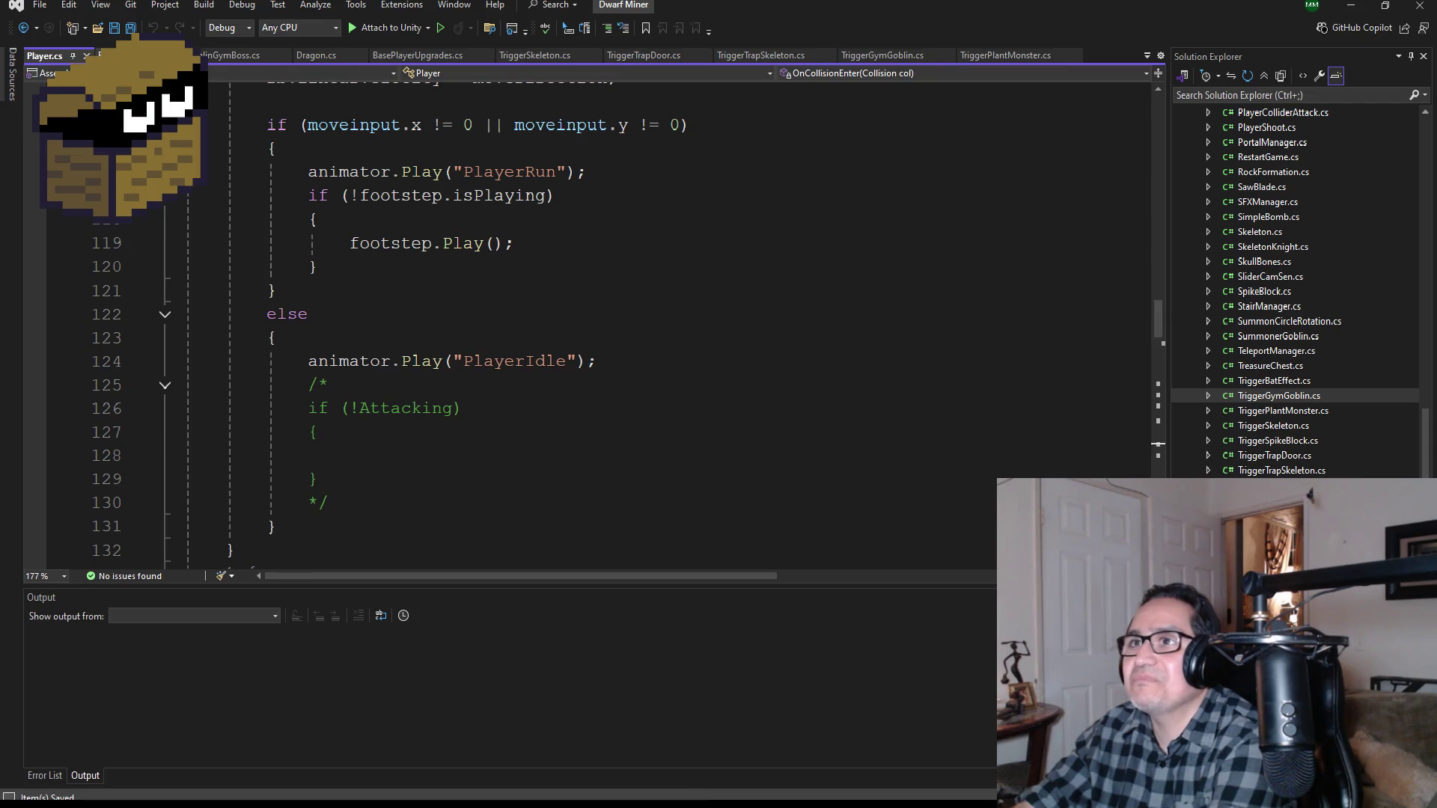
left_click(232, 56)
scroll("down", 3)
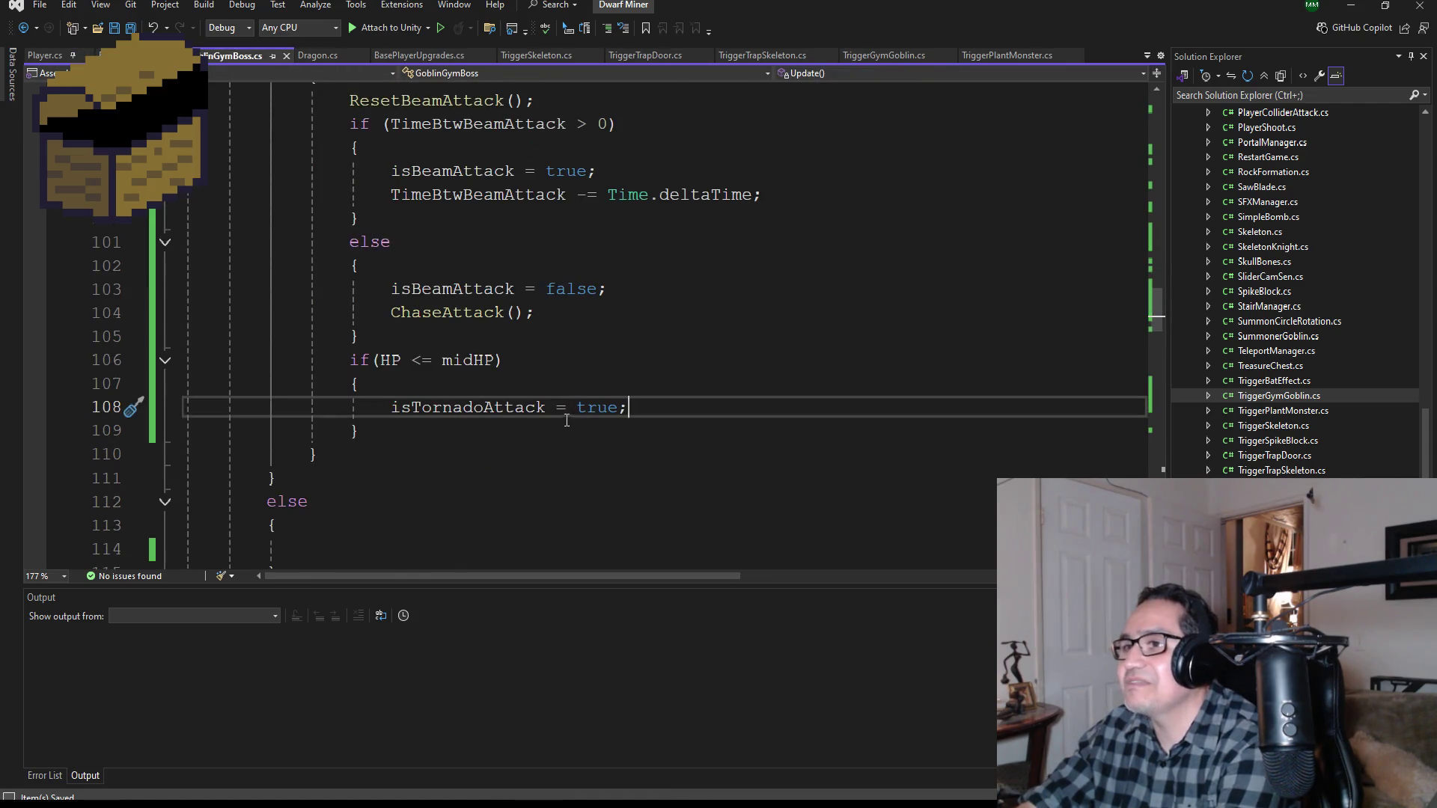
scroll("up", 3)
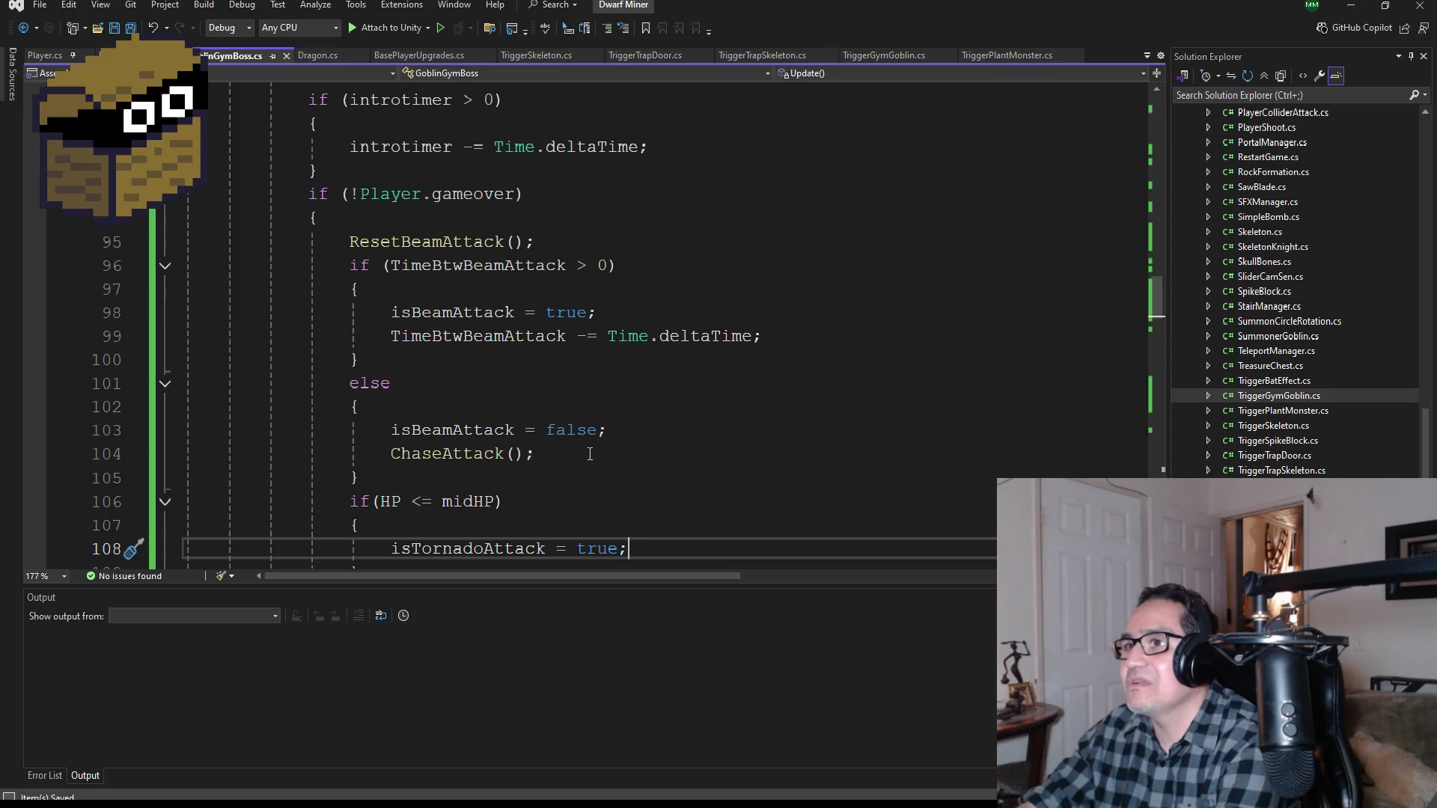
scroll("down", 3)
scroll("up", 3)
Step: Paste a copied ChaseAttack(); call under isTornadoAttack = true and save GoblinGymBoss.cs
left_click_drag(562, 385, 394, 383)
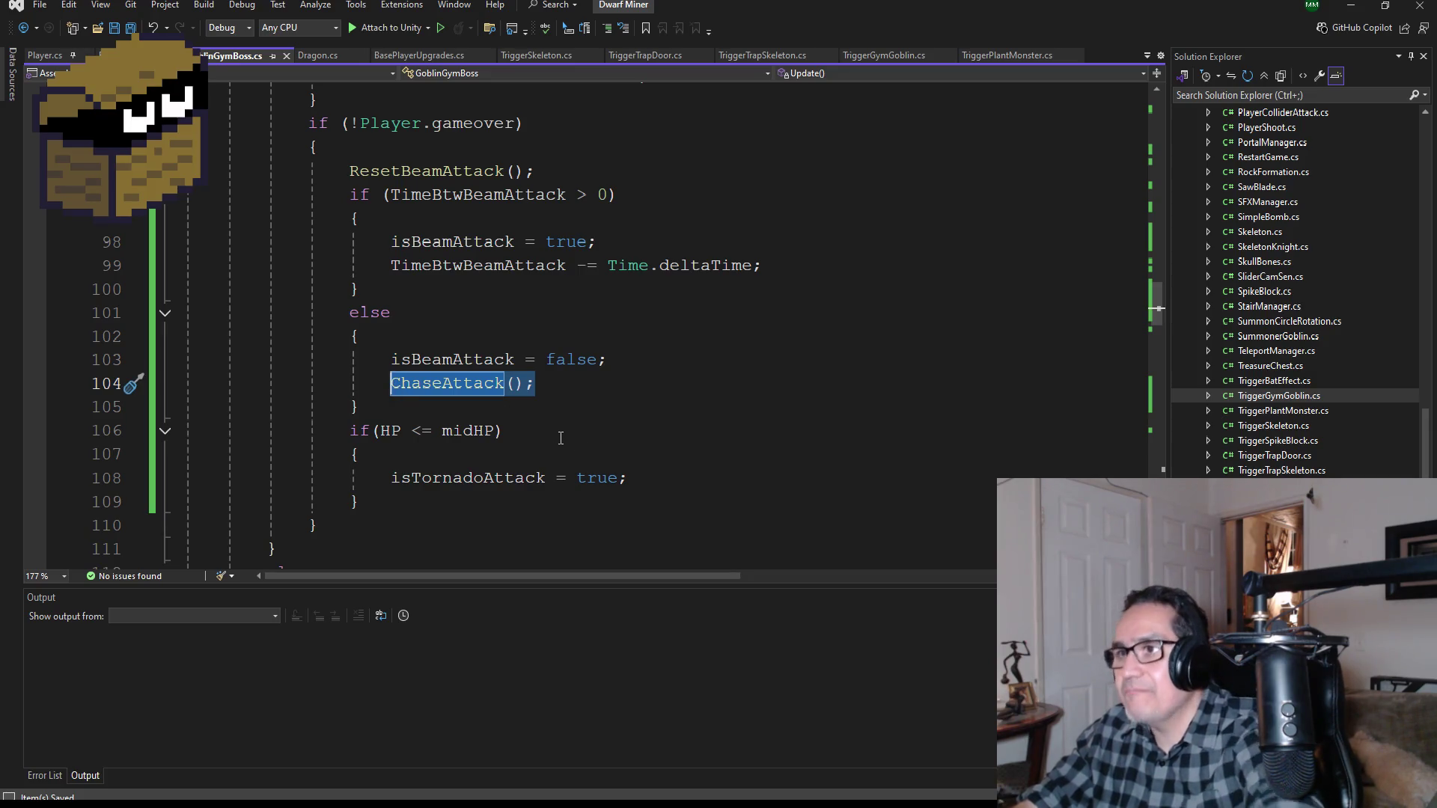
left_click(670, 476)
key("Return")
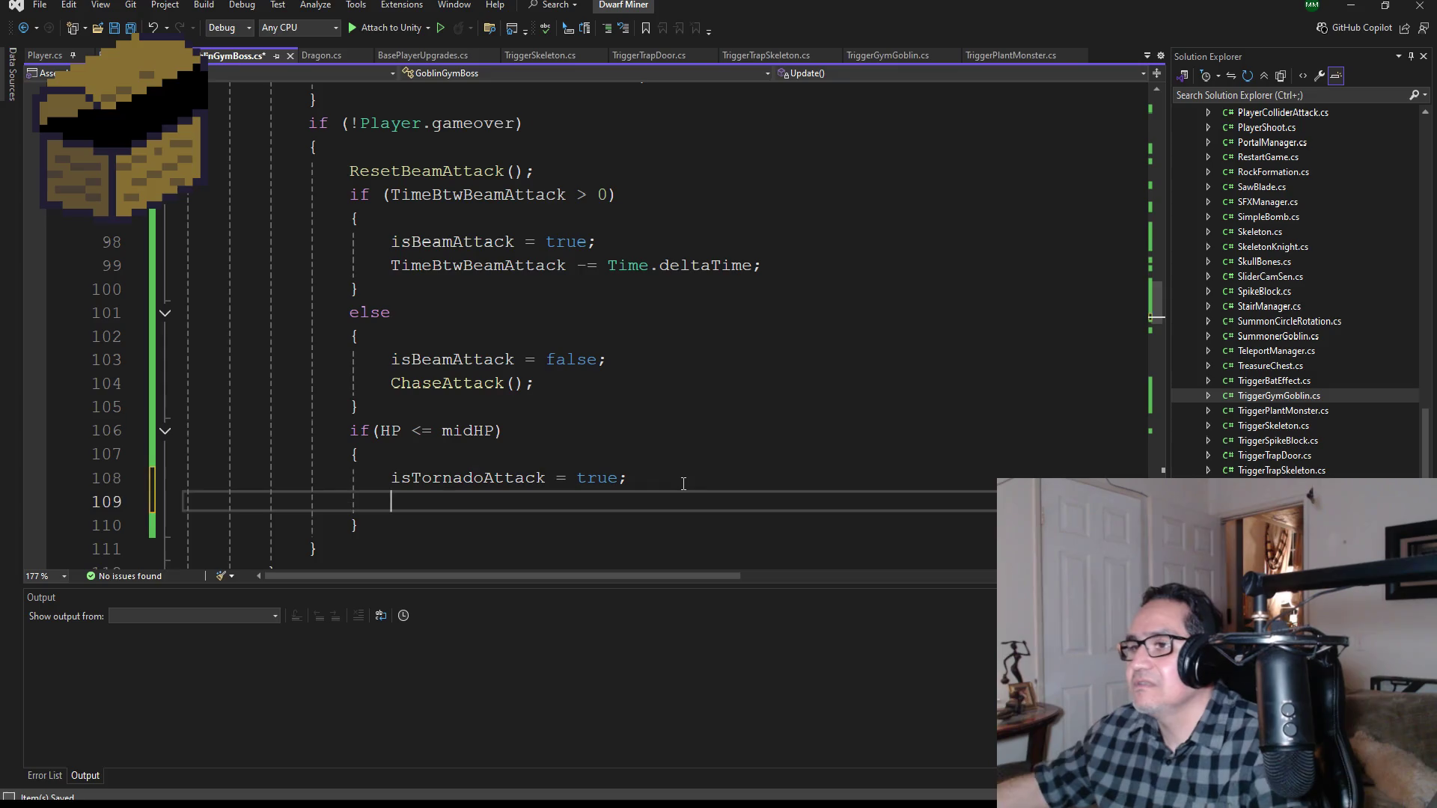
key("ctrl+v")
scroll("down", 3)
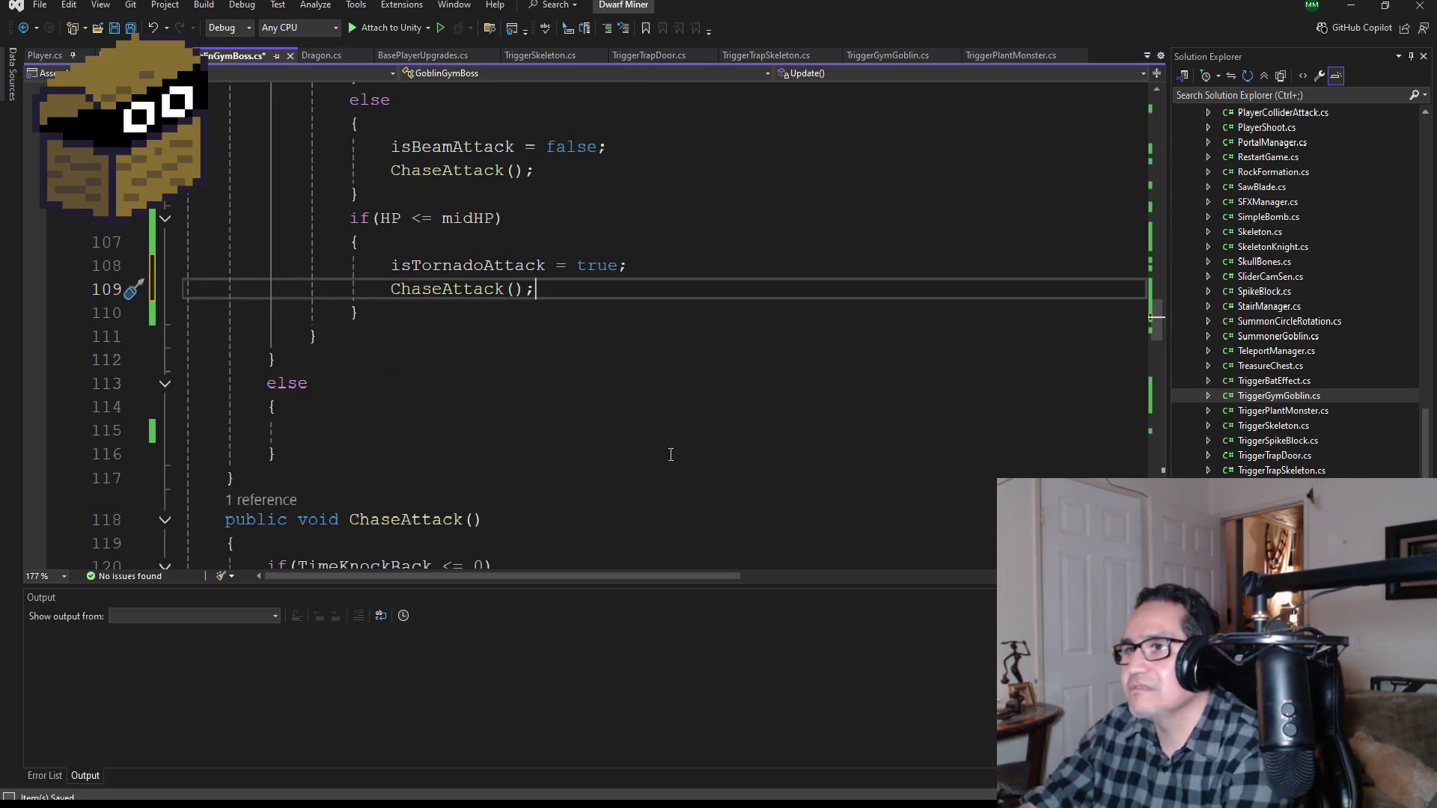
left_click(132, 28)
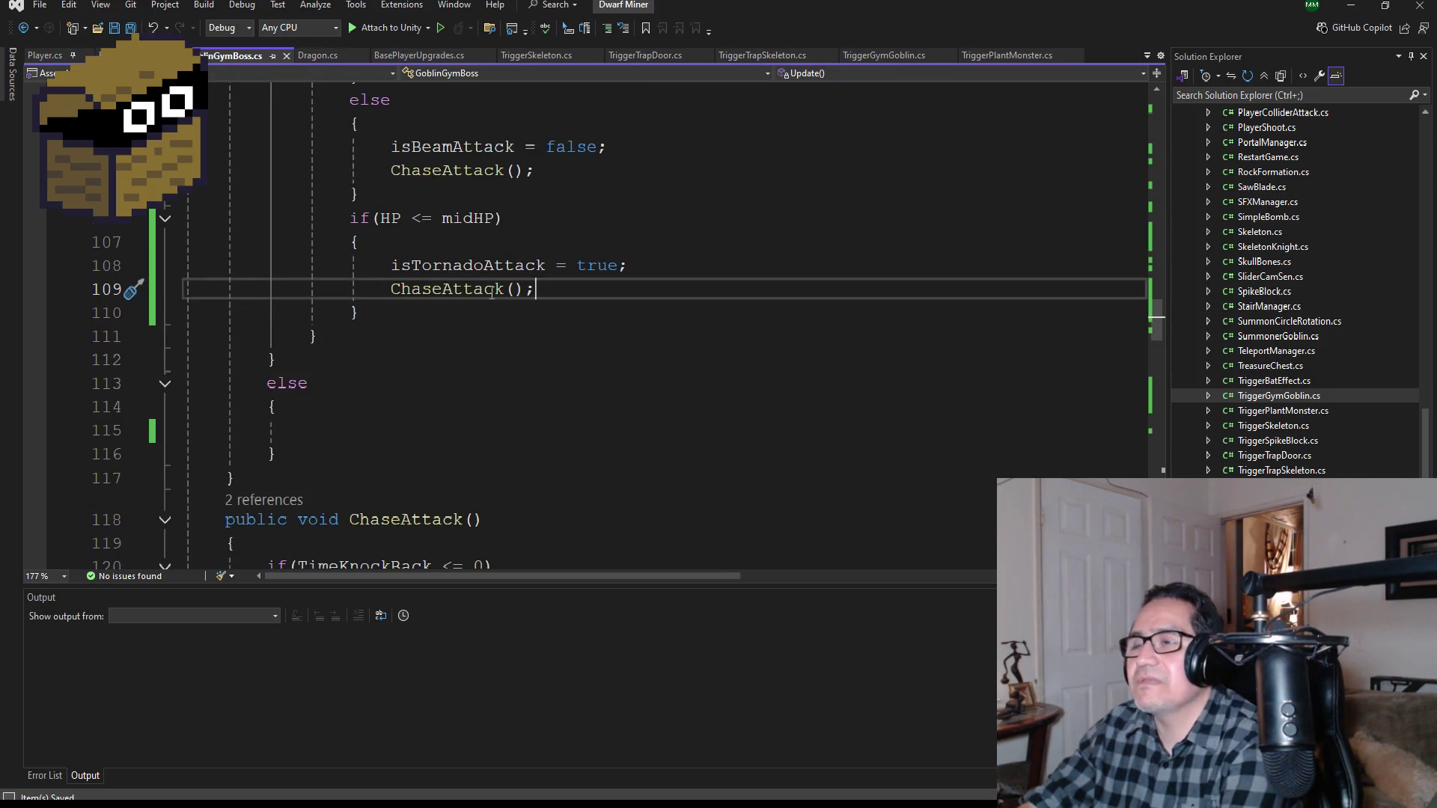
scroll("up", 3)
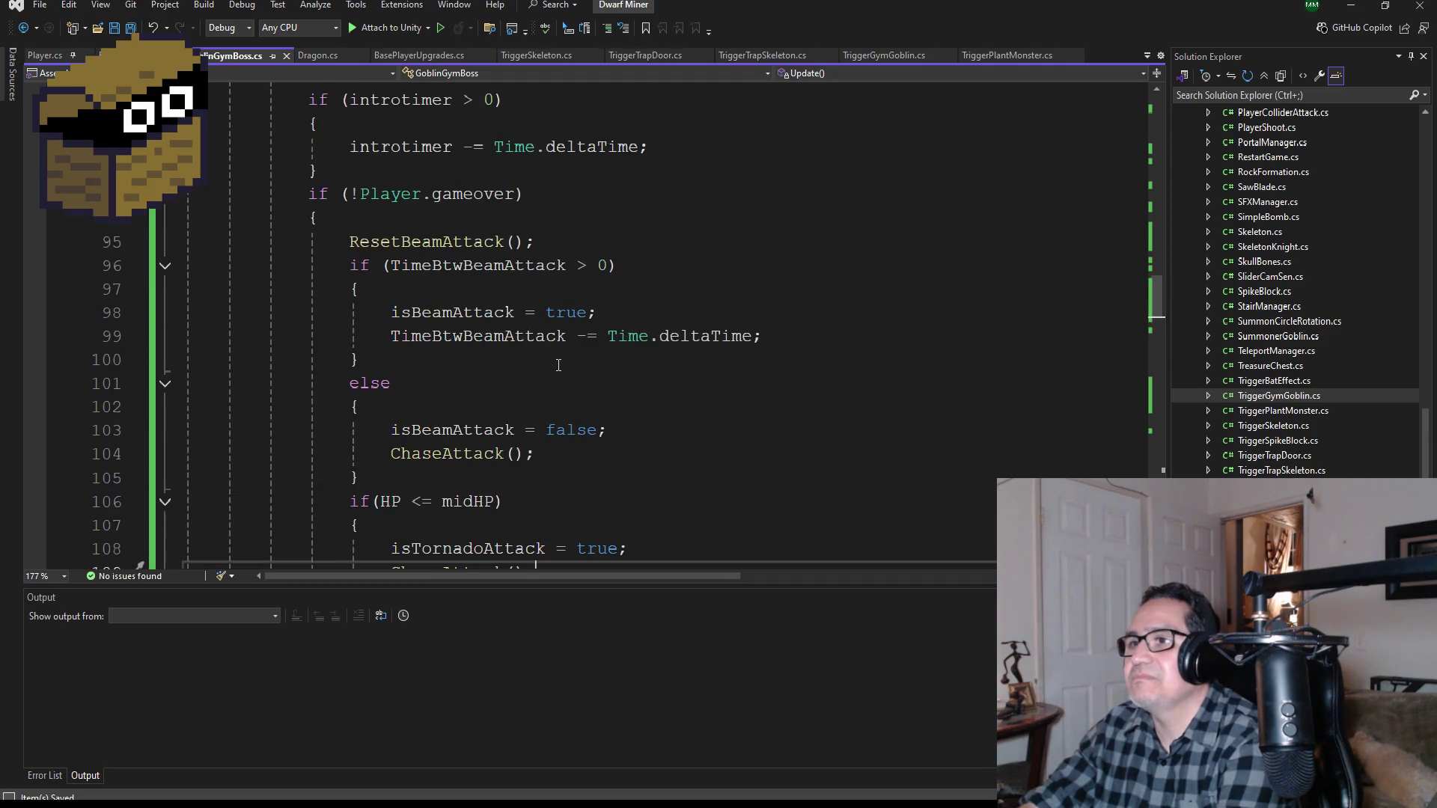
scroll("down", 3)
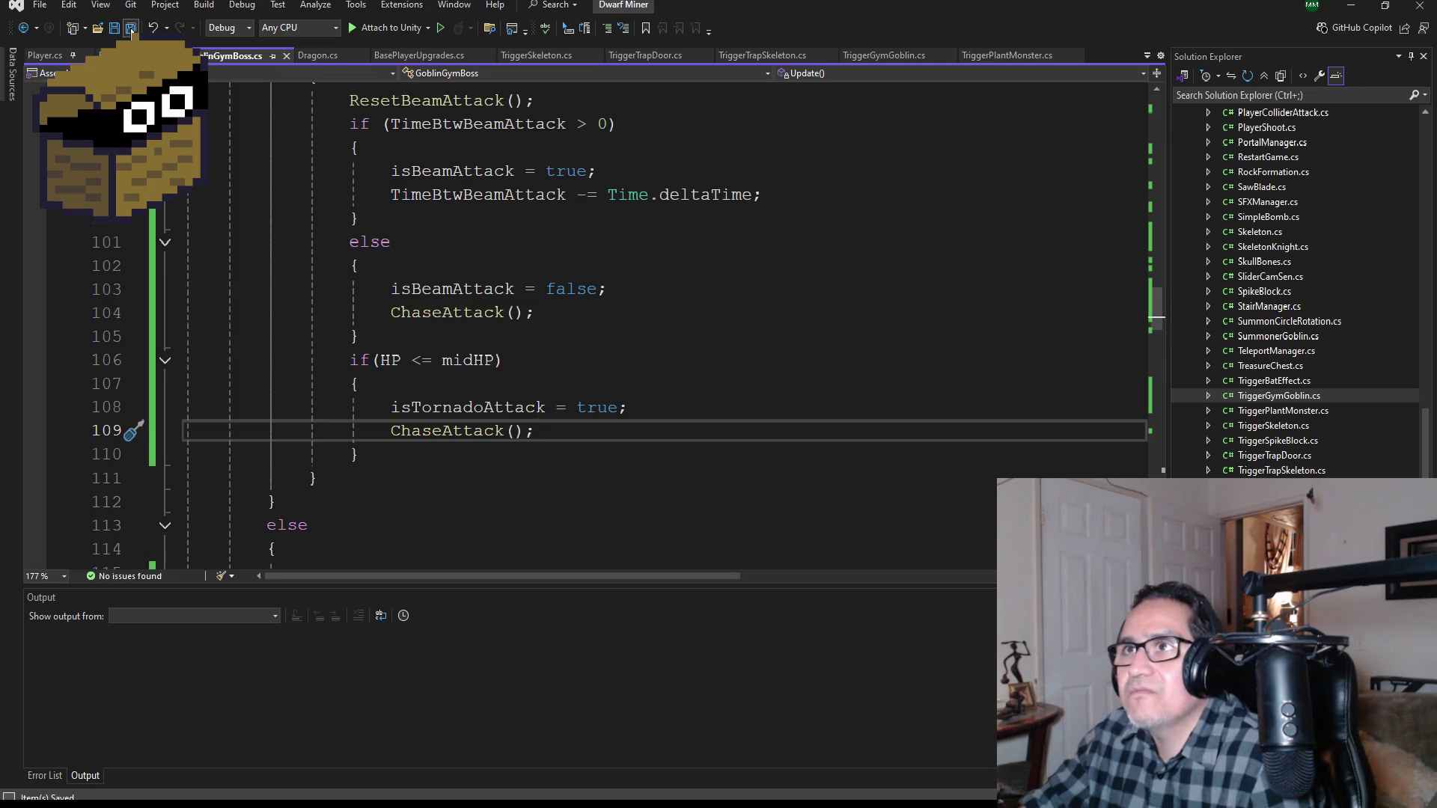
key("alt+Tab")
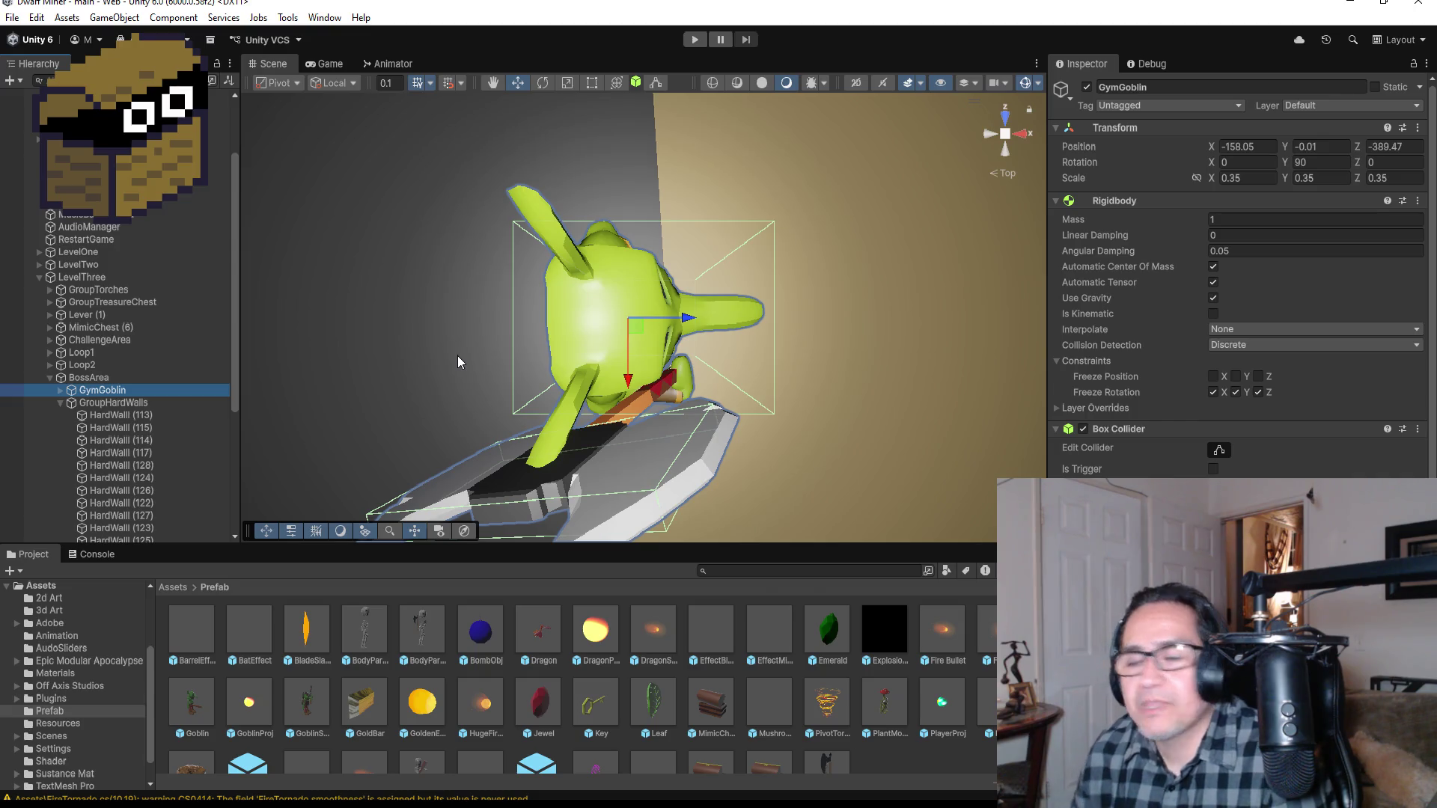
Step: Zoom the Scene view out to see the whole Level Three arena around GymGoblin
scroll("down", 3)
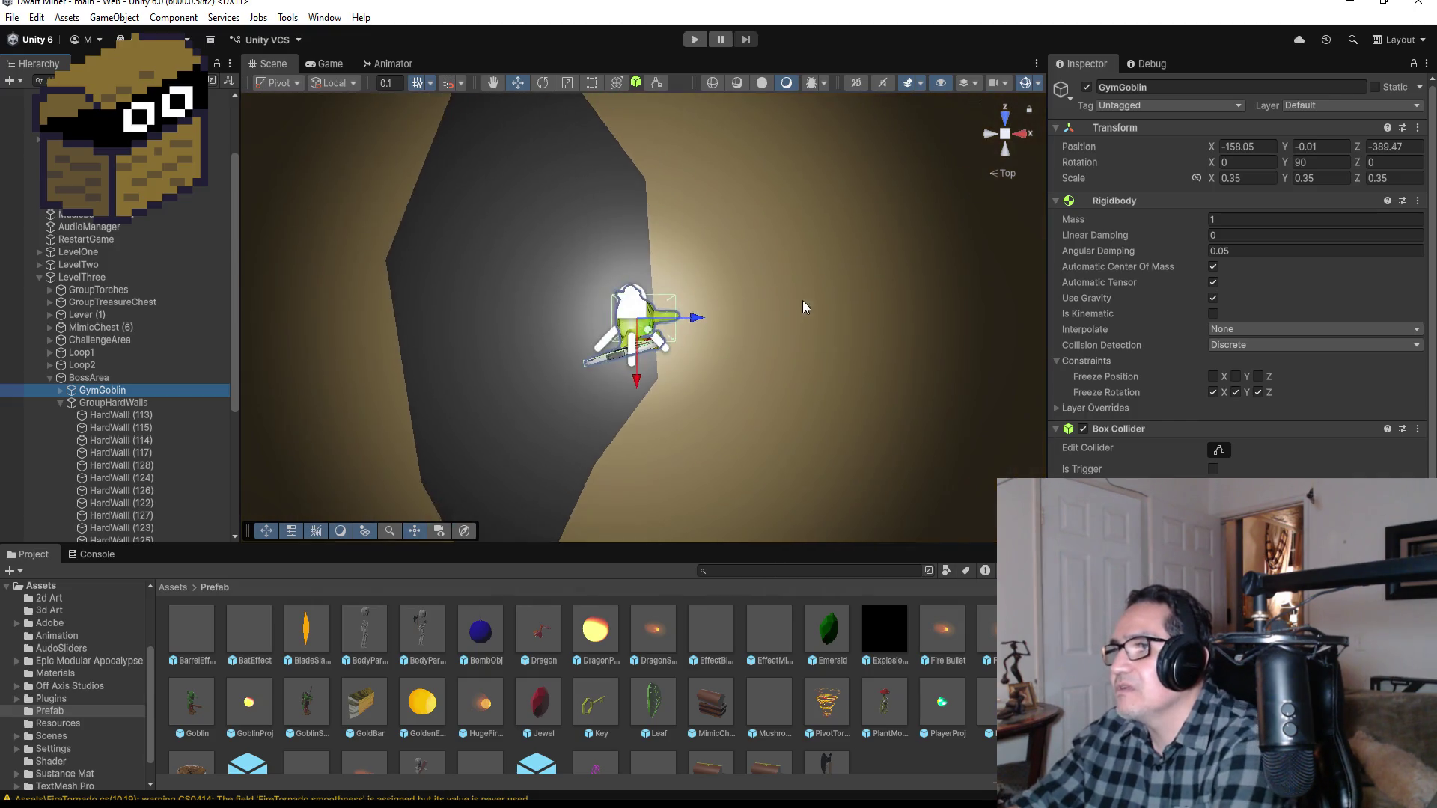
scroll("down", 3)
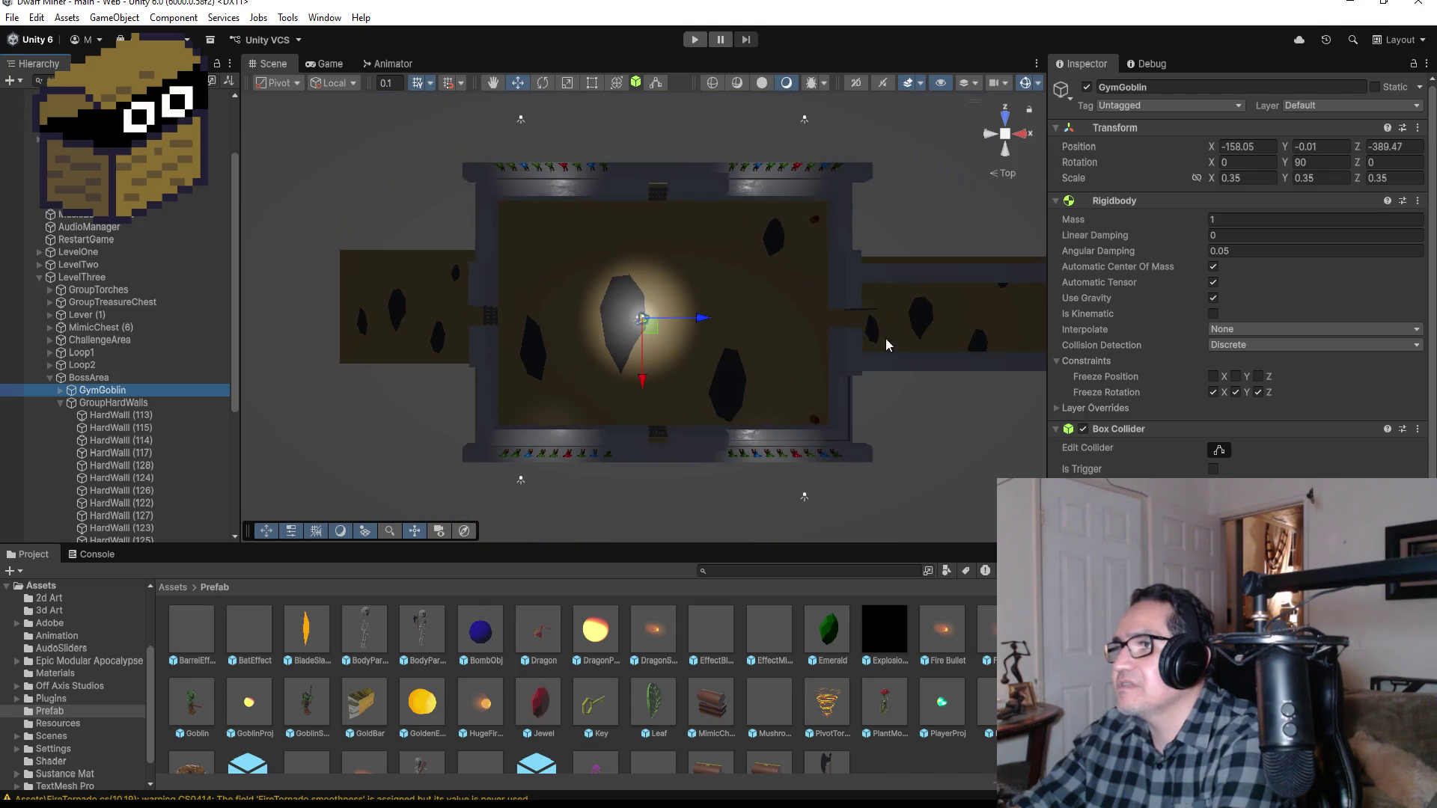
scroll("down", 3)
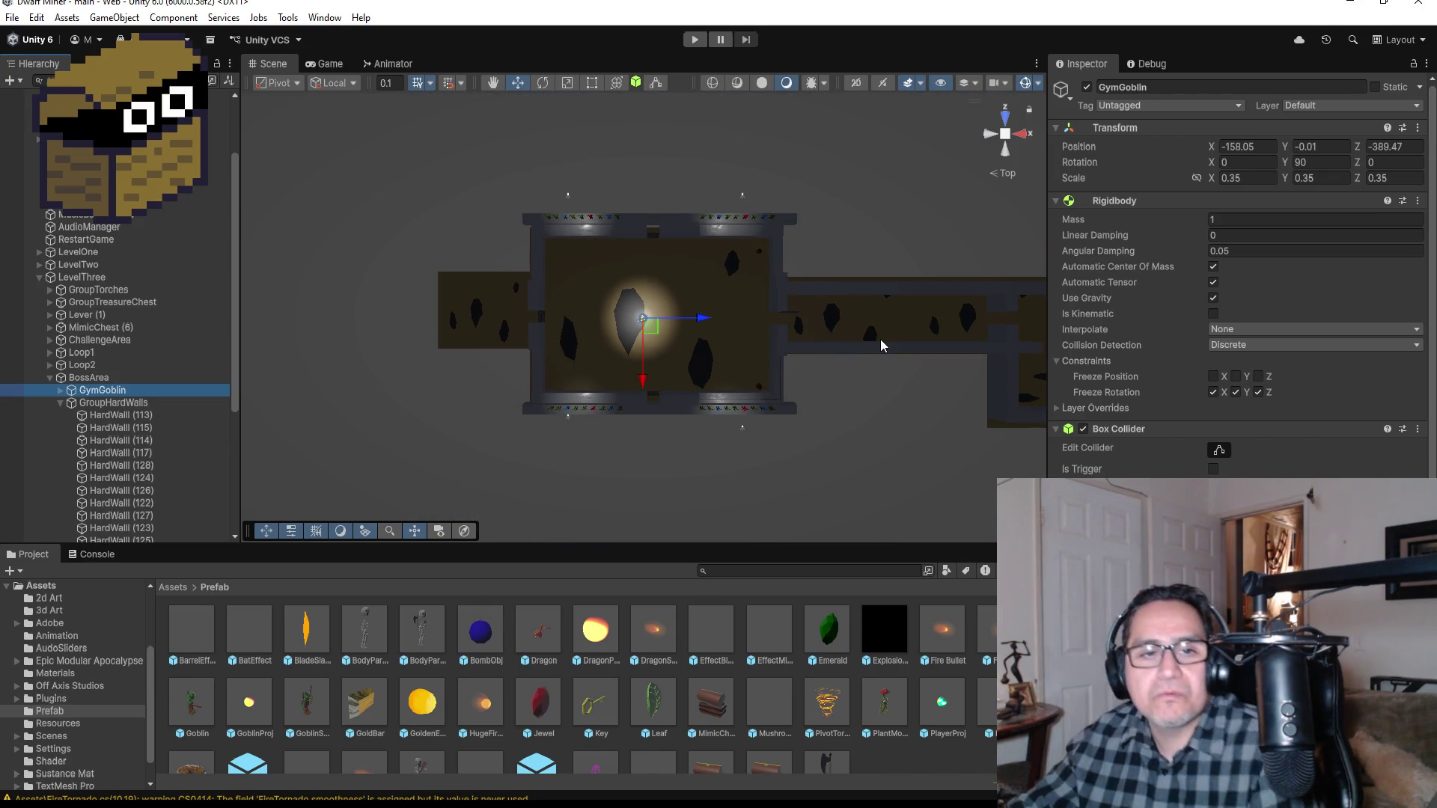